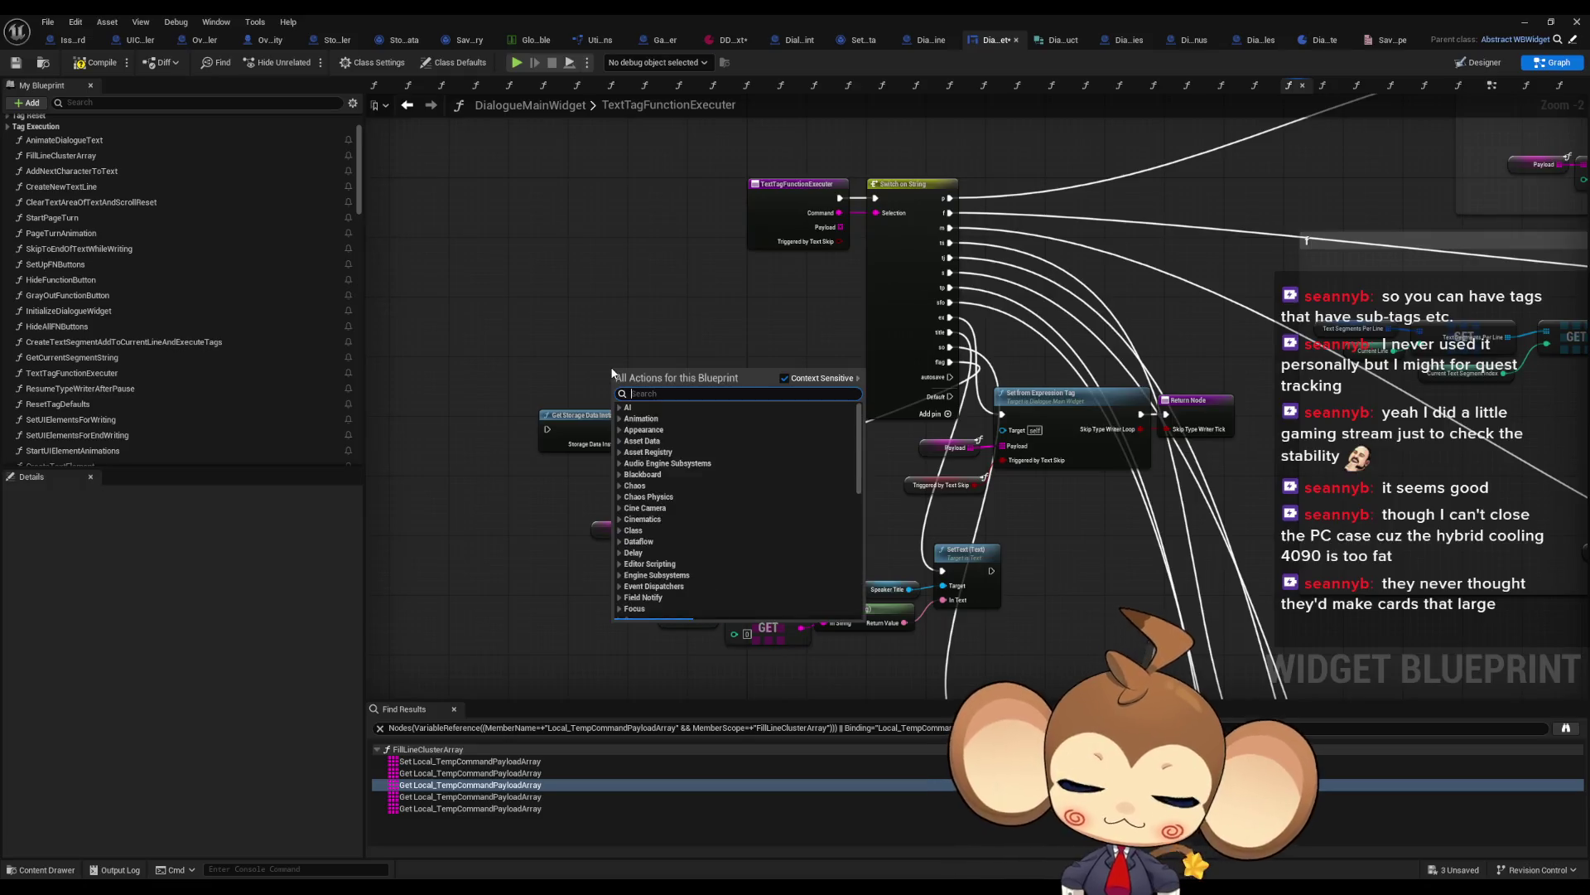
Step: Replace the old storage data instance node with a Get Storage Controller node
text(rage)
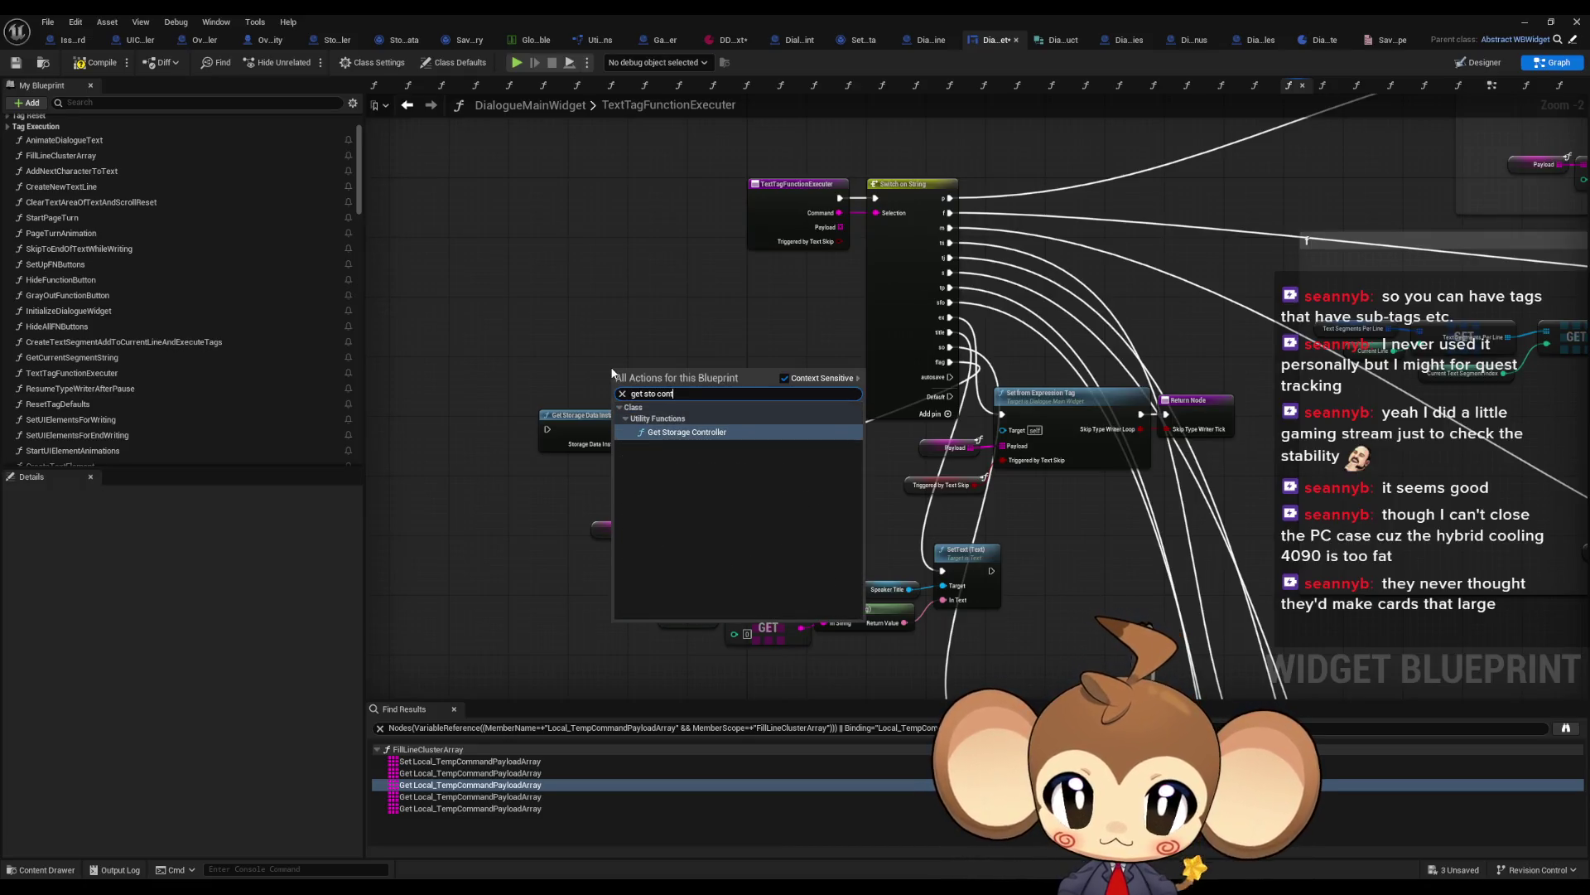
click(688, 441)
click(584, 415)
key(Delete)
mouse_move(671, 371)
mouse_down()
mouse_move(605, 391)
mouse_move(470, 391)
mouse_move(576, 437)
mouse_up()
scroll(606, 392, up, 2)
Step: Add a Save Game node fed by the controller, with Save Type set to Story
text(save)
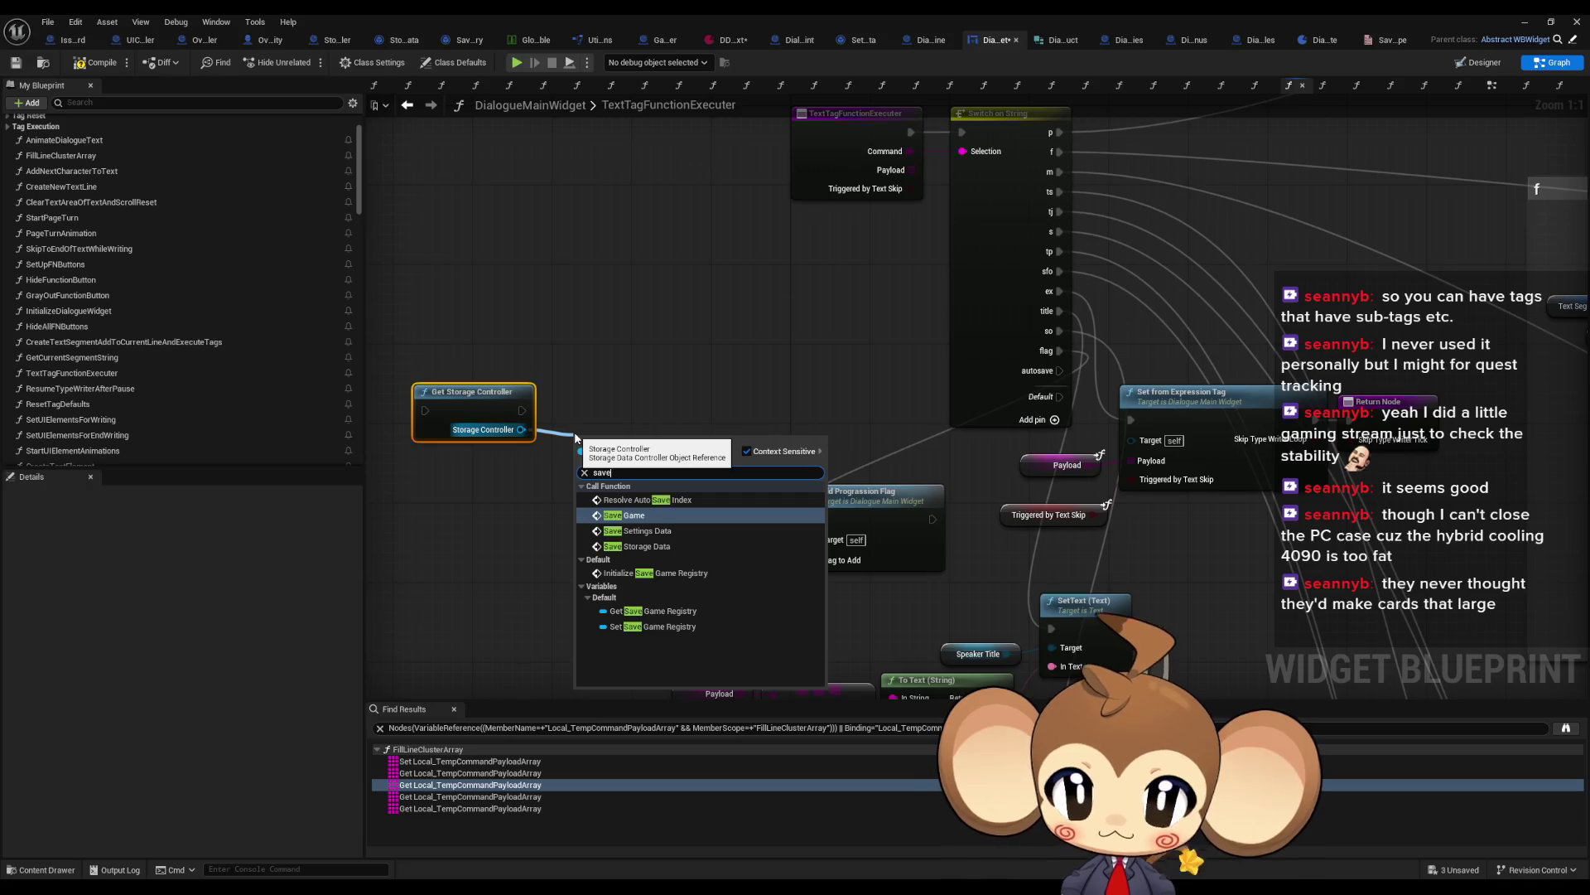
key(Return)
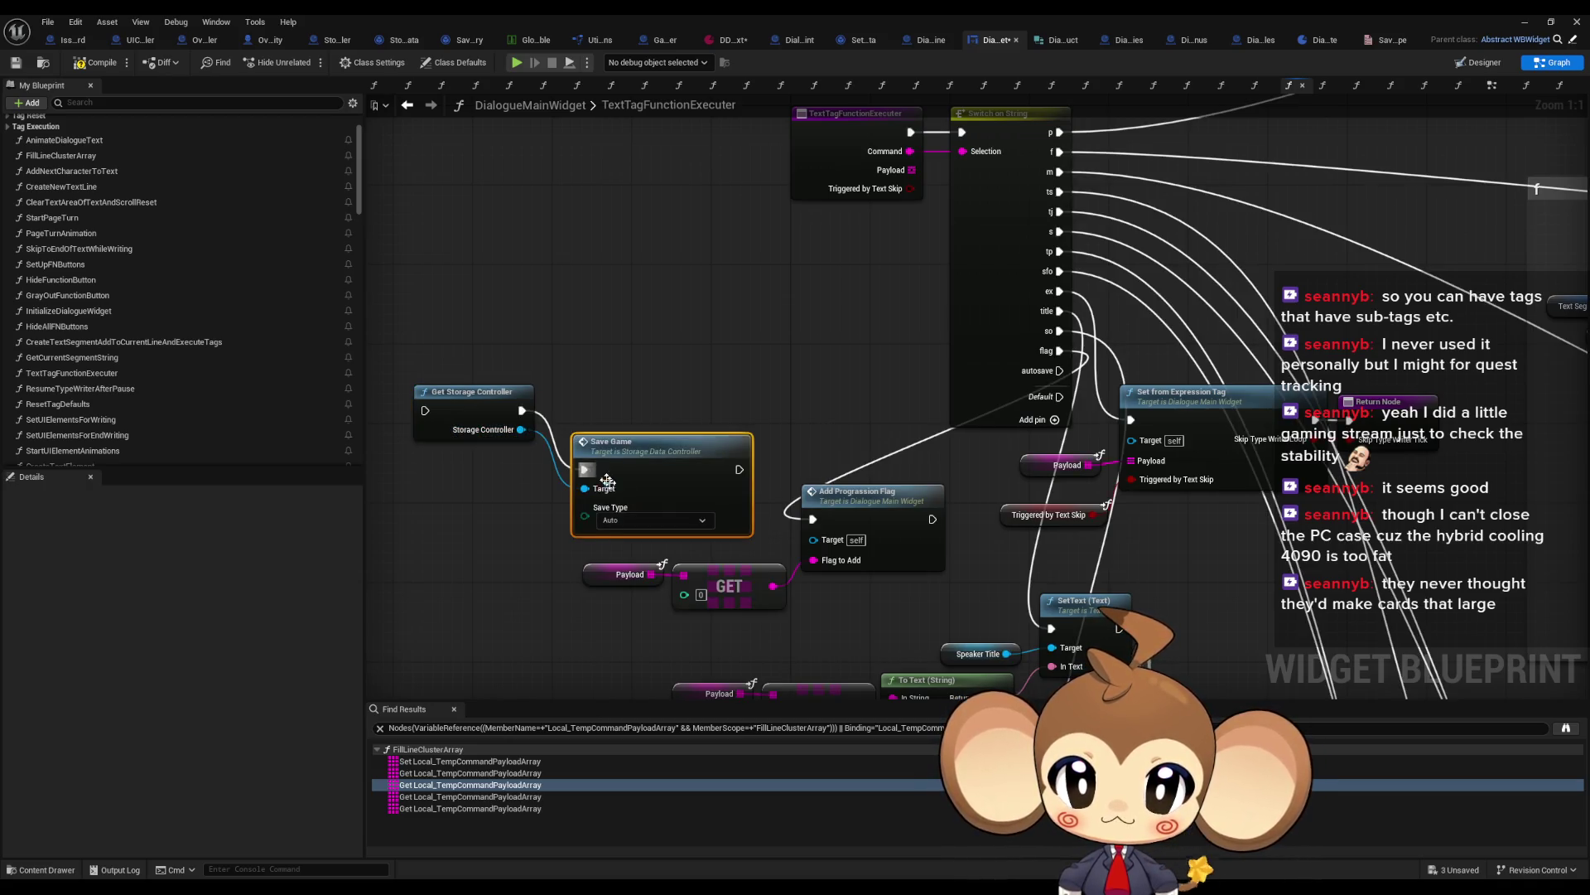
click(638, 463)
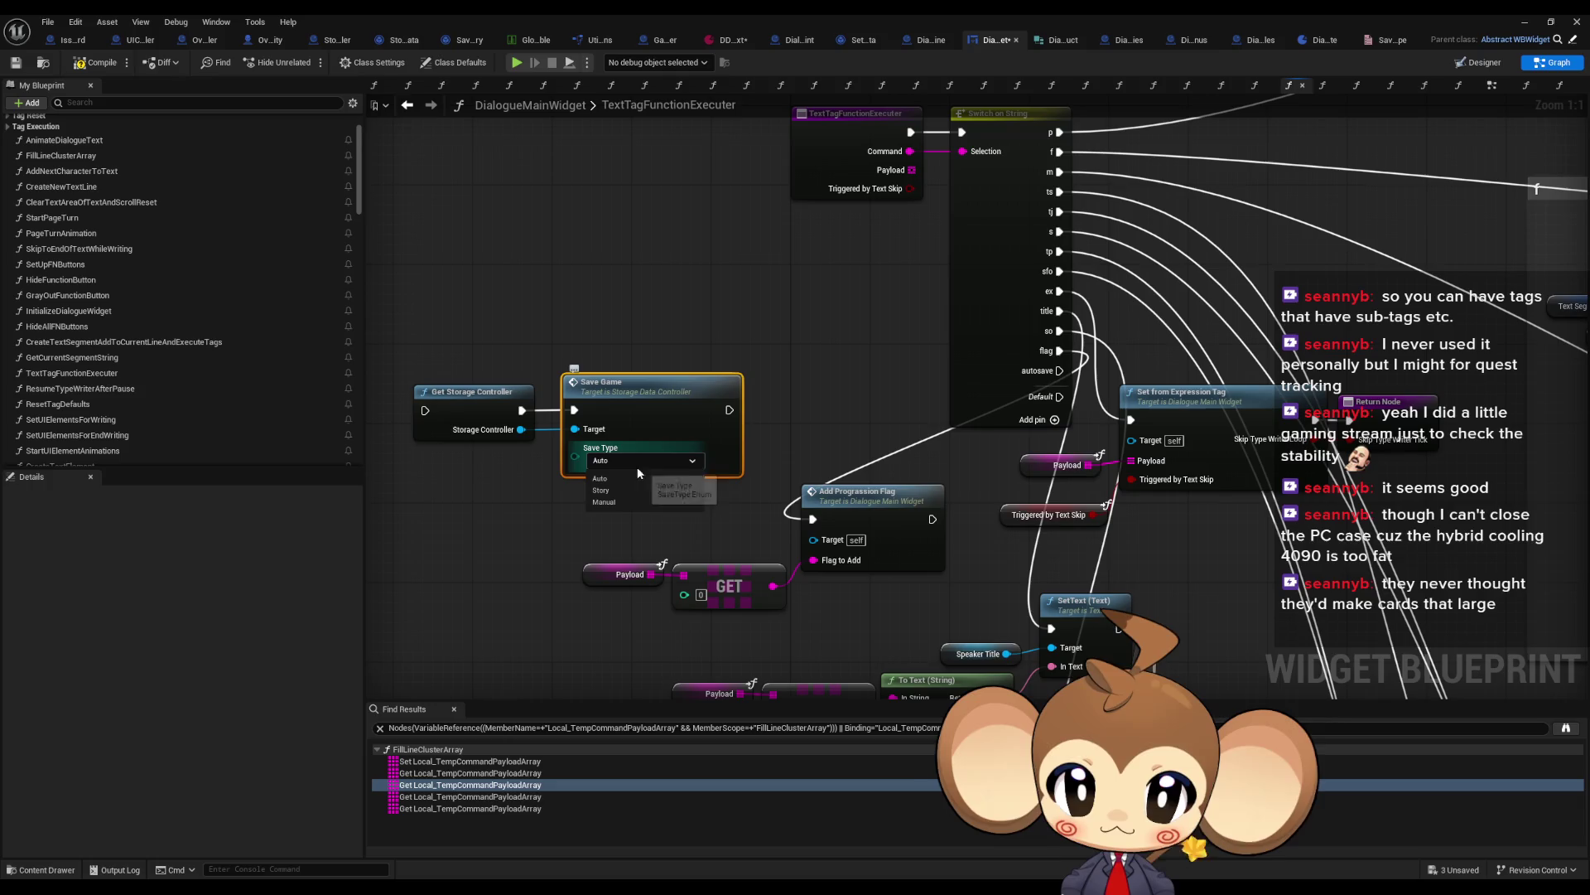
click(654, 494)
drag(655, 402, 635, 401)
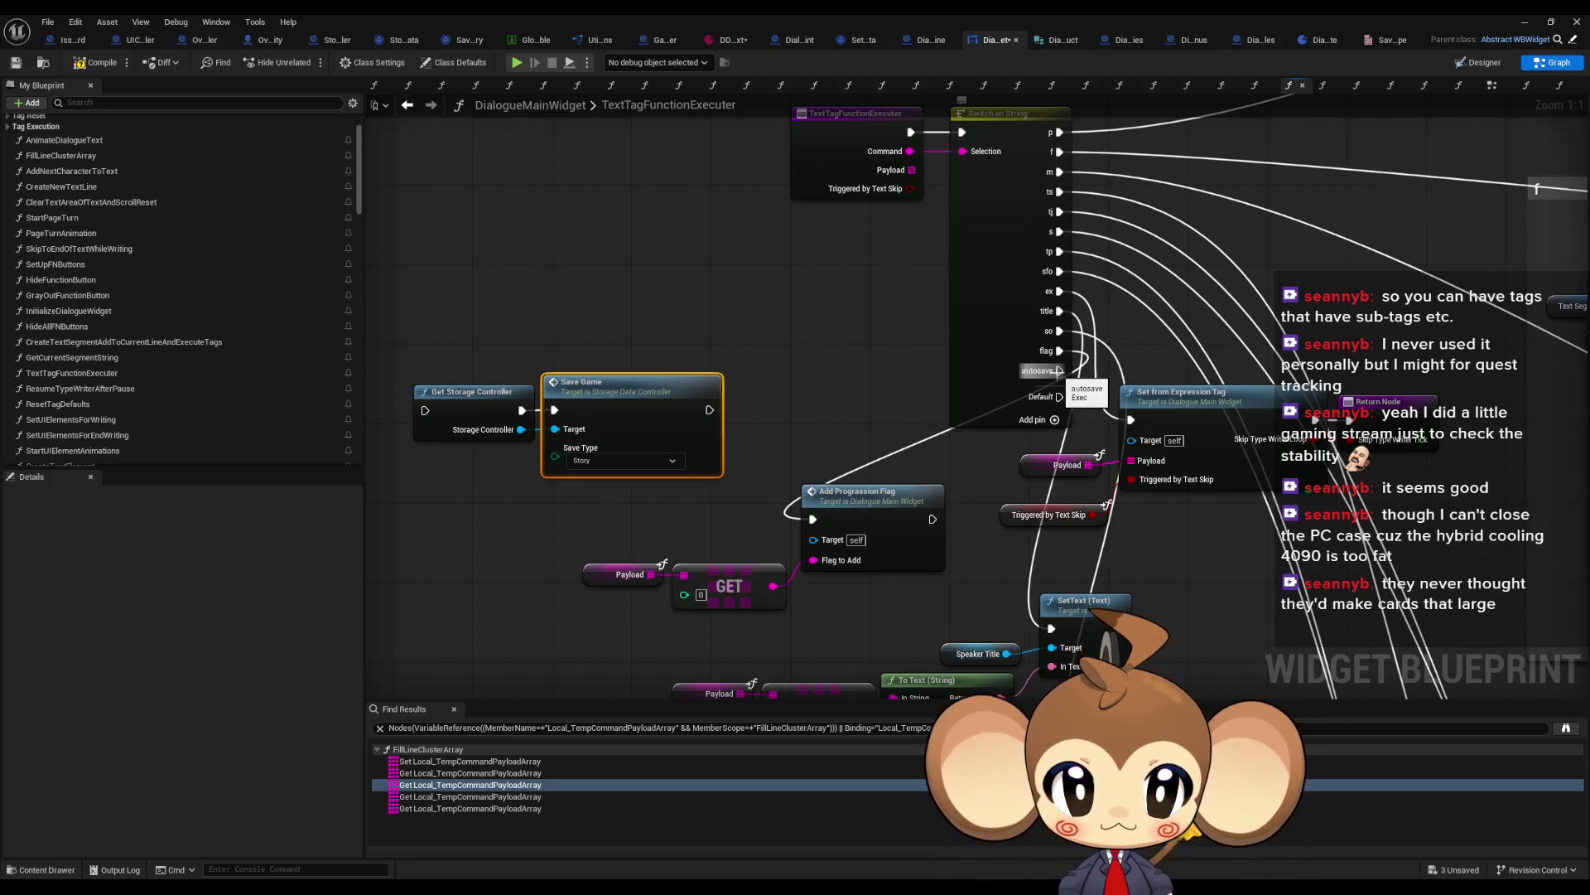
Step: Rename the Switch on String's autosave case to save and wire it to Get Storage Controller
click(1052, 371)
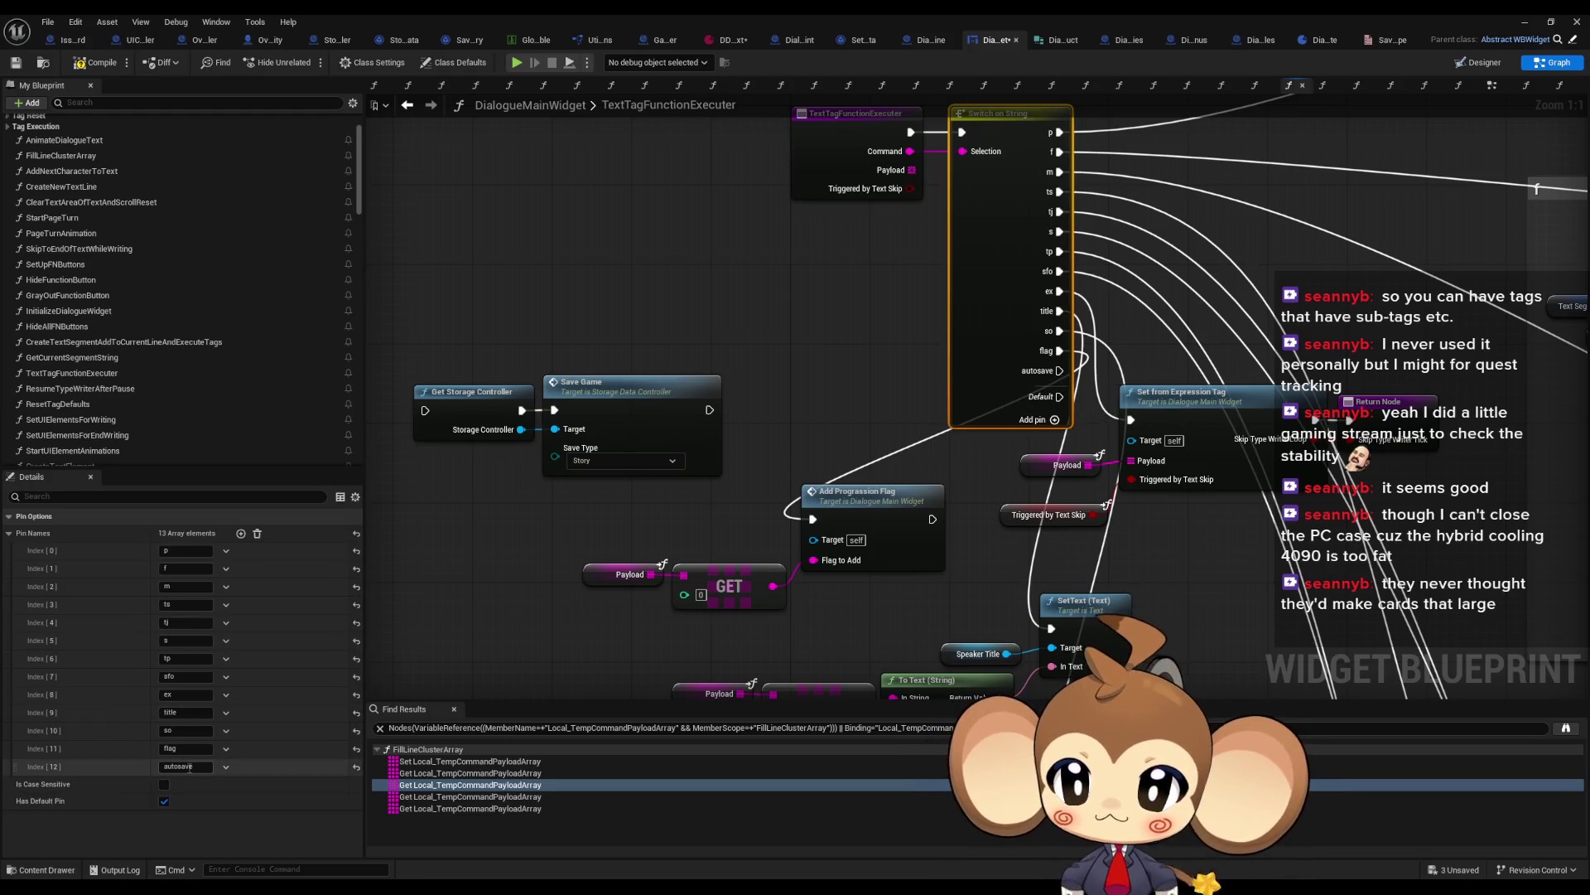
click(181, 766)
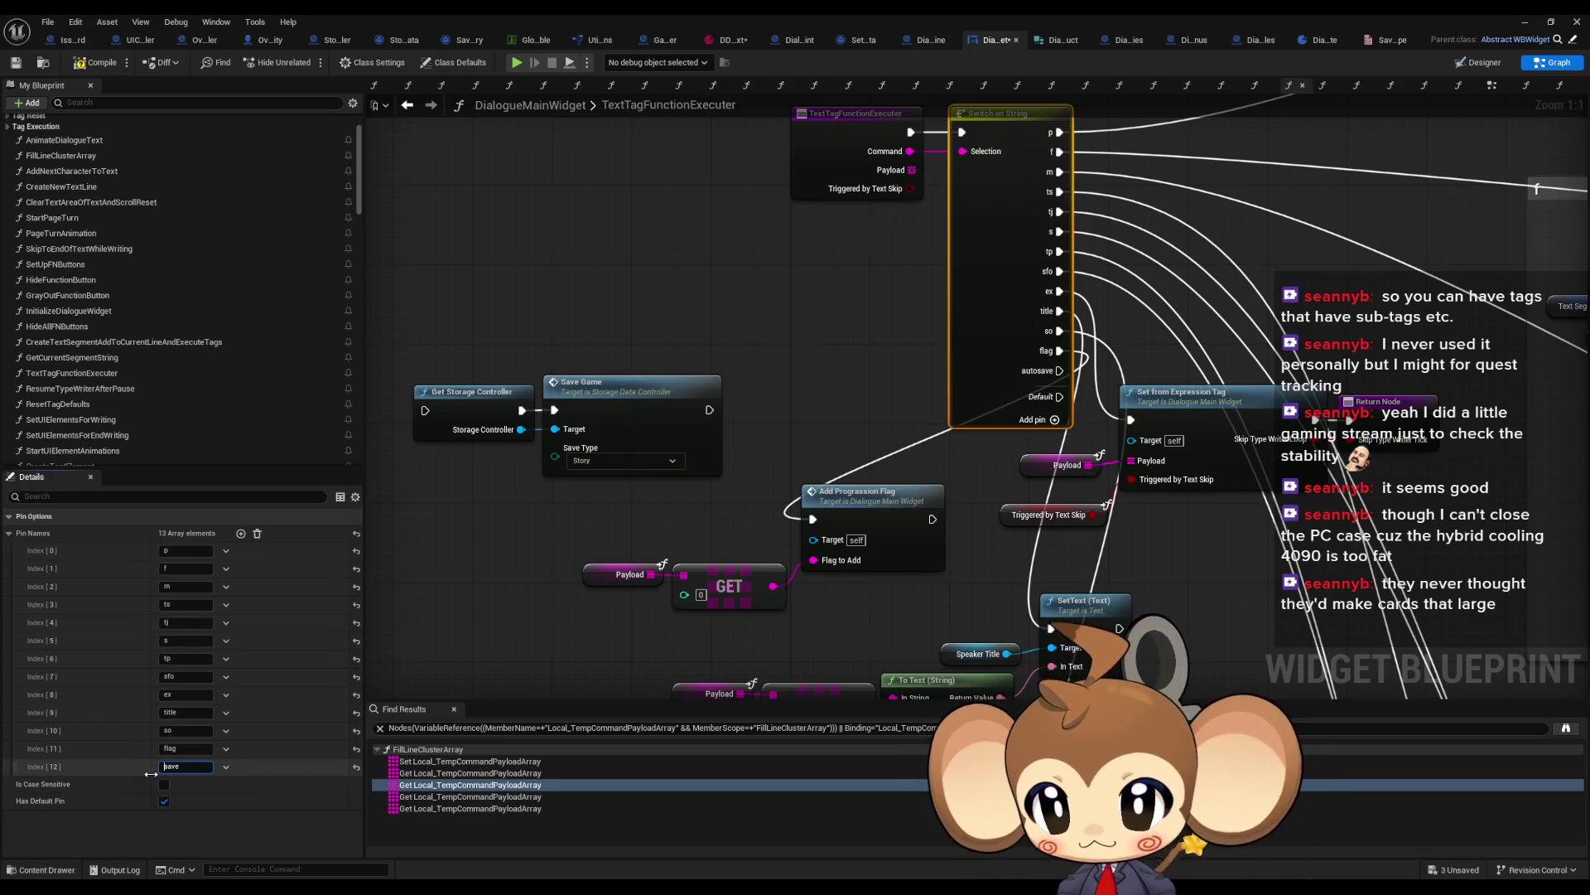
key(Return)
mouse_move(1052, 371)
mouse_down()
mouse_move(654, 383)
mouse_move(424, 410)
mouse_move(729, 485)
mouse_up()
drag(663, 421, 671, 470)
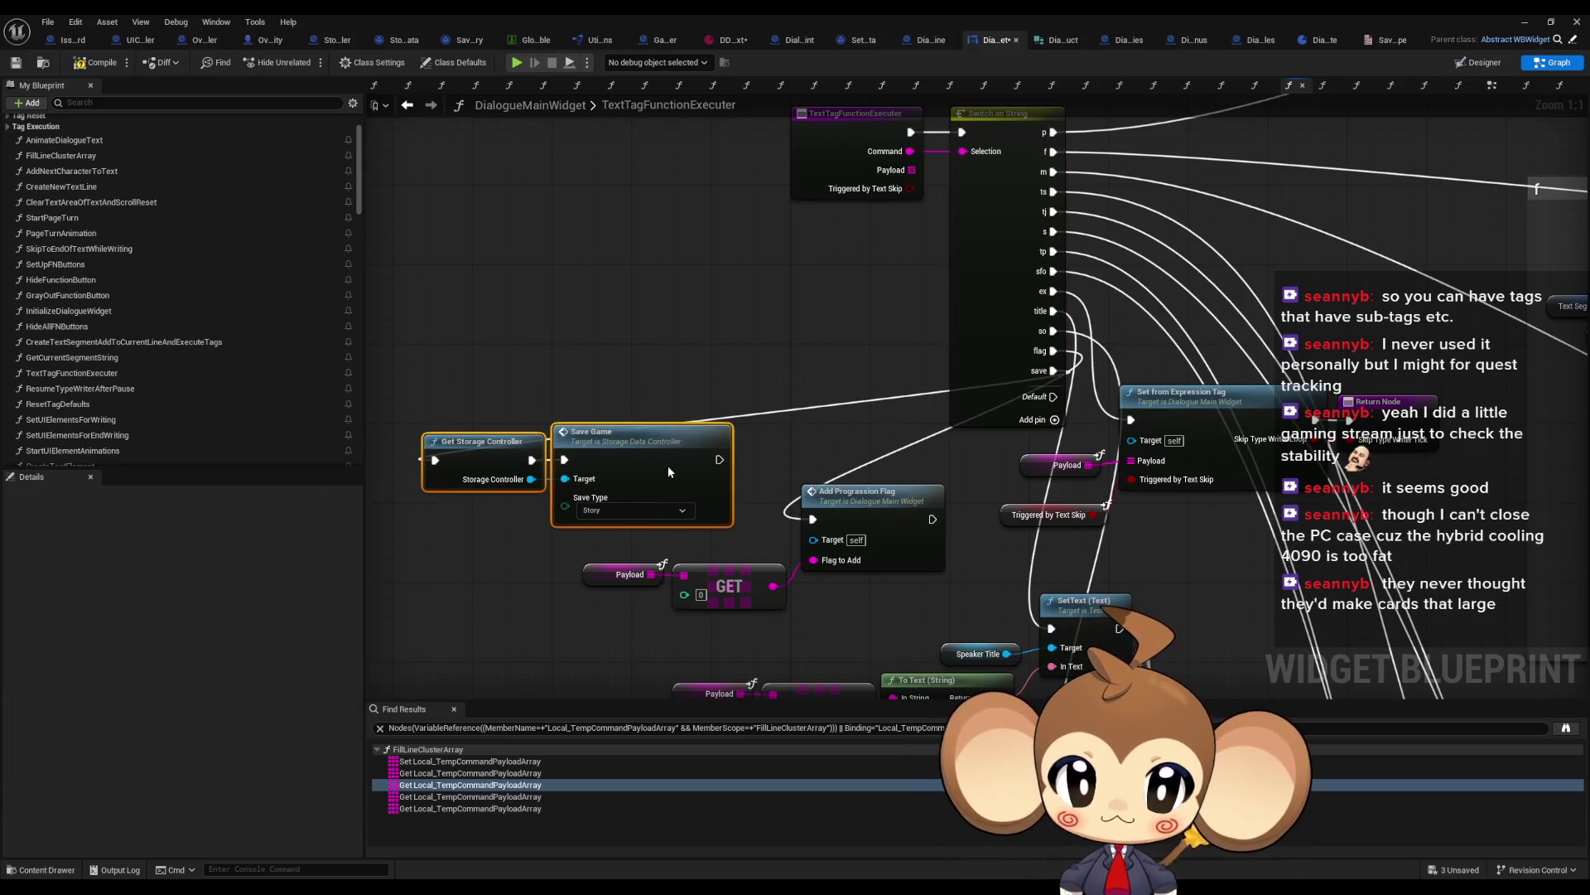
click(821, 323)
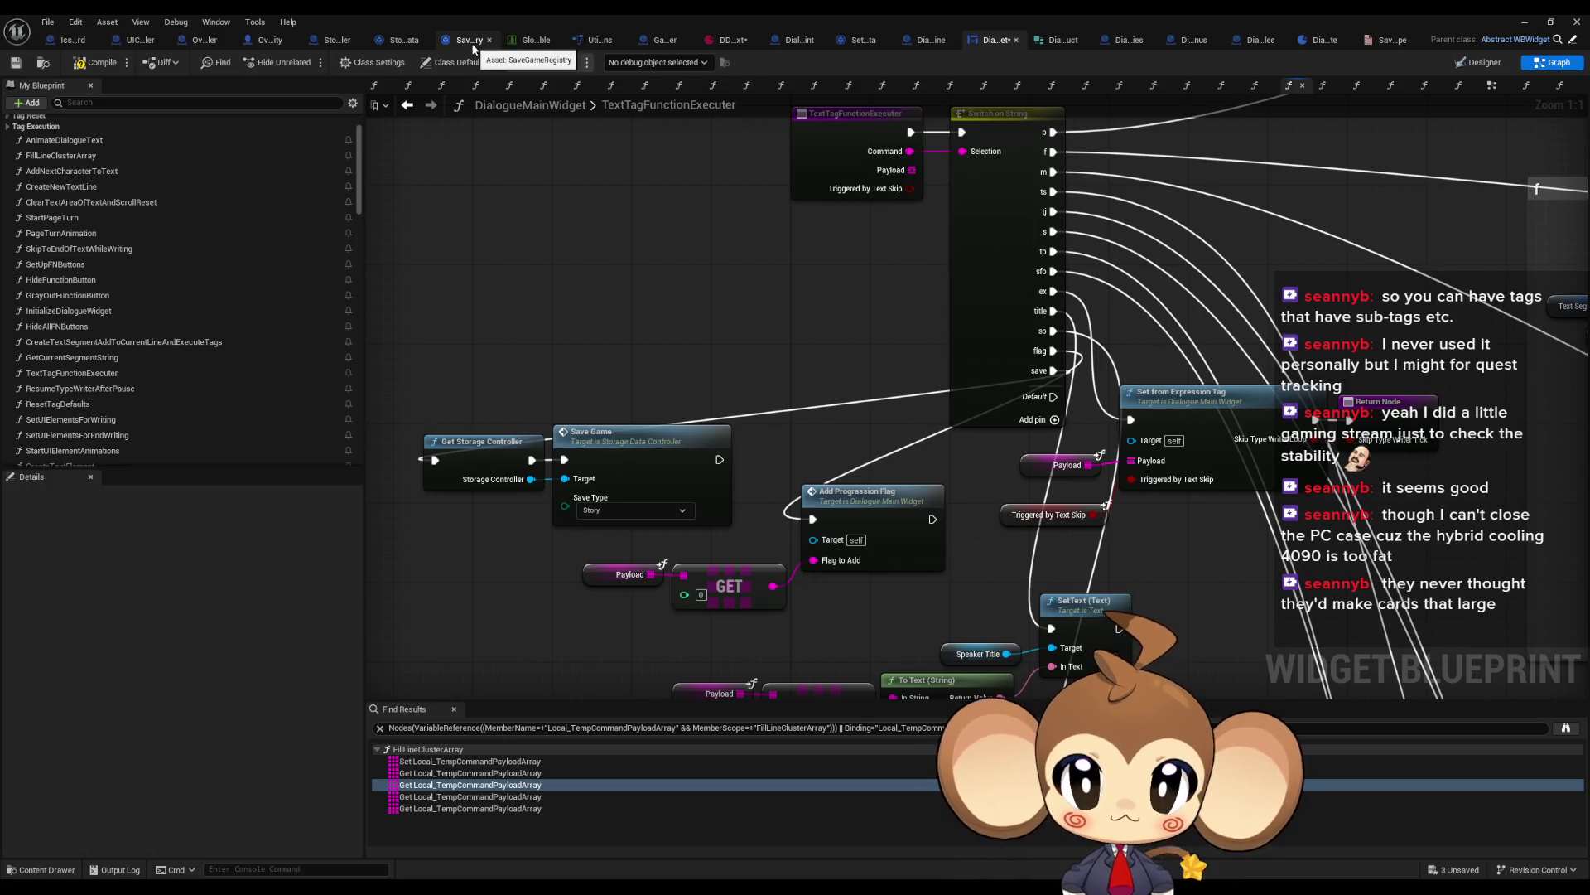
Step: Prefix DD_FirstConsoleText's first English line with the introconsolestarted,save tag and save the asset
click(717, 45)
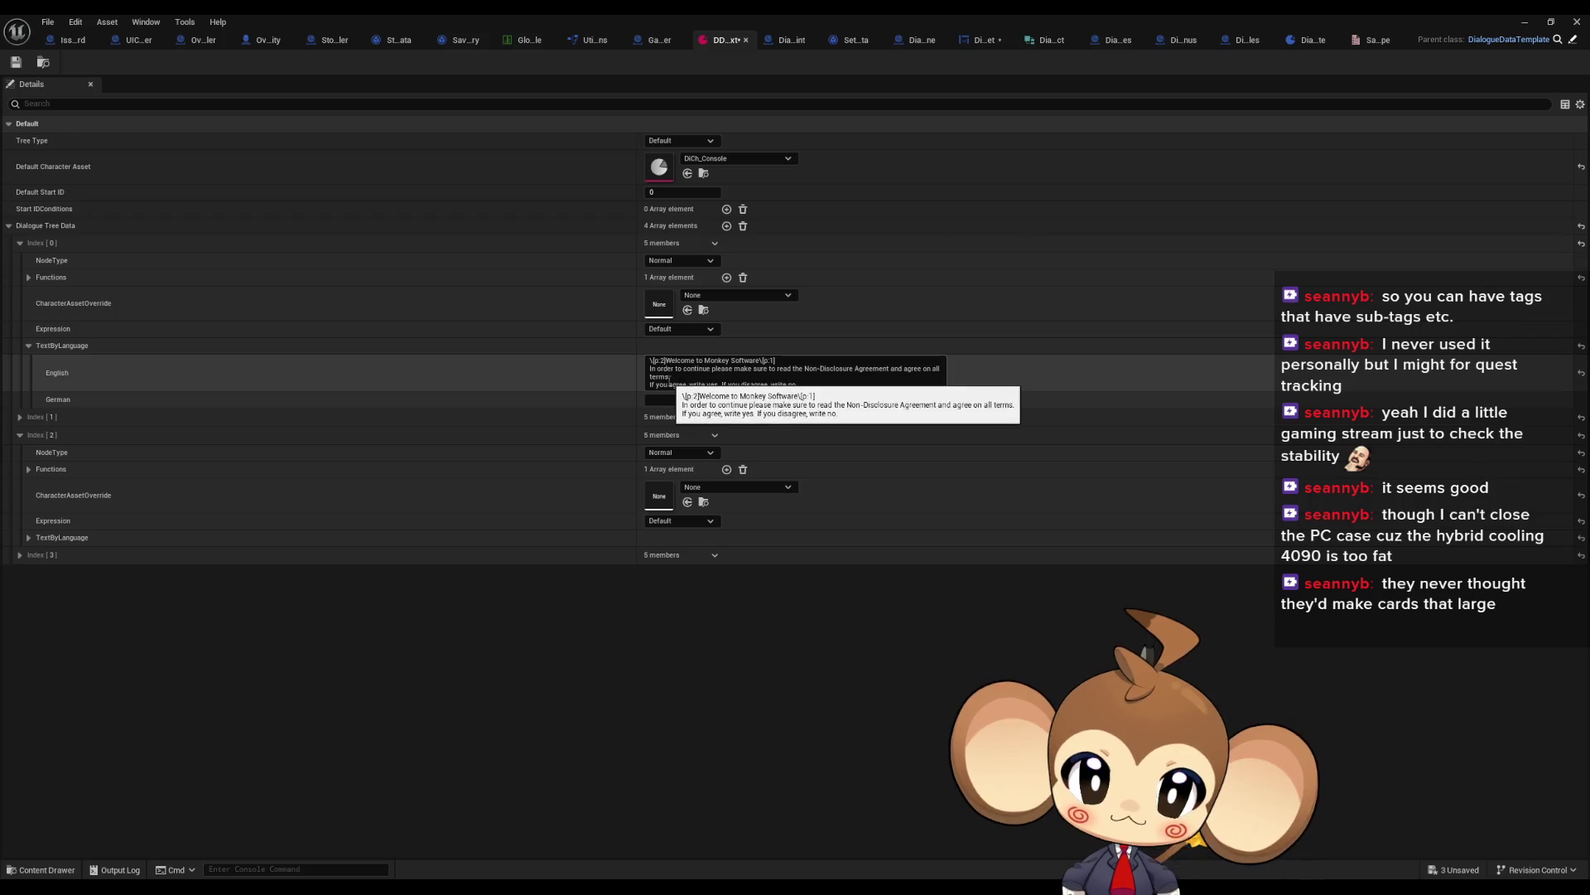
click(698, 365)
text(,flag:introconsolestarted,save)
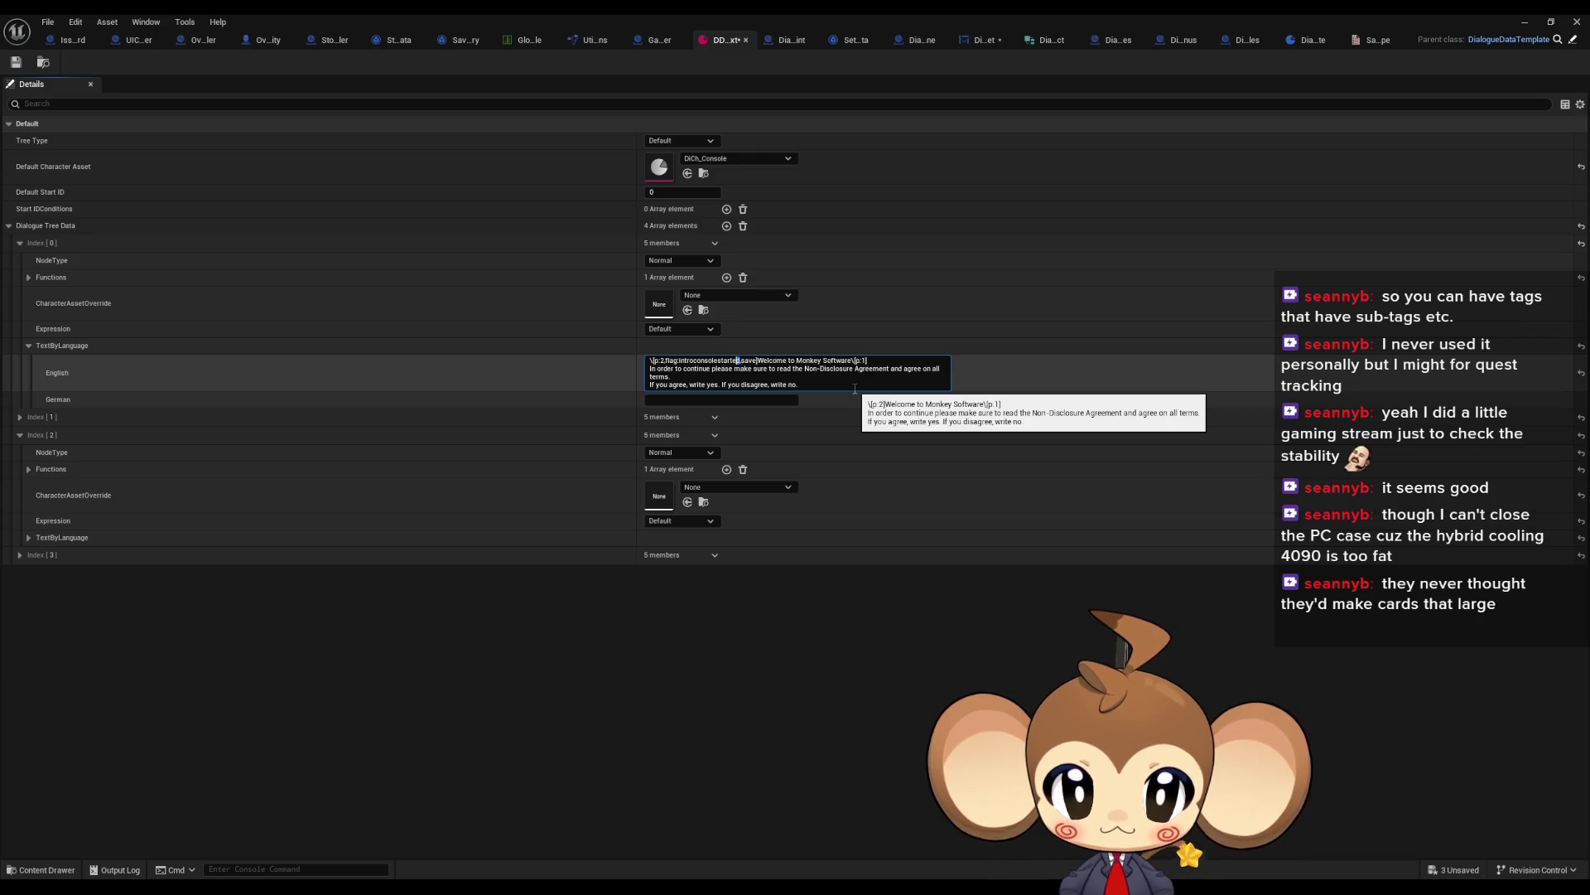
key(ctrl+shift+Left)
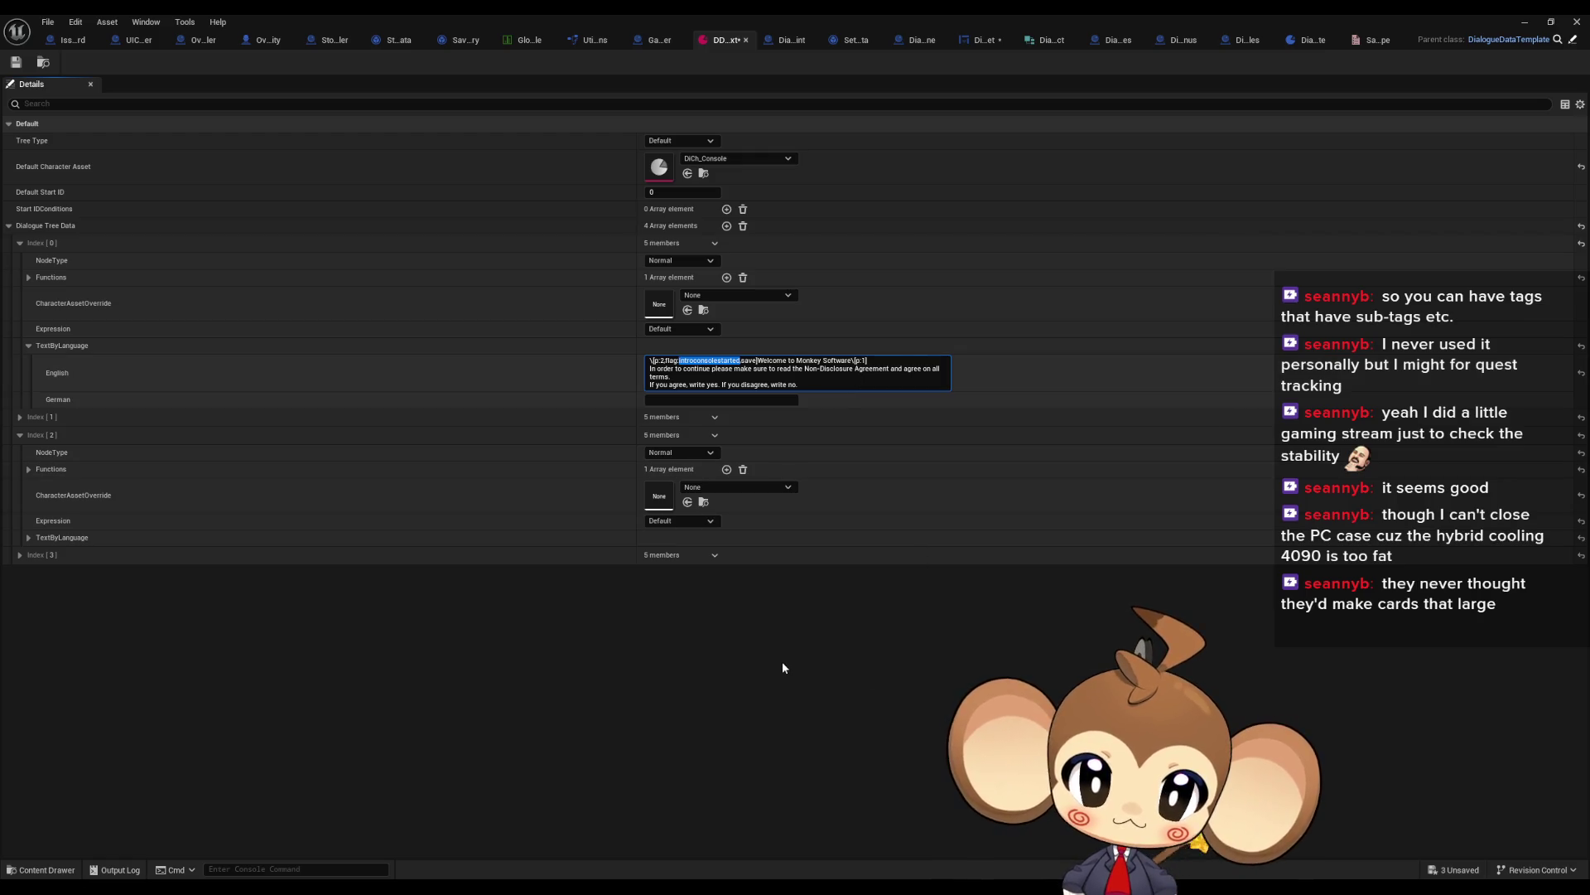
key(ctrl+s)
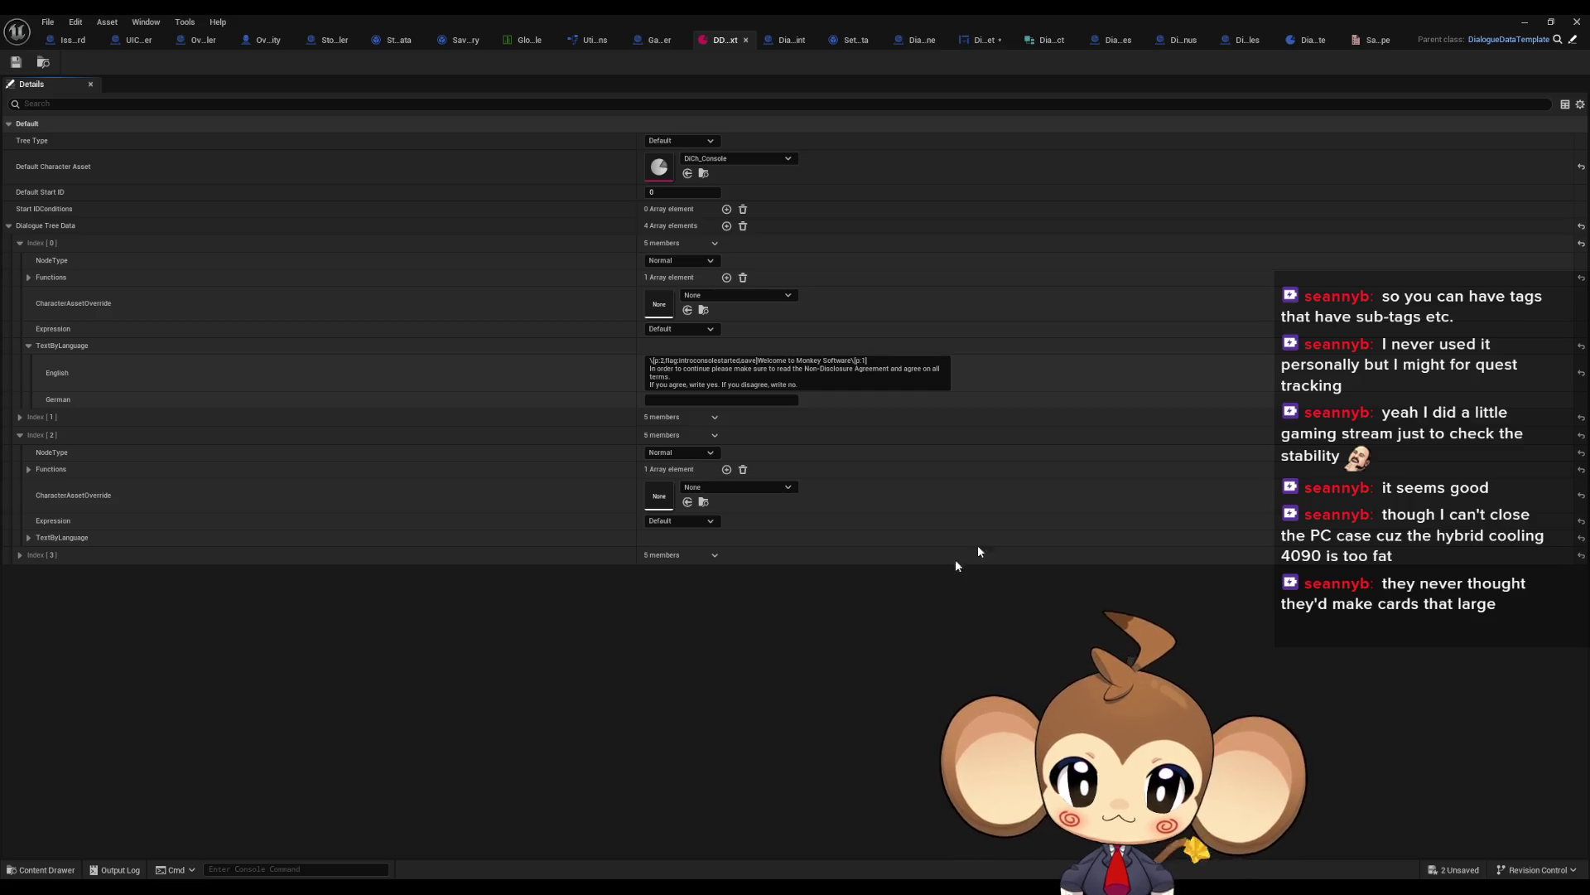
click(1522, 23)
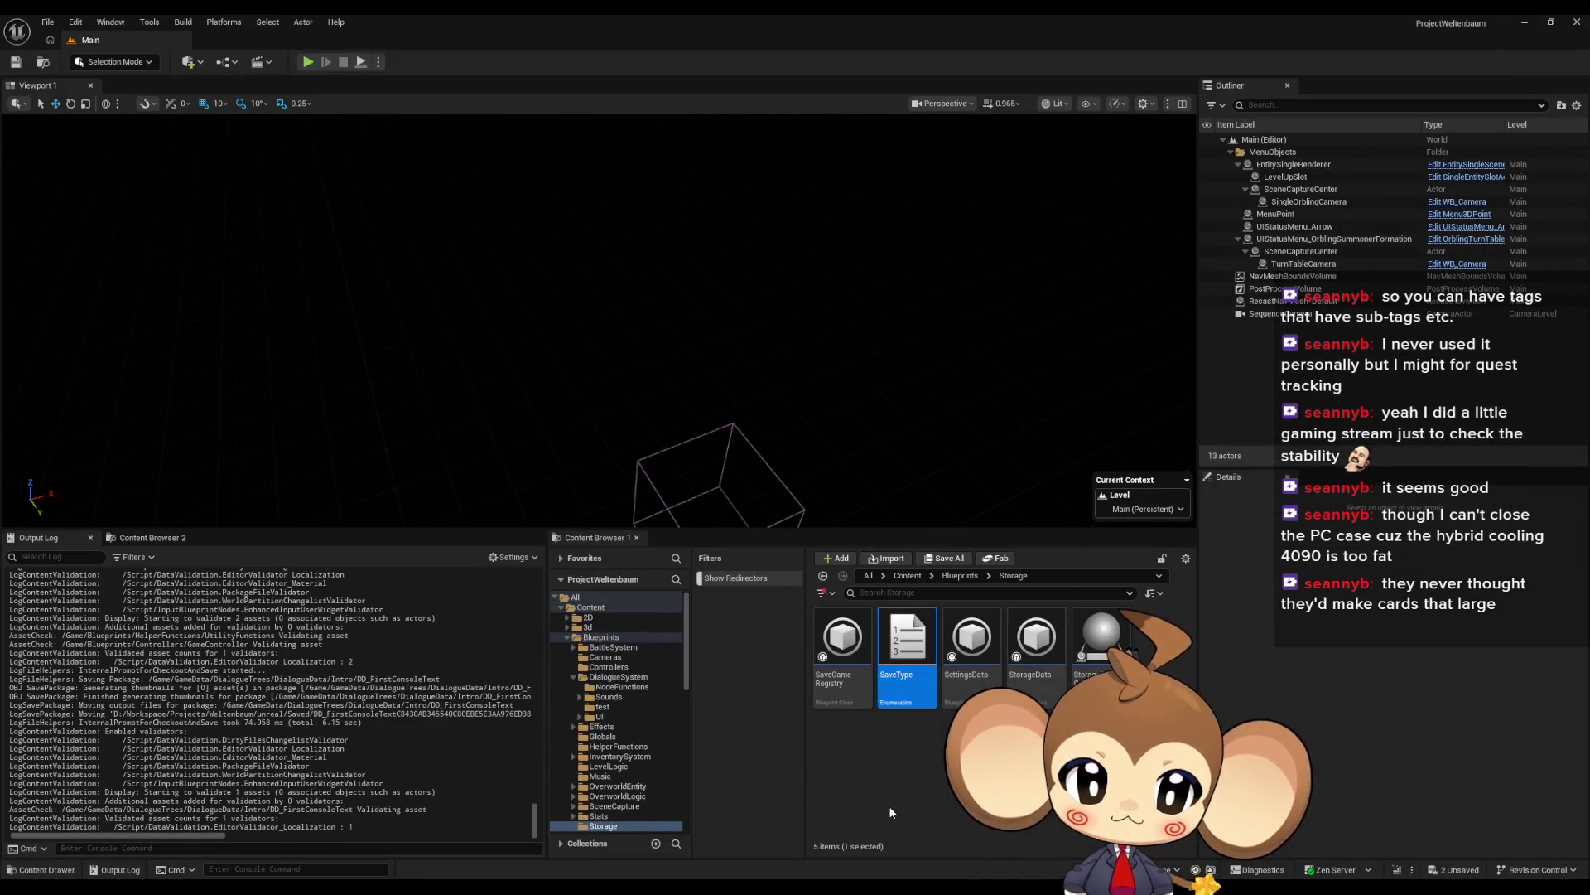
Step: Start a Play-In-Editor session and open the Blueprint Debugger
click(306, 63)
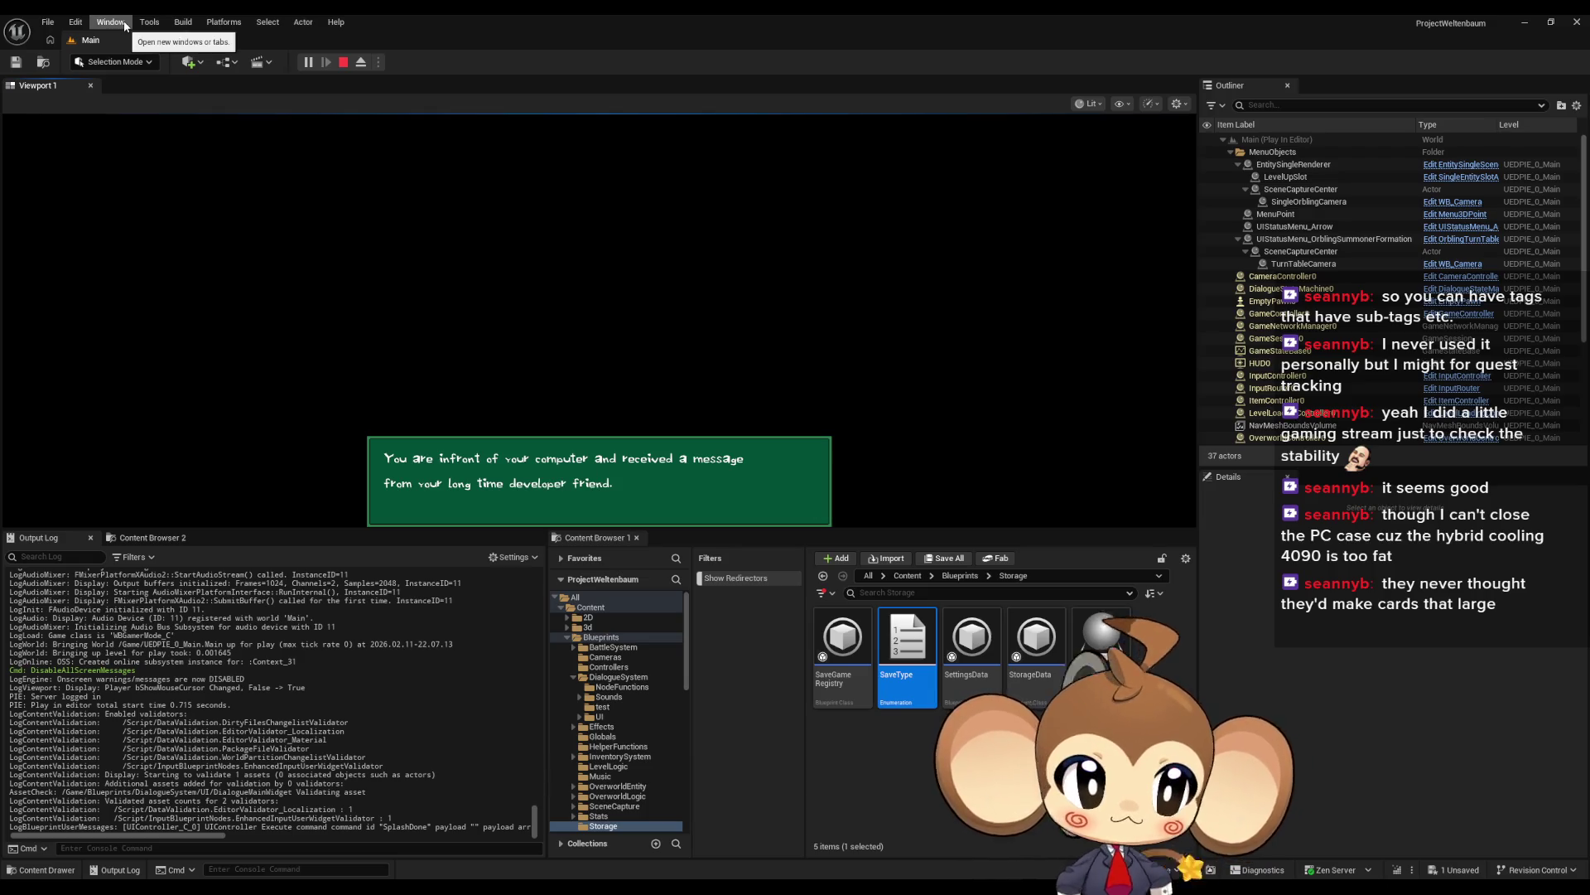
click(125, 25)
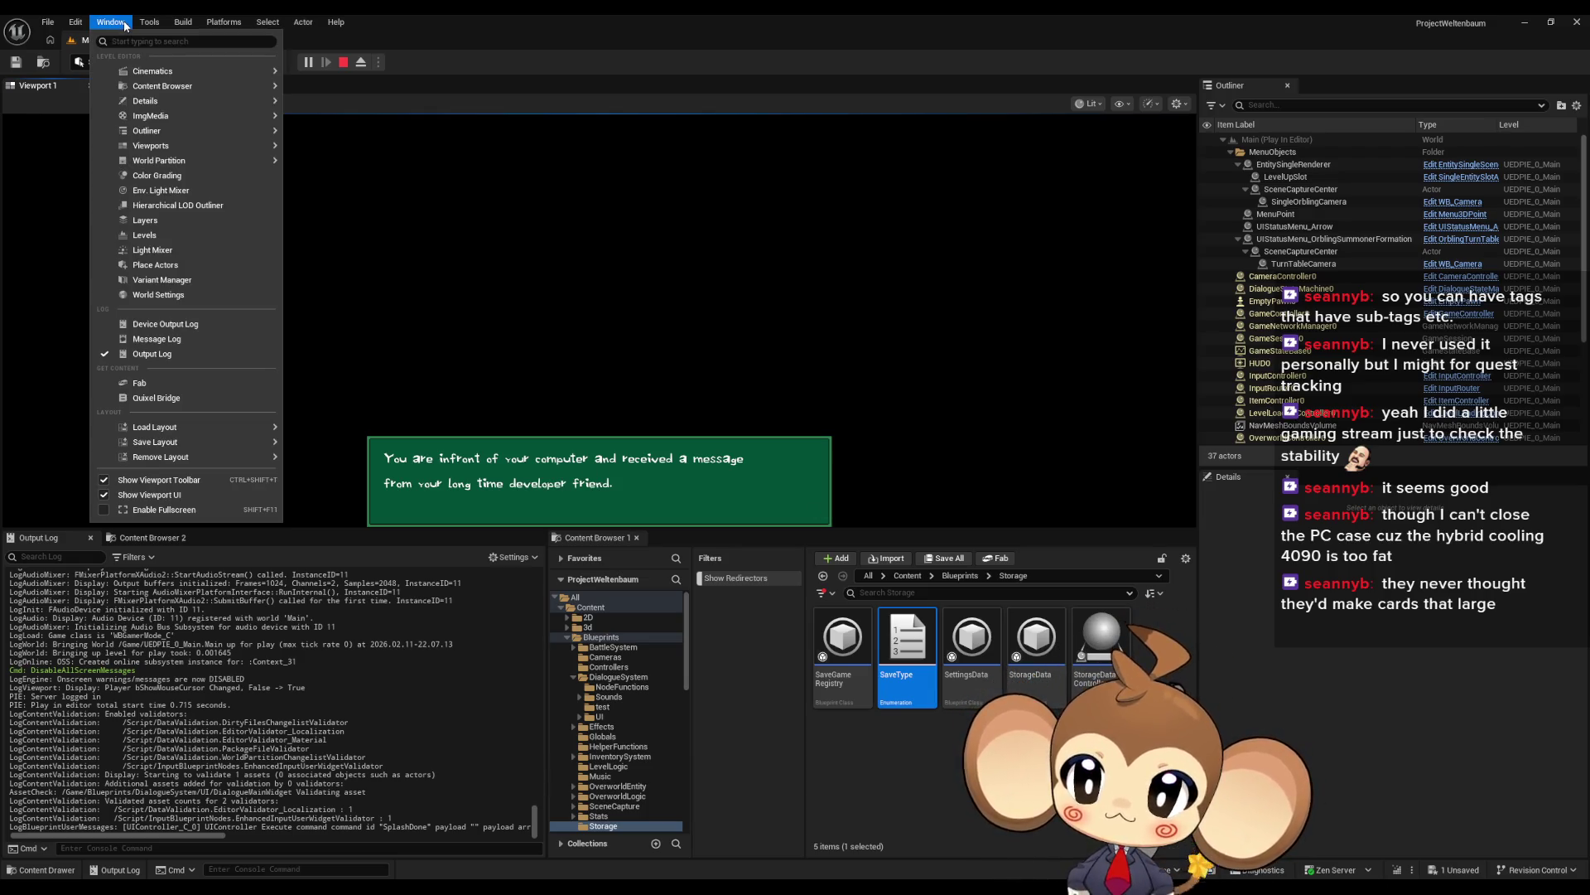
mouse_move(153, 30)
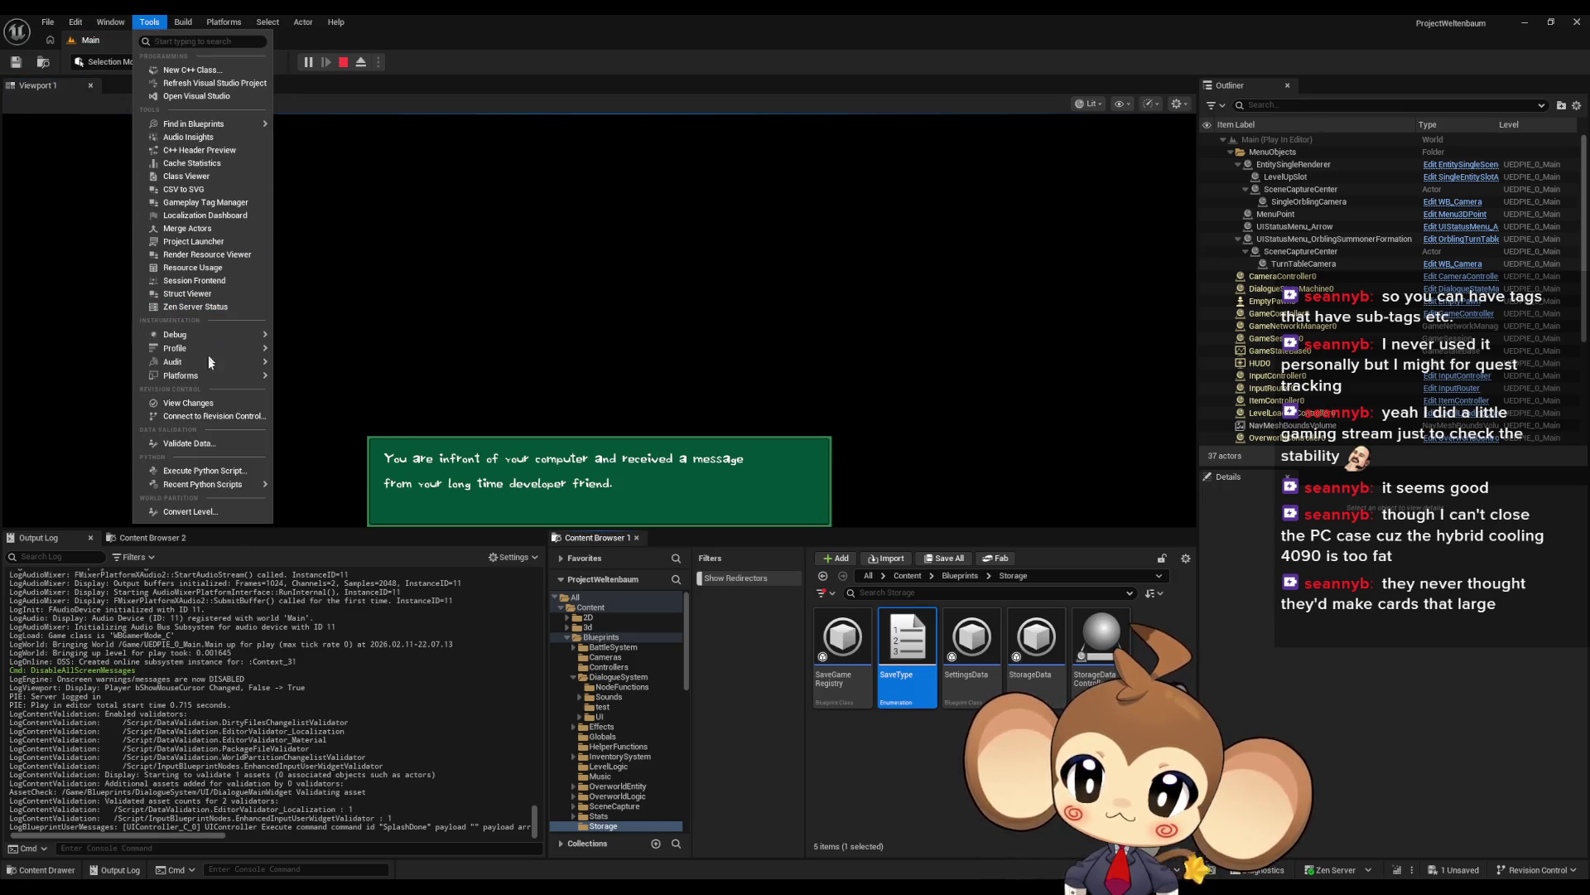
mouse_move(190, 334)
click(341, 370)
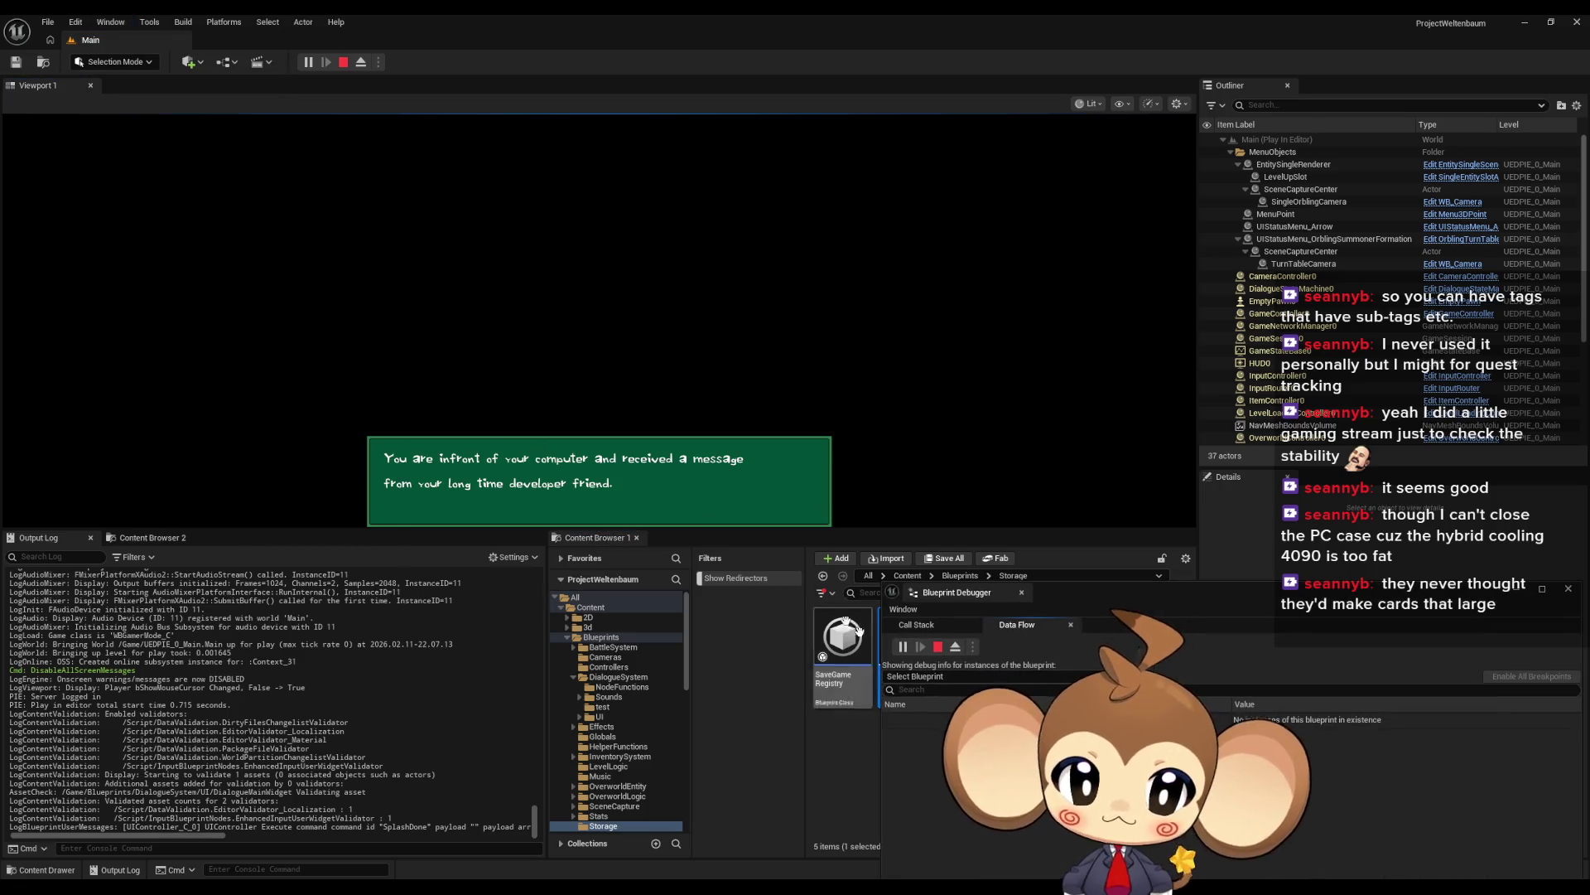
Step: Debug the StorageData blueprint and expand its Progression Flags variable
click(939, 678)
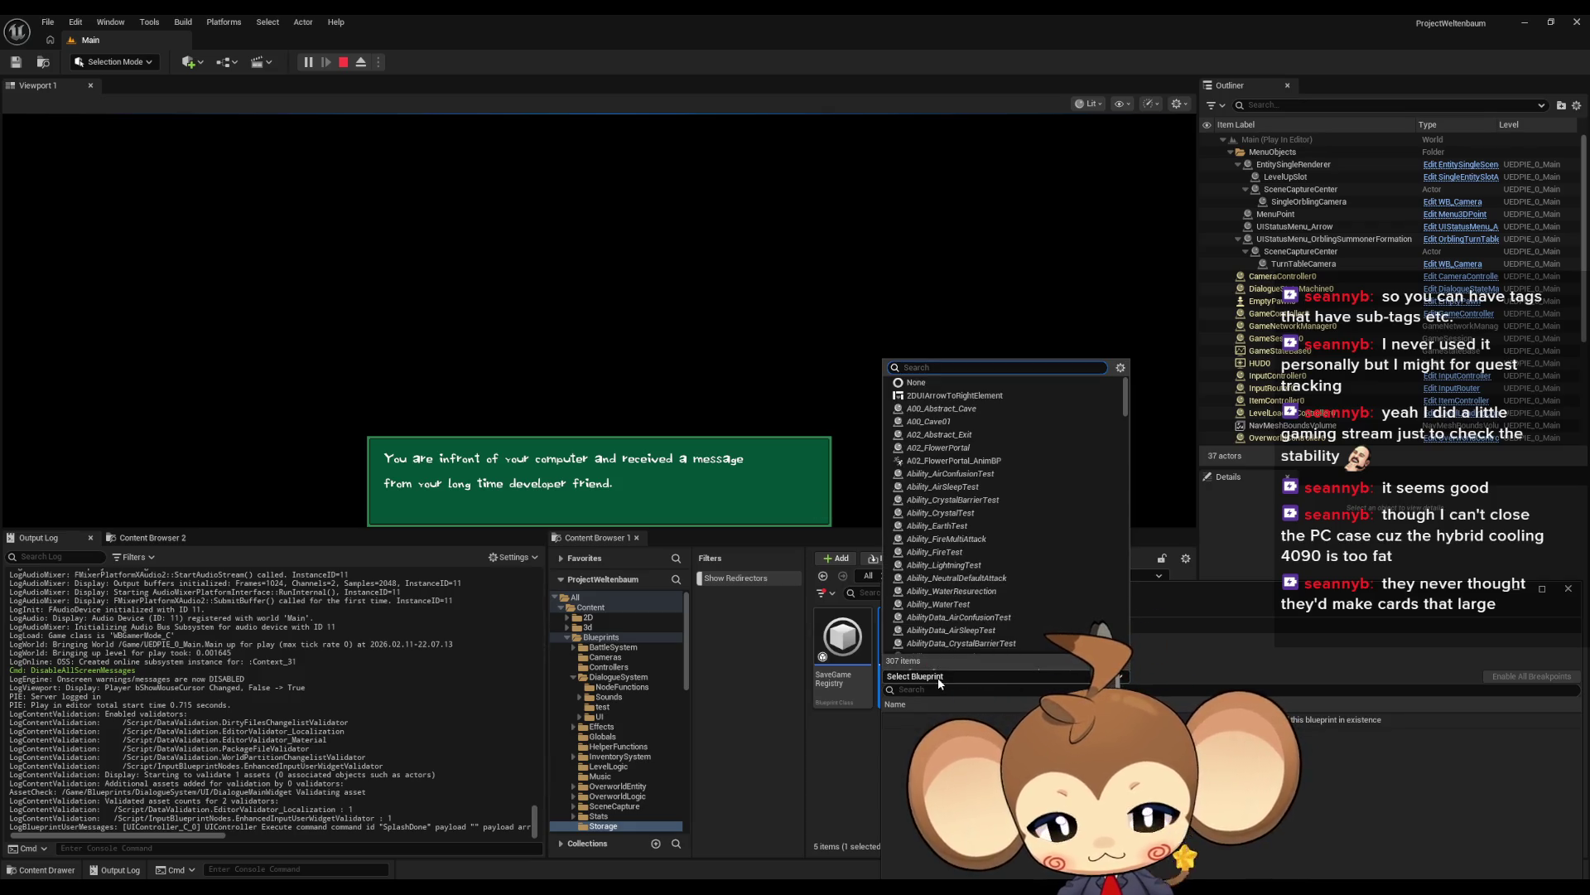
text(stor)
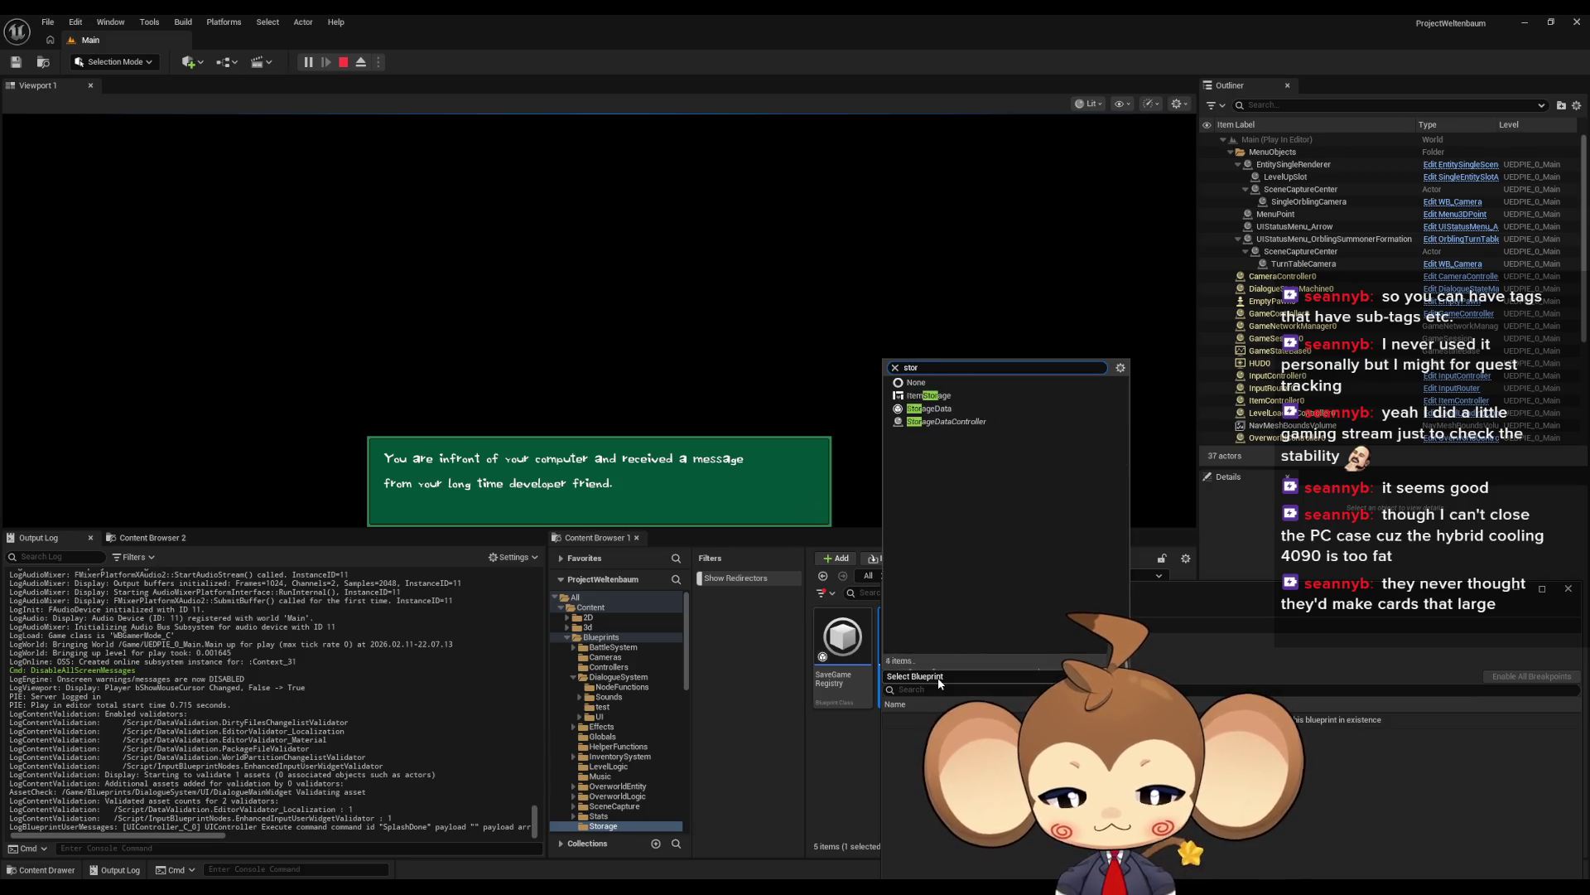
key(Down)
key(Return)
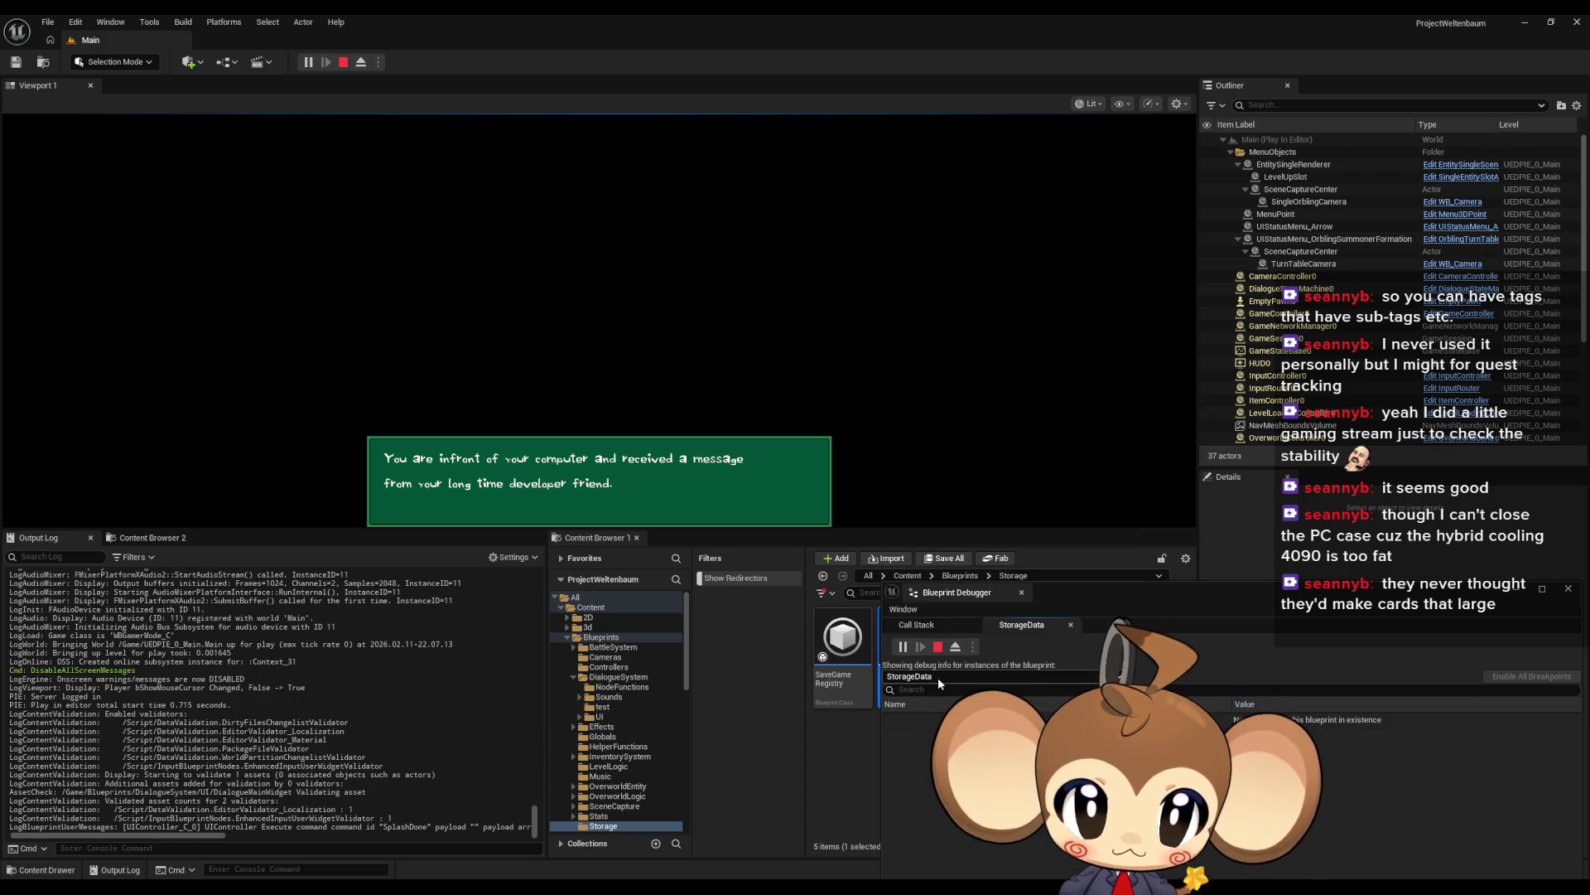
click(891, 721)
click(901, 737)
scroll(911, 787, down, 3)
click(911, 870)
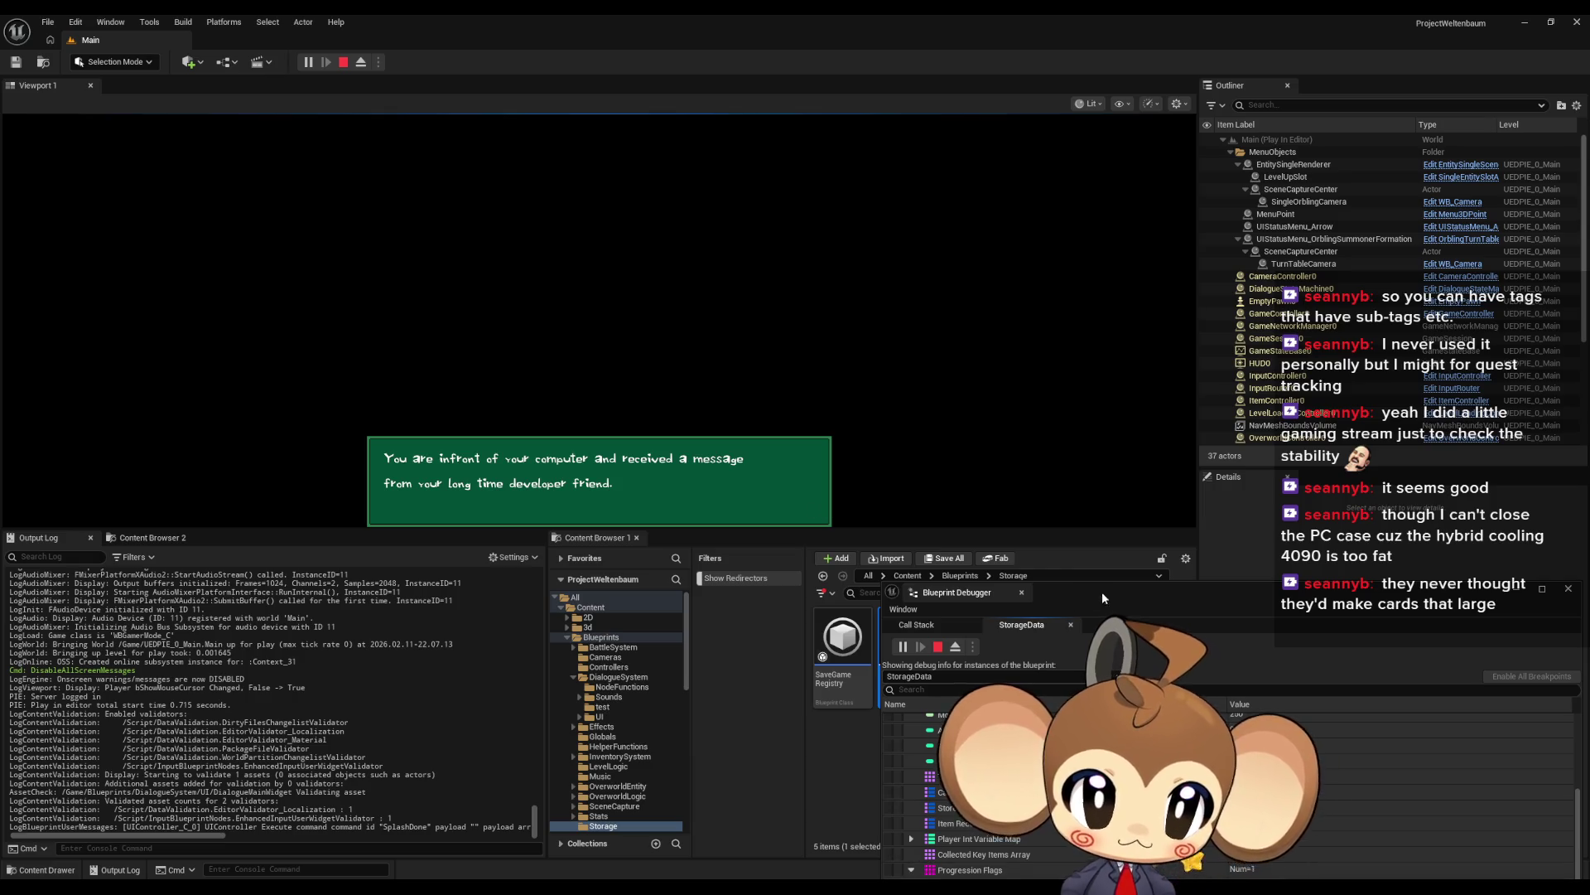
drag(1159, 592, 1186, 457)
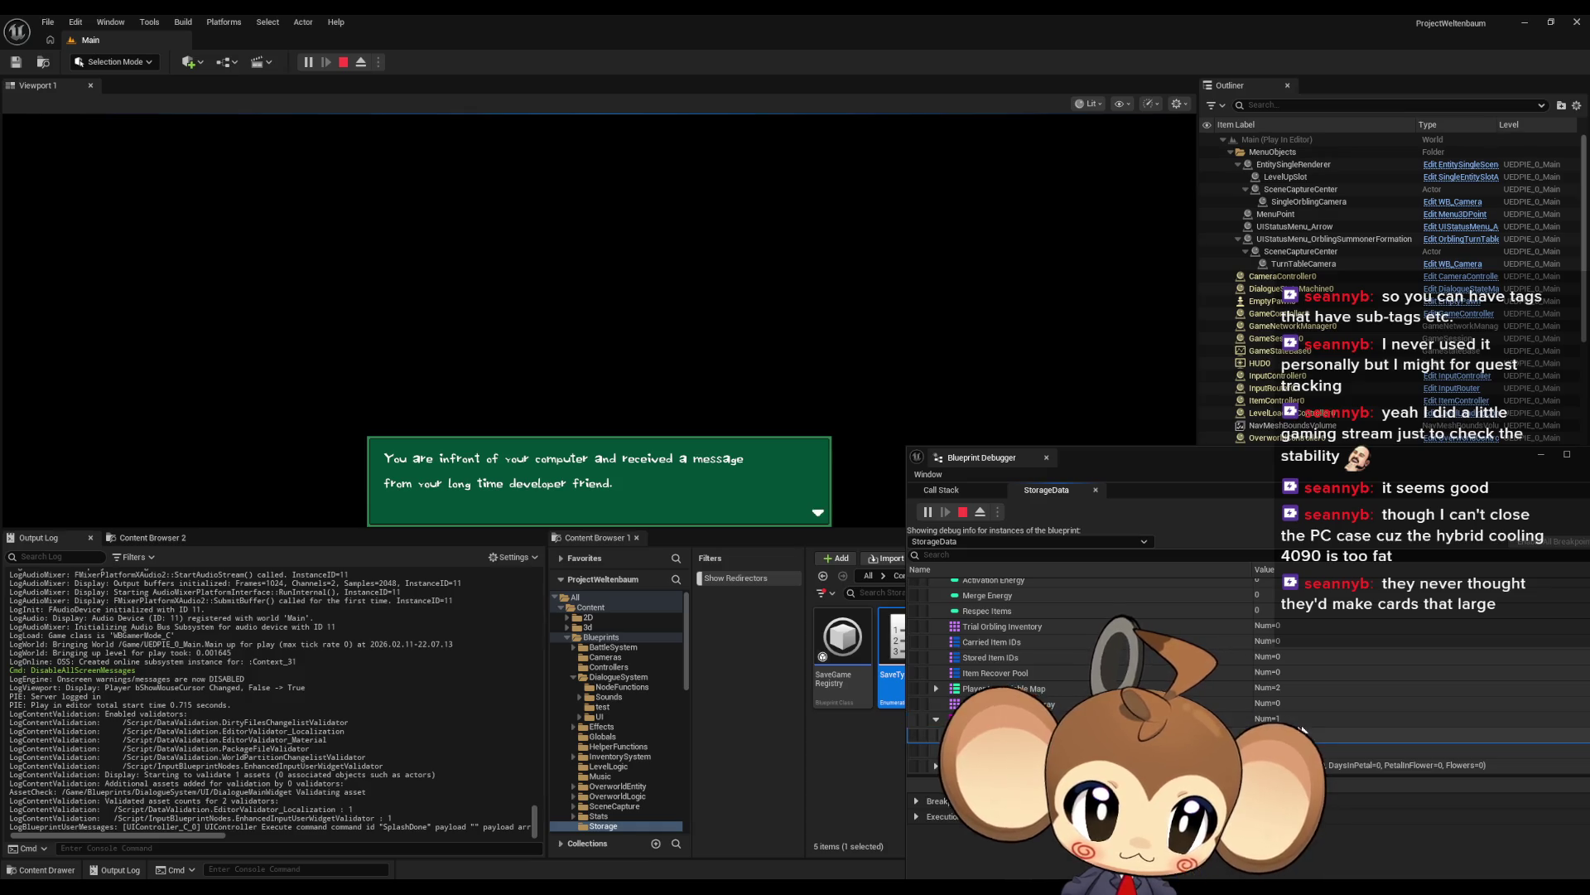
Step: Click through the intro console dialogue and stop the play session
click(645, 437)
click(645, 438)
click(645, 442)
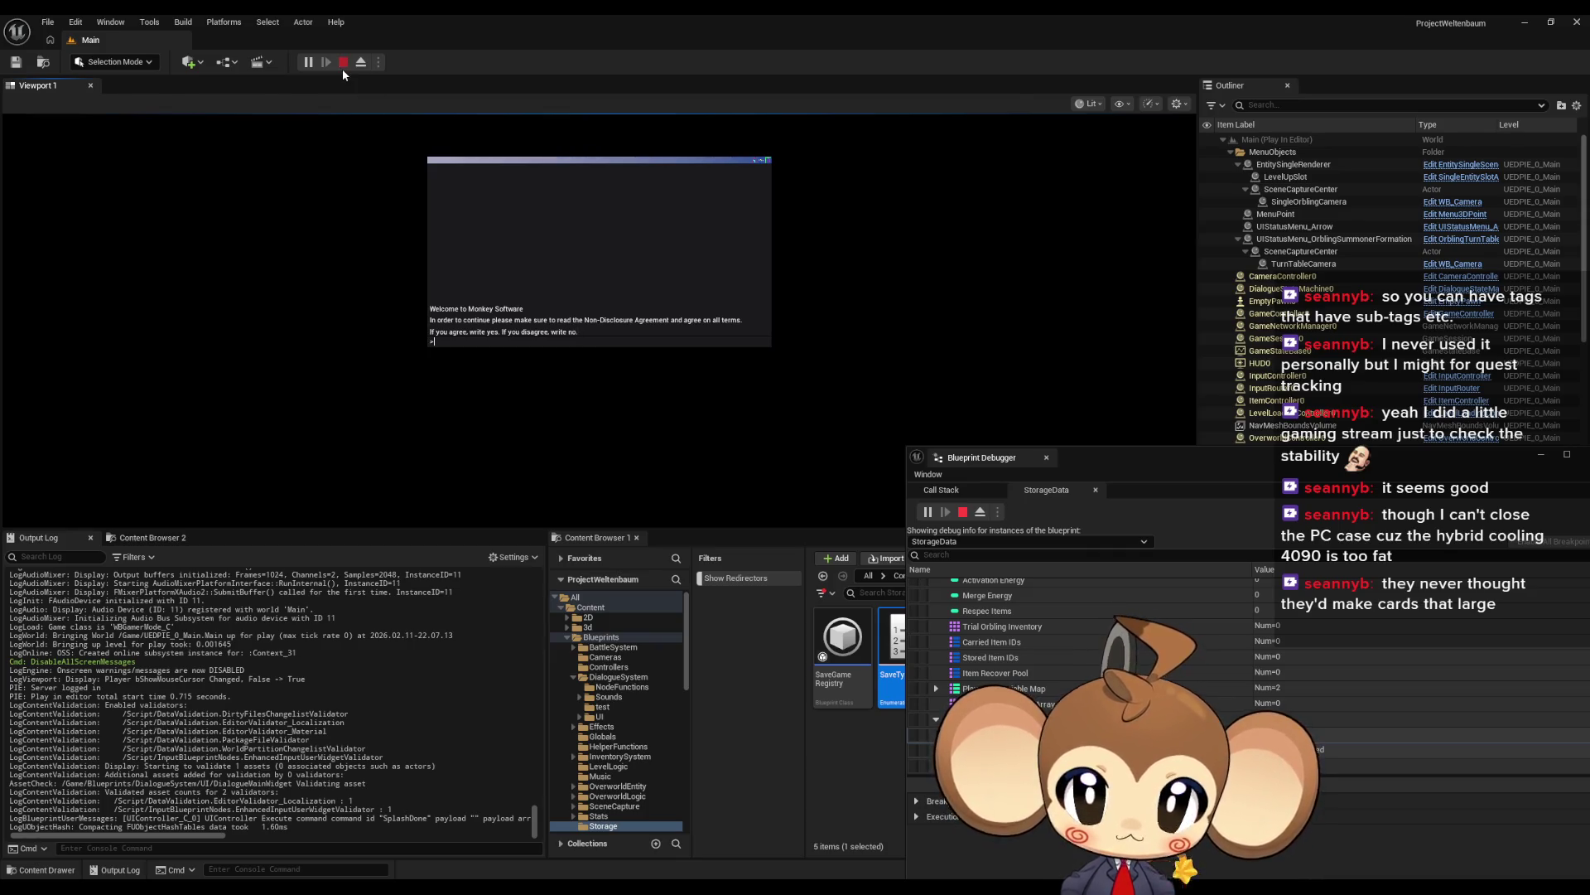
click(342, 66)
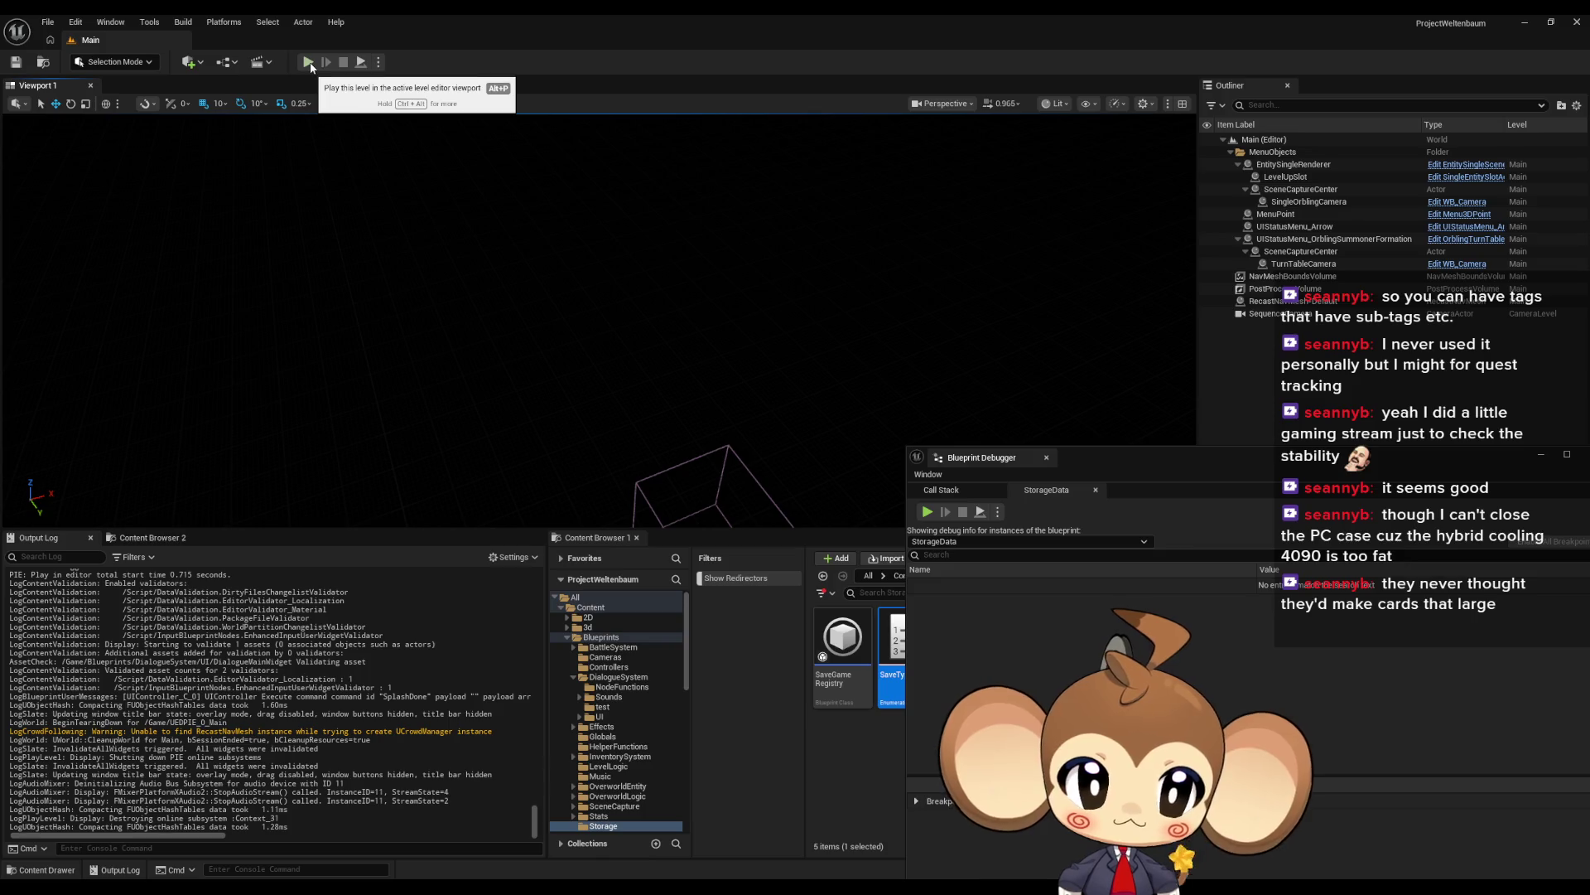
Step: Replay the level, inspect the StorageData_C_5 instance's stored values, then stop
click(309, 63)
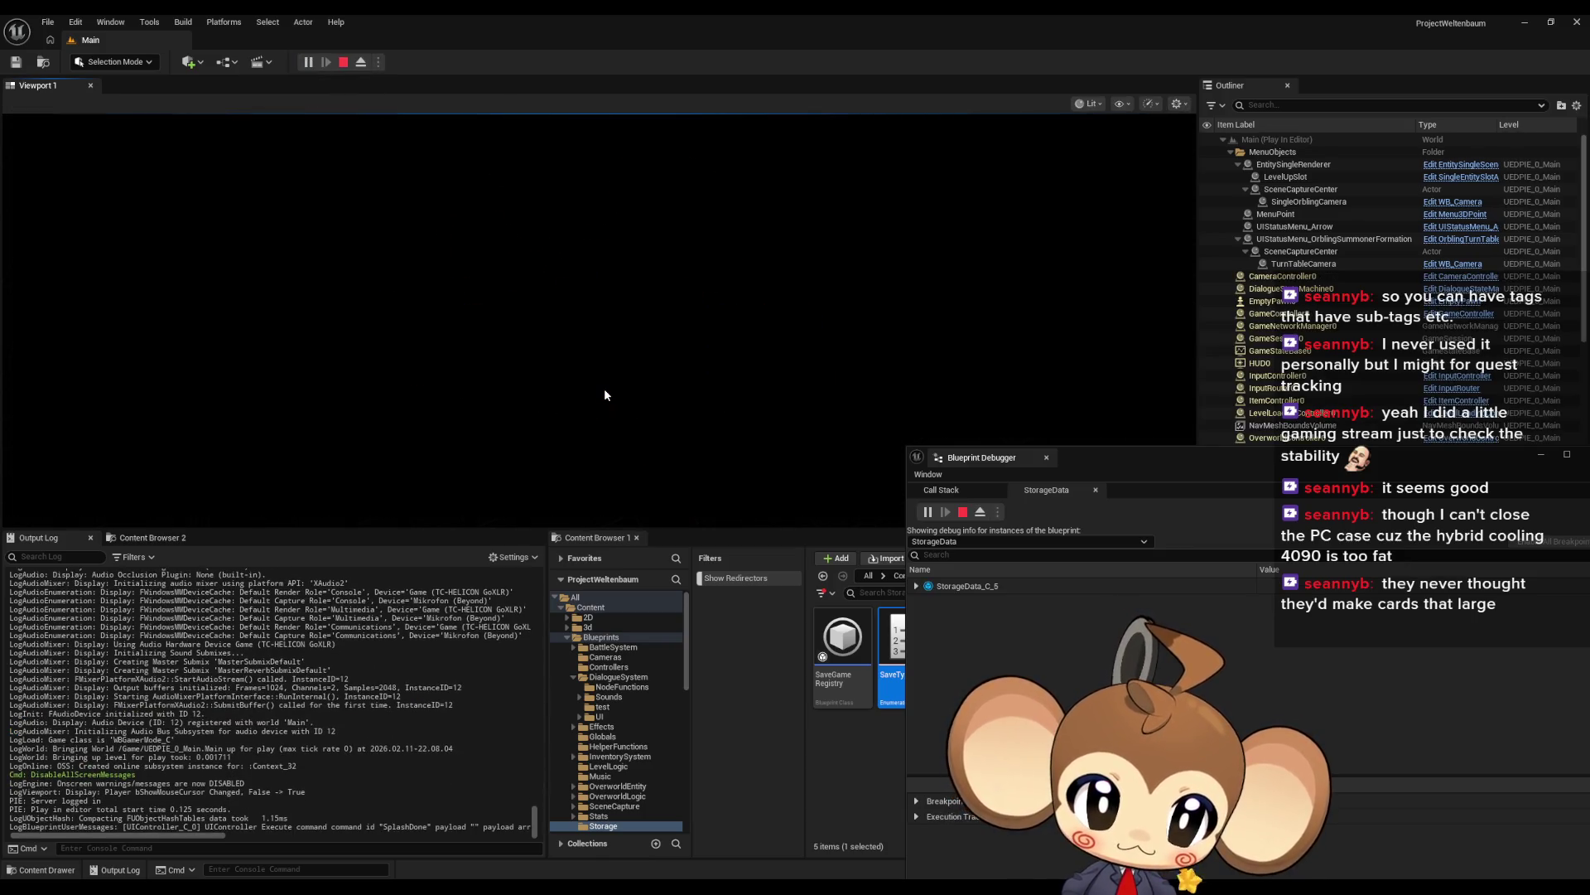
click(916, 586)
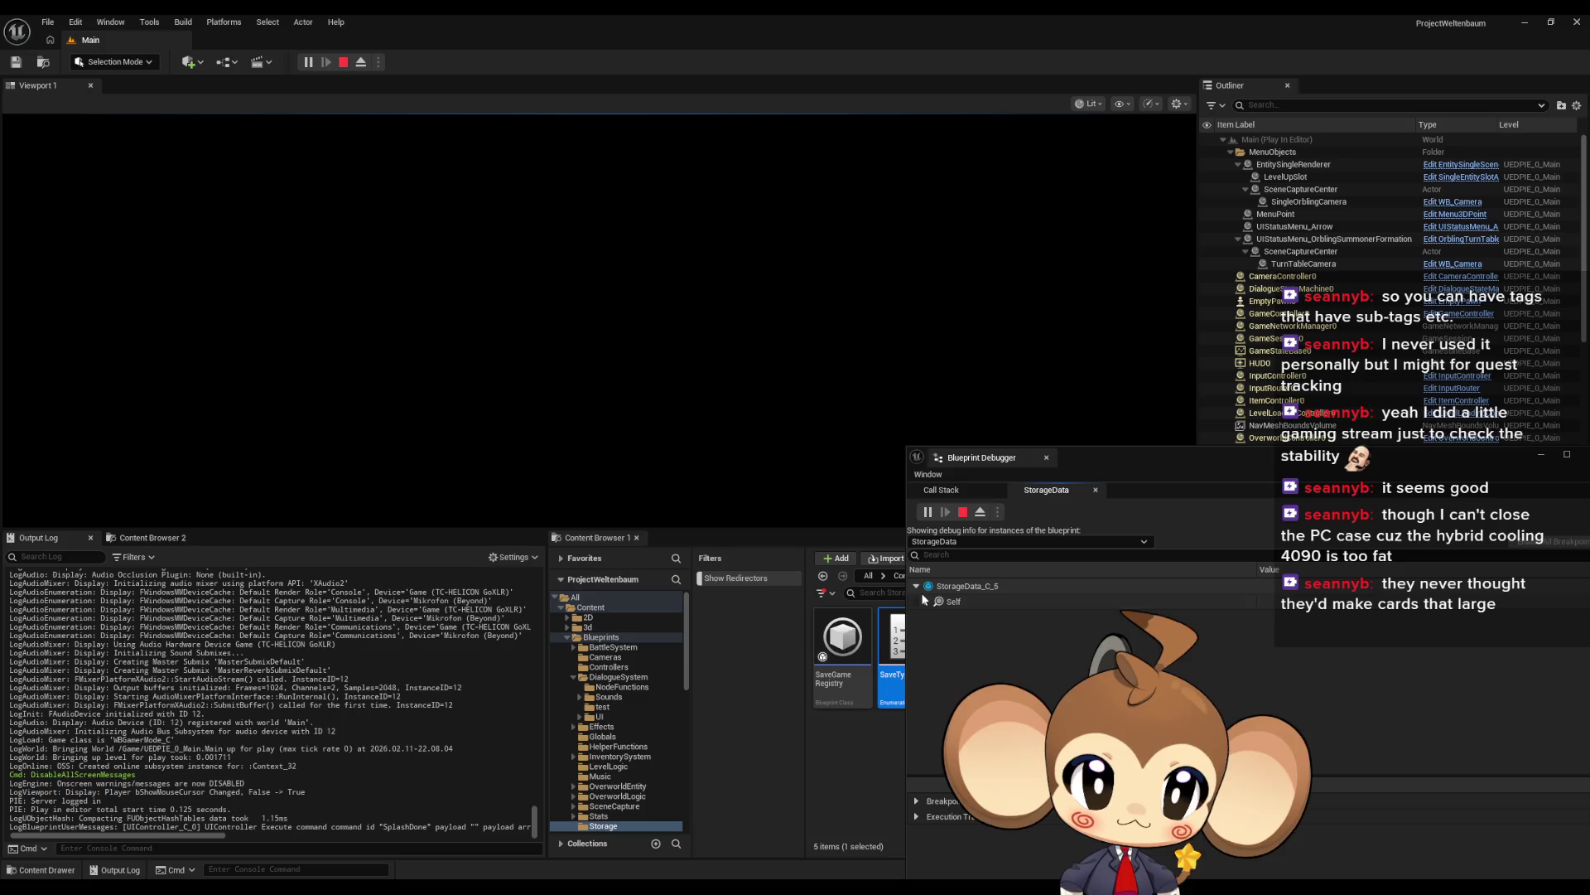
click(927, 602)
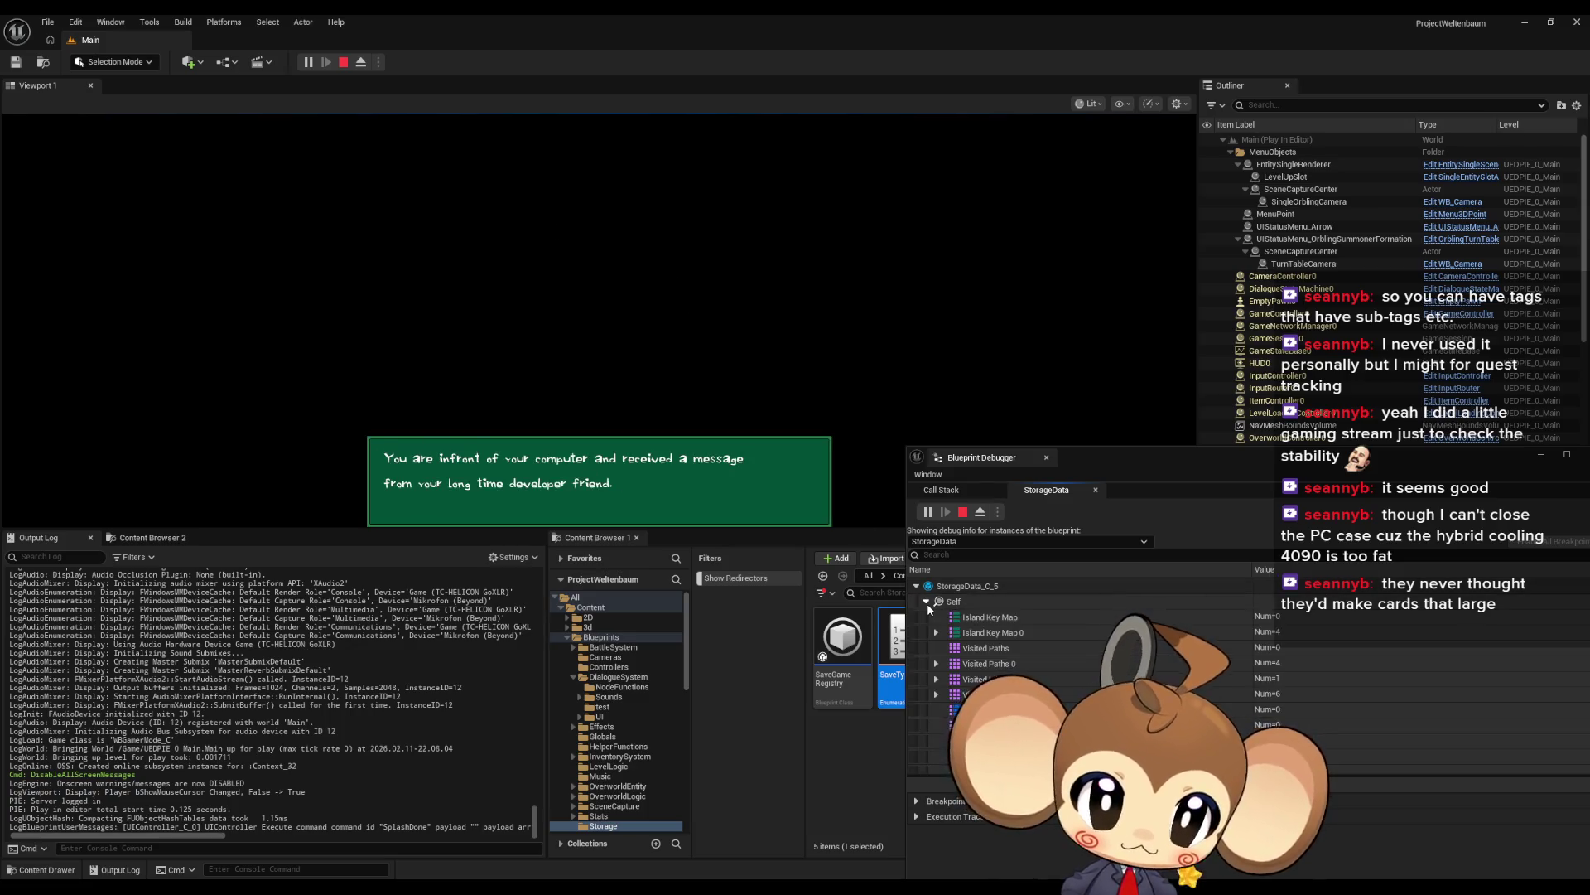
scroll(995, 636, down, 3)
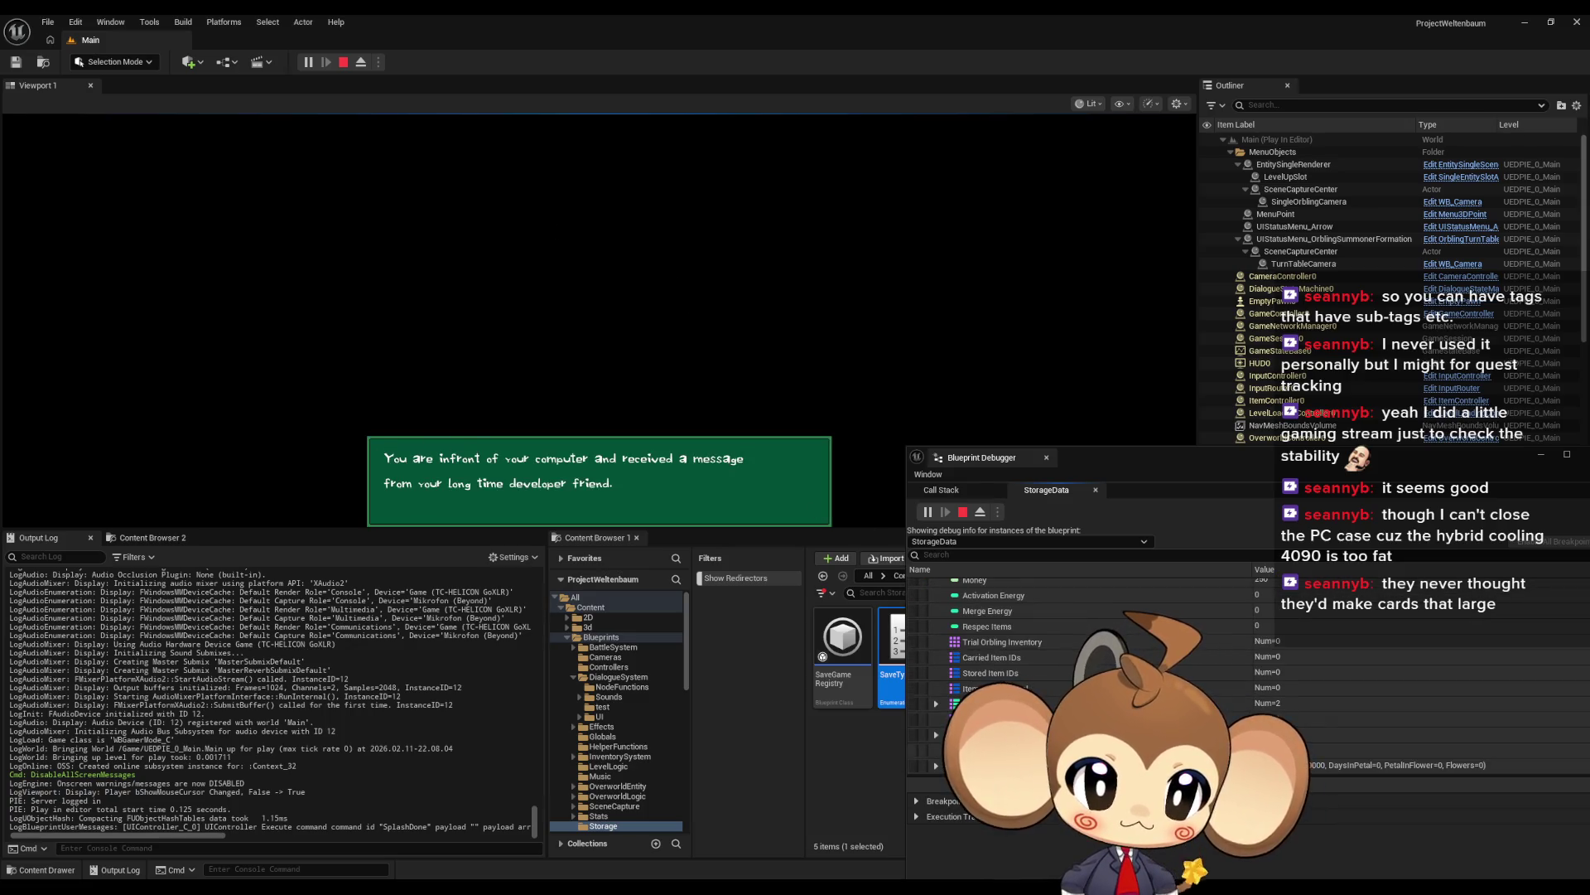
scroll(994, 637, down, 1)
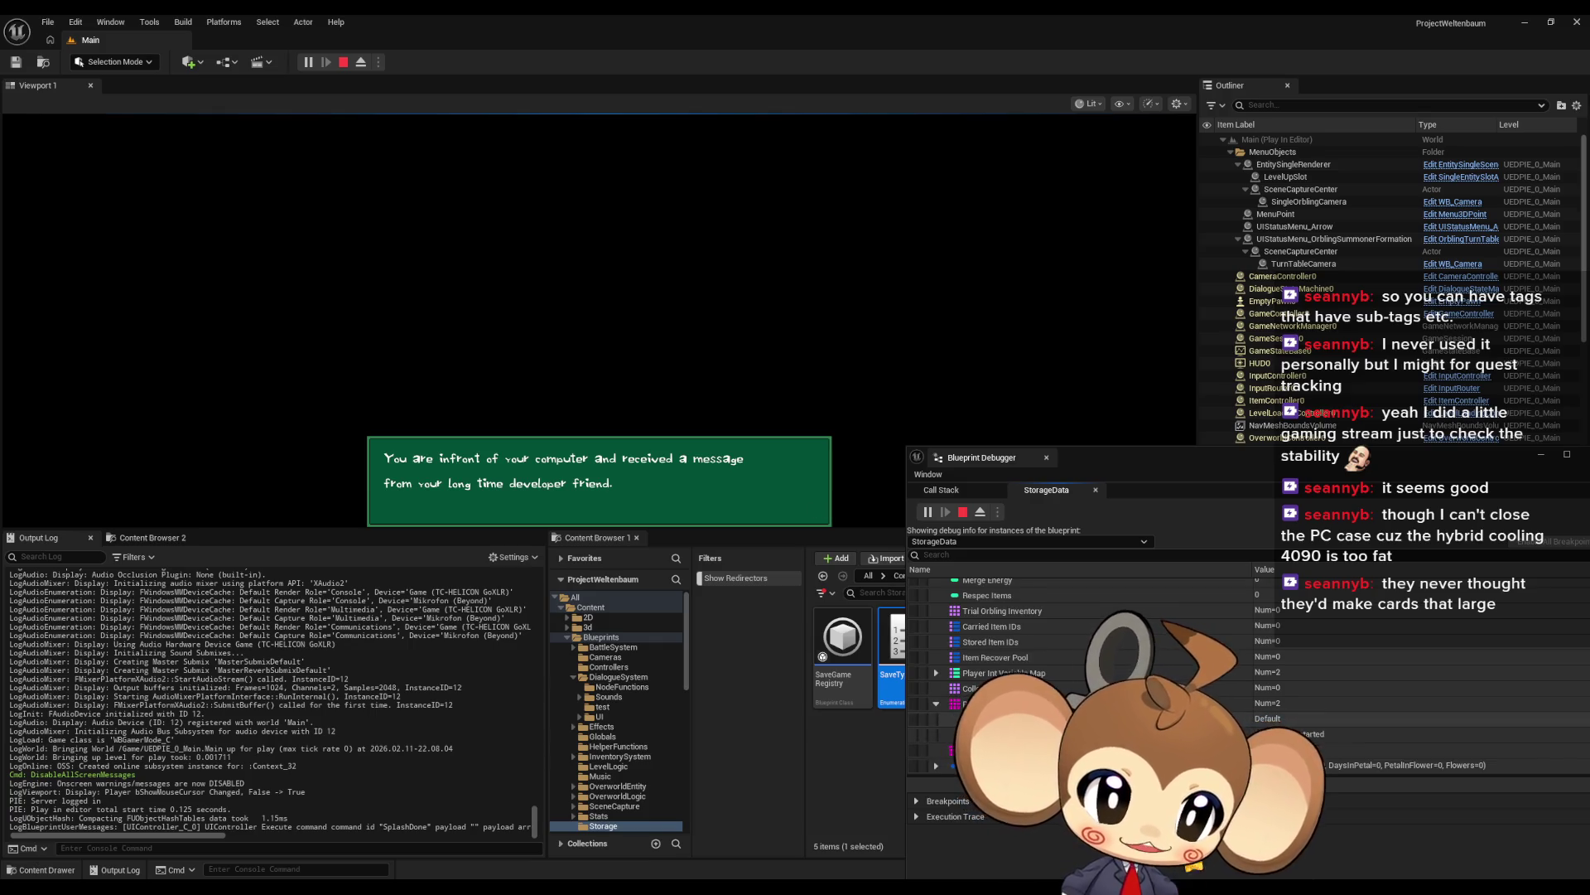
click(343, 61)
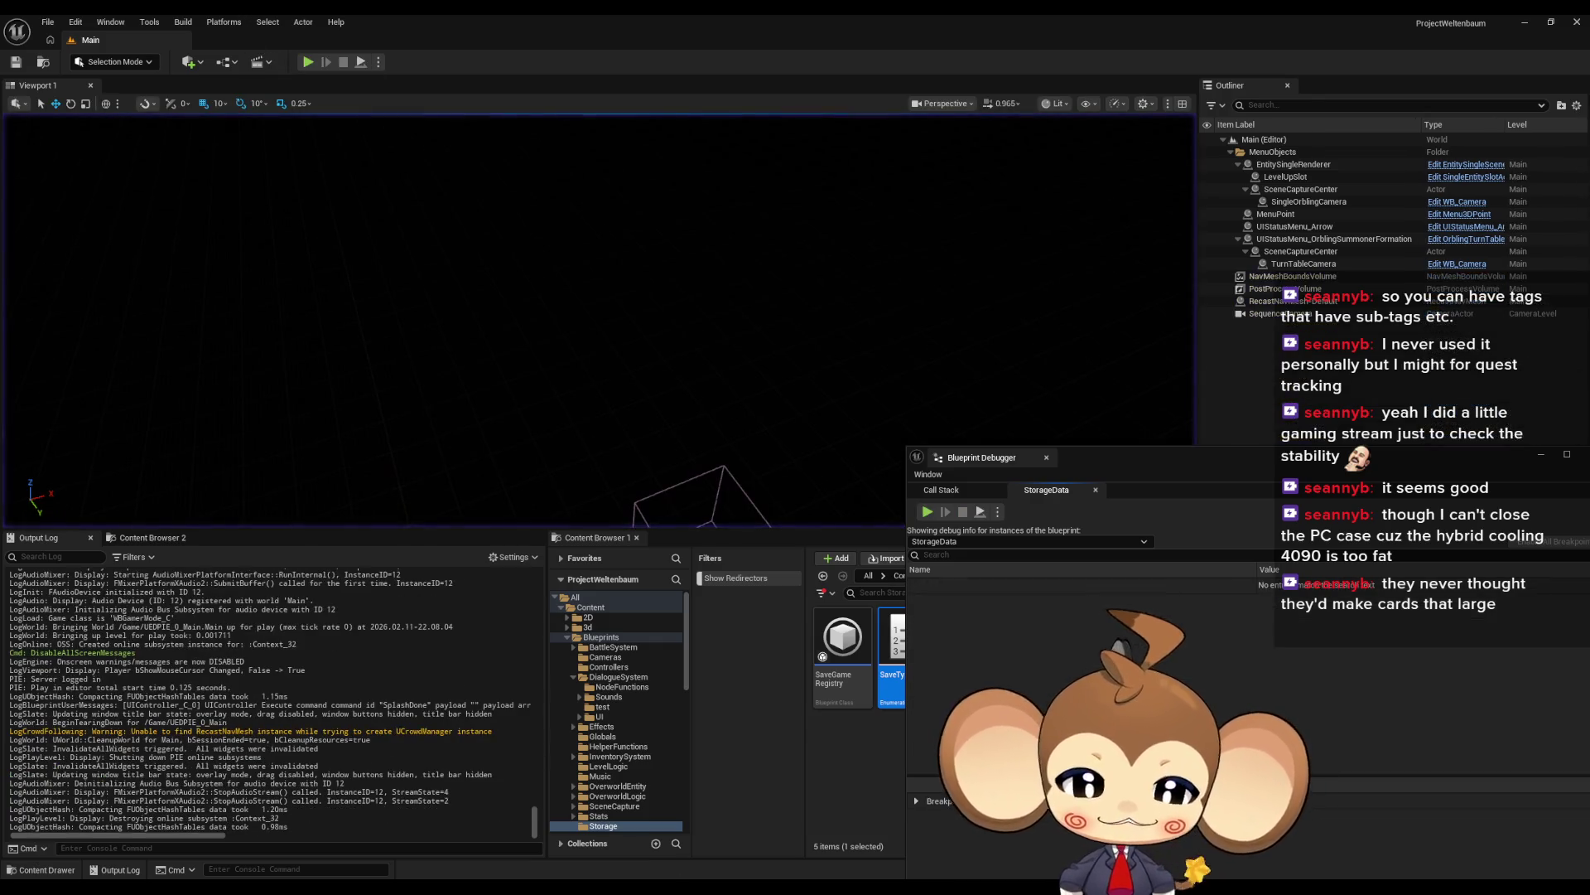
Step: In the dialogue asset, collapse Index [2] and expand Index [1]'s per-language text
mouse_move(651, 885)
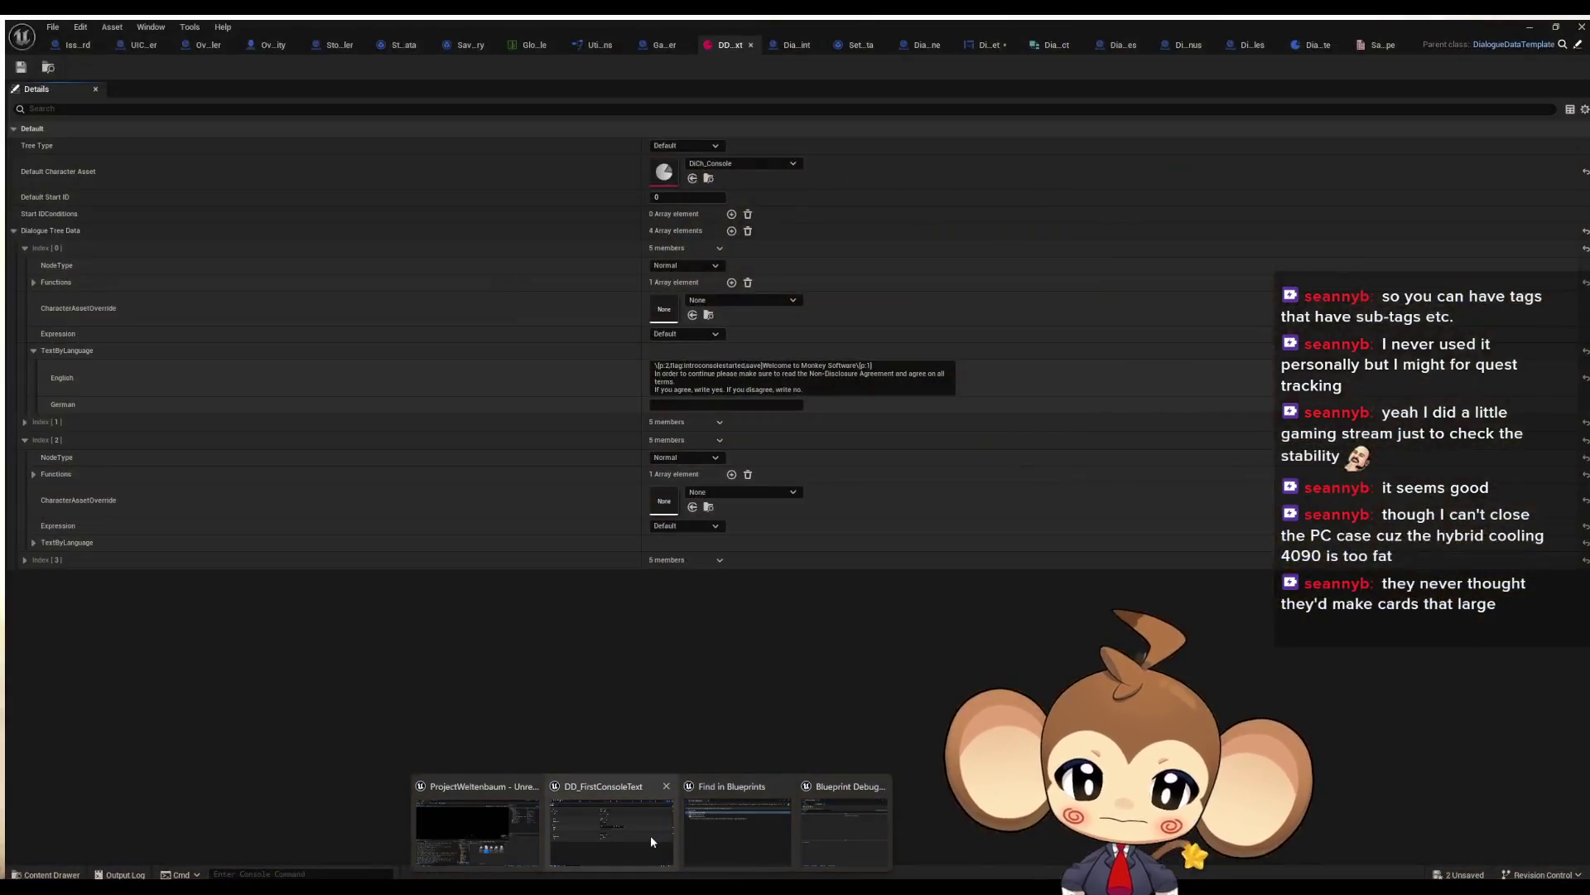
click(650, 835)
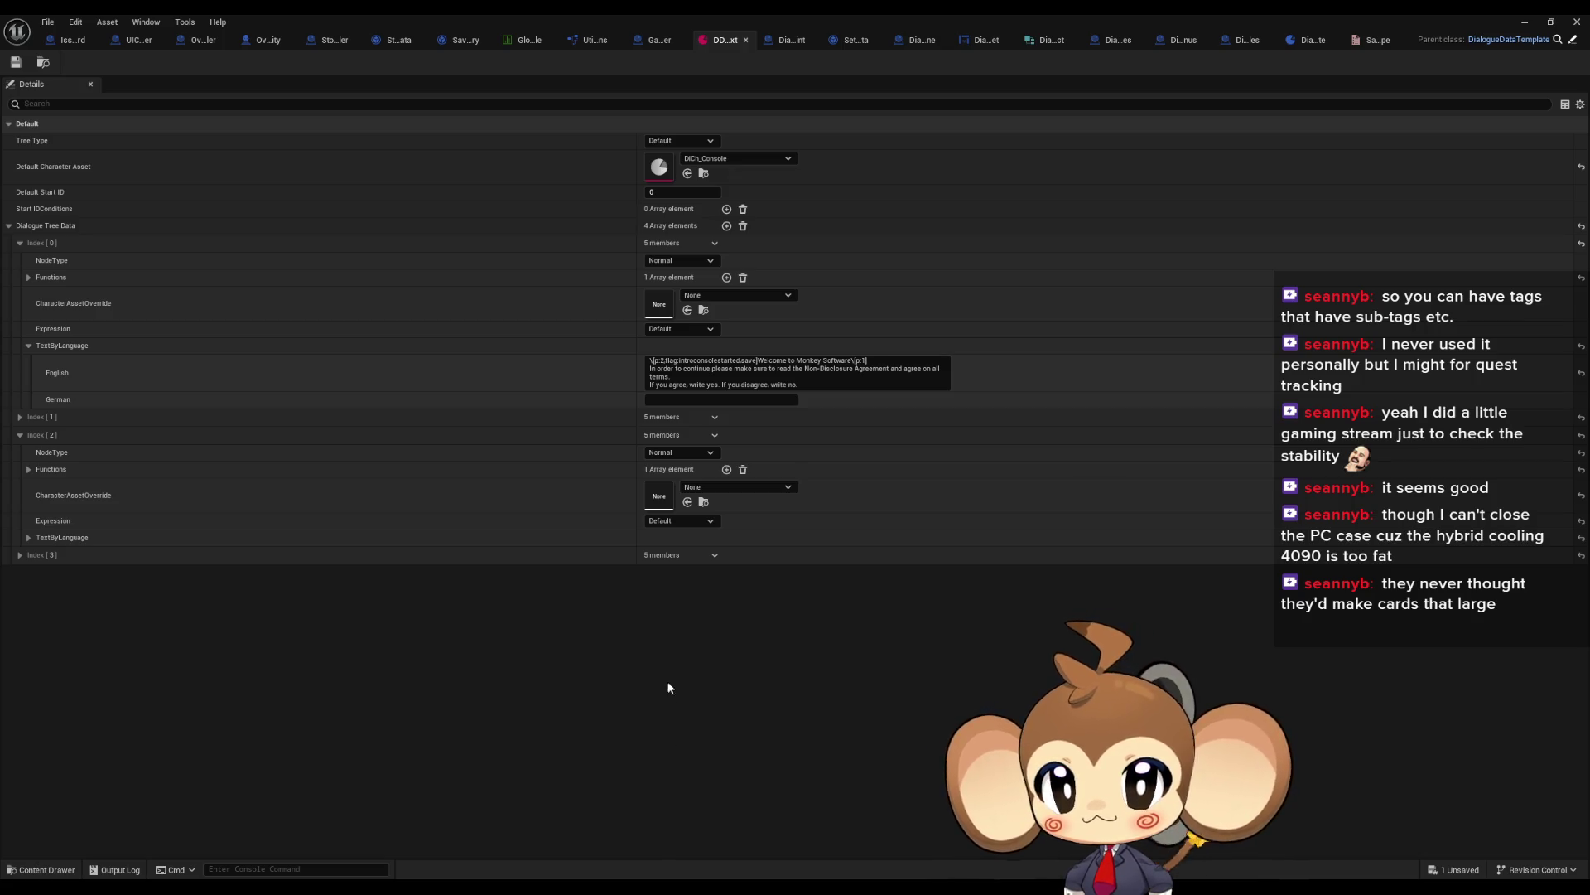
click(20, 435)
click(18, 417)
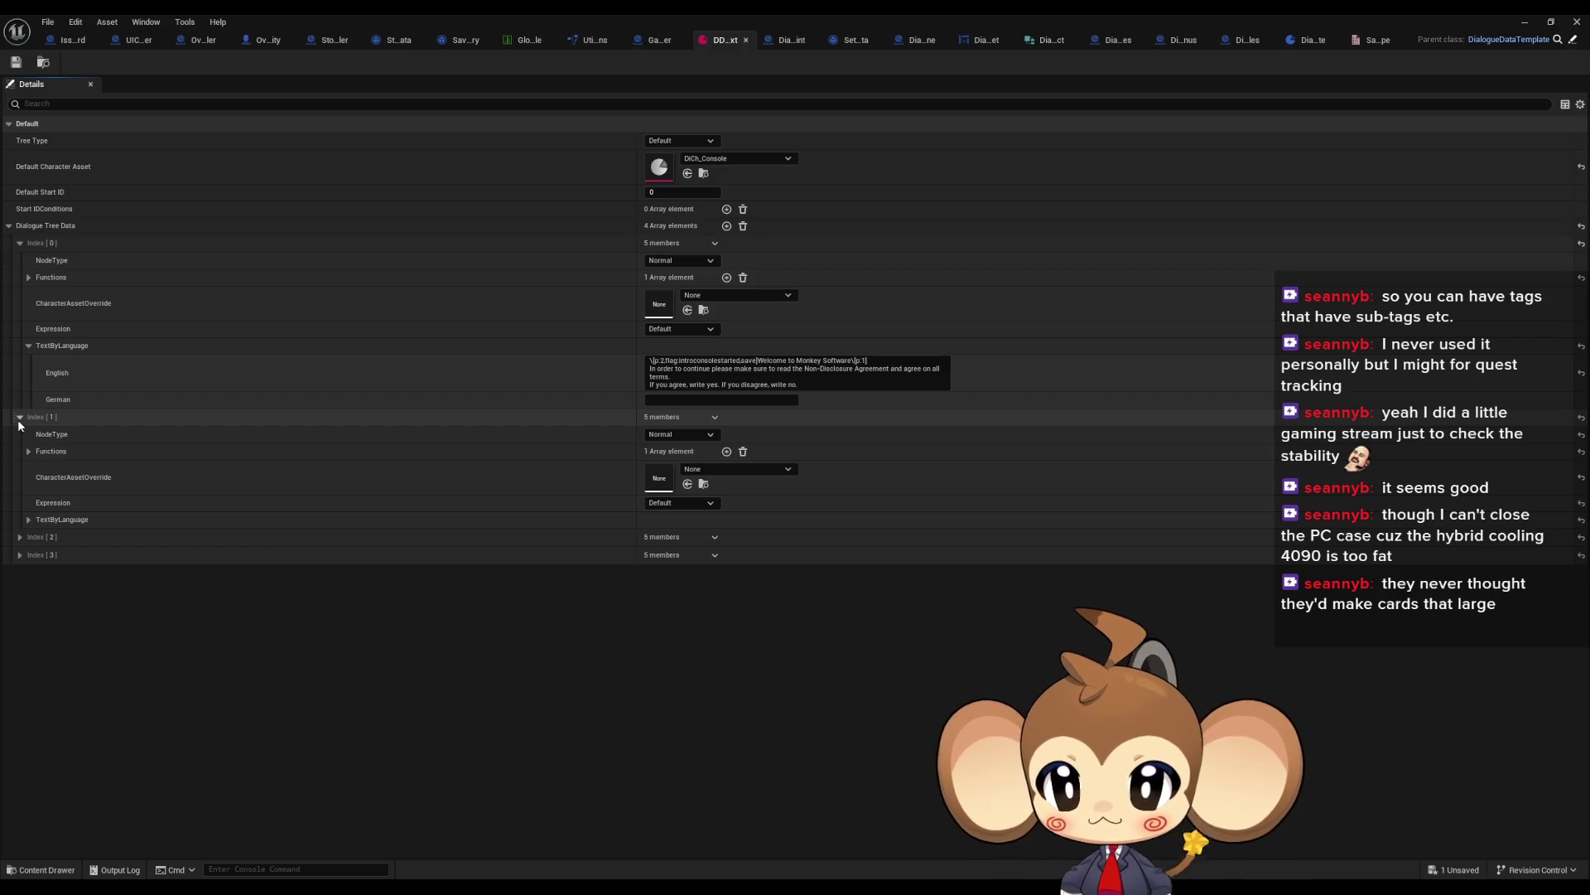
click(28, 519)
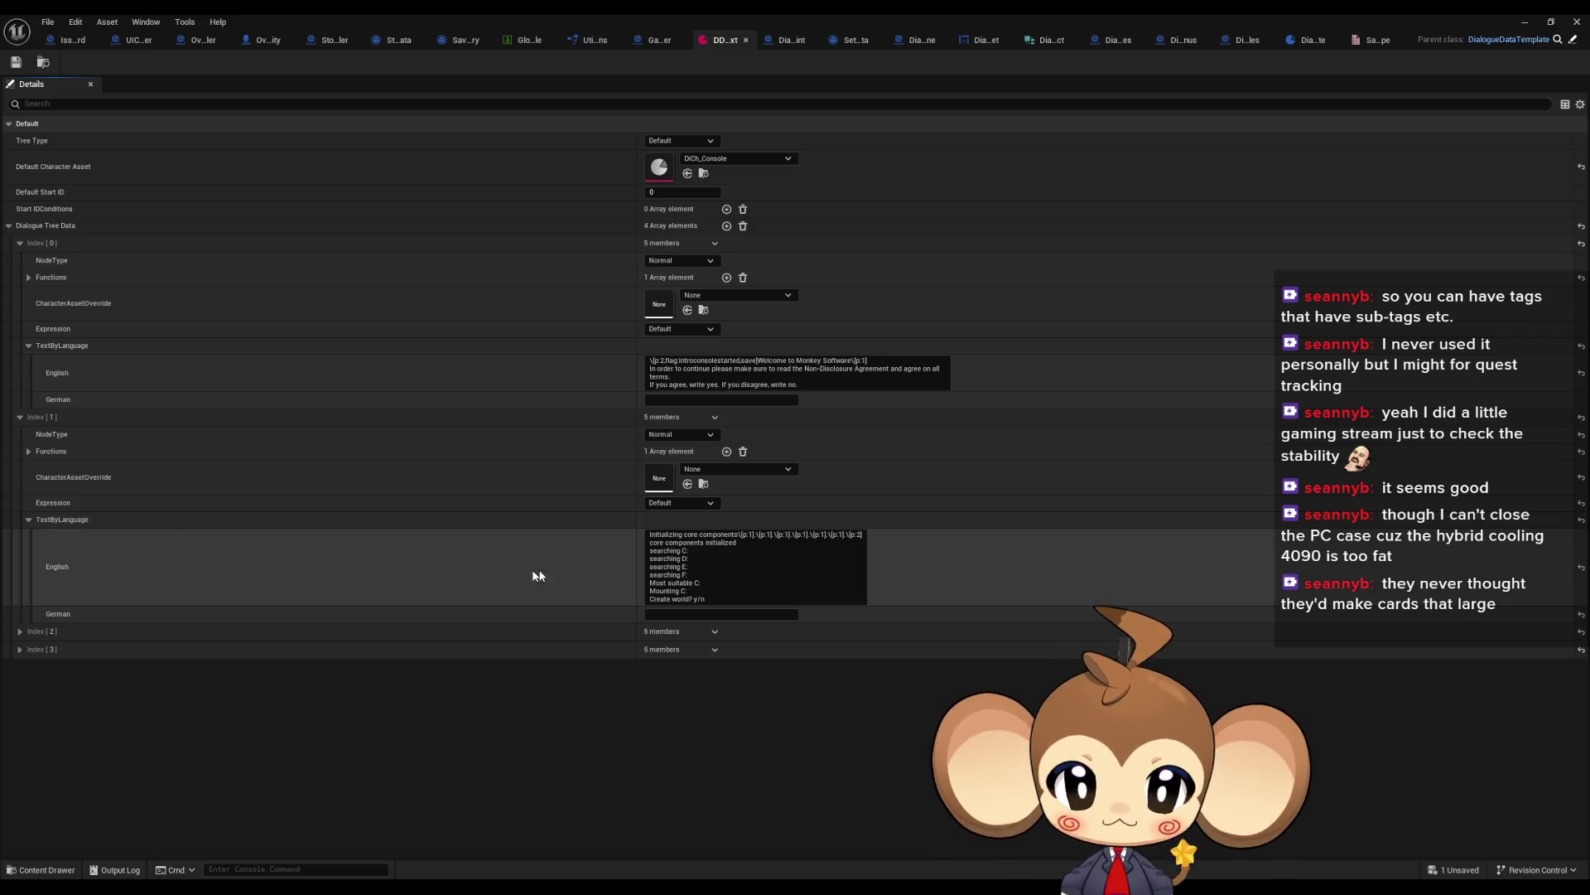
Step: Start Index [1]'s English text with \[flag:save], then check GameController's NDAaccepted flag name
click(651, 536)
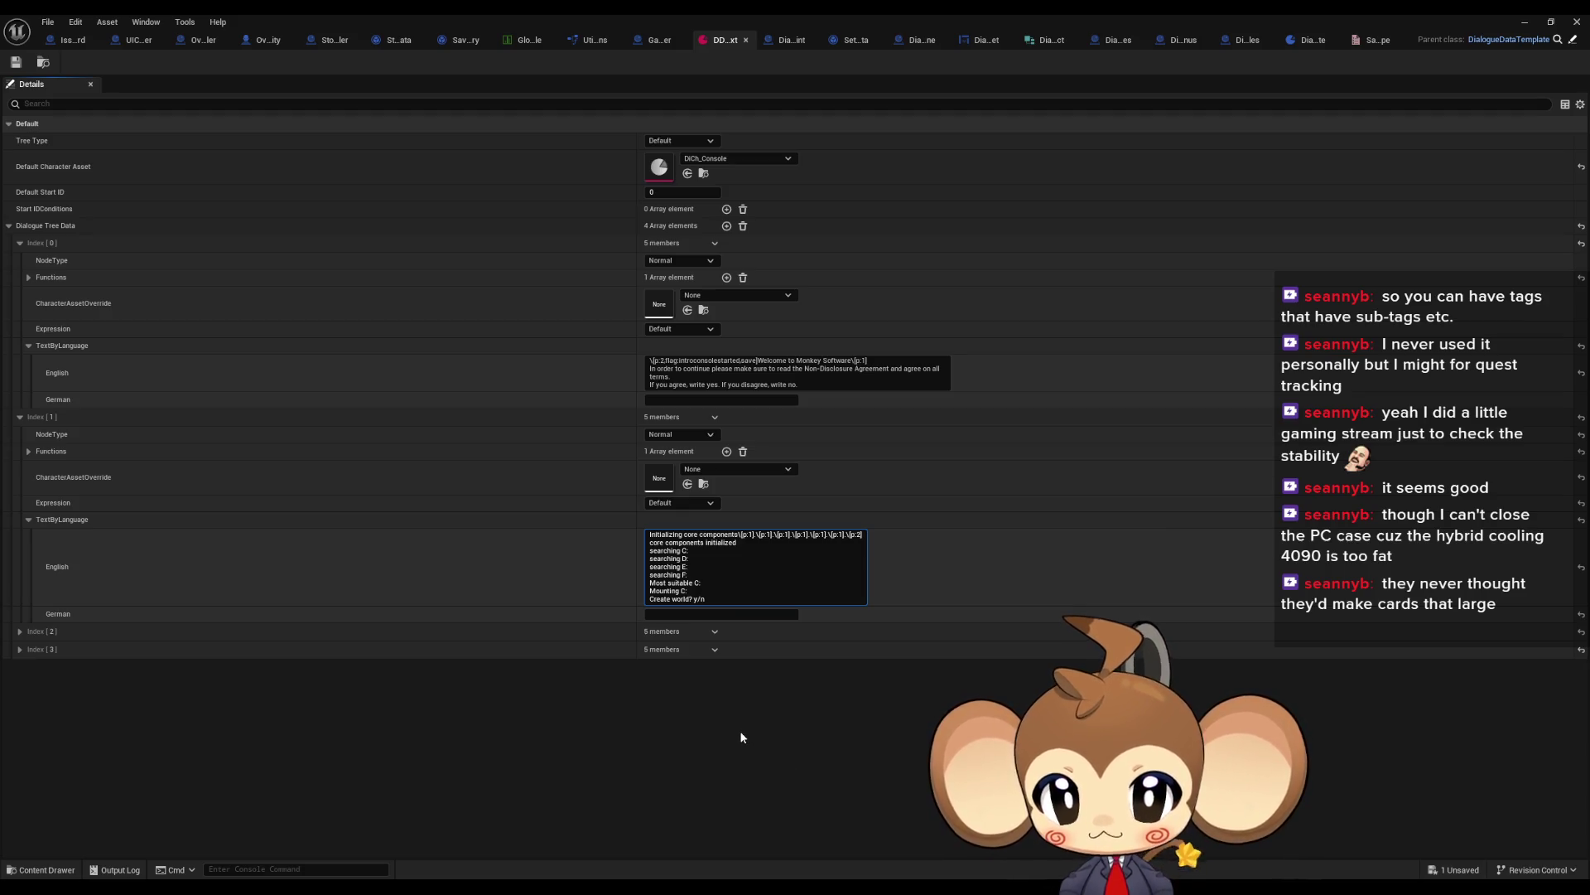
text(\[])
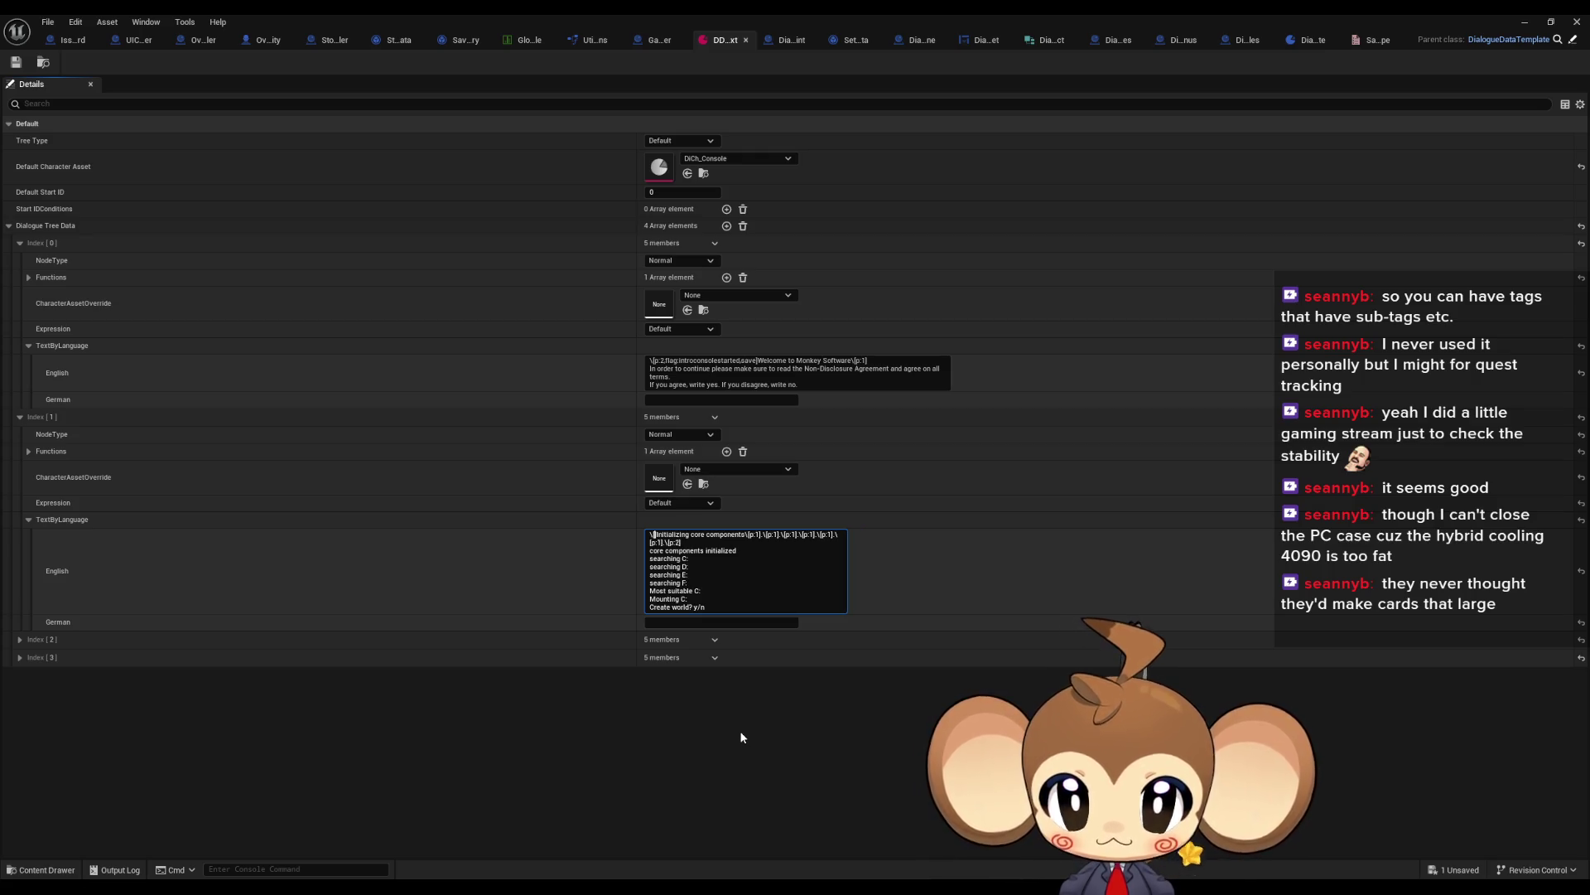
text(flag)
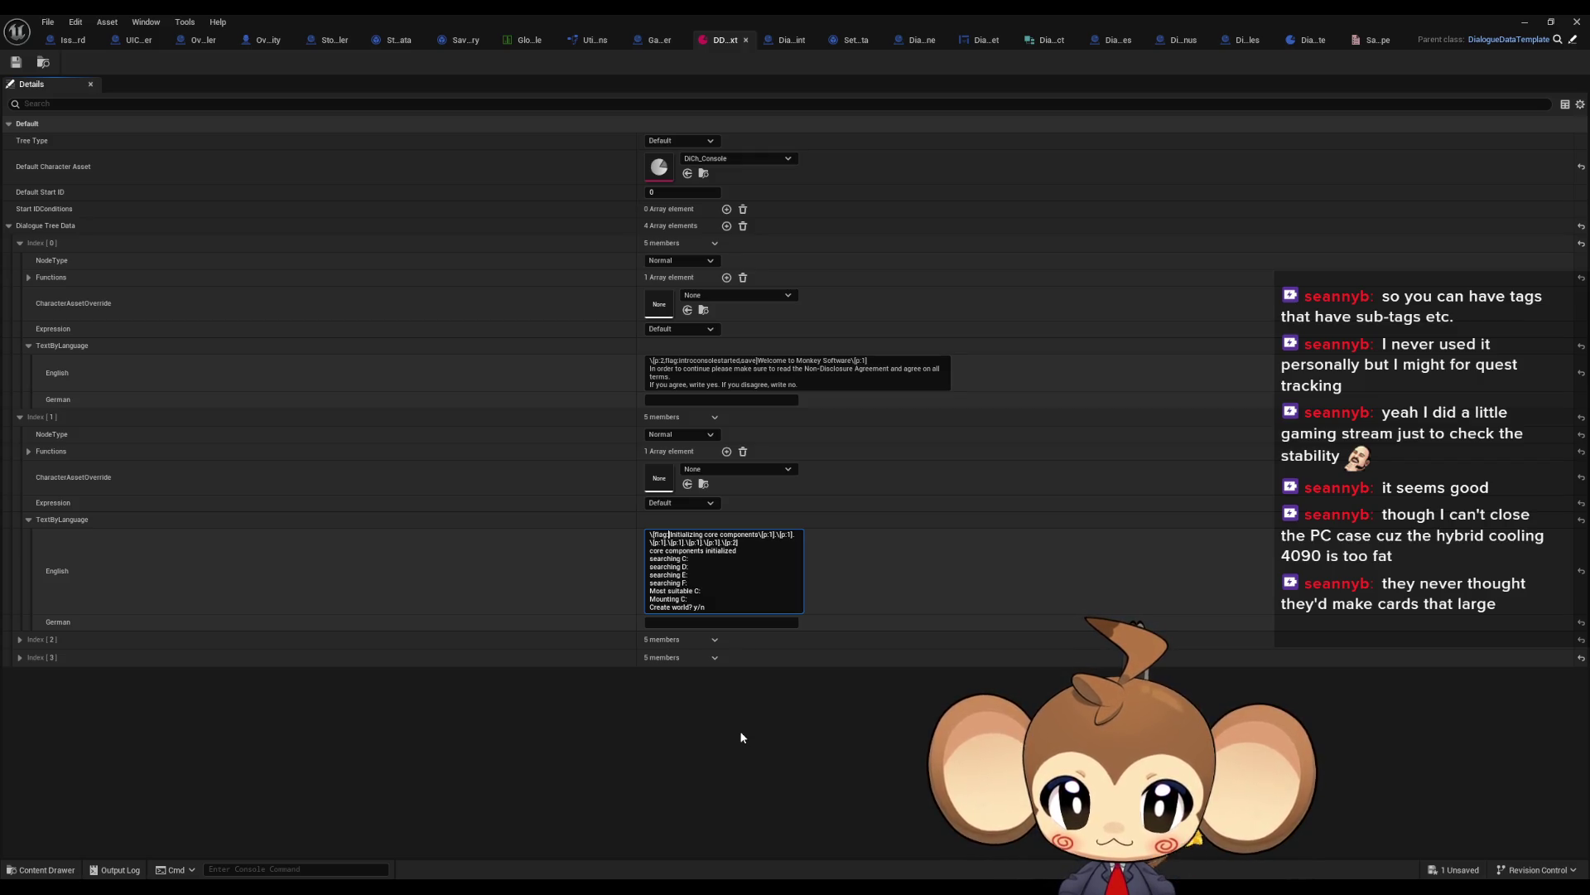
text(:aave)
key(ctrl+shift+Left)
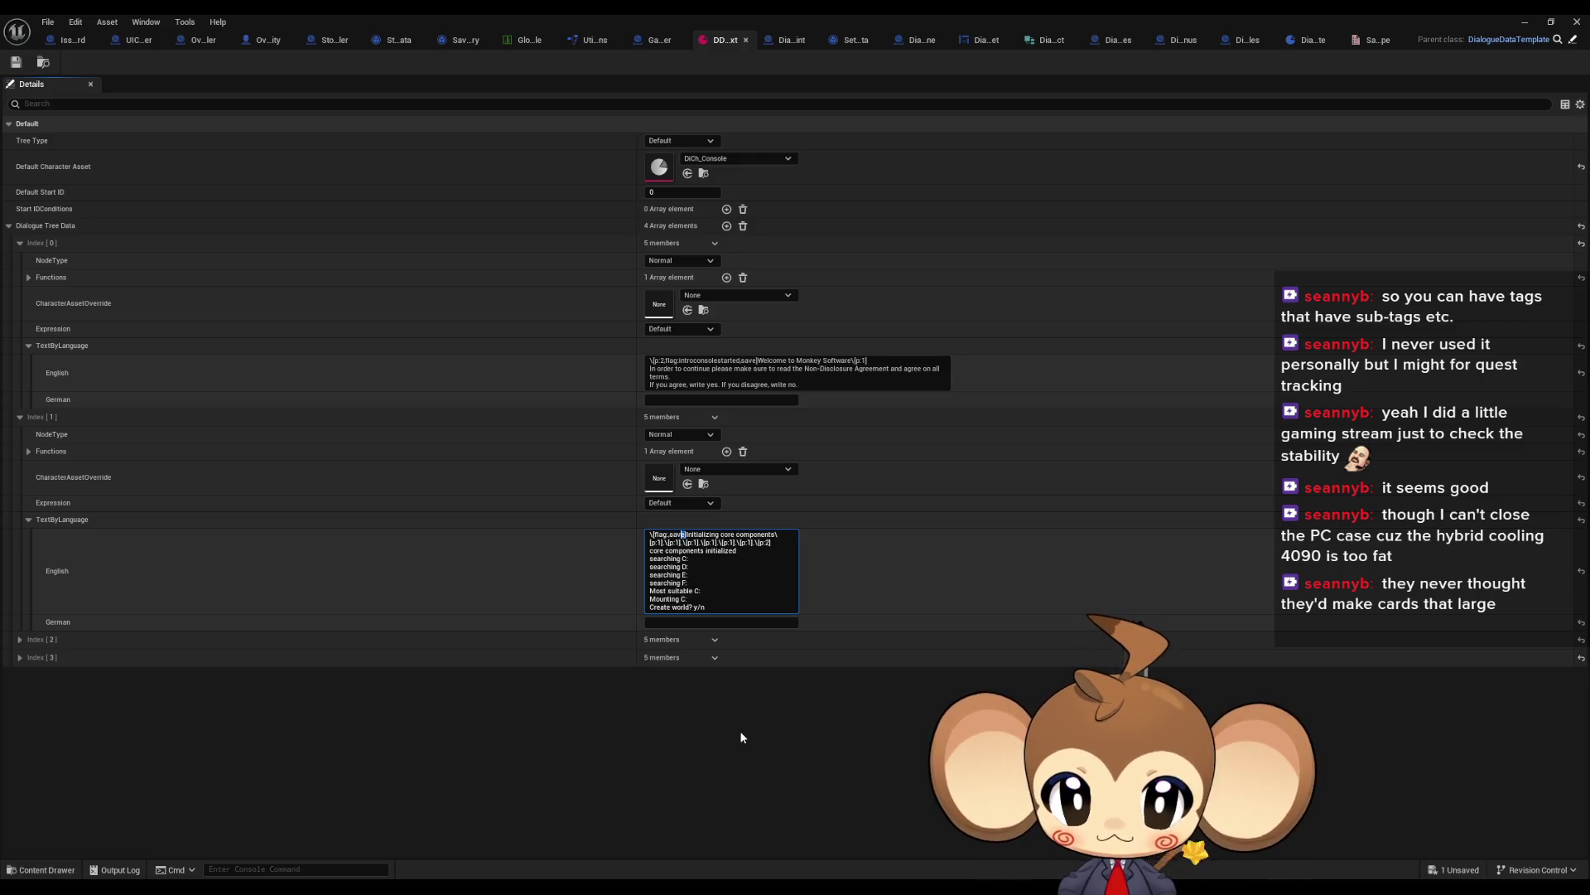
key(ctrl+shift+Left)
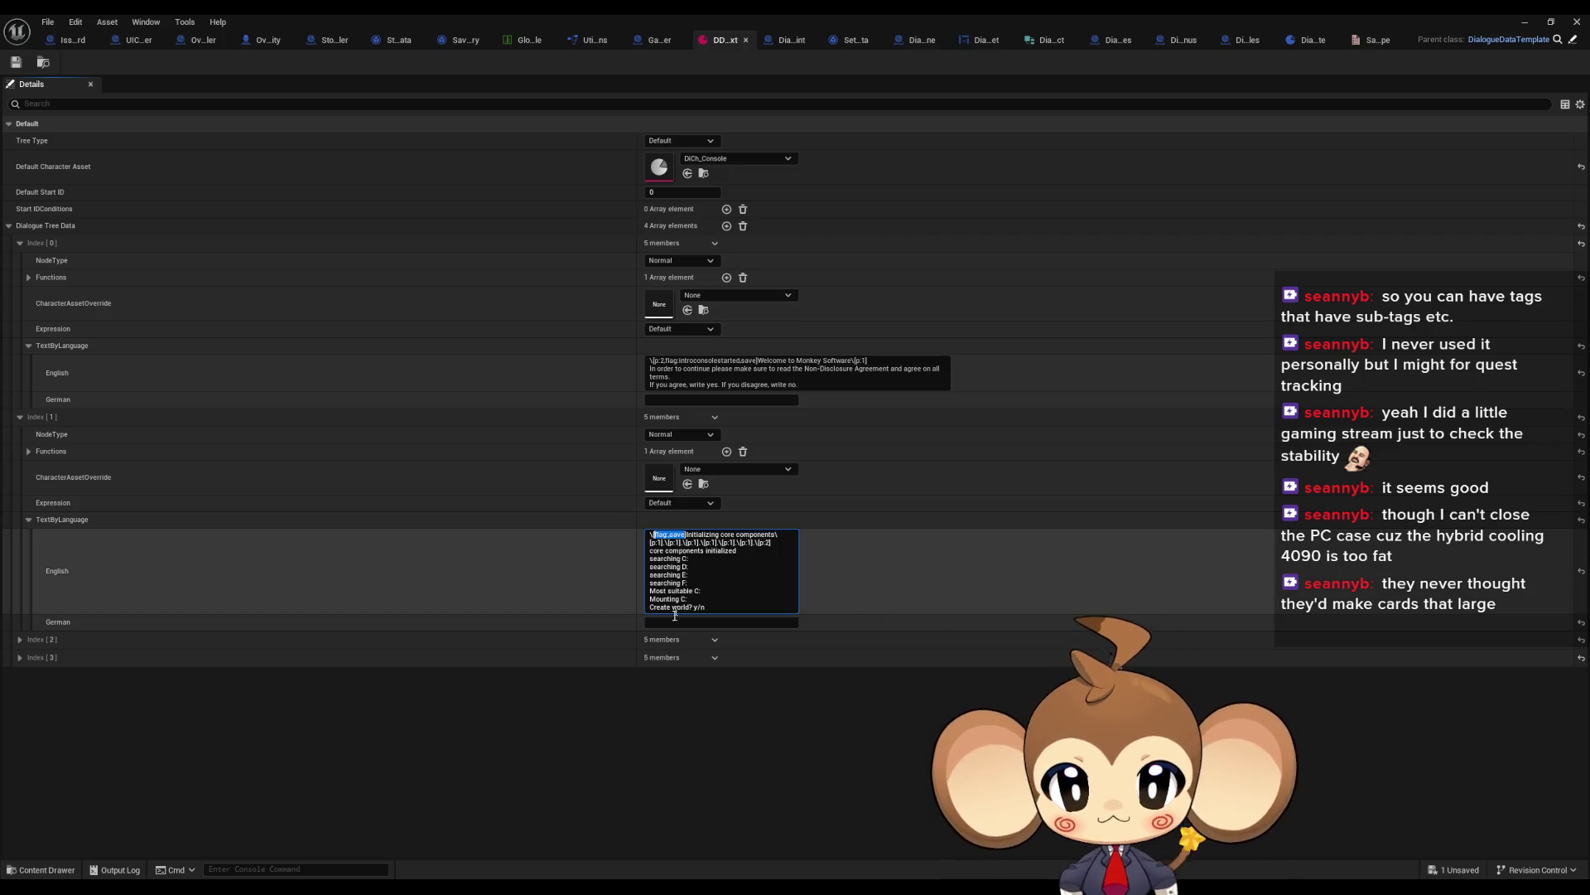
click(678, 41)
click(643, 500)
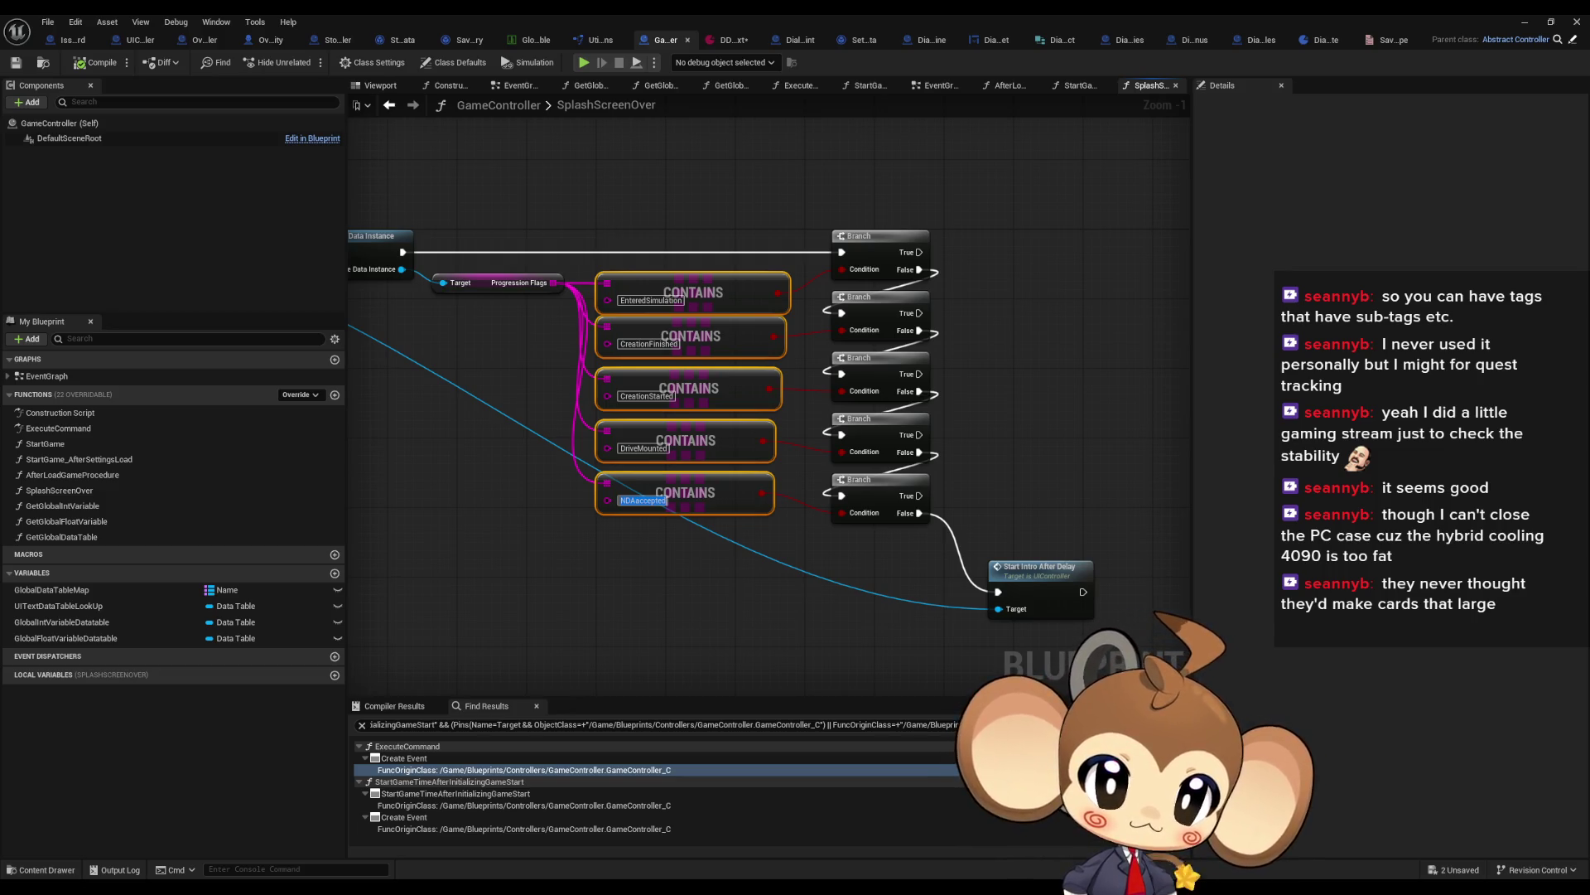
Step: Read the DriveMounted, CreationStarted, CreationFinished and EnteredSimulation flag names, then return to the dialogue asset
click(643, 448)
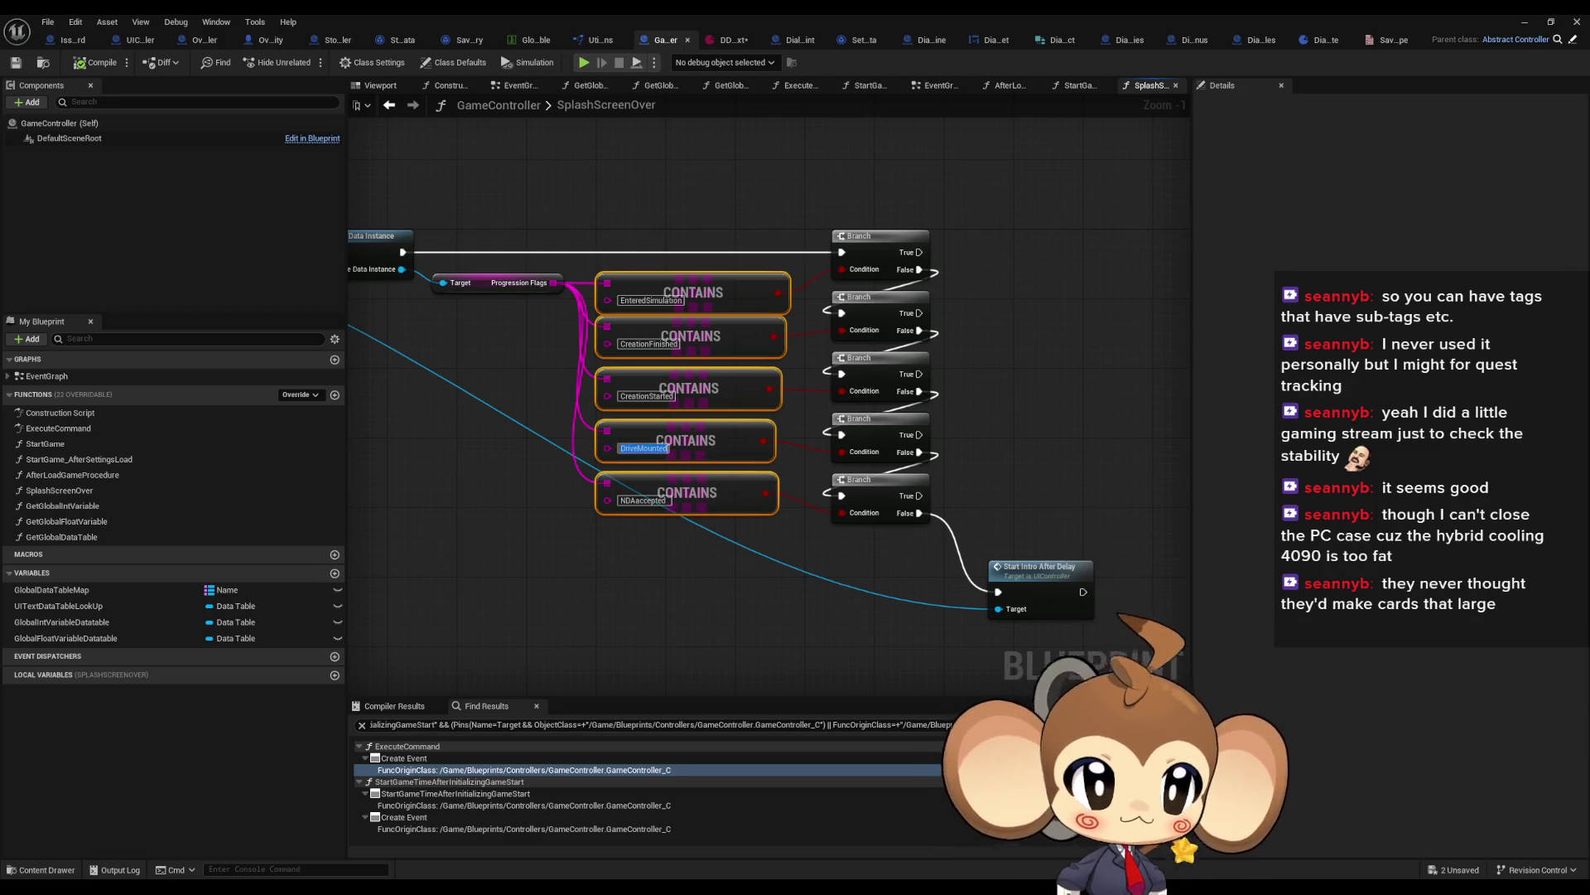
click(650, 395)
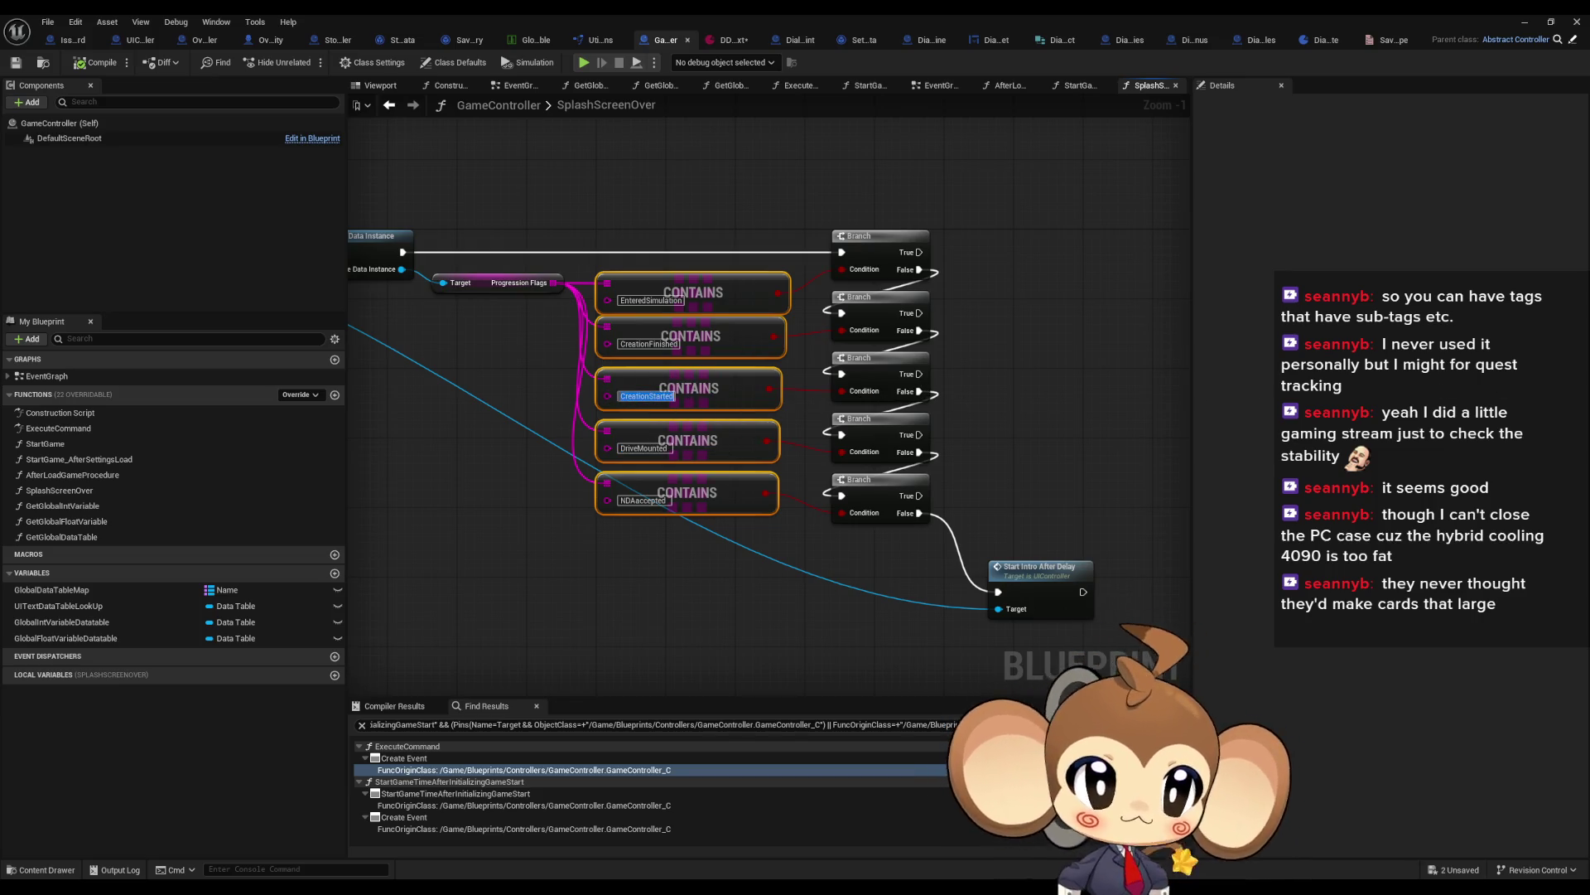
key(Return)
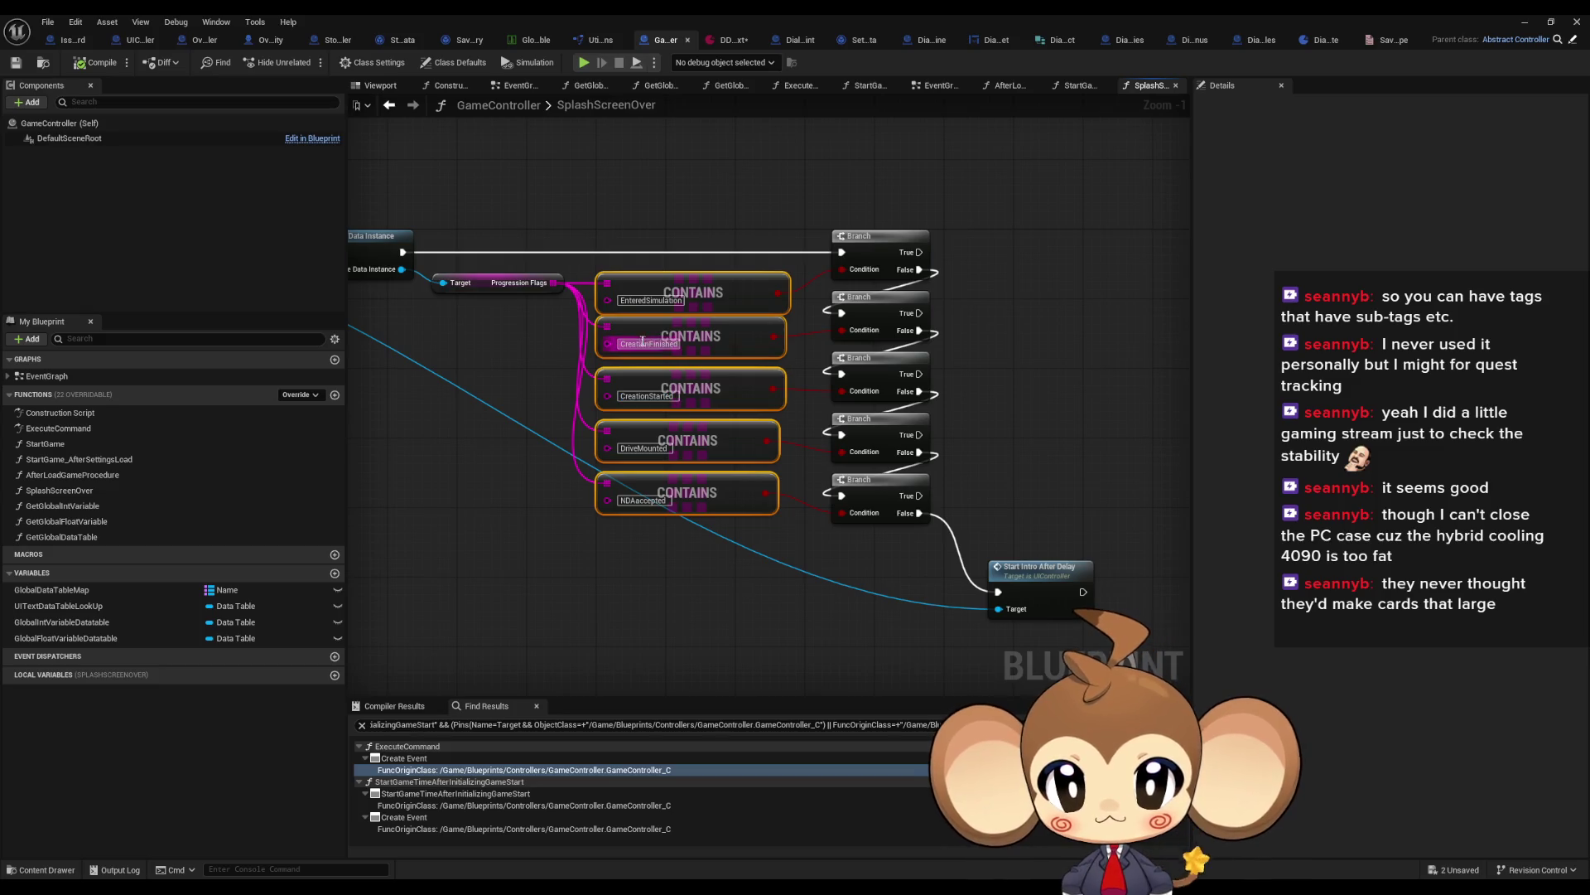
click(648, 343)
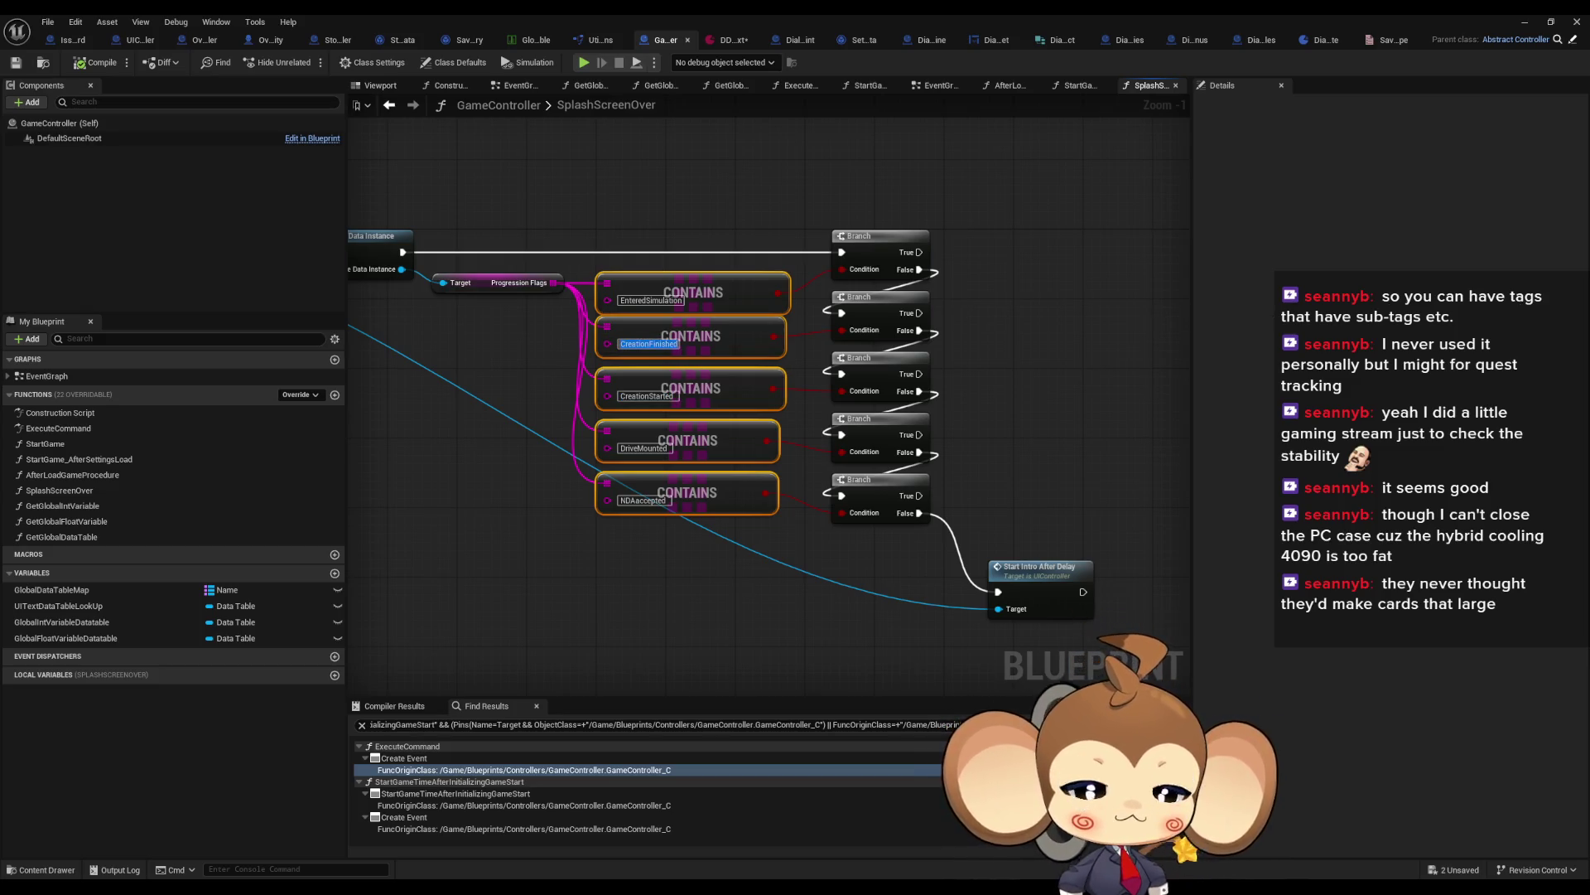
click(651, 300)
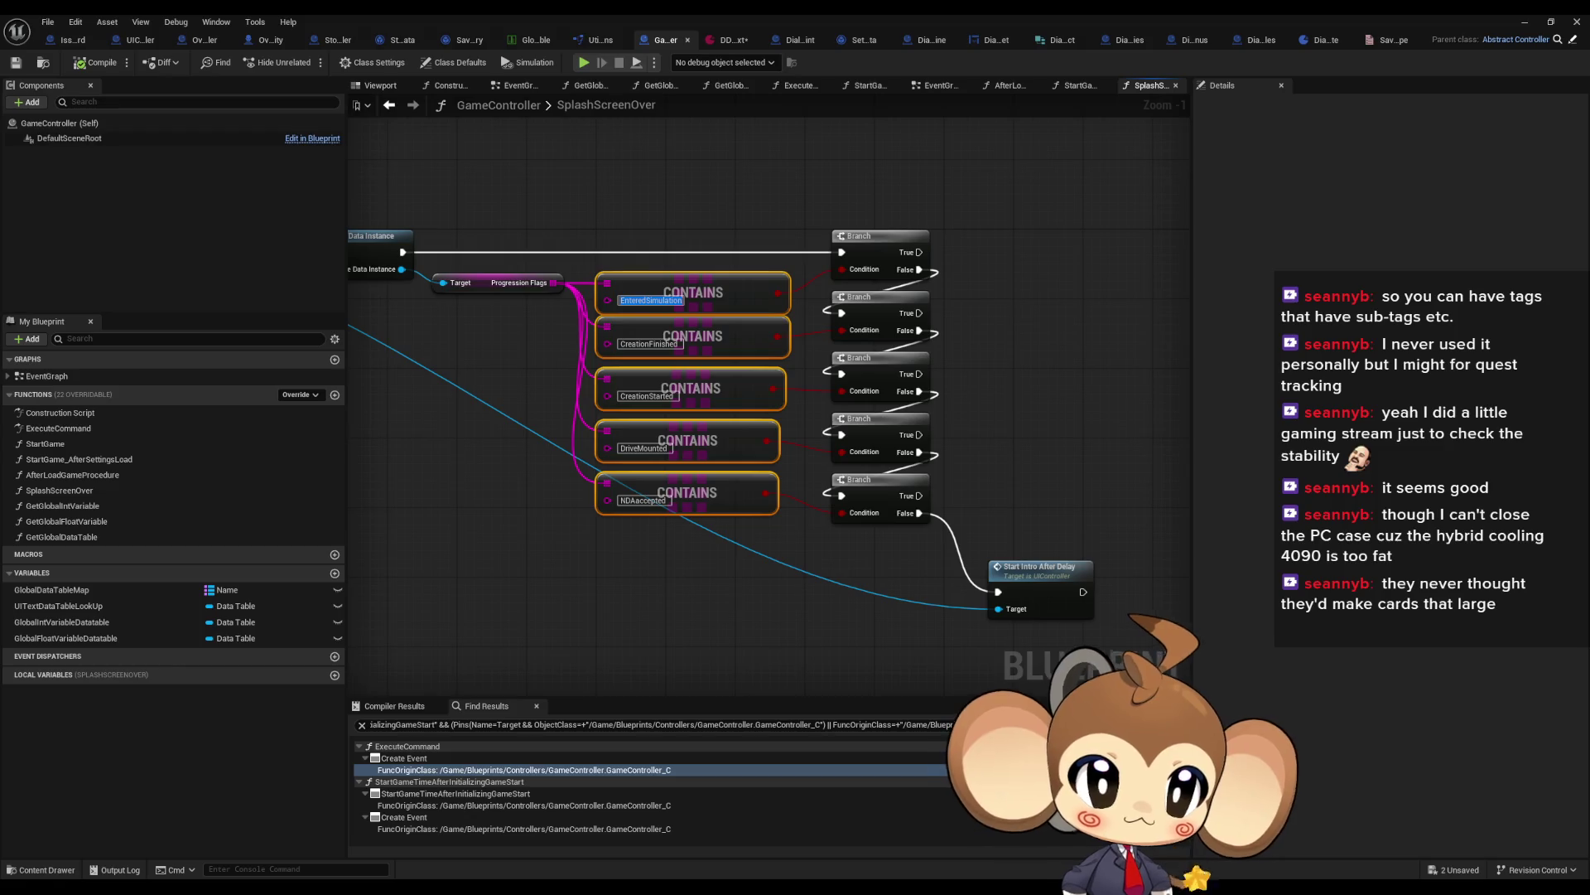
click(724, 40)
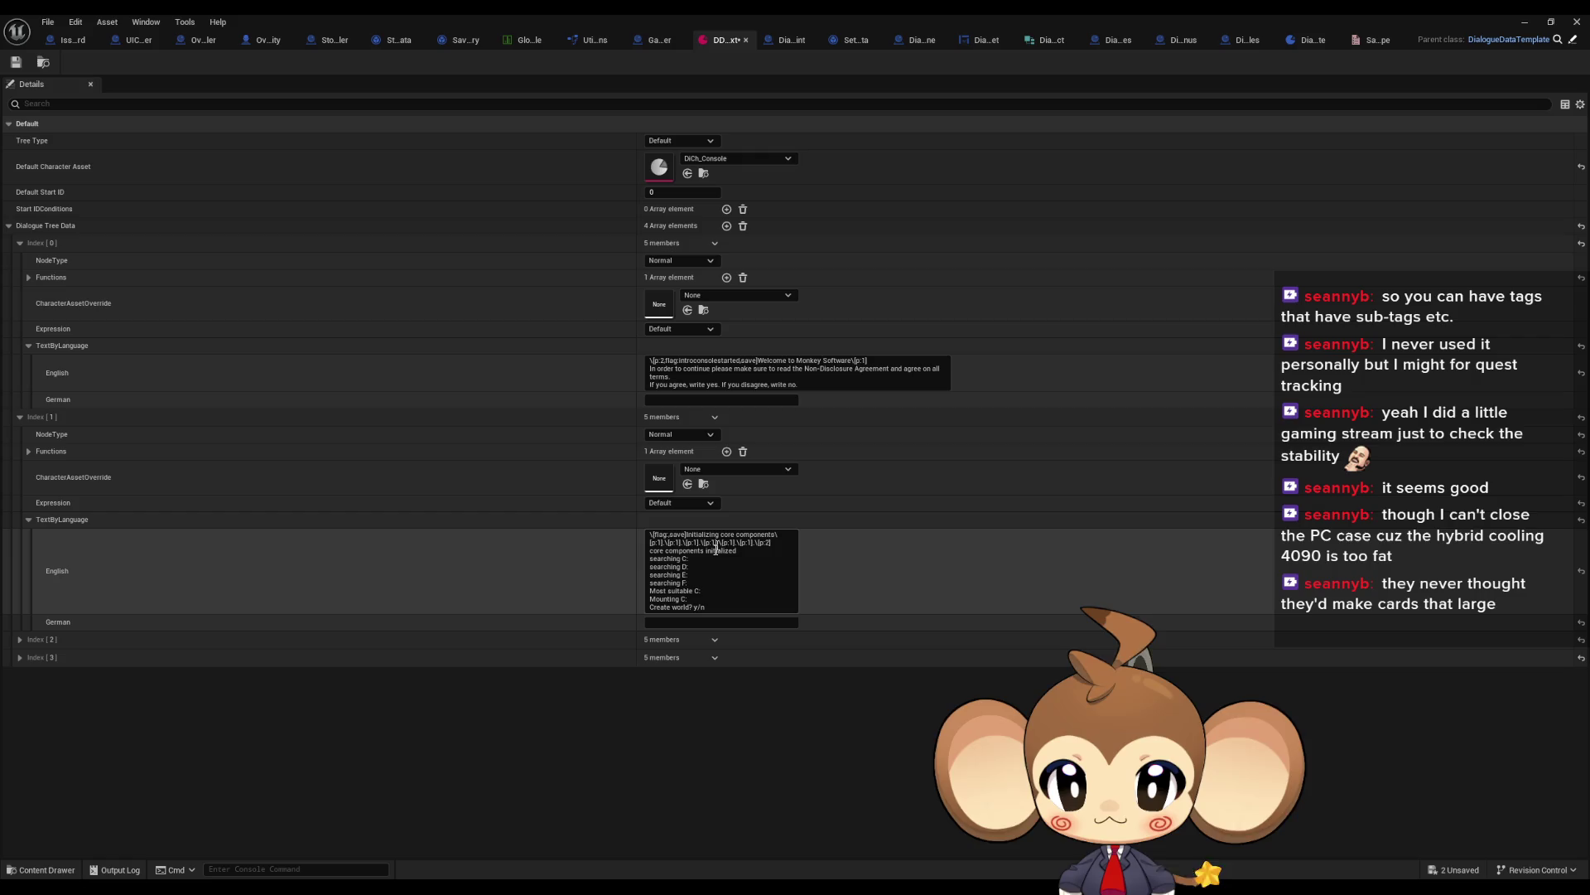
Step: Add NDAaccepted to Index [1]'s opening tag and append \[flag:DriveMounted,save] after 'Create world? y/n'
click(667, 535)
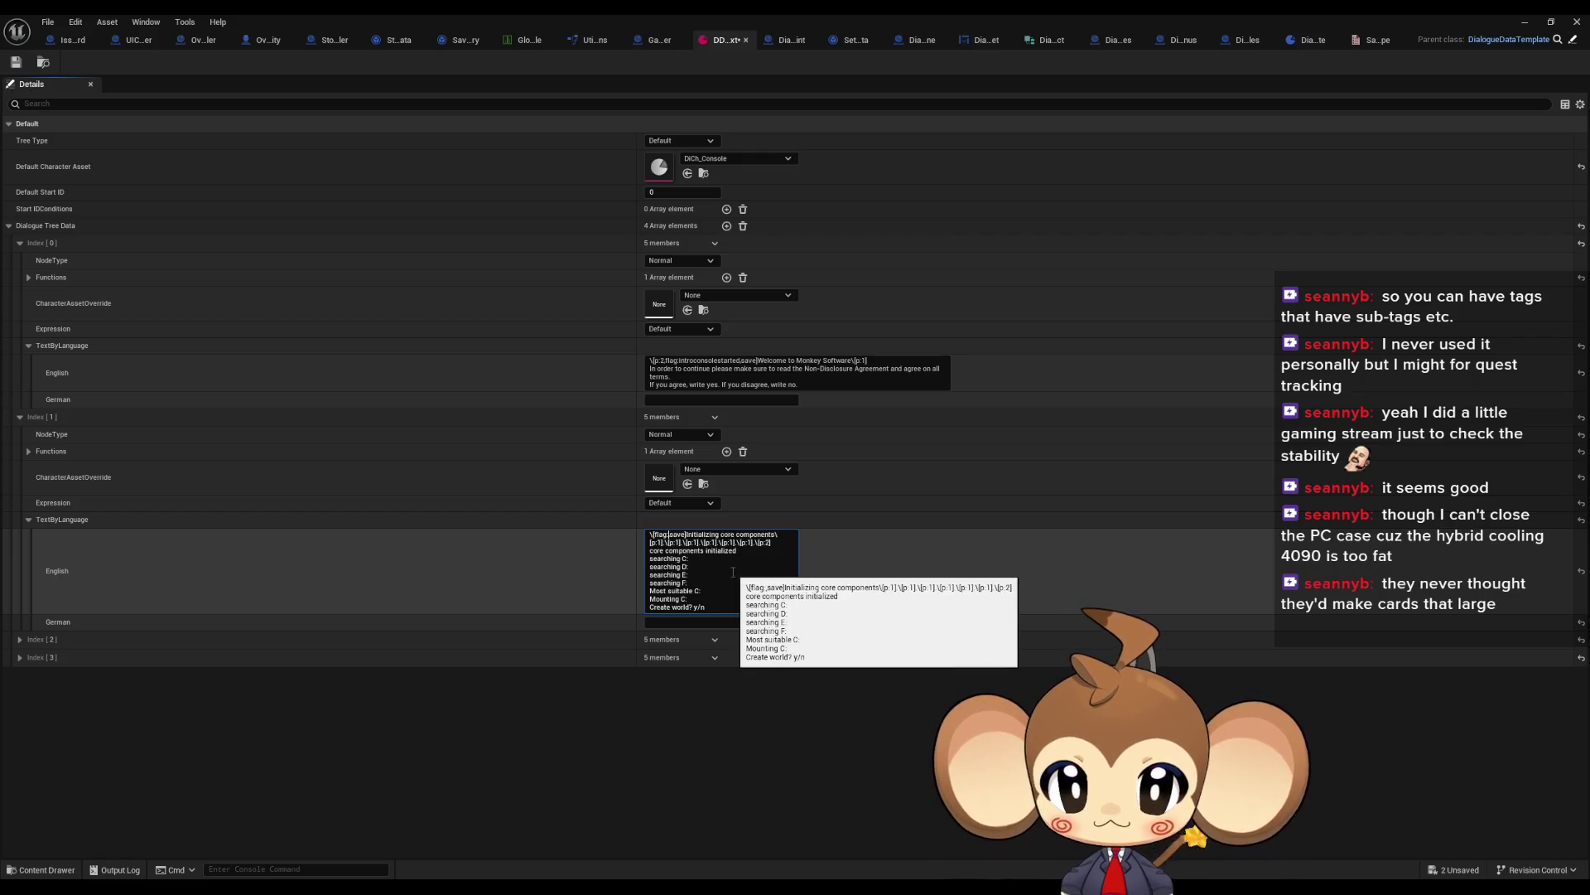
text(NDAaccepted,)
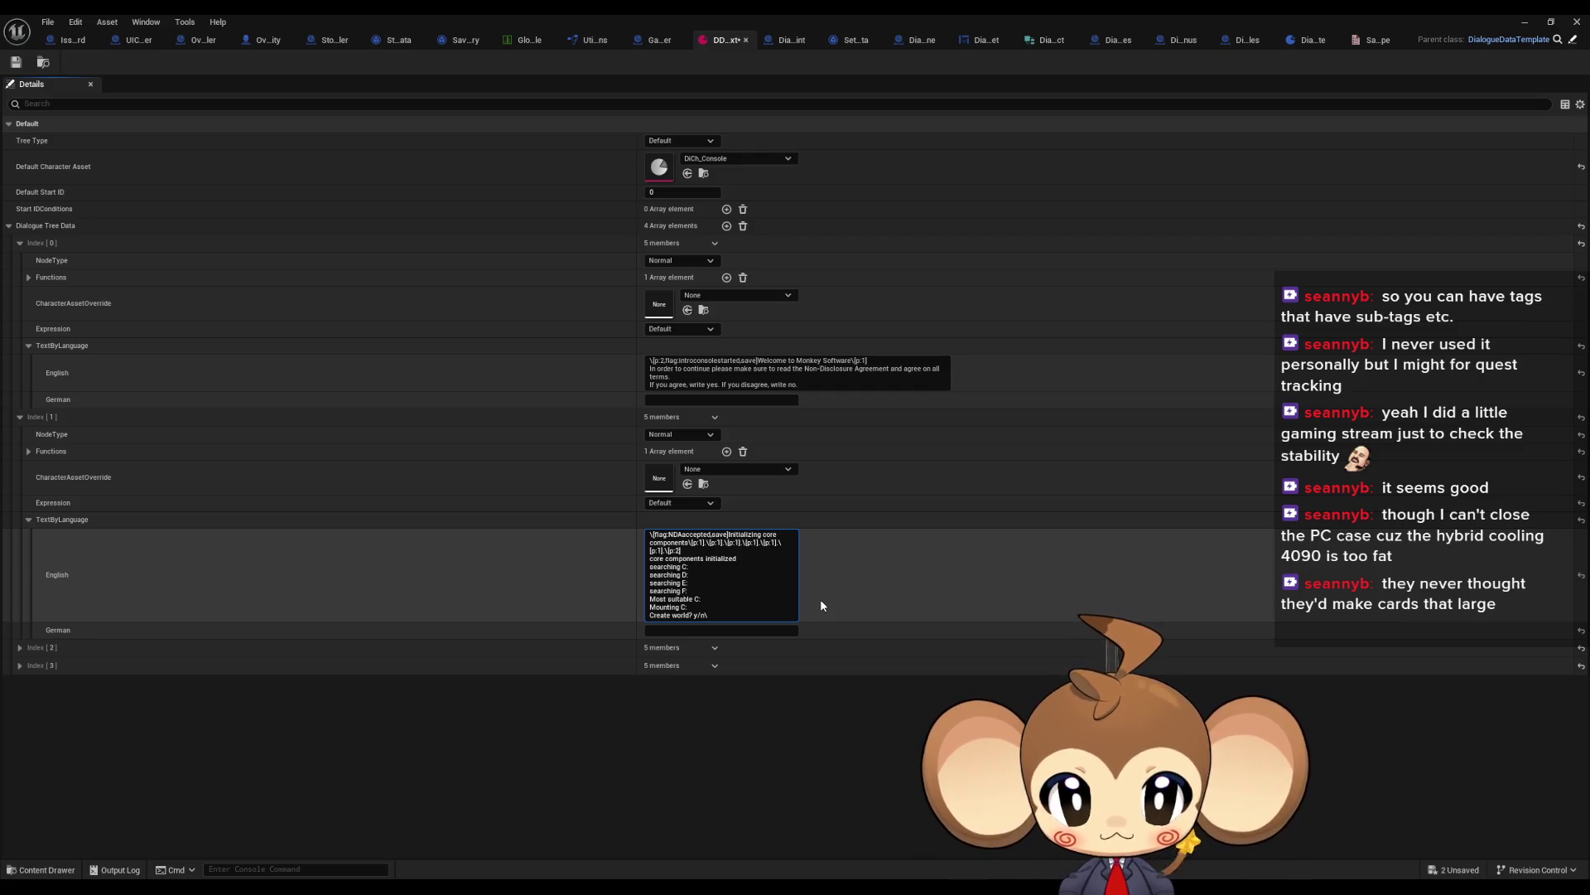
text(\)
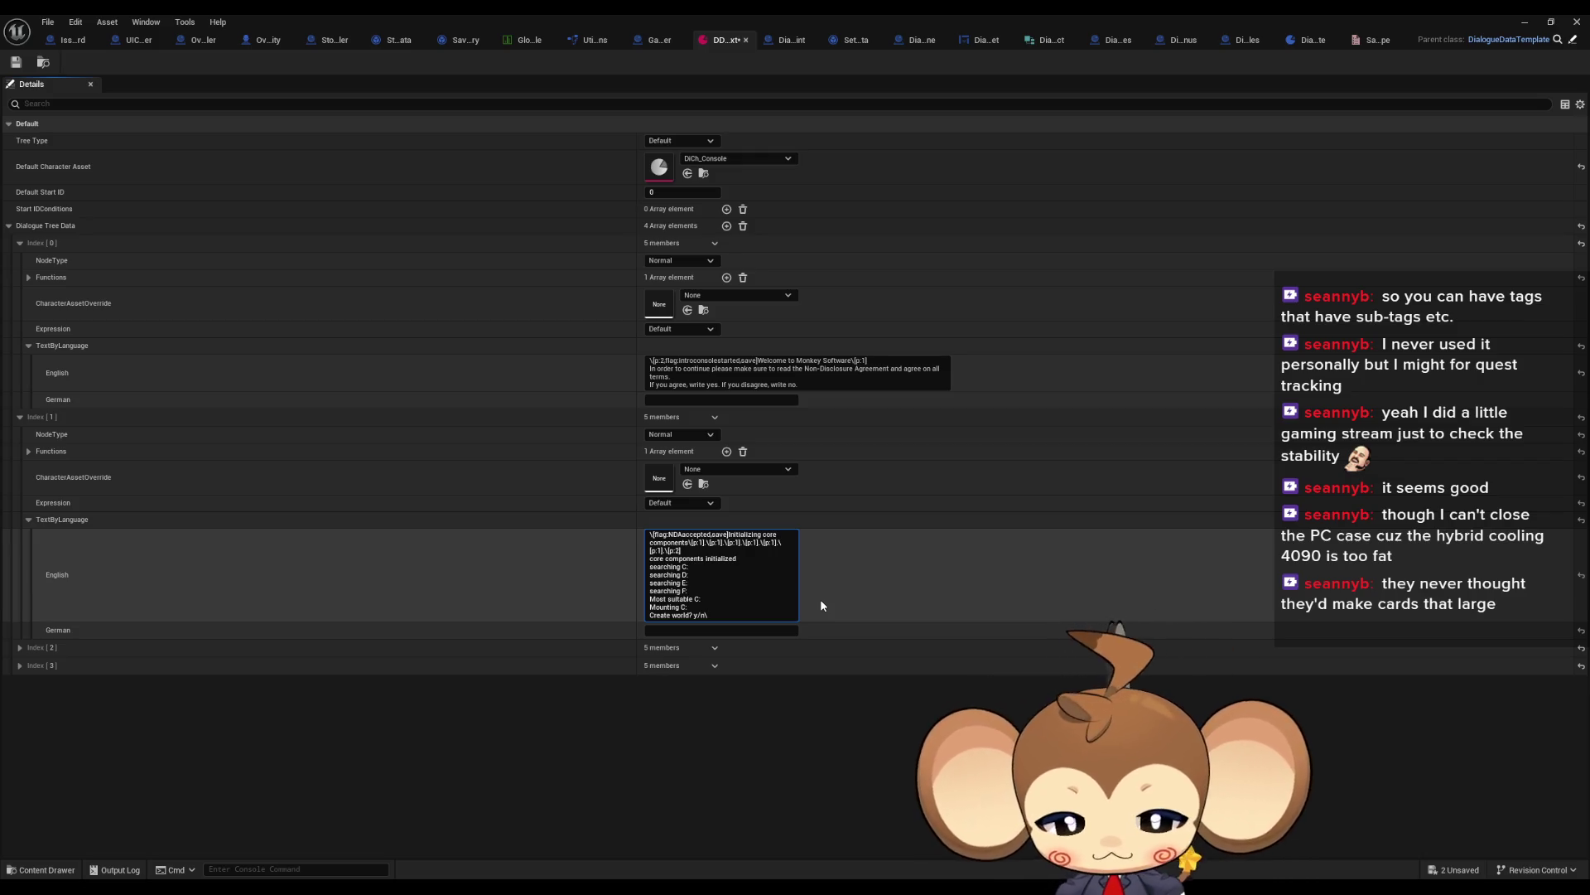
text([)
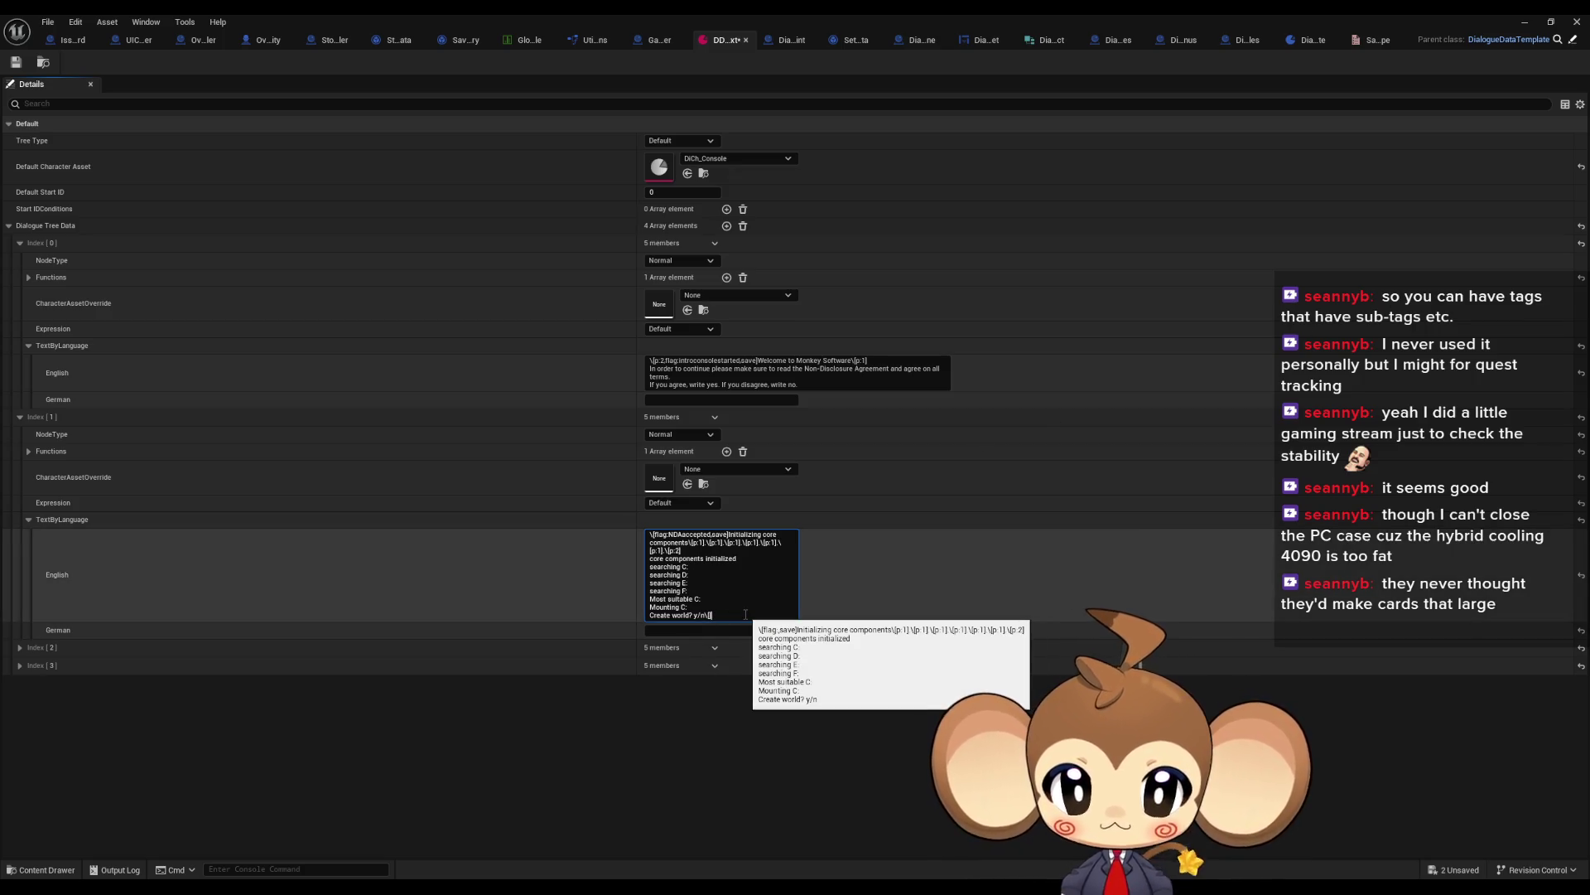
text(flag.save])
key(BackSpace)
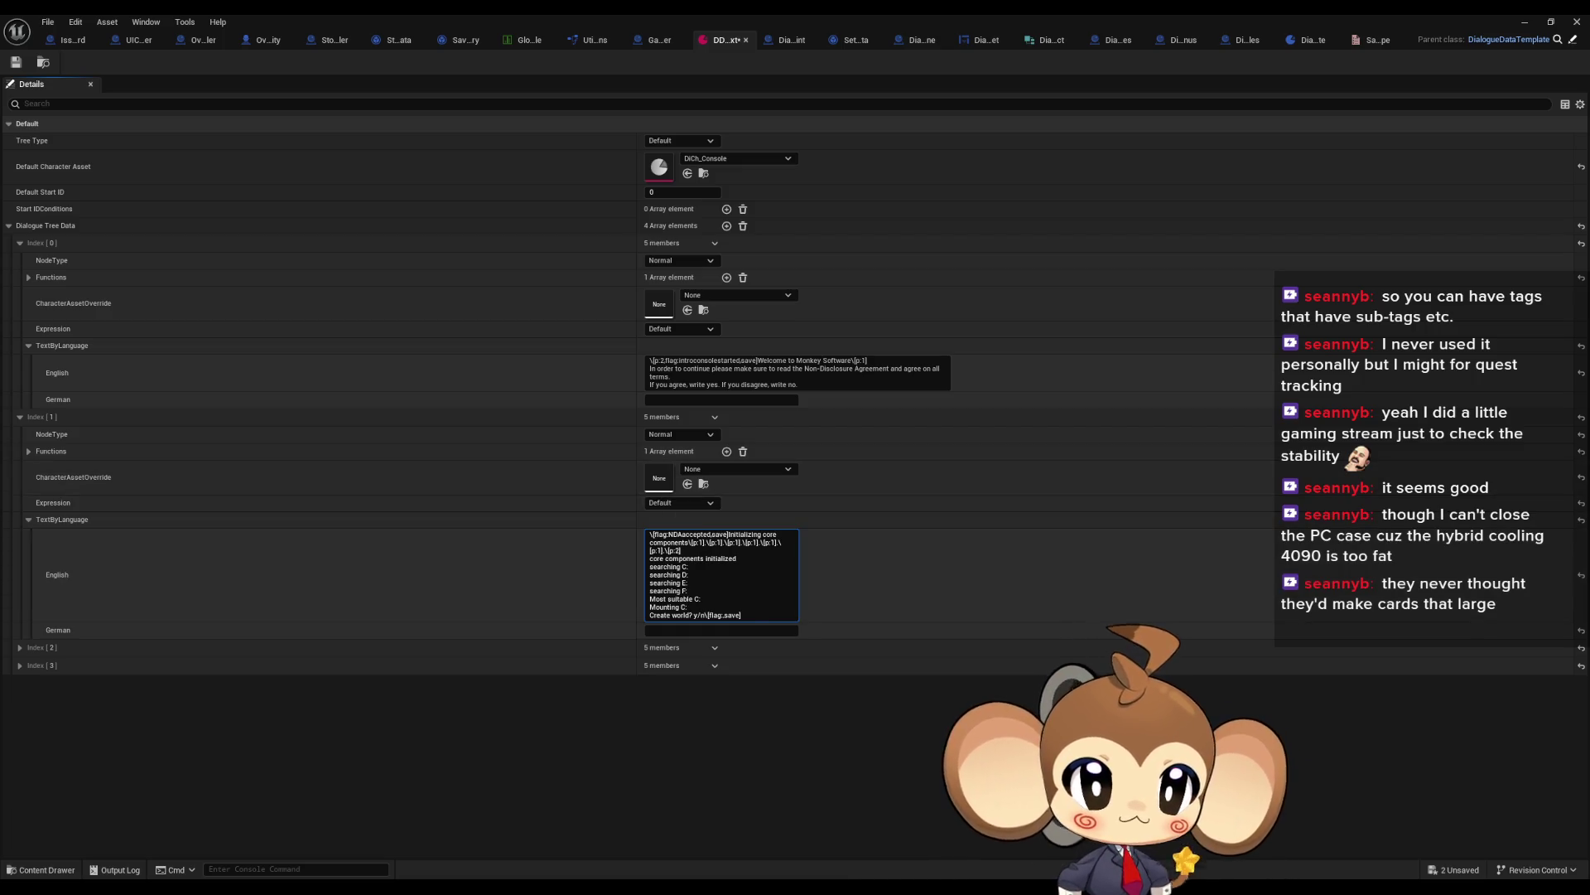
text(])
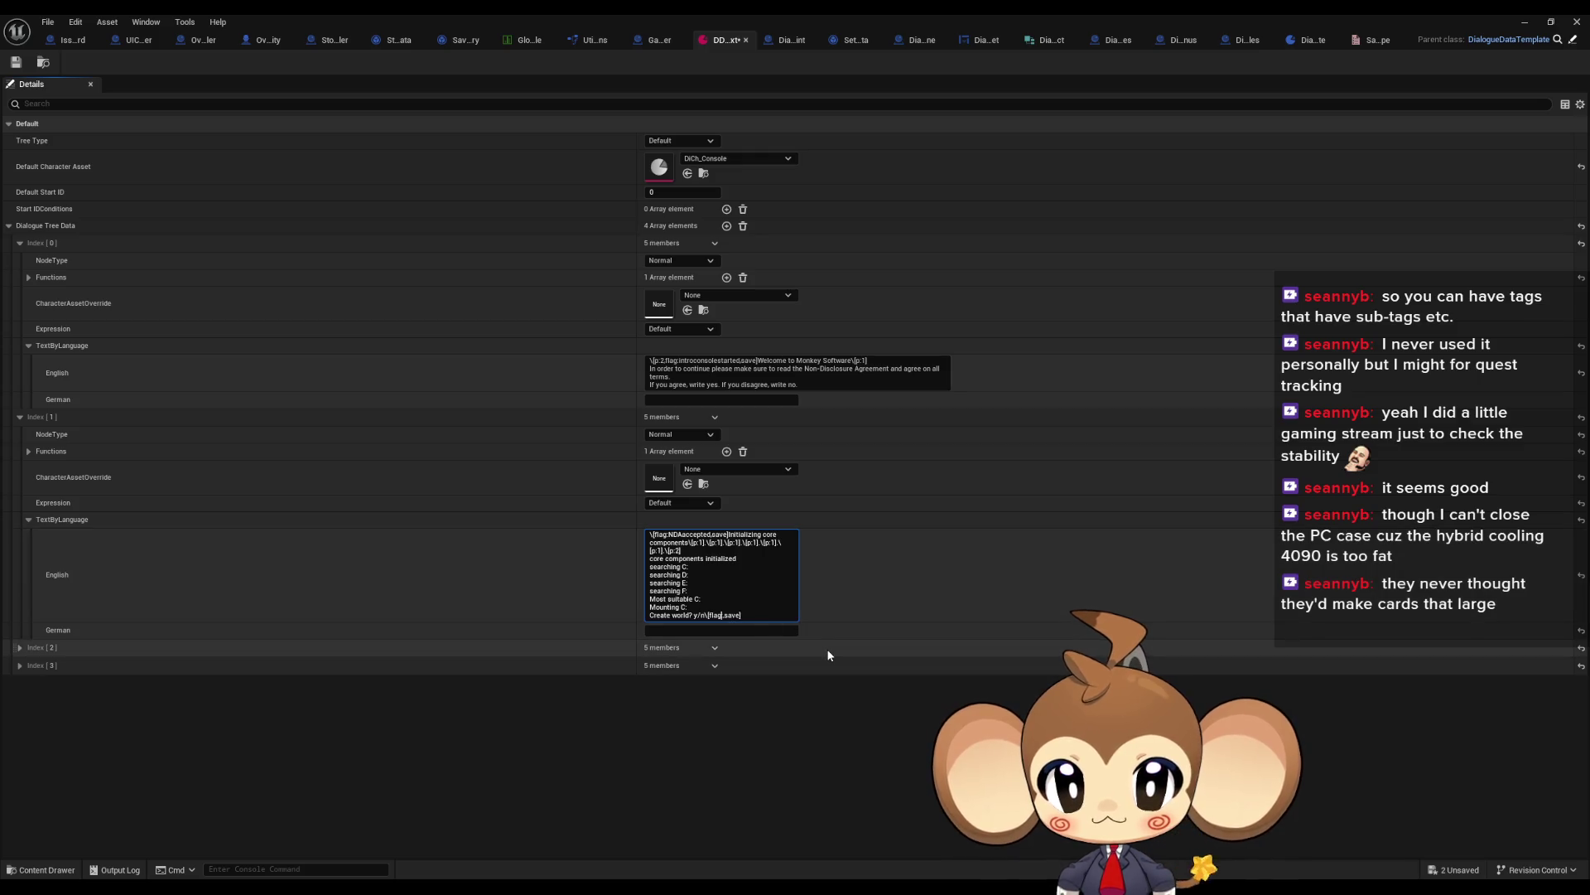
text(DriveMounted,)
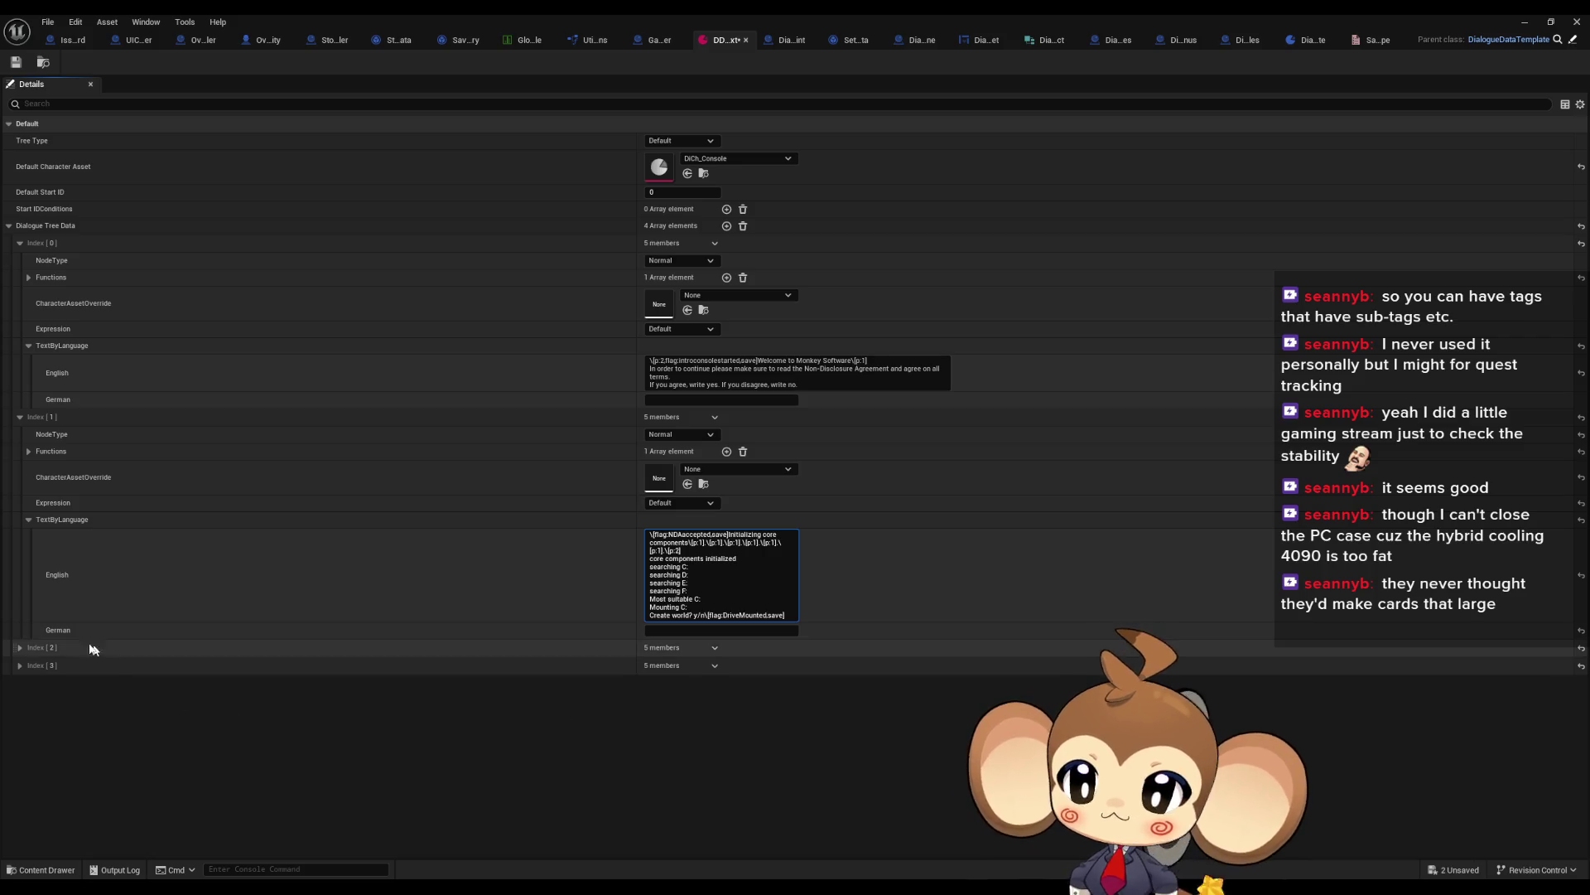
Step: Expand Index [2], inspect its GoNextNode function entry, then collapse Functions
click(20, 647)
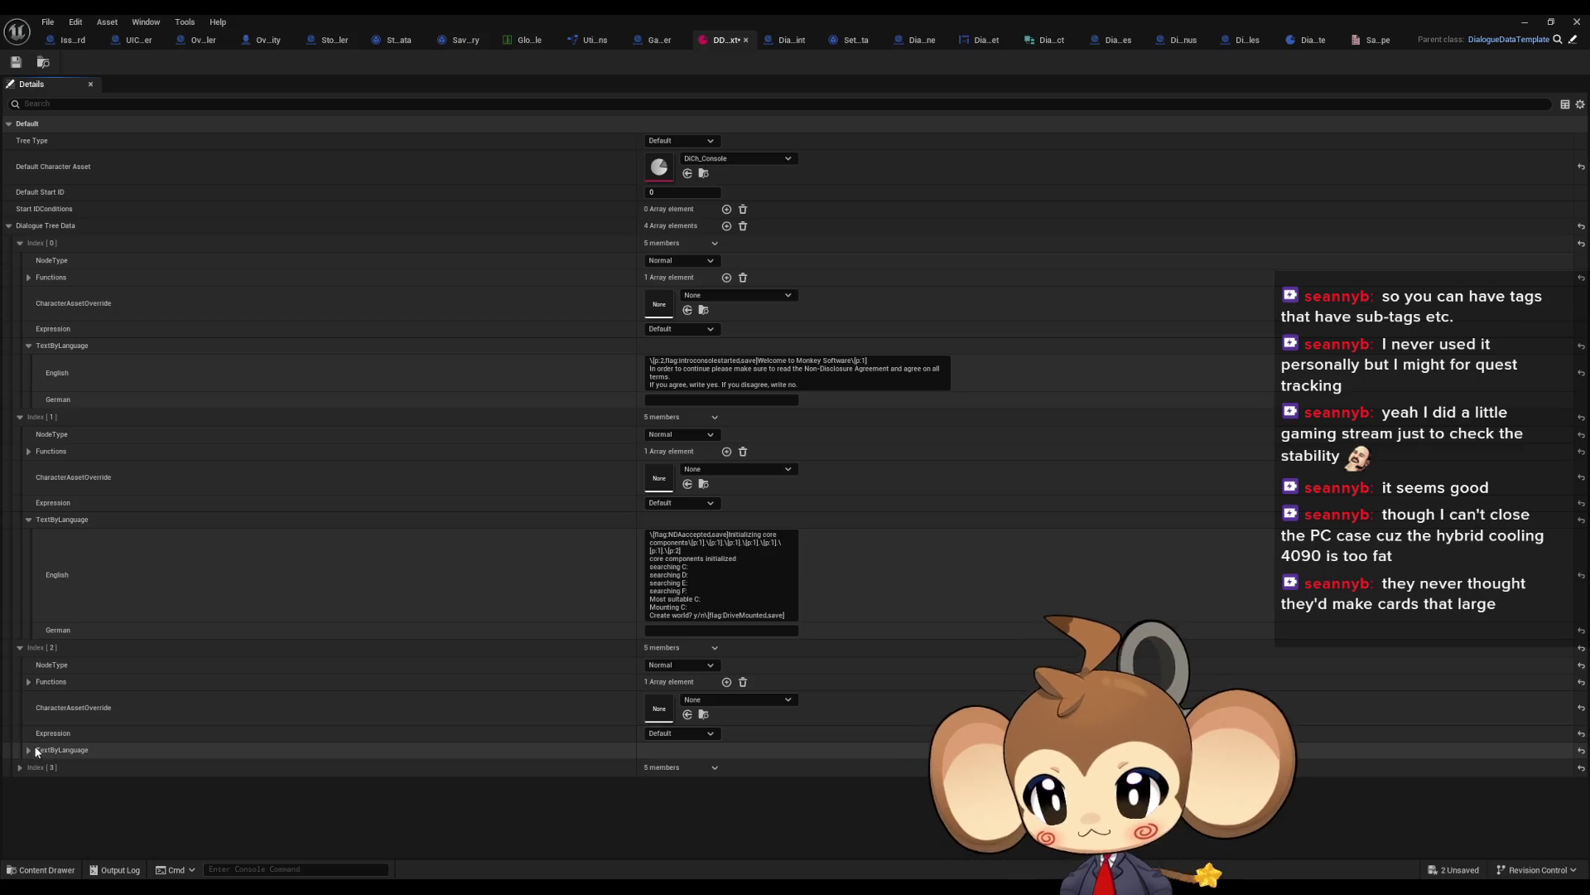
click(29, 682)
click(39, 700)
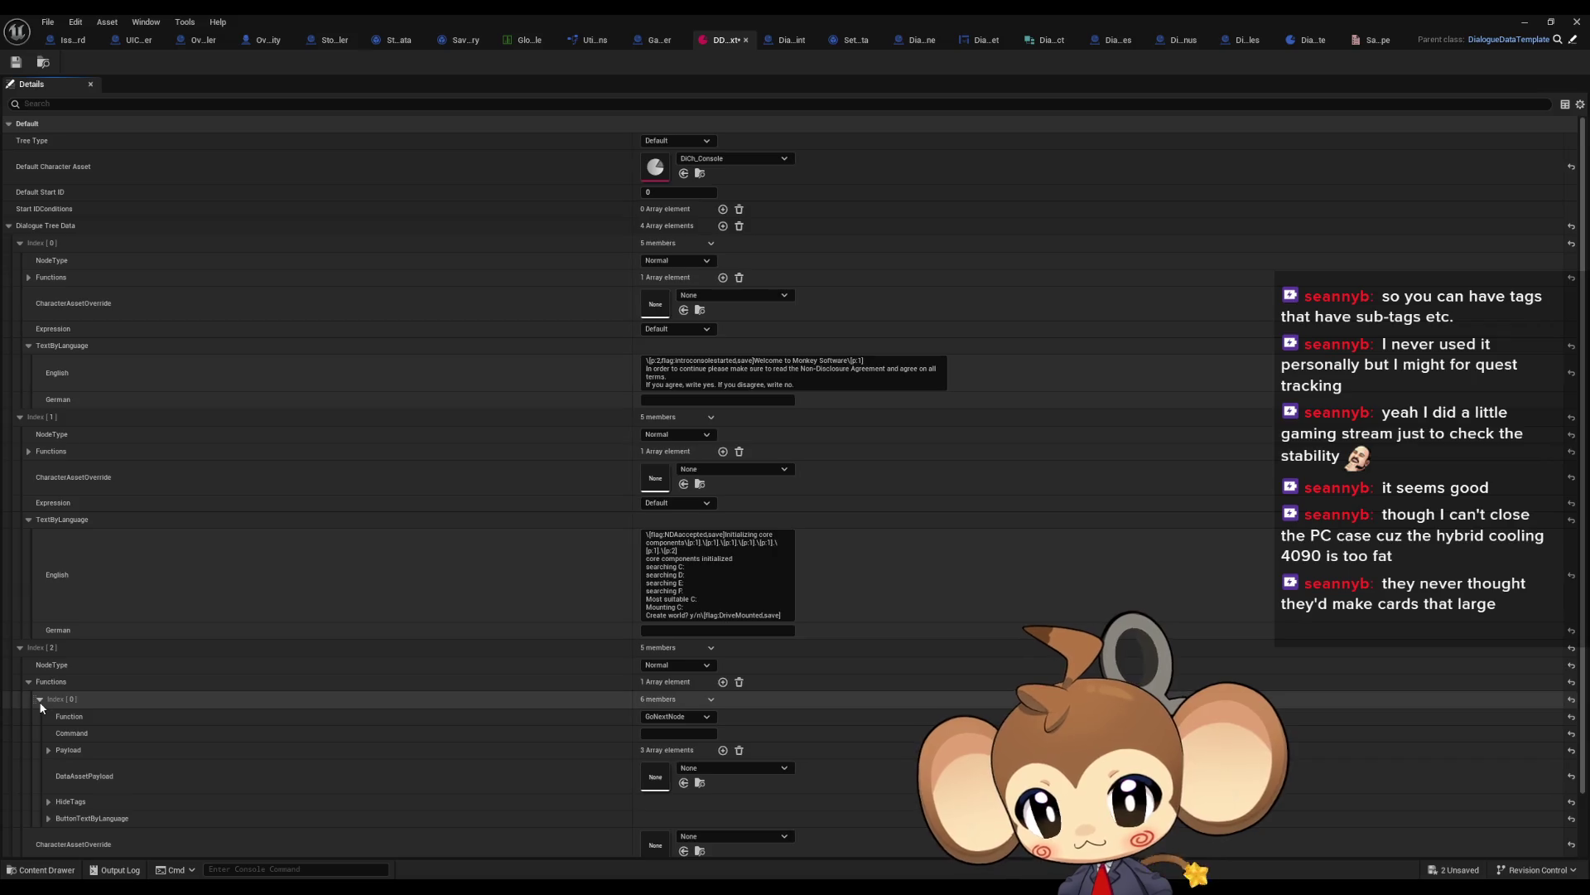
scroll(126, 666, down, 2)
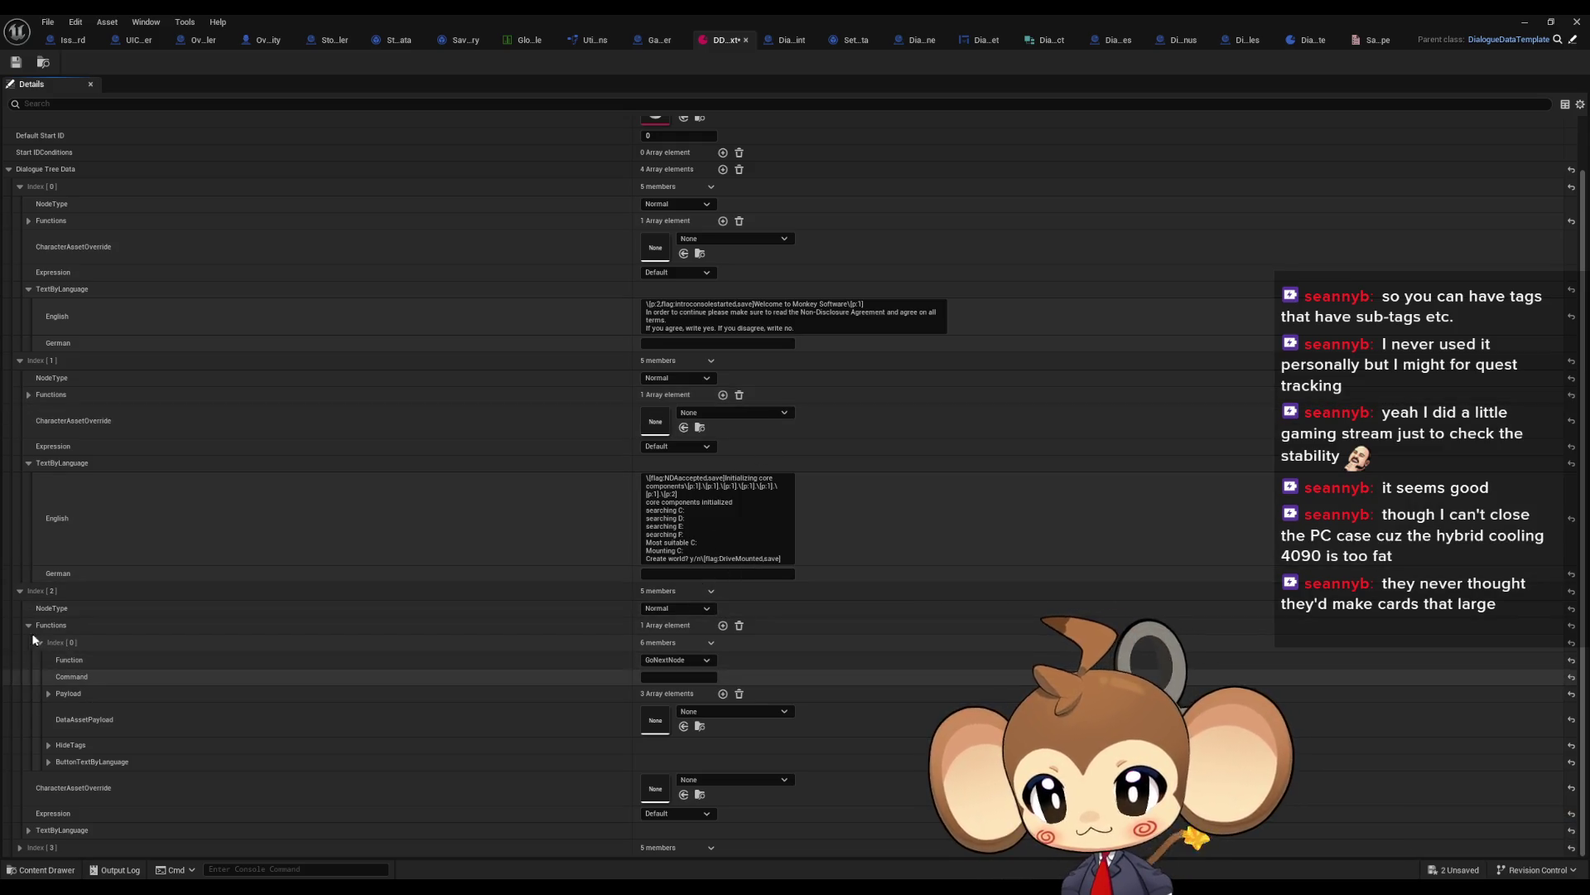
click(29, 625)
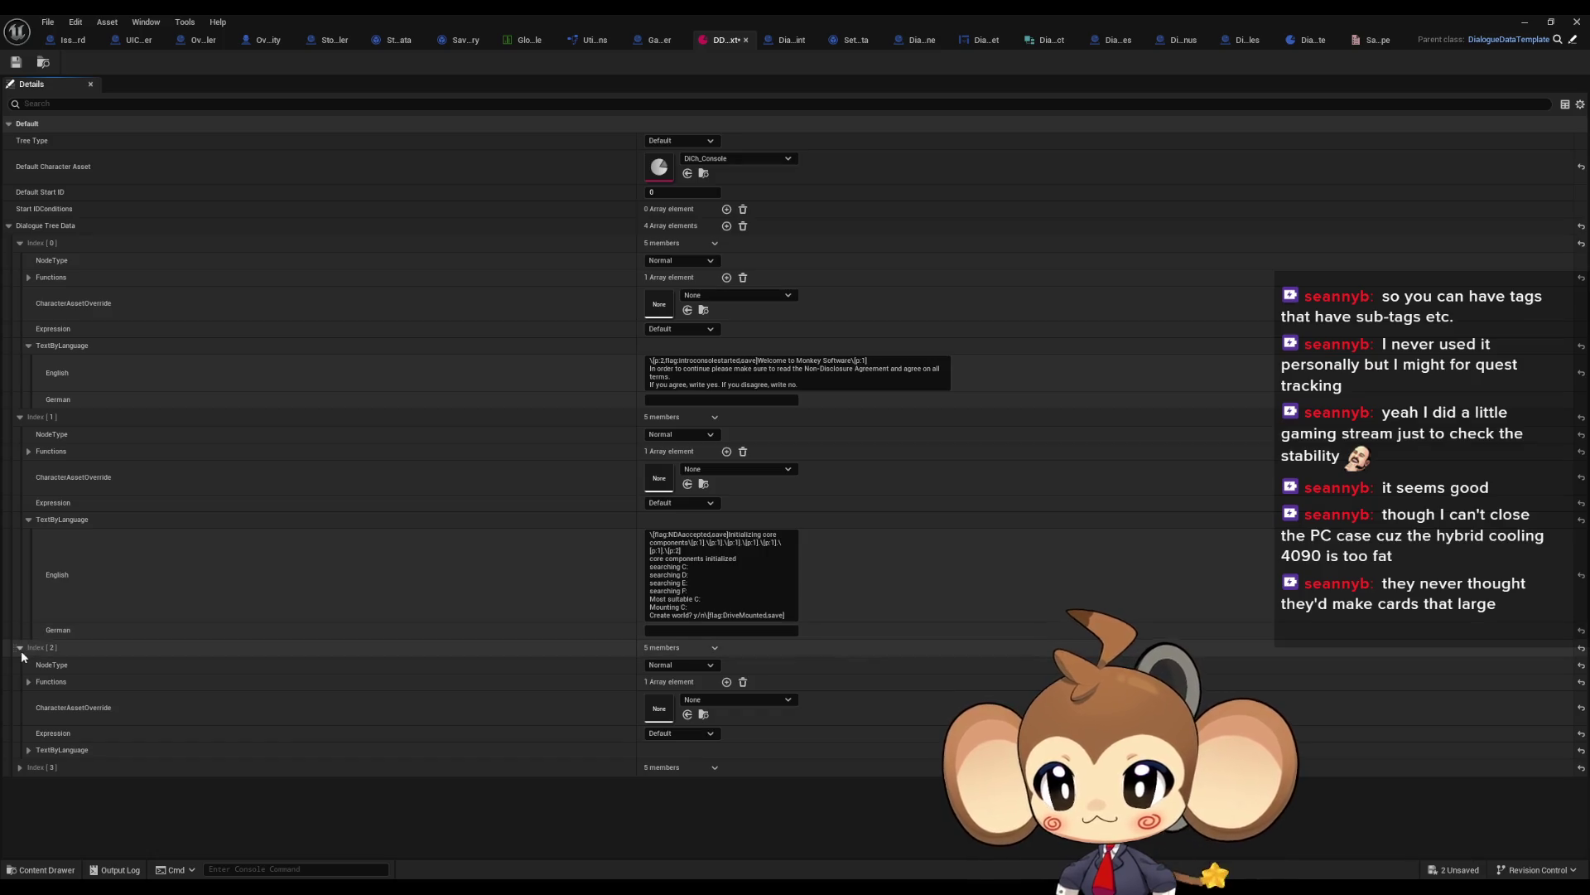
Step: Open Index [2]'s language text and begin its English line with \[flag:CreationStarted,save]
click(28, 750)
scroll(432, 689, down, 1)
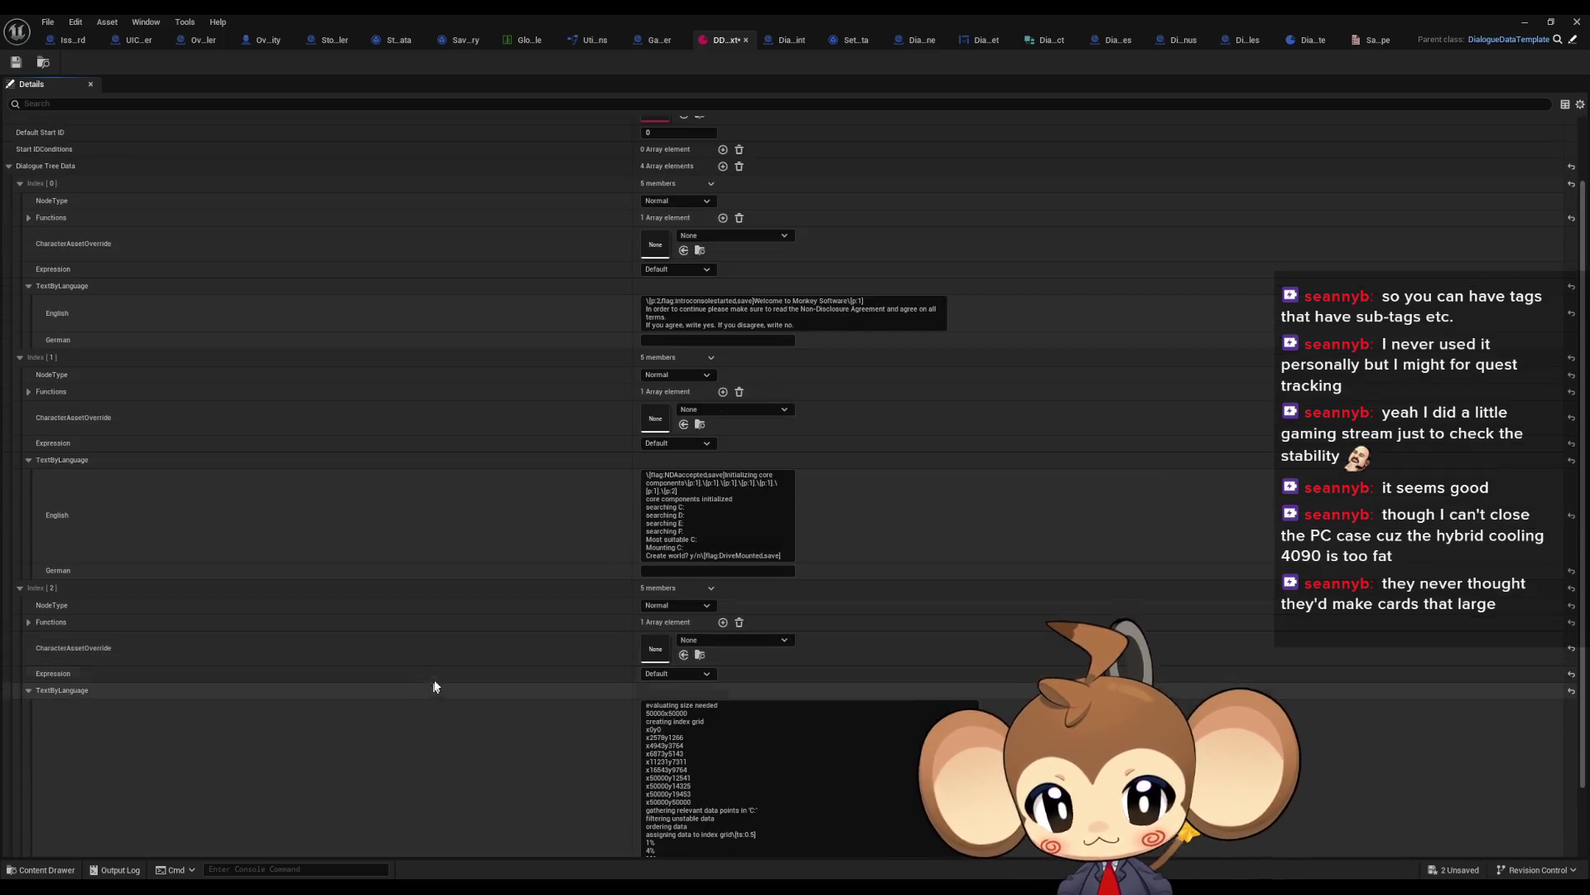
scroll(456, 688, down, 1)
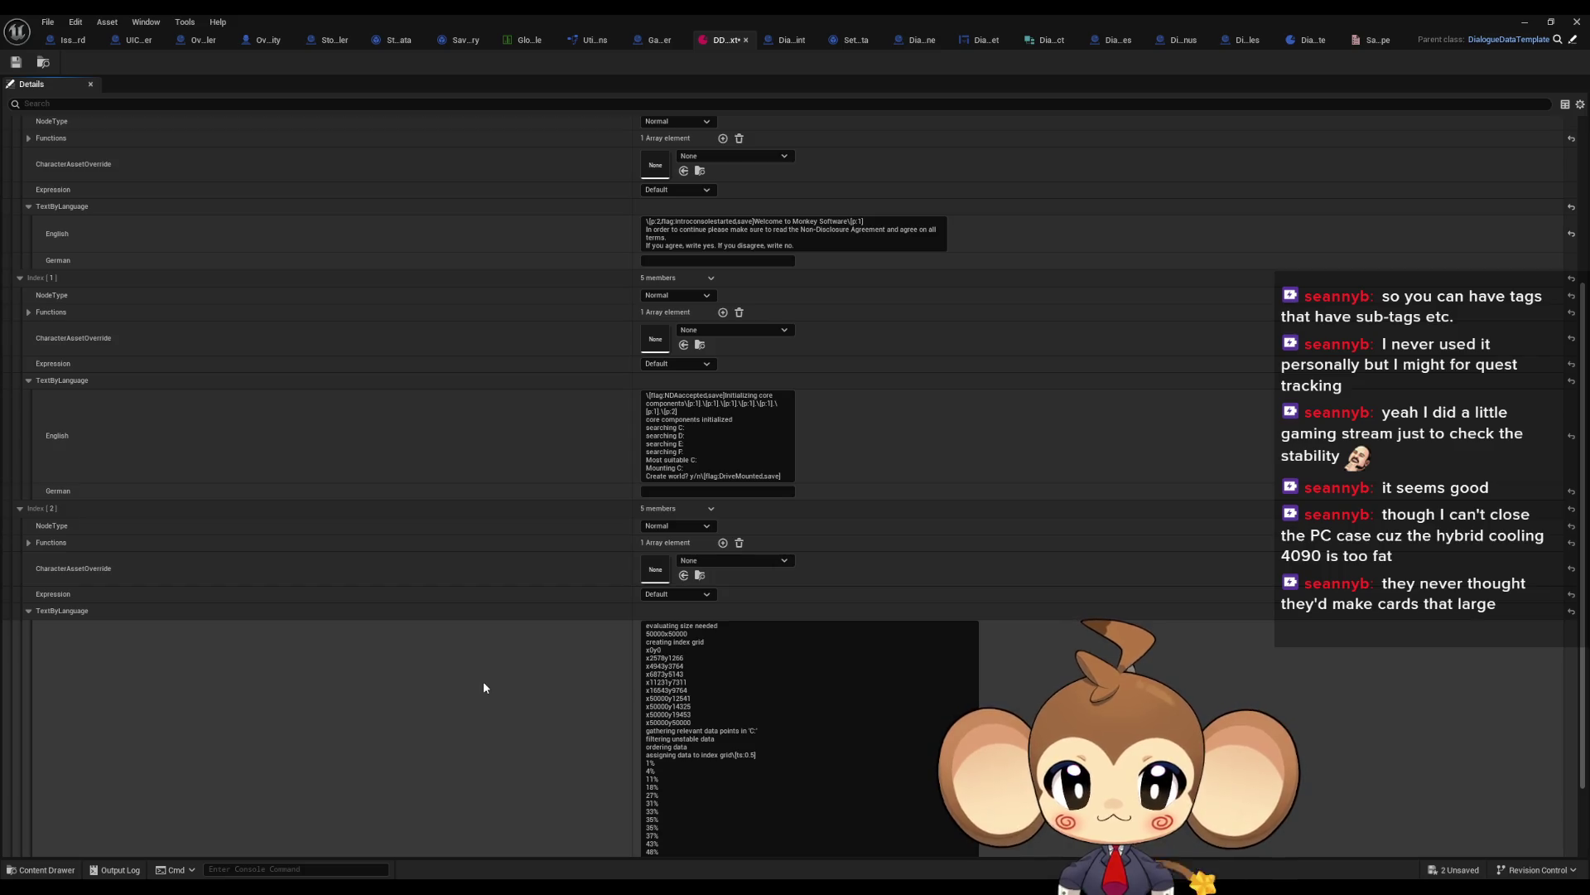
click(658, 636)
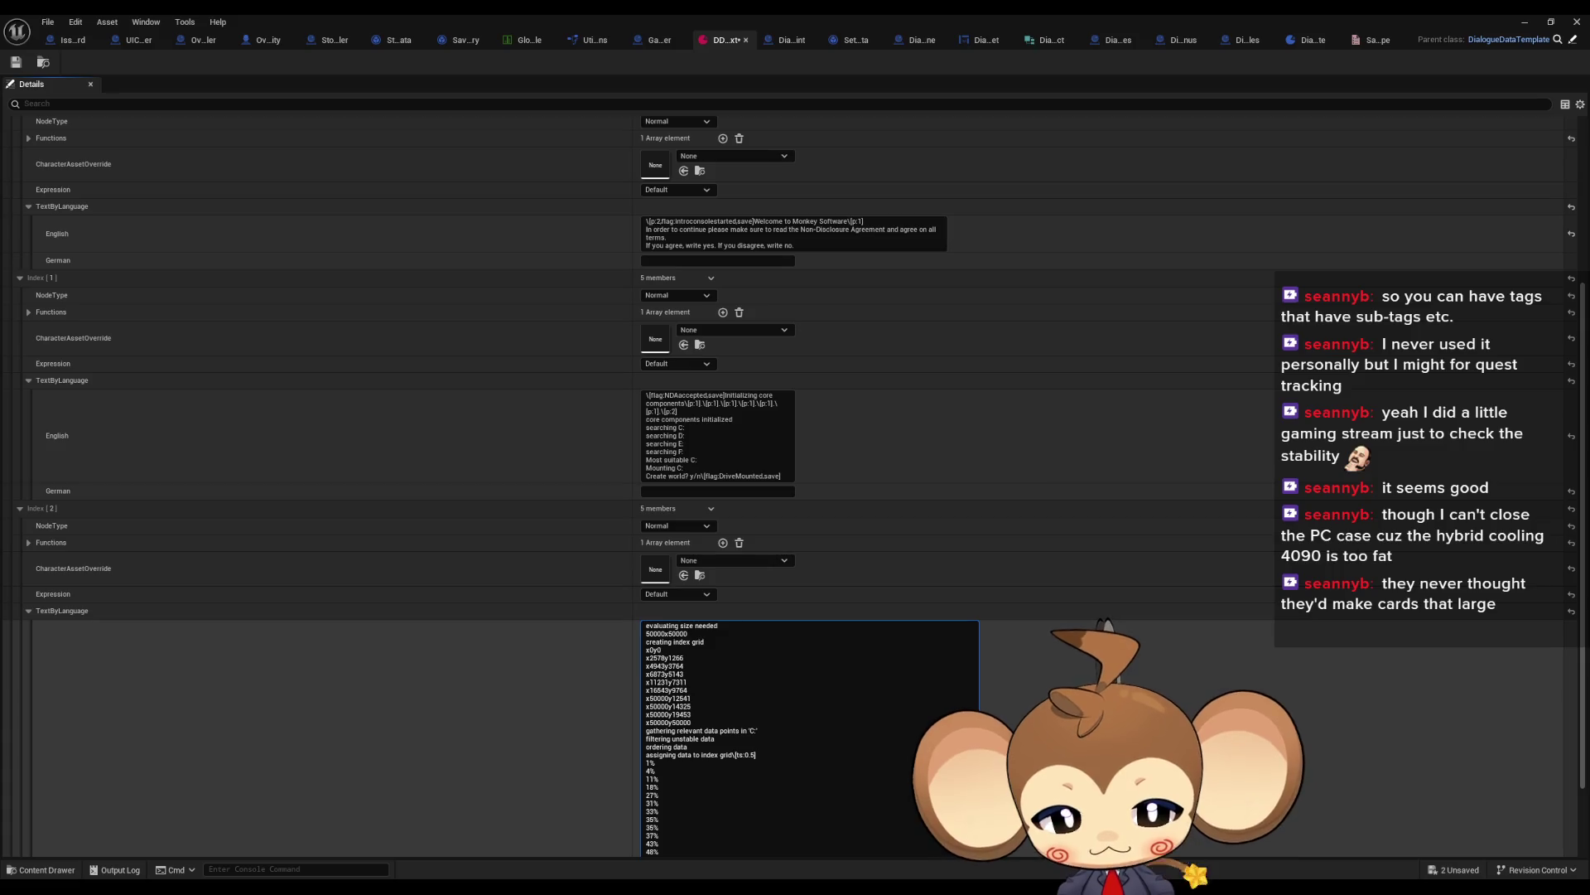
text(\[)
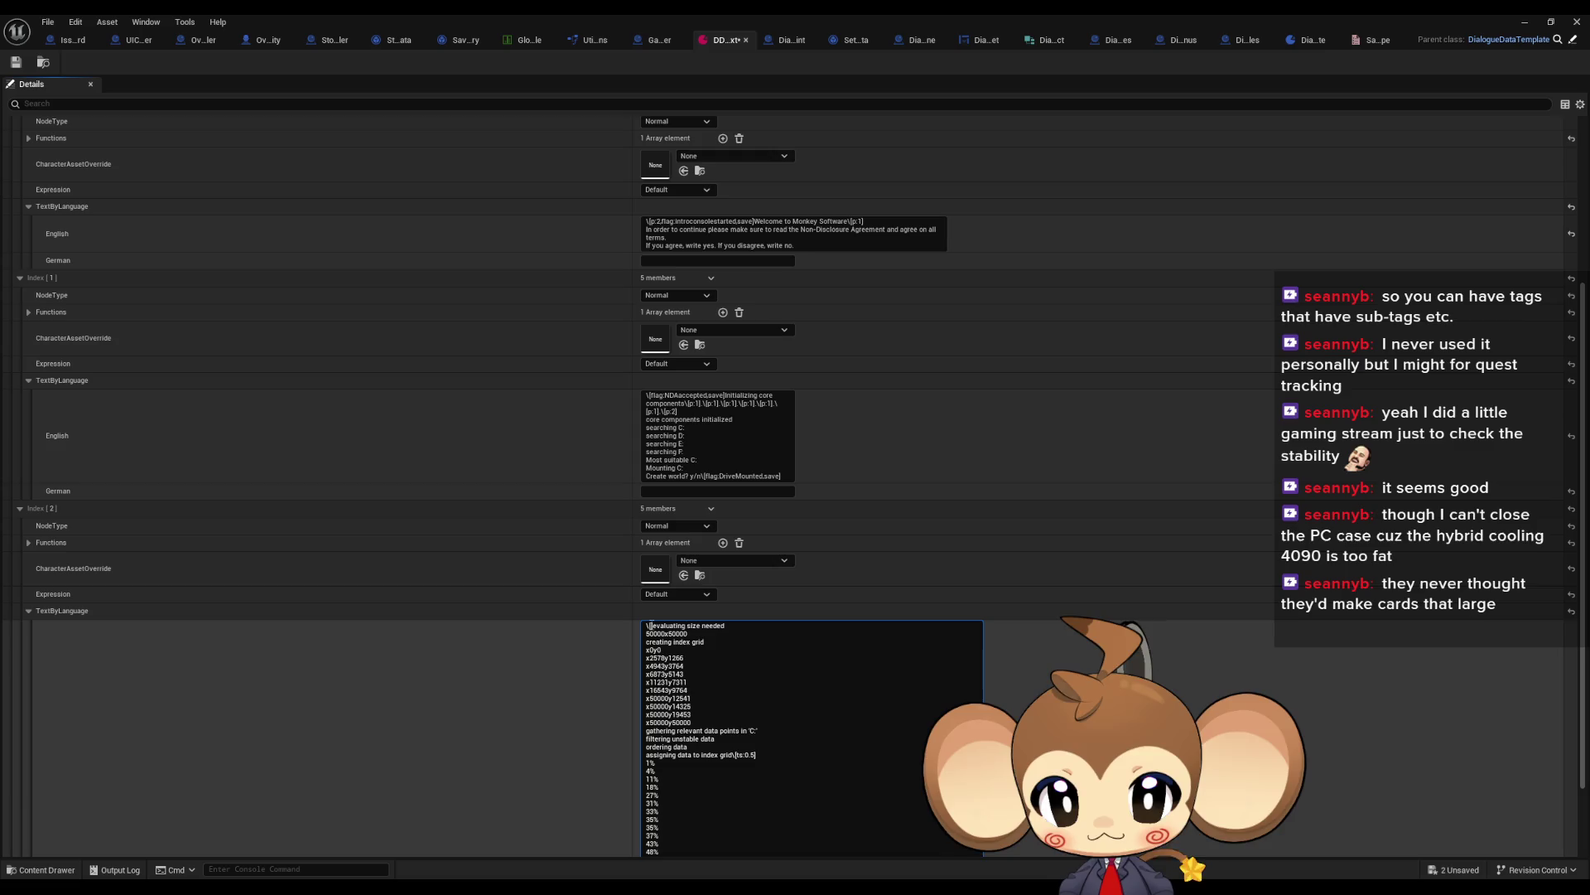
text(flag:,save])
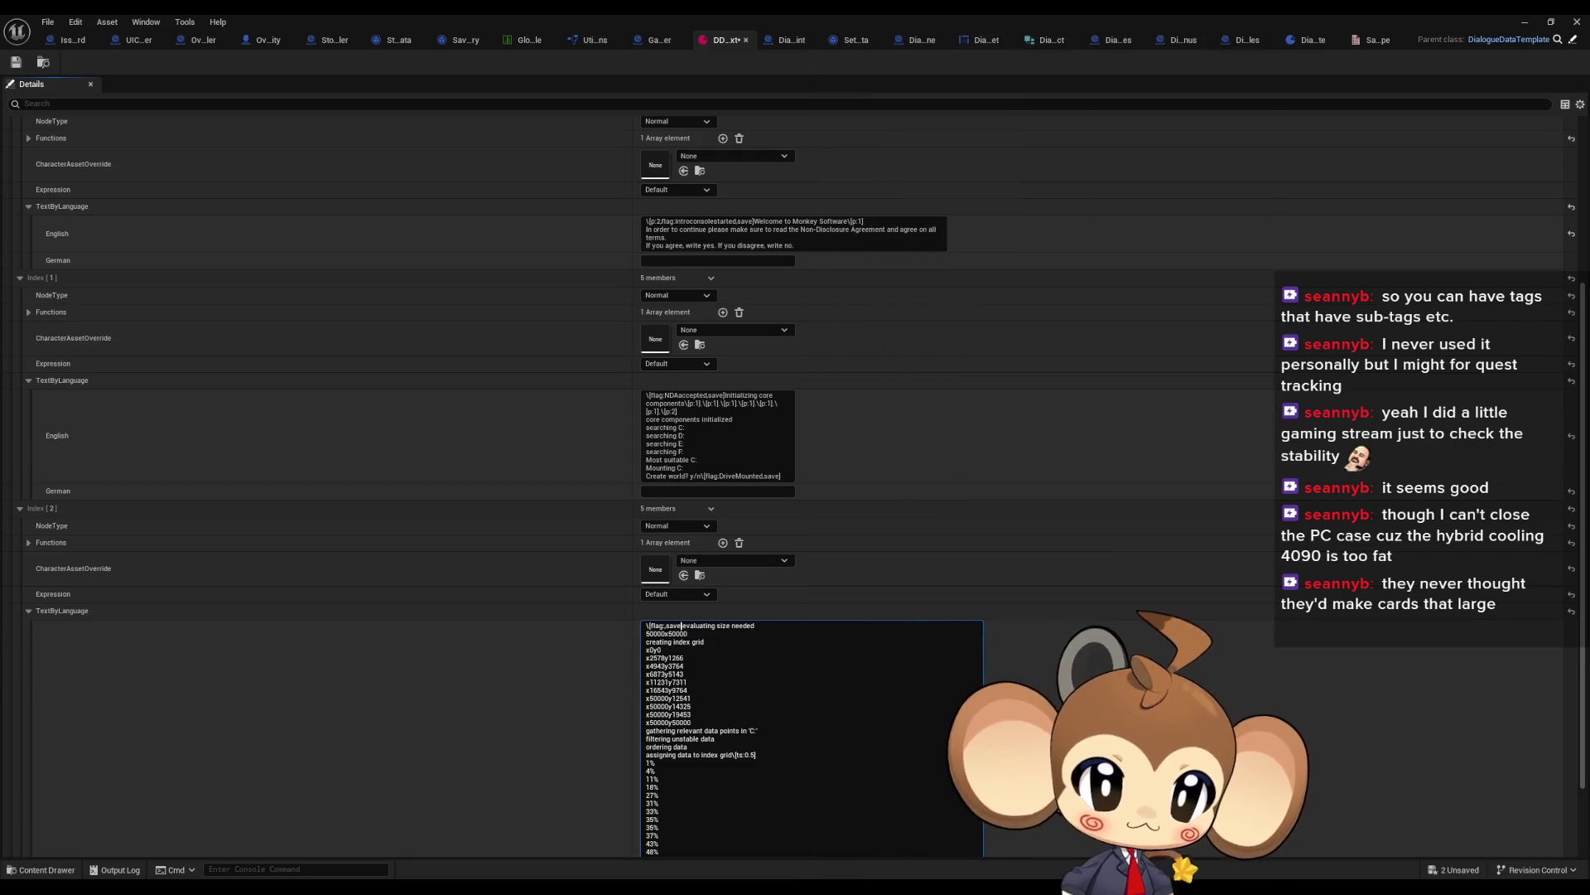
click(680, 627)
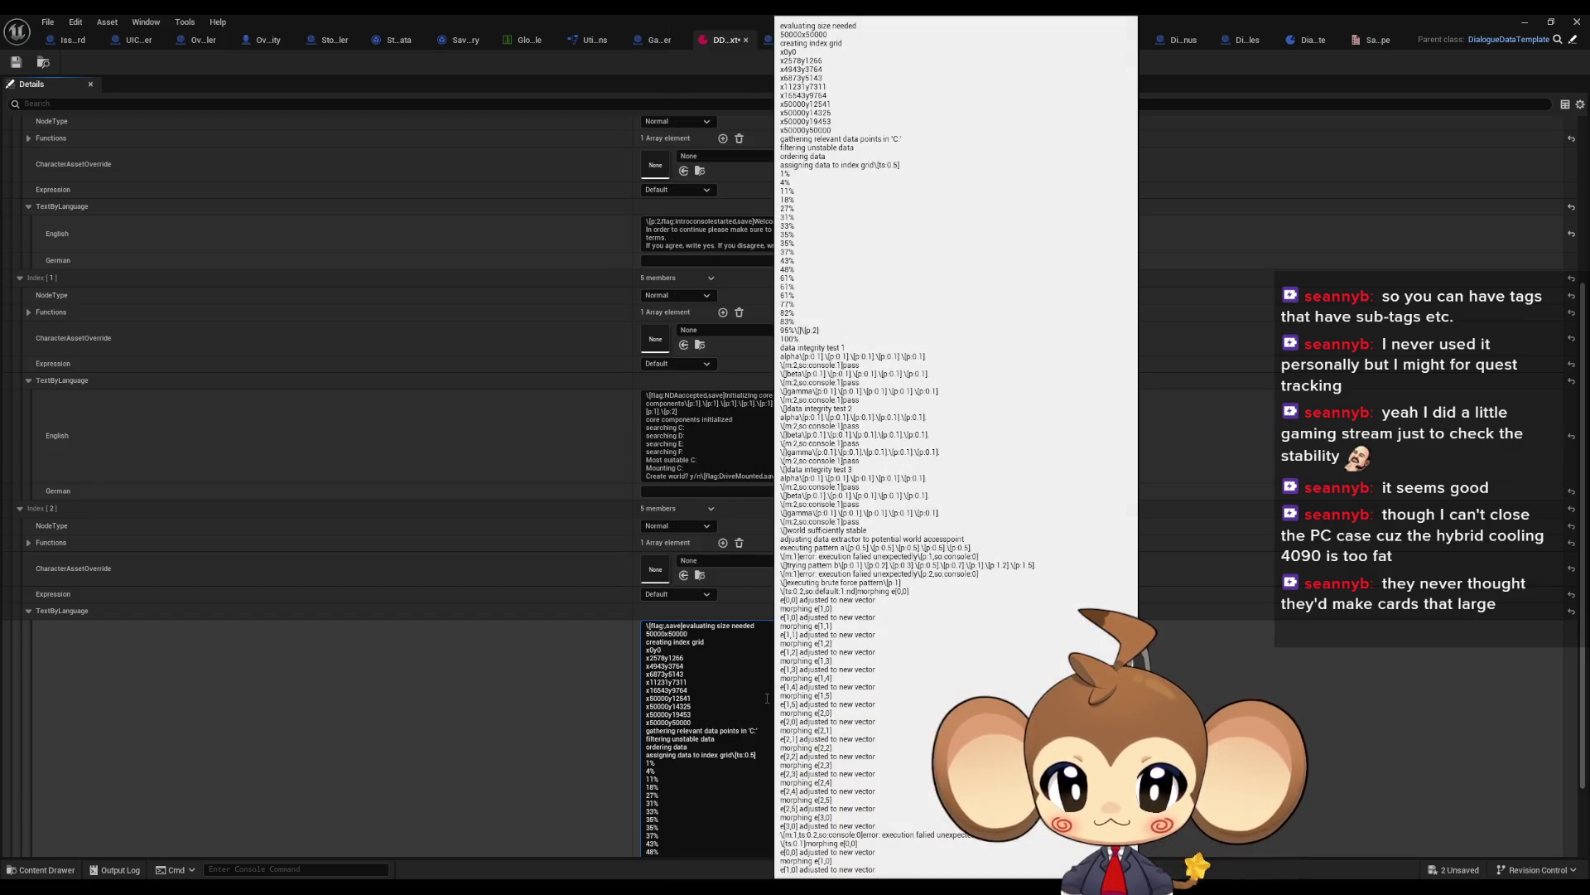
text(CreationStarted)
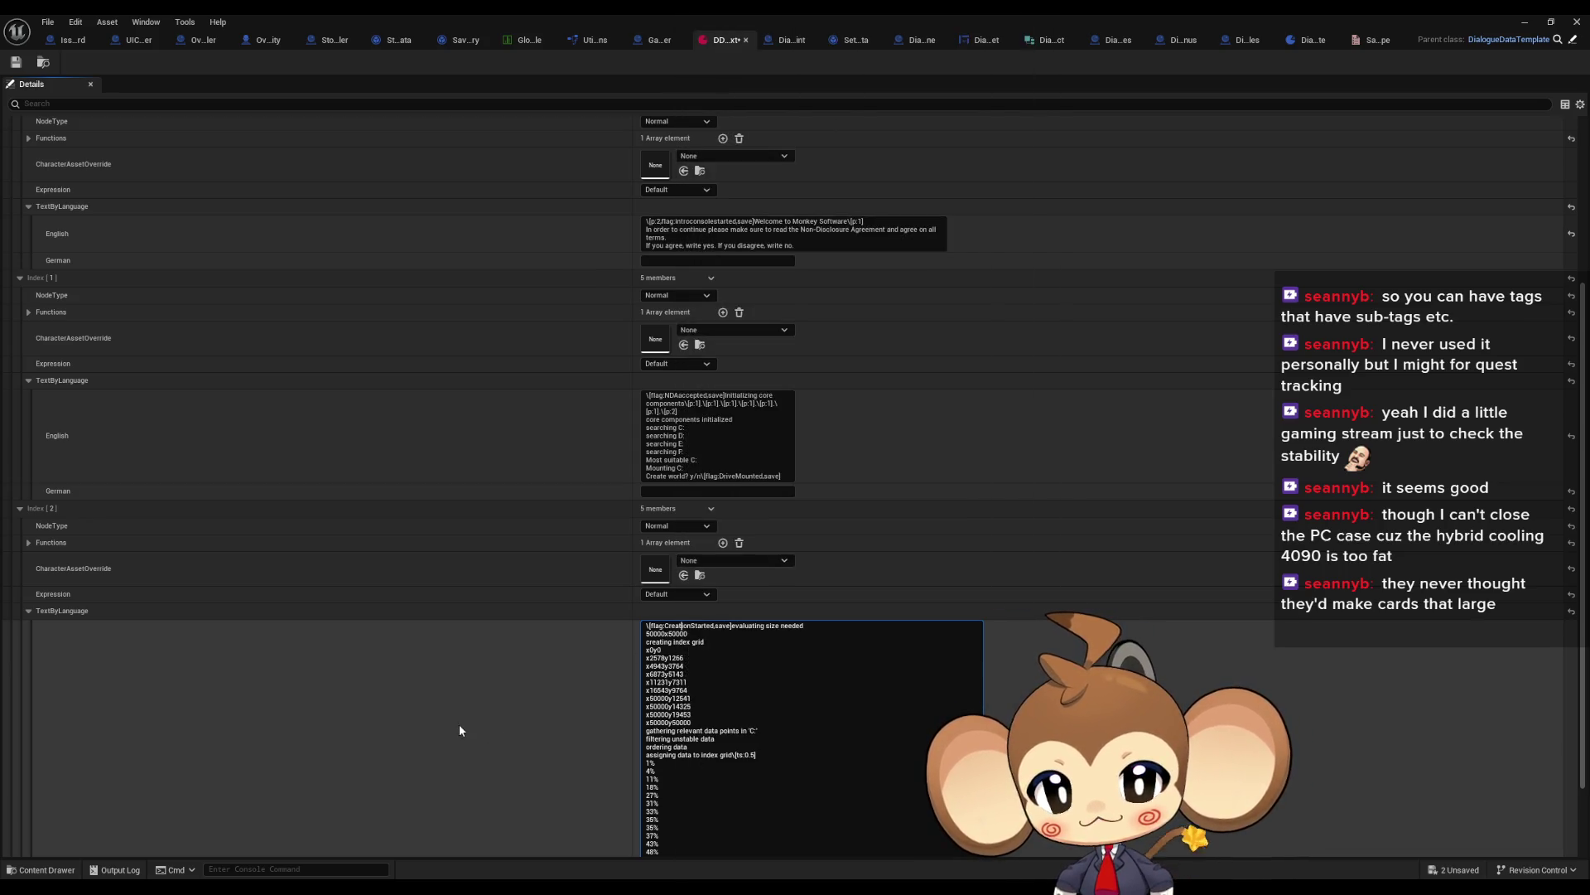
scroll(459, 724, down, 1)
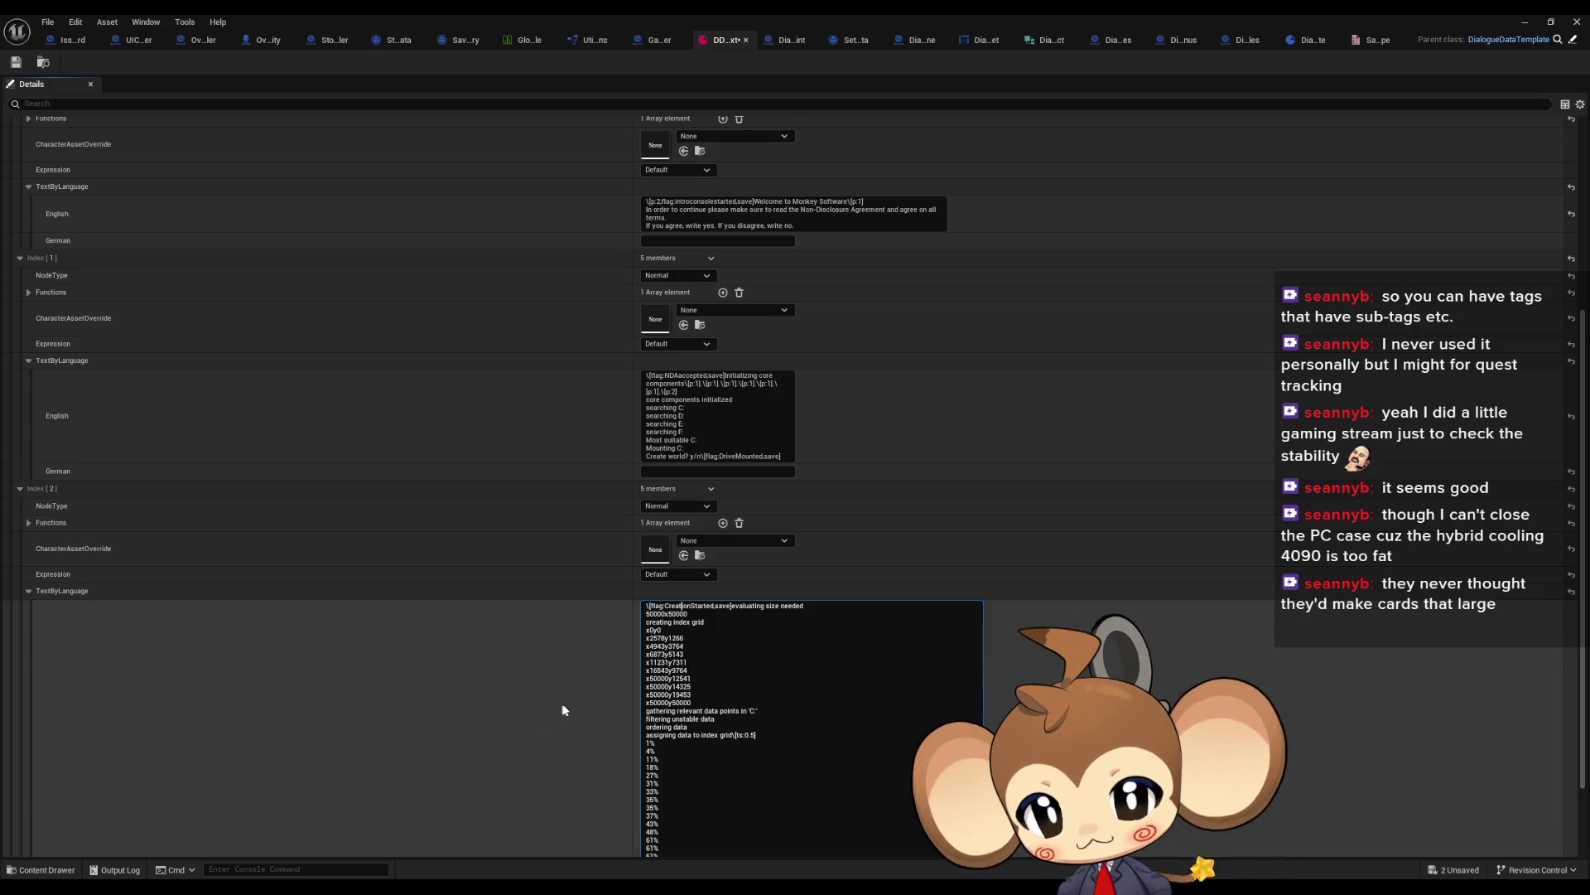
scroll(560, 710, down, 1)
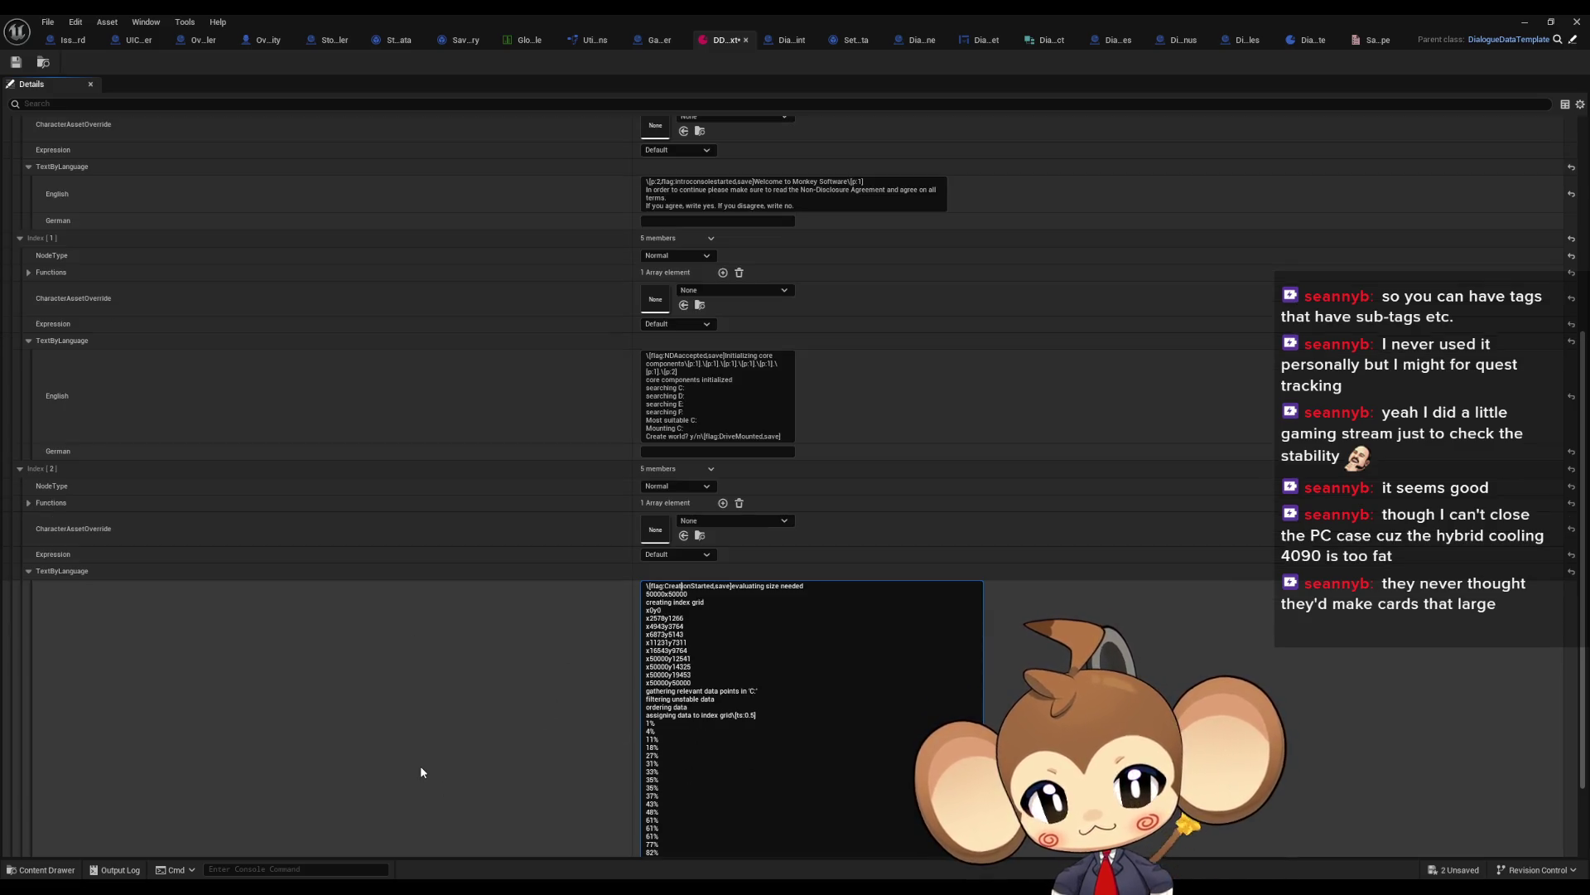
scroll(495, 617, down, 1)
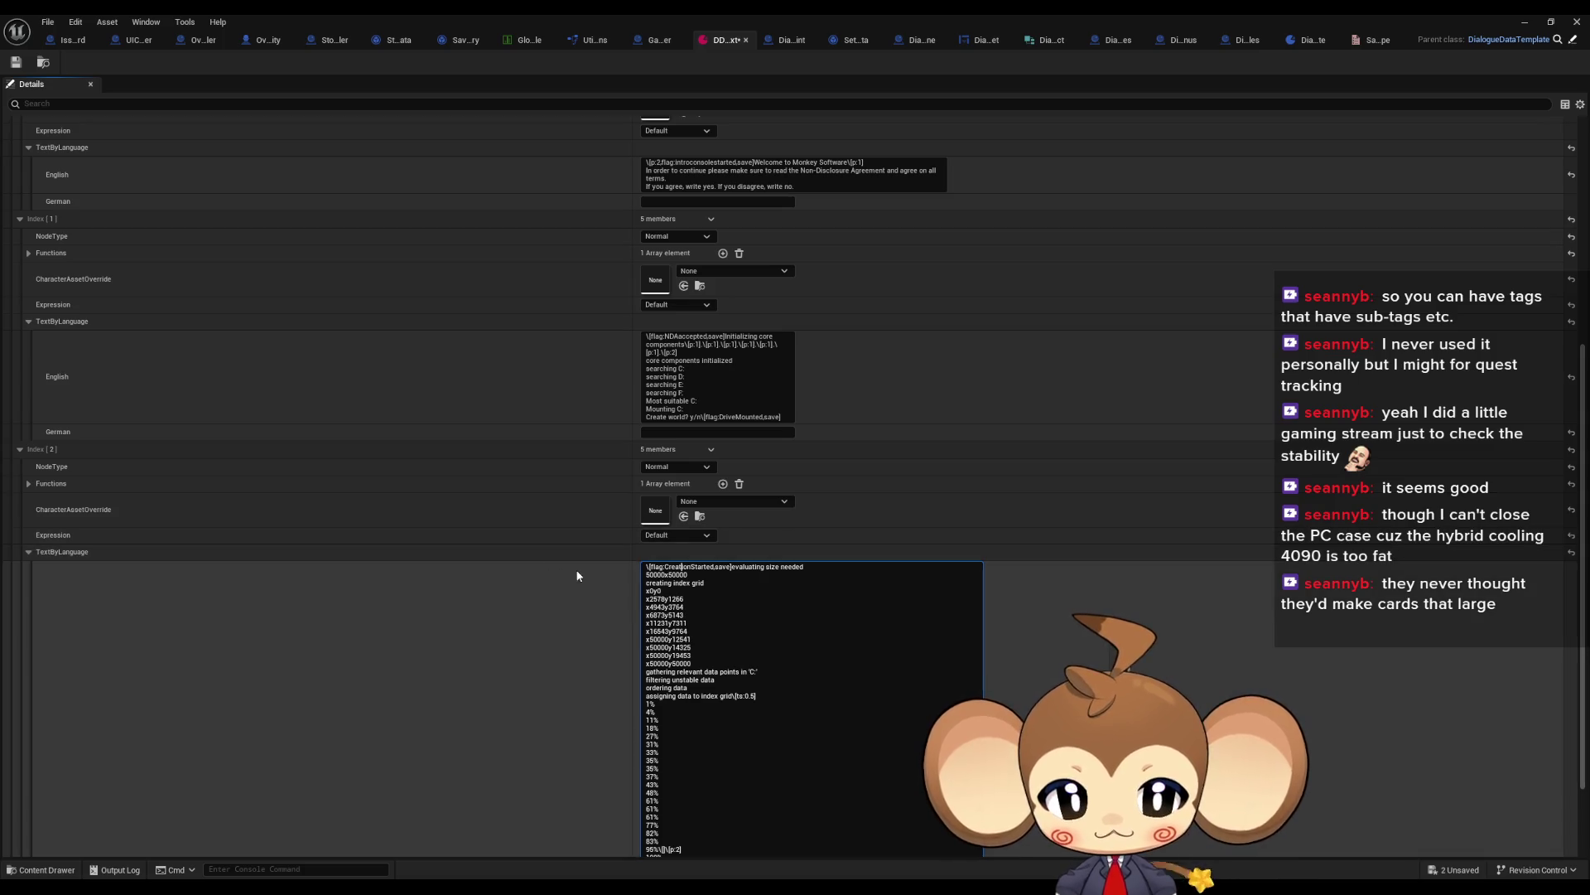
scroll(463, 575, down, 1)
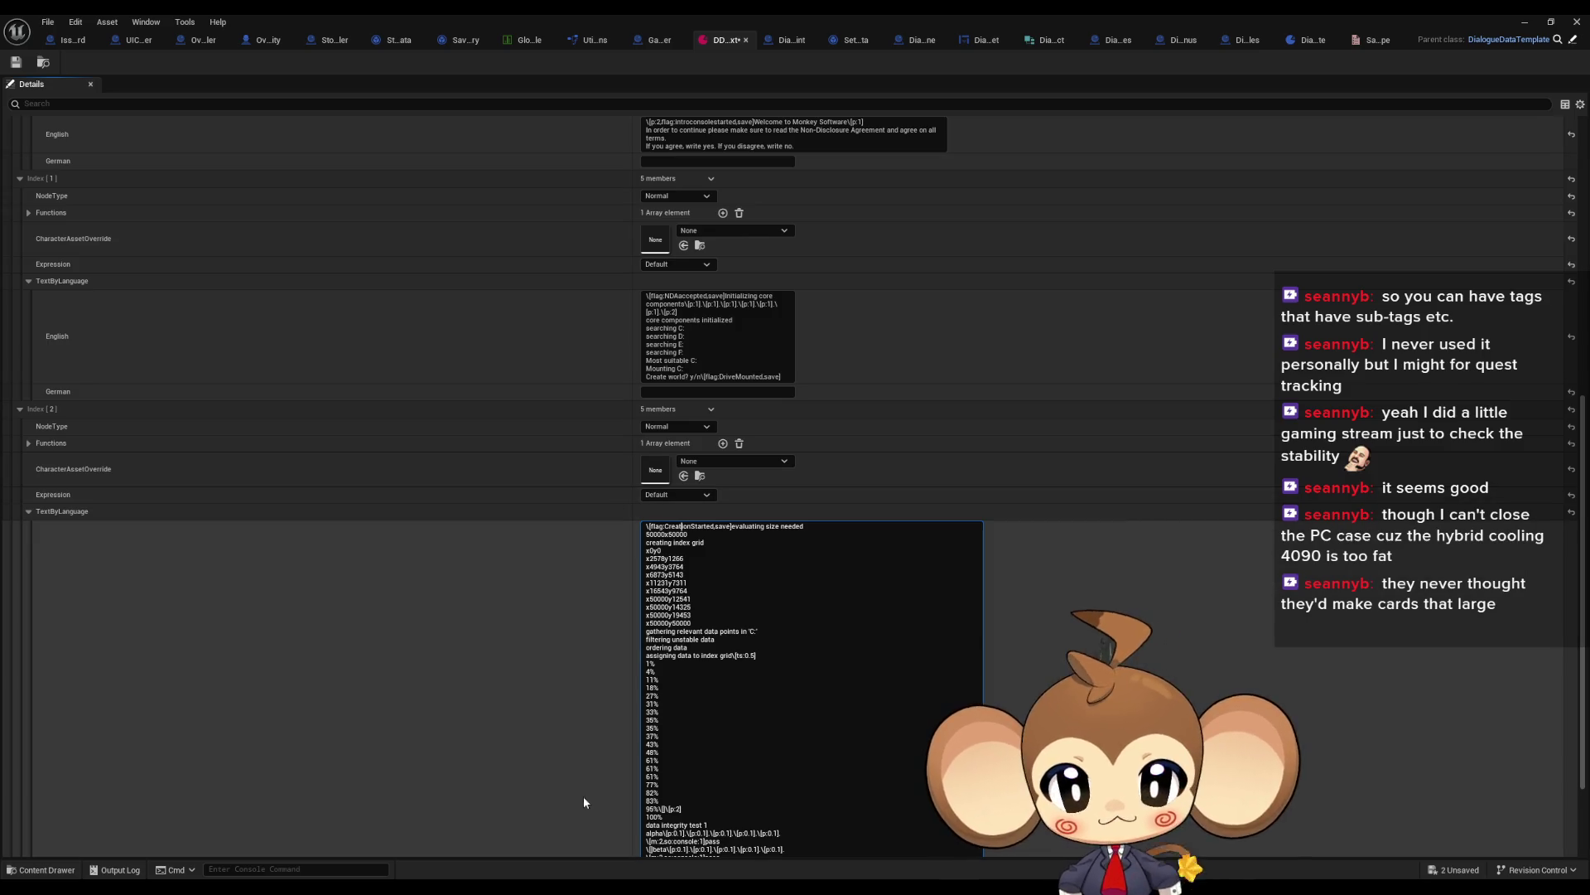
scroll(580, 773, down, 7)
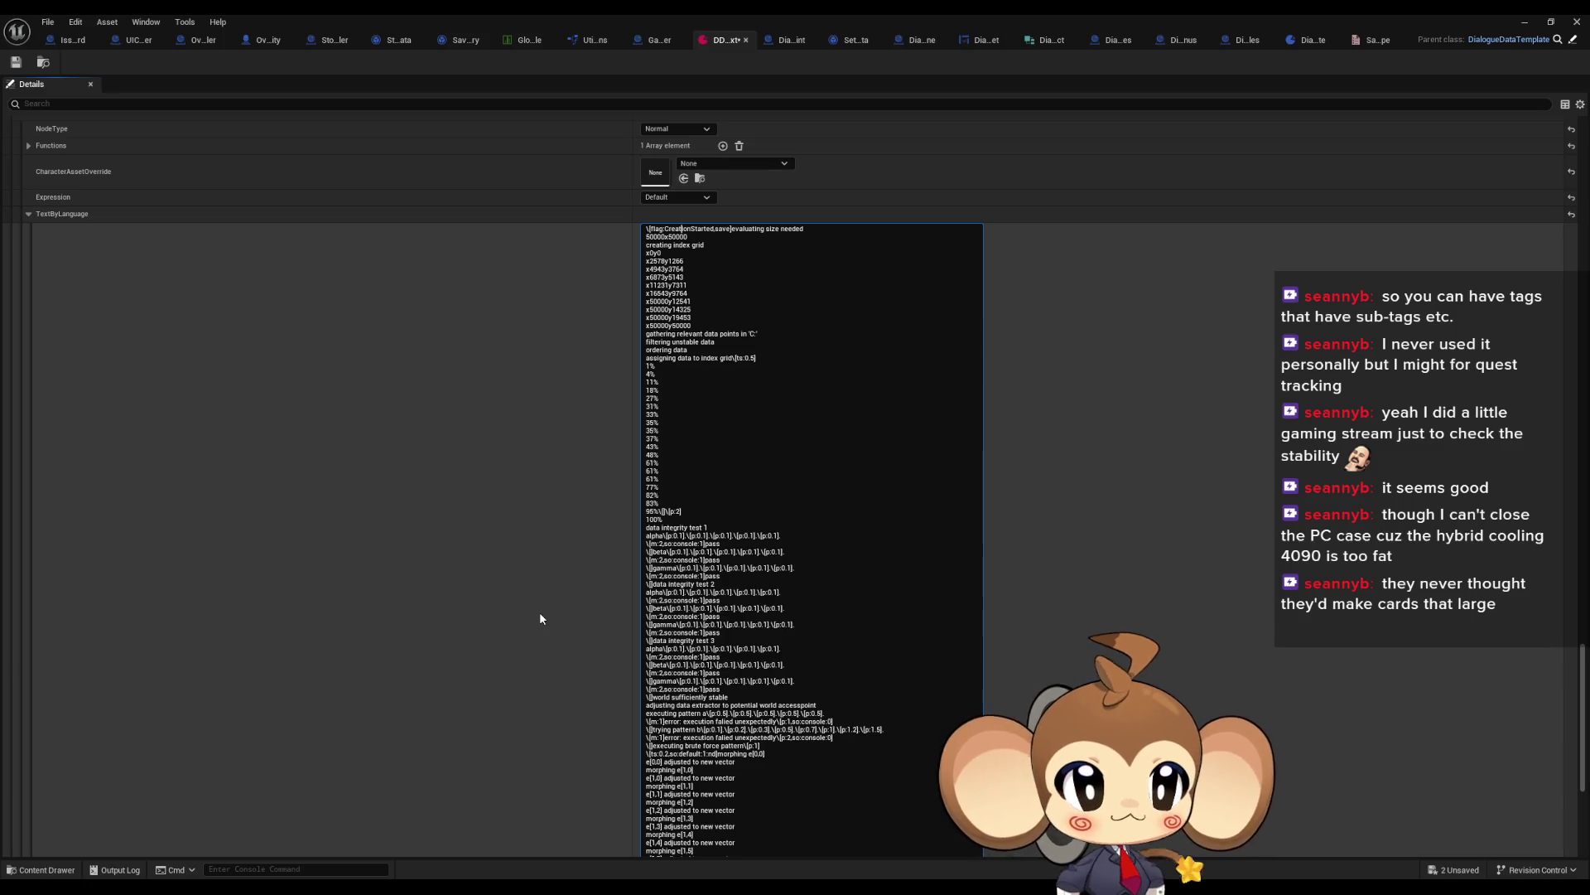
scroll(540, 611, up, 3)
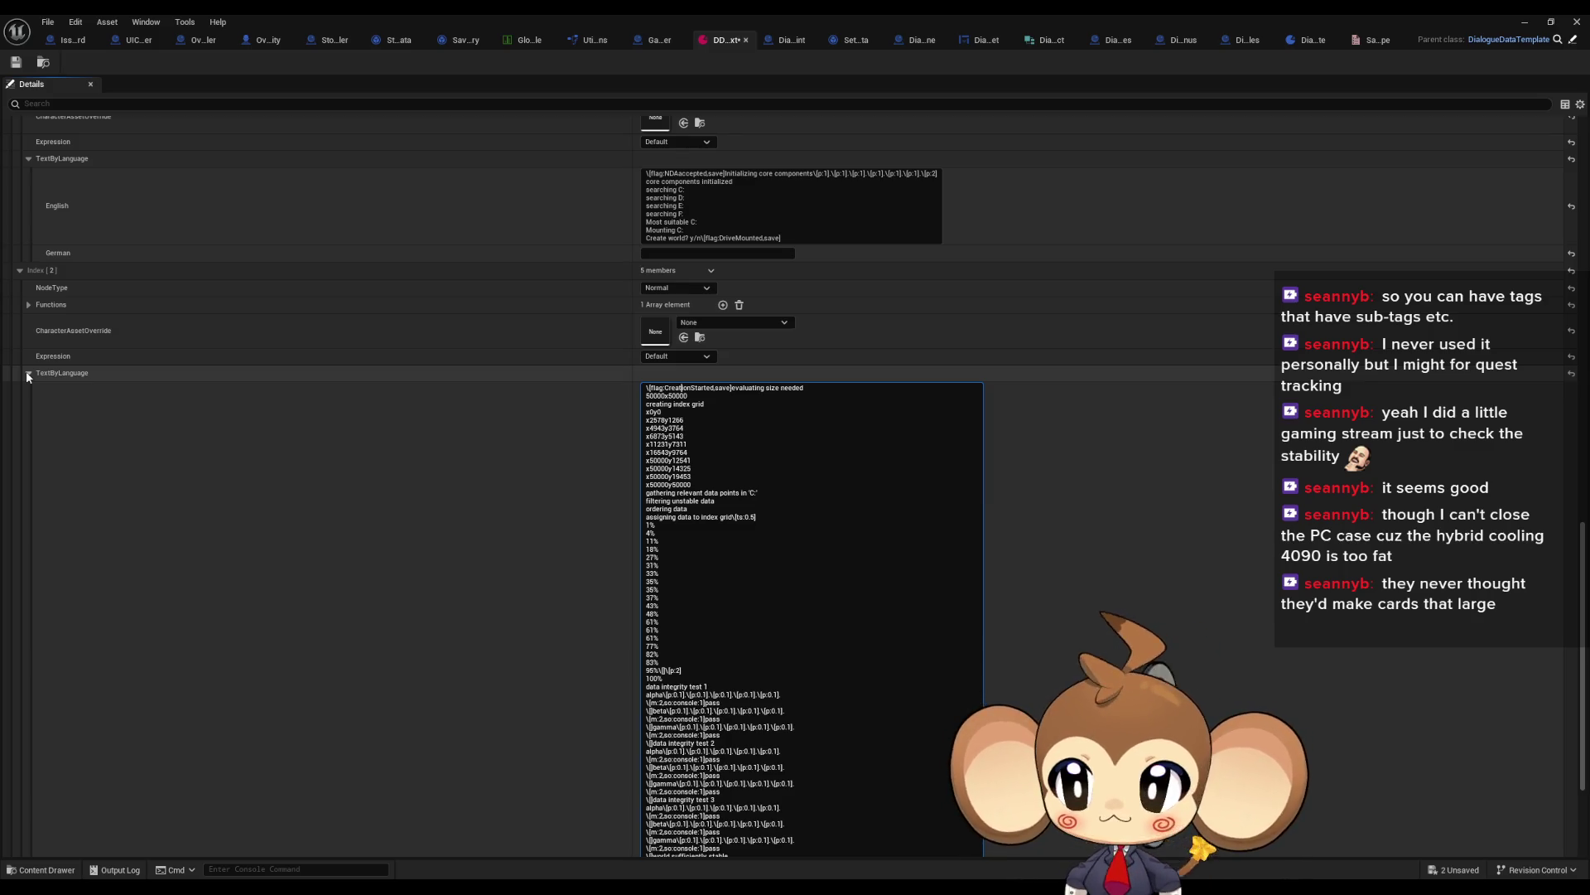
scroll(564, 559, down, 15)
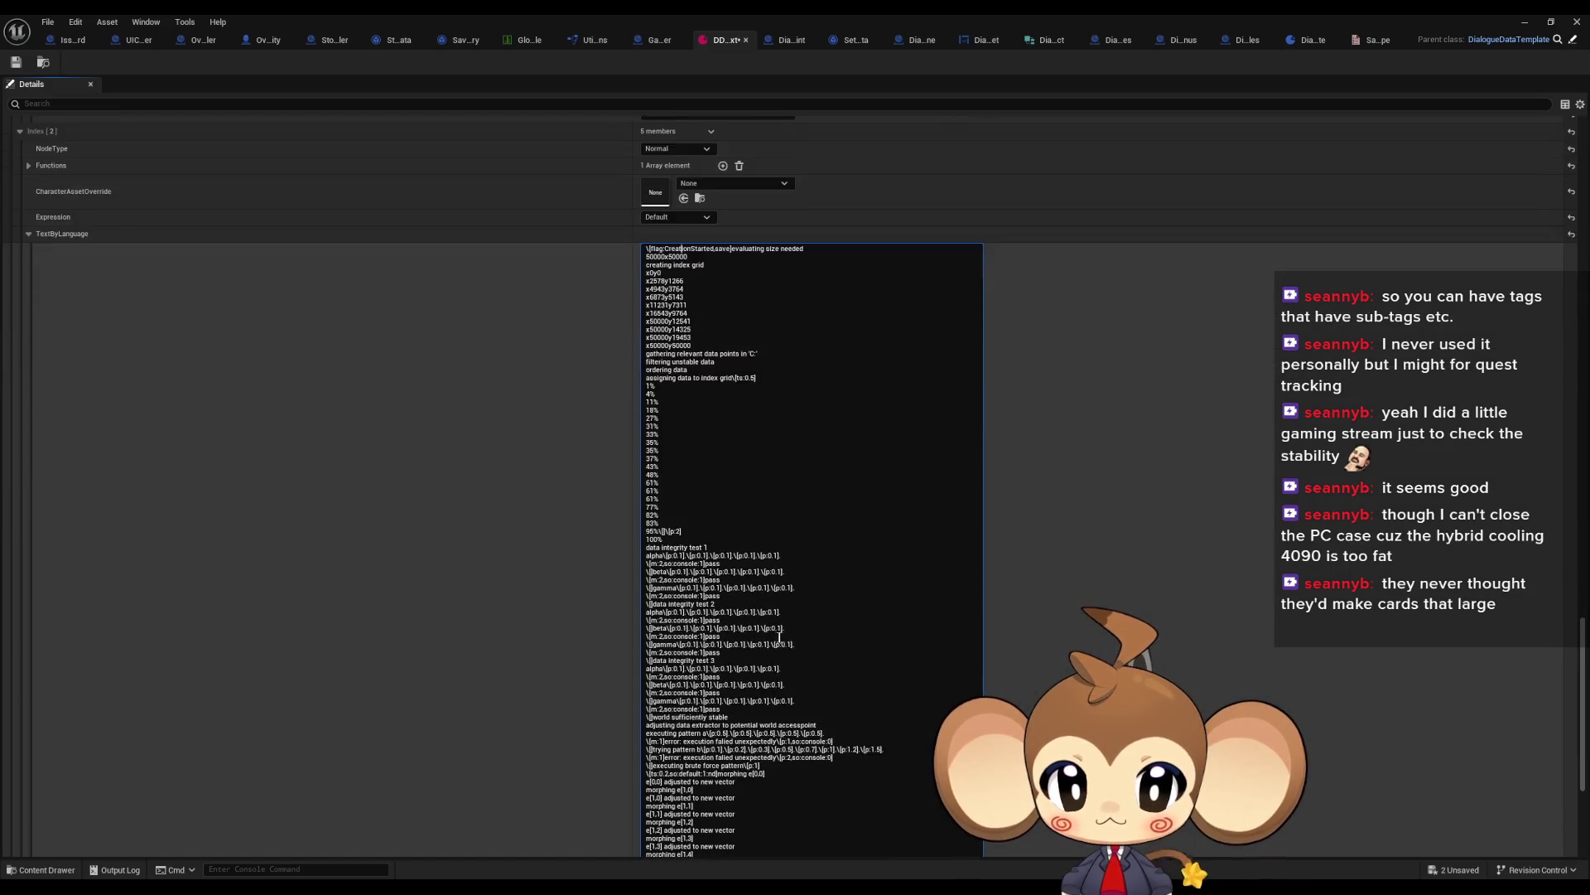
scroll(759, 663, down, 10)
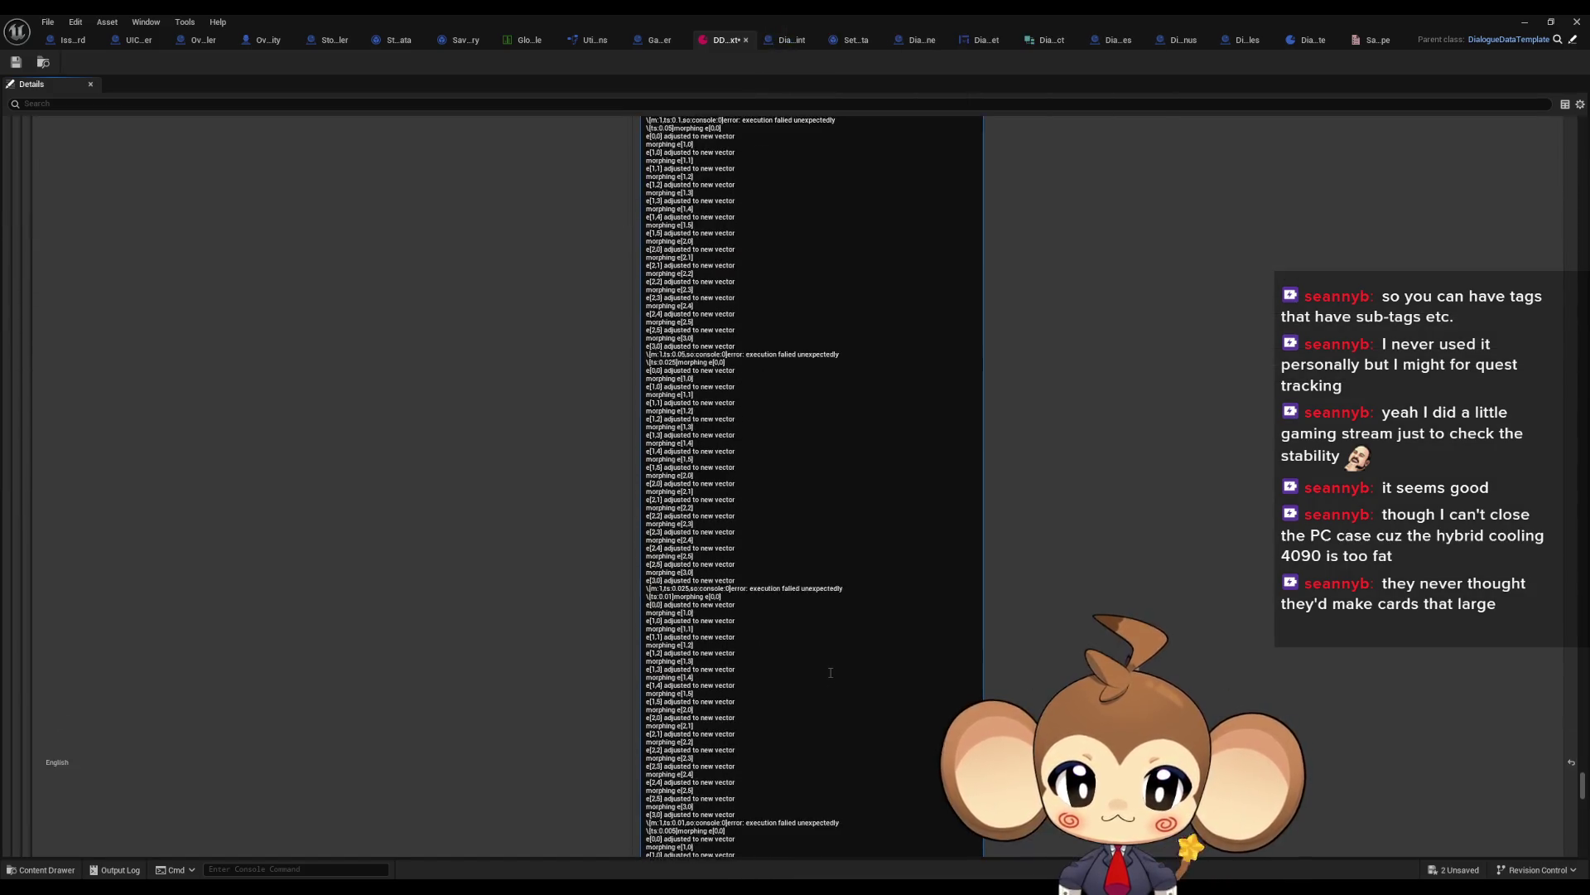
scroll(820, 690, down, 5)
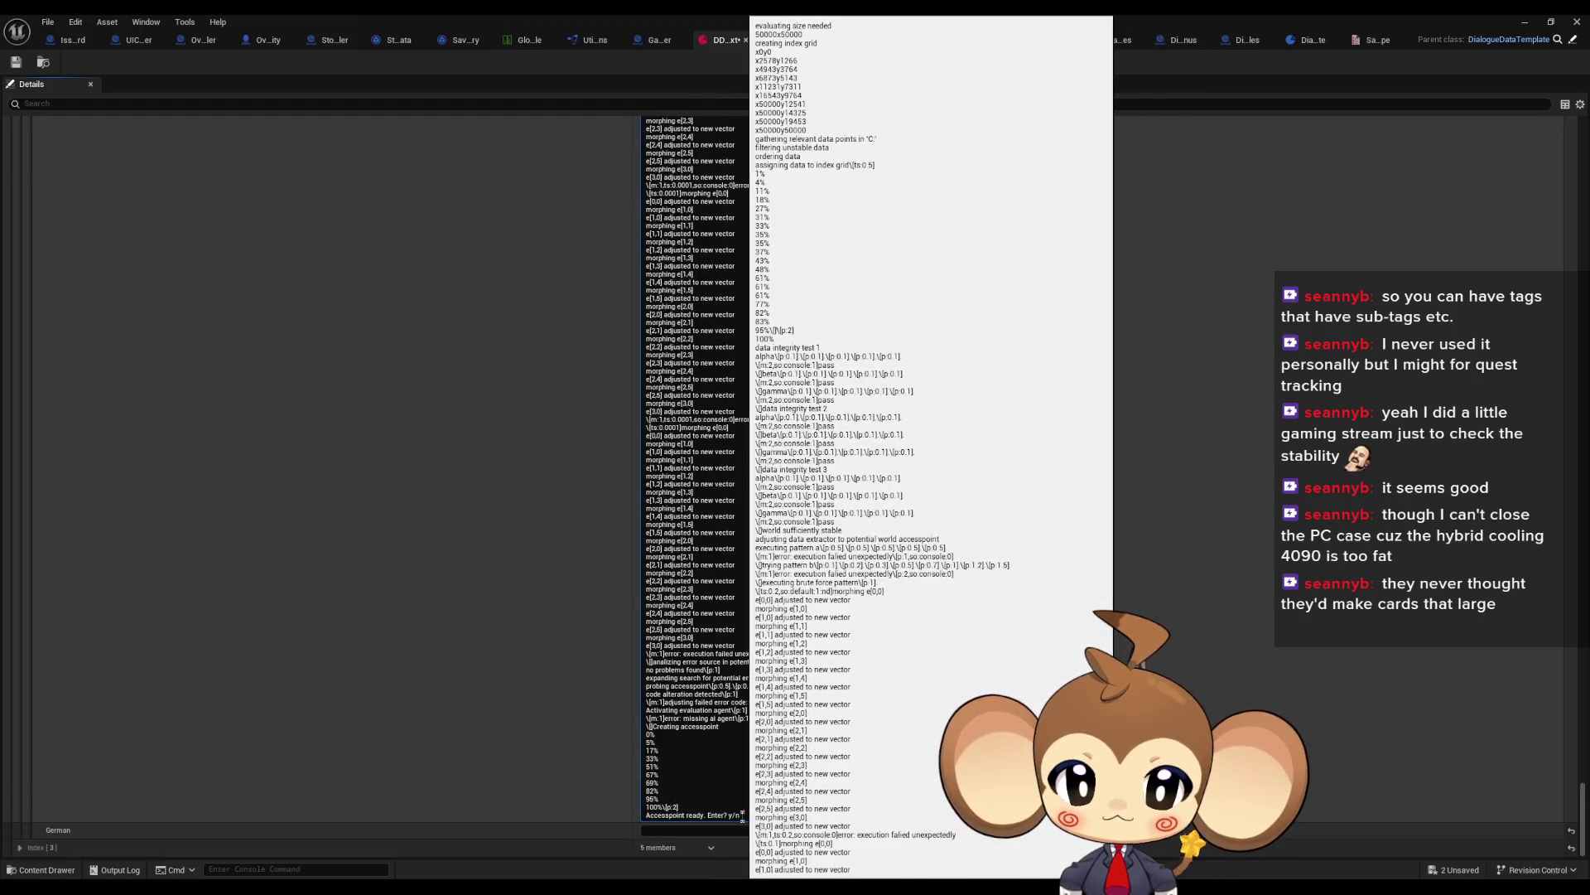
text(\[flag:save)
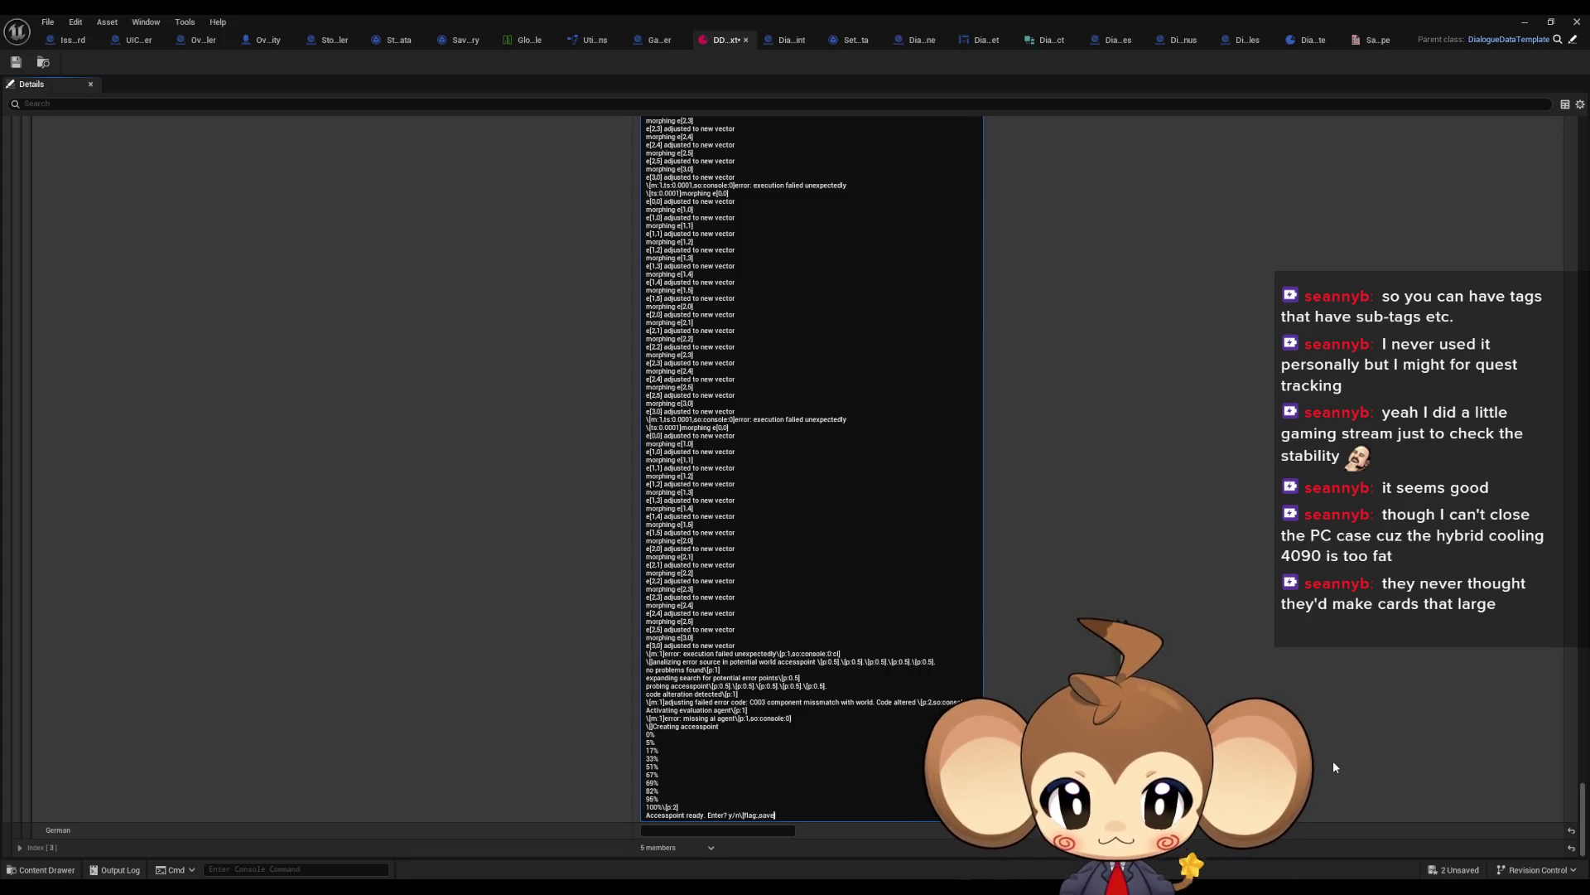
Step: Append \[flag:CreationFinished,save] after 'Accesspoint ready. Enter? y/n' in Index [2]'s English text
text([flag:save)
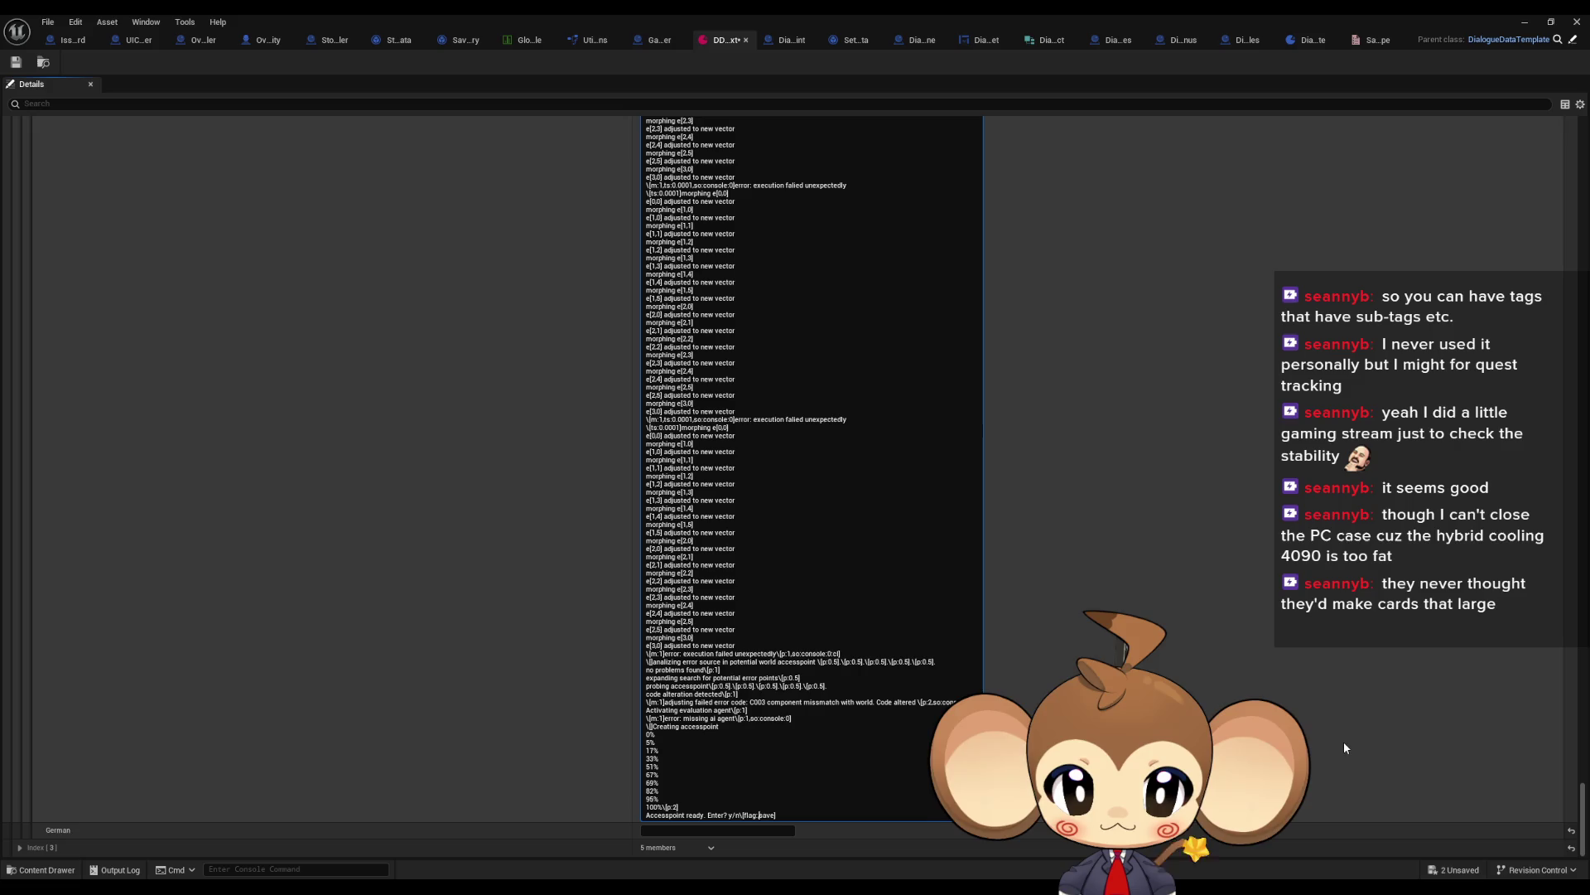
text(CreationFinished)
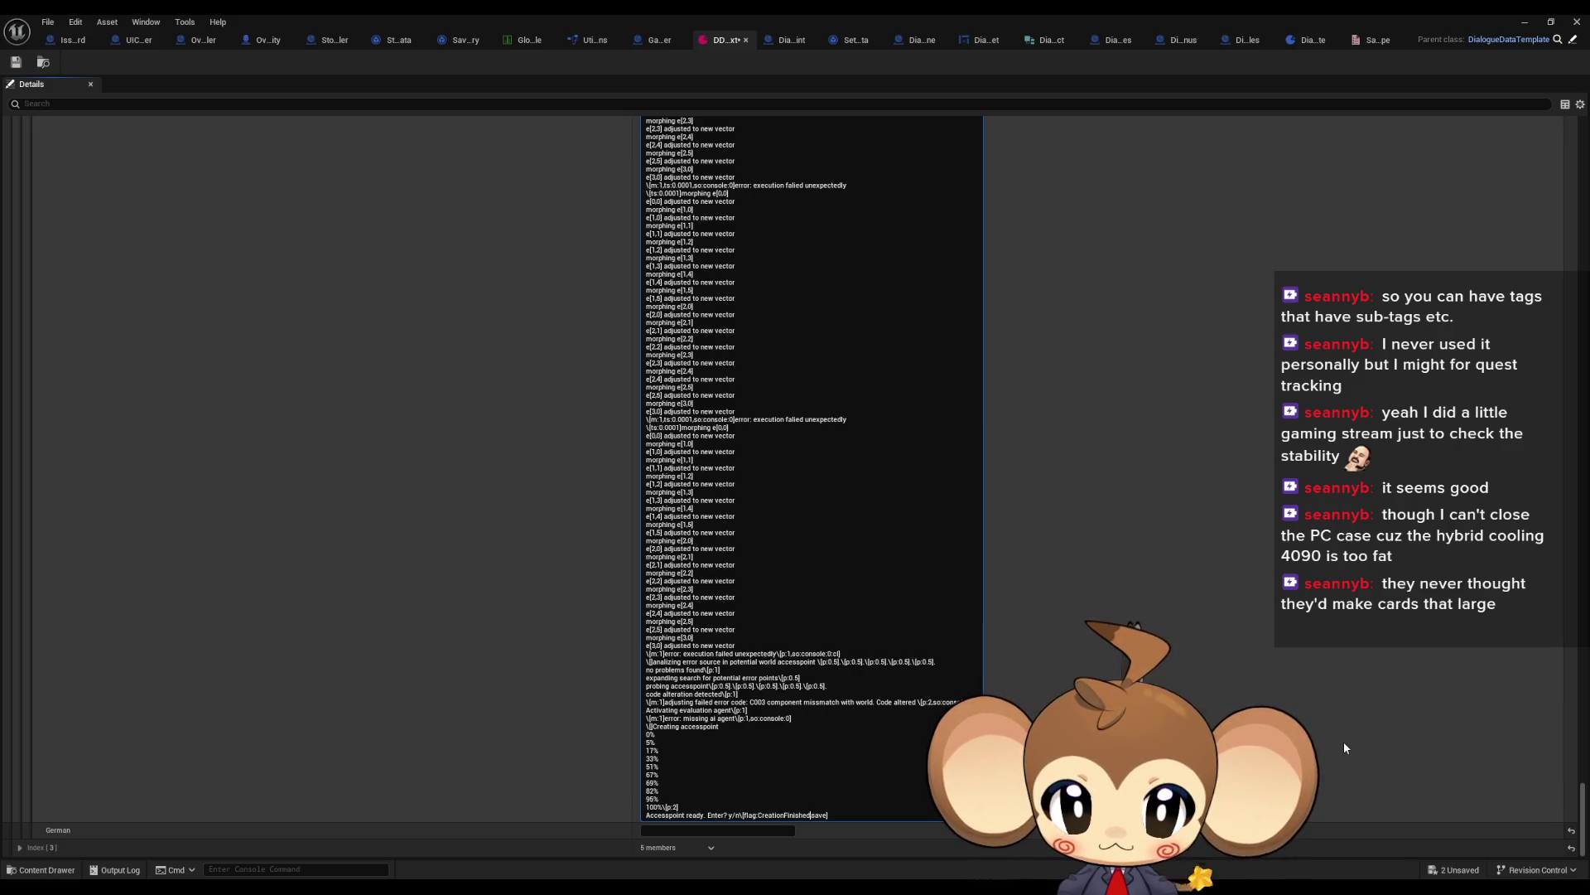
text(,)
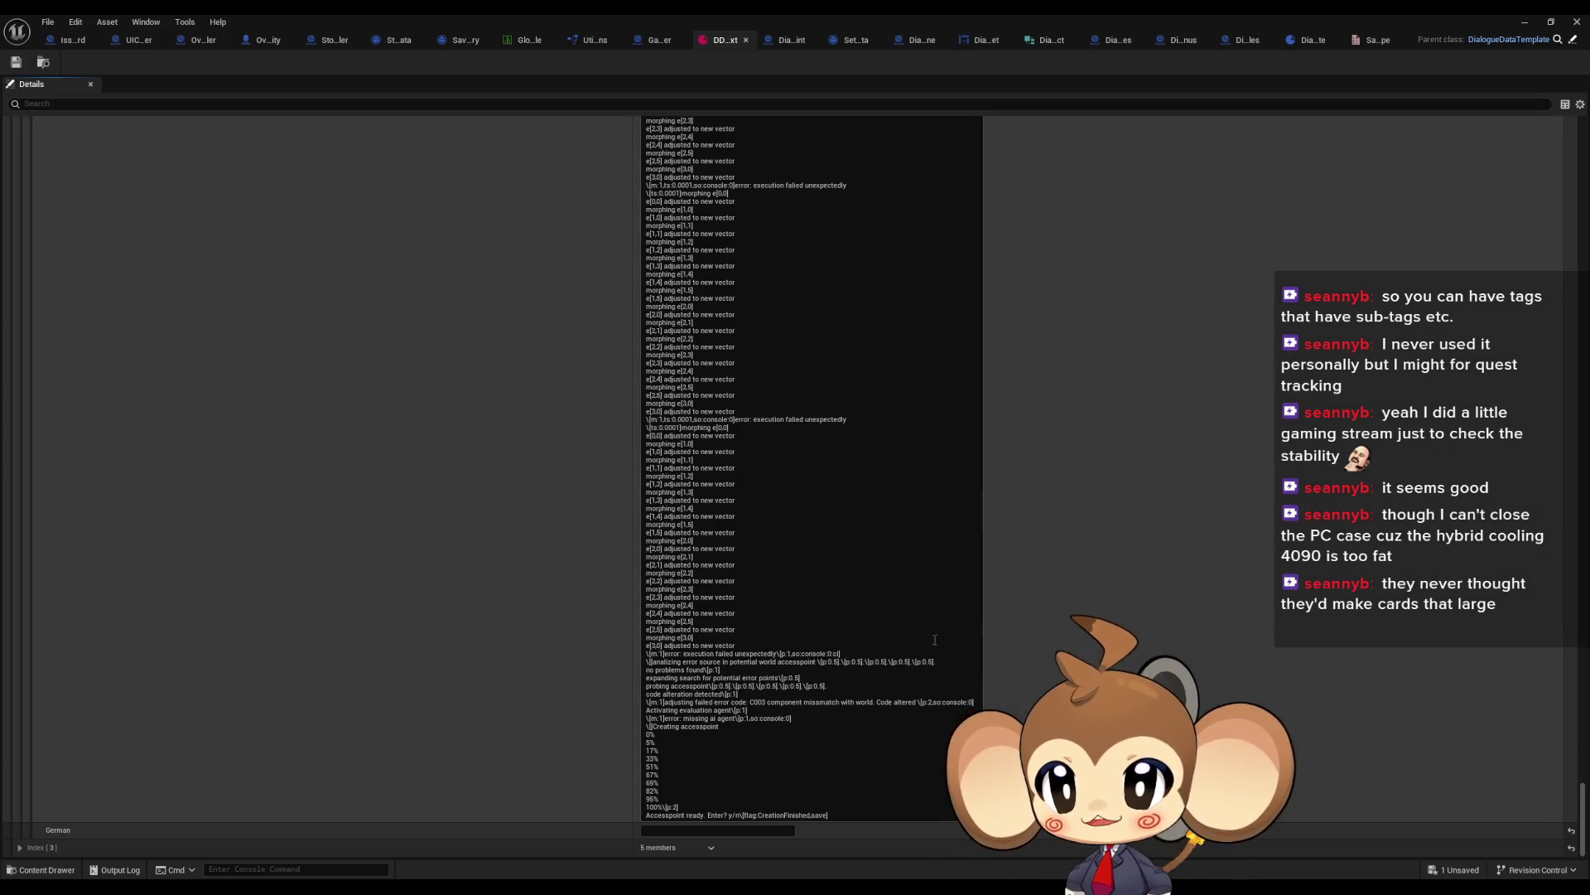
scroll(1171, 610, up, 10)
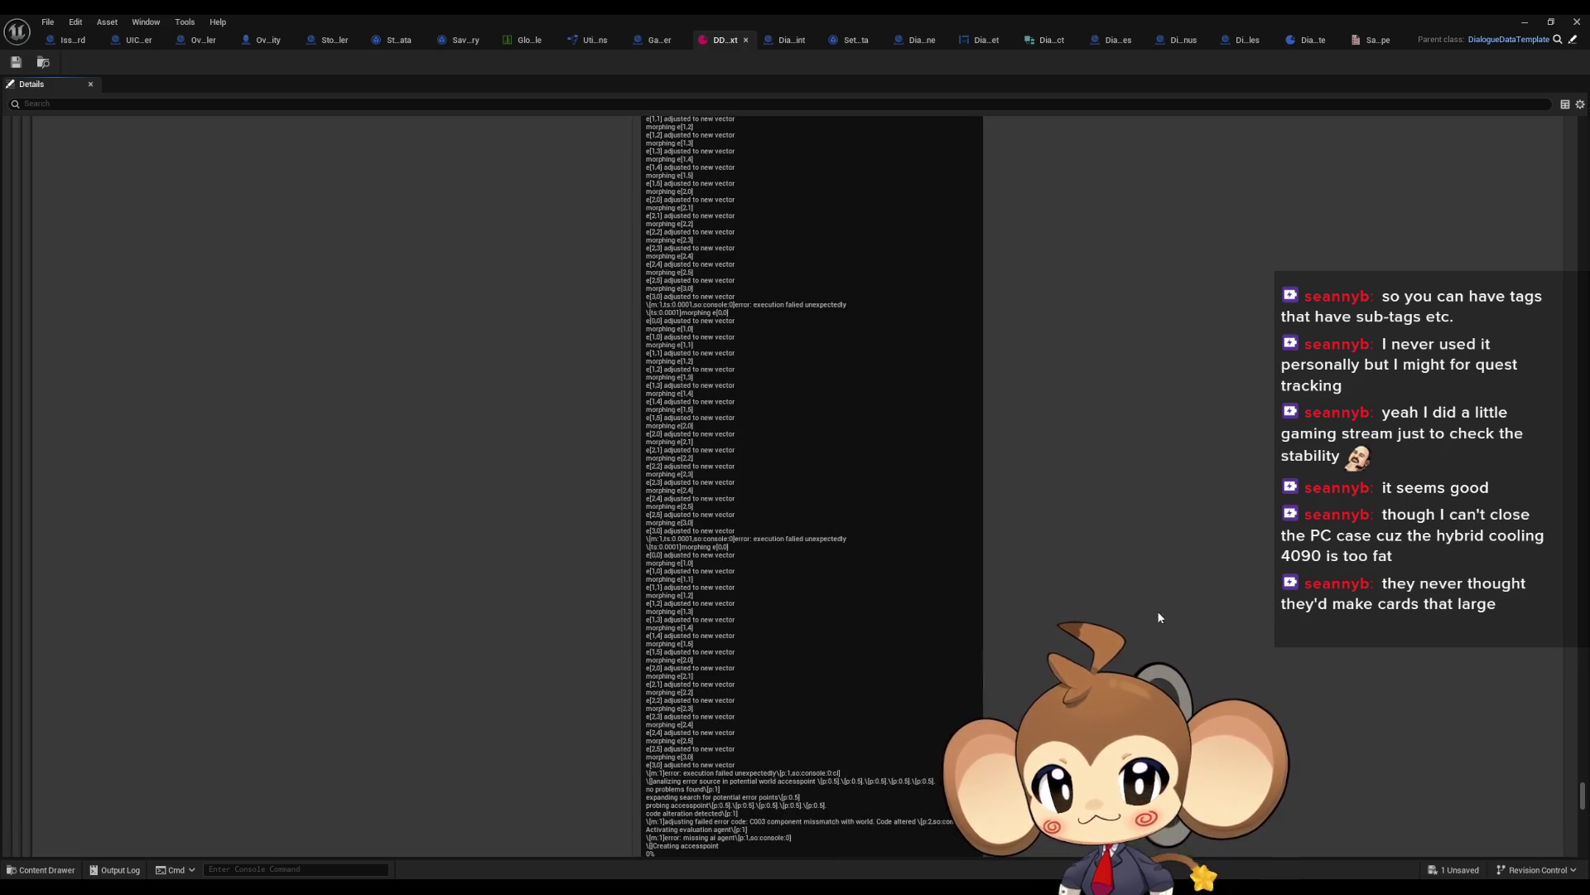
Step: Fold Index [2]'s TextByLanguage and expand its Functions list to view the GoNextNode entry
scroll(1143, 592, up, 10)
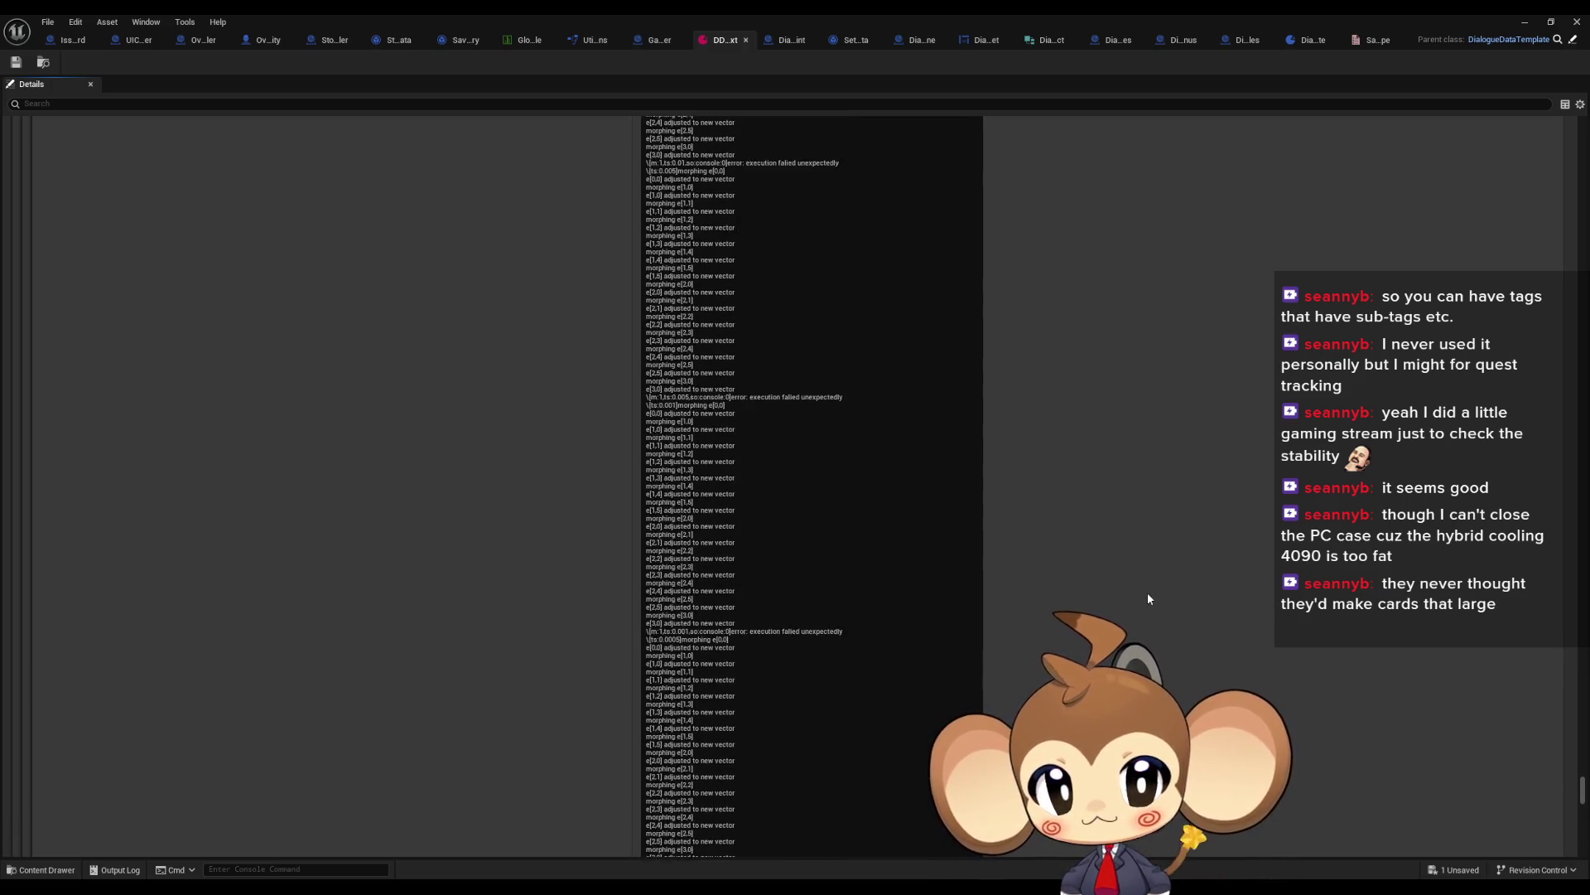
scroll(1139, 604, up, 10)
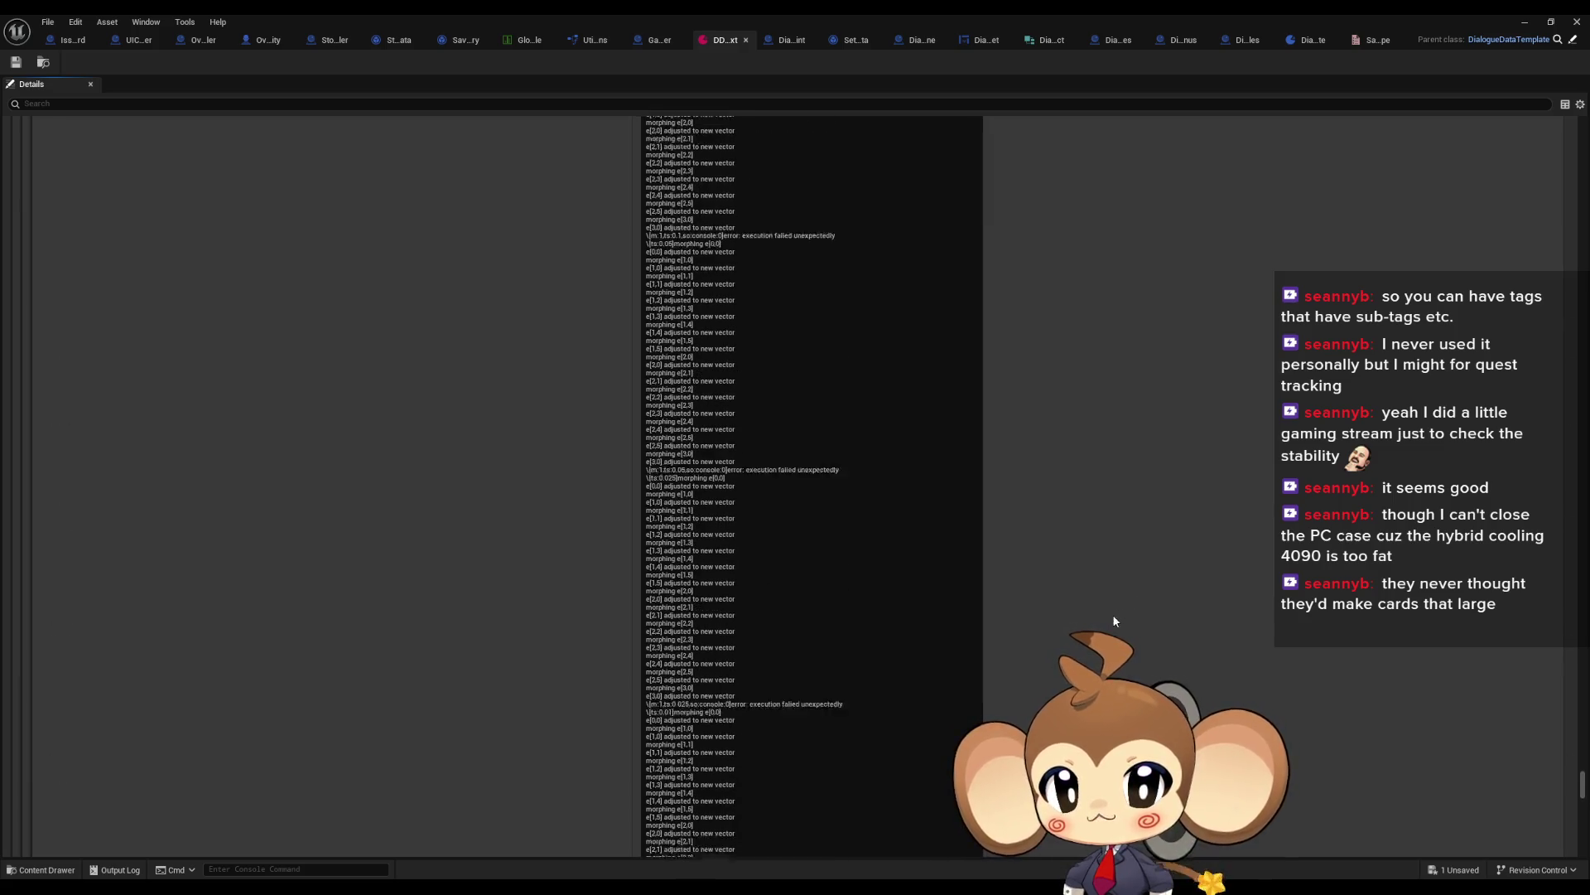
scroll(1448, 632, up, 15)
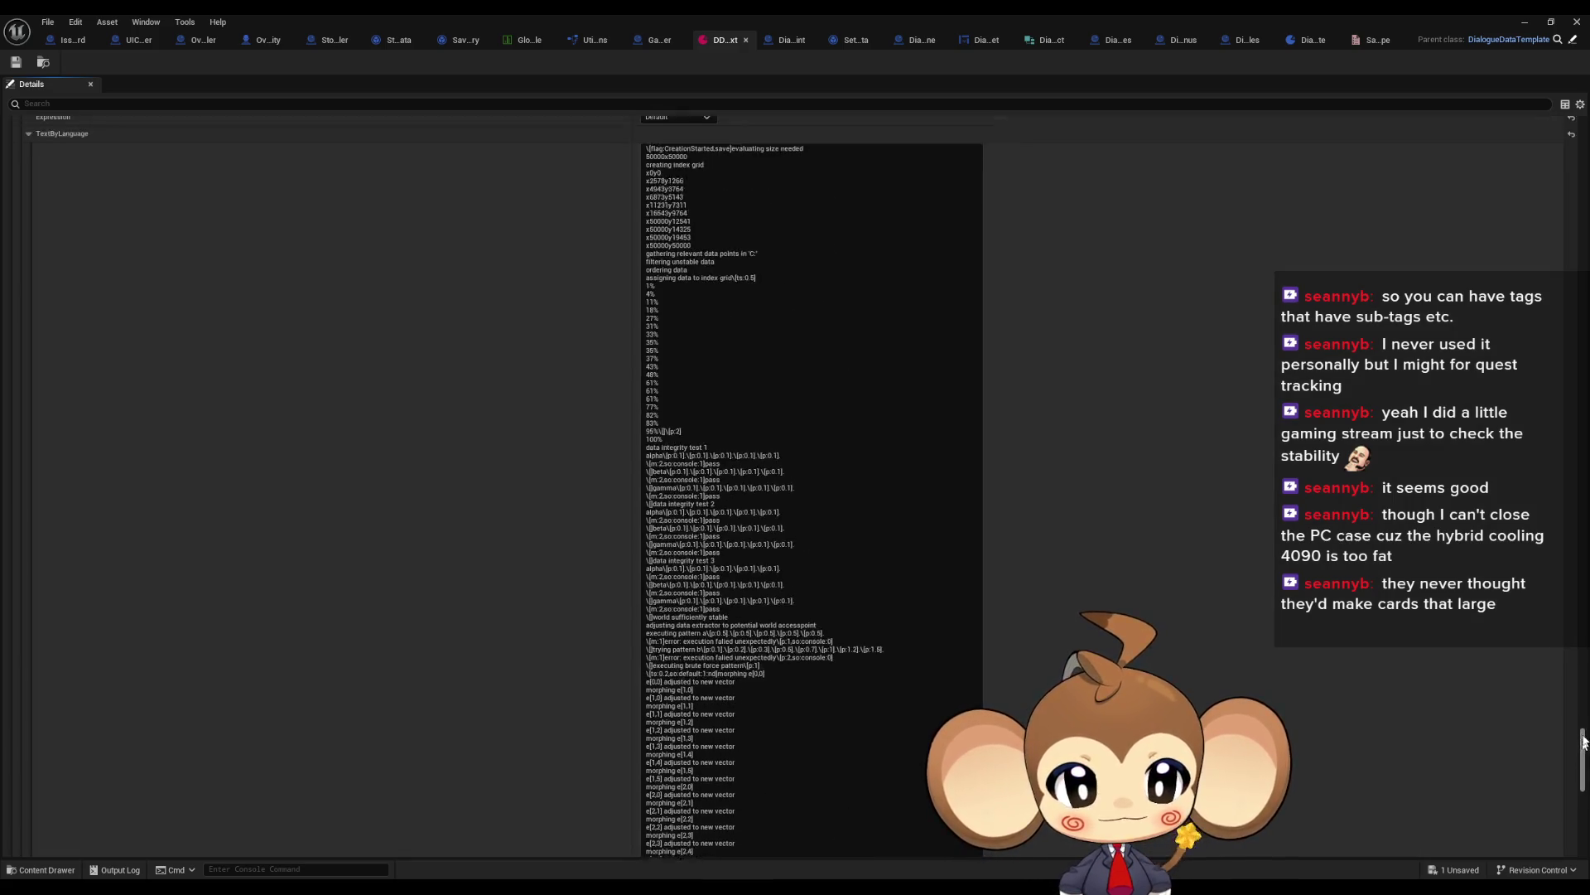
scroll(1545, 455, up, 5)
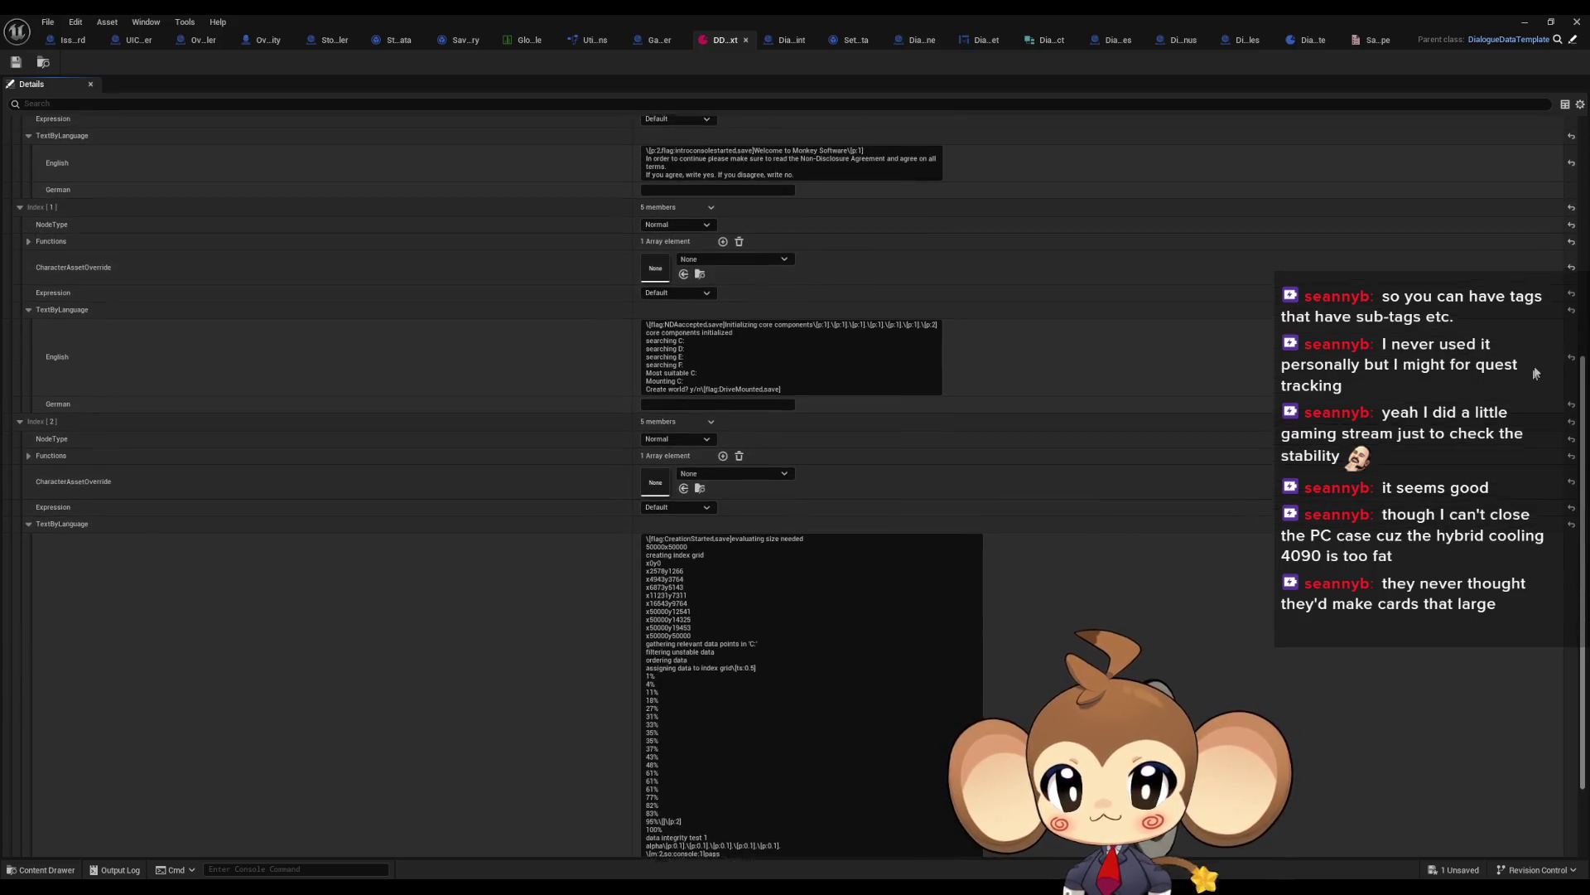
click(28, 616)
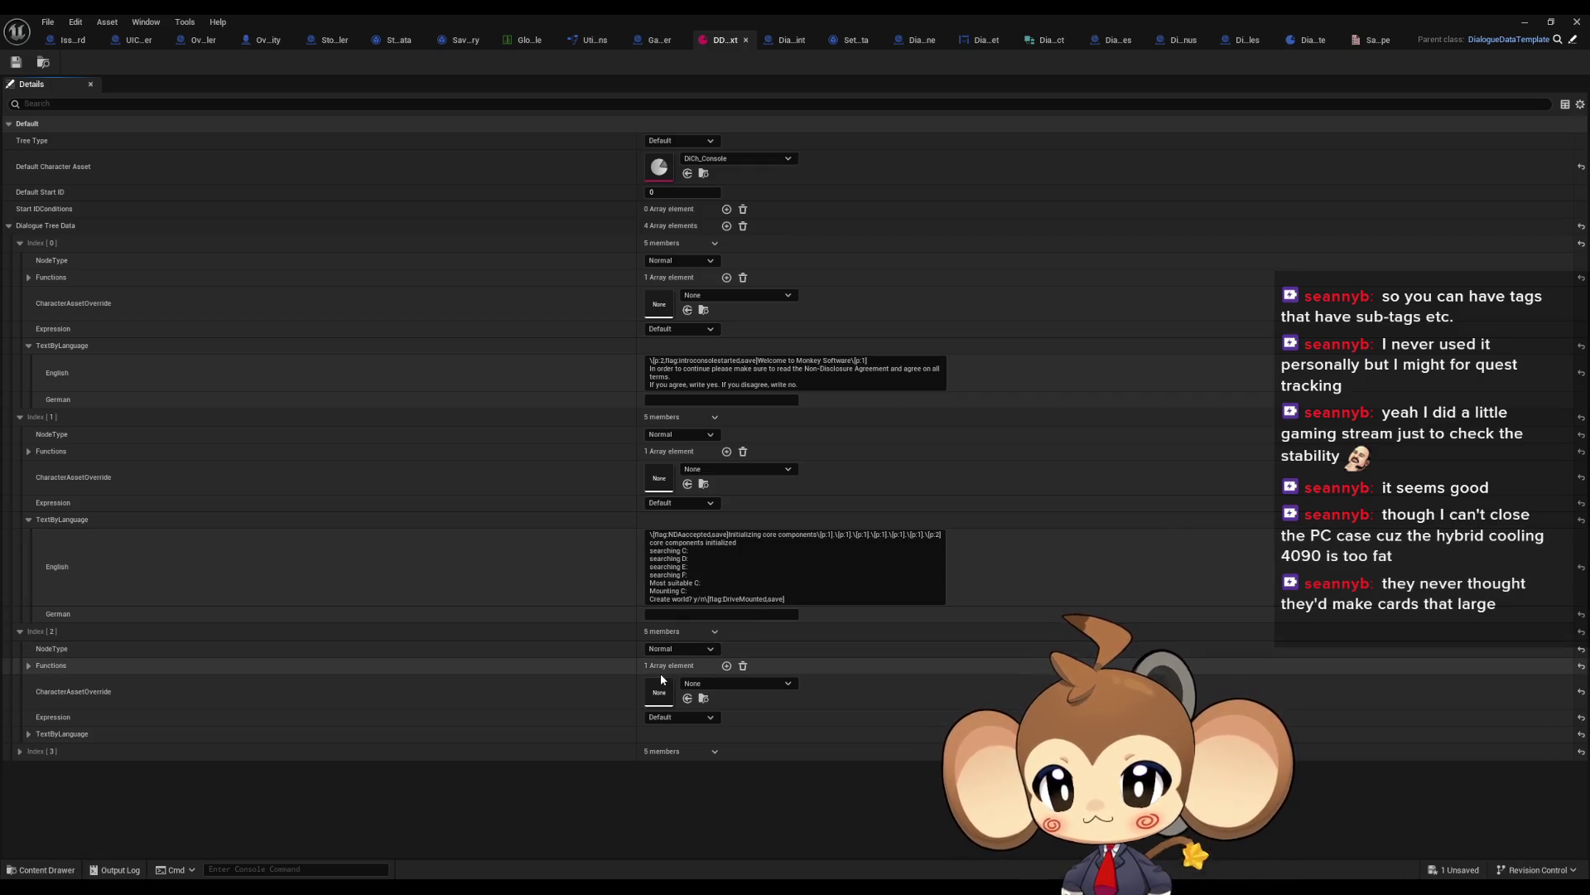
click(29, 666)
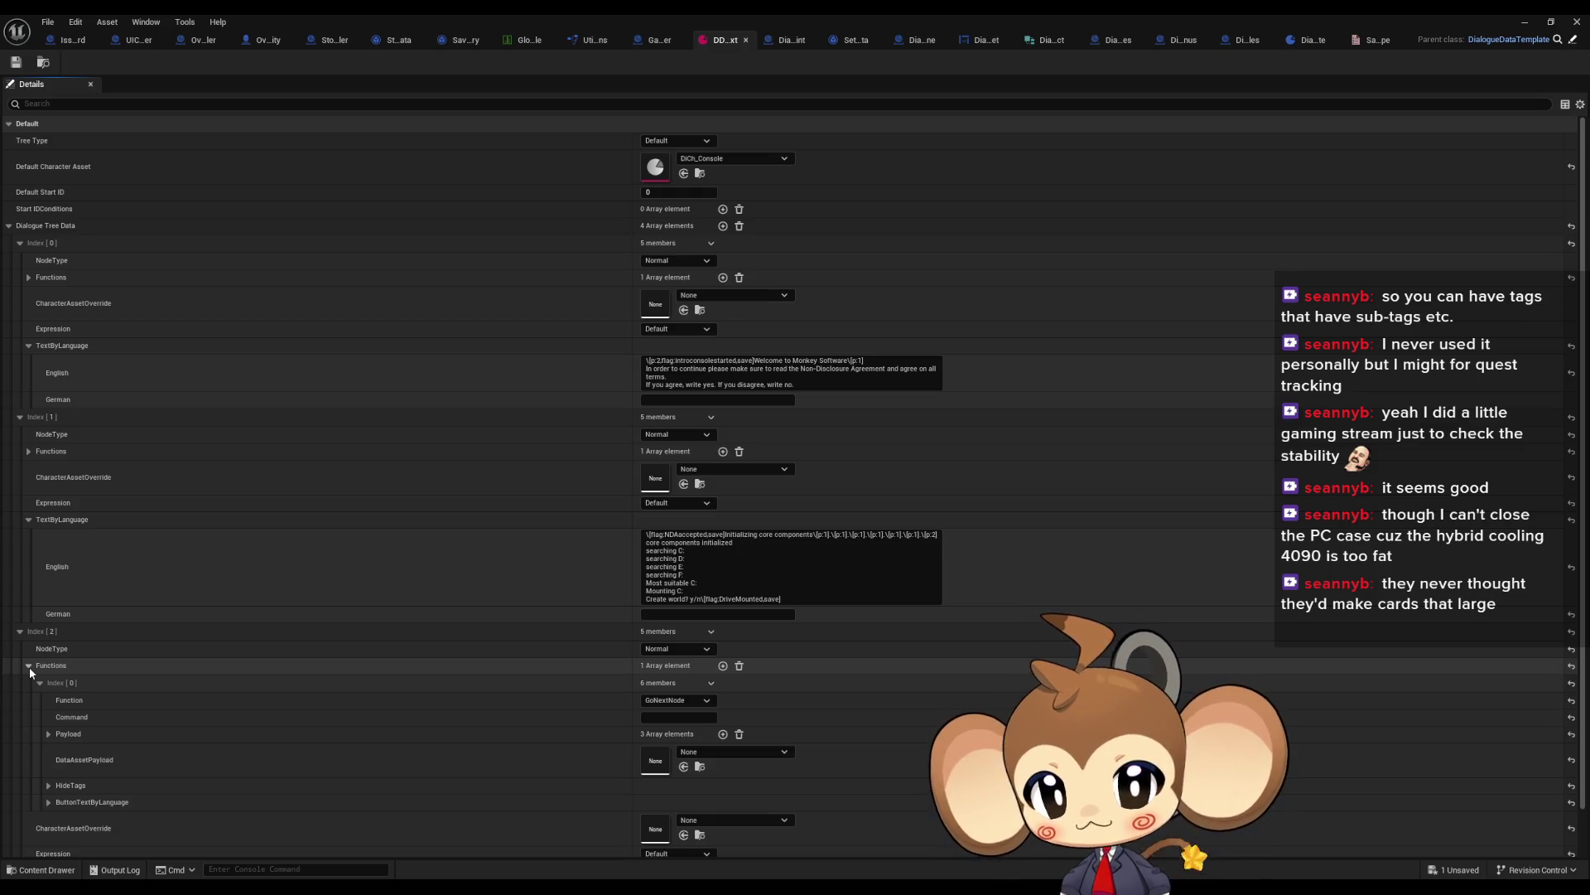
click(28, 666)
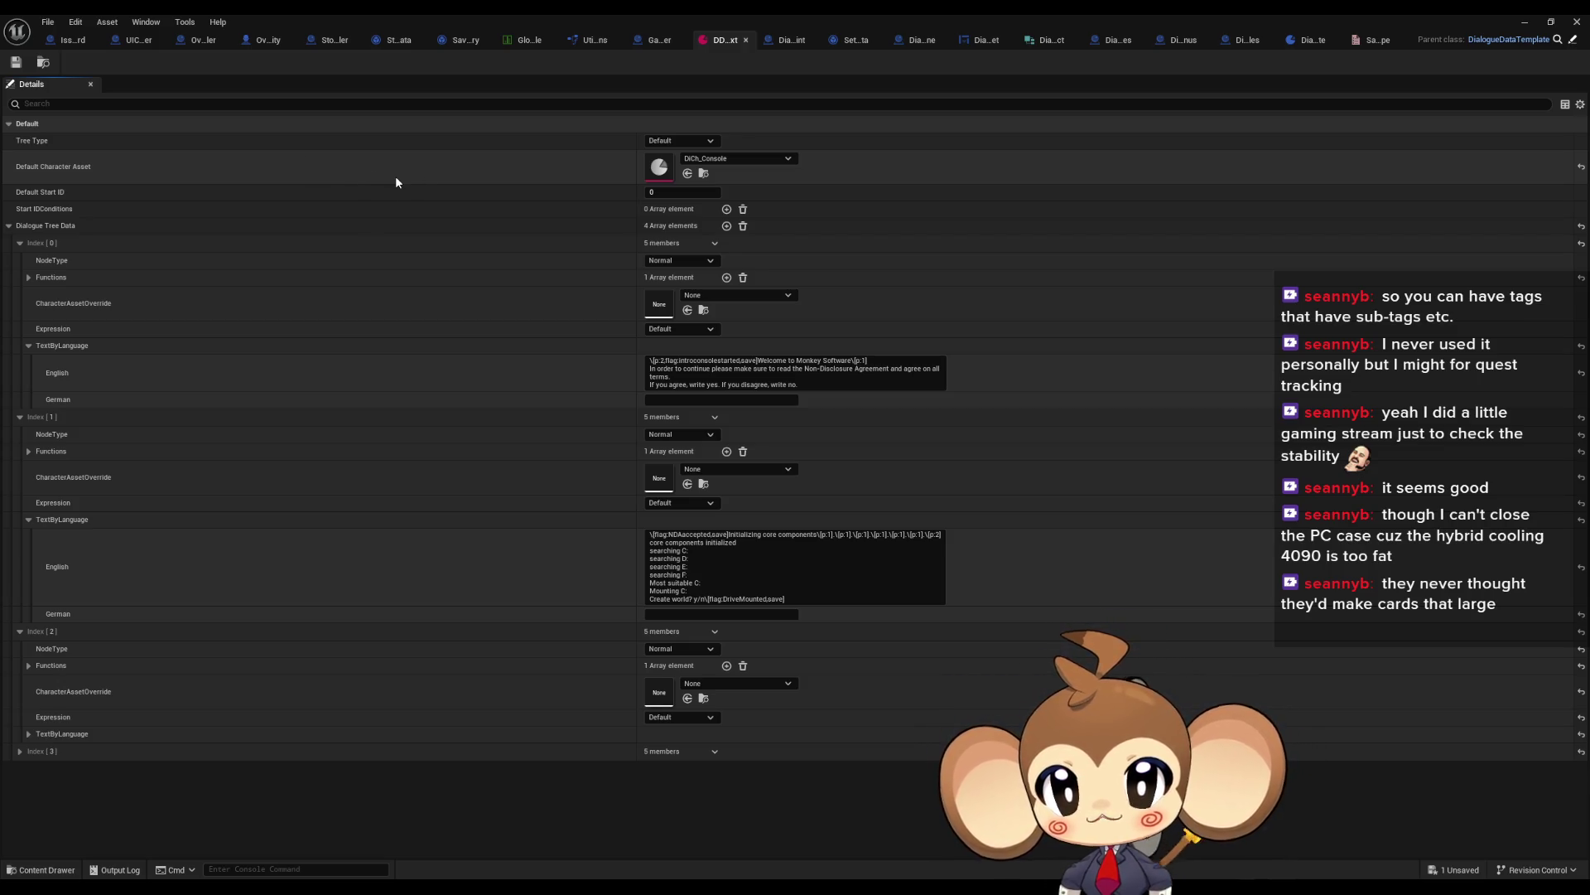
Step: Switch to the GameController blueprint's SplashScreenOver function graph
click(660, 39)
drag(851, 660, 762, 594)
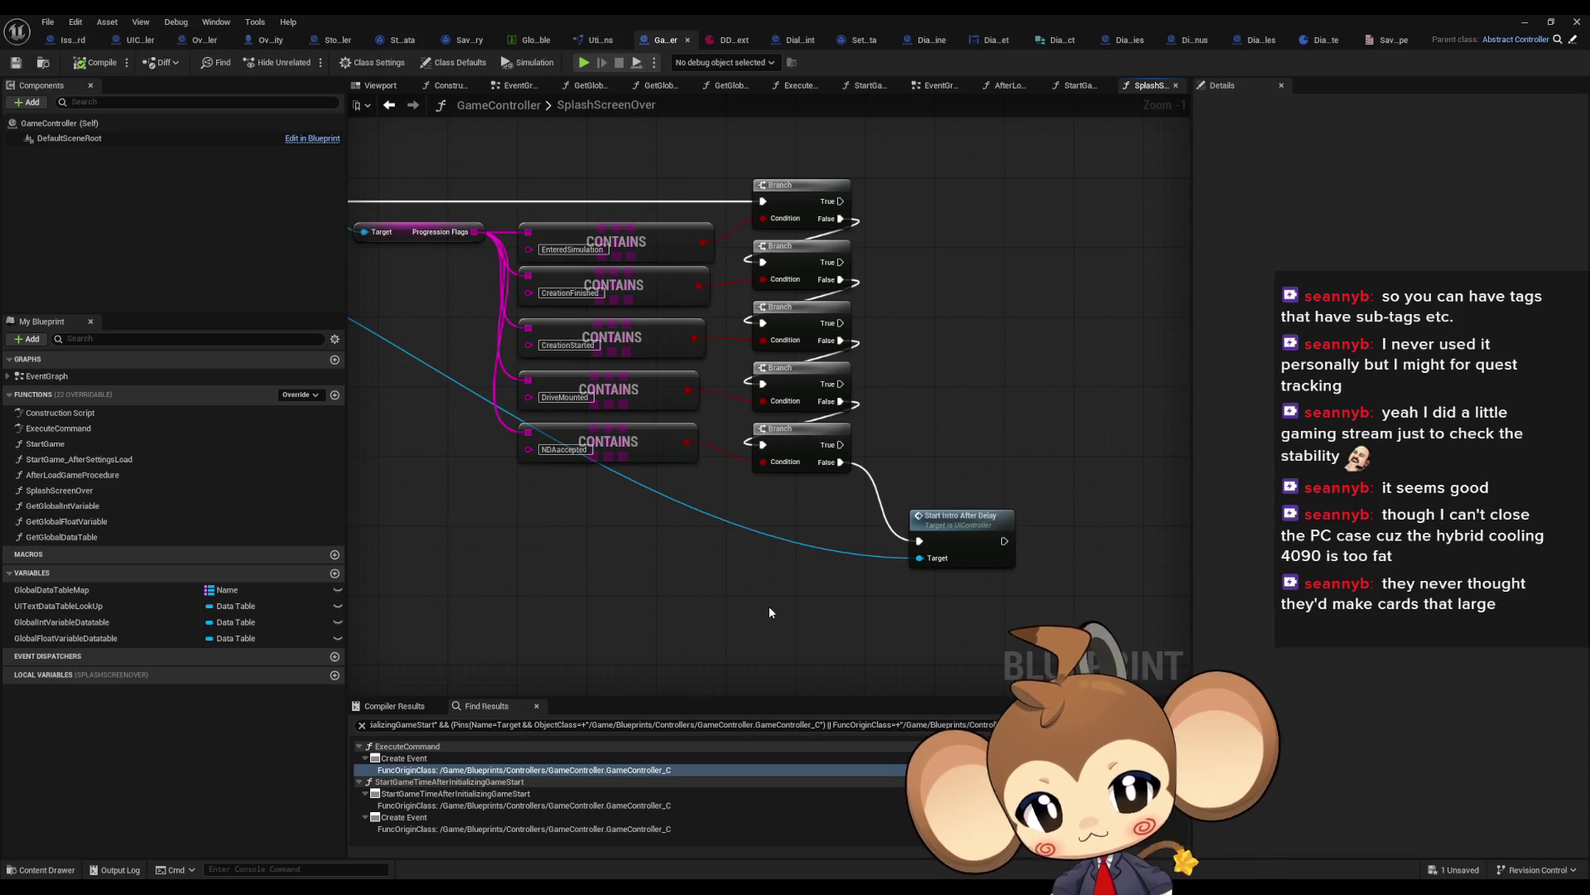
click(965, 529)
double_click(965, 528)
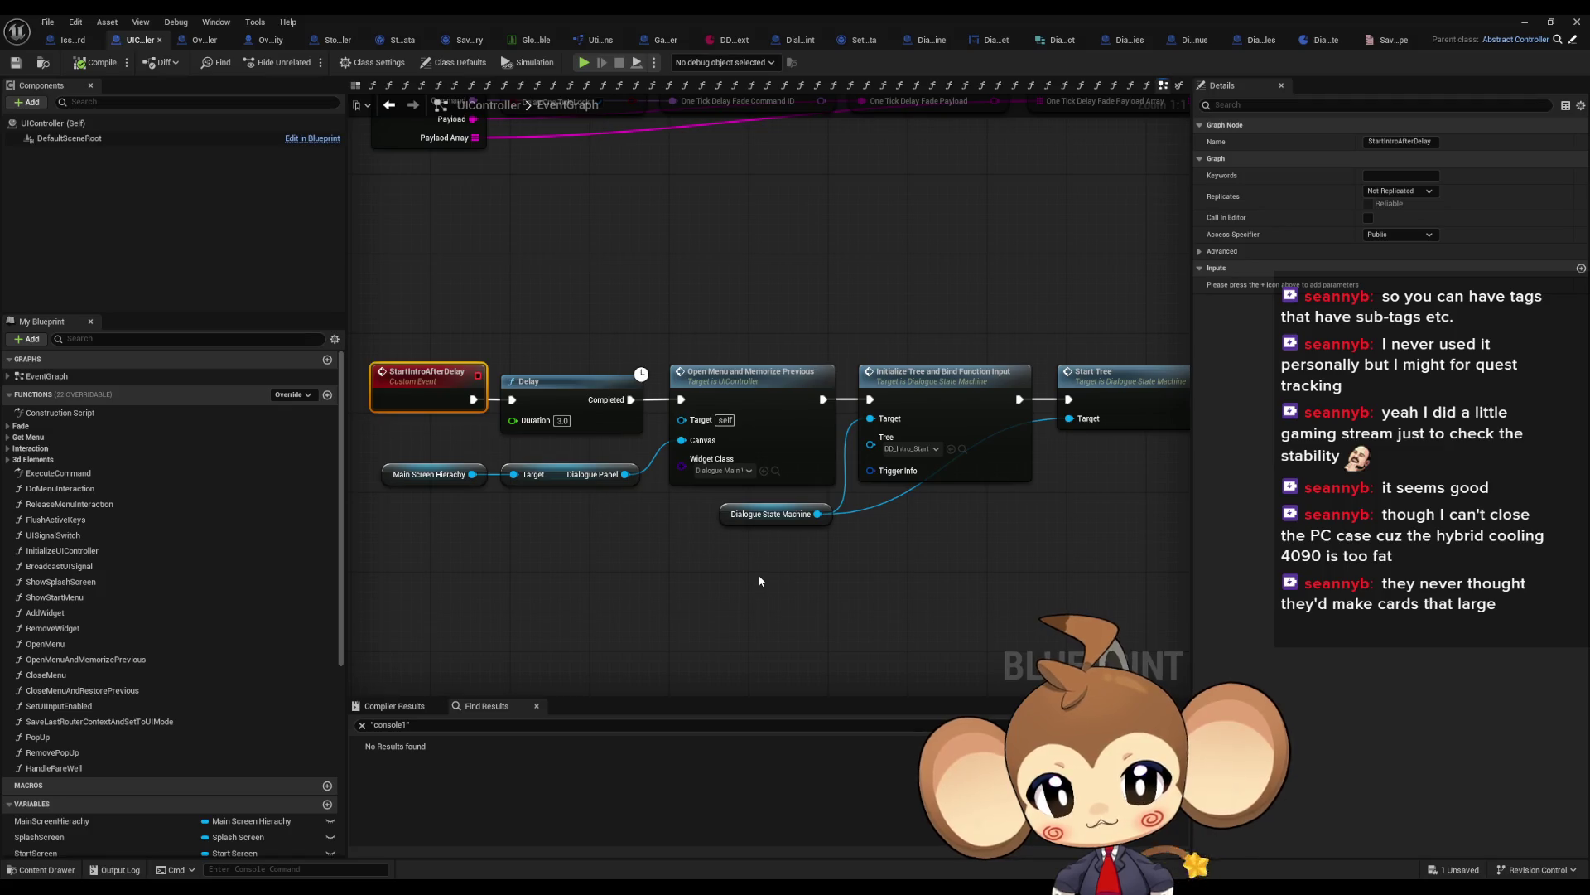
Step: Inspect the UIController's Open Menu and Memorize Previous node and the dialogue data, then return to GameController
click(745, 412)
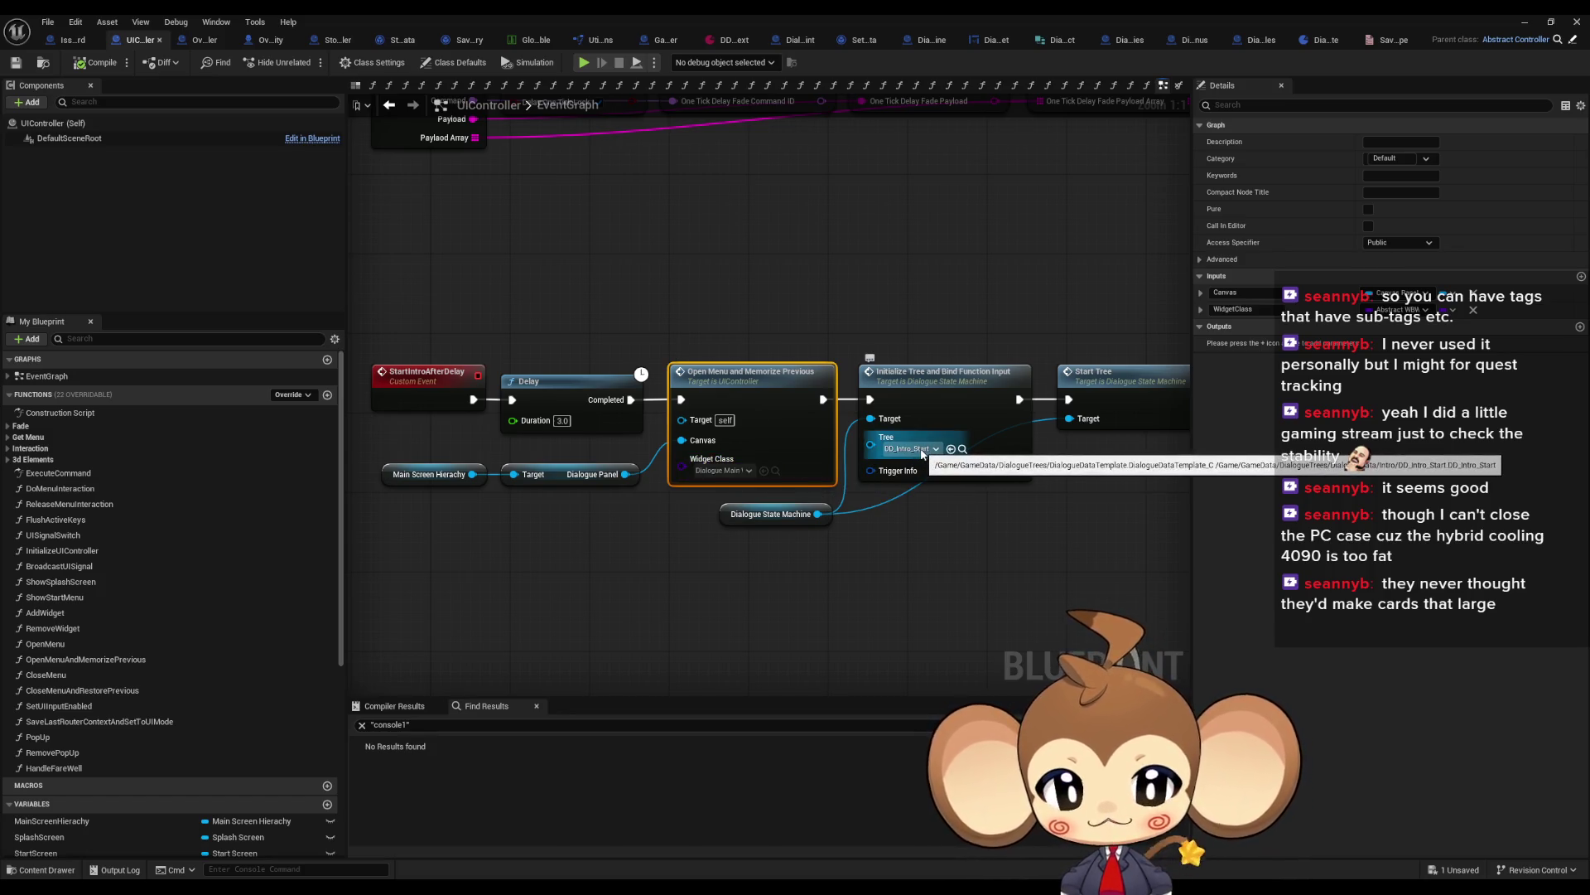
drag(968, 552, 966, 511)
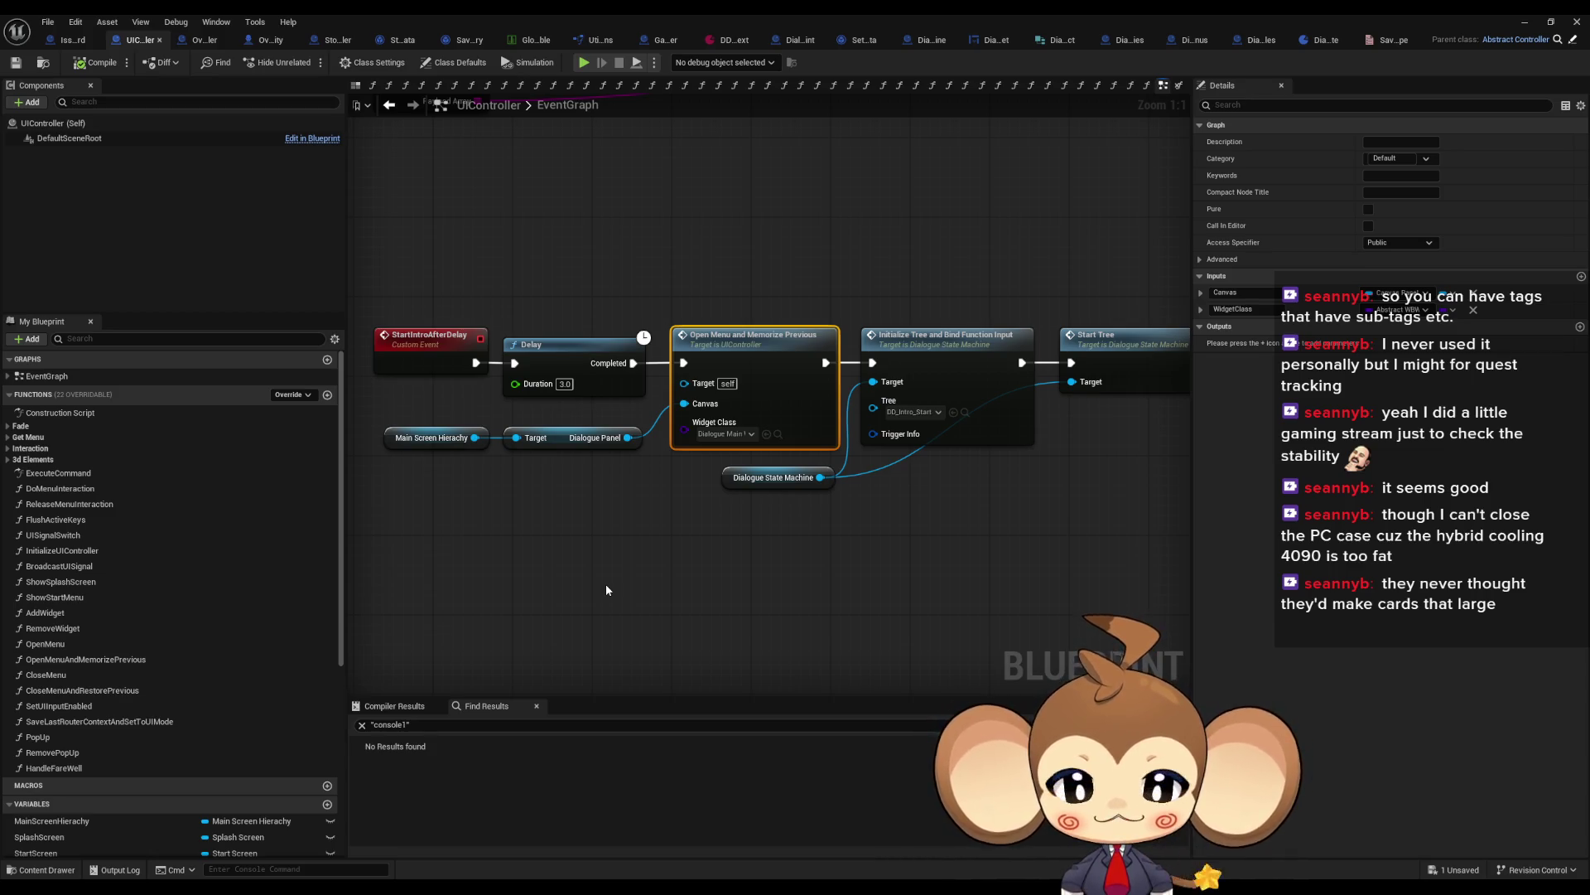
click(726, 40)
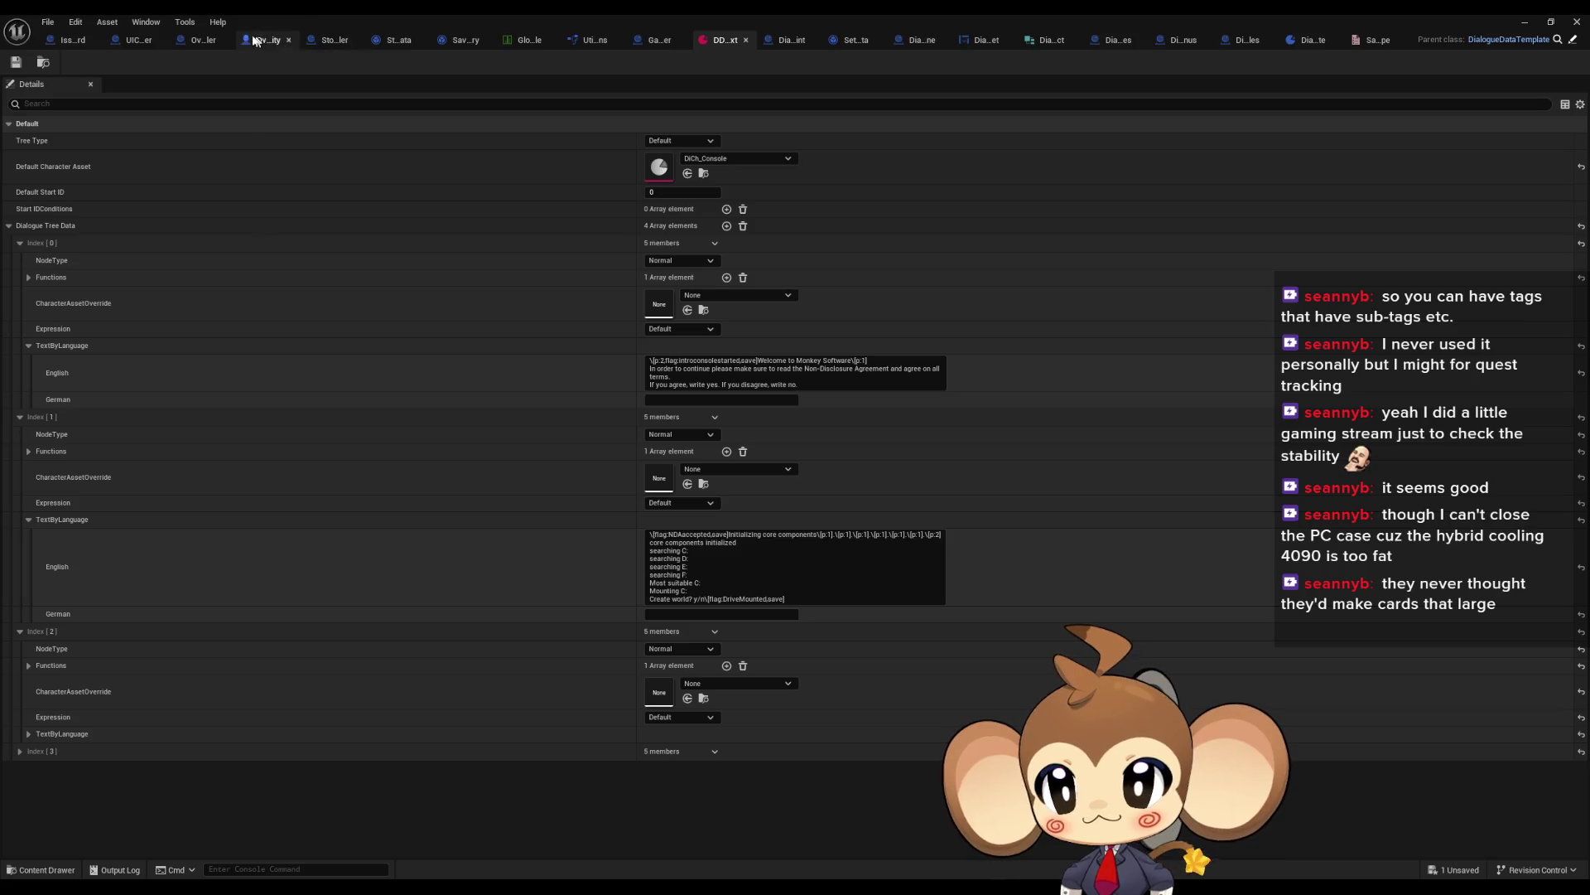
click(675, 39)
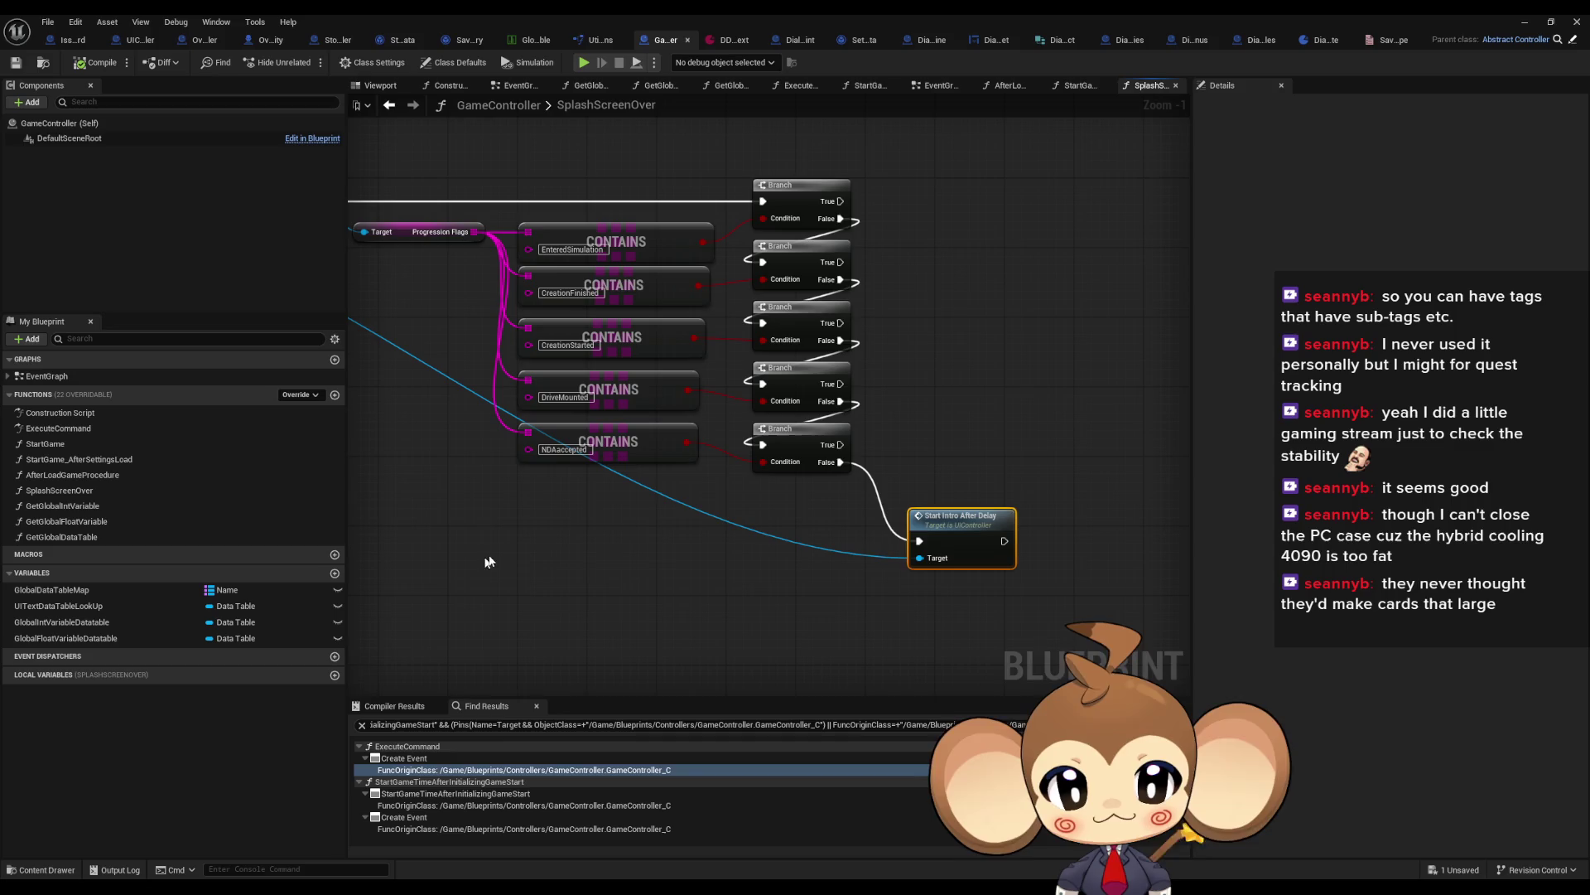
Step: Duplicate the bottom Branch node and wire it to Start Intro After Delay
click(1015, 592)
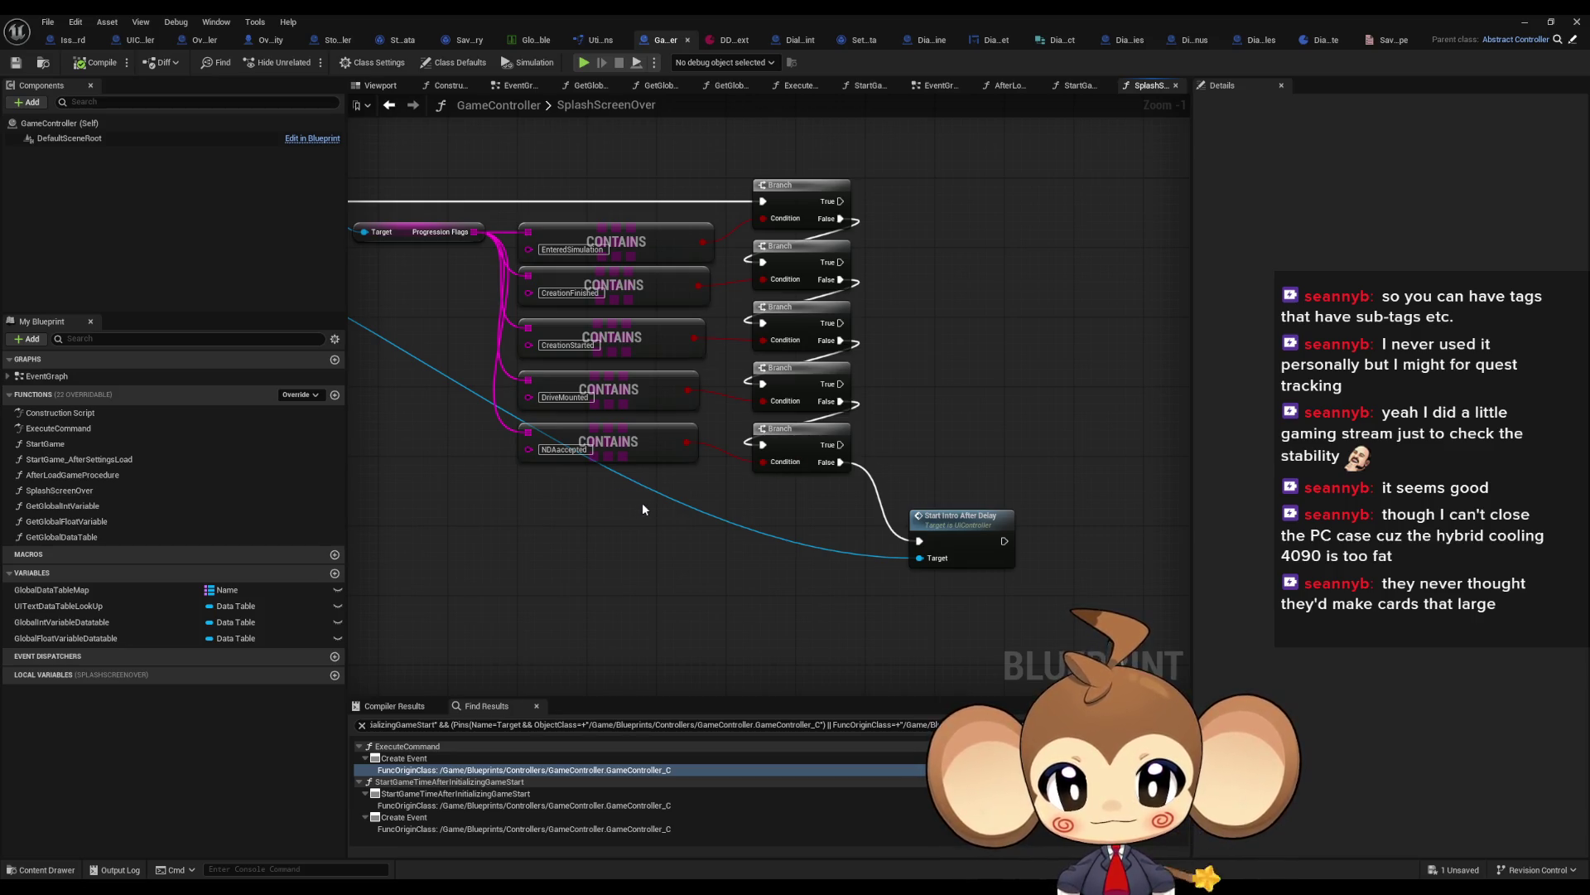
drag(644, 499, 607, 451)
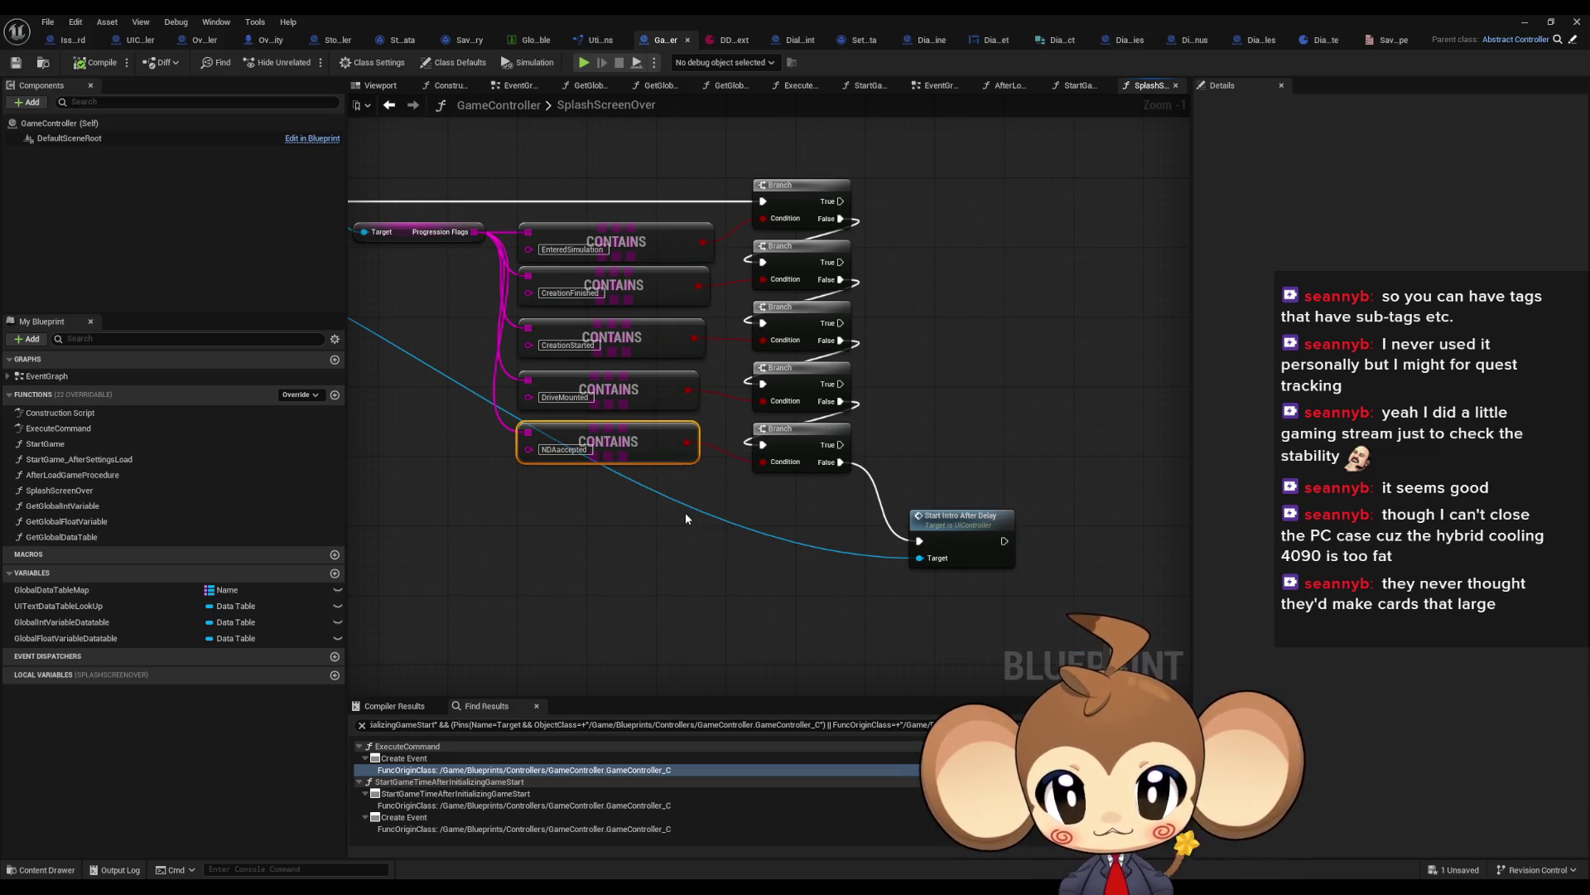
click(686, 519)
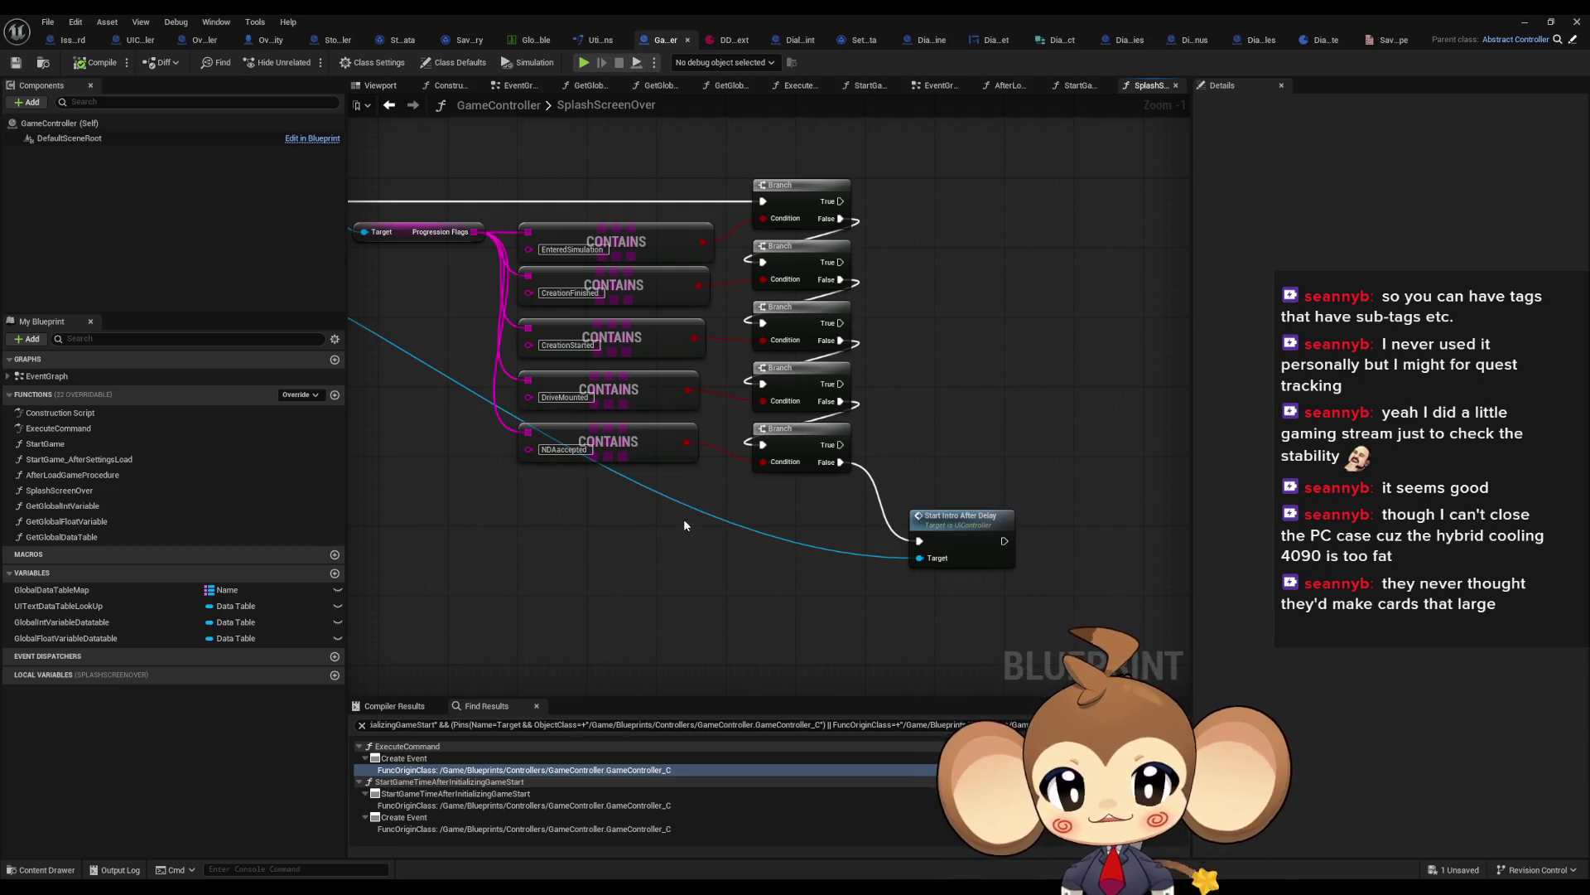
drag(830, 545, 777, 468)
key(ctrl+d)
drag(835, 540, 920, 541)
mouse_move(784, 513)
mouse_down()
mouse_move(857, 479)
mouse_move(764, 502)
mouse_up()
Step: Duplicate the NDAaccepted CONTAINS node, feed it Progression Flags, and drive the new Branch's Condition
click(580, 430)
key(ctrl+d)
drag(474, 231, 528, 495)
drag(680, 502, 770, 523)
drag(604, 501, 604, 493)
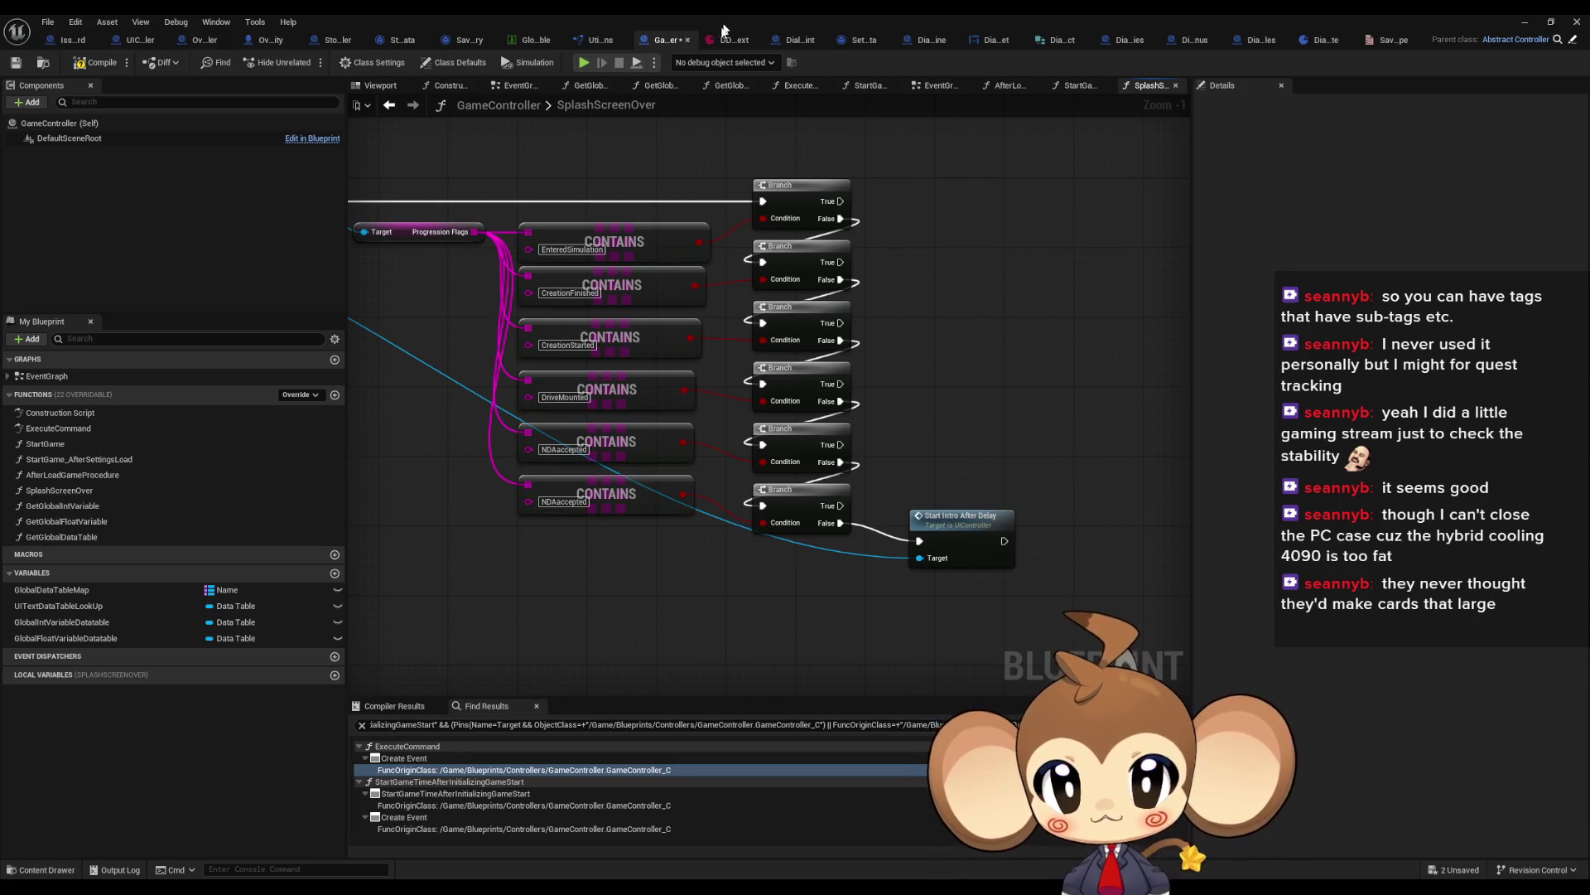
Step: Set the new CONTAINS tag to introconsolestarted, copied from the dialogue data, and shift Start Intro After Delay down
click(729, 39)
click(690, 362)
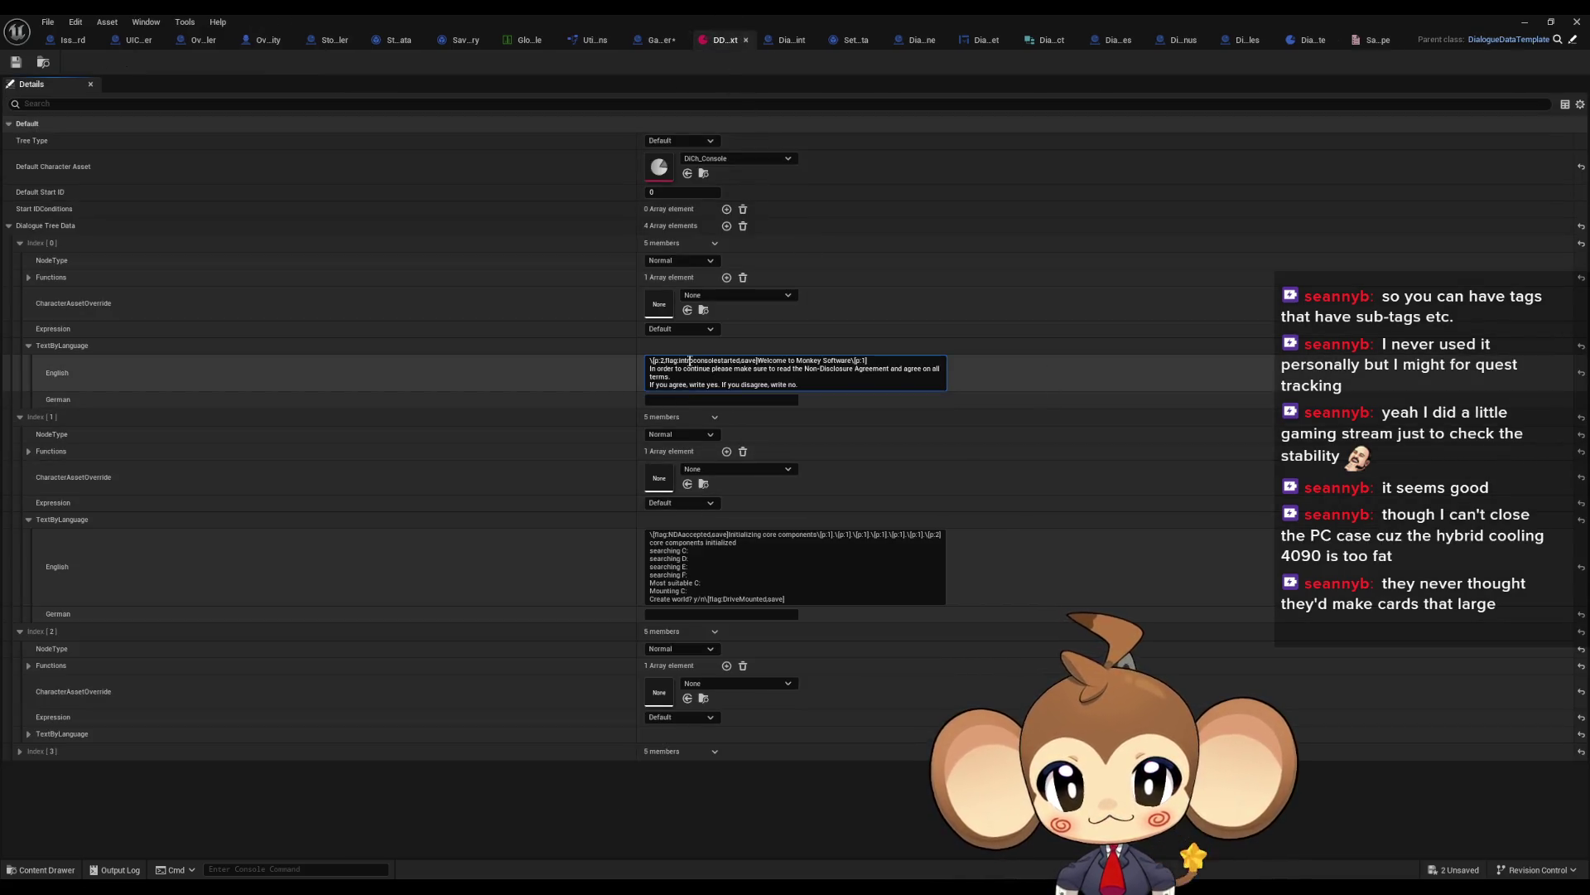
drag(680, 362, 702, 362)
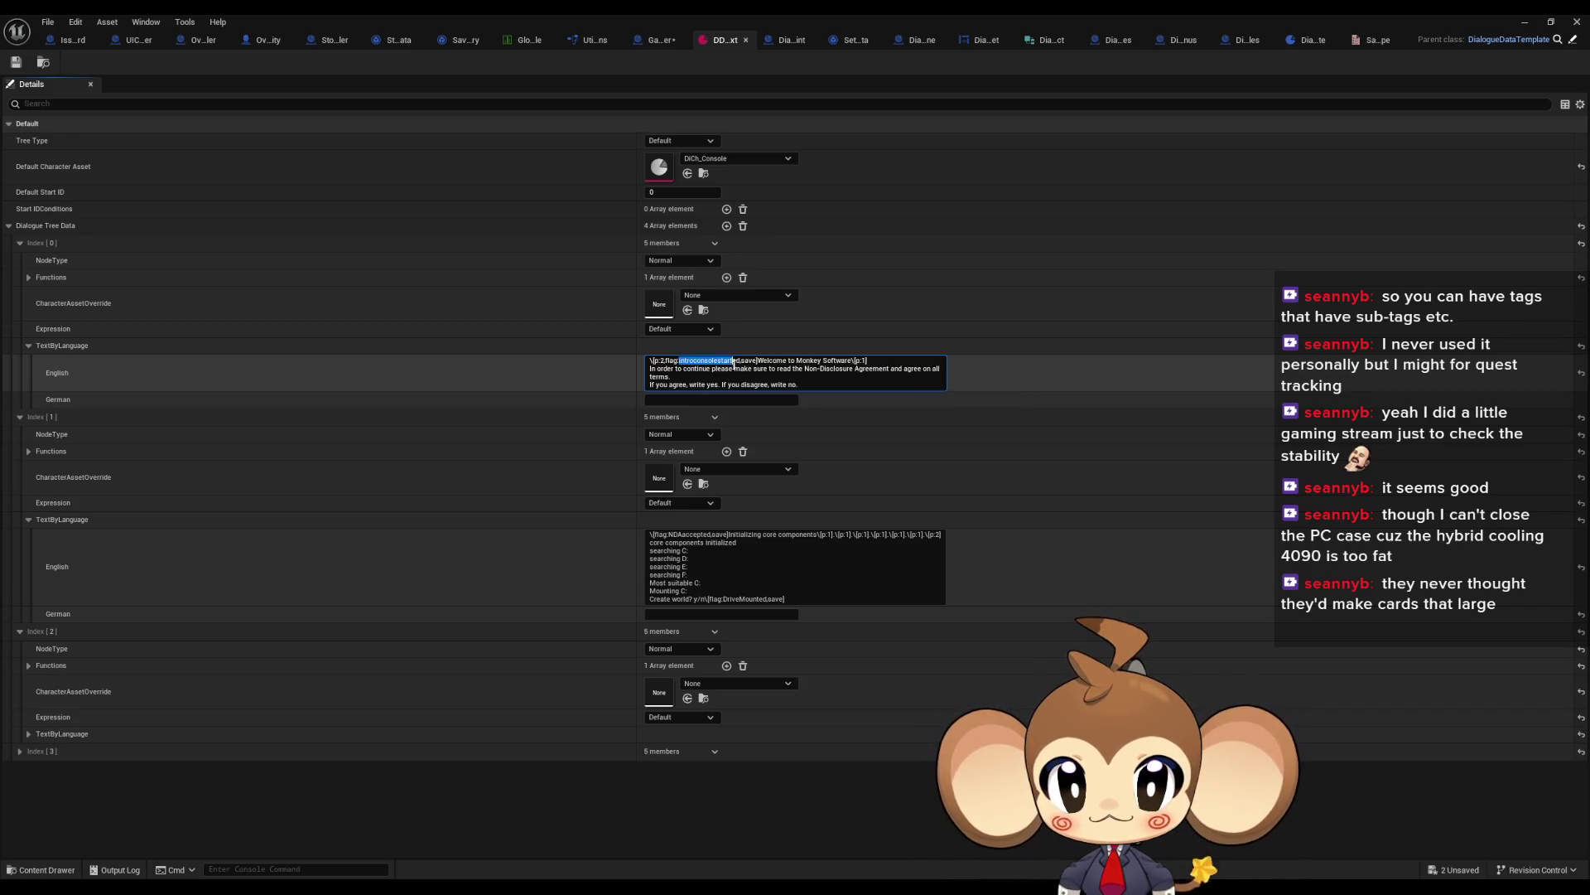
click(660, 39)
click(571, 501)
key(ctrl+v)
key(Return)
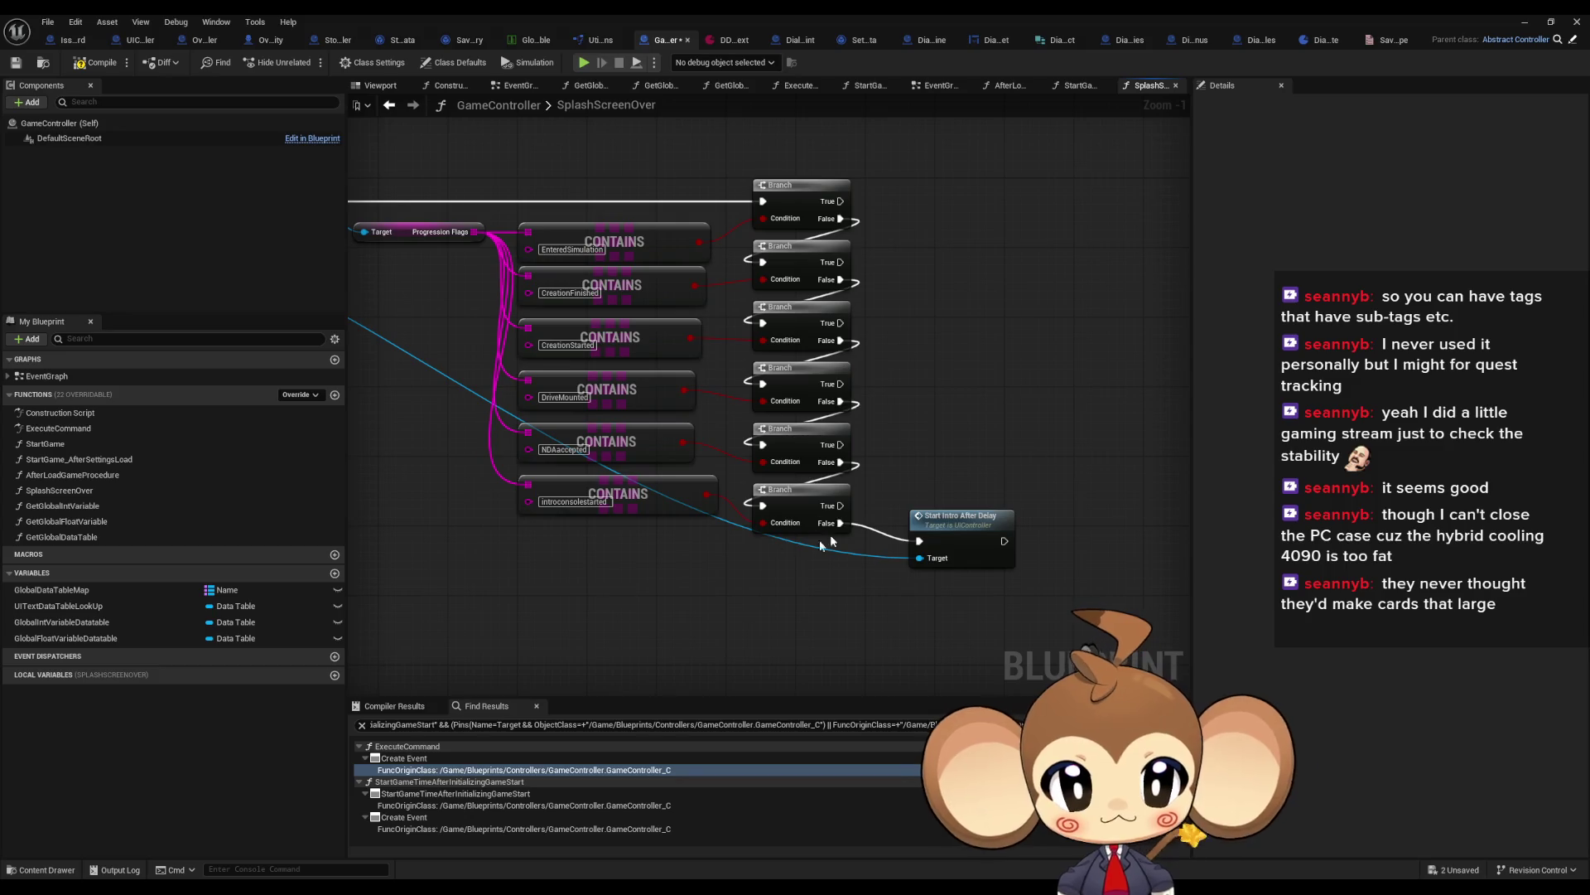
drag(956, 522, 965, 565)
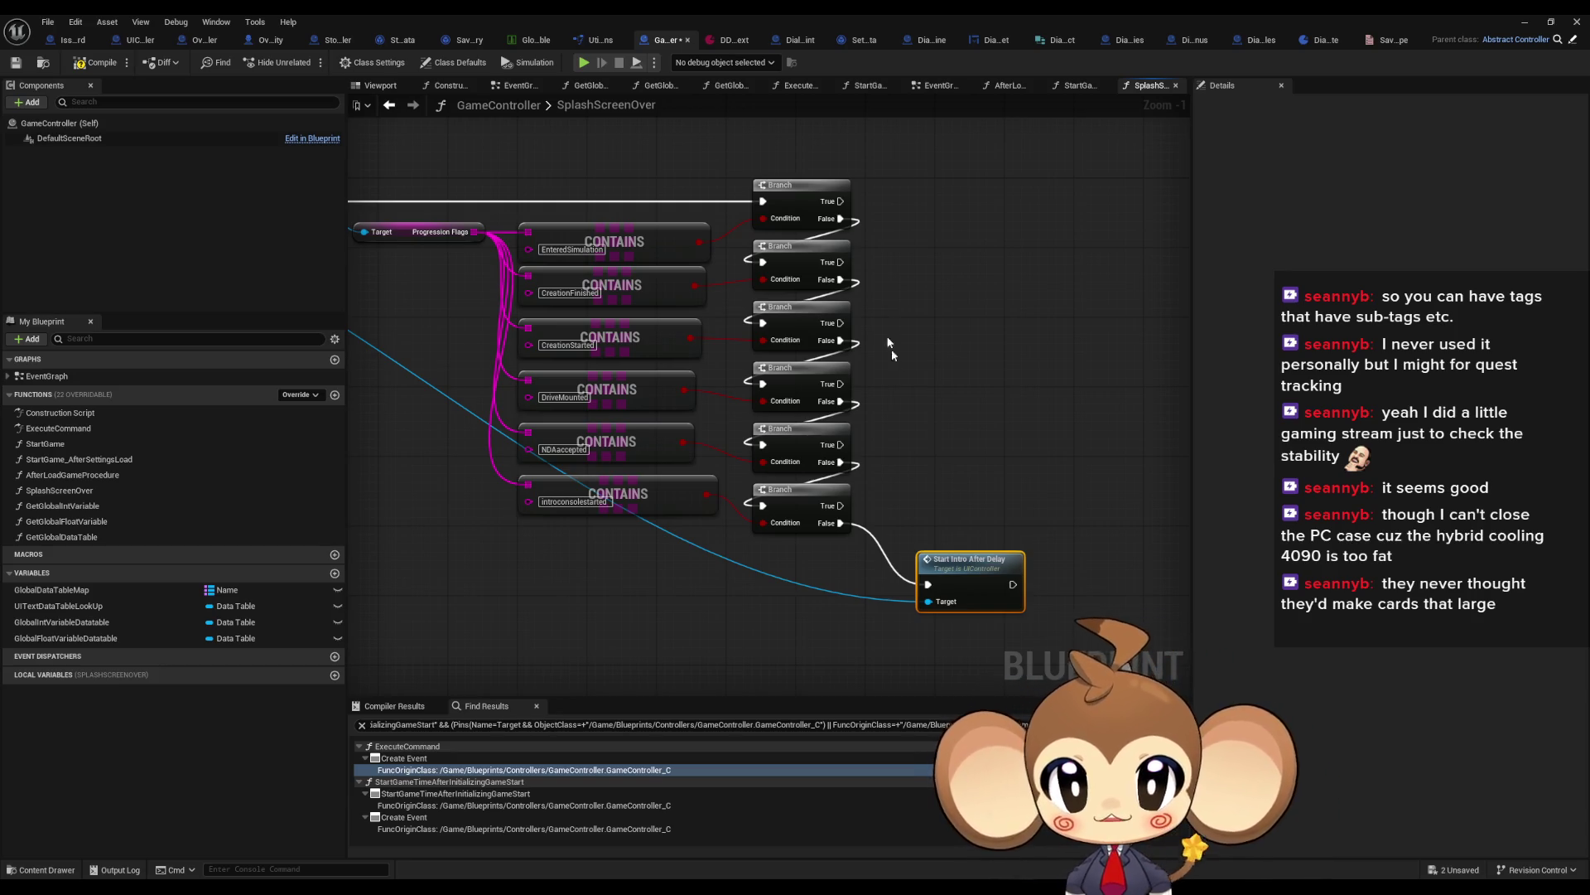
click(729, 40)
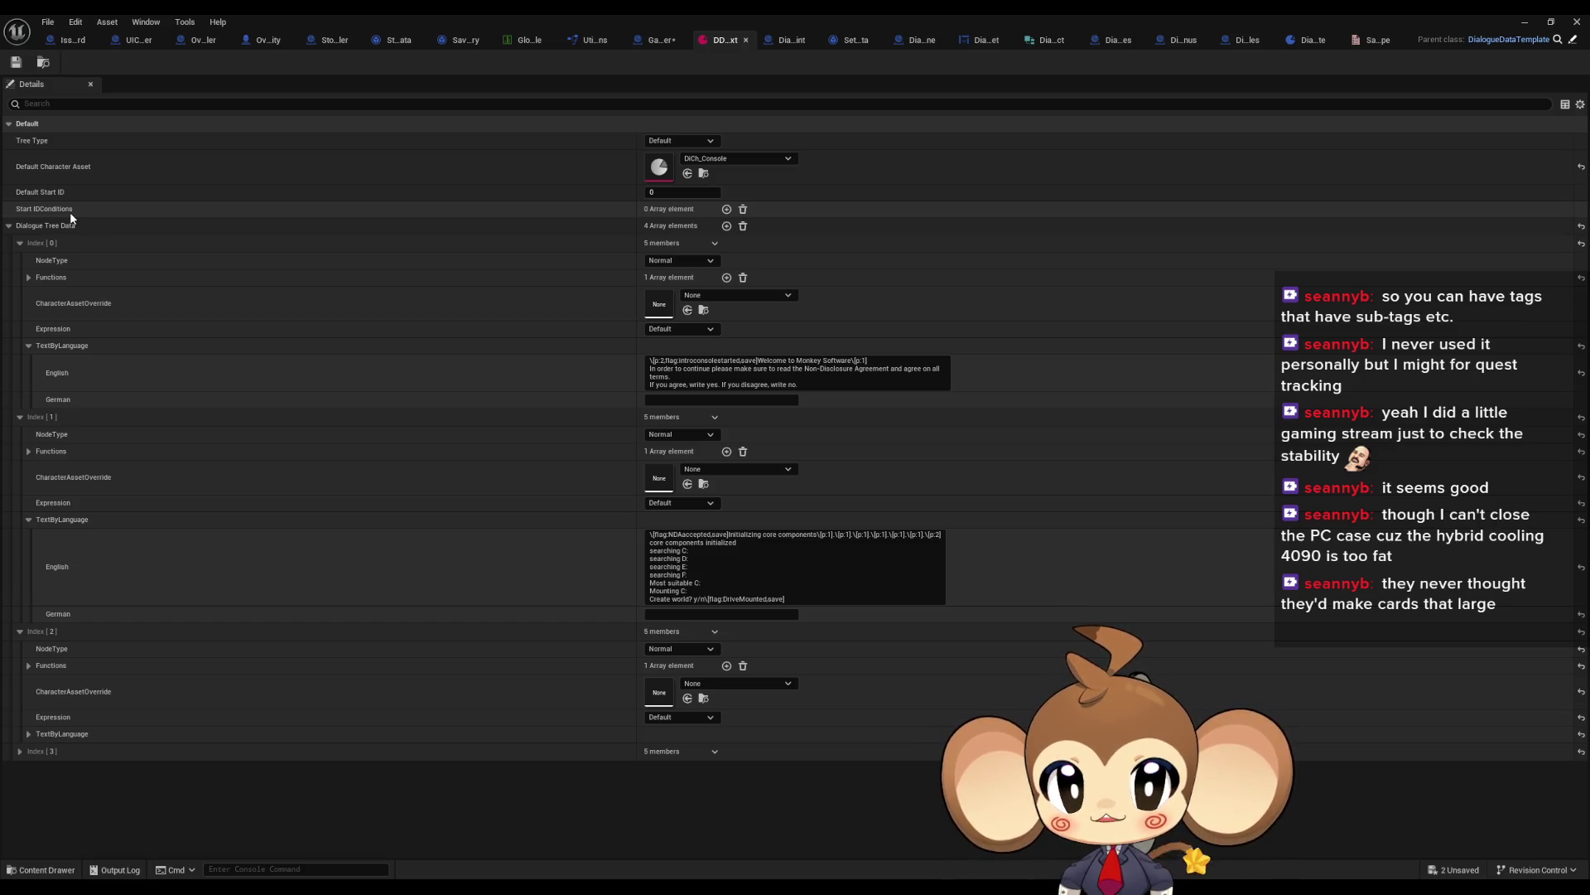
Step: Search DialogueStateMachine for Start ID Conditions Data, open GetStartIdFromConditions and survey its nodes
click(906, 41)
text(start)
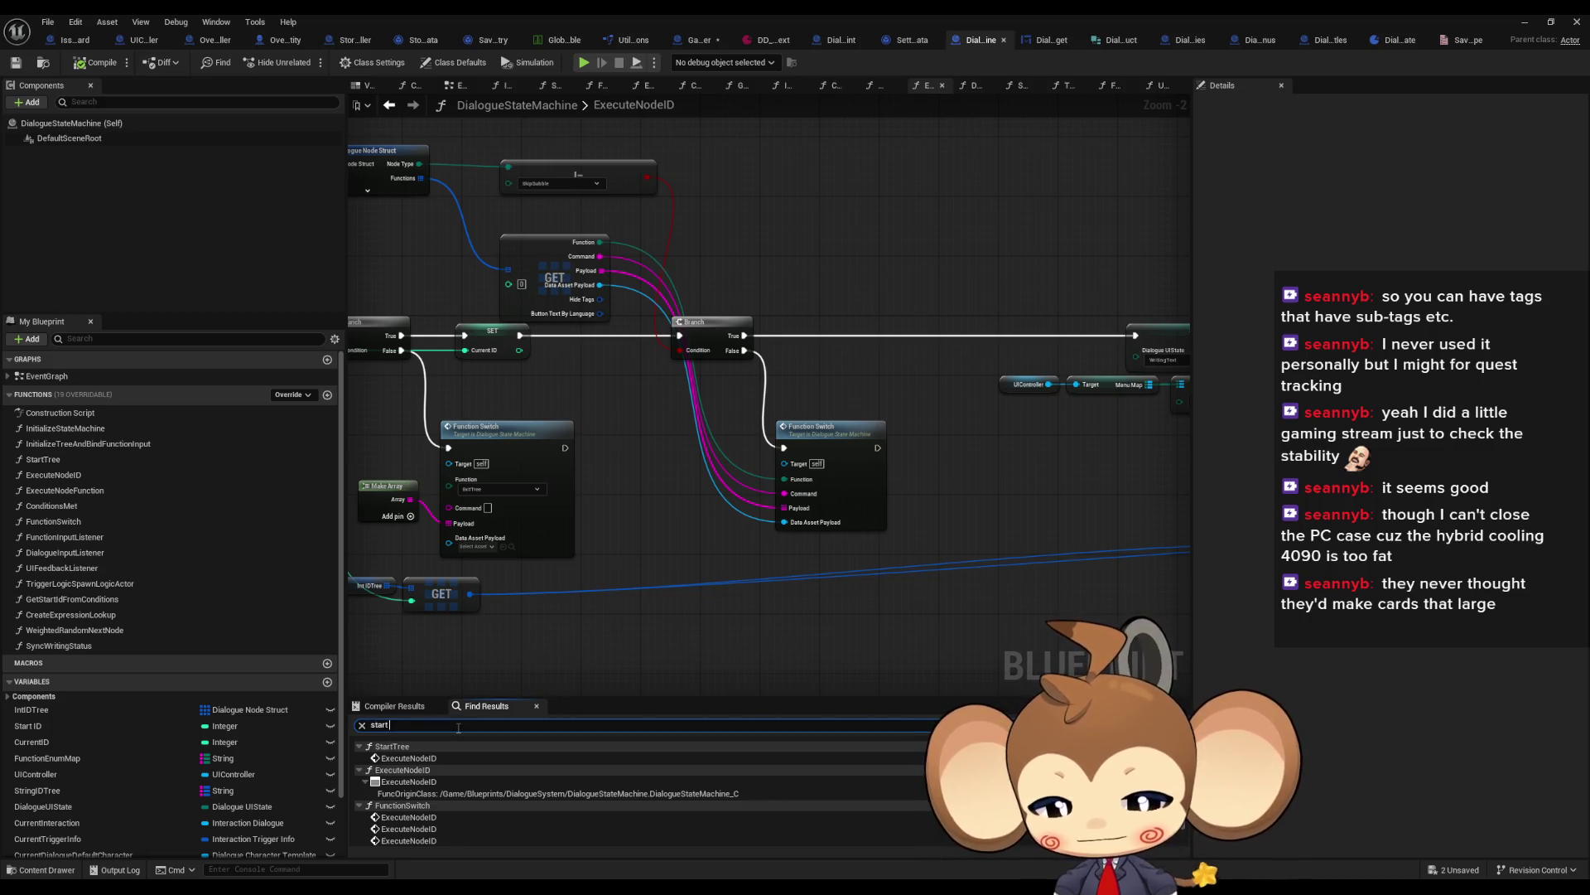
text(id)
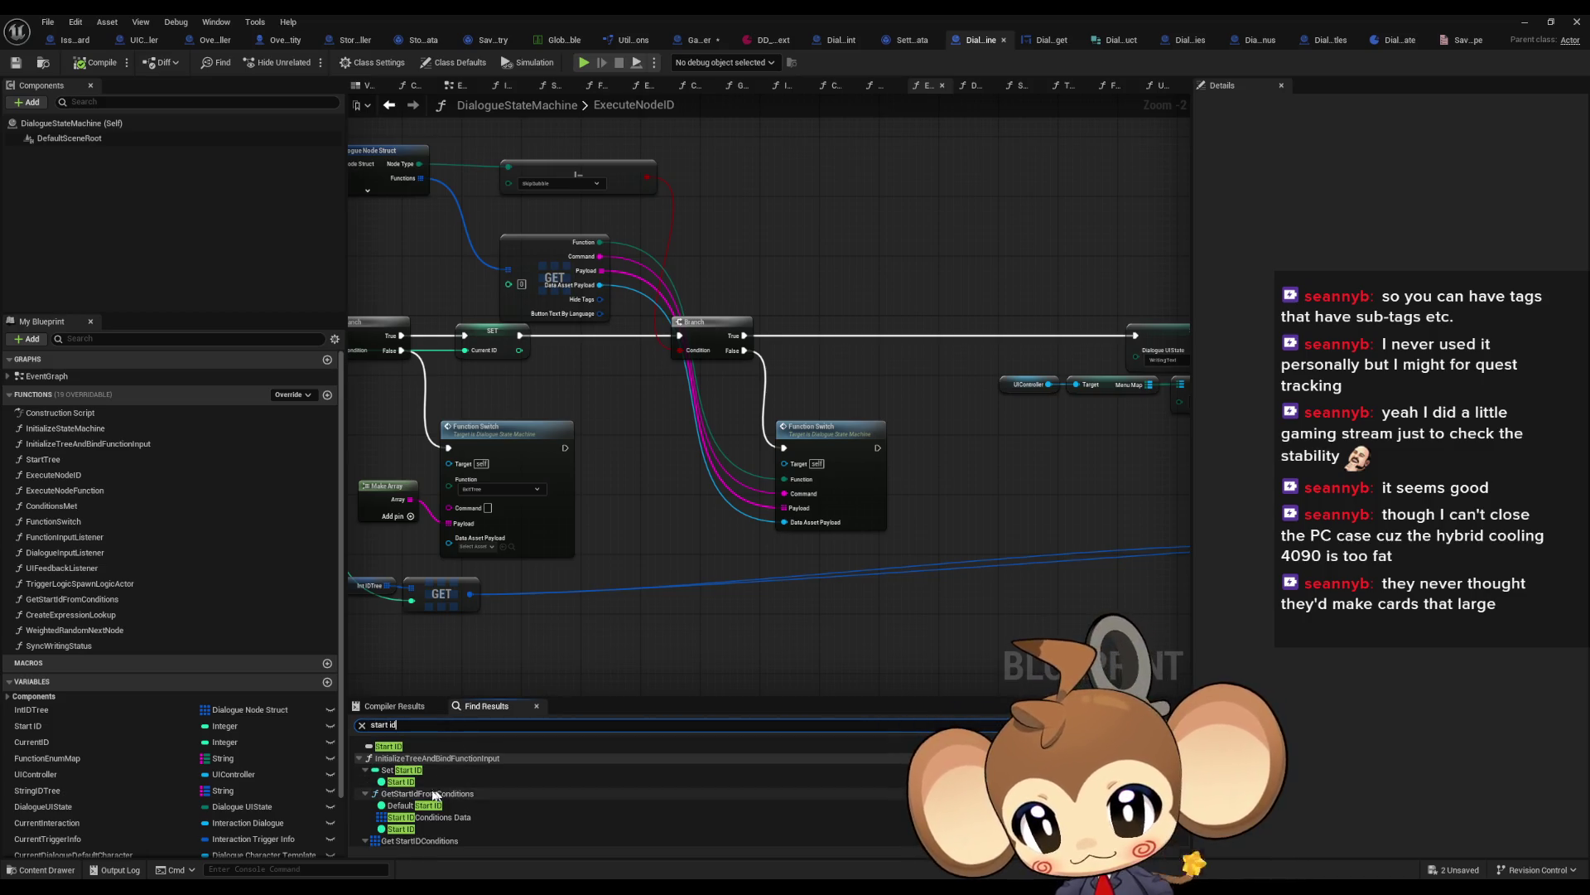
scroll(427, 813, down, 2)
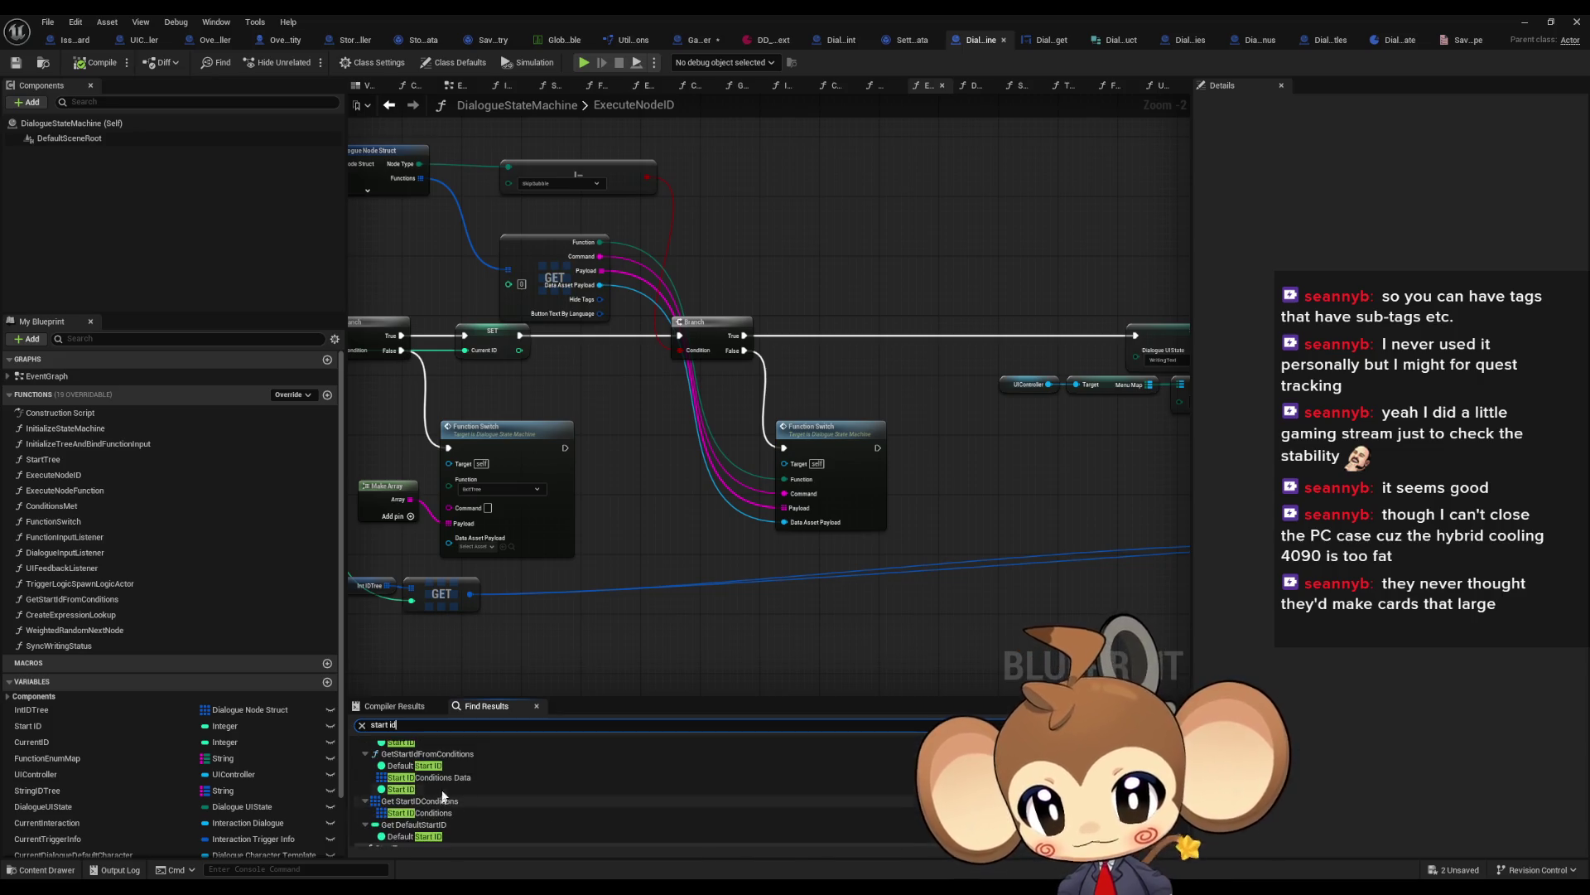
double_click(444, 782)
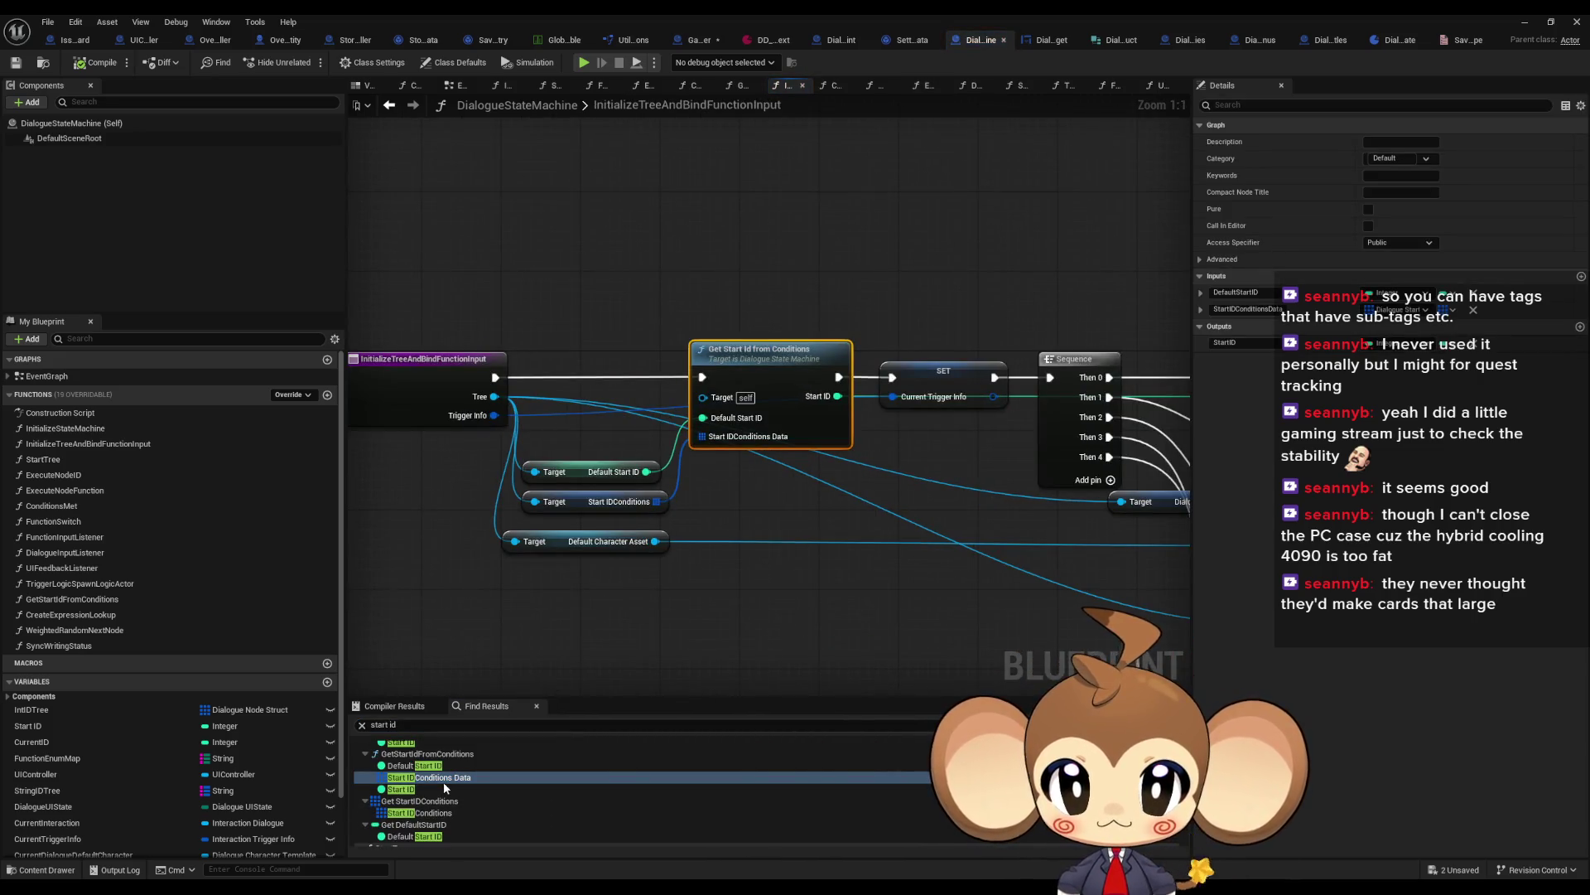
double_click(782, 367)
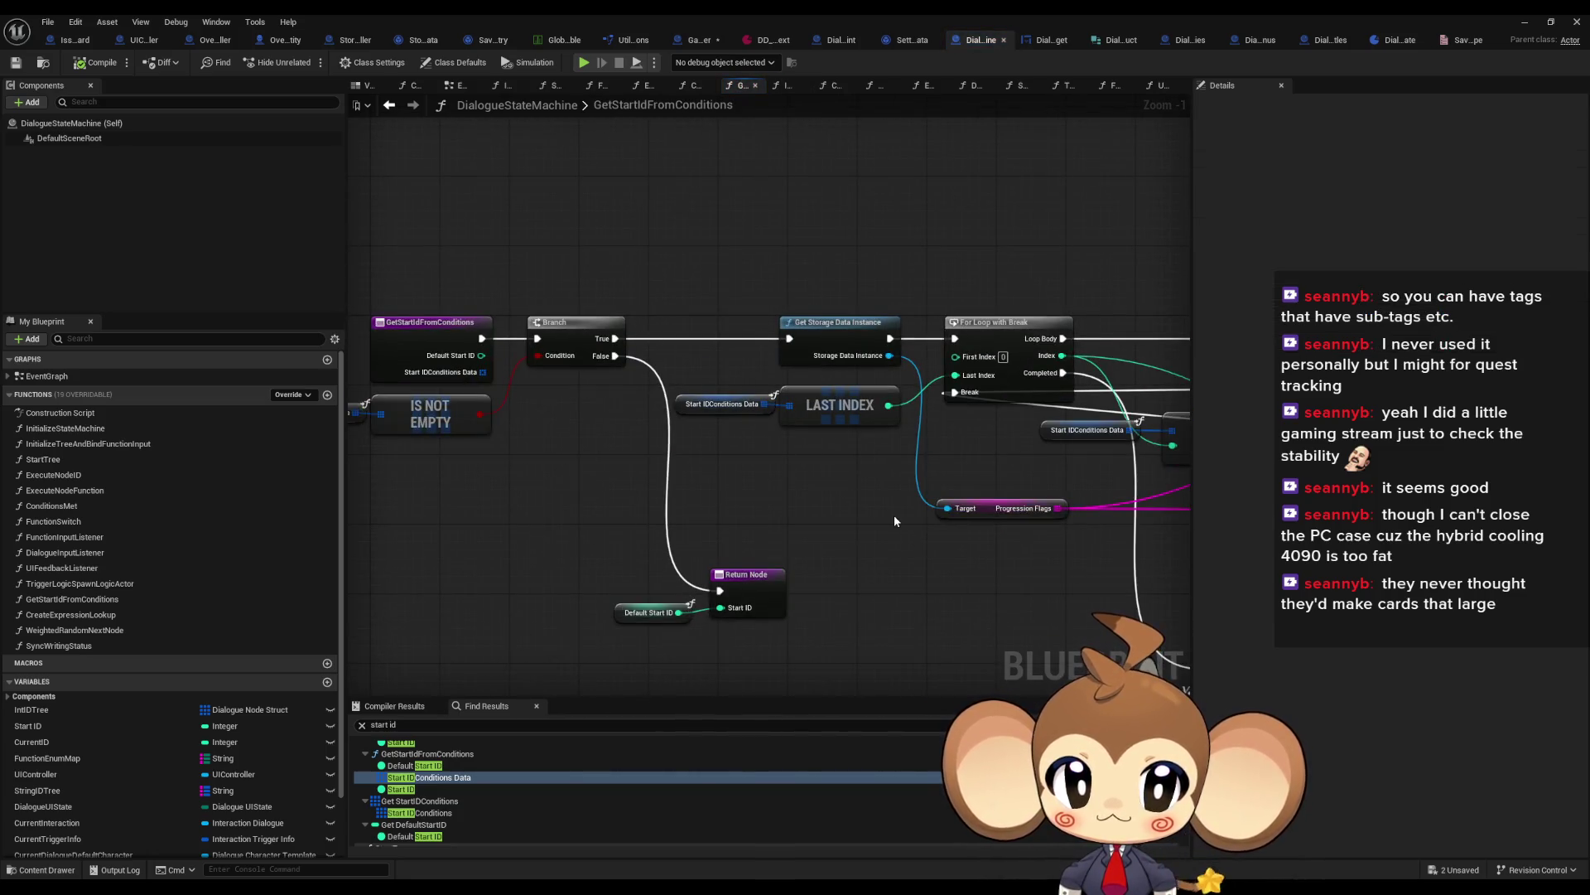
mouse_move(782, 300)
mouse_down()
mouse_move(911, 373)
mouse_move(821, 396)
mouse_up()
scroll(822, 395, down, 2)
drag(874, 514, 574, 295)
scroll(573, 295, up, 3)
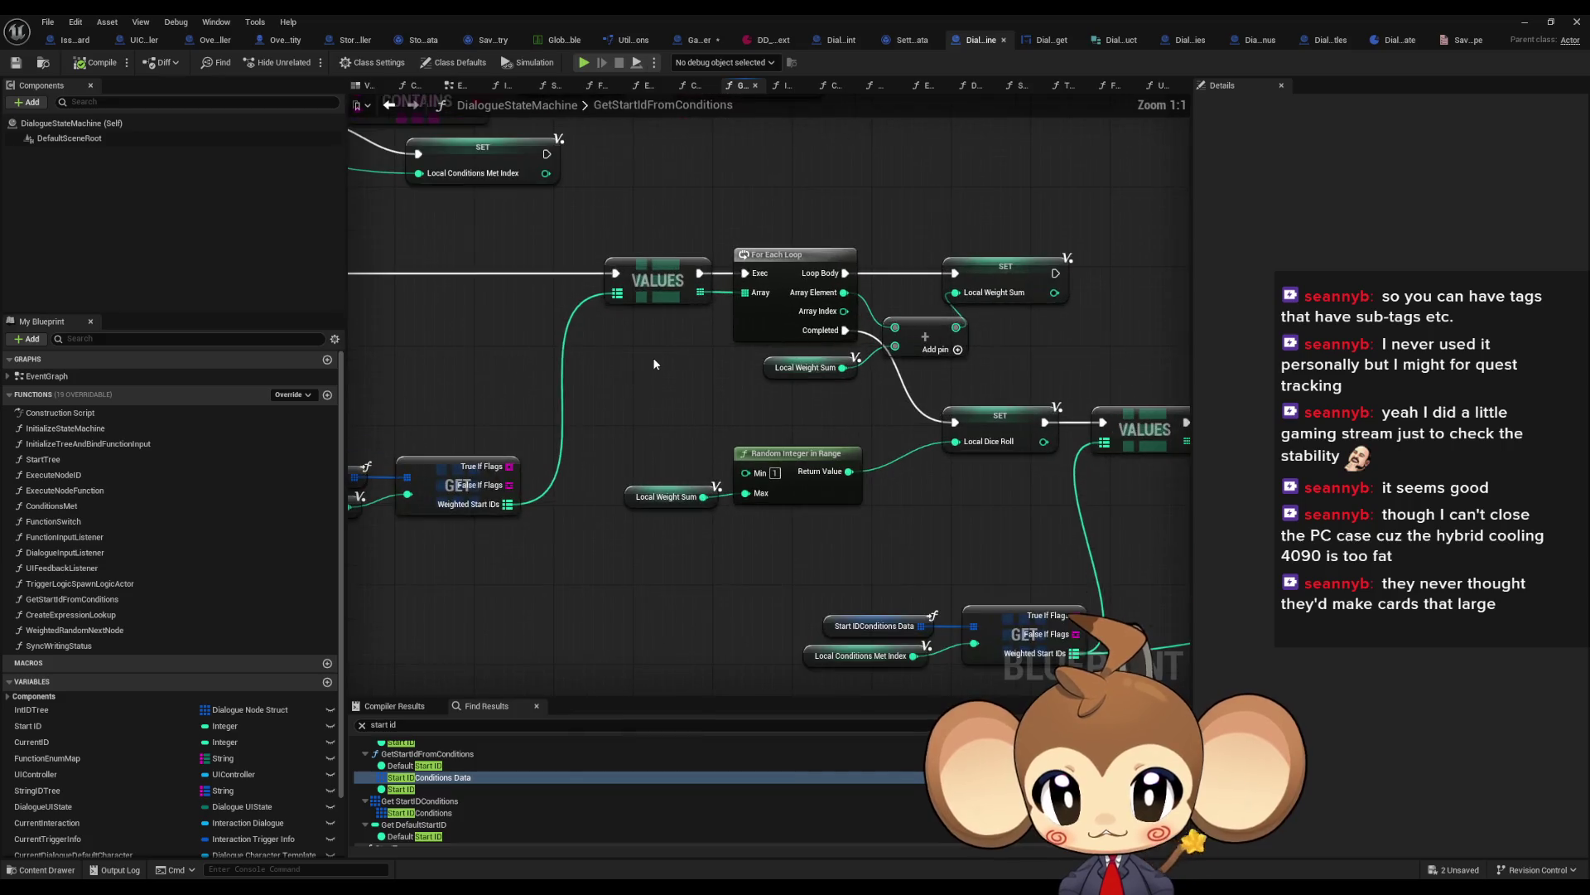
drag(653, 370, 855, 345)
mouse_move(530, 397)
mouse_down()
mouse_move(580, 453)
mouse_move(741, 549)
mouse_move(579, 464)
mouse_move(647, 427)
mouse_up()
scroll(747, 547, down, 4)
Step: Survey the GetStartIdFromConditions graph around the Start IDConditions Data and SET Local Conditions Met nodes
click(696, 441)
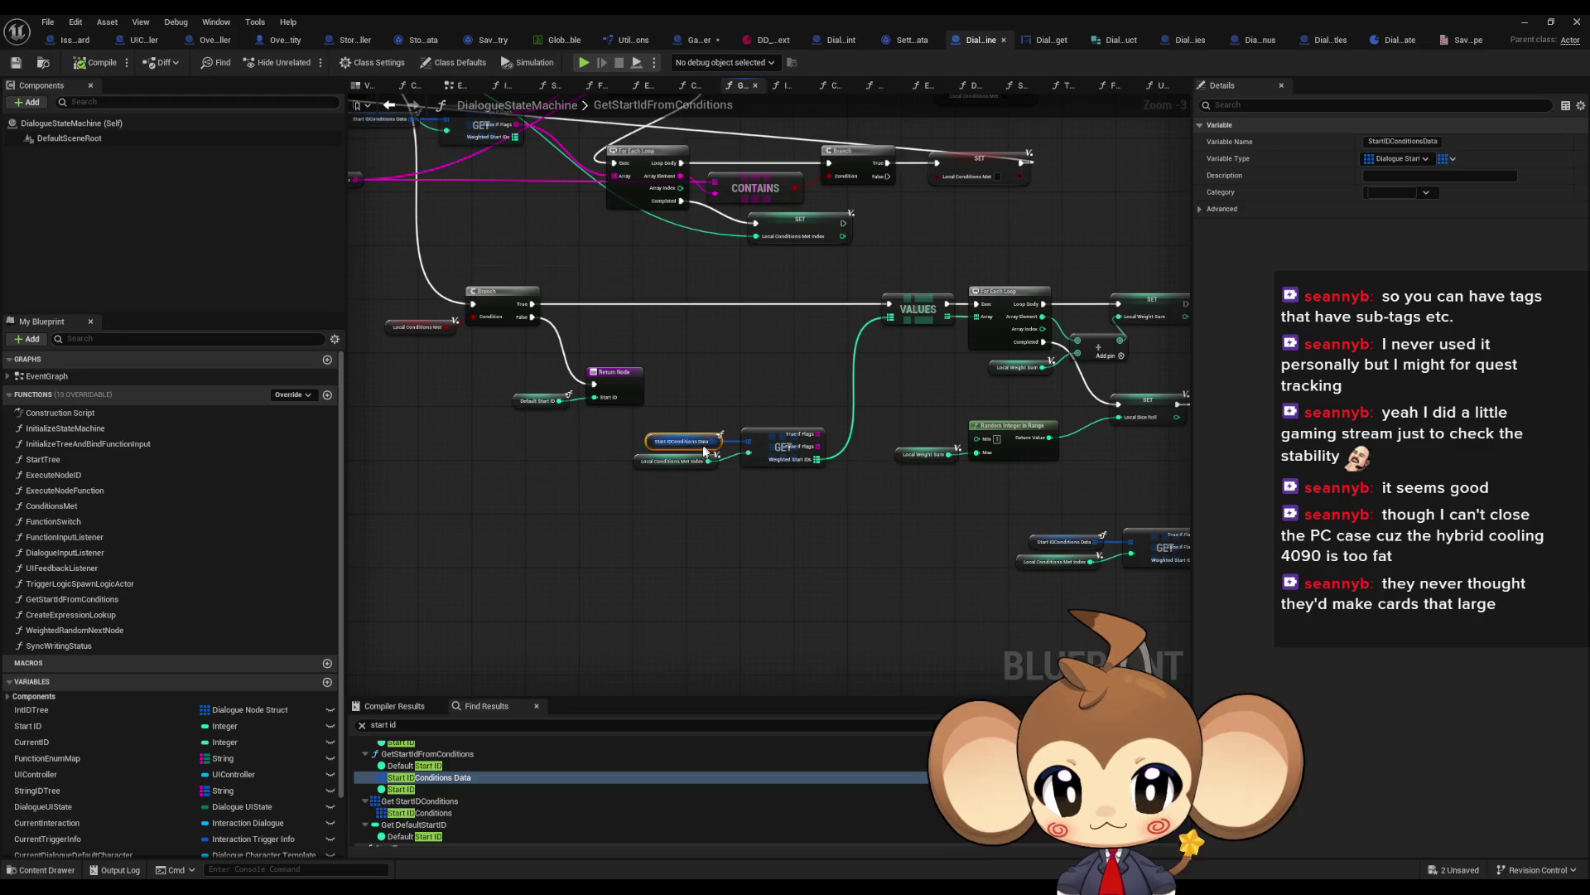
scroll(671, 472, up, 3)
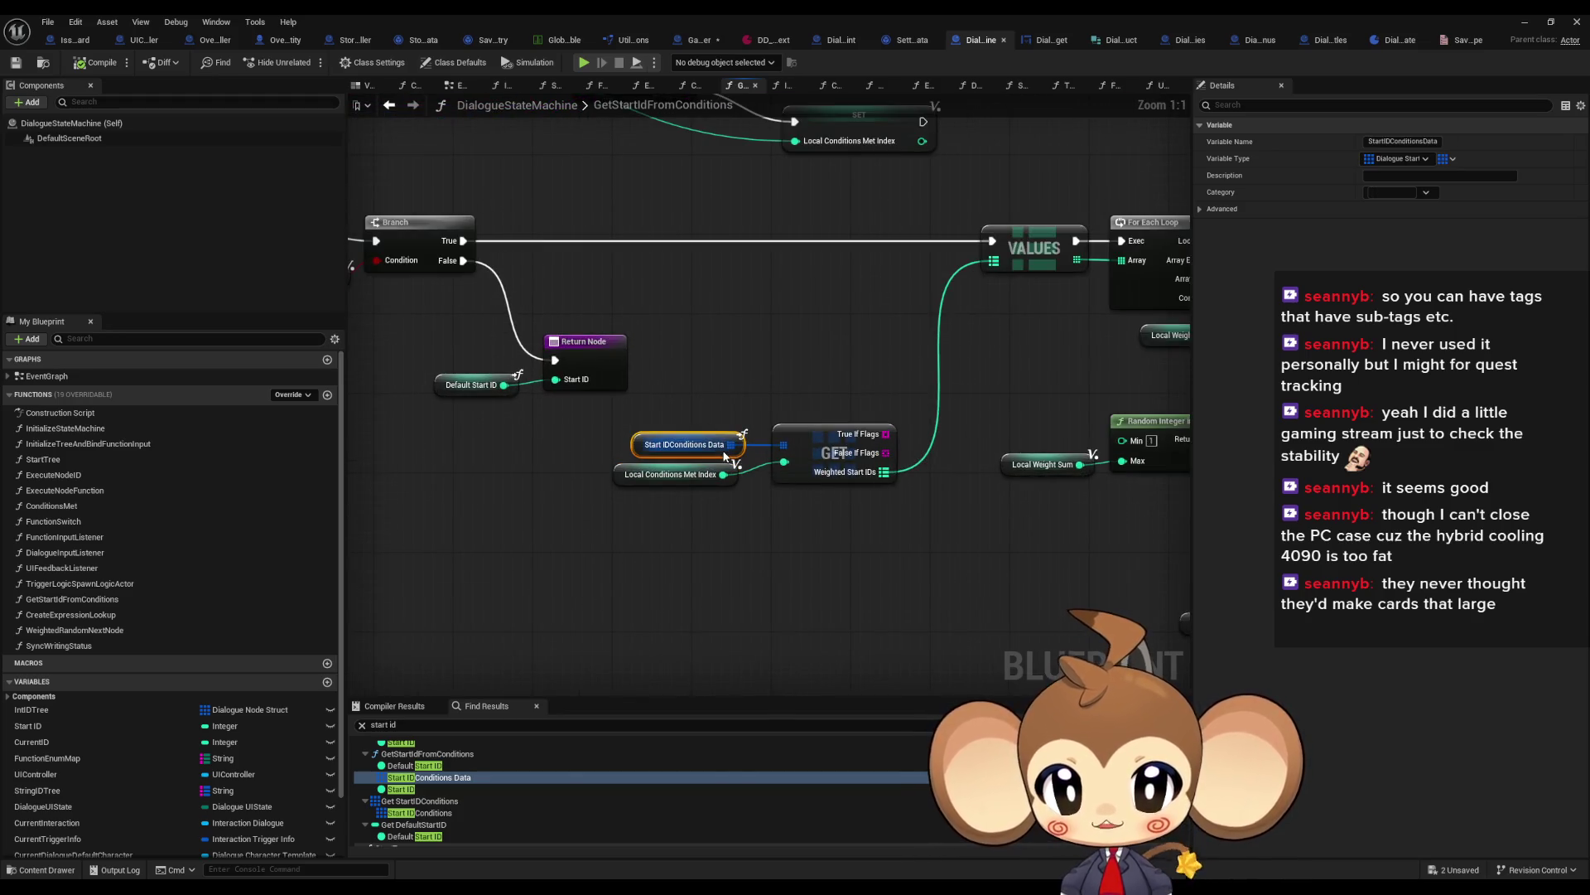
scroll(798, 222, down, 4)
scroll(579, 290, down, 2)
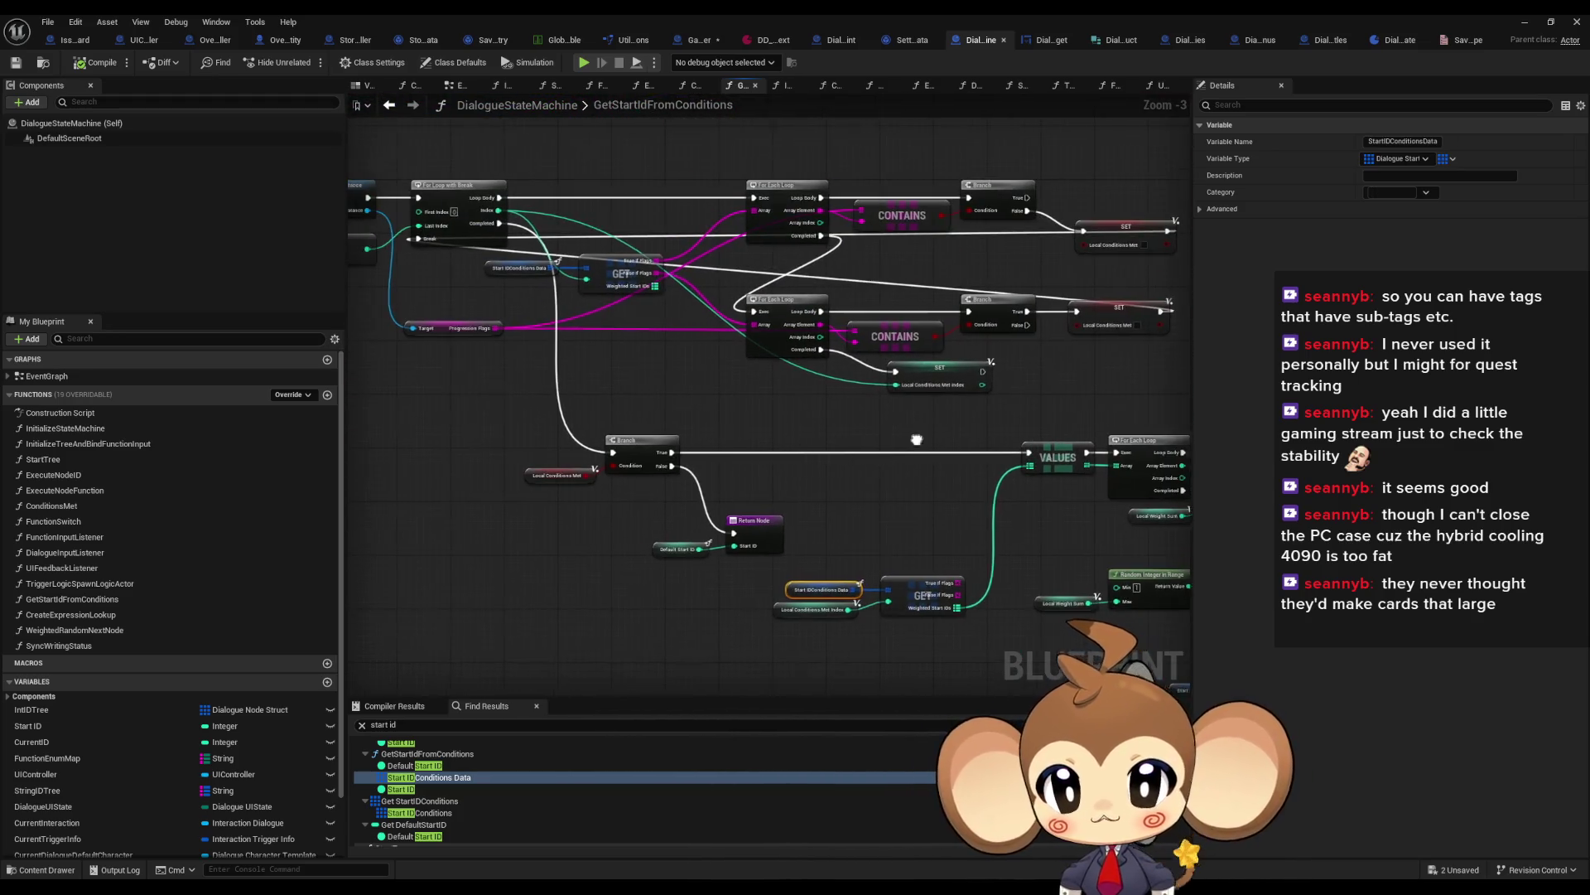
scroll(406, 319, up, 2)
scroll(654, 431, down, 2)
scroll(921, 397, up, 5)
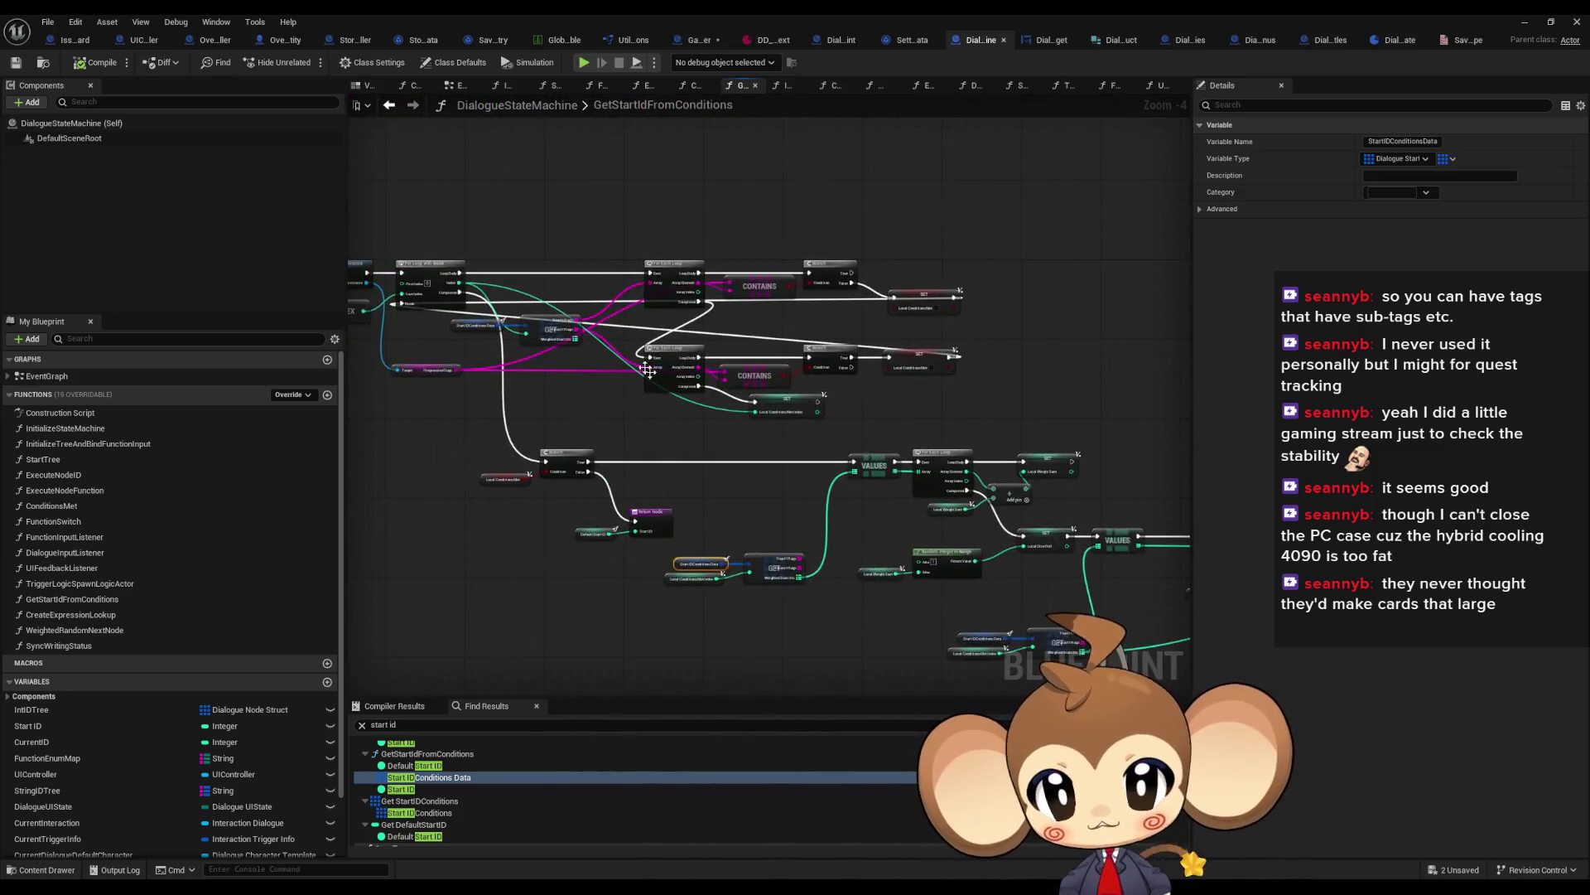
drag(921, 398, 709, 413)
click(1040, 300)
drag(903, 397, 955, 413)
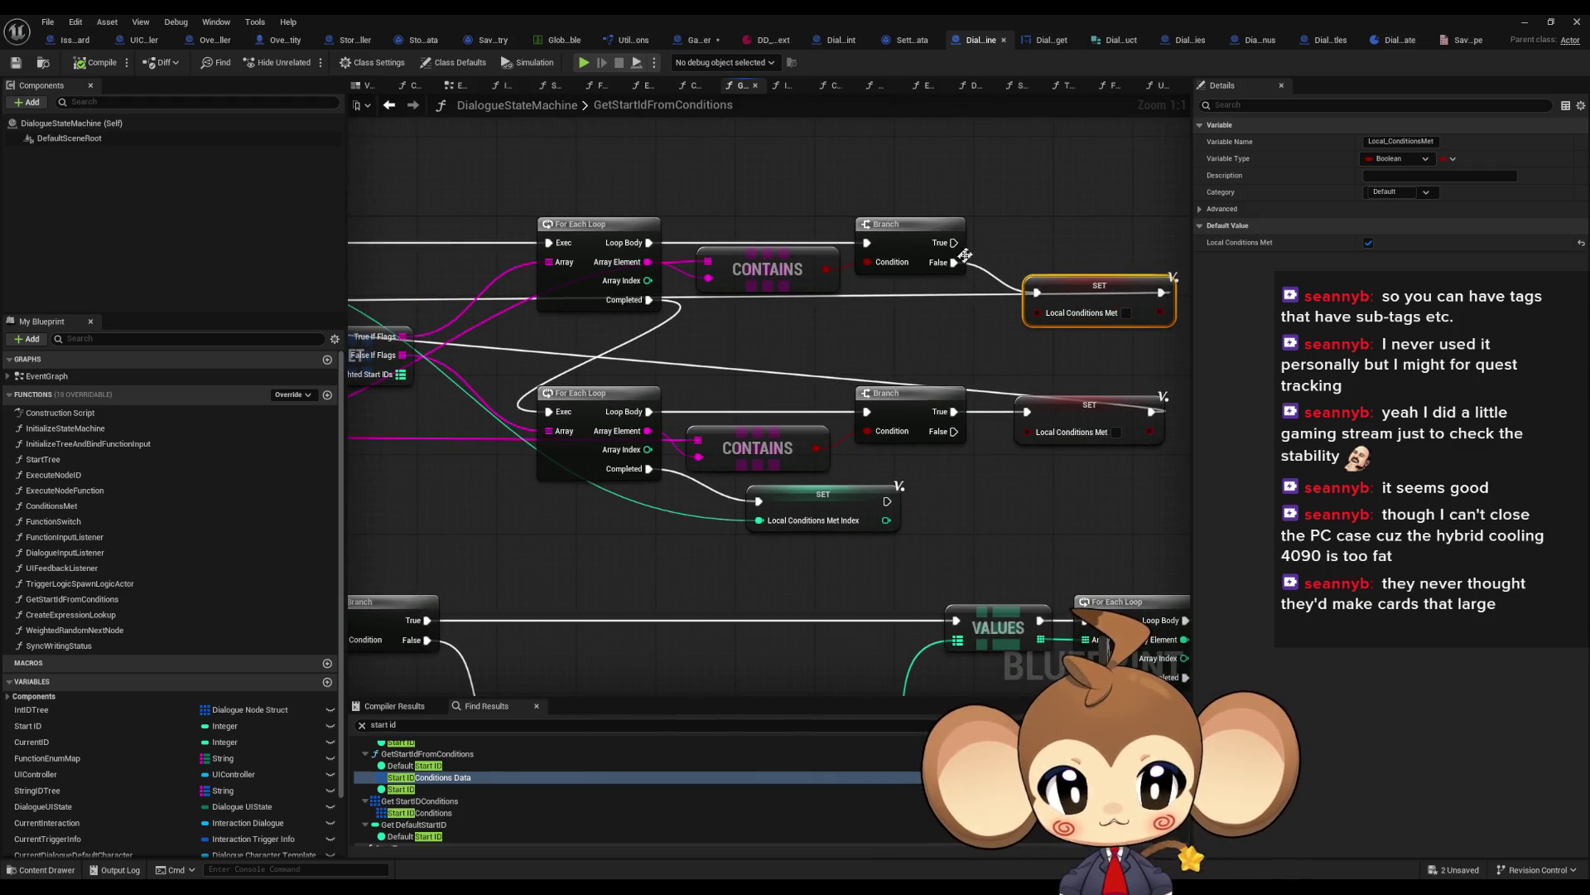
drag(961, 260, 1051, 299)
scroll(1036, 353, down, 2)
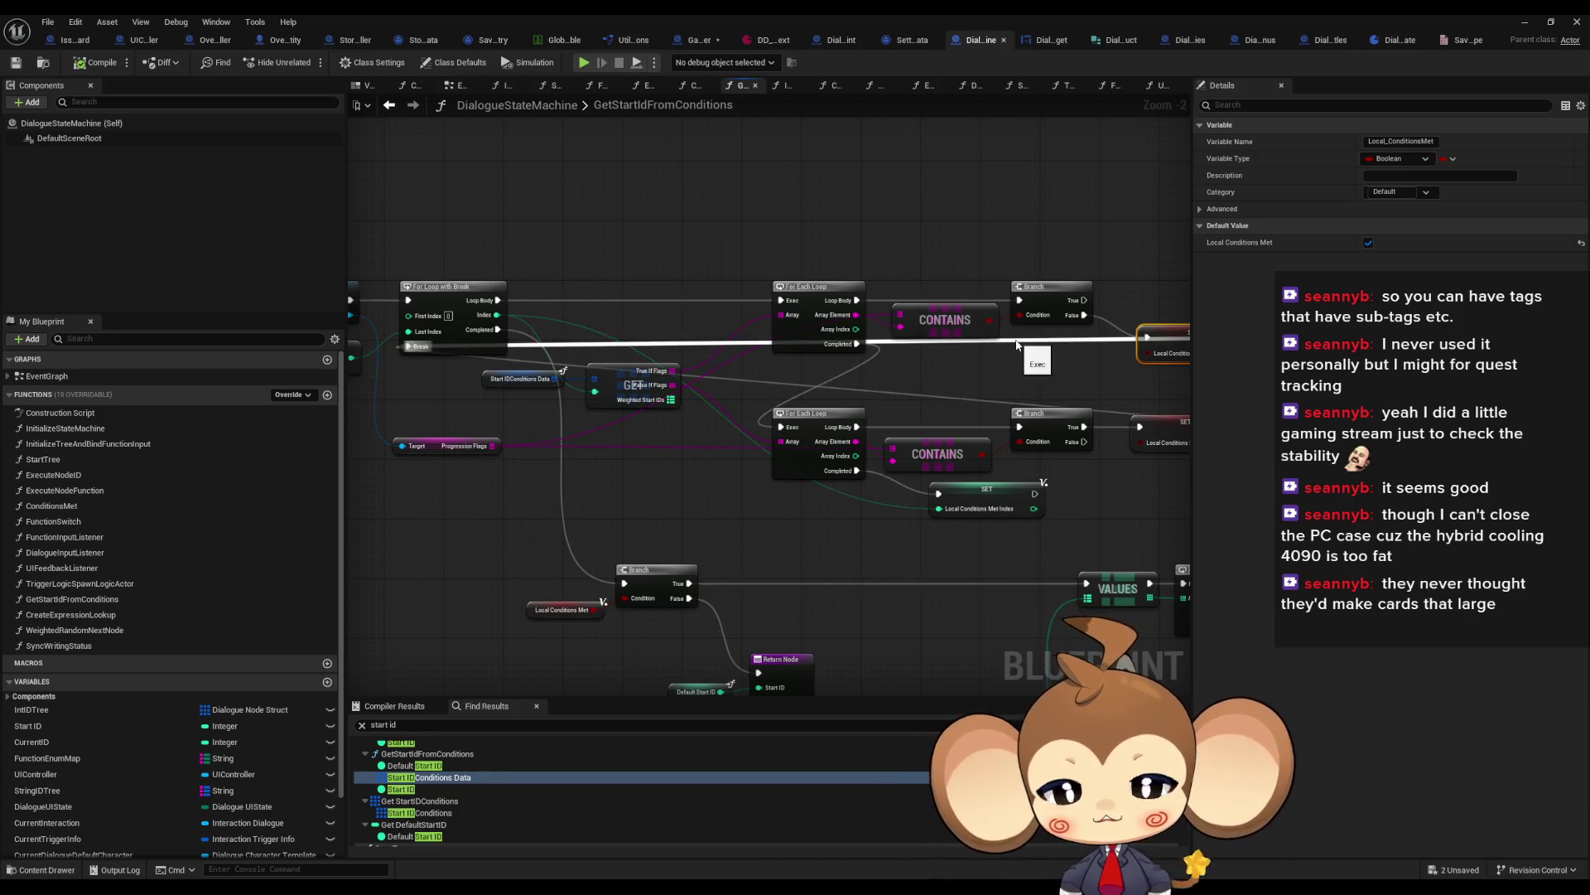
drag(997, 395, 848, 373)
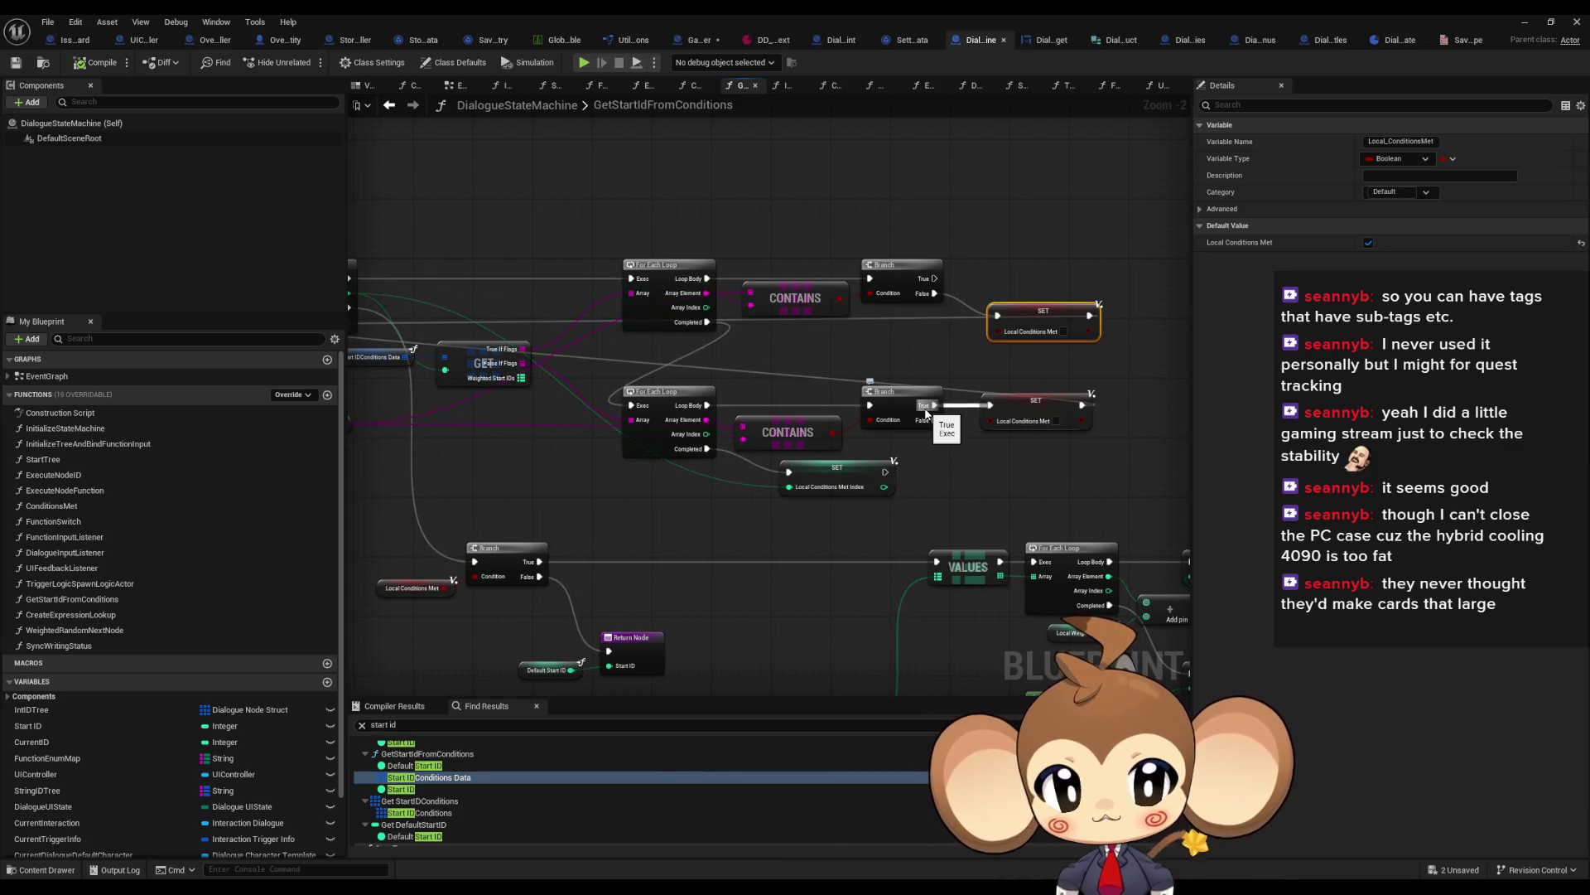
drag(926, 412, 1009, 408)
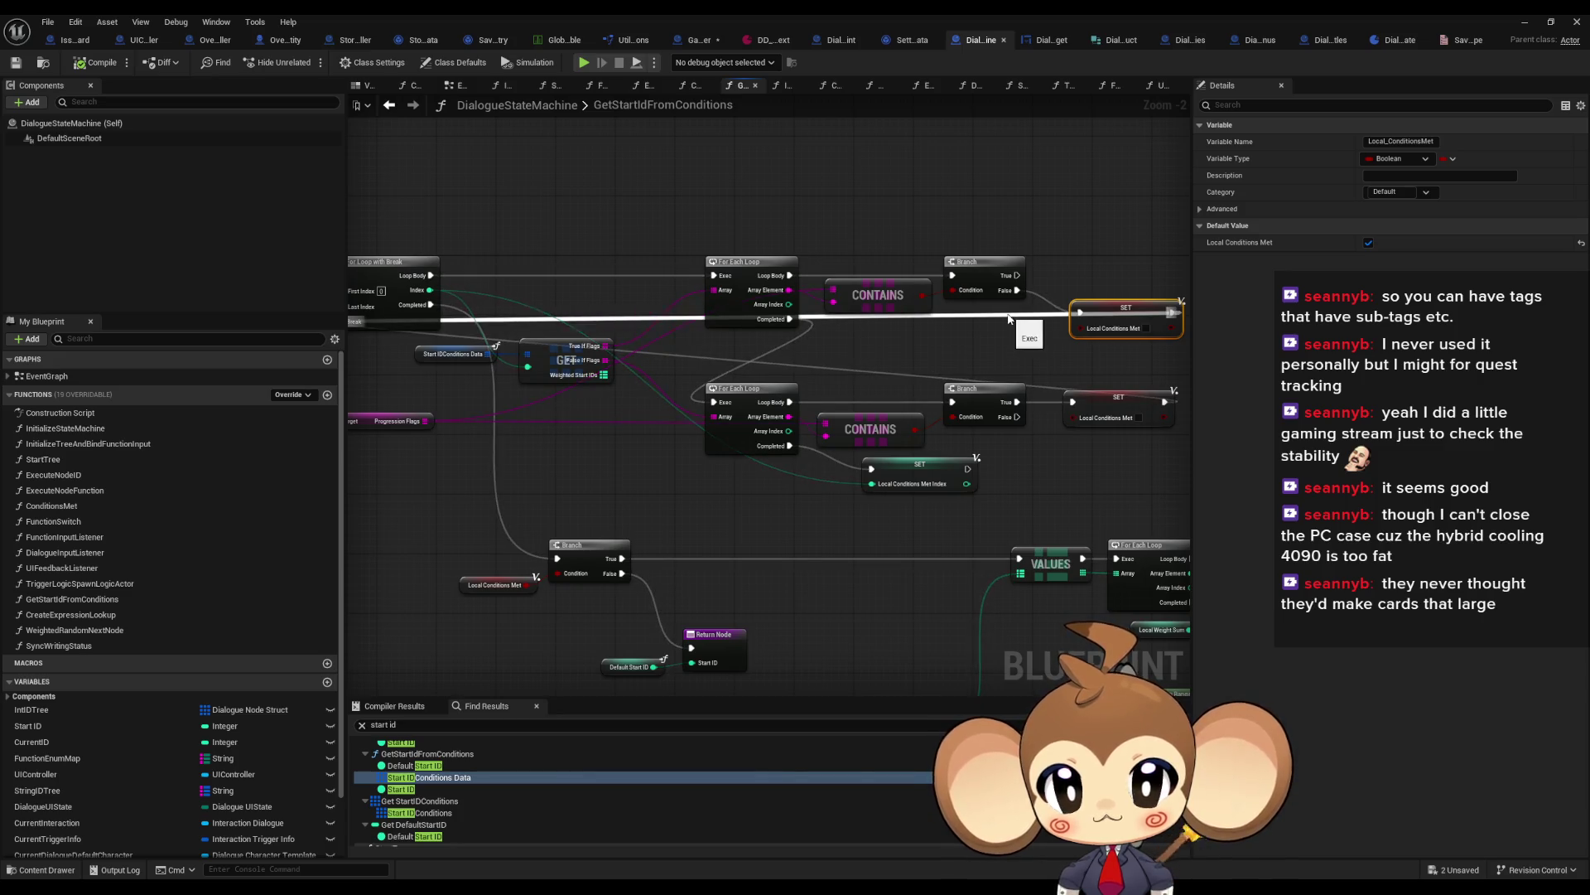
scroll(1009, 318, down, 2)
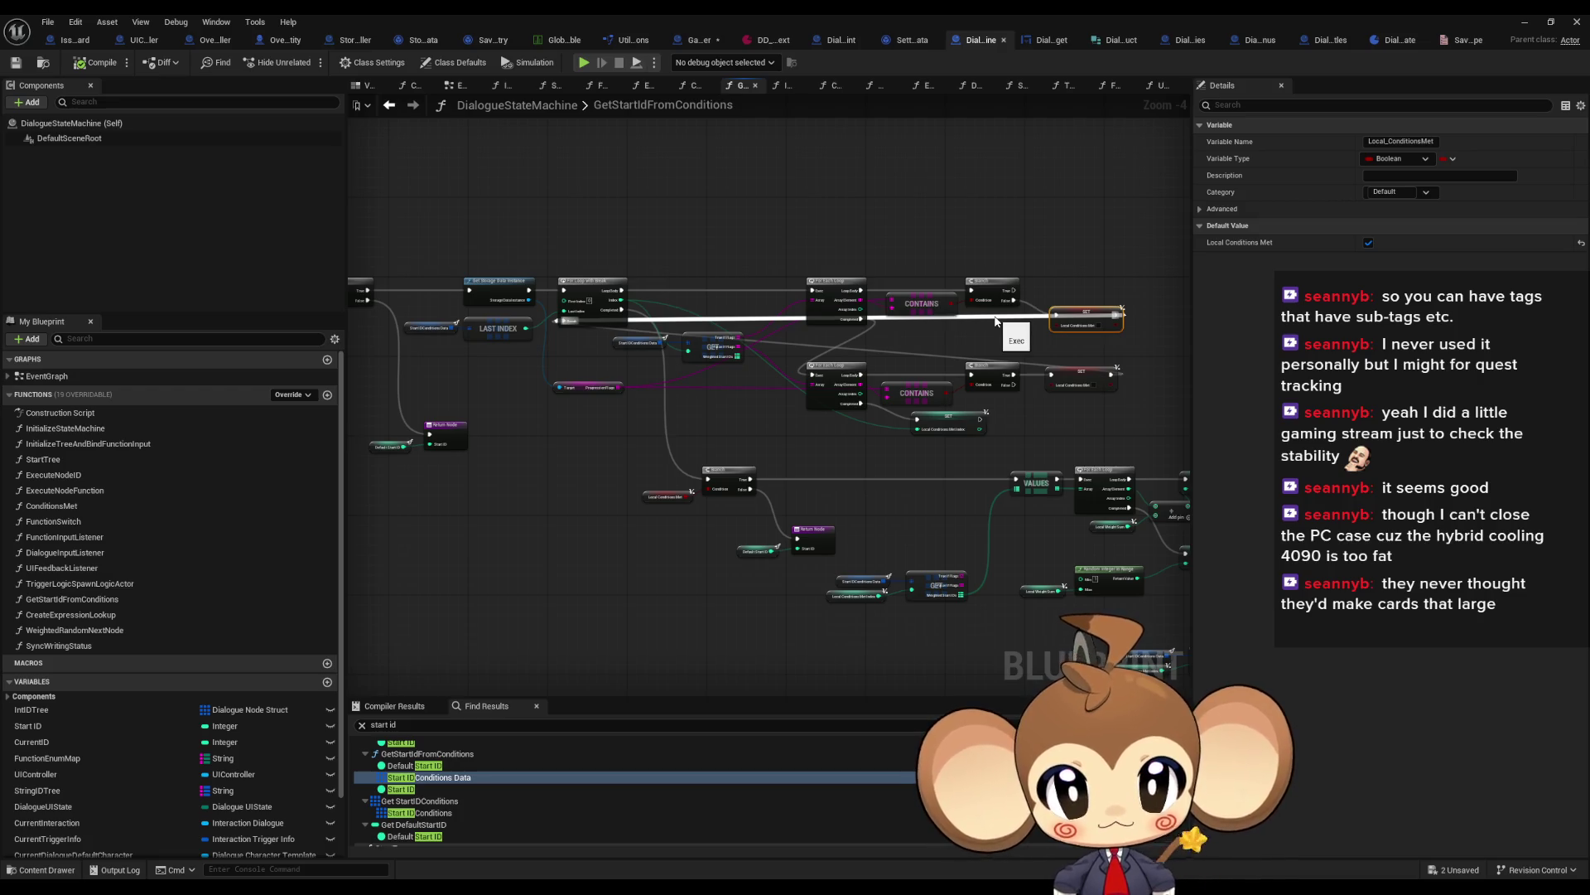
scroll(965, 406, up, 2)
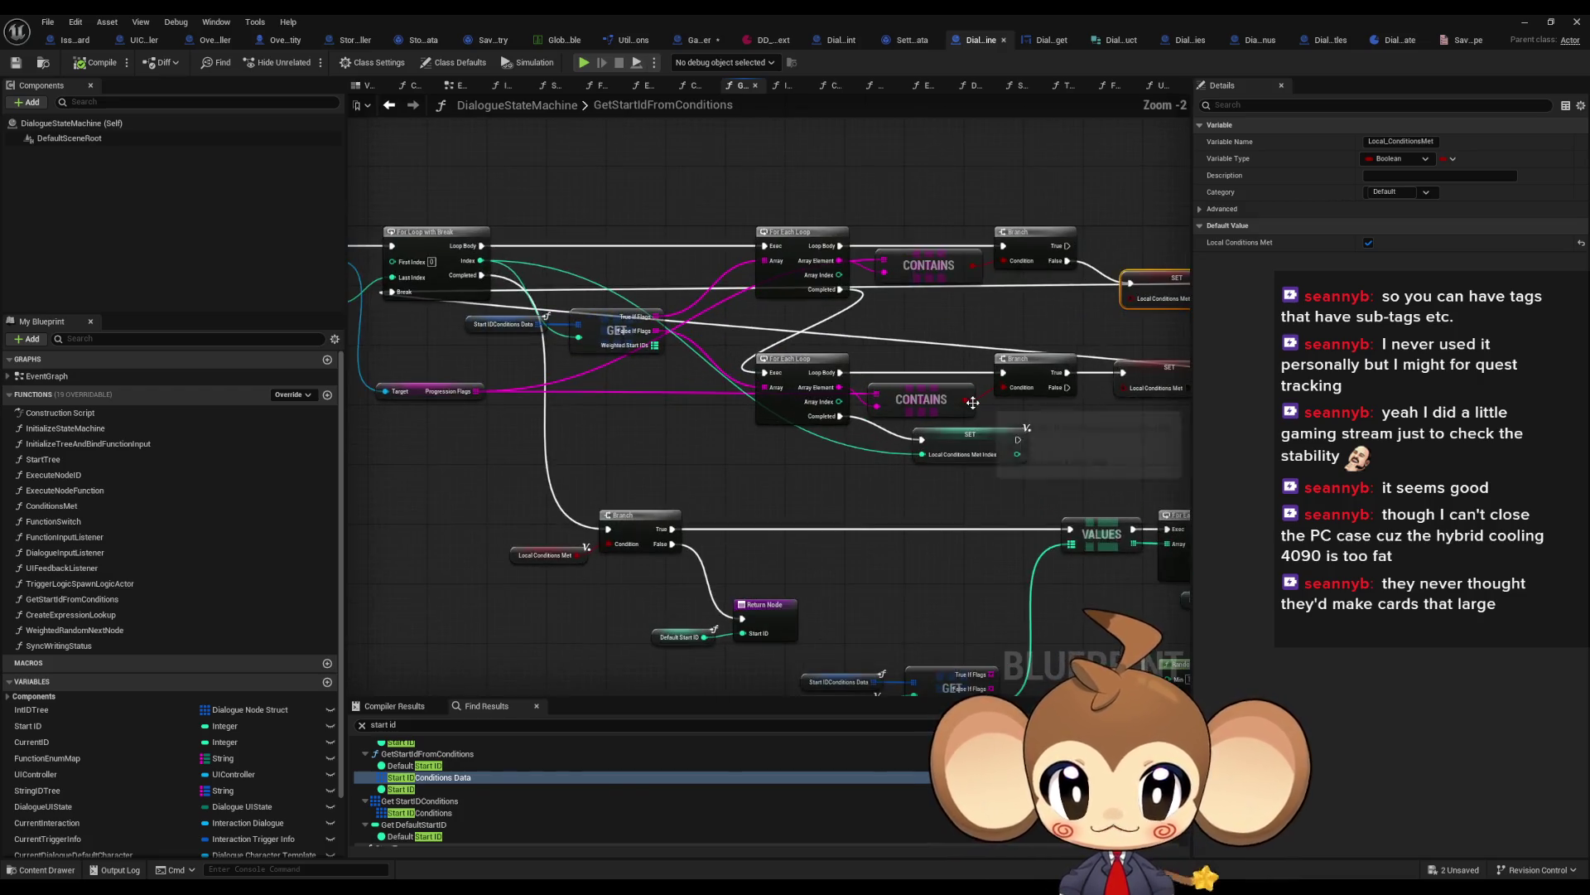
scroll(973, 402, down, 1)
drag(973, 402, 842, 390)
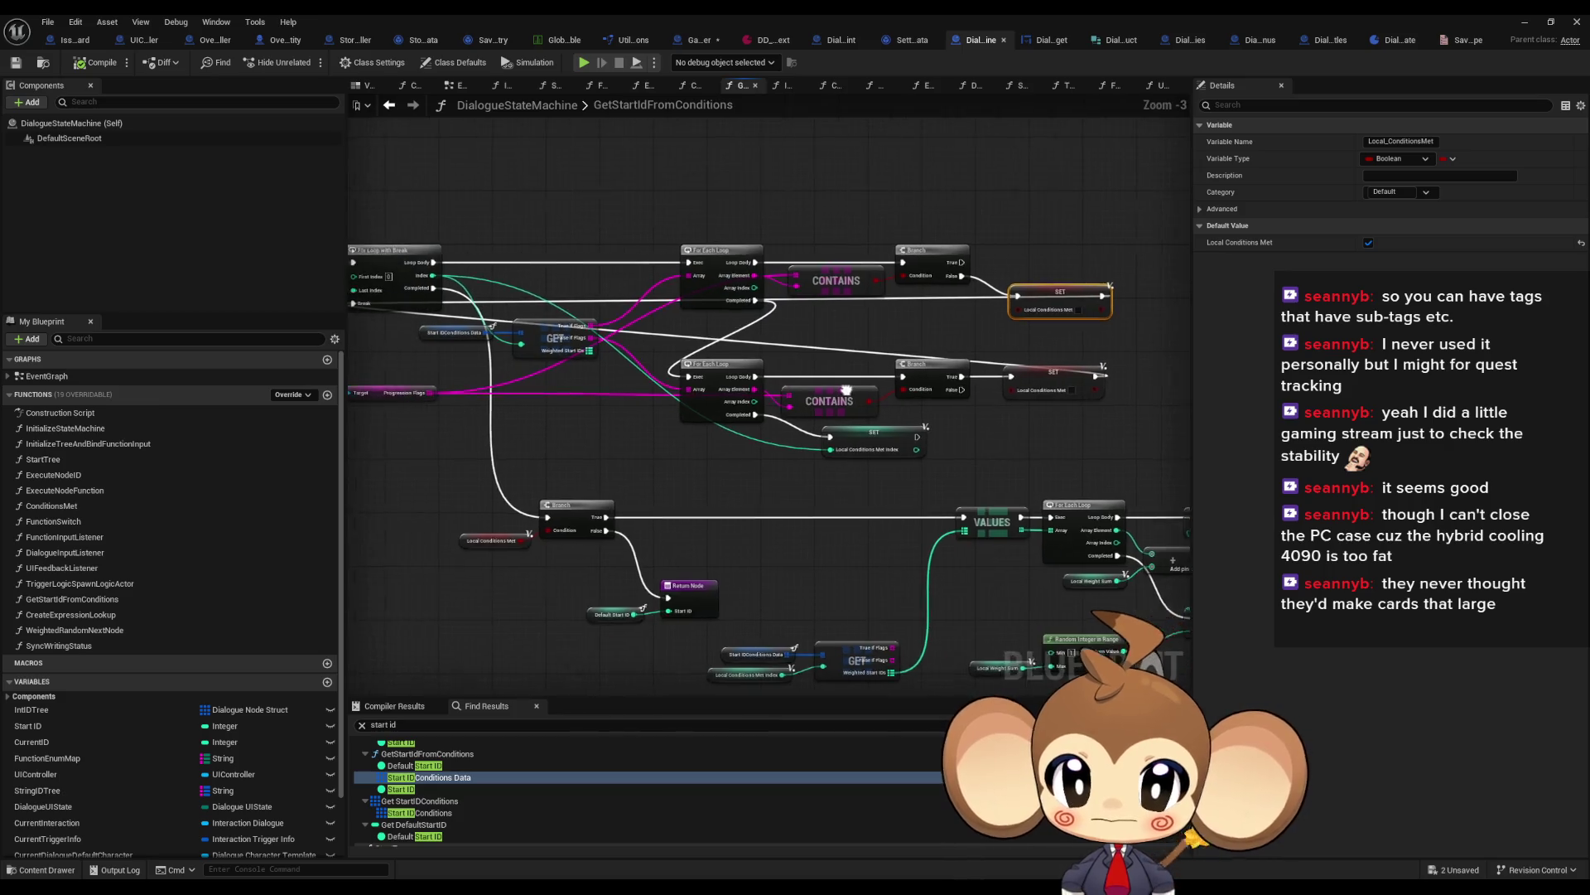
scroll(886, 393, down, 1)
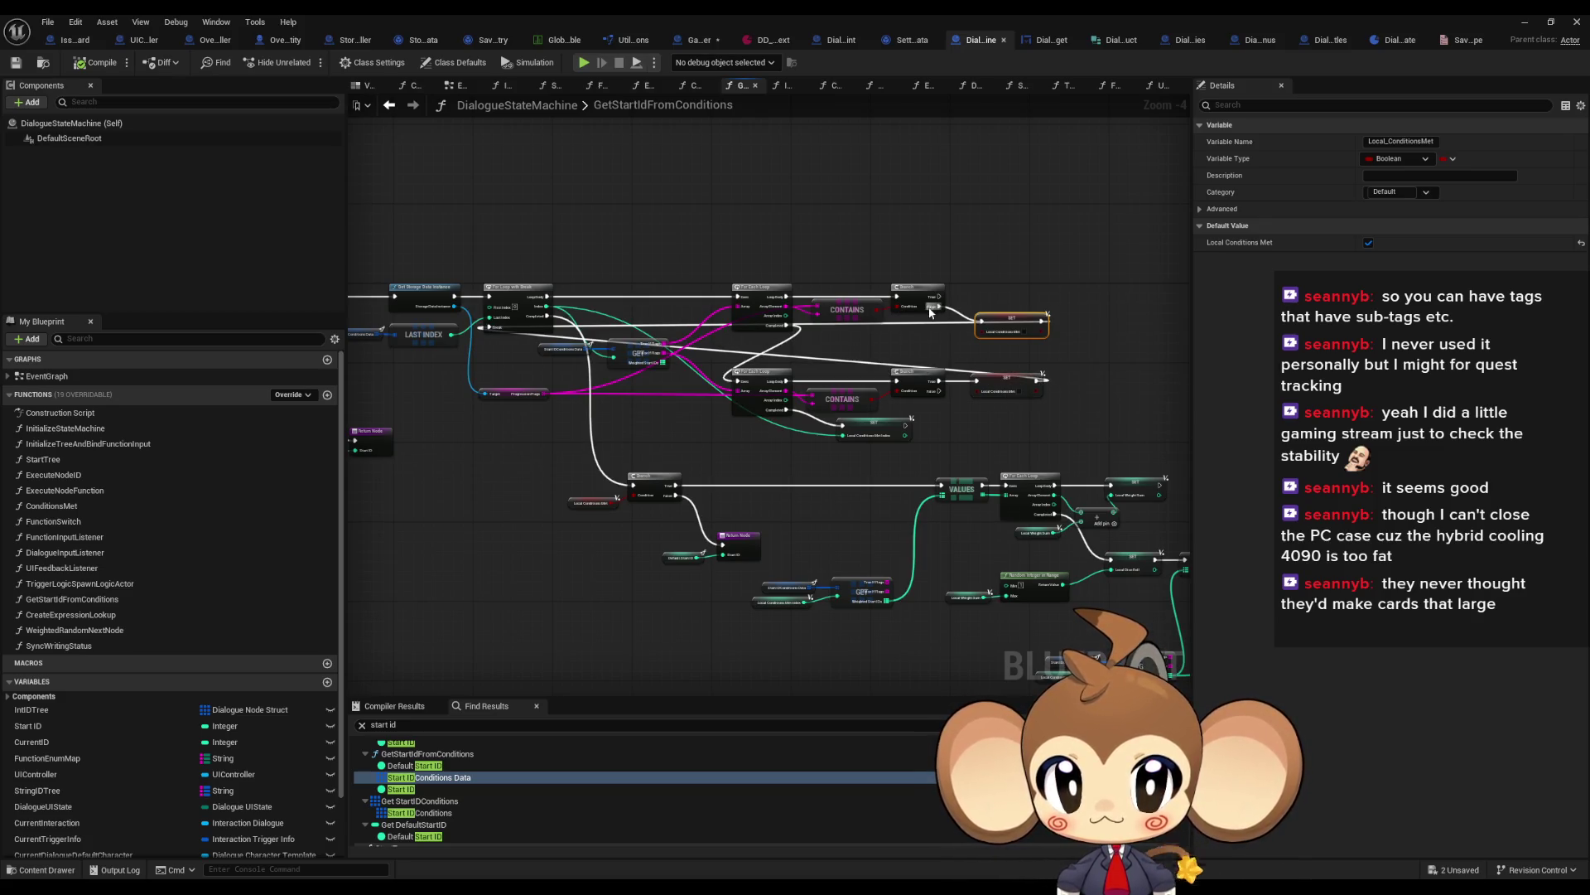
scroll(929, 315, up, 1)
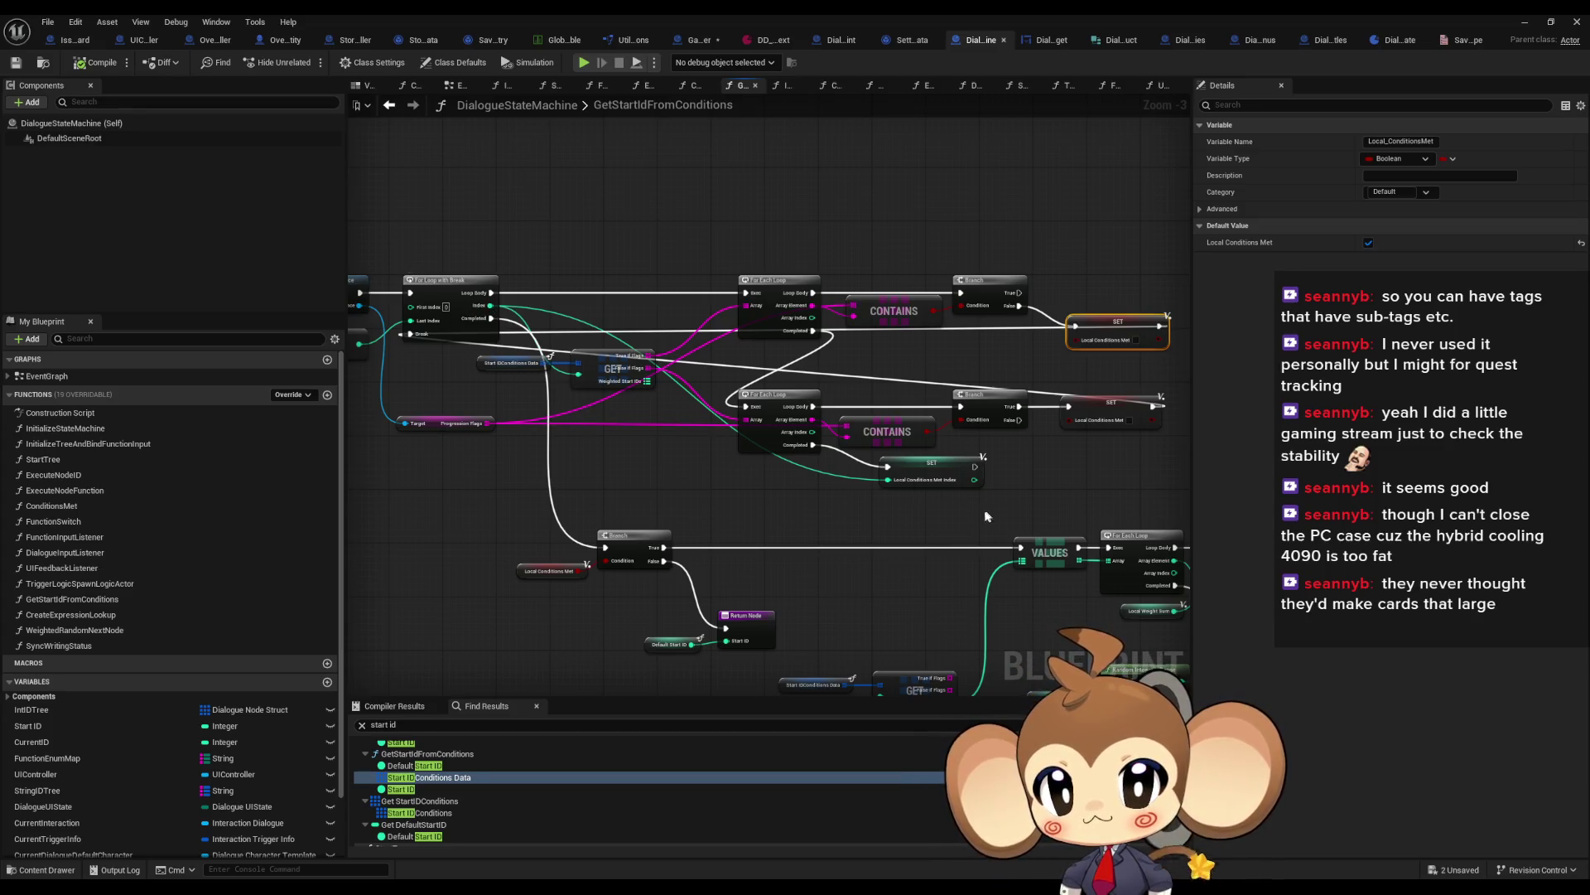
Step: List all class references to Local_ConditionsMetIndex and step through the Get results
click(920, 469)
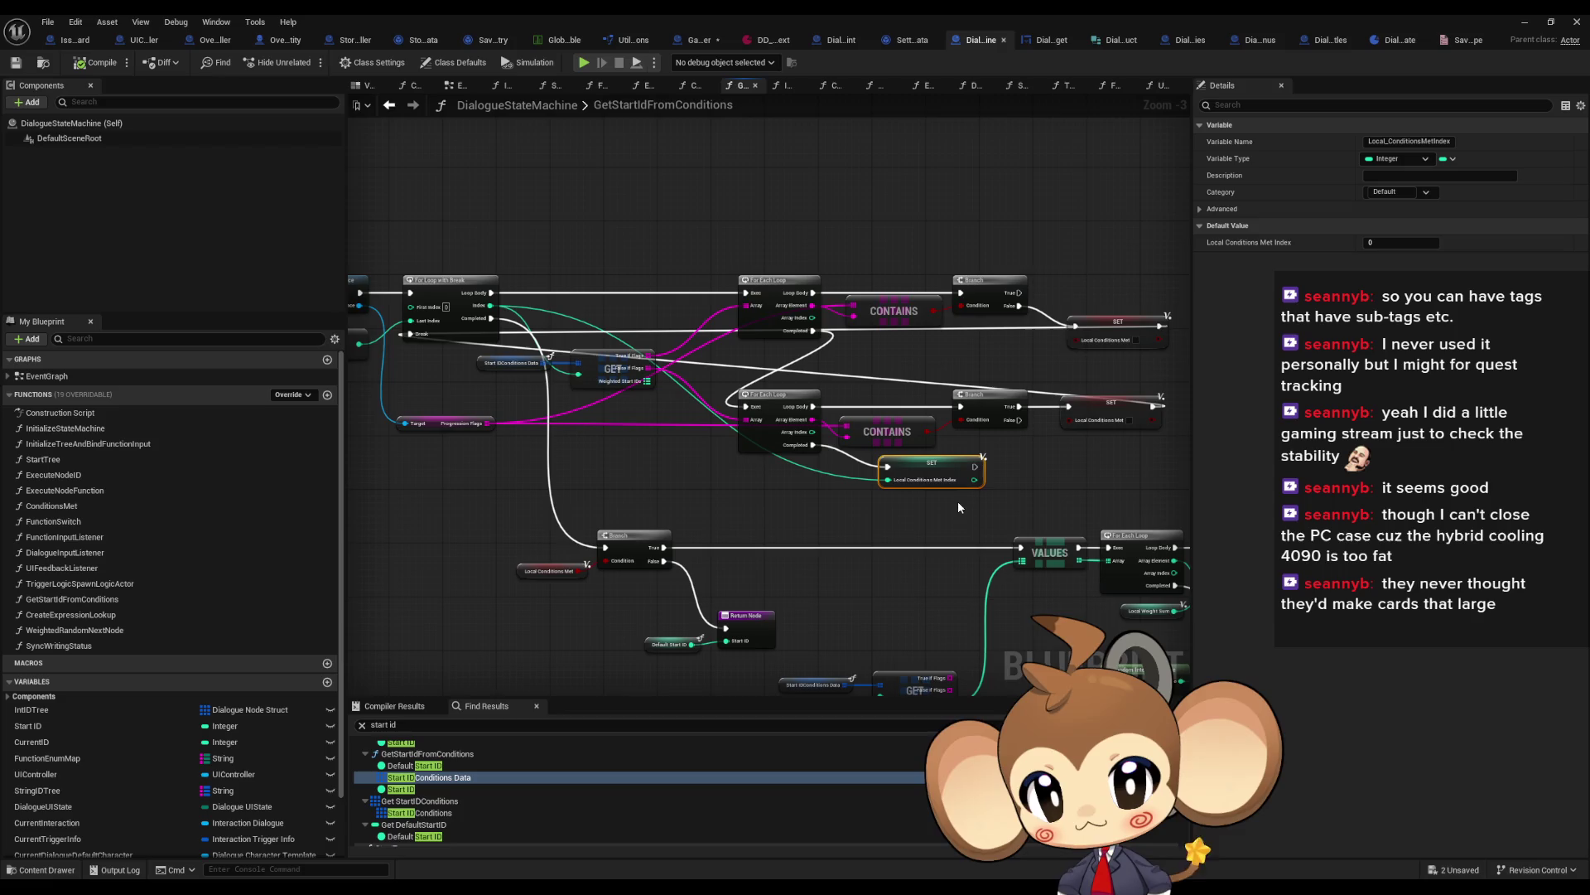
scroll(957, 507, up, 1)
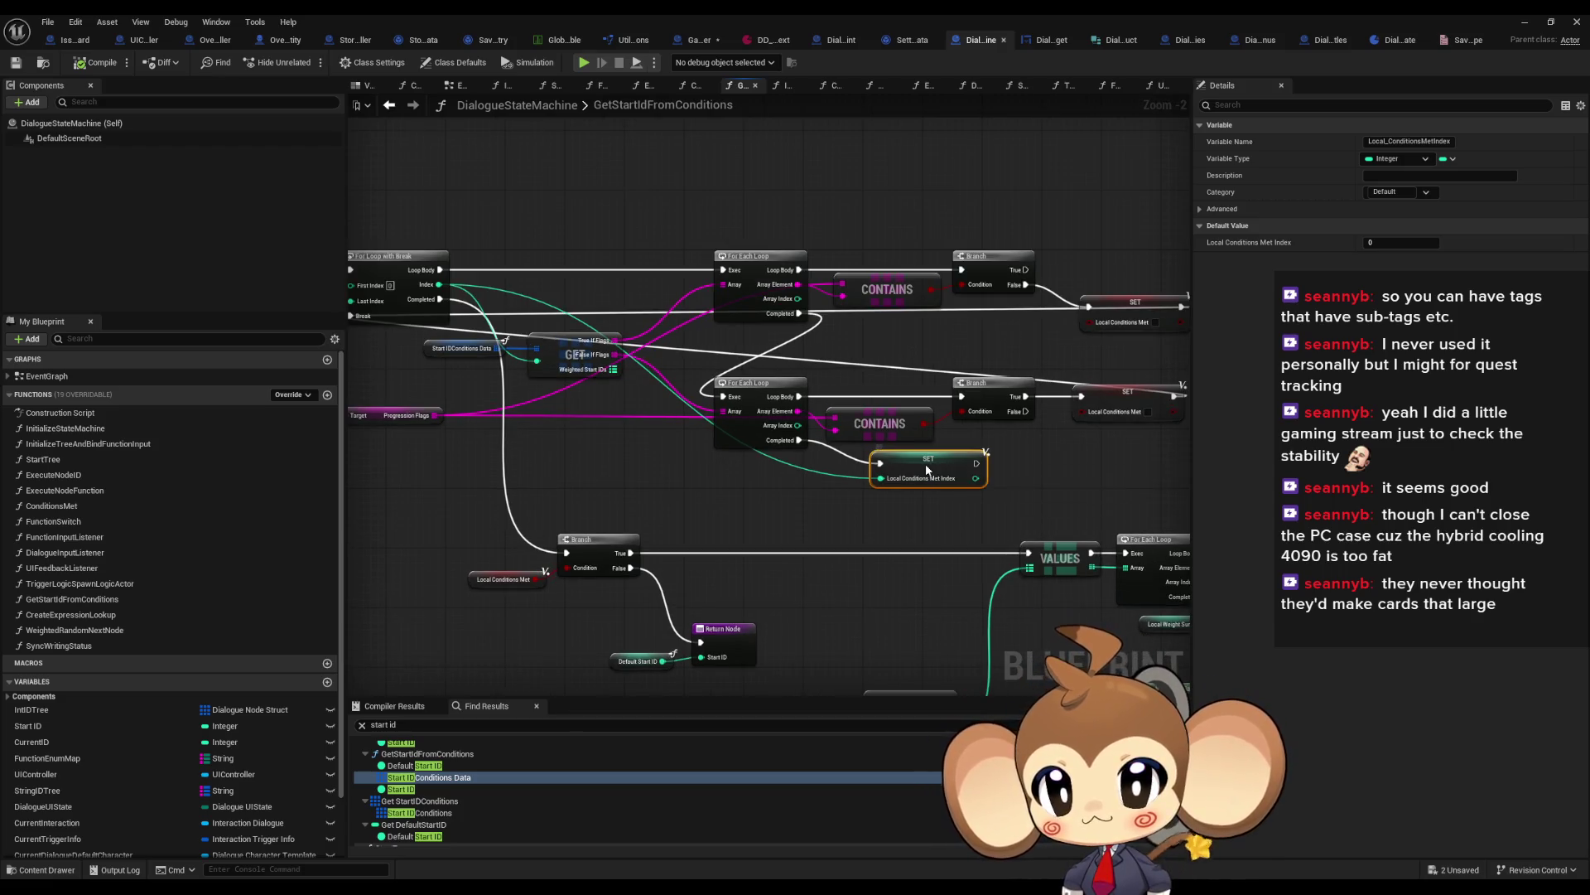
right_click(926, 470)
mouse_move(1035, 584)
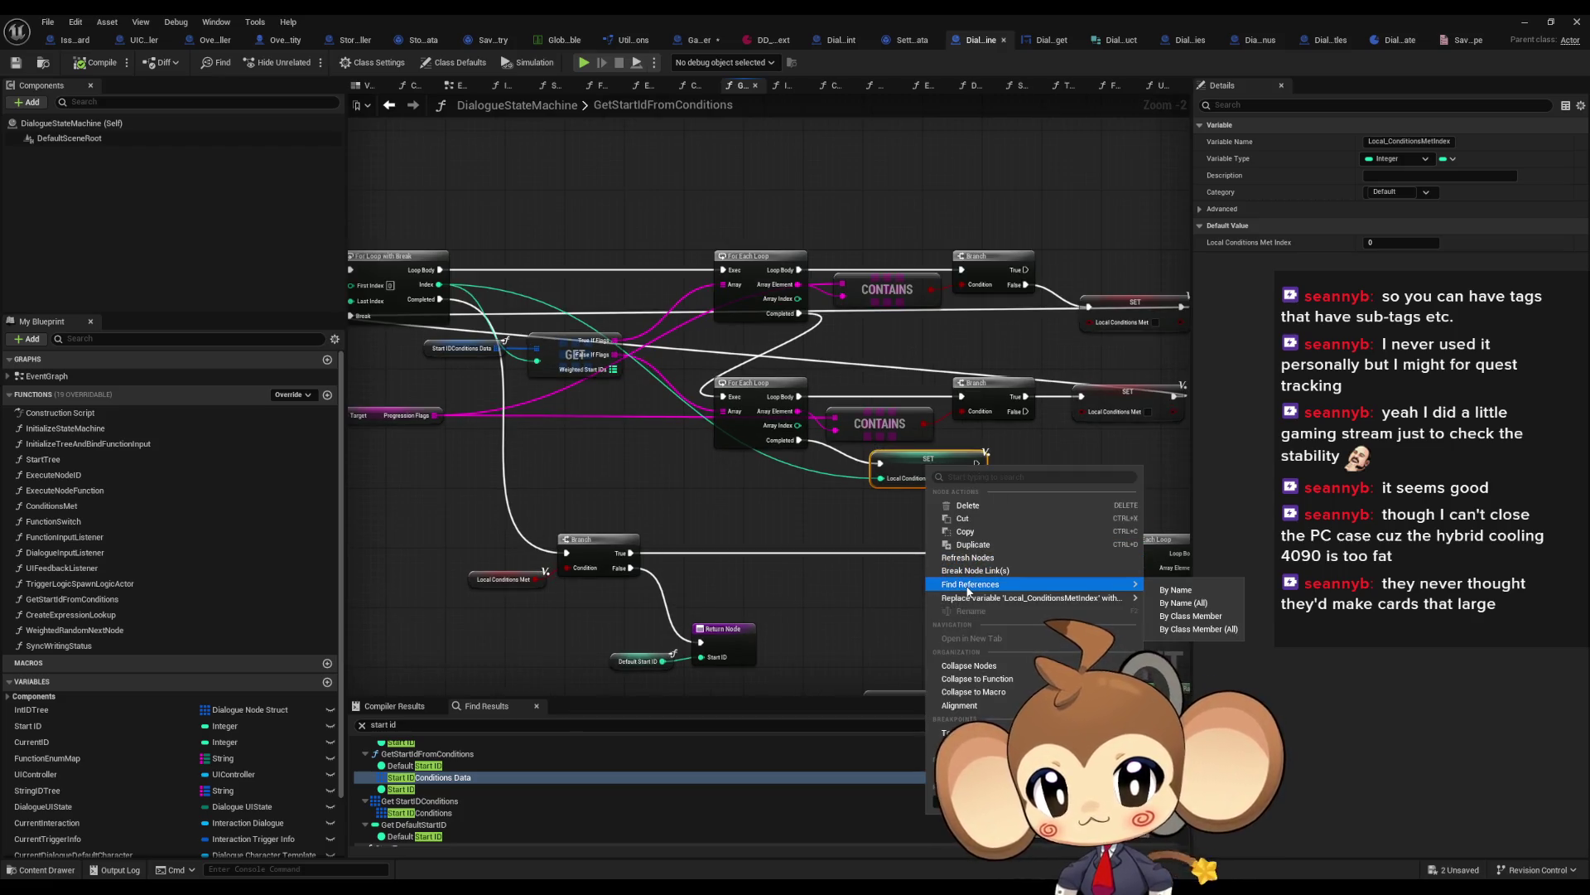
click(1173, 617)
click(398, 773)
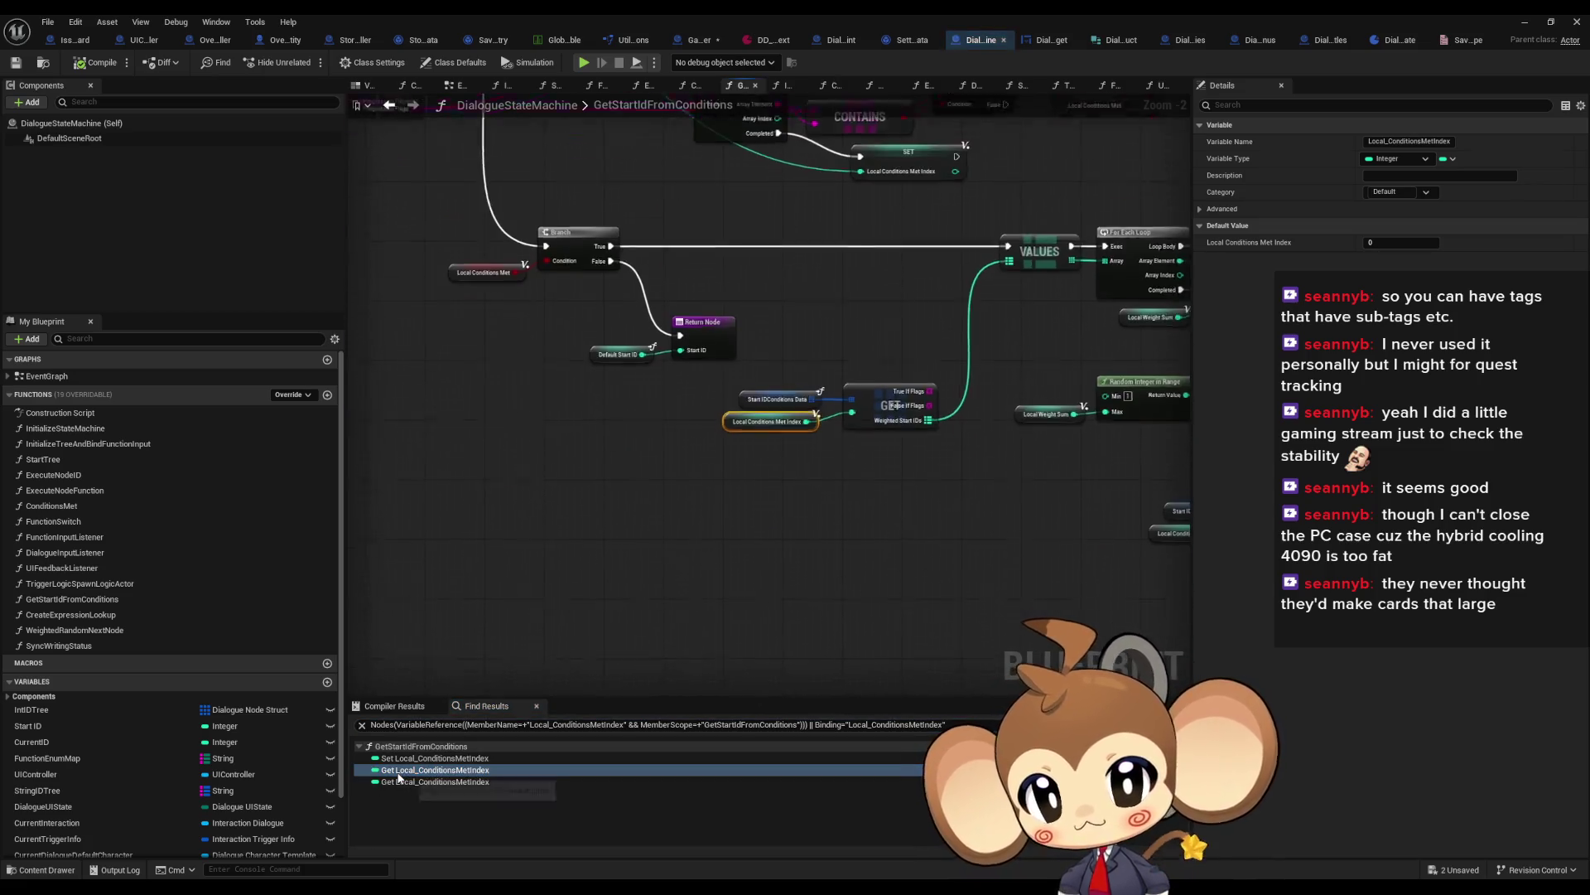
click(400, 781)
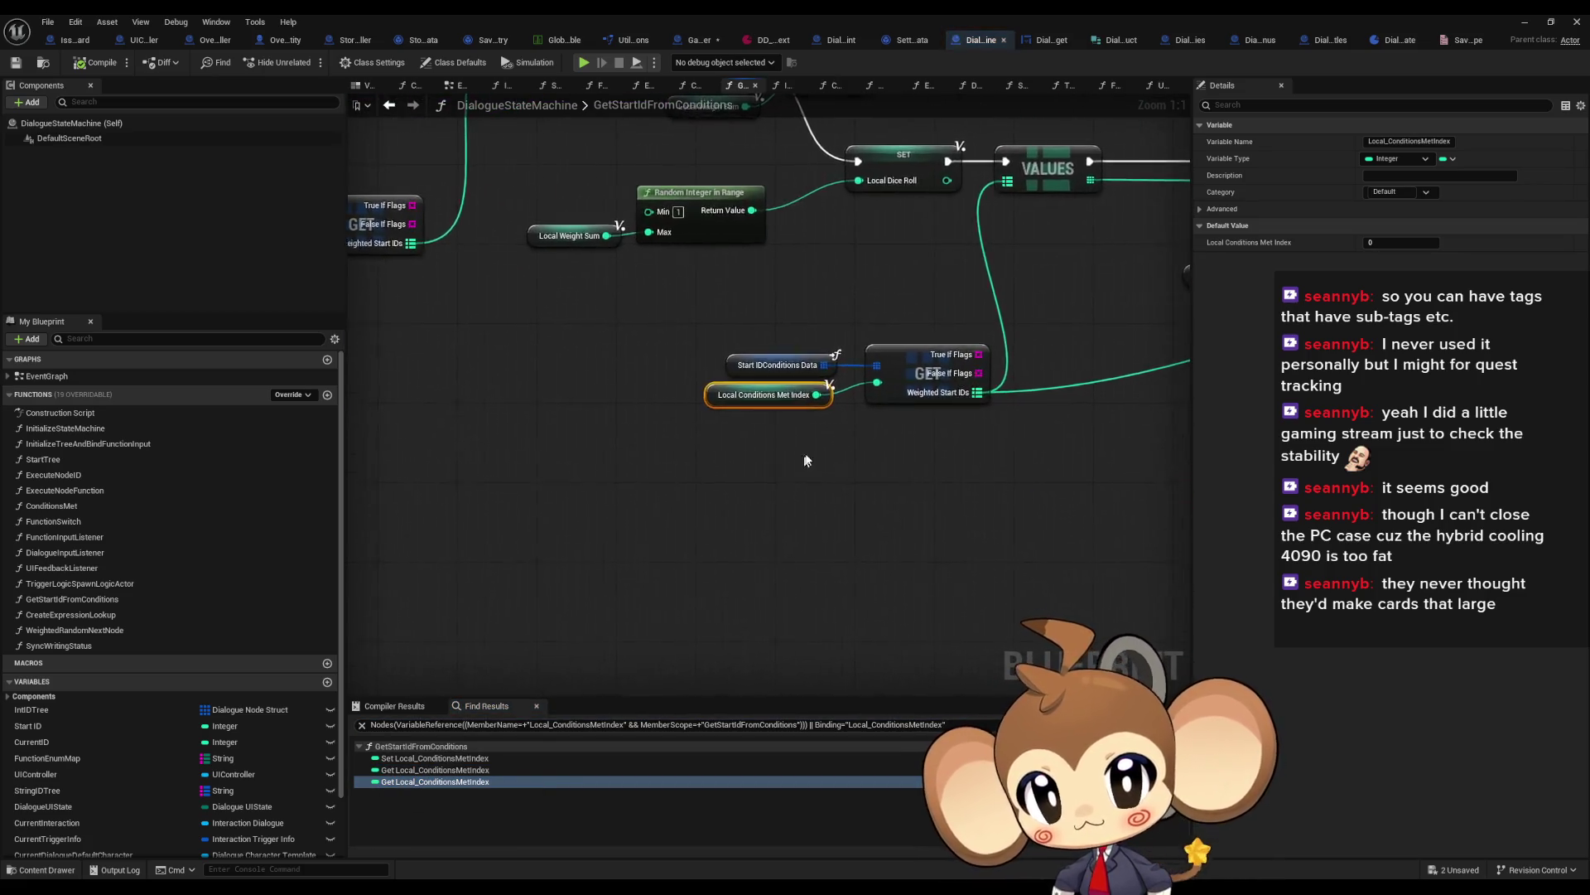
scroll(800, 464, down, 4)
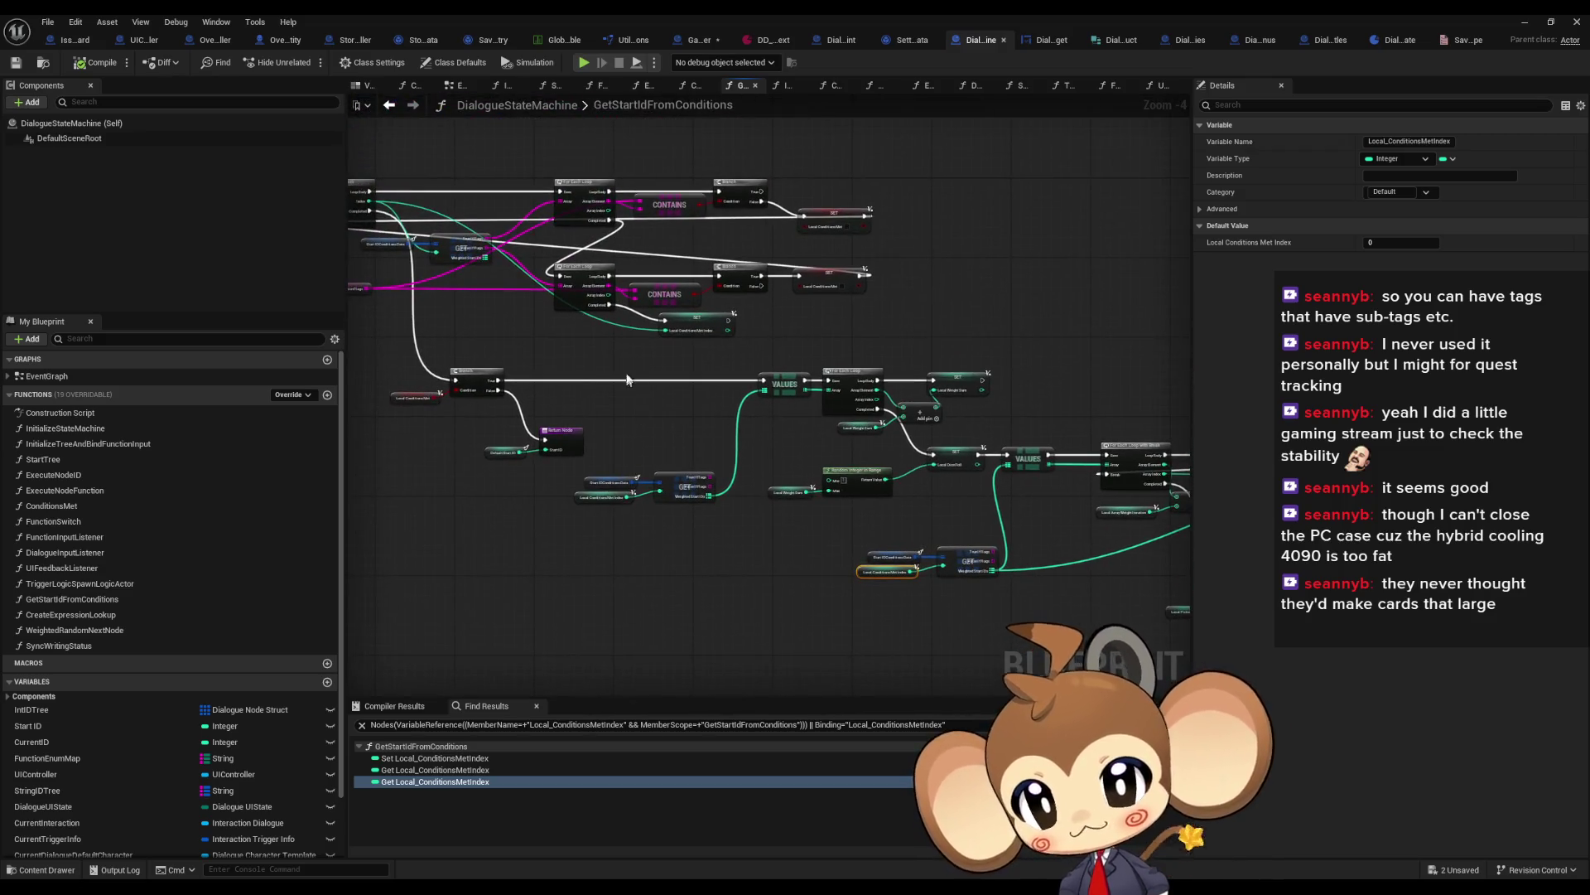
scroll(628, 384, up, 3)
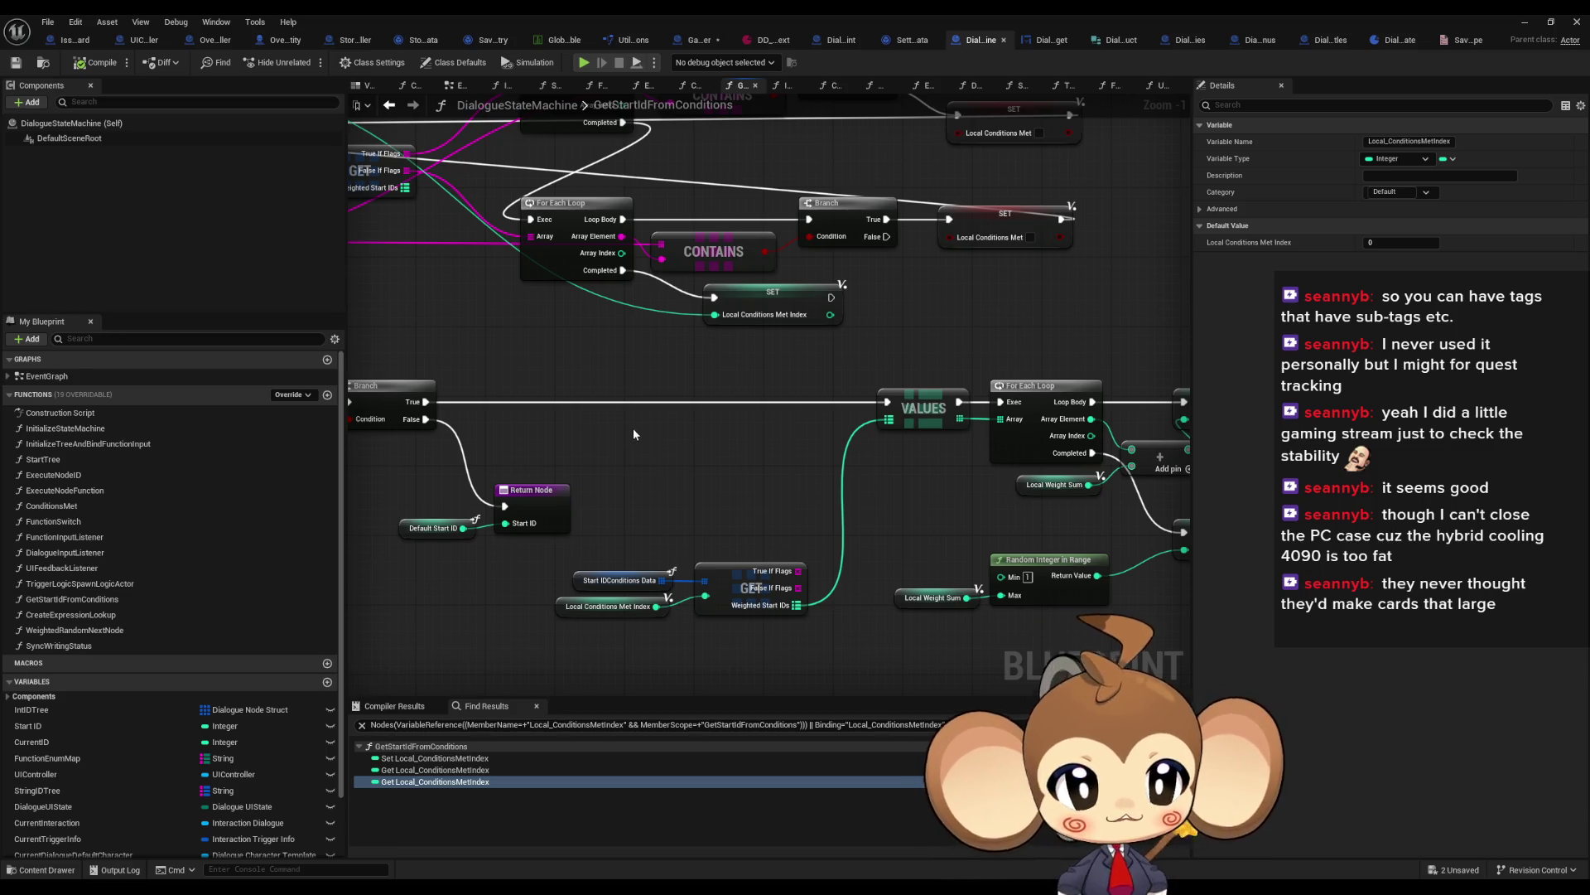
scroll(640, 421, down, 3)
scroll(802, 439, up, 3)
scroll(802, 439, down, 3)
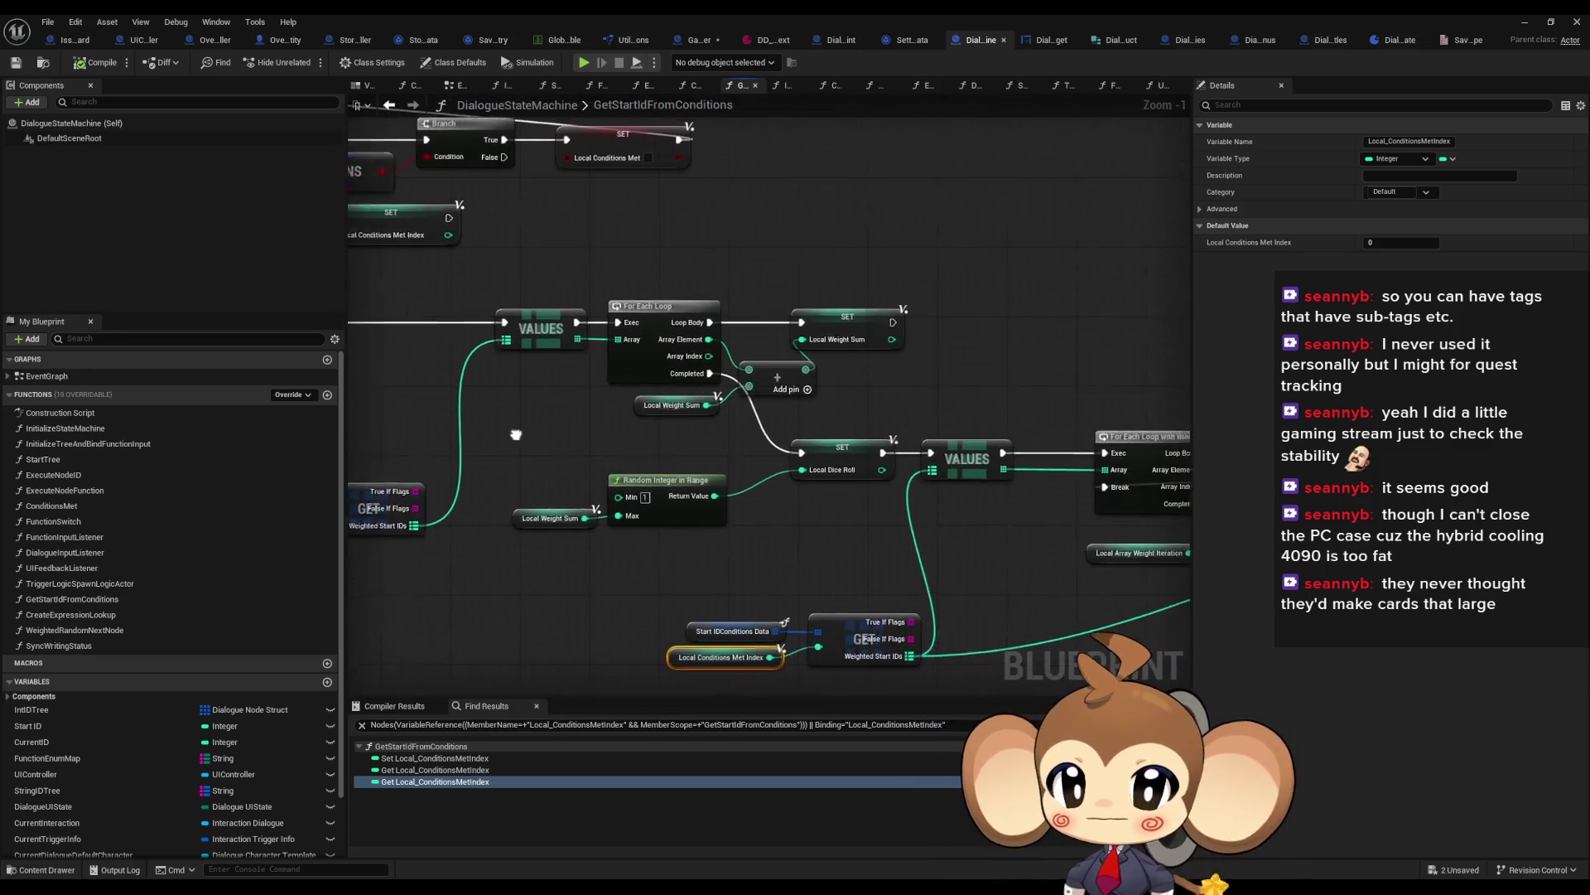
scroll(802, 440, up, 3)
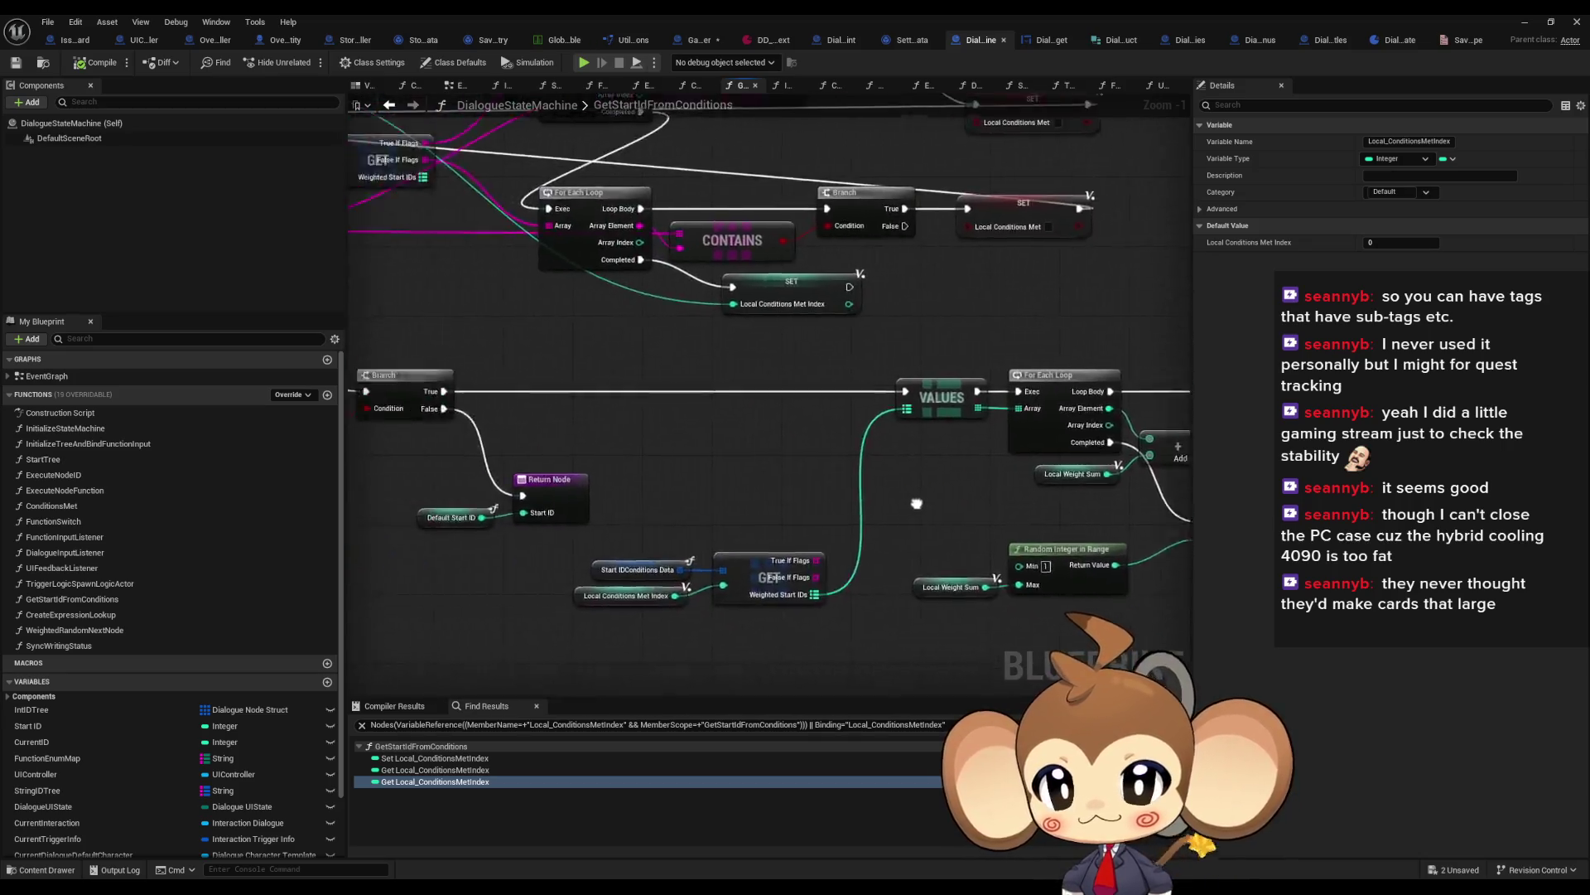
click(769, 40)
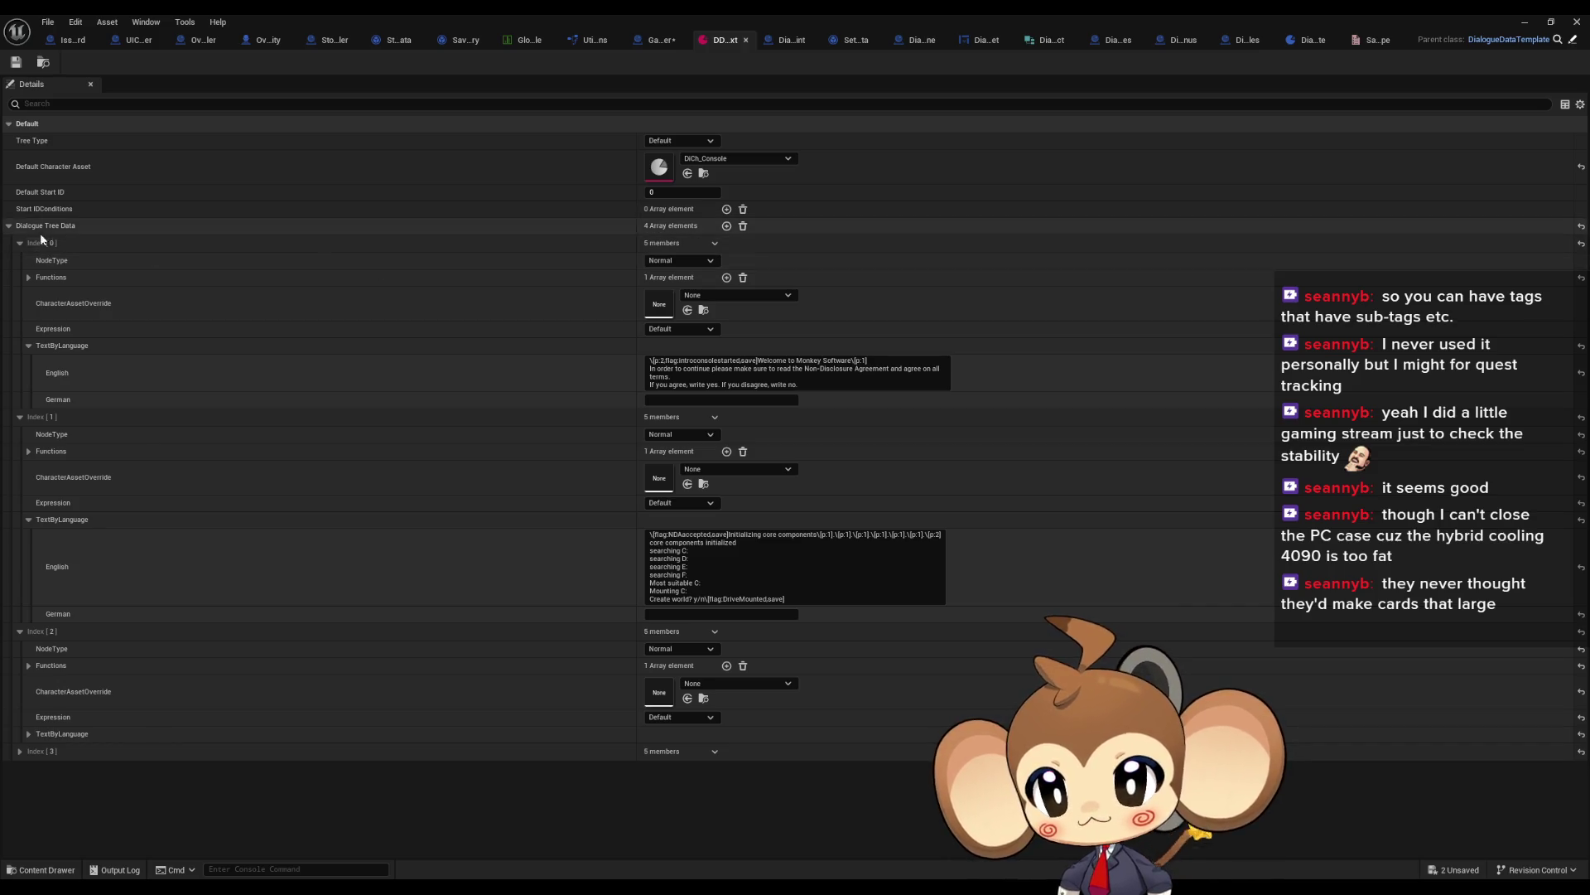
Step: Add one element to Start IDConditions and collapse the first three dialogue tree entries
click(727, 210)
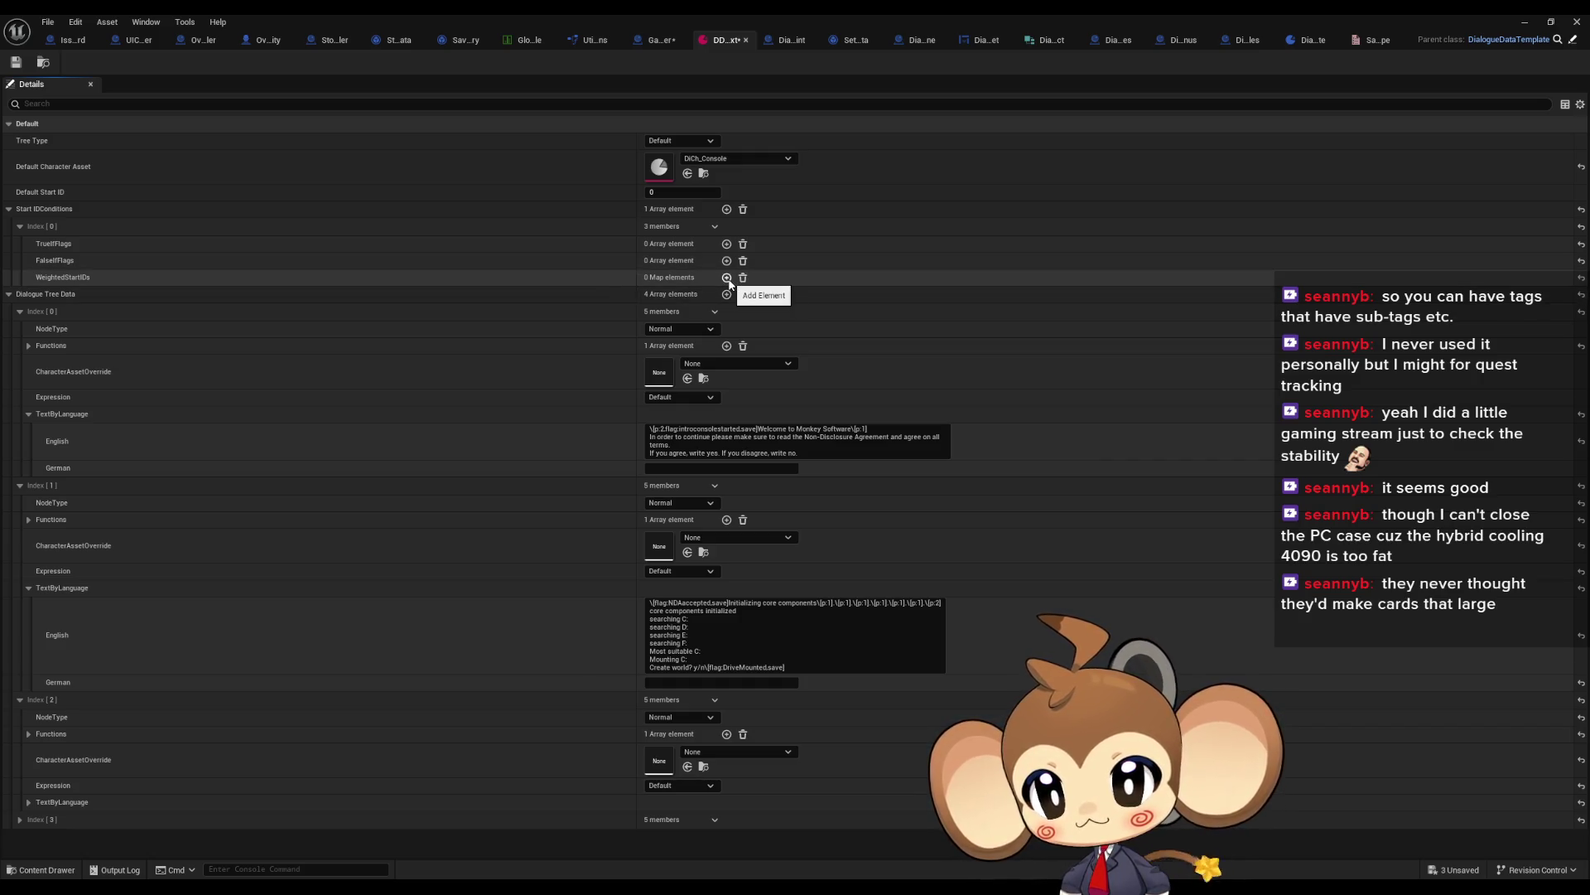
click(19, 311)
click(19, 328)
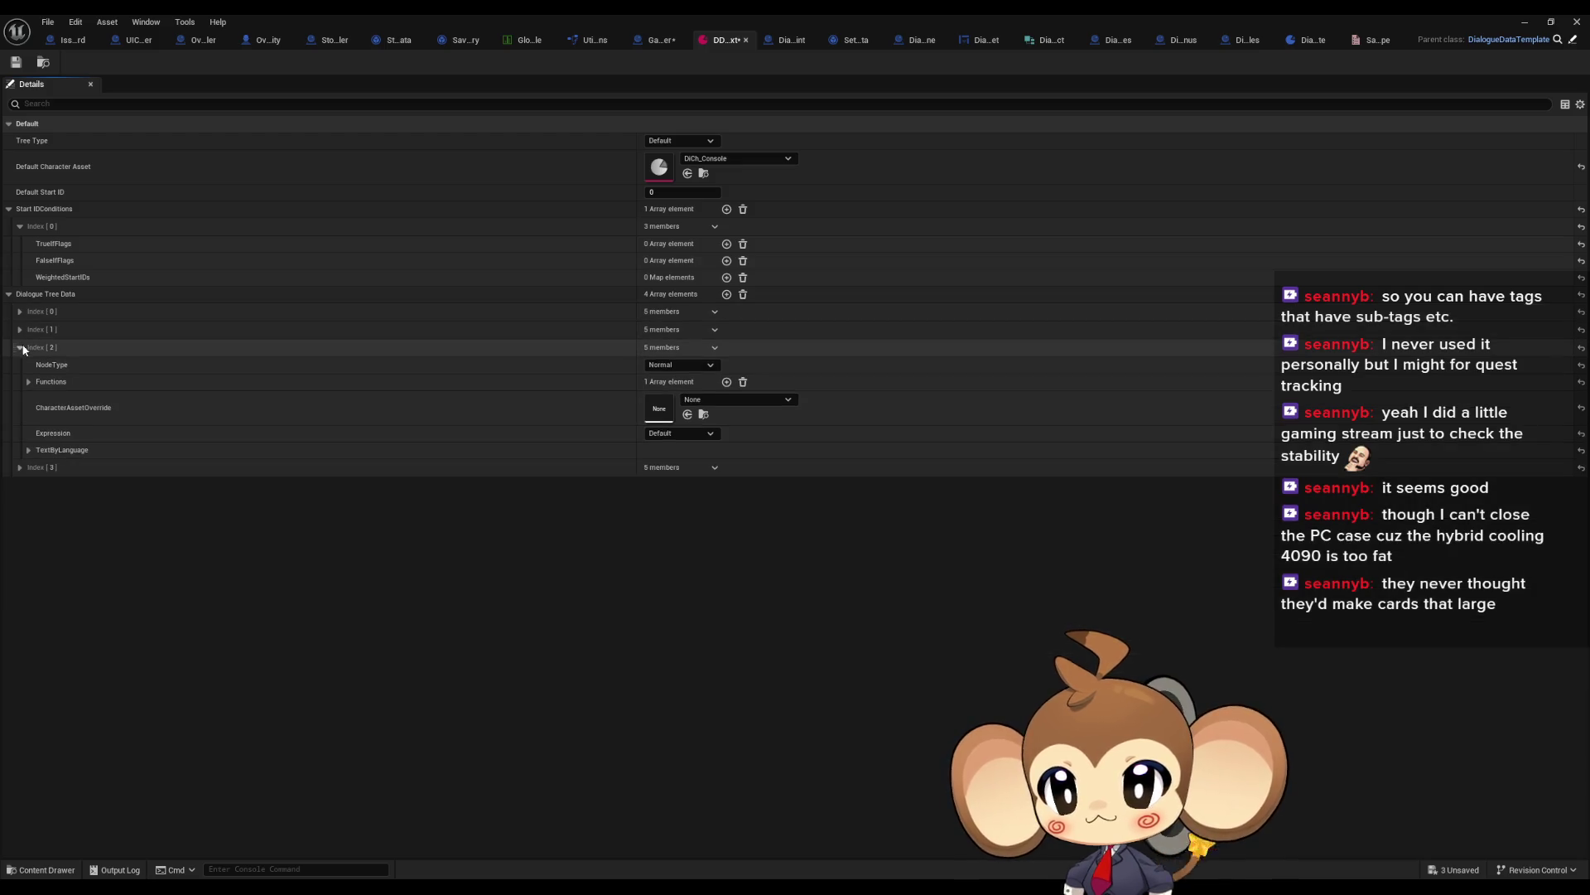
click(21, 347)
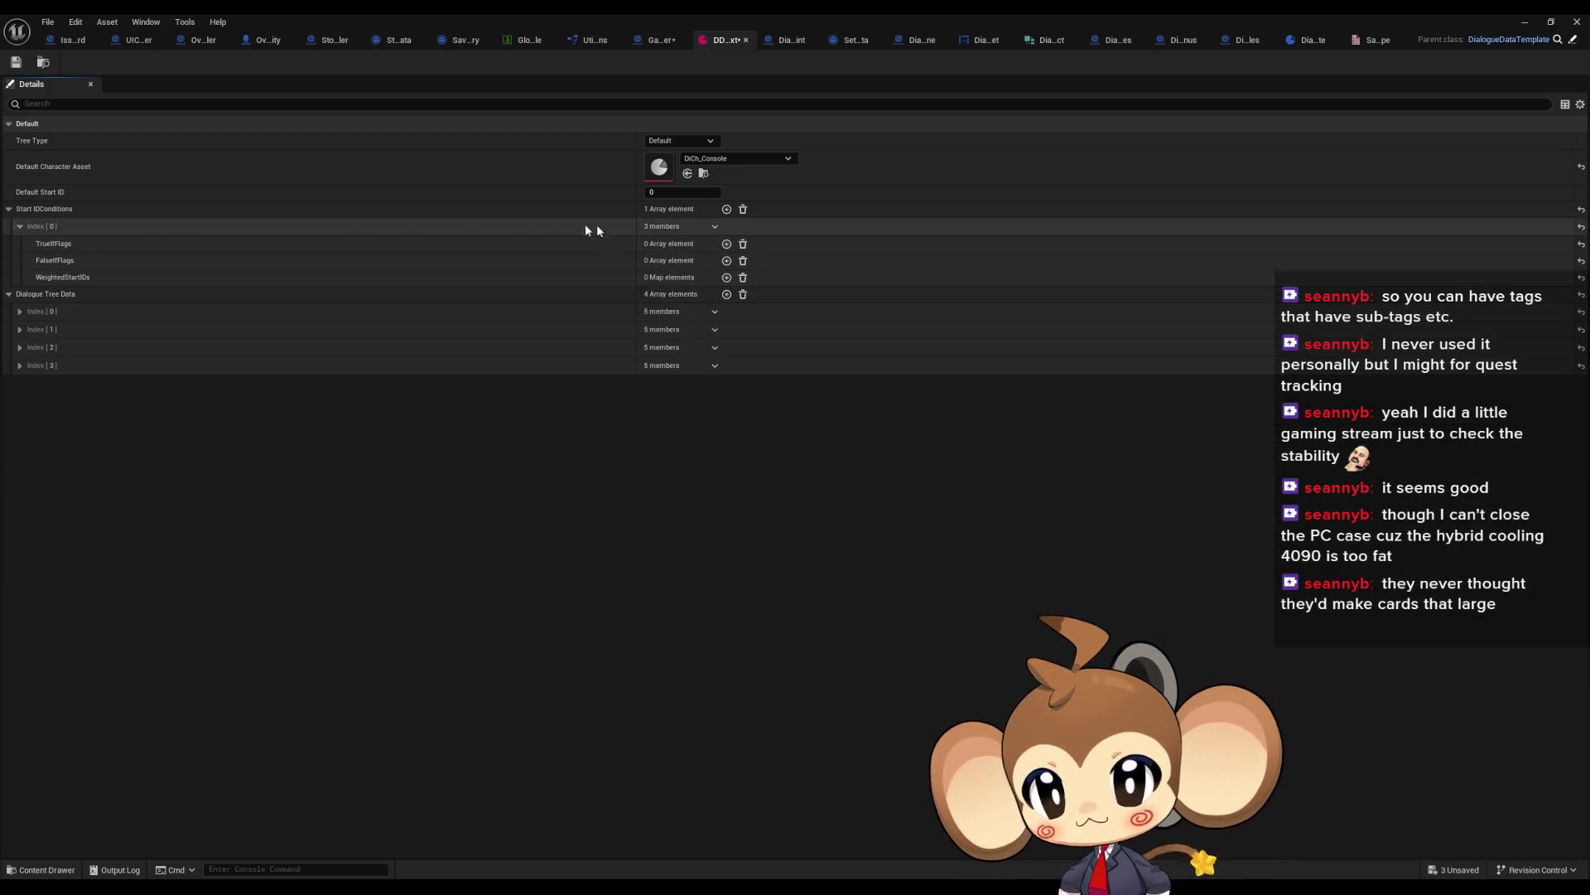
click(654, 43)
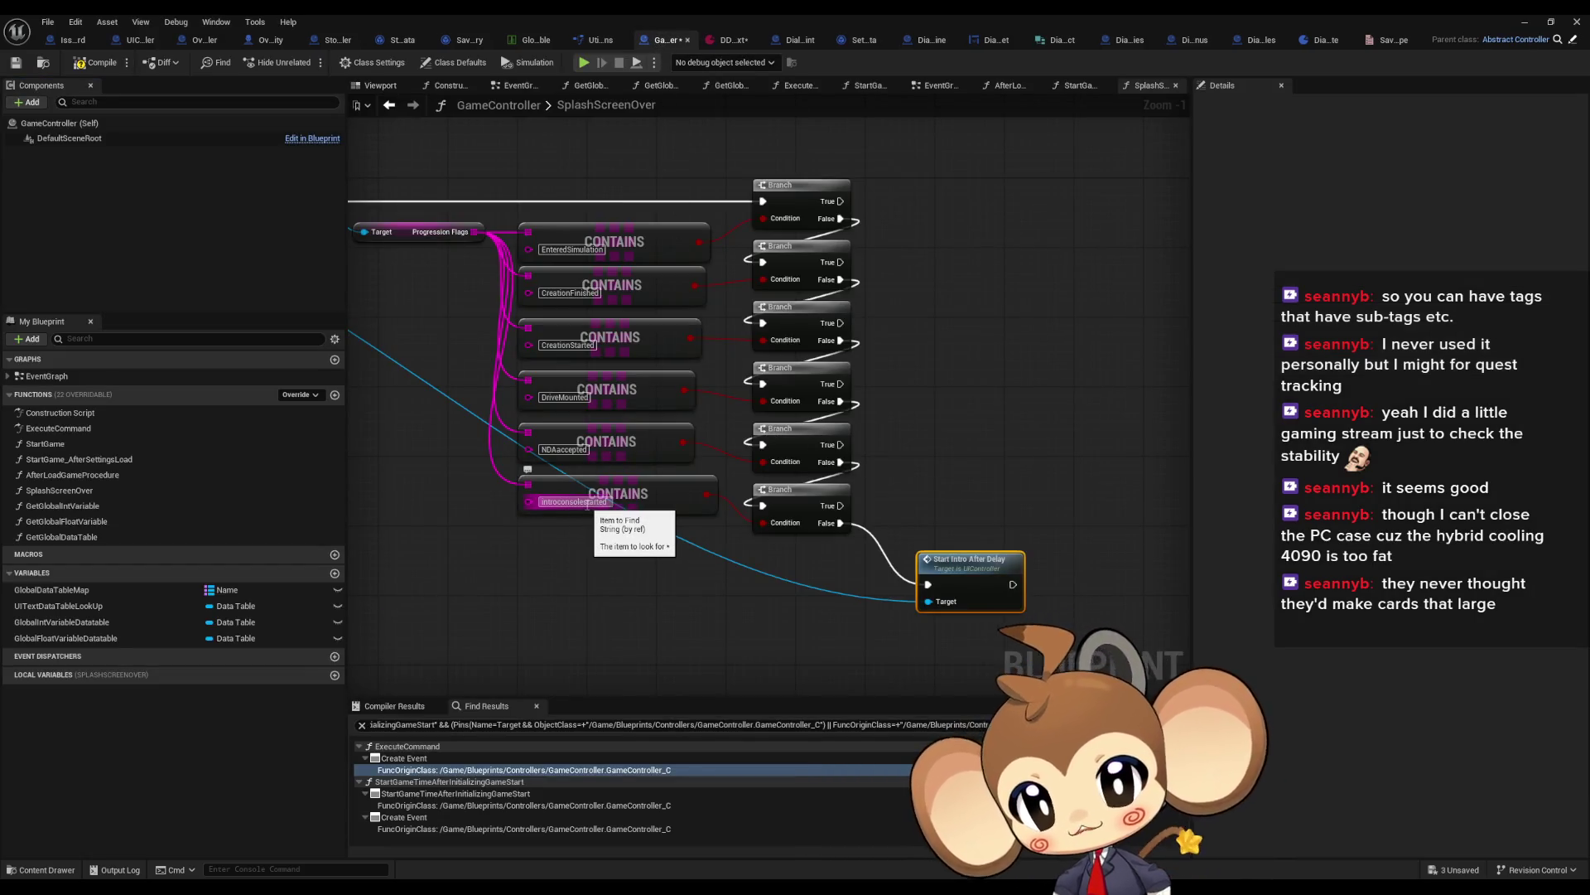
click(587, 503)
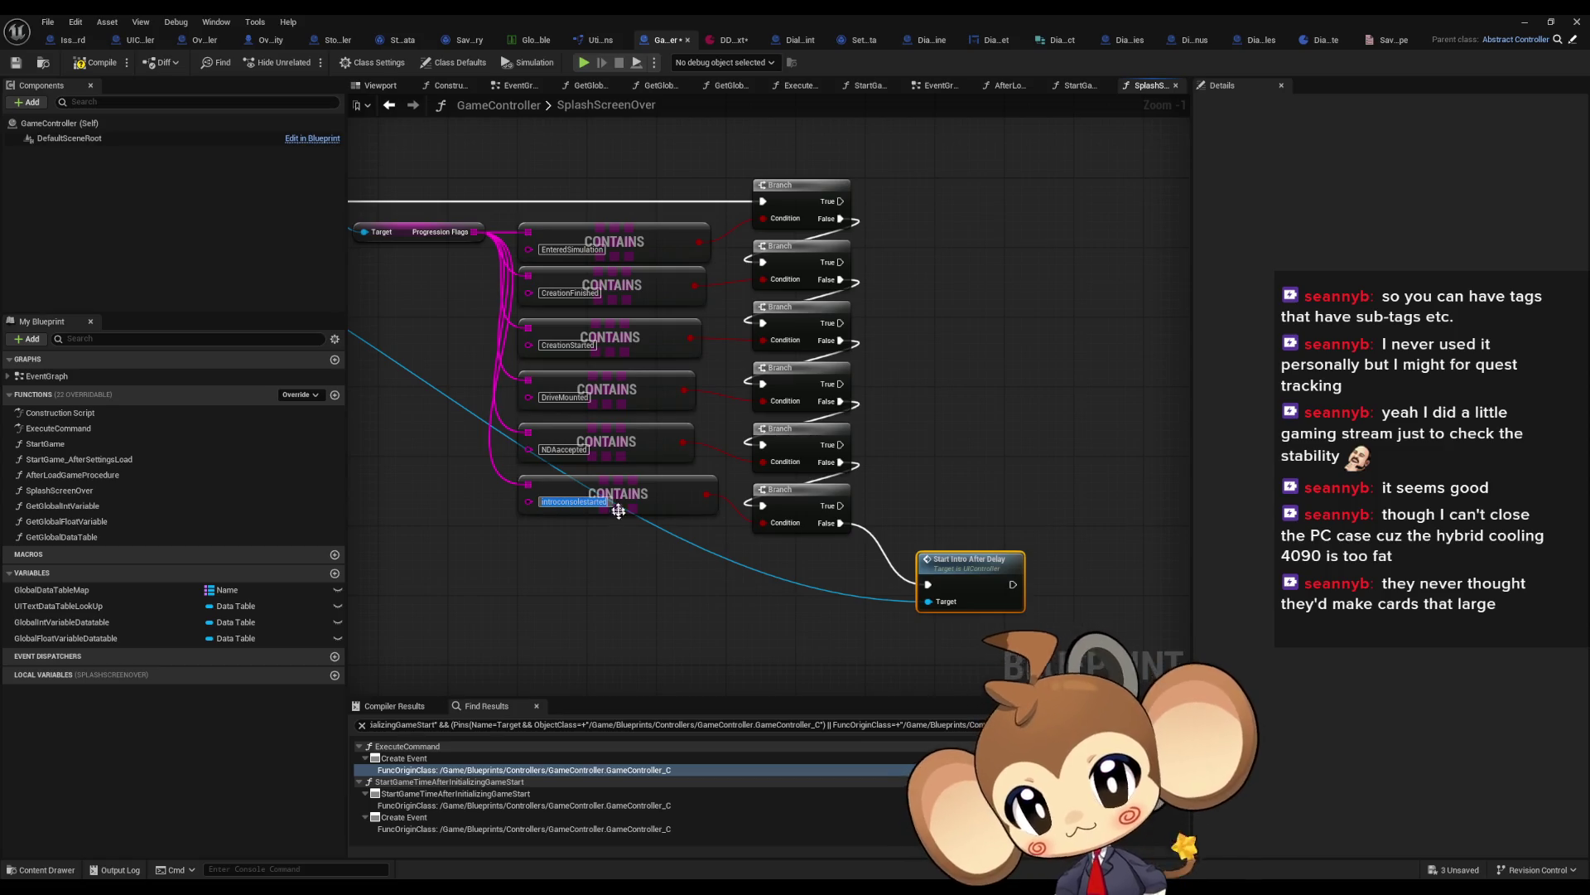
Step: Connect the introconsolestarted CONTAINS result to the last Branch's Condition pin
click(565, 449)
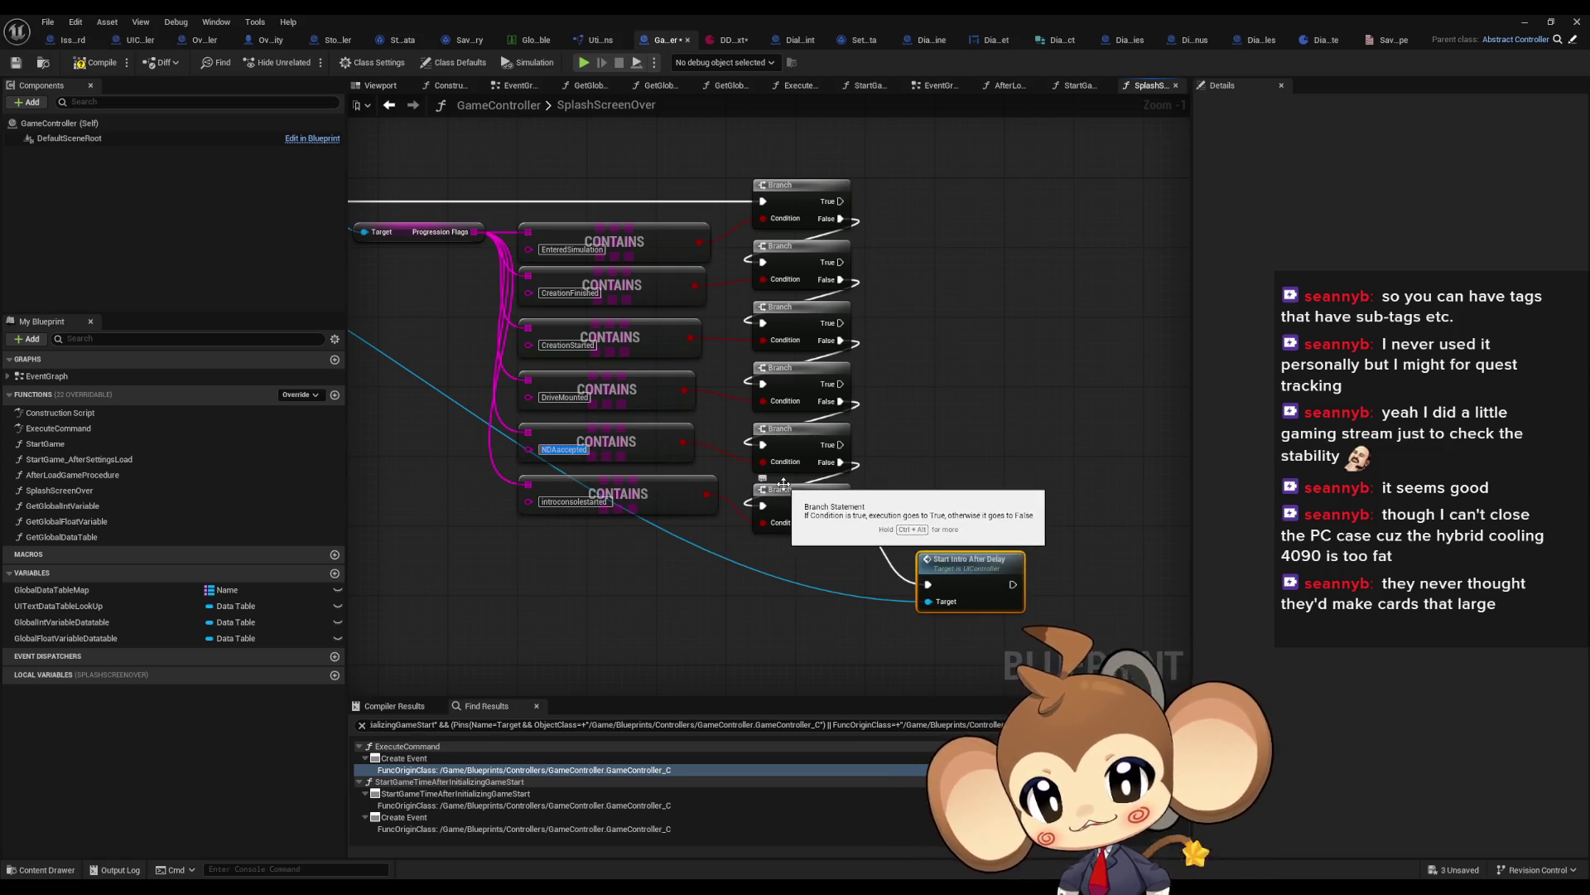
drag(763, 523, 707, 494)
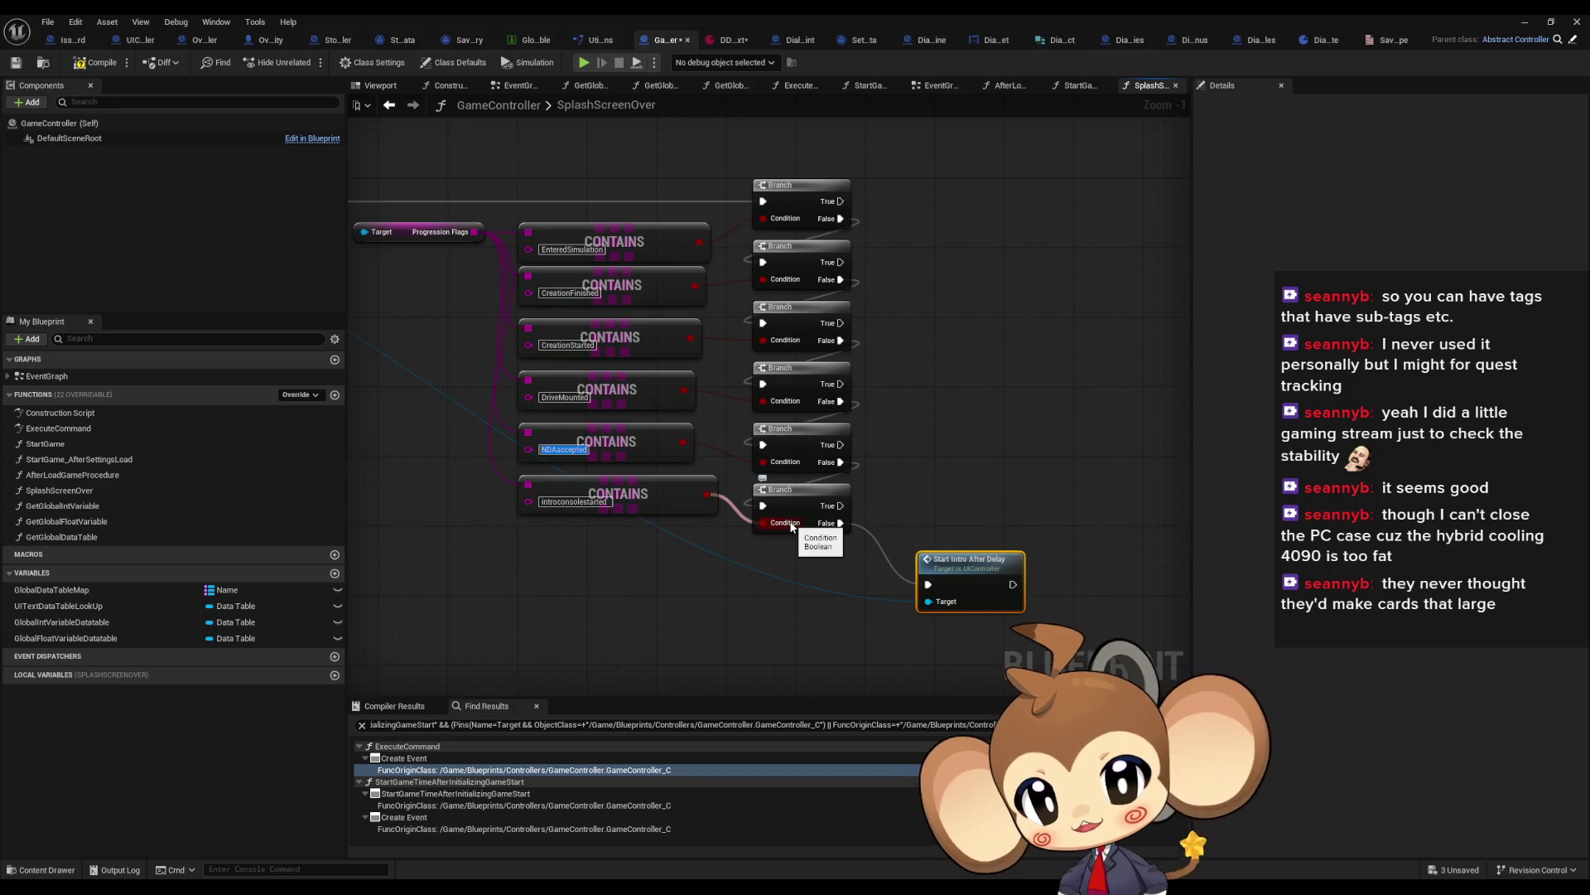
click(731, 42)
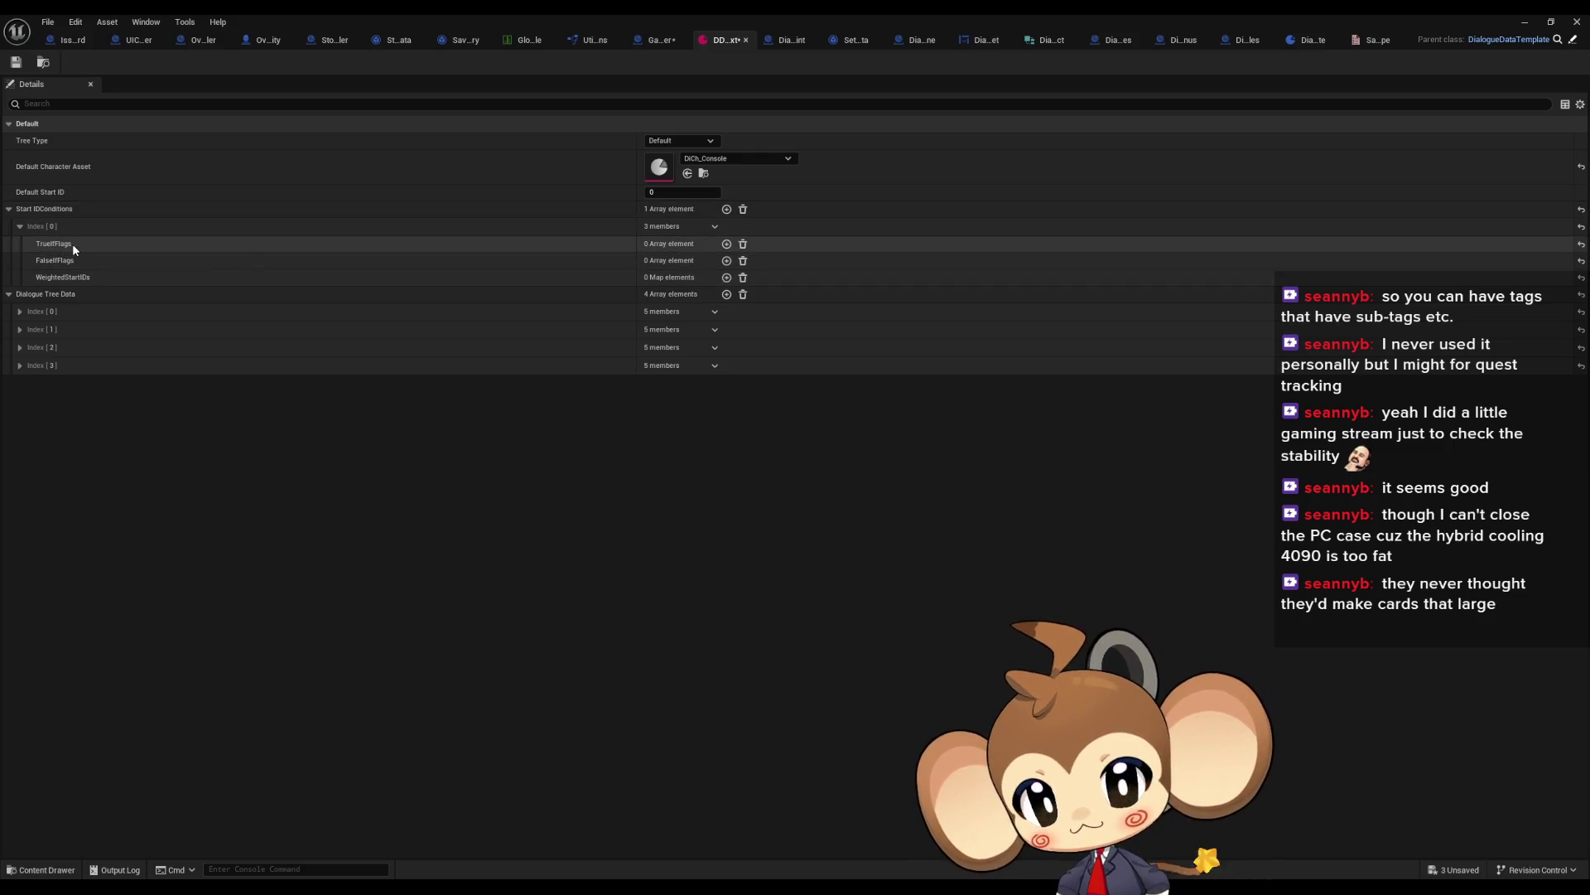
Step: In the GameController graph, select the CreationFinished flag text on the first CONTAINS node
click(655, 41)
click(580, 230)
click(569, 293)
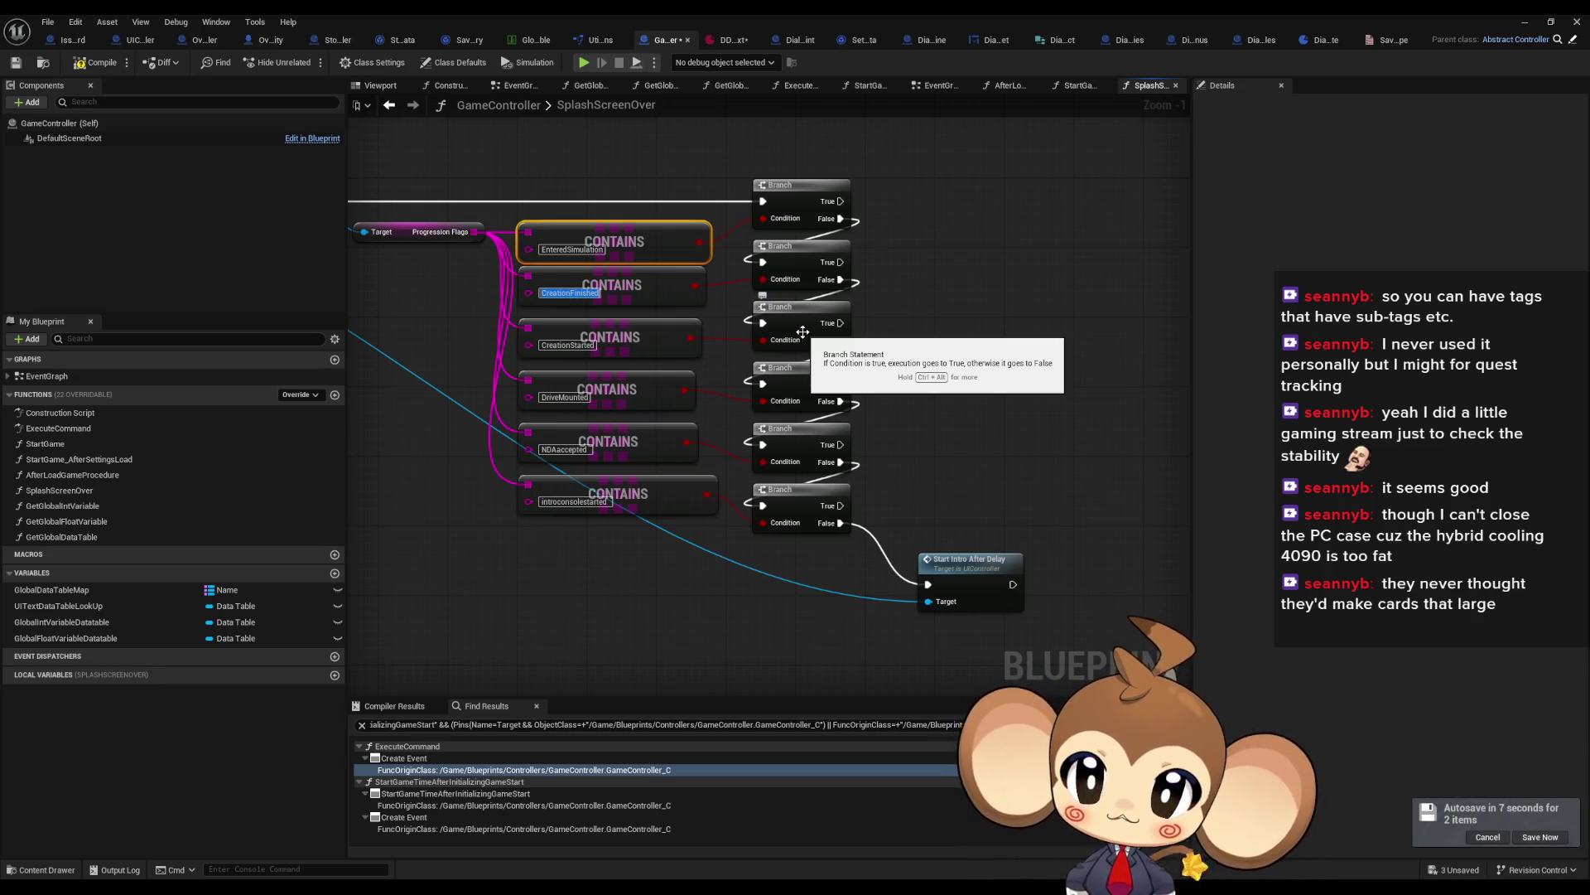
Step: Clear the graph selection and bring up DialogueMainWidget's TextTagFunctionExecuter graph
click(1001, 406)
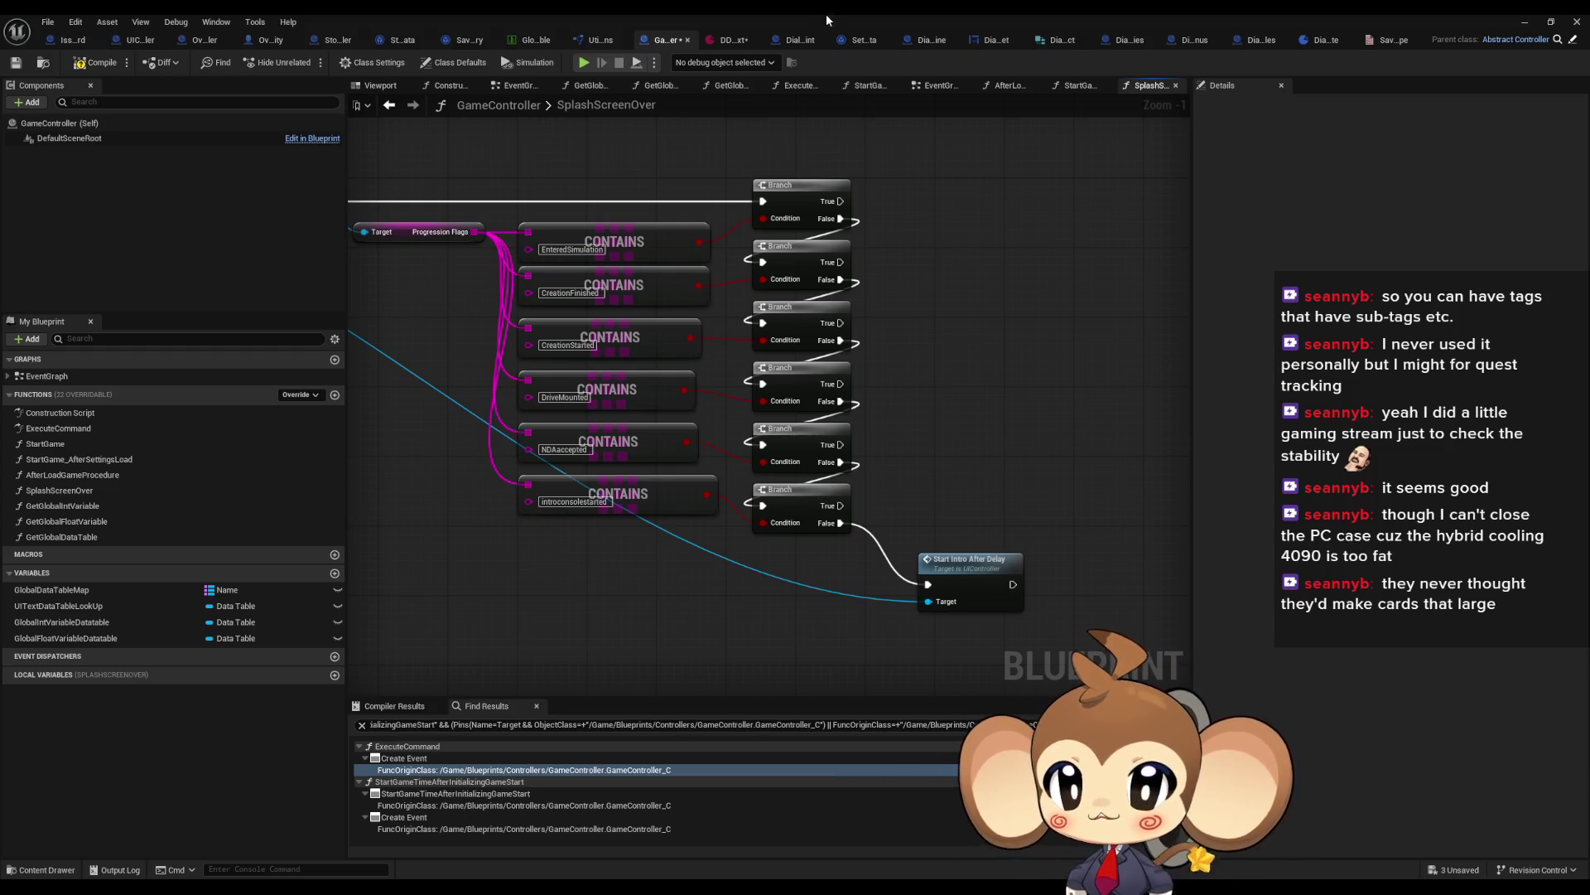
click(986, 38)
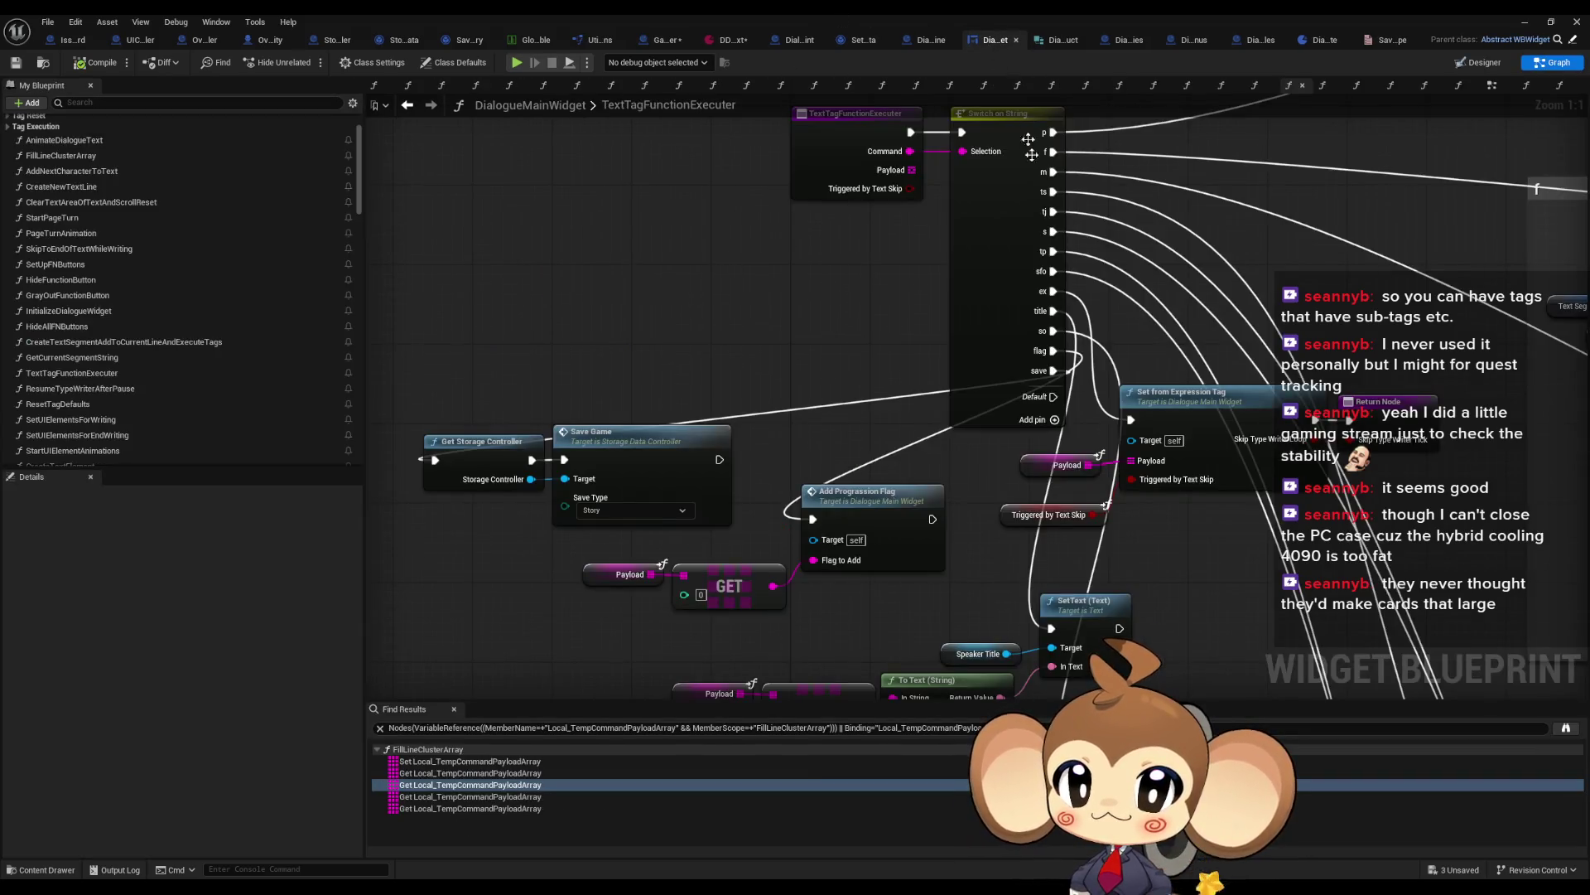
Step: Pan and zoom around the TextTagFunctionExecuter graph
scroll(1072, 490, down, 2)
drag(1082, 427, 838, 194)
scroll(958, 510, up, 5)
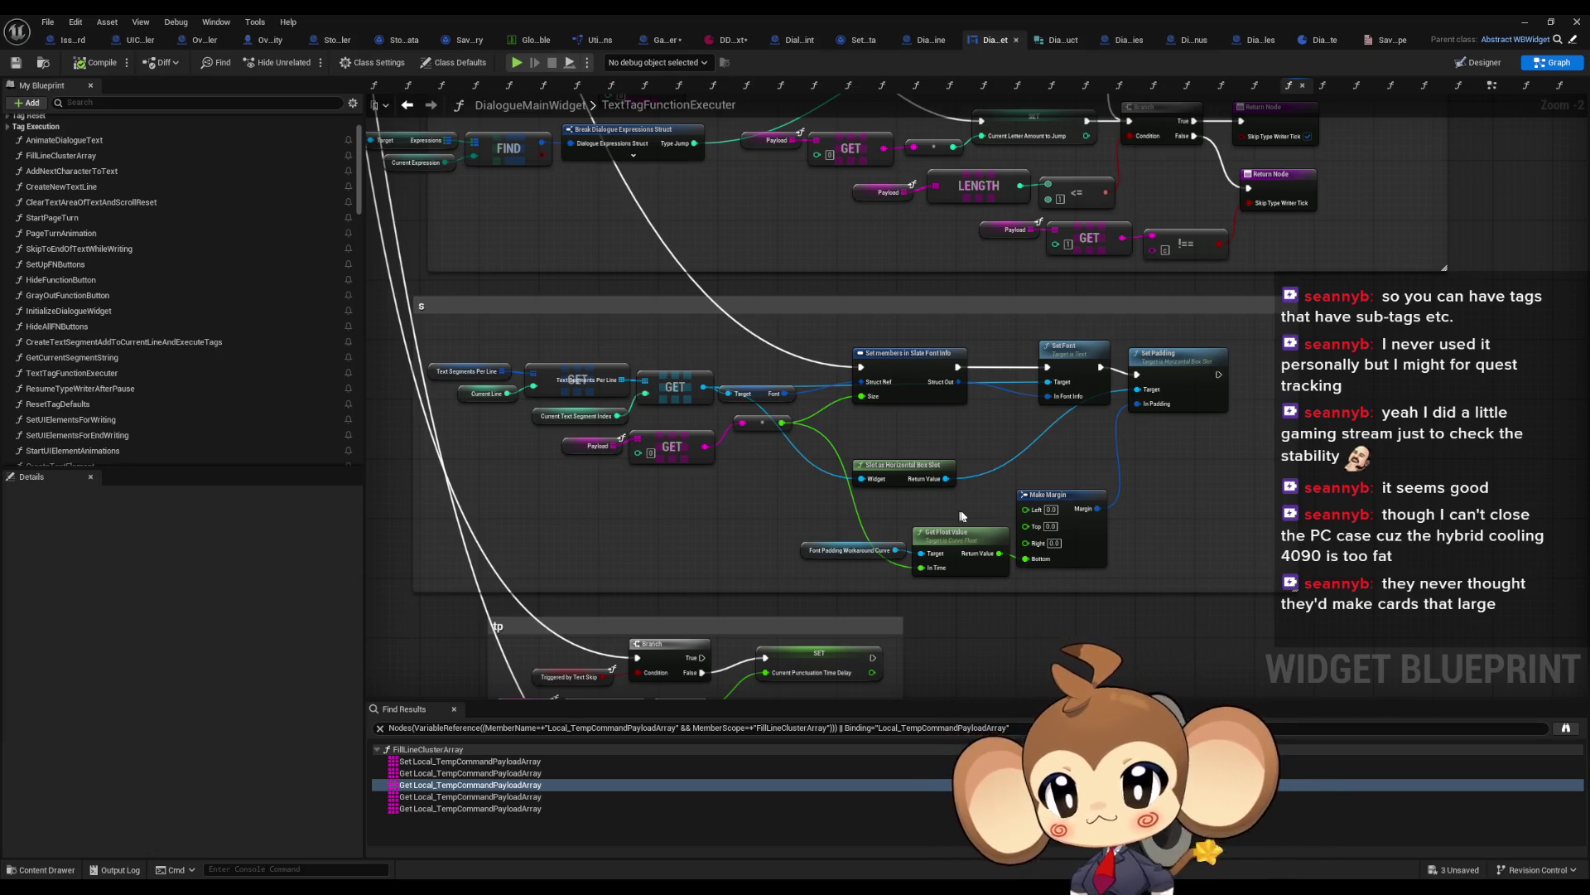
scroll(956, 510, down, 5)
drag(546, 266, 577, 278)
scroll(124, 207, up, 3)
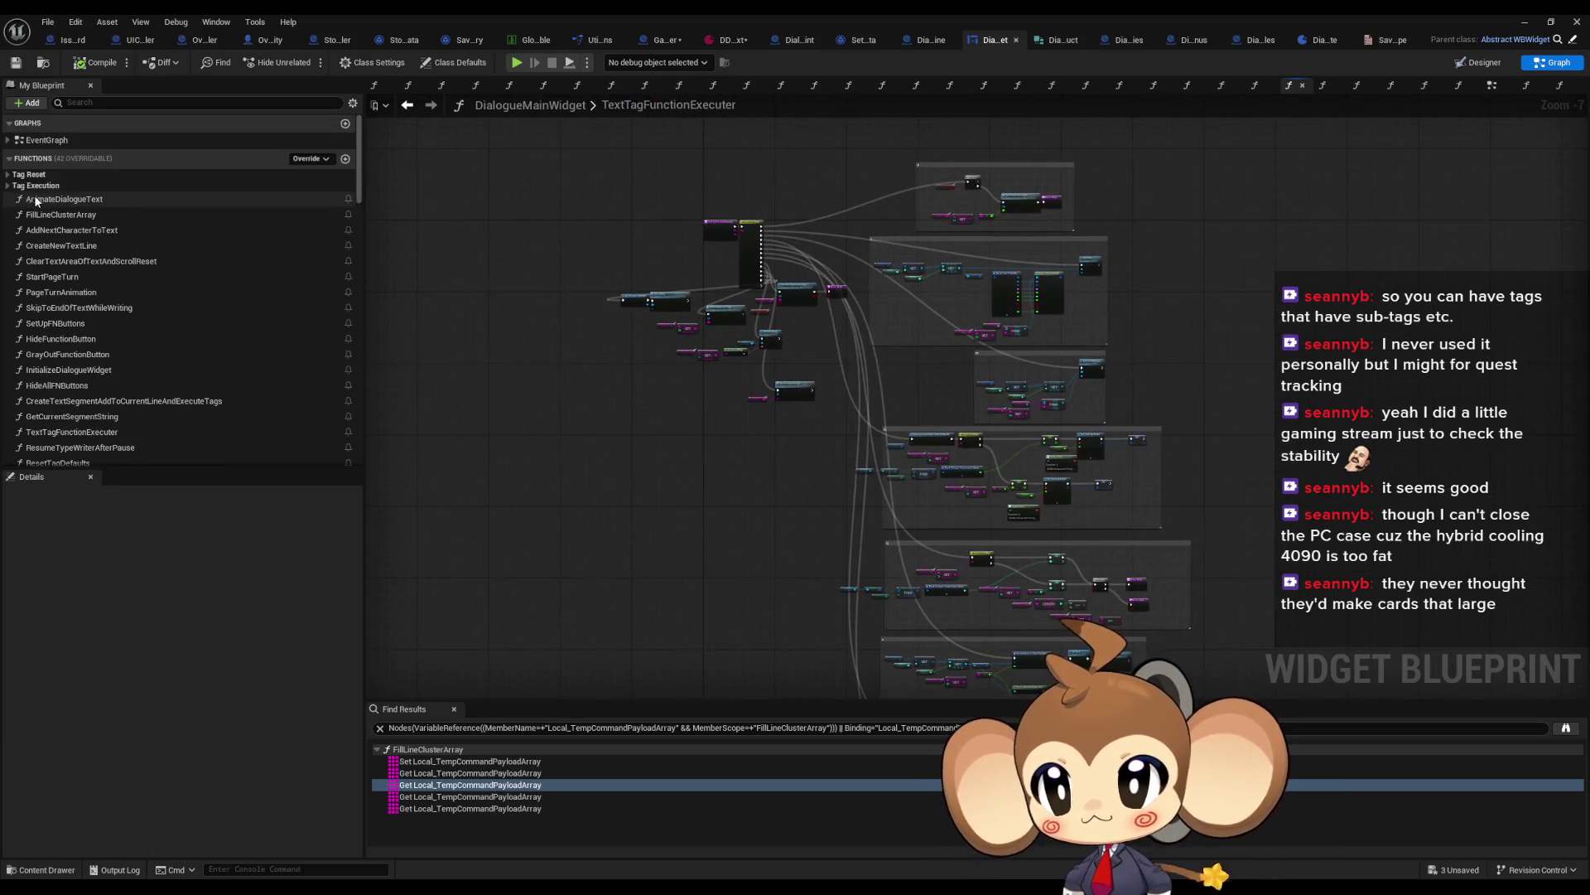
Step: Review the AddNextCharacterToText graph's nodes, then move on to SkipToEndOfTextWhileWriting
double_click(73, 229)
scroll(911, 397, down, 6)
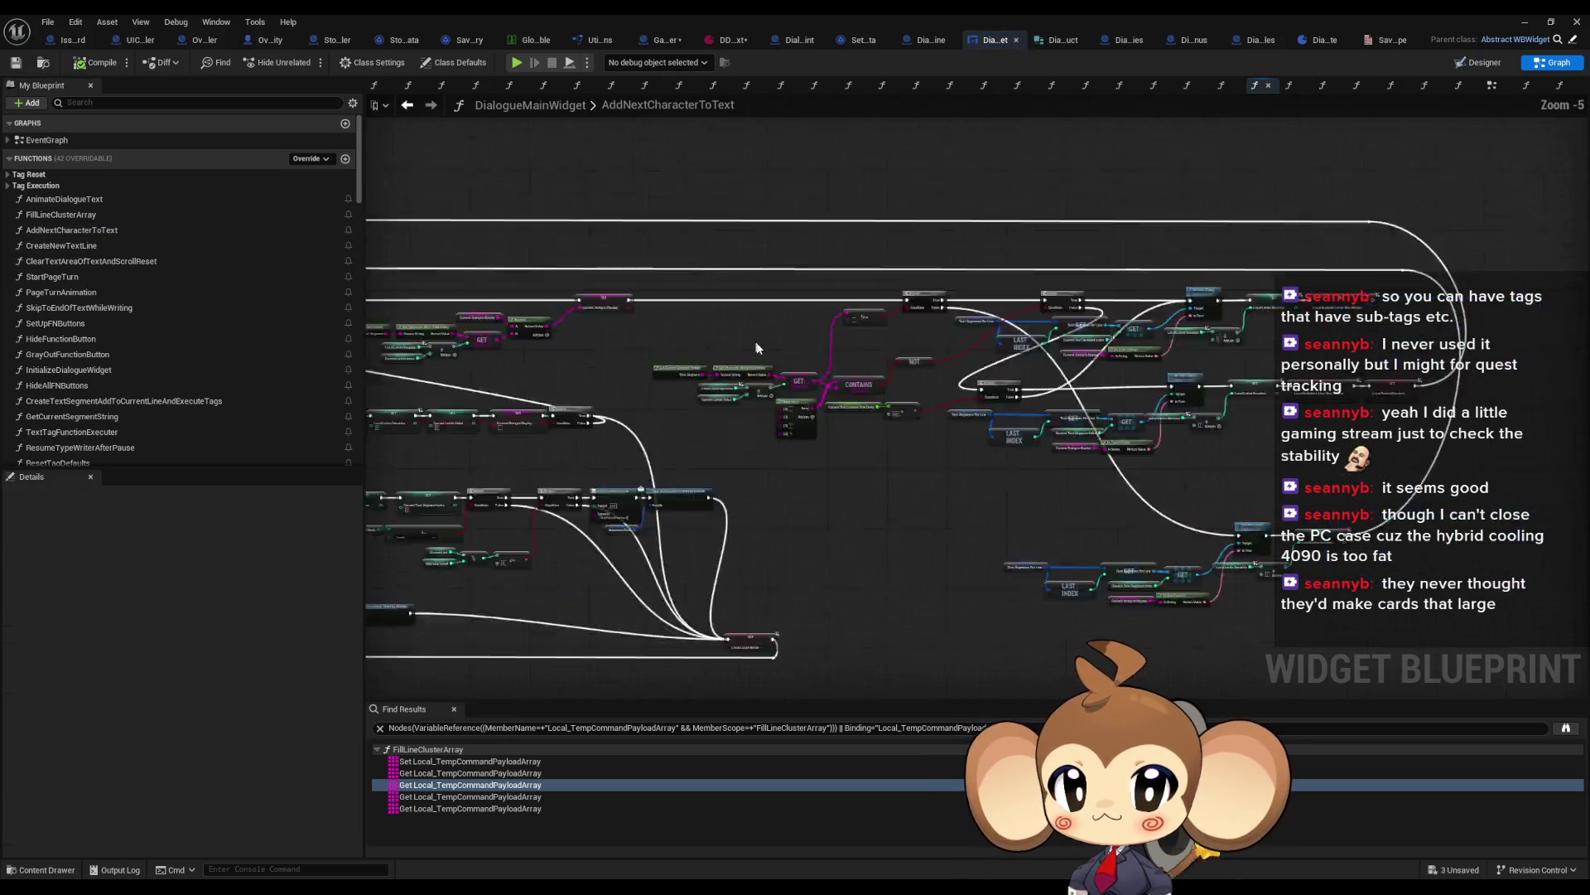
scroll(1055, 391, up, 5)
drag(909, 401, 1234, 431)
scroll(1234, 432, down, 3)
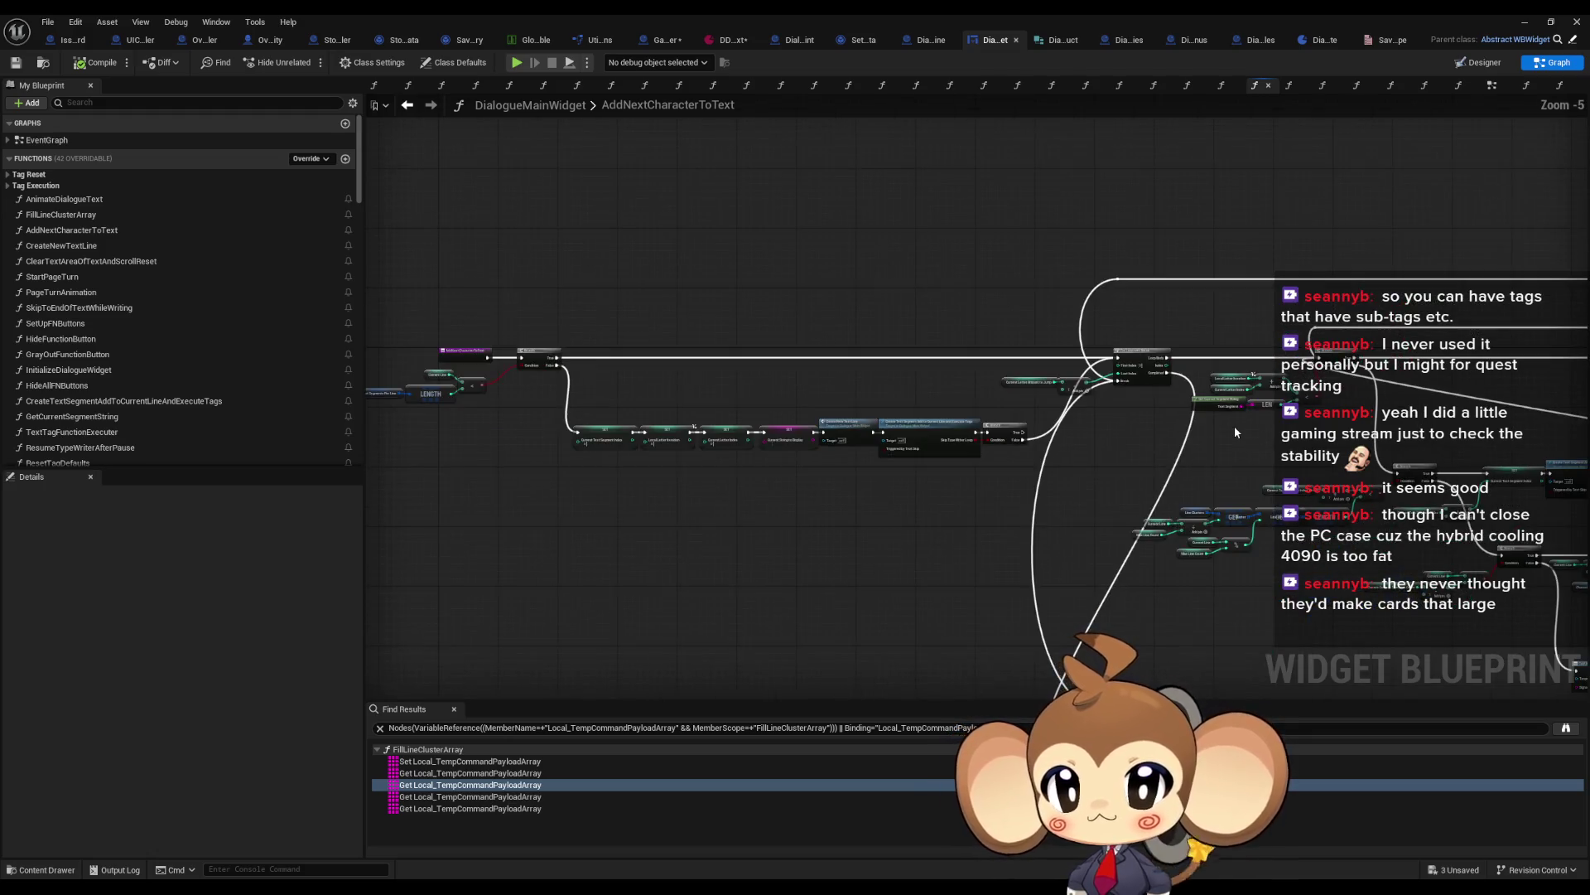
drag(573, 452, 784, 432)
scroll(787, 426, down, 3)
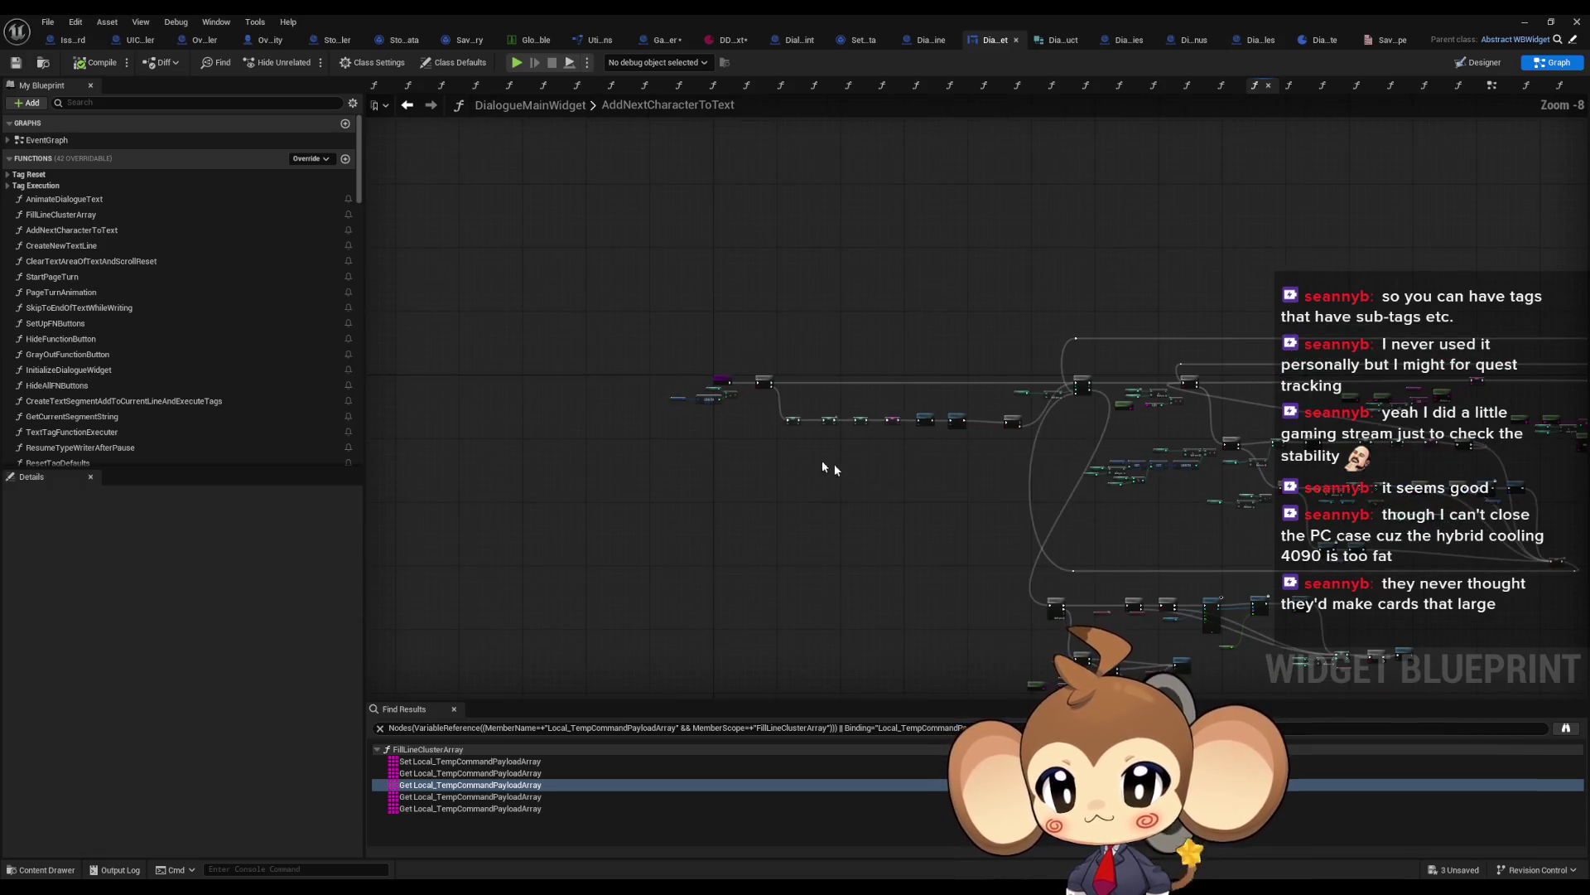
scroll(994, 471, up, 5)
drag(874, 352, 835, 345)
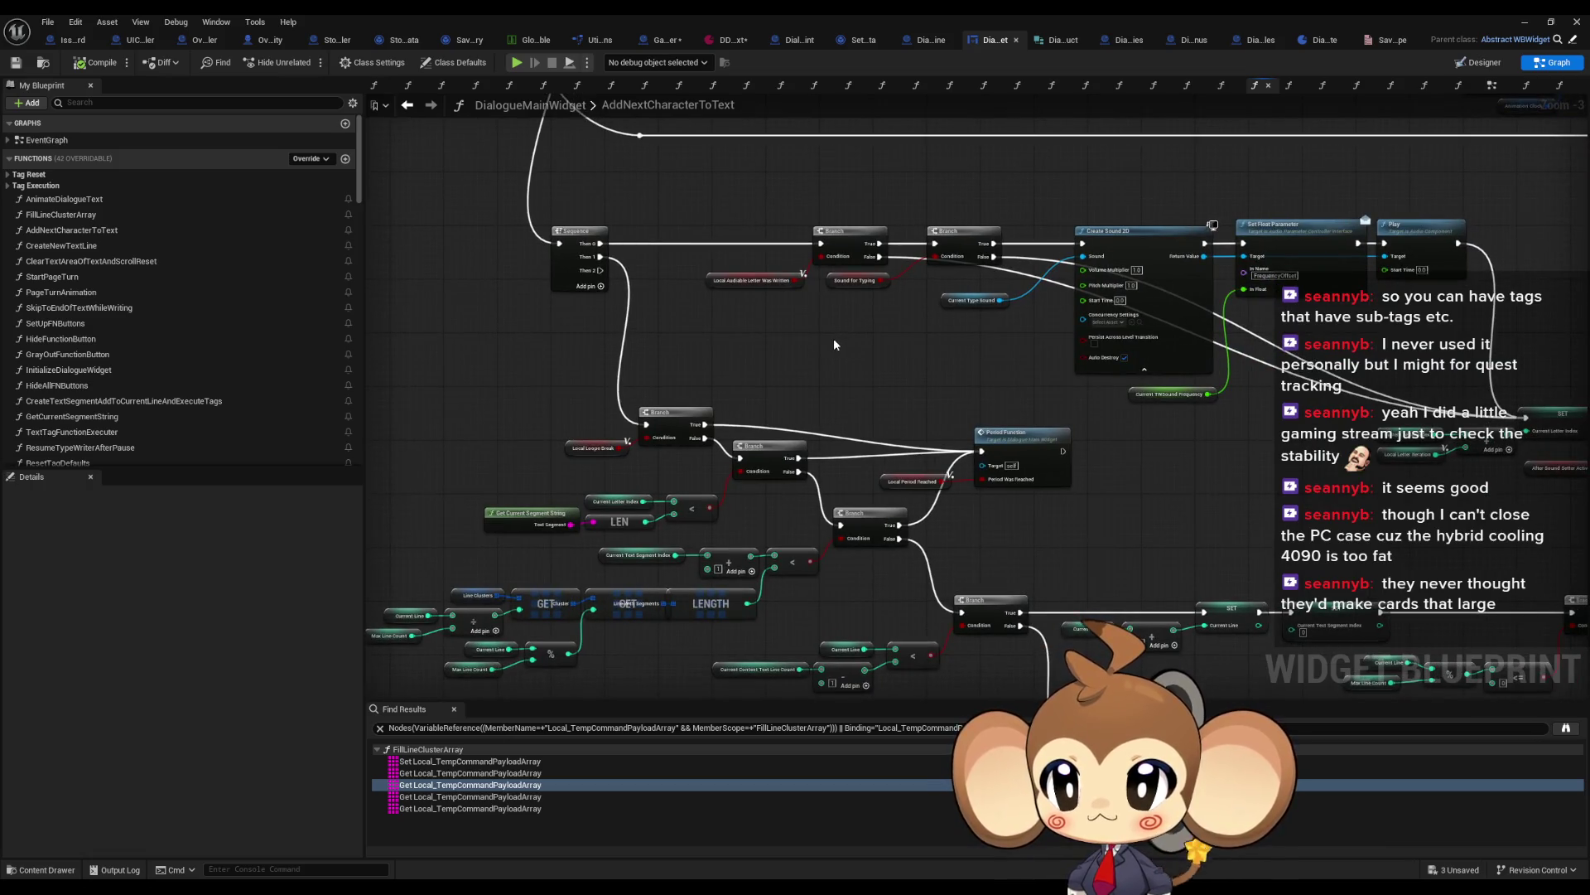
scroll(248, 290, down, 5)
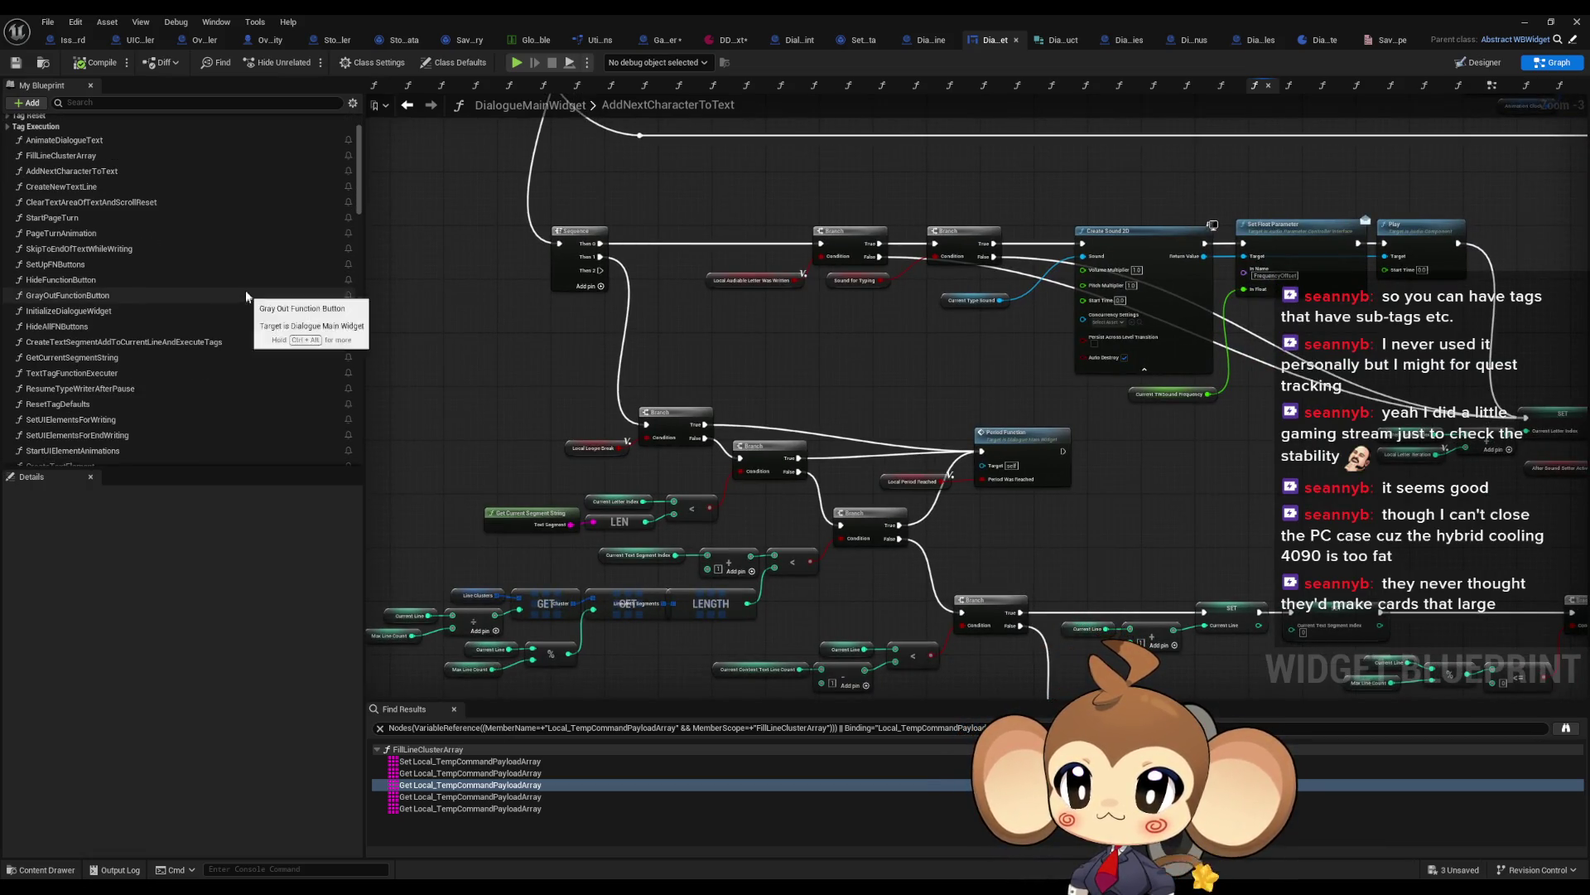
scroll(266, 283, up, 5)
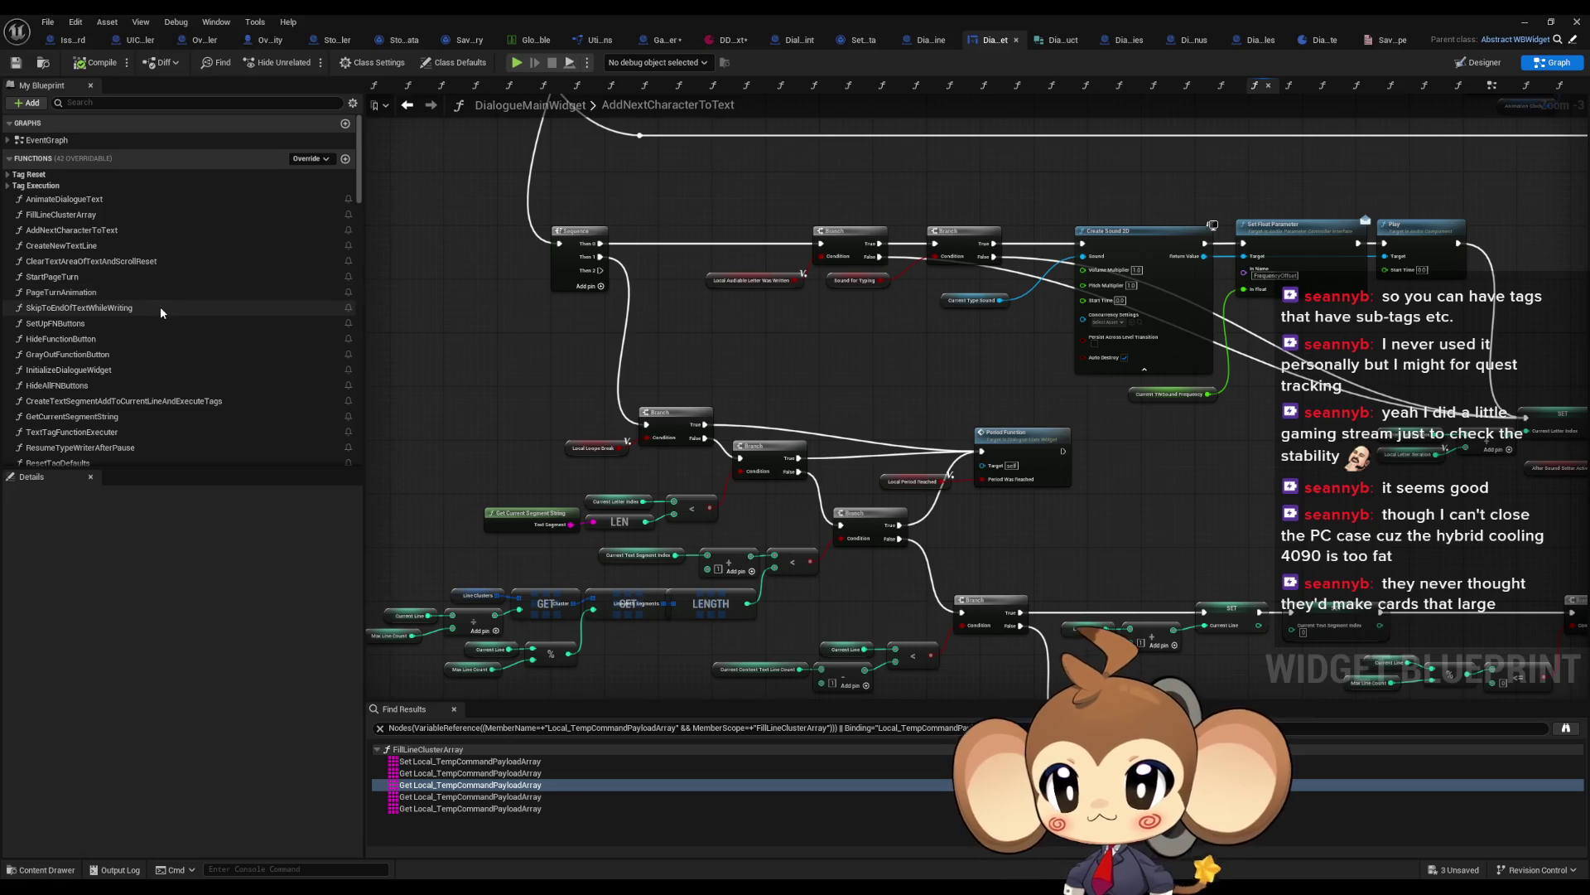
double_click(160, 307)
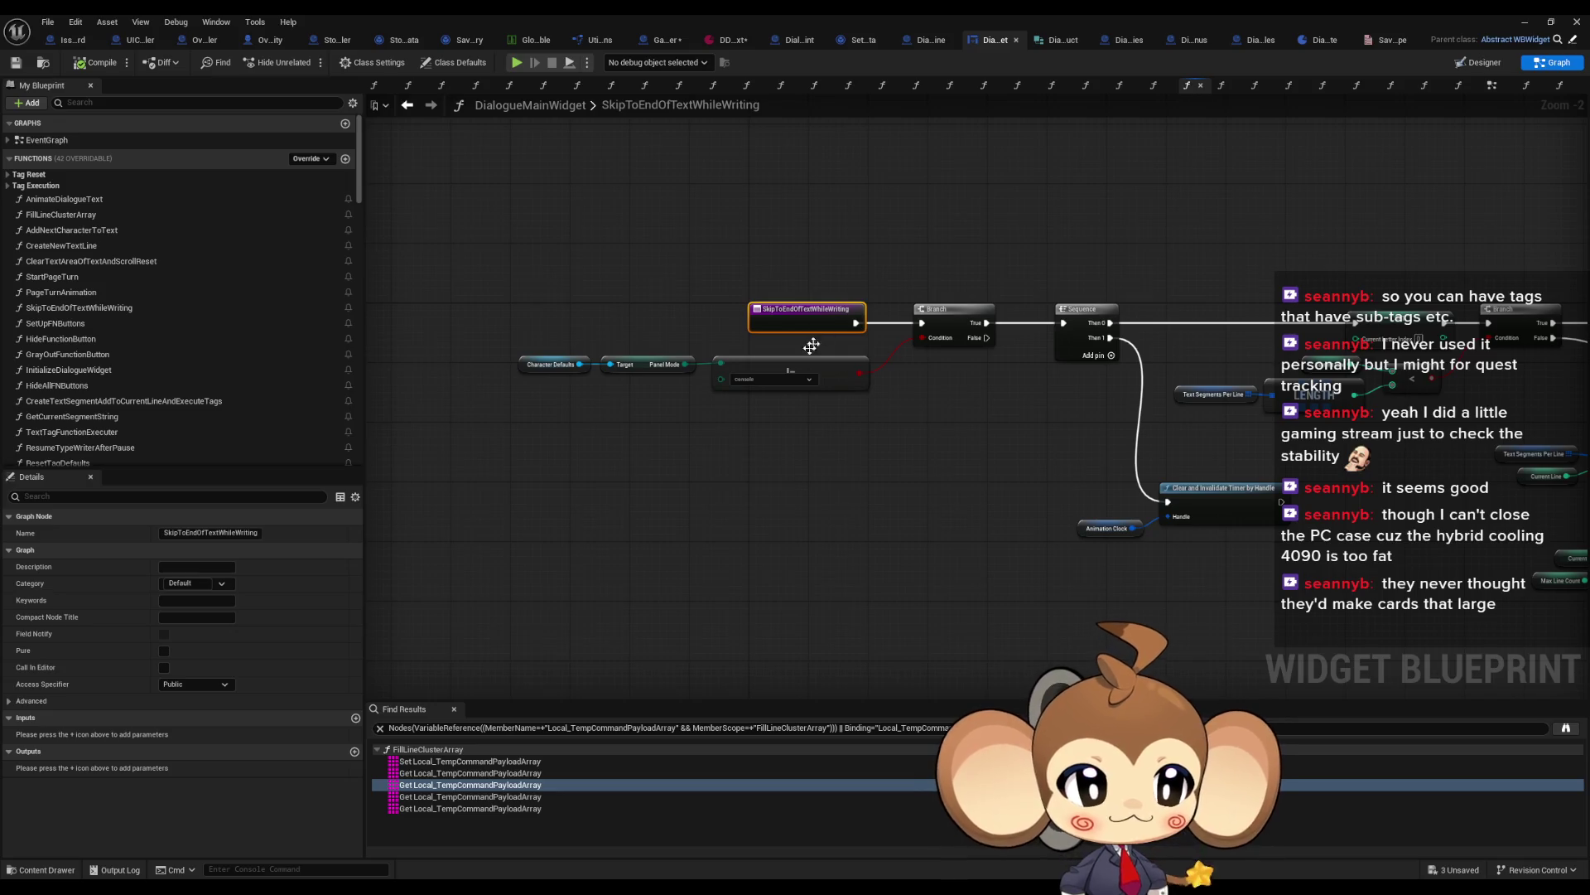
Step: Deselect all nodes and zoom out to frame the whole SkipToEndOfTextWhileWriting graph
click(652, 404)
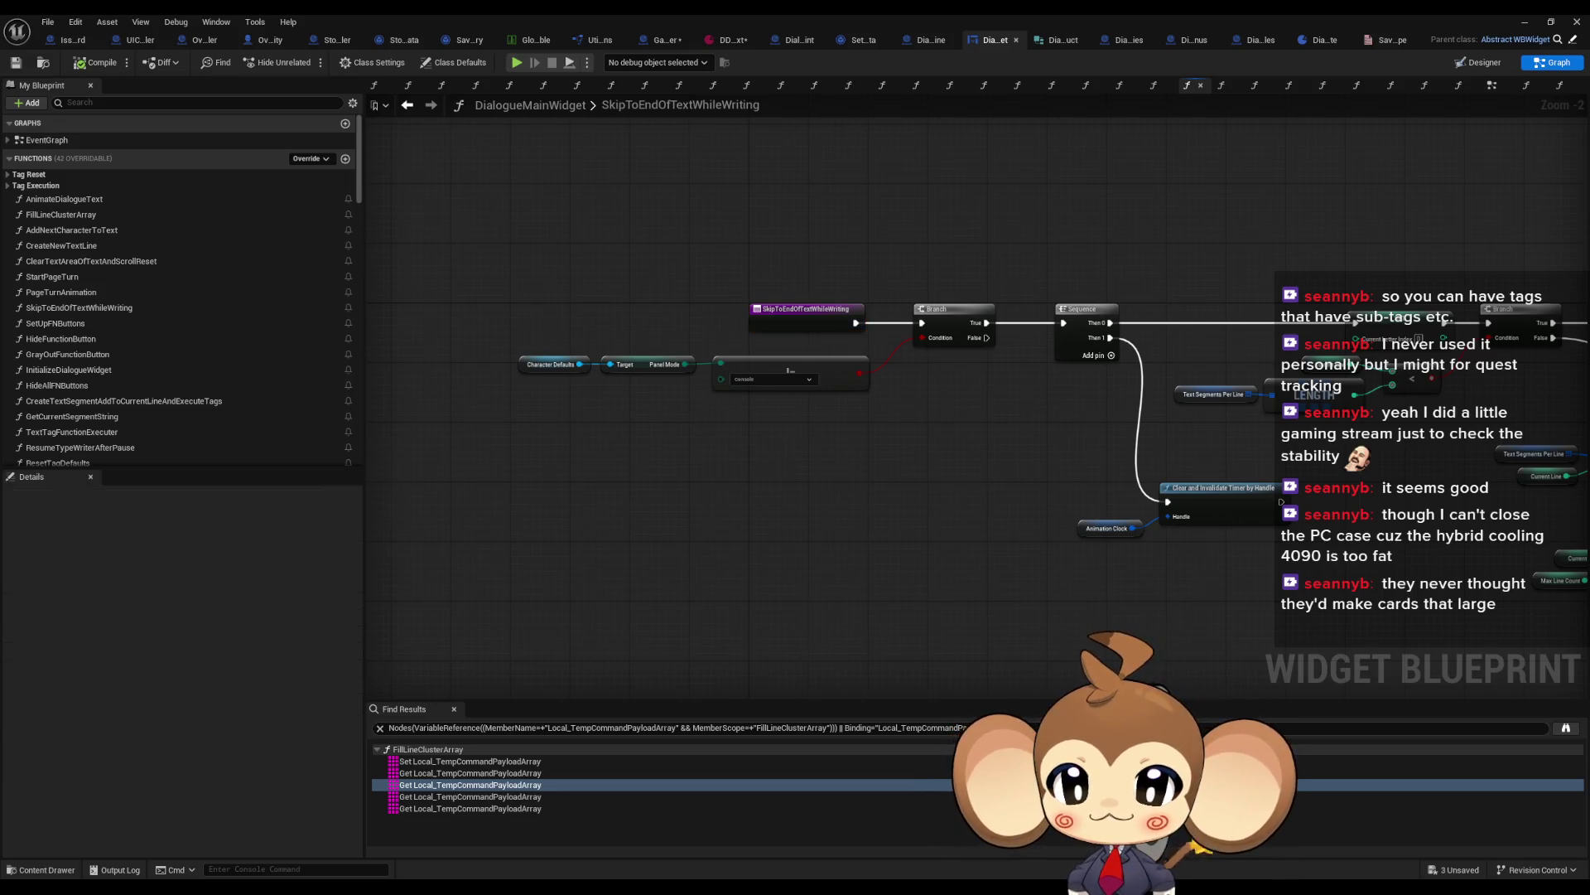
scroll(637, 439, down, 4)
drag(708, 423, 694, 375)
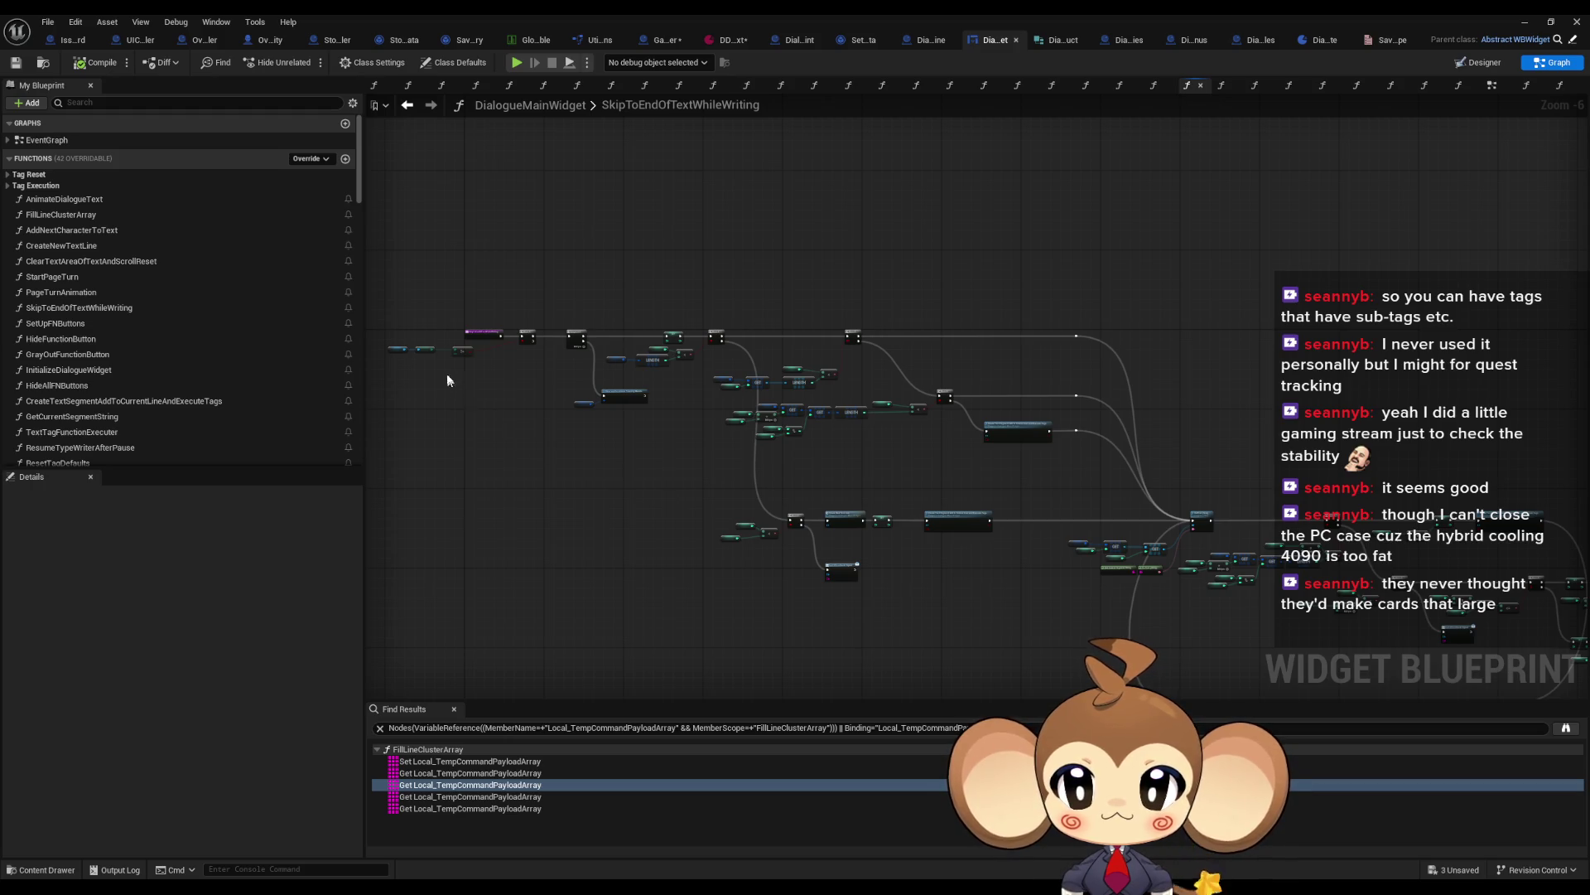
scroll(674, 503, up, 5)
scroll(922, 414, up, 1)
drag(530, 315, 1068, 418)
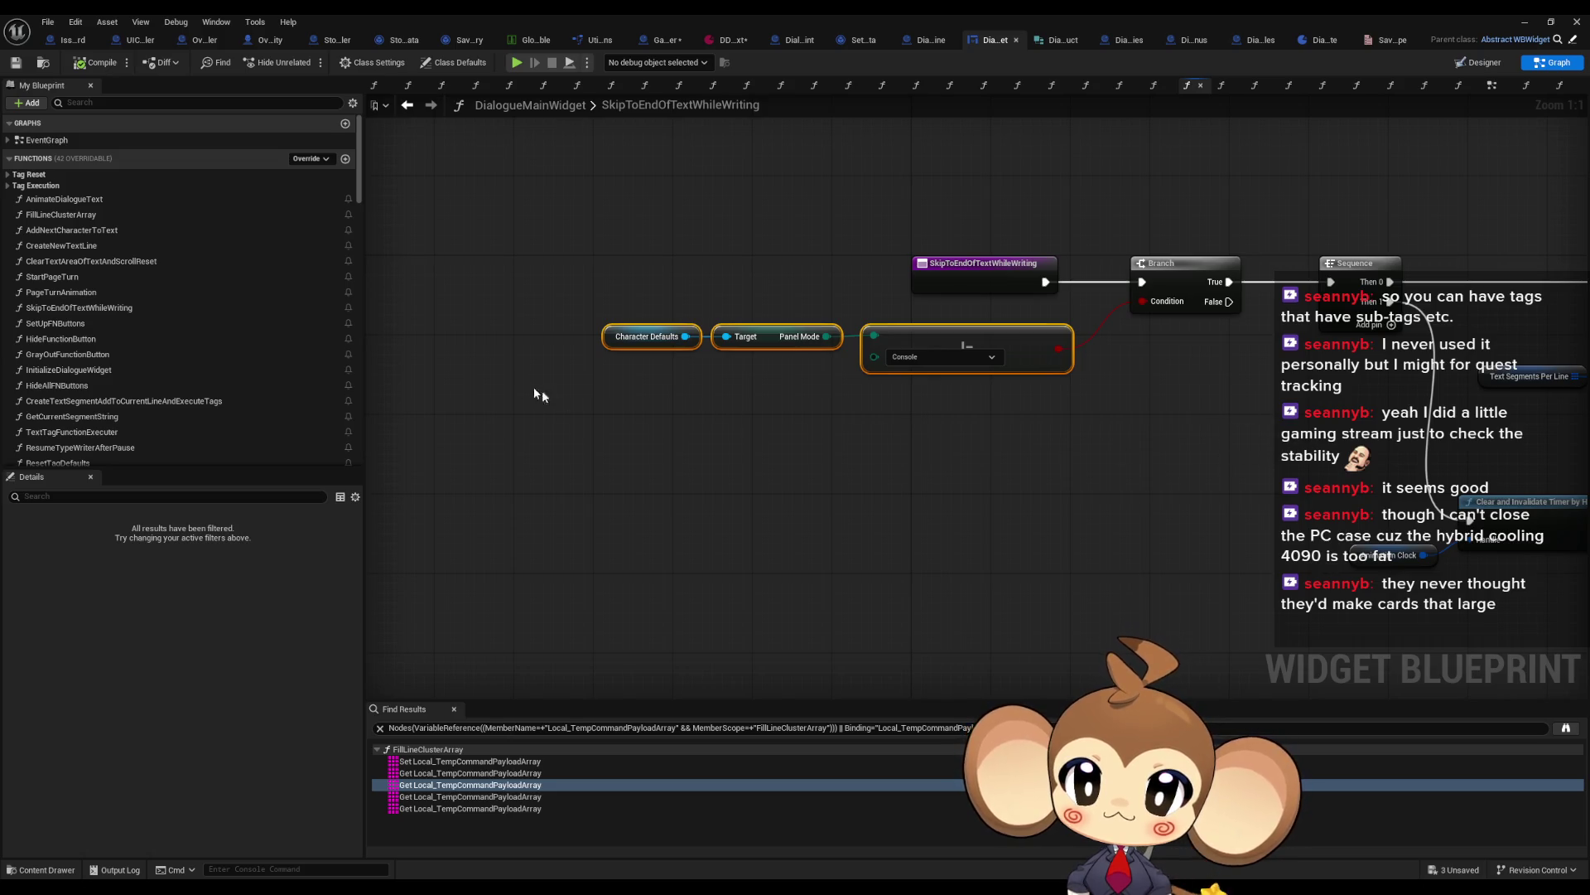
scroll(1064, 427, down, 4)
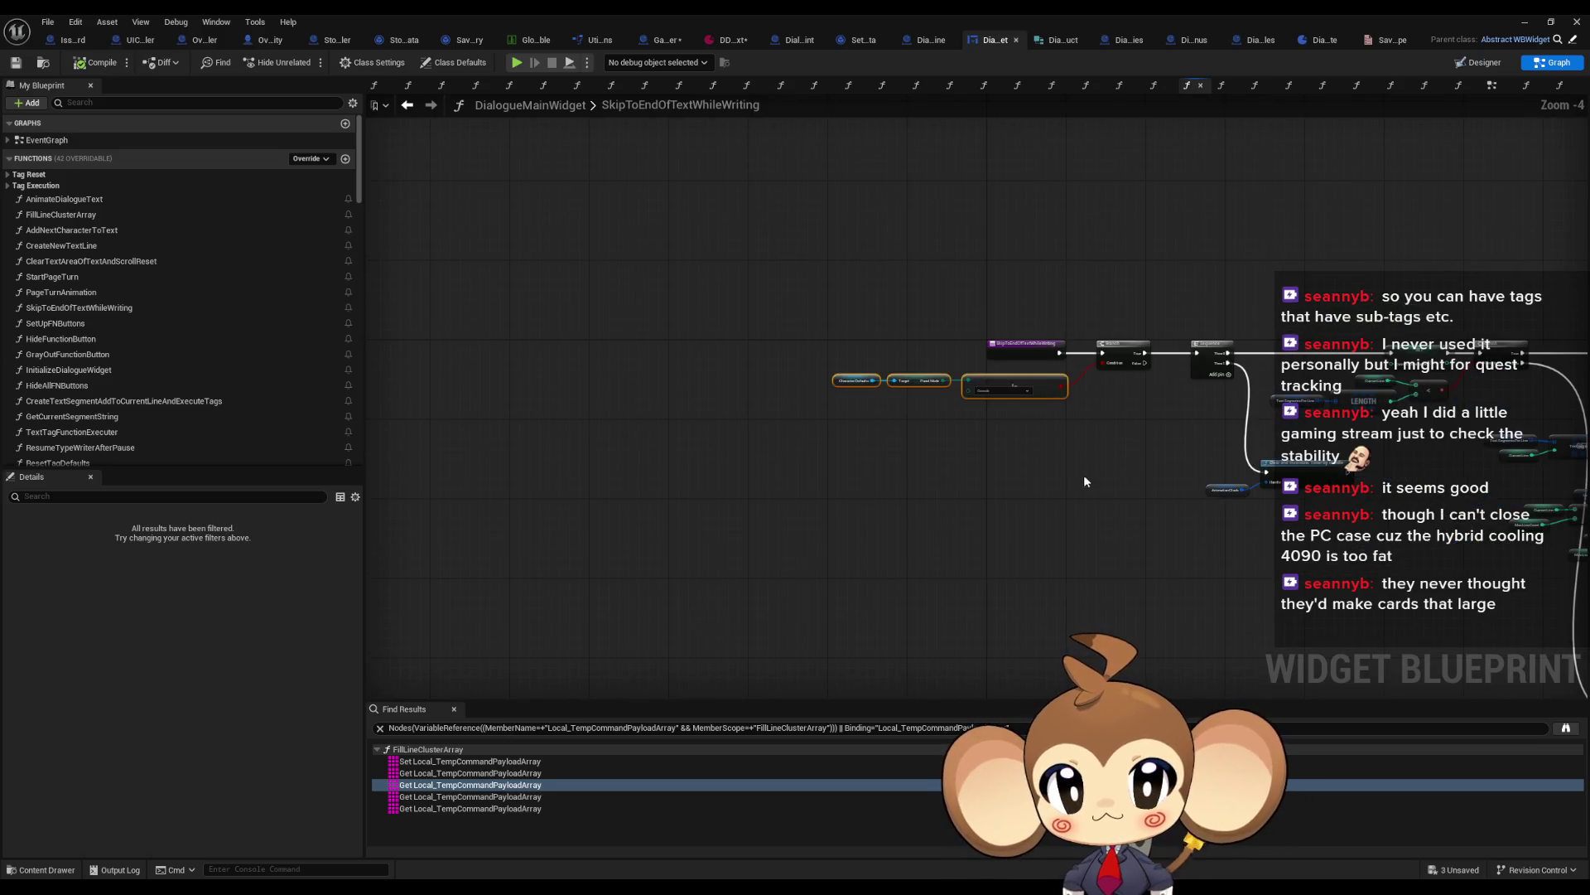
drag(1075, 460, 825, 421)
click(825, 422)
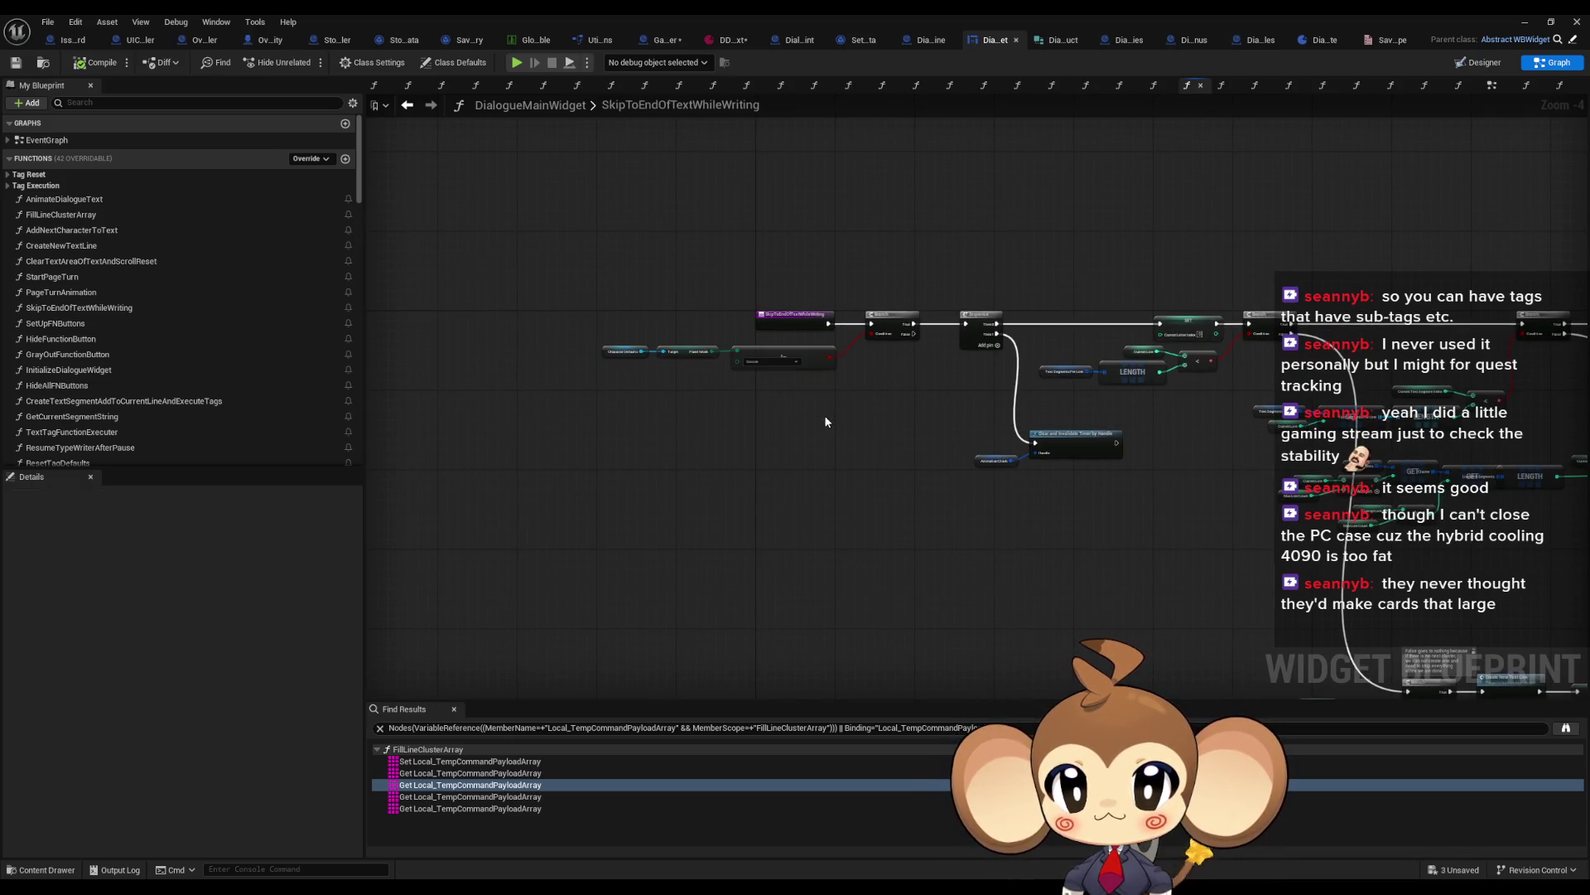
mouse_move(825, 423)
mouse_down()
mouse_move(825, 402)
mouse_move(665, 377)
mouse_up()
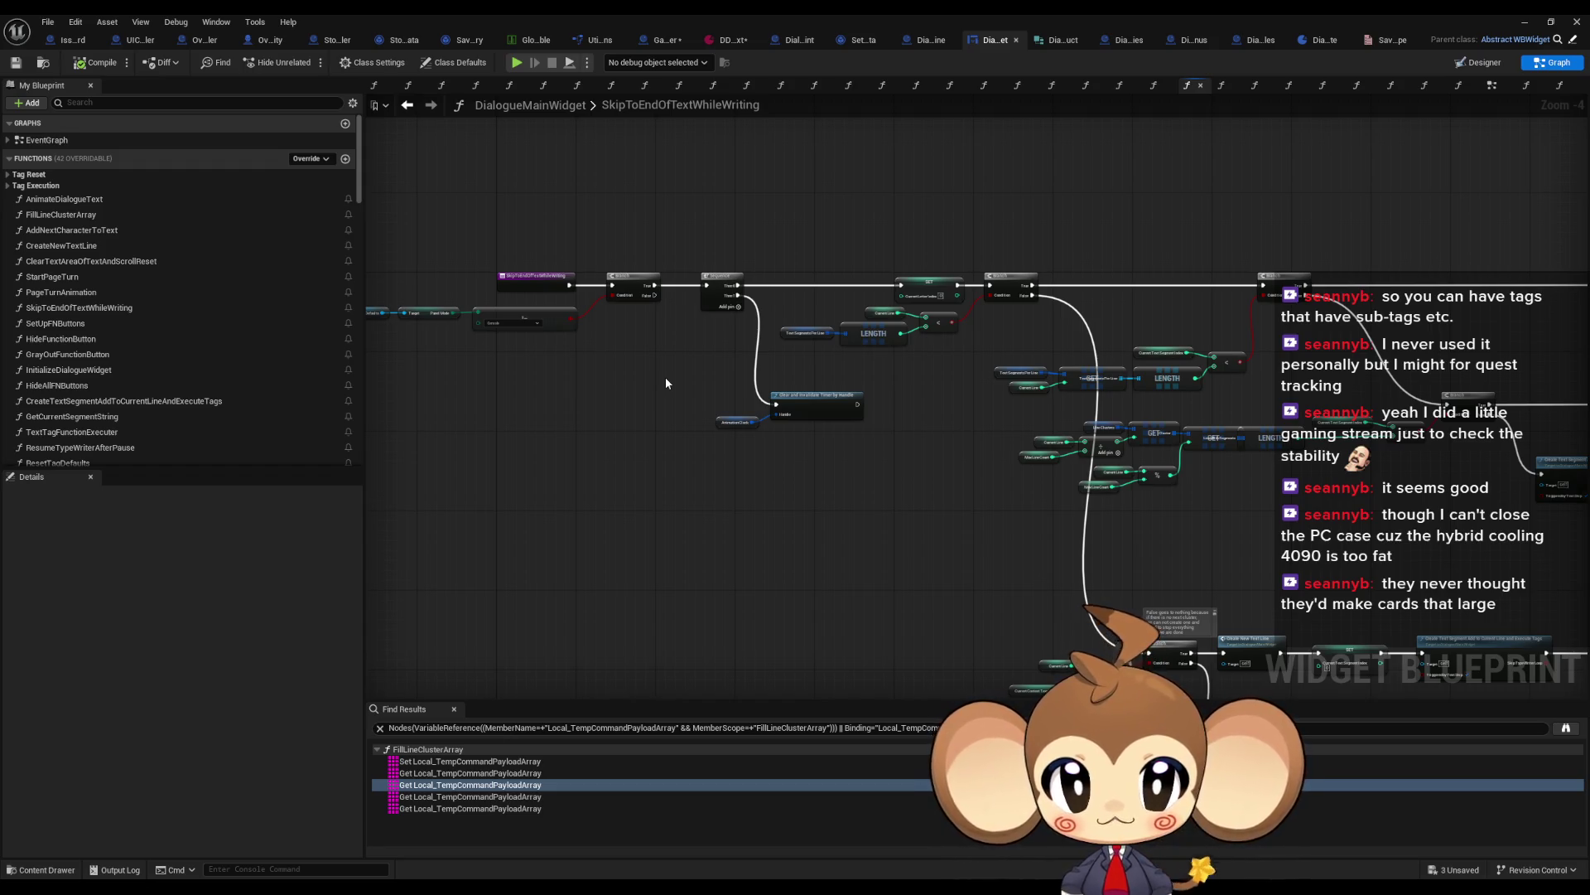
drag(1201, 336, 1169, 325)
scroll(1169, 326, up, 2)
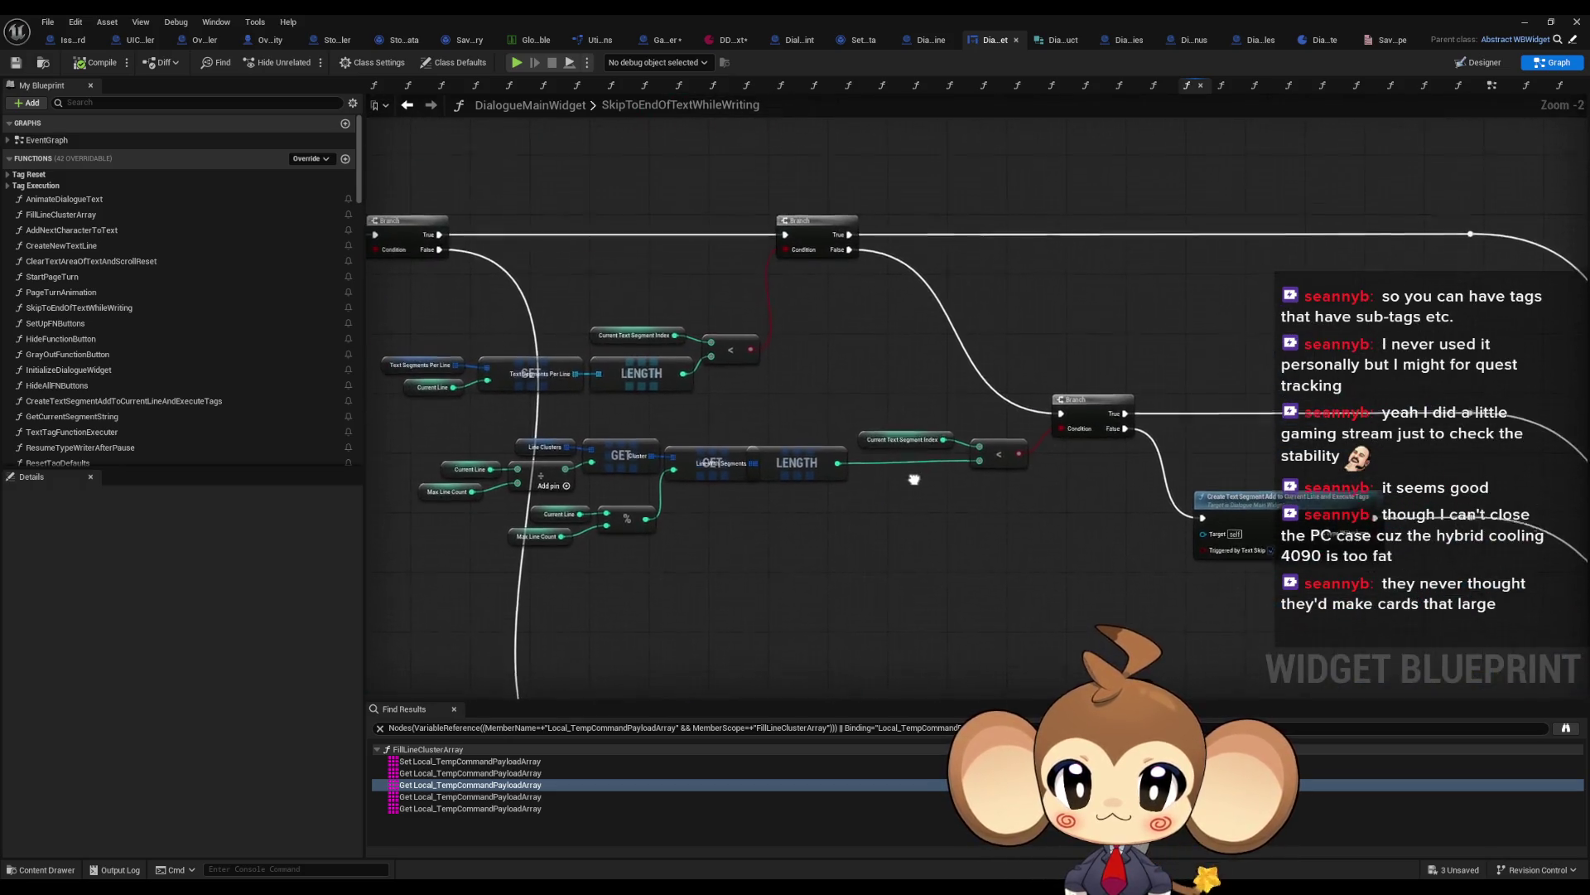
mouse_move(1171, 537)
mouse_down()
mouse_move(1047, 501)
mouse_move(1285, 539)
mouse_up()
click(1077, 509)
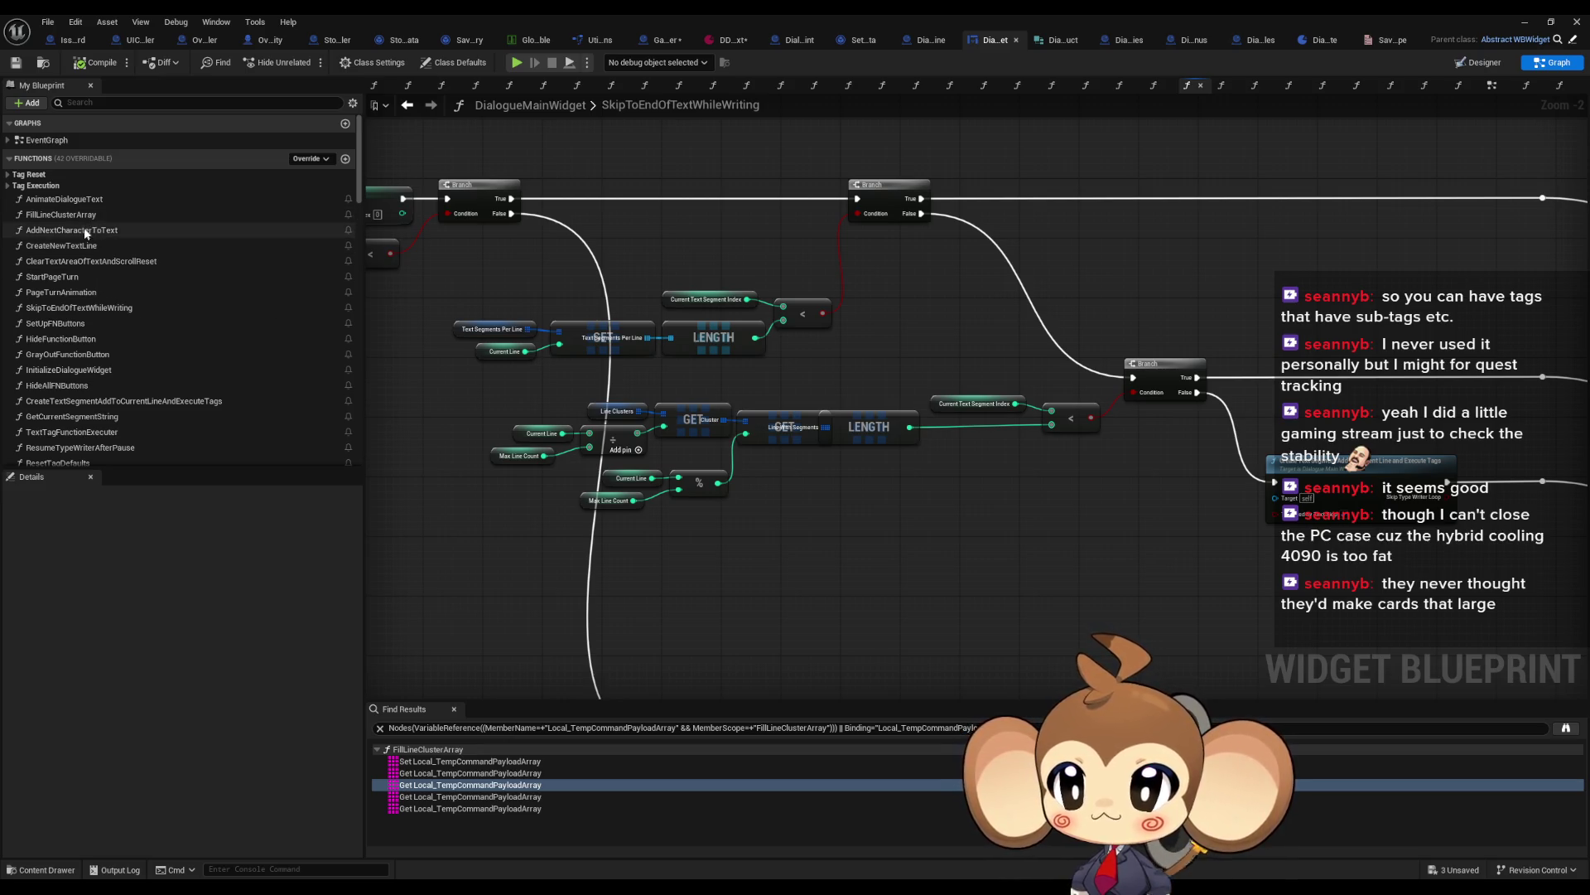
Step: Open AddNextCharacterToText and survey its entry, SET chain, LENGTH and Branch nodes
double_click(75, 230)
scroll(733, 391, down, 5)
scroll(769, 507, up, 5)
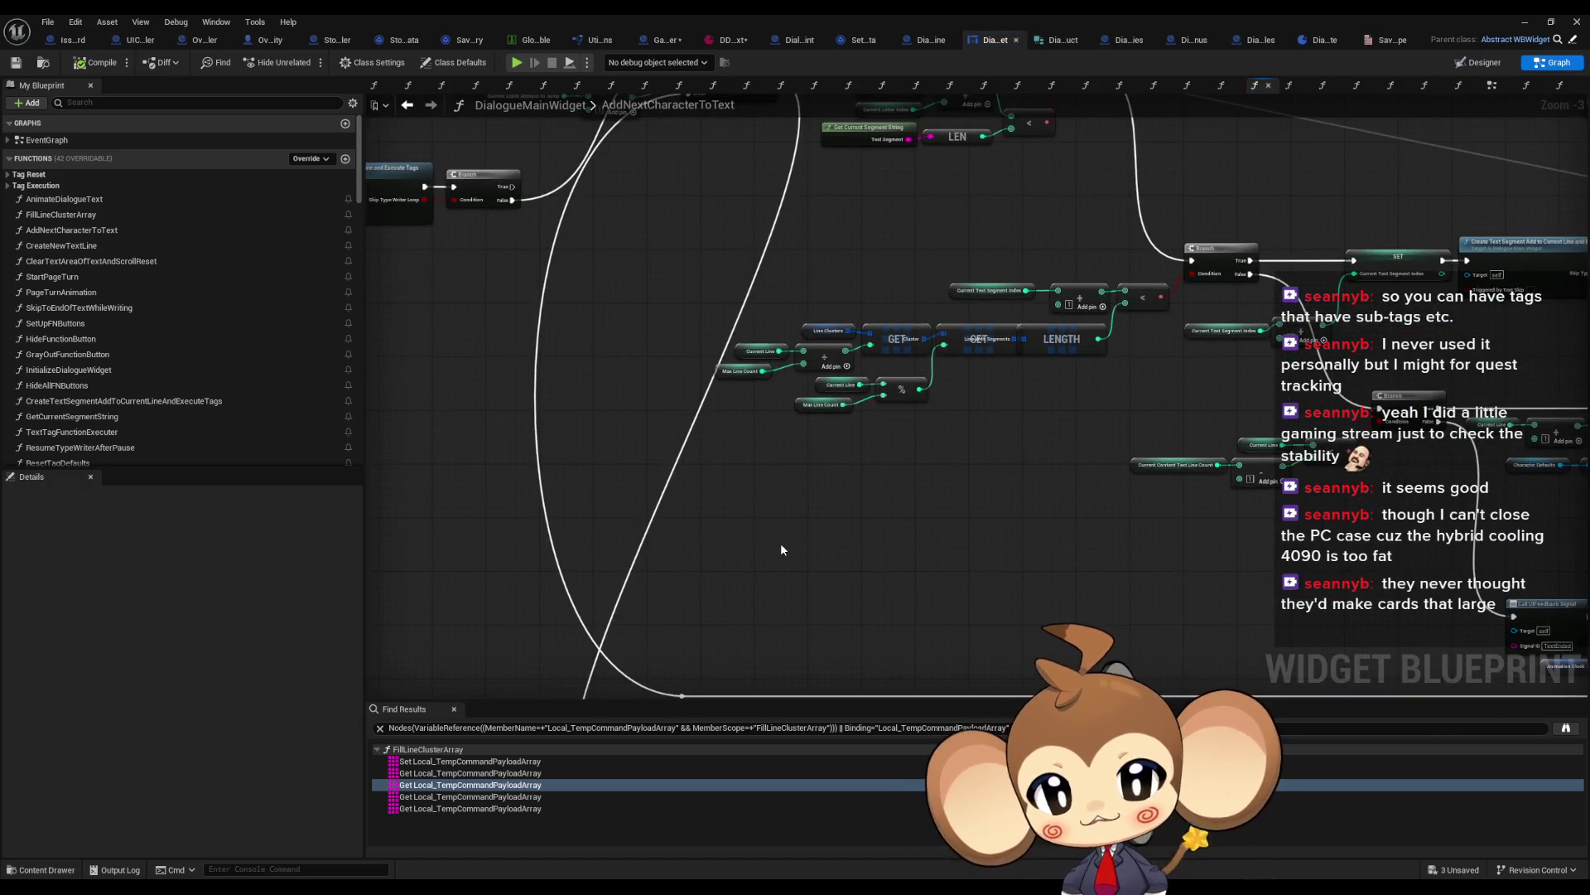
scroll(856, 539, down, 2)
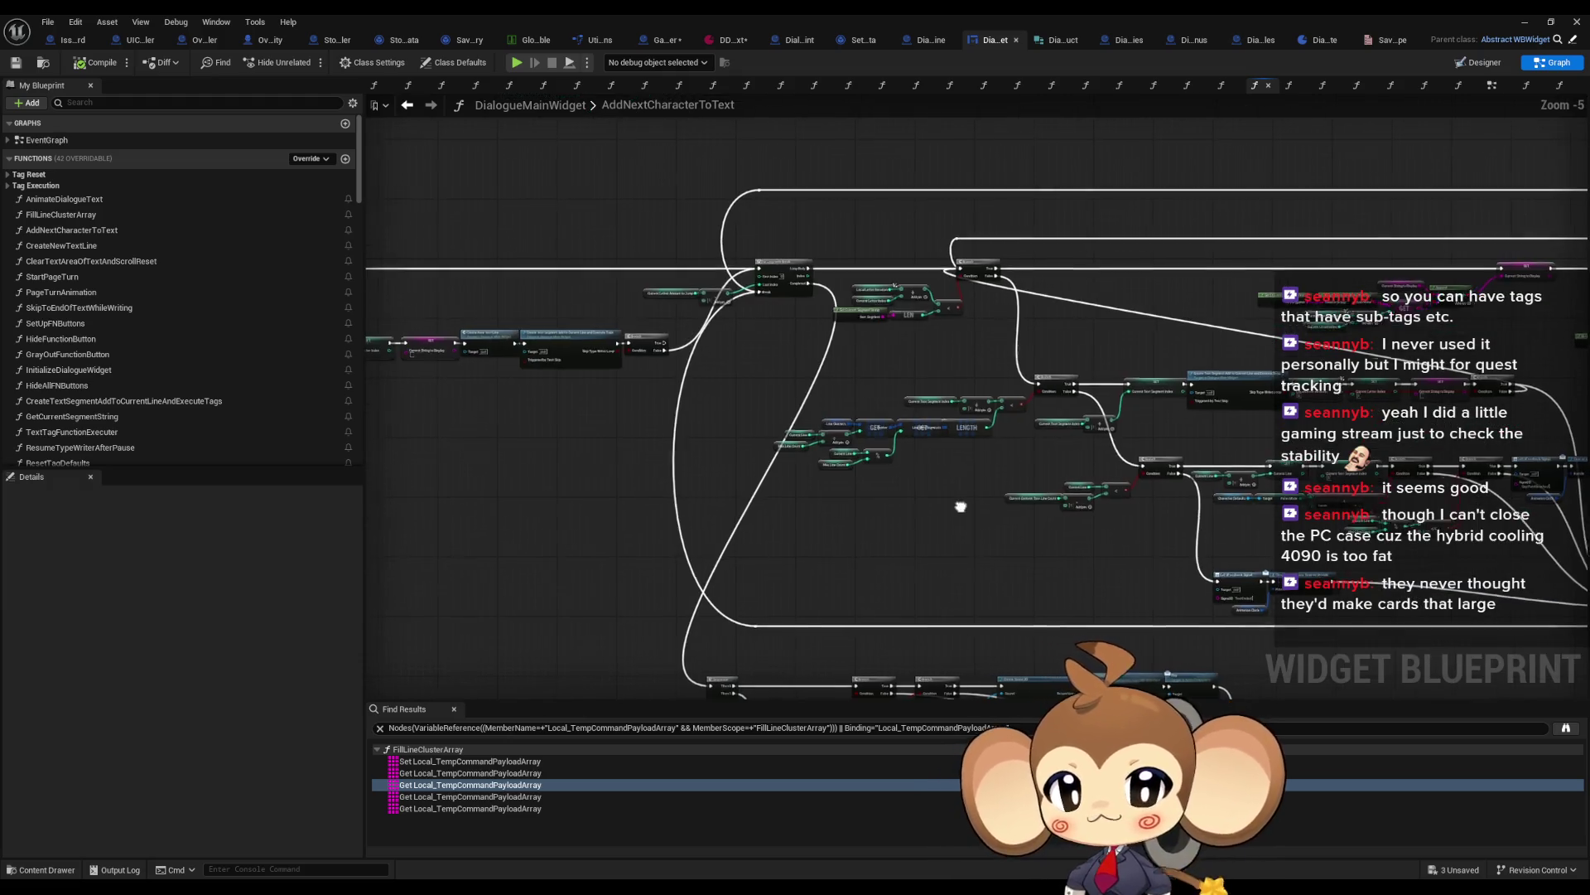
drag(961, 507, 776, 556)
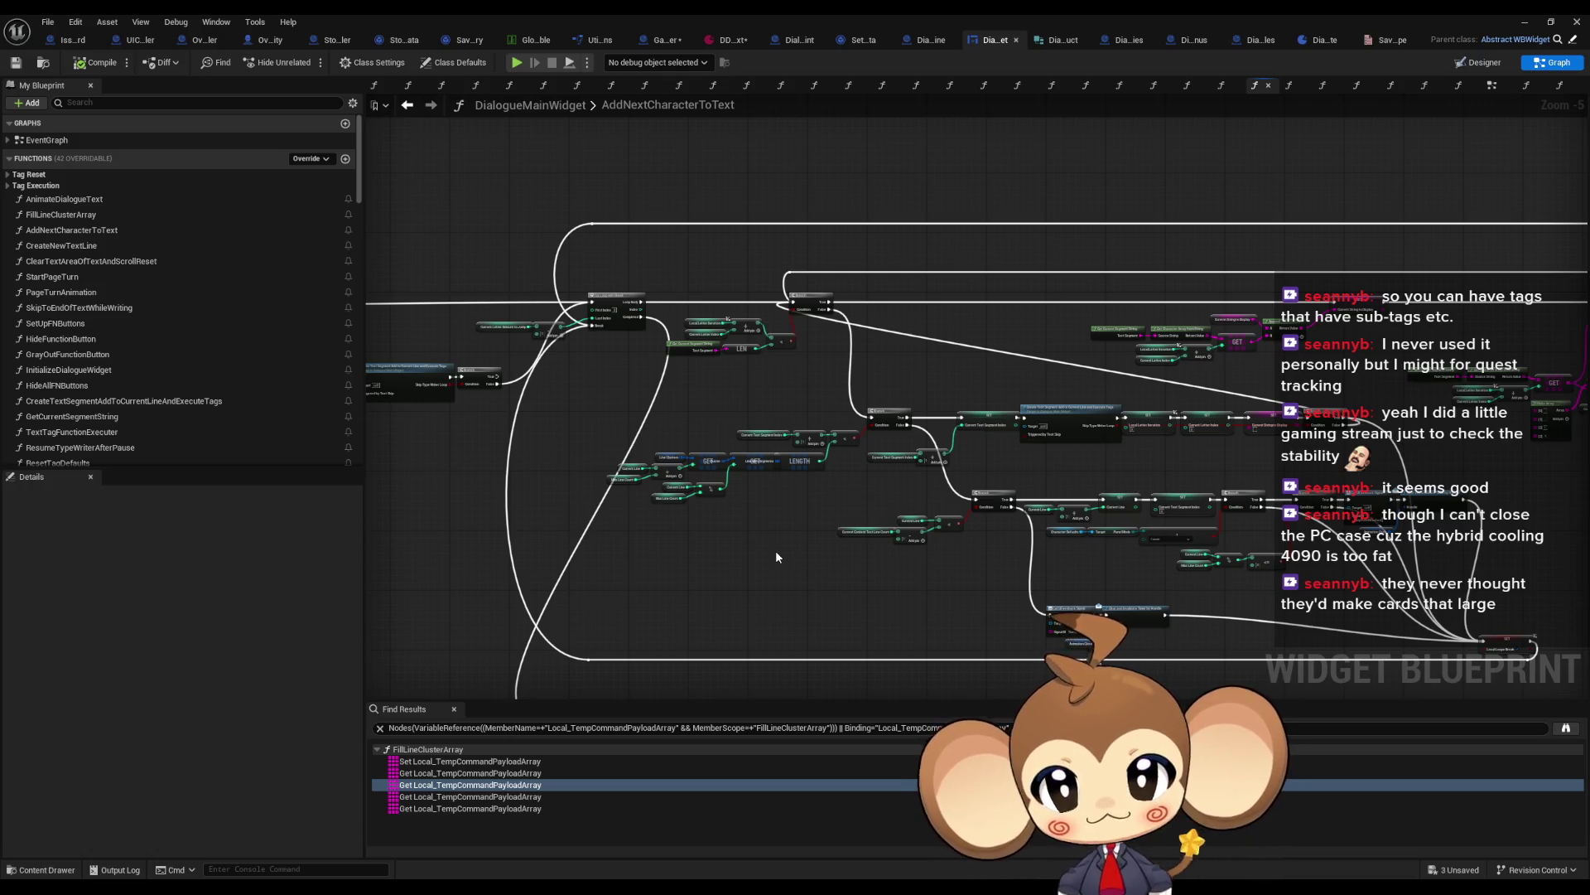
scroll(714, 430, up, 2)
drag(669, 432, 1041, 475)
mouse_move(774, 464)
mouse_down()
mouse_move(1082, 470)
mouse_move(1143, 504)
mouse_up()
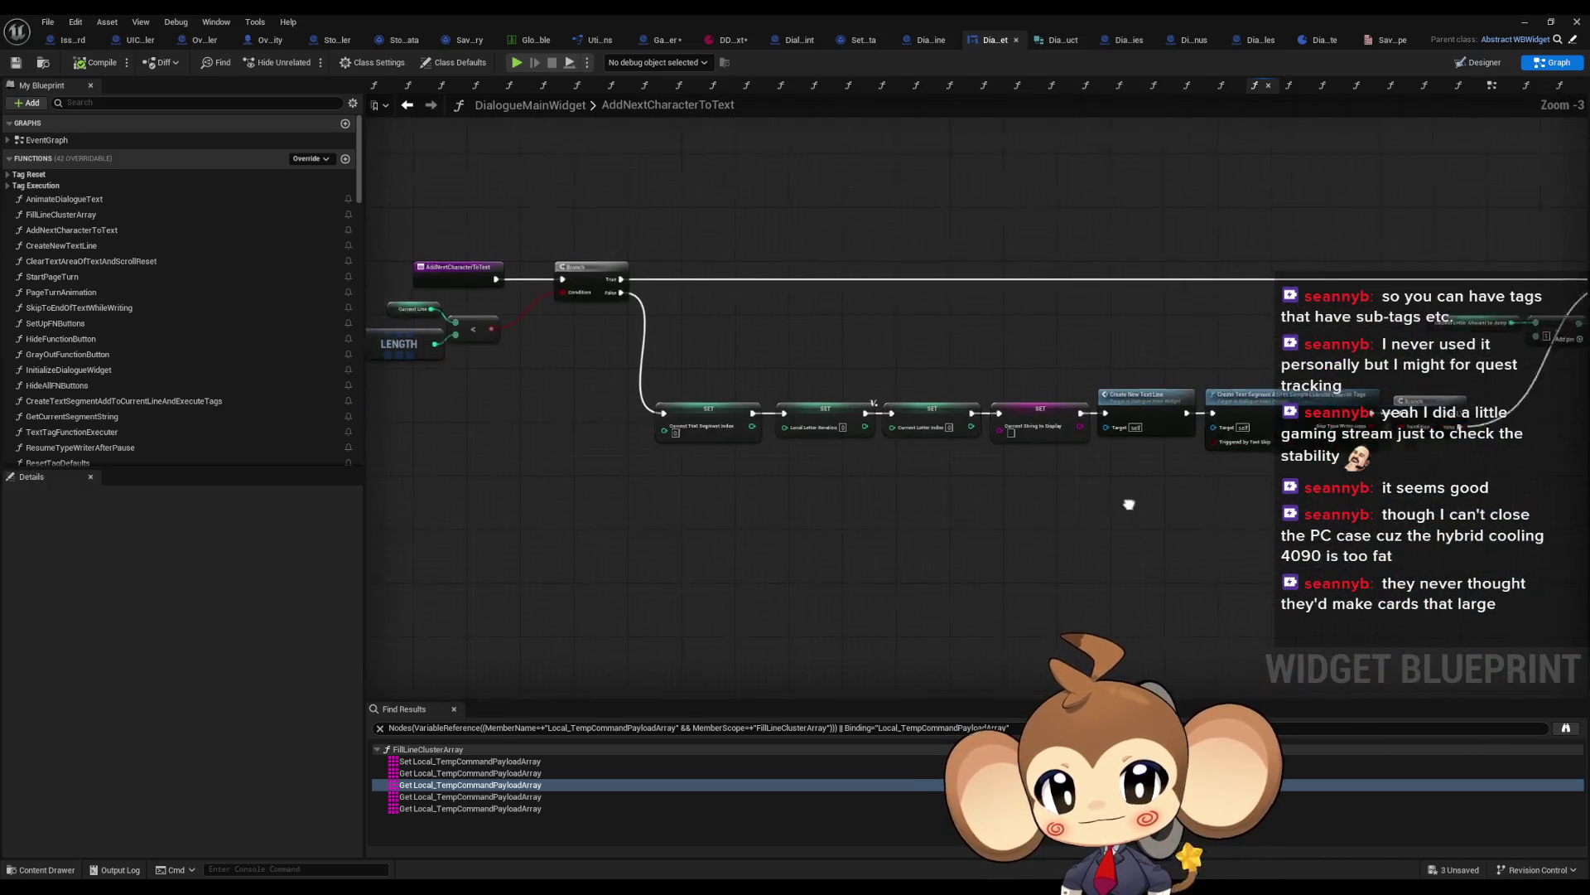
scroll(1142, 504, down, 3)
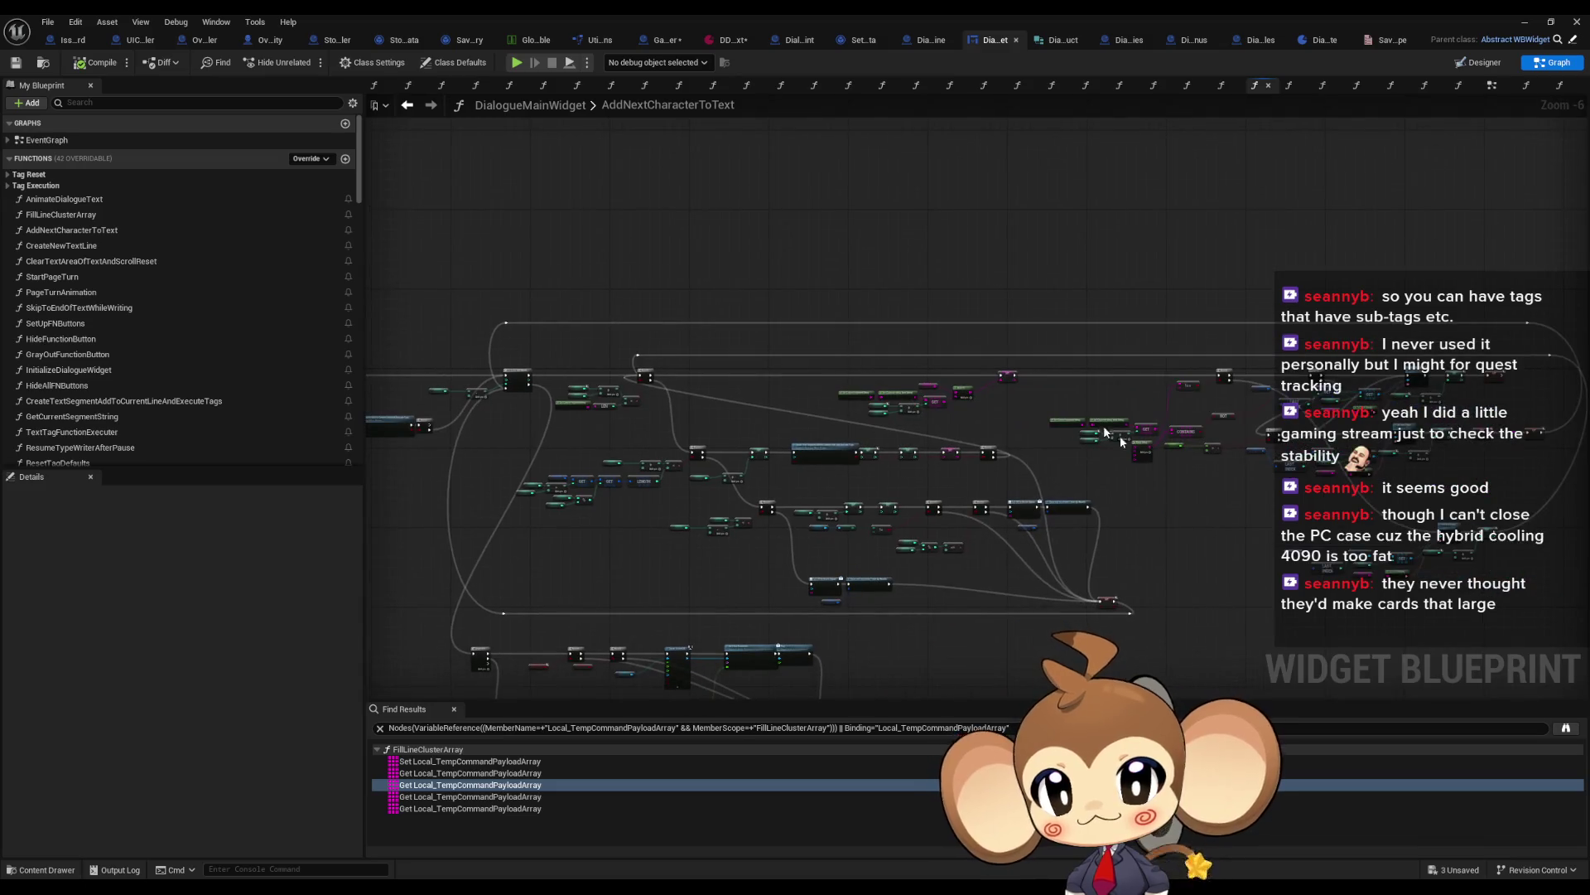
drag(647, 492, 720, 439)
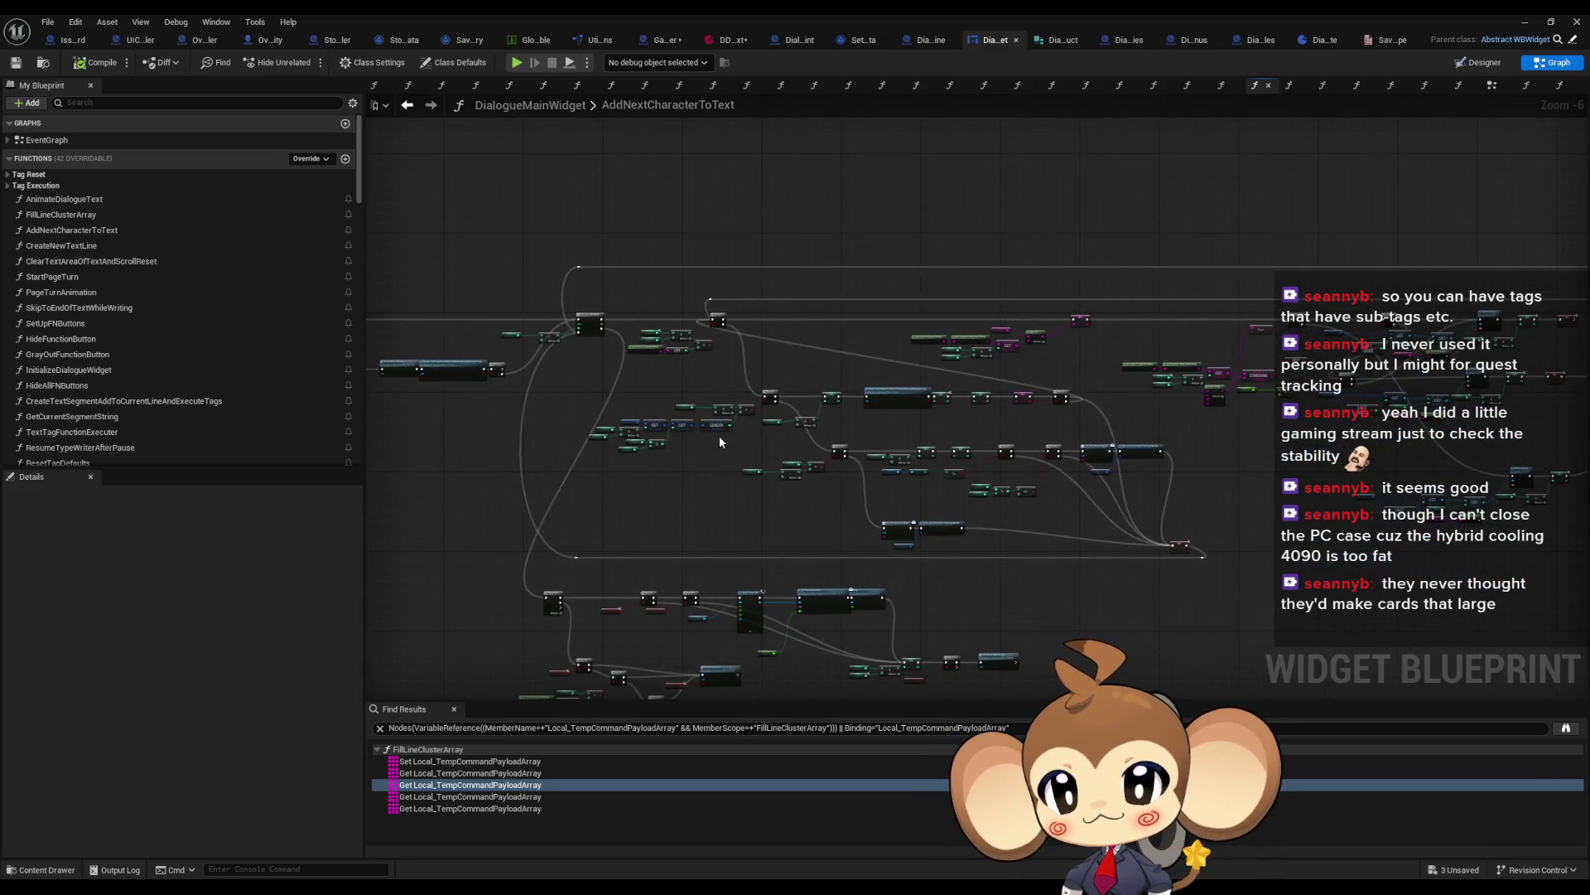
scroll(716, 437, up, 4)
drag(818, 452, 749, 336)
Step: Select the UIFeedback signal, timer-clear and clock nodes, then view the Branch, LEN and For Loop nodes
drag(1177, 531, 1061, 663)
drag(1217, 547, 732, 557)
click(1230, 350)
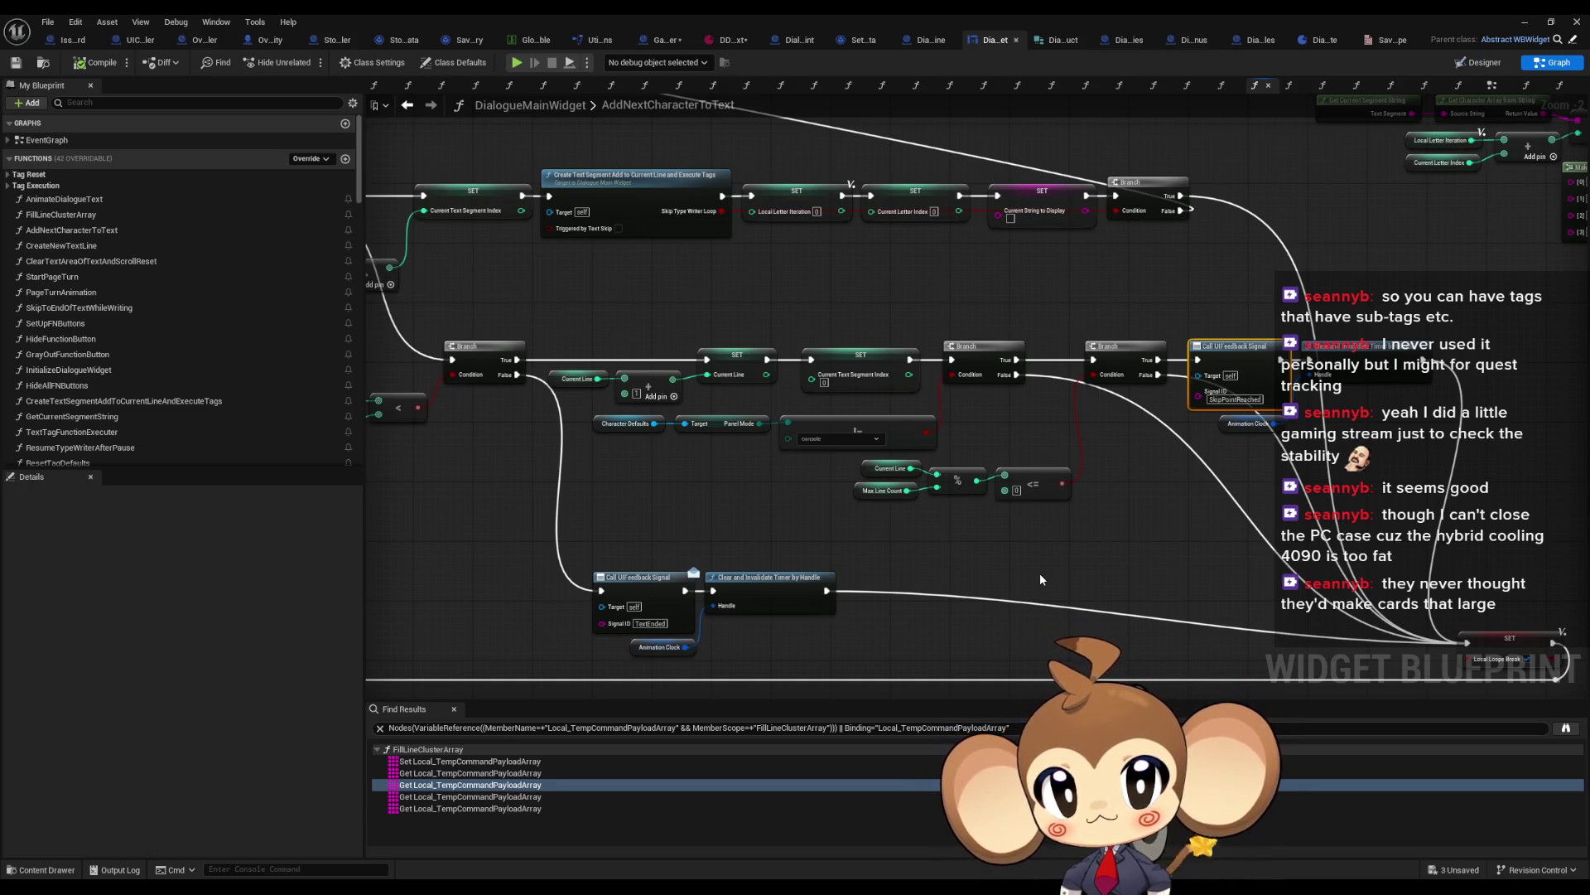
mouse_move(1036, 186)
mouse_down()
mouse_move(1083, 353)
mouse_move(1185, 420)
mouse_move(1578, 429)
mouse_up()
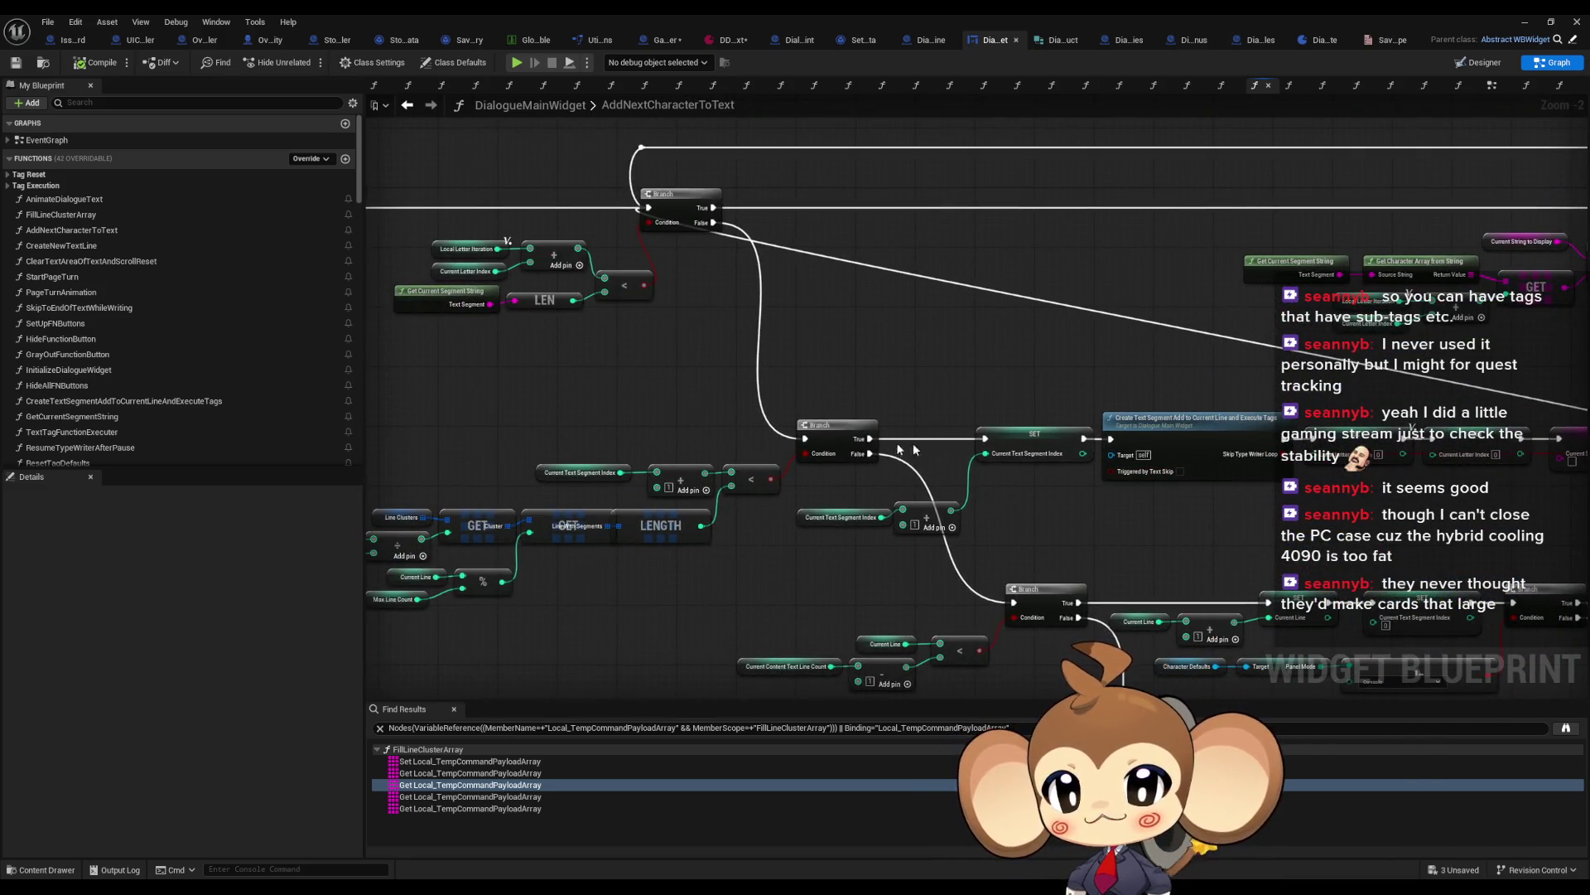
drag(918, 450, 1001, 389)
drag(941, 191, 829, 326)
scroll(830, 327, down, 1)
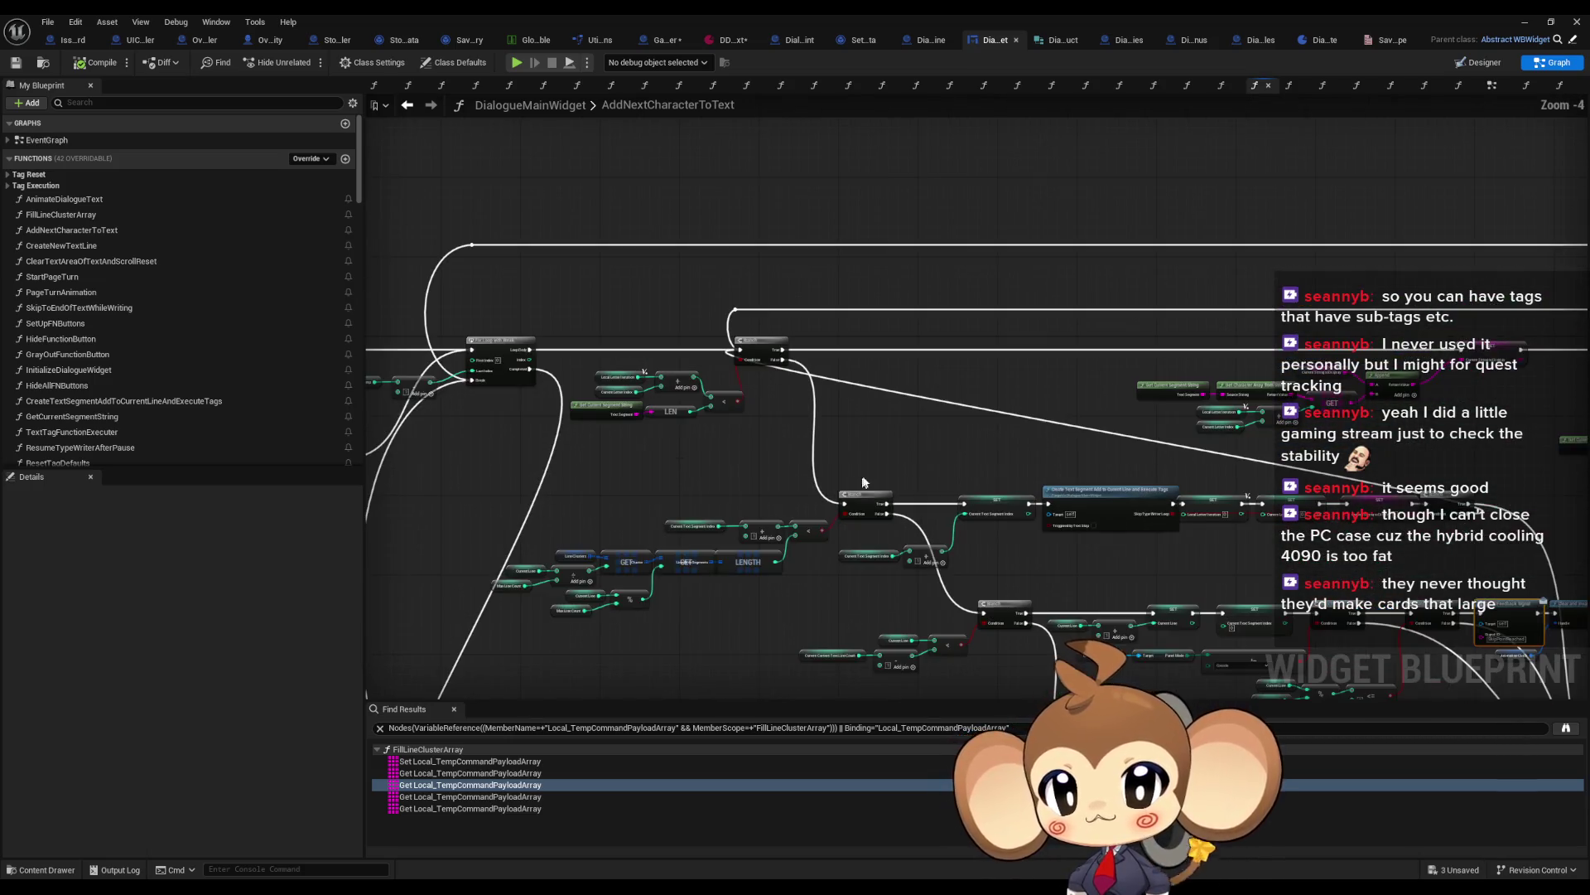
scroll(1064, 398, up, 3)
Step: Inspect the Create Text Segment node and For Loop with Break, then restore the editor to floating
click(1126, 514)
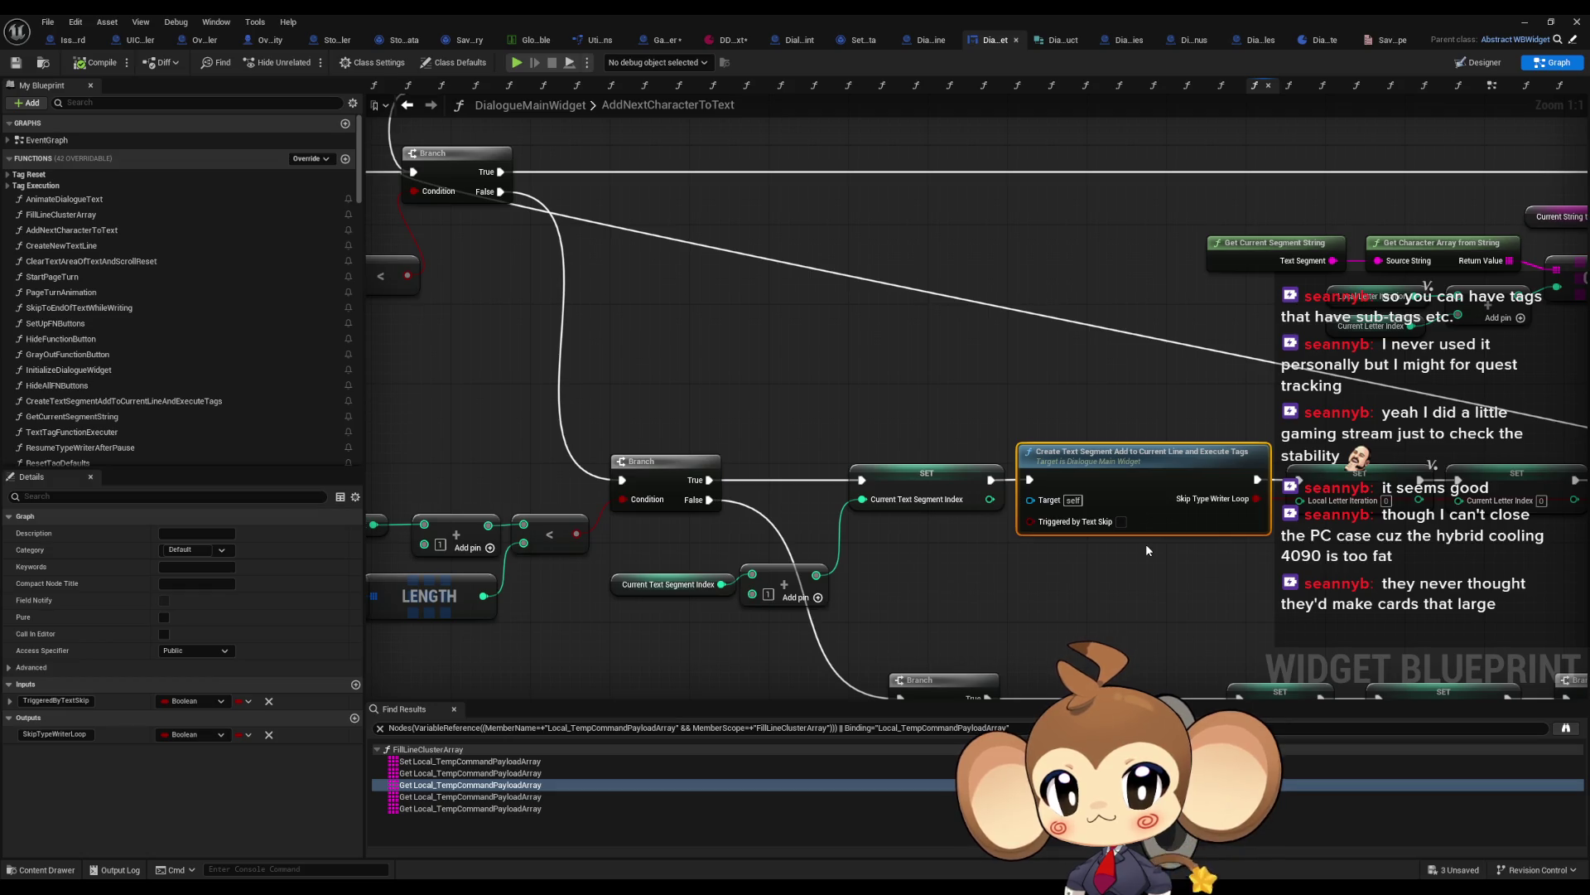
mouse_move(1105, 548)
mouse_down()
mouse_move(1472, 654)
mouse_move(1589, 664)
mouse_move(1588, 647)
mouse_up()
scroll(883, 492, down, 3)
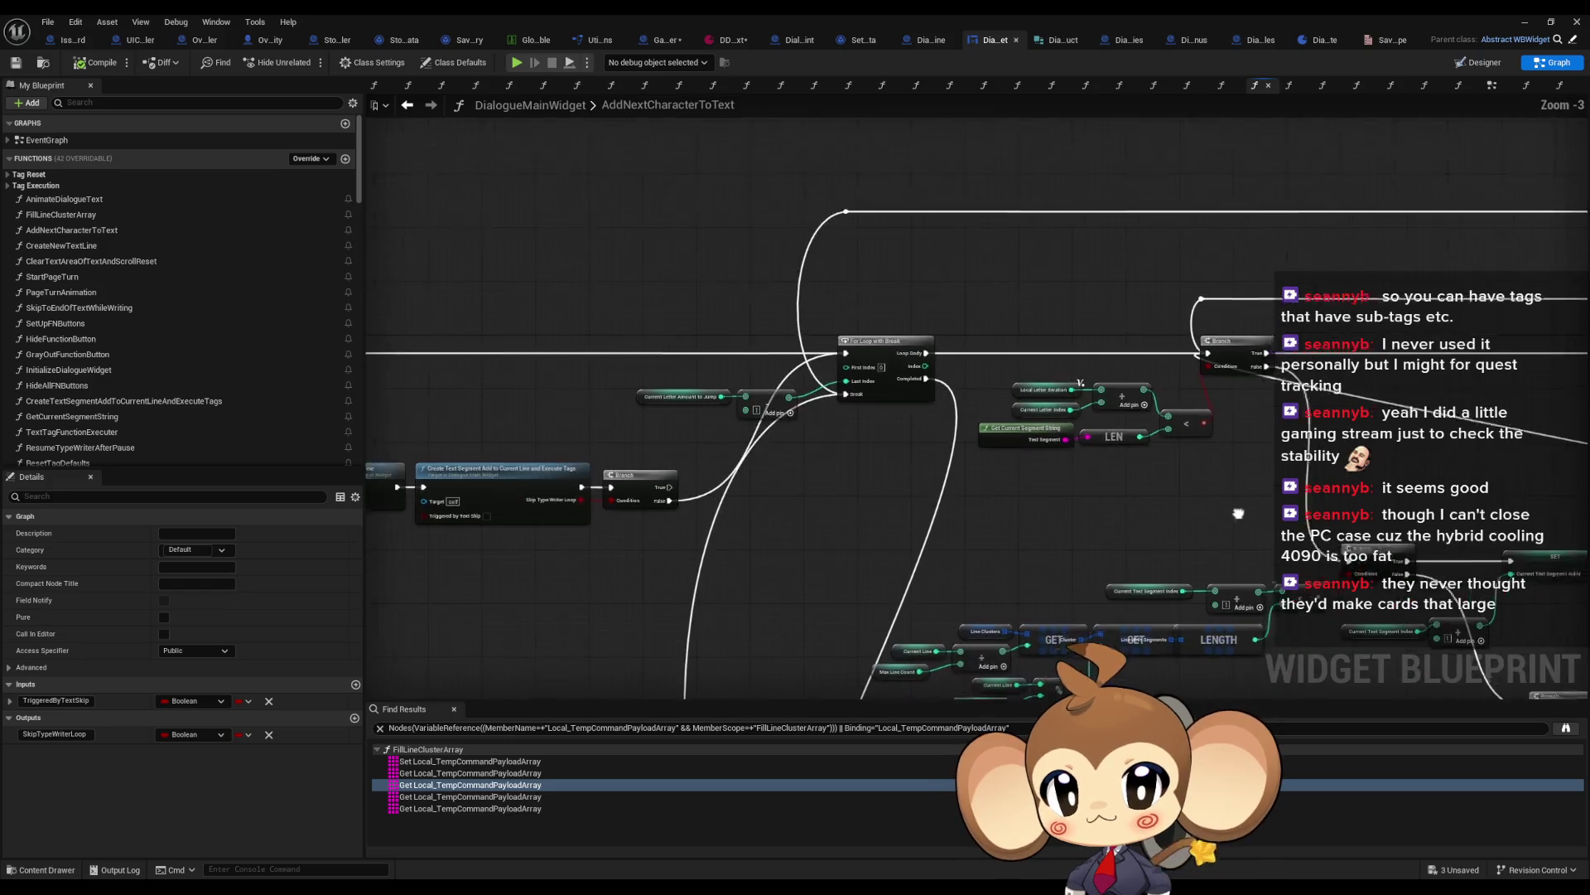
scroll(883, 492, up, 2)
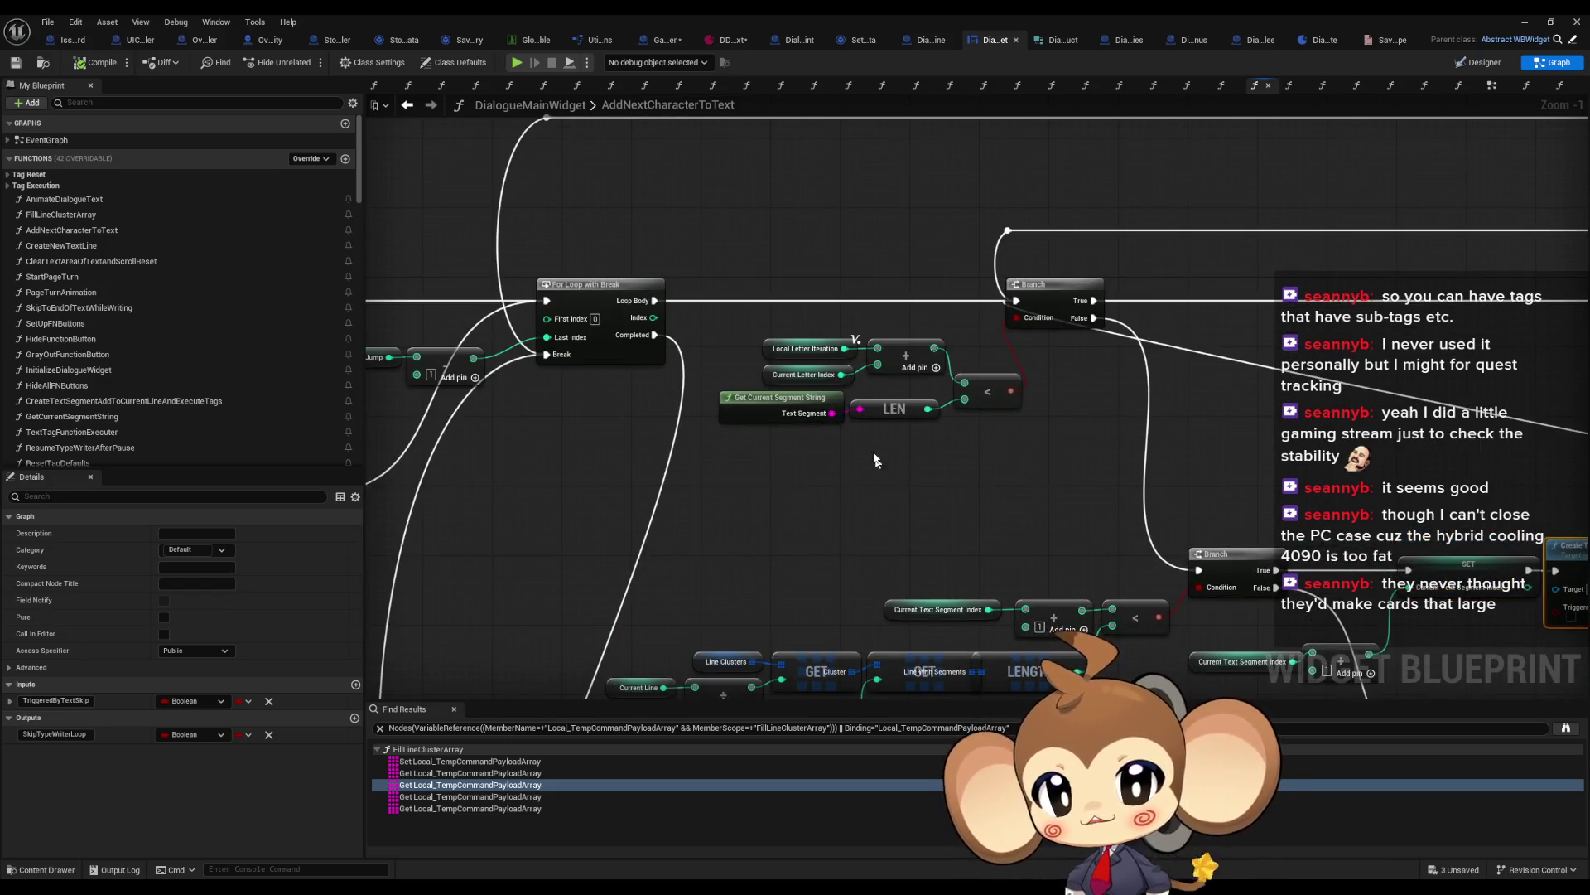
scroll(745, 389, down, 3)
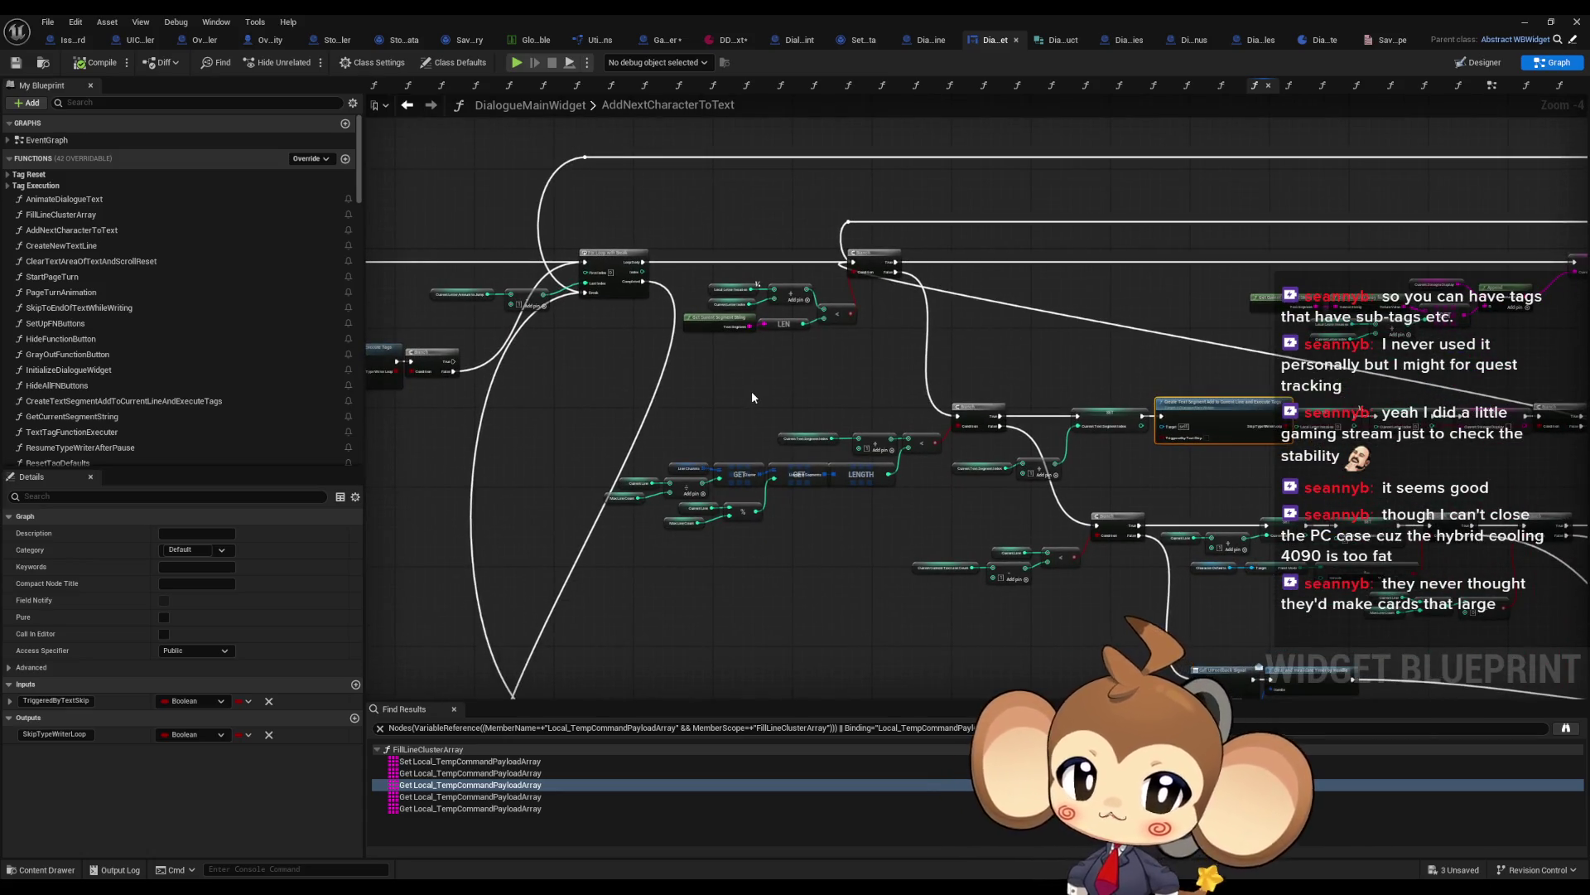
double_click(520, 14)
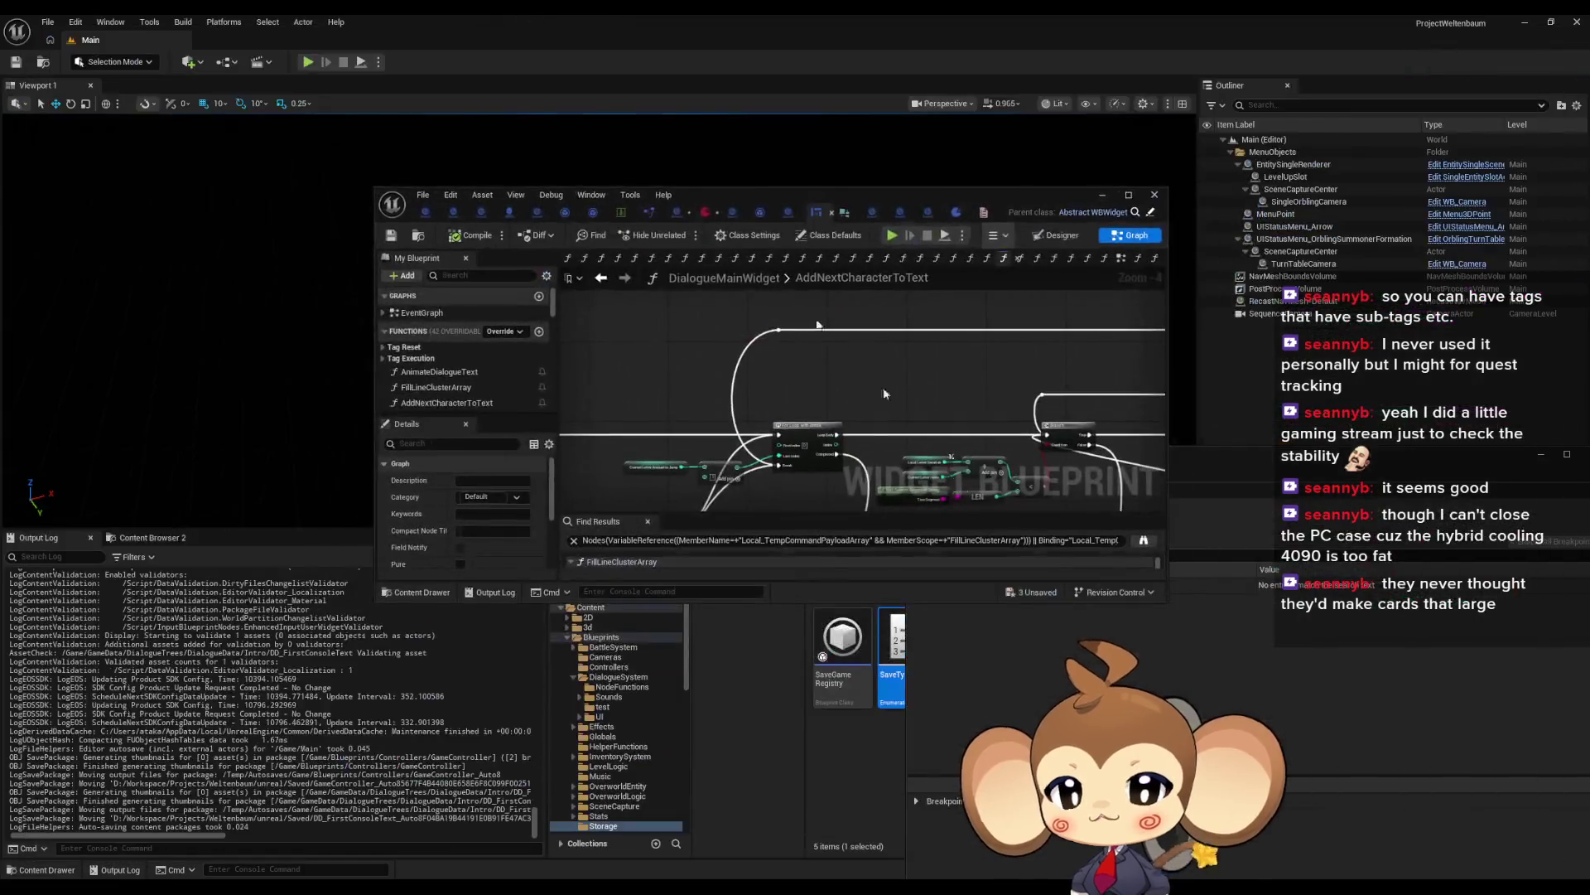
Step: Close the Blueprint Debugger and move the Blueprint editor window up and left
click(1502, 494)
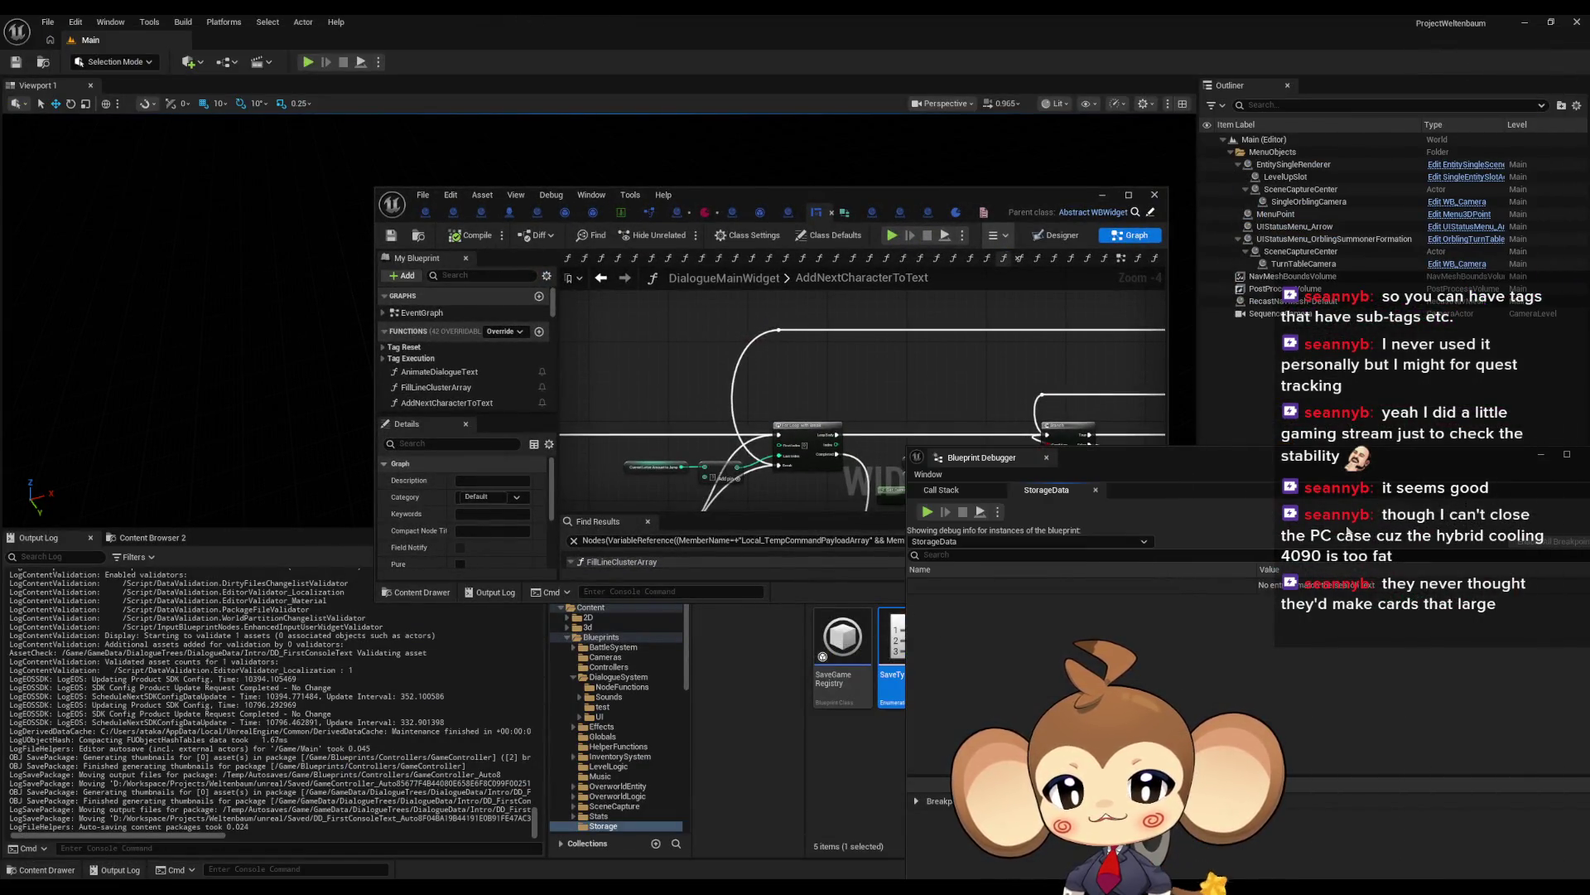
click(1414, 597)
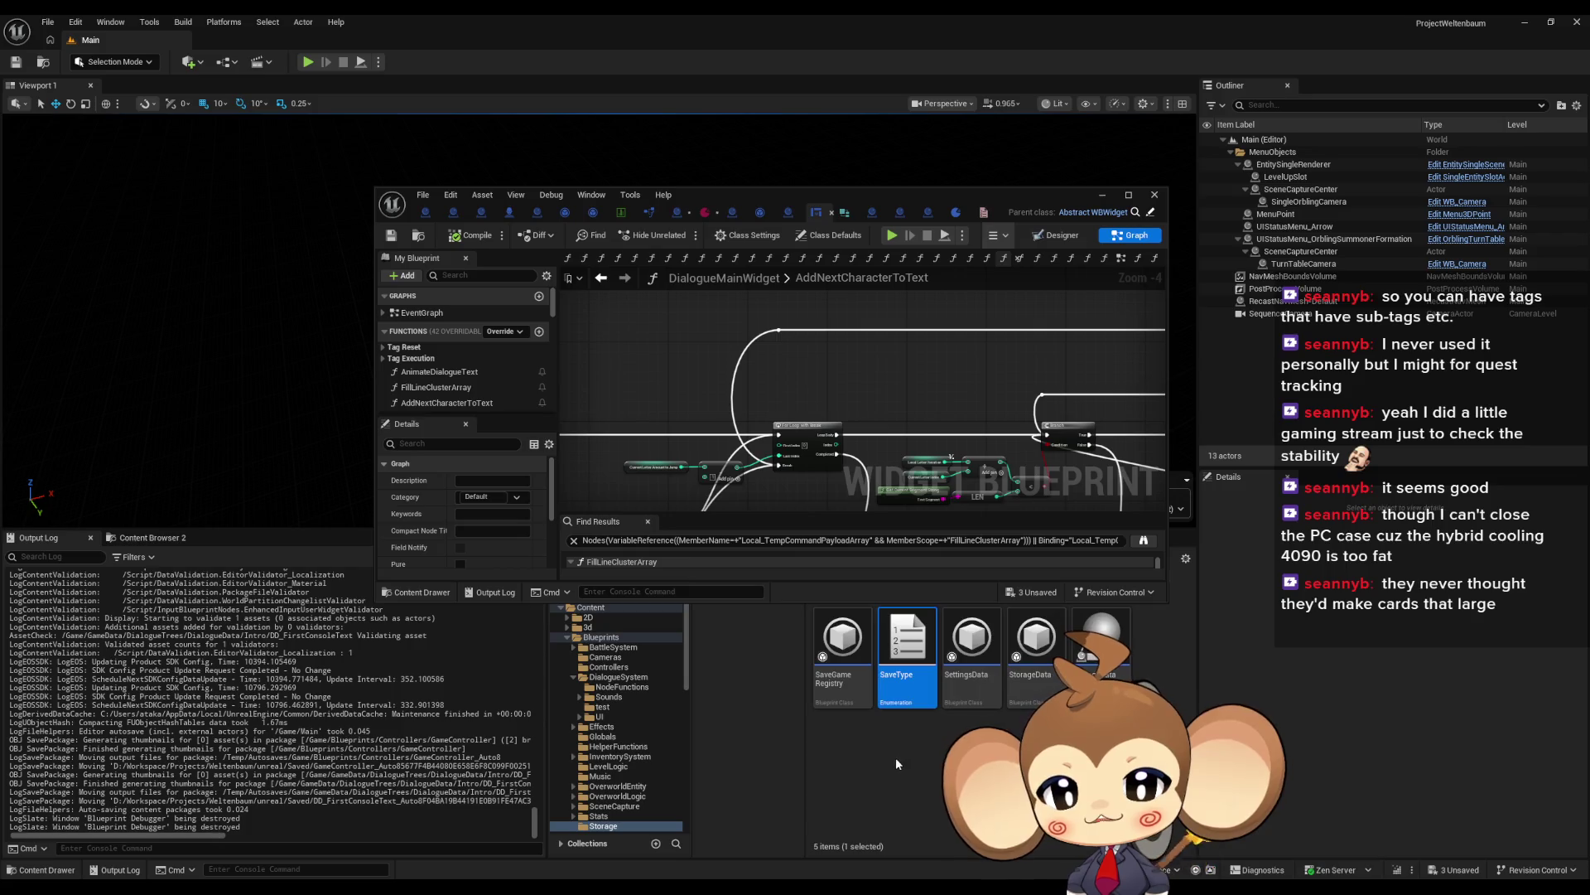
drag(925, 199, 592, 156)
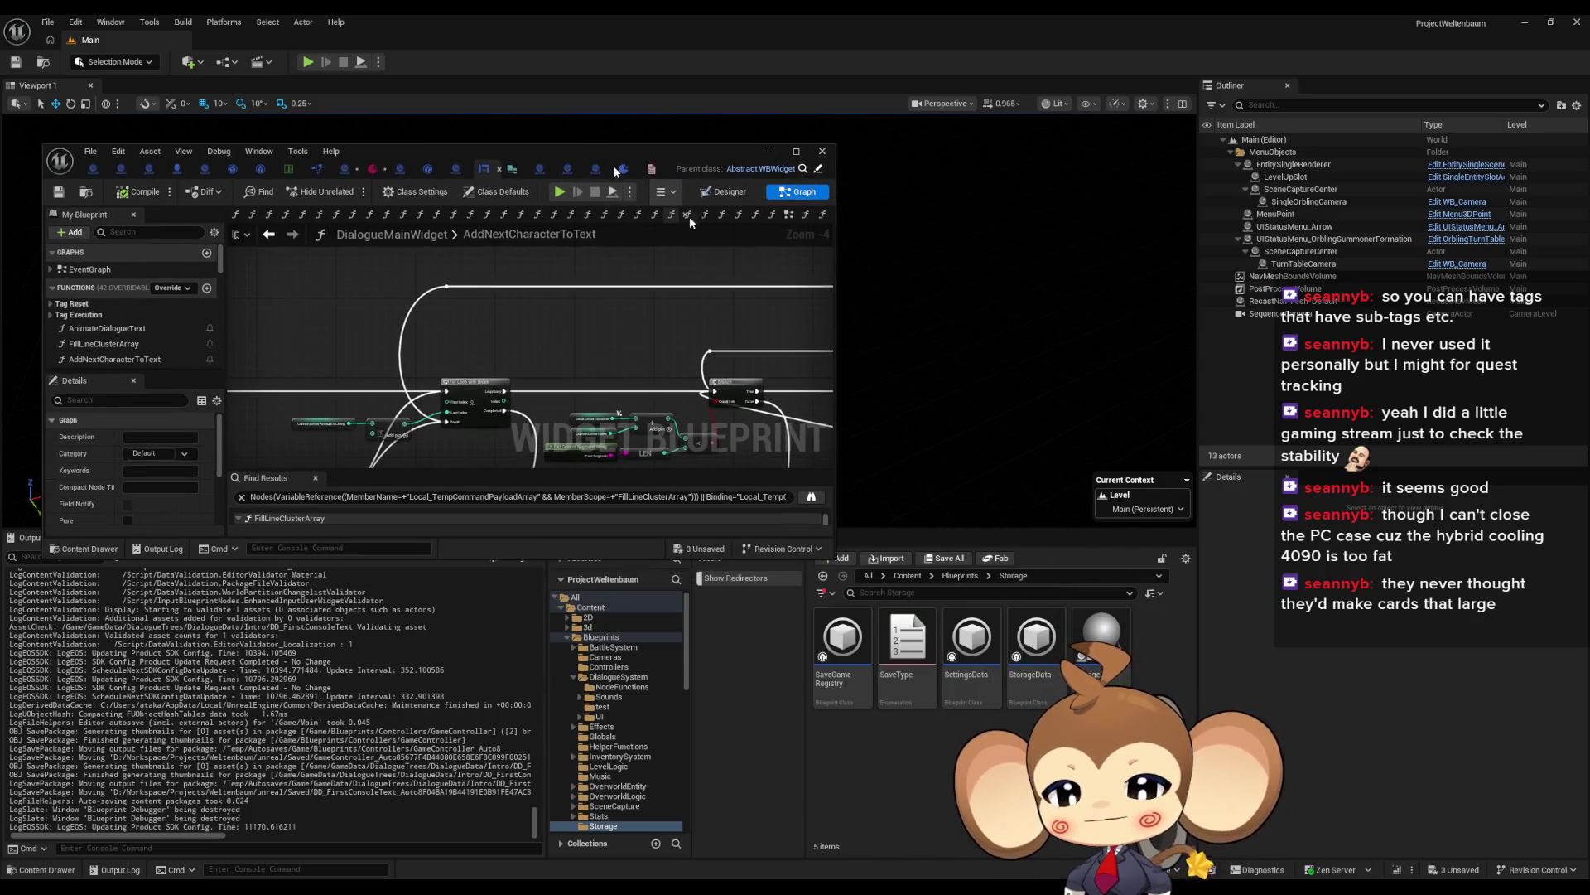
Step: Browse to GameData > DialogueTrees > Characters and open the DiCh_Console character template
click(953, 575)
double_click(1031, 636)
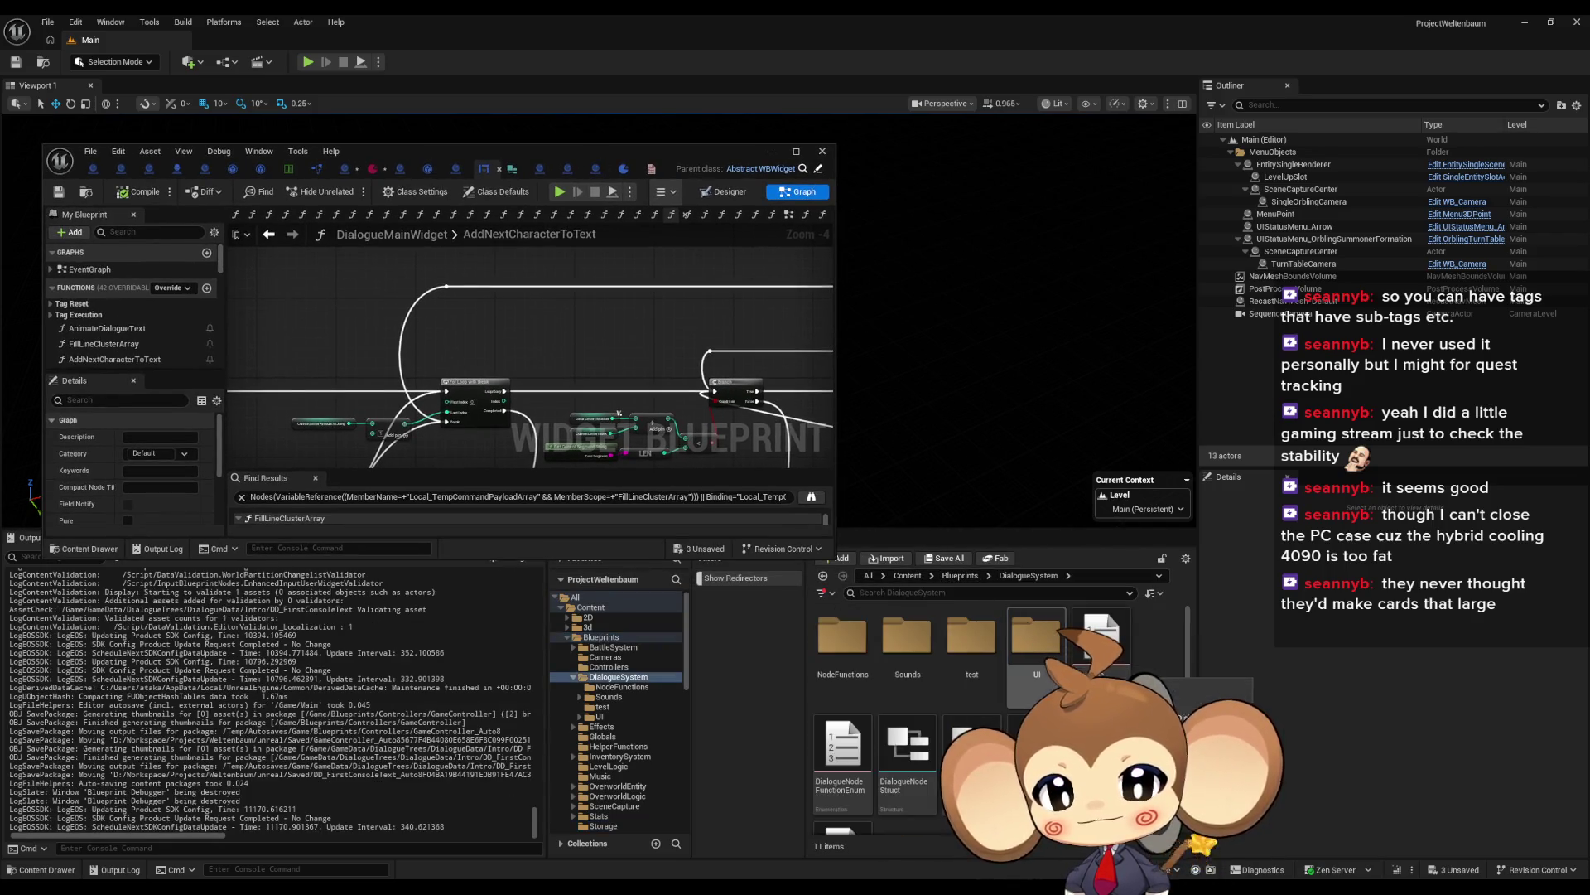
click(907, 575)
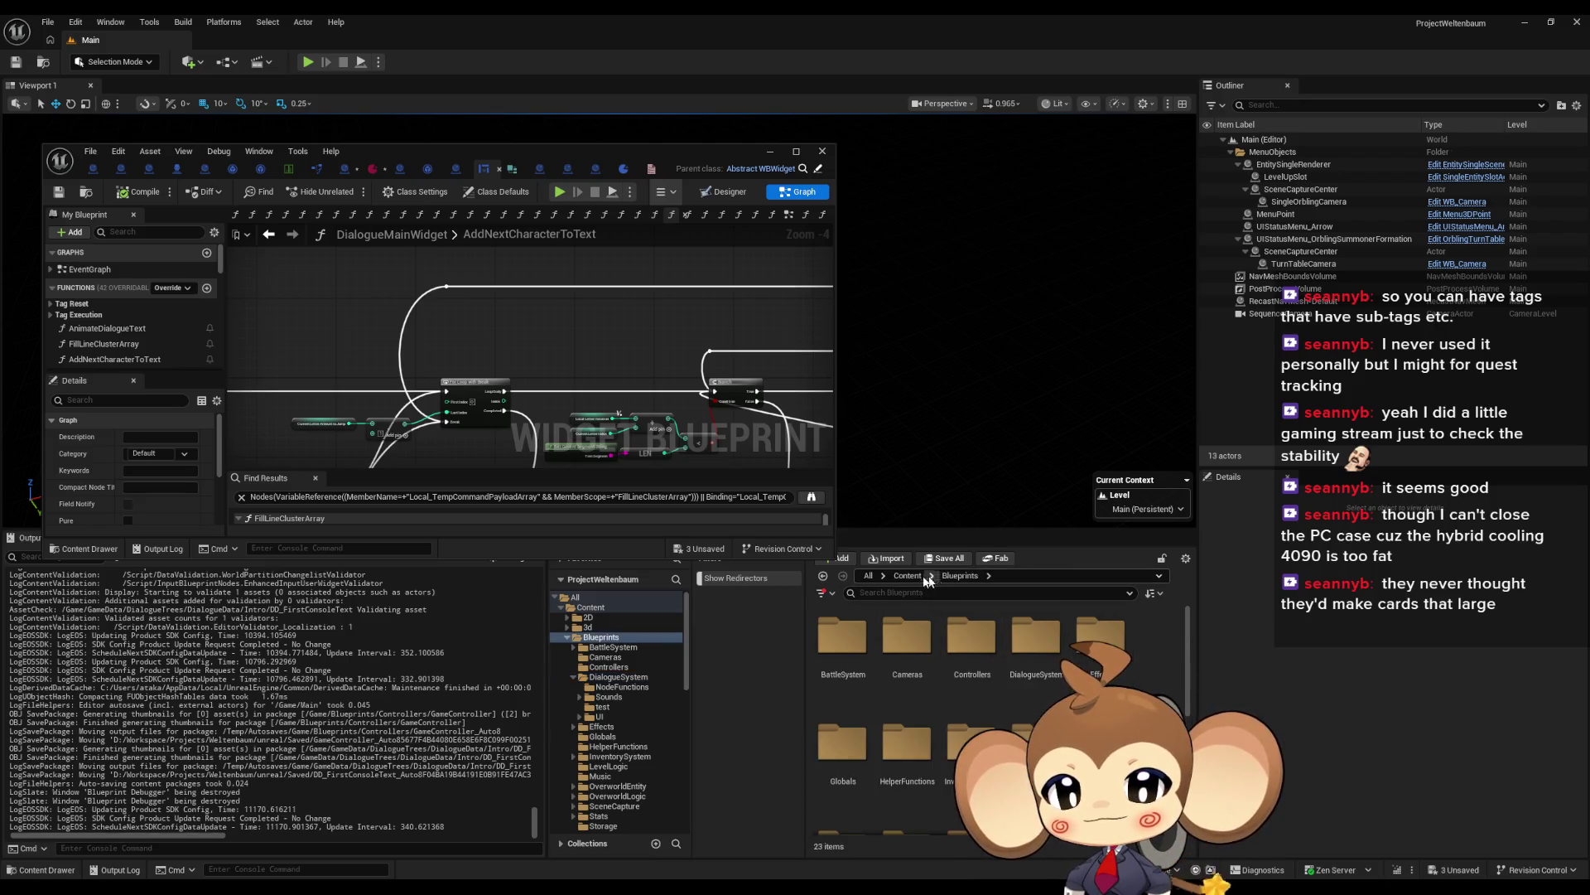
double_click(1036, 746)
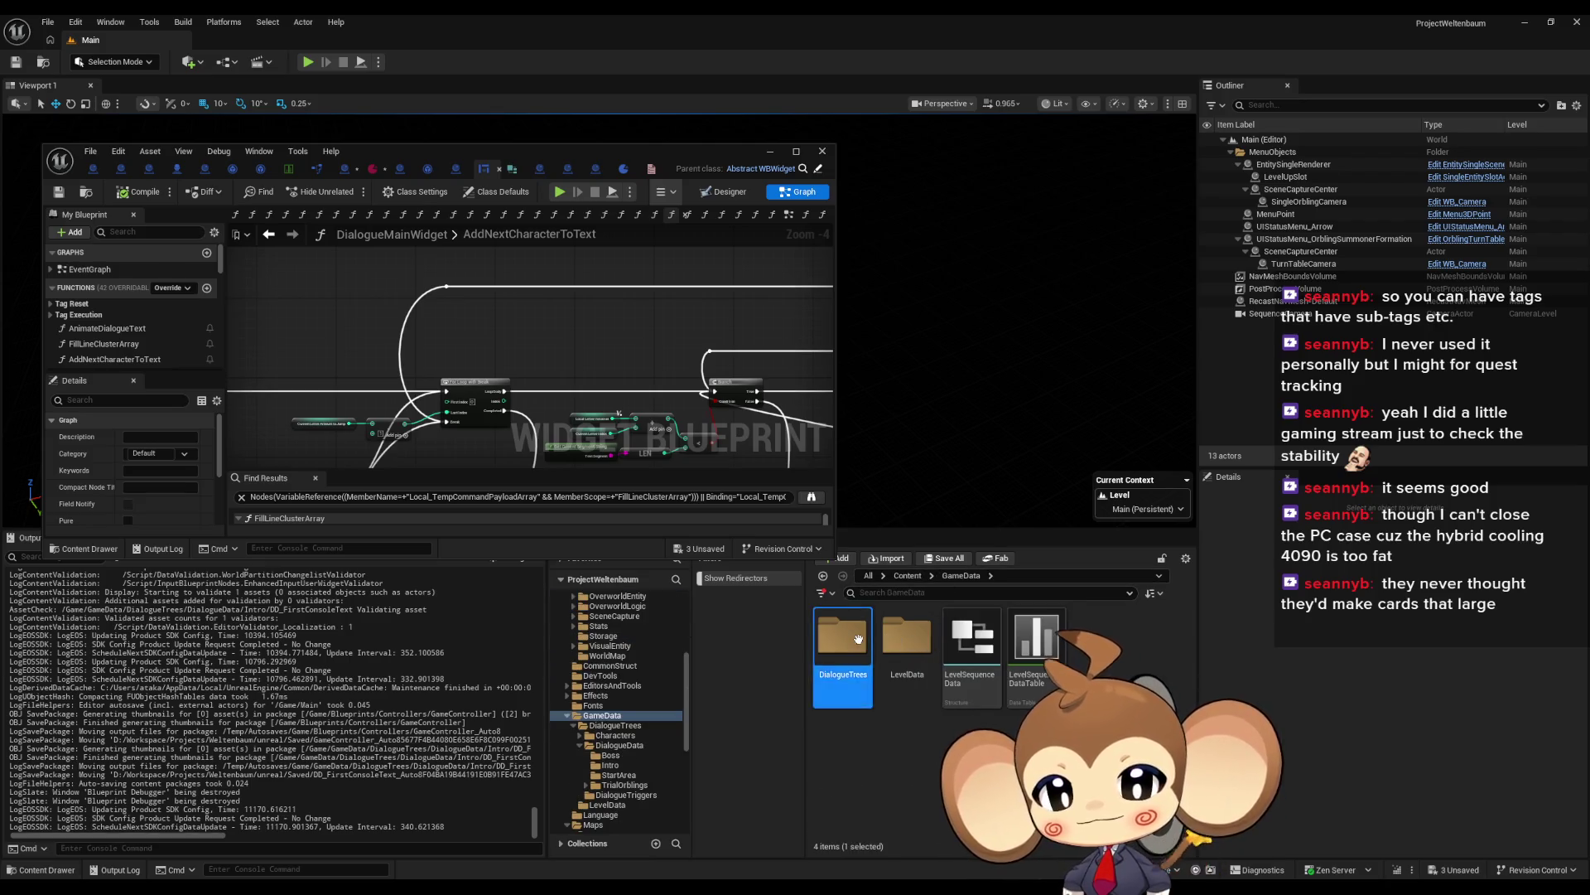
double_click(843, 635)
double_click(861, 651)
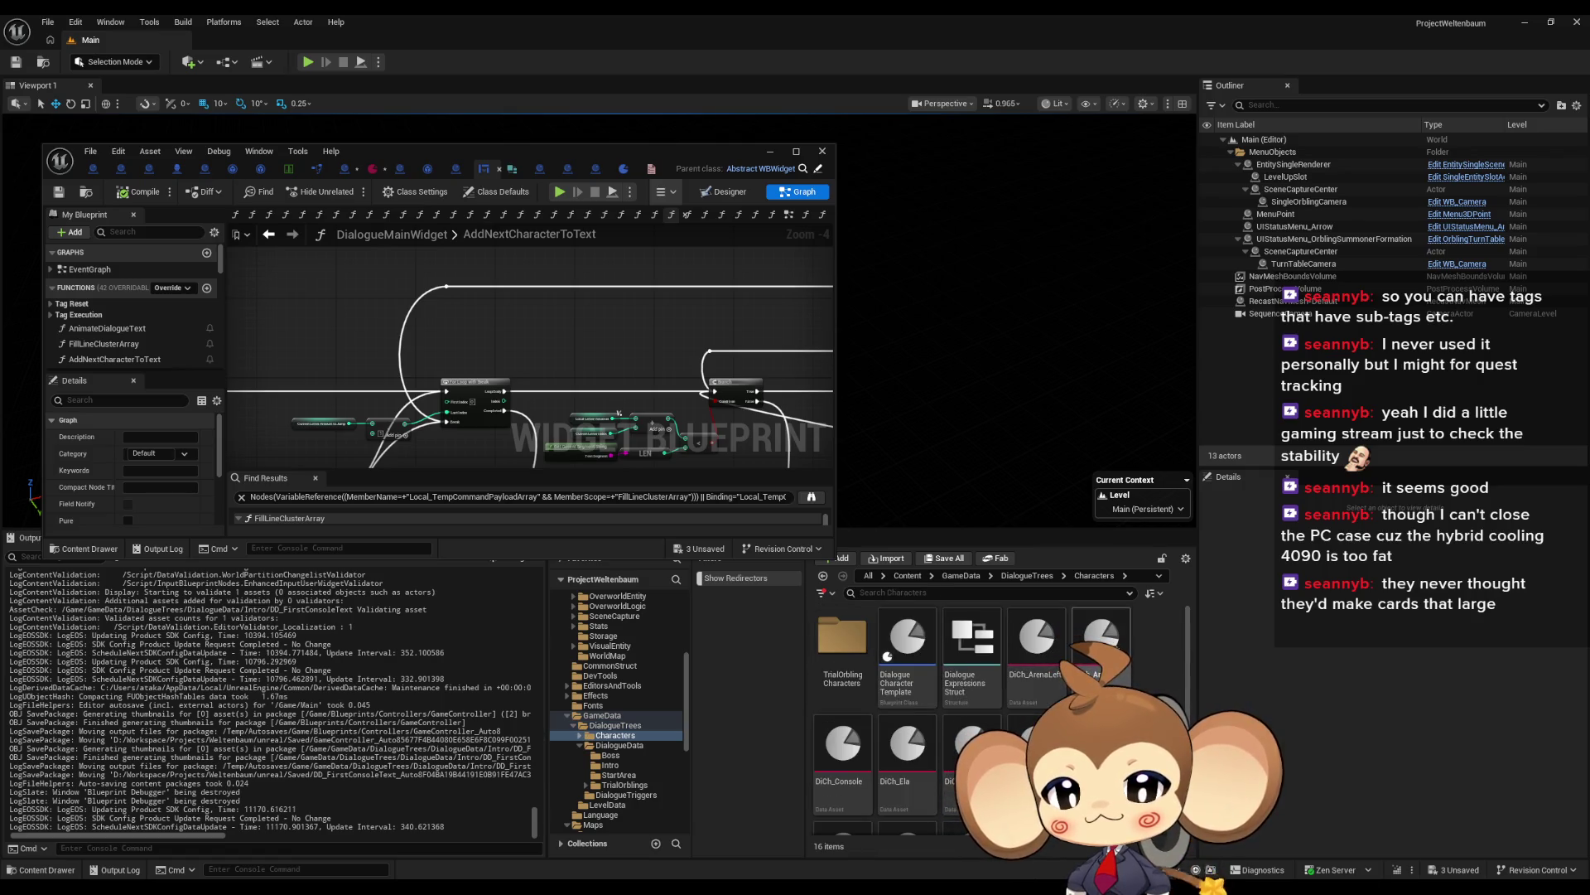
double_click(843, 751)
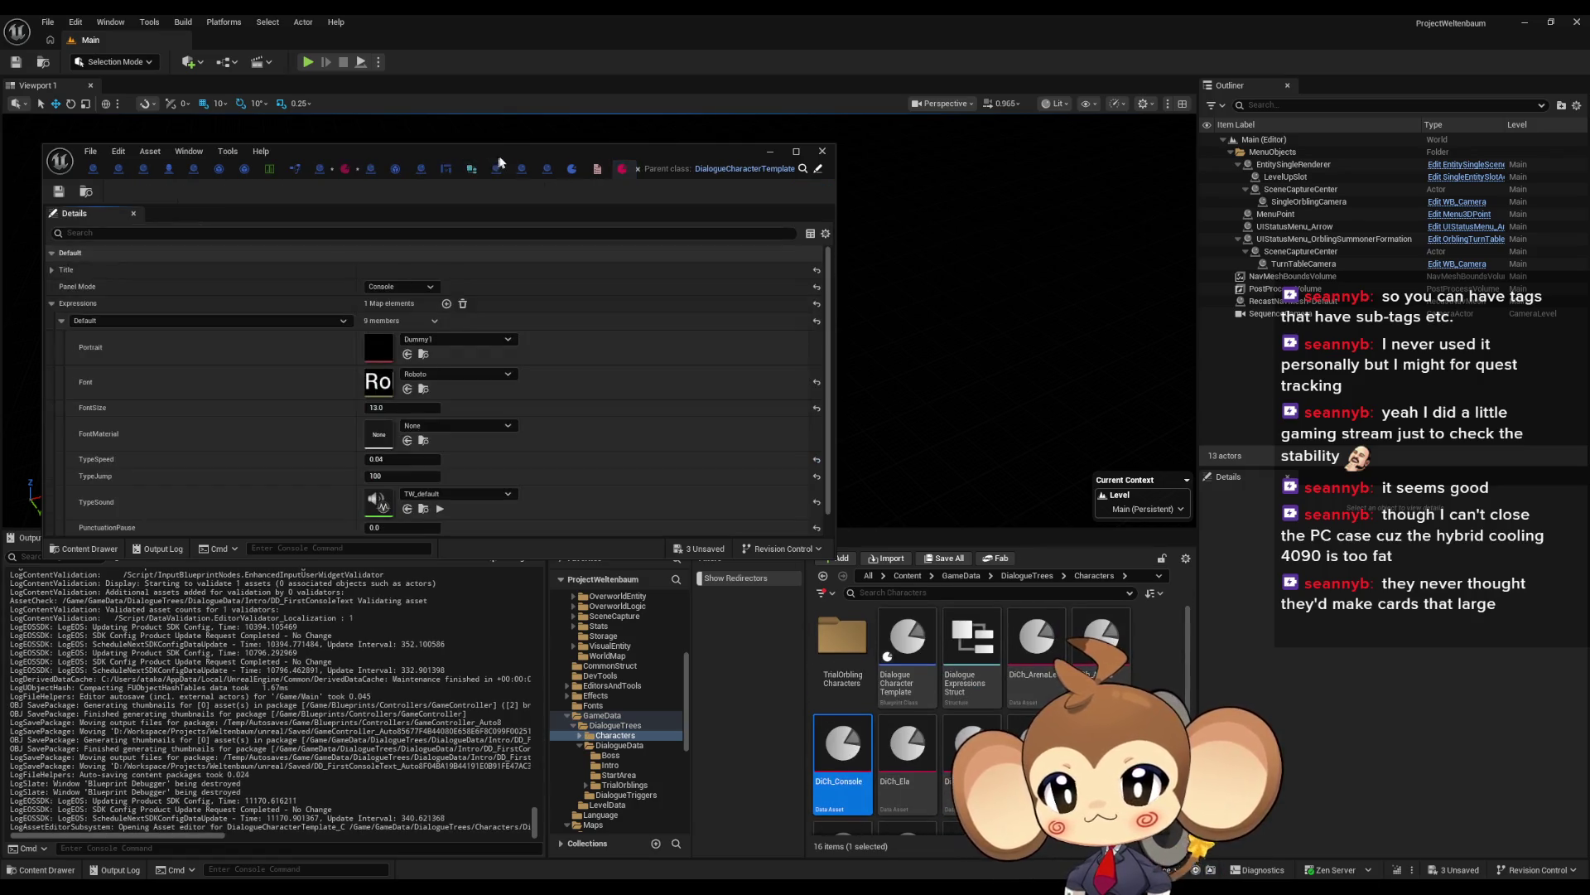
Step: Maximize the DiCh_Console editor, then return to the DialogueMainWidget blueprint
double_click(694, 184)
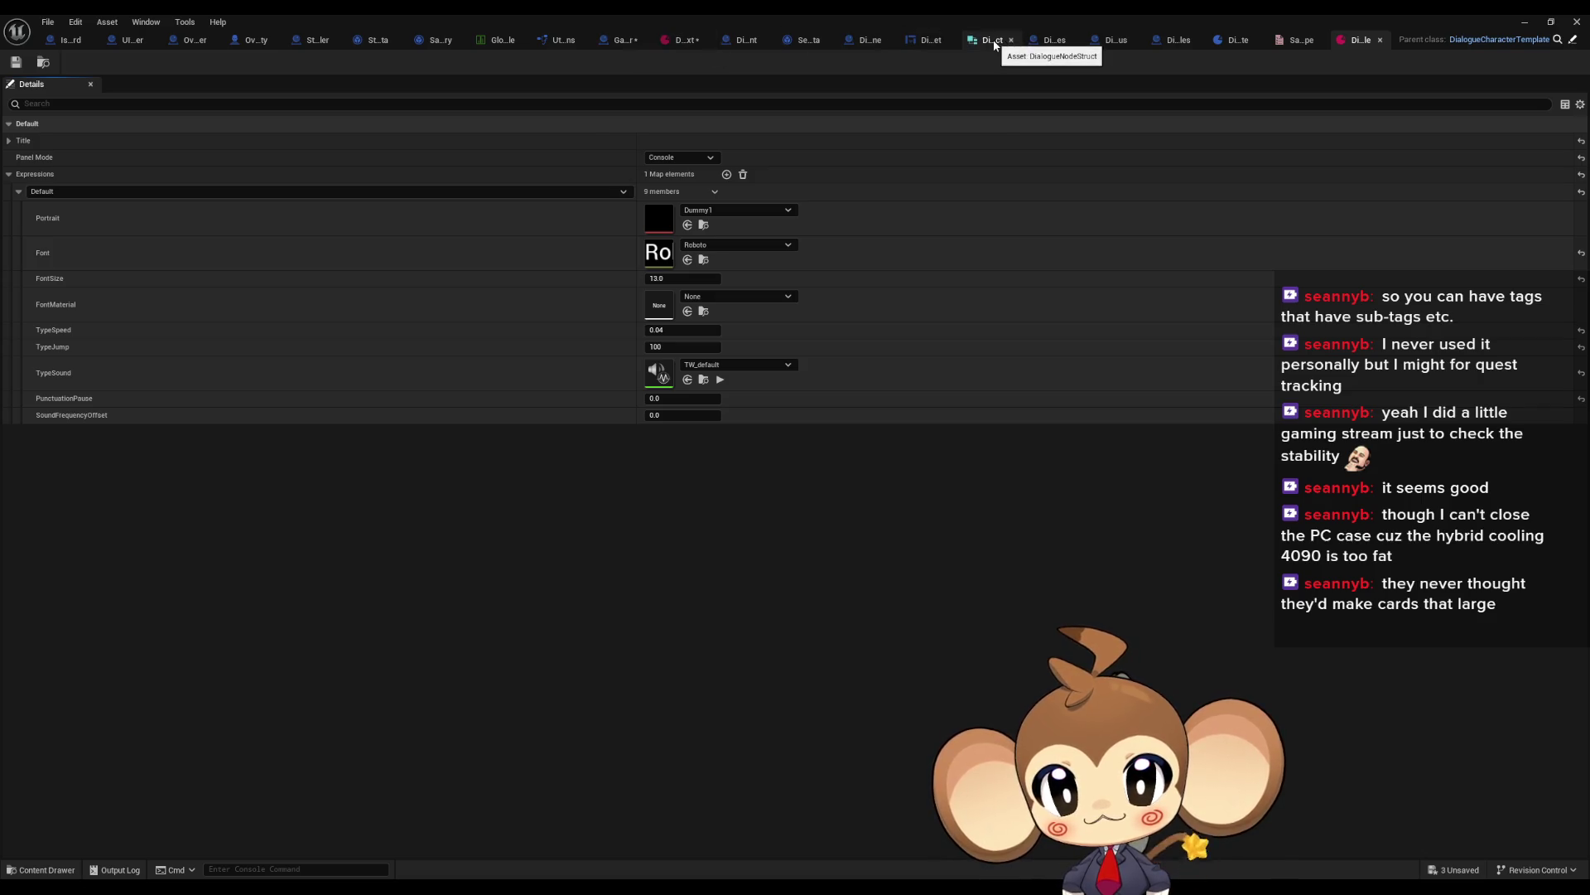
click(933, 40)
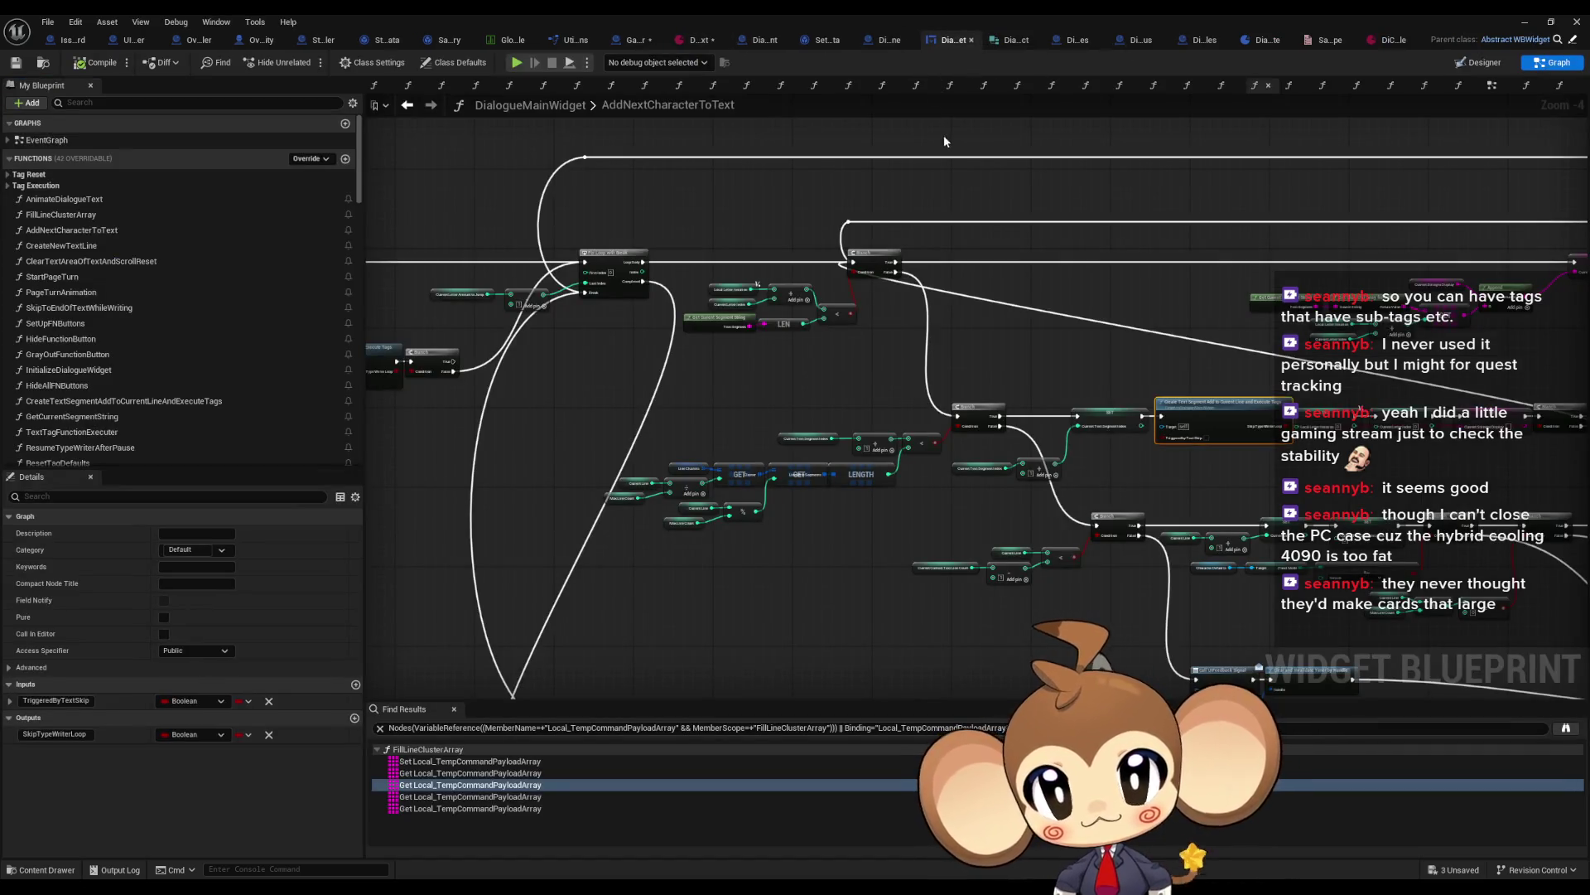
Step: Find all references to Current Letter Amount to Jump by class member
scroll(836, 355, up, 1)
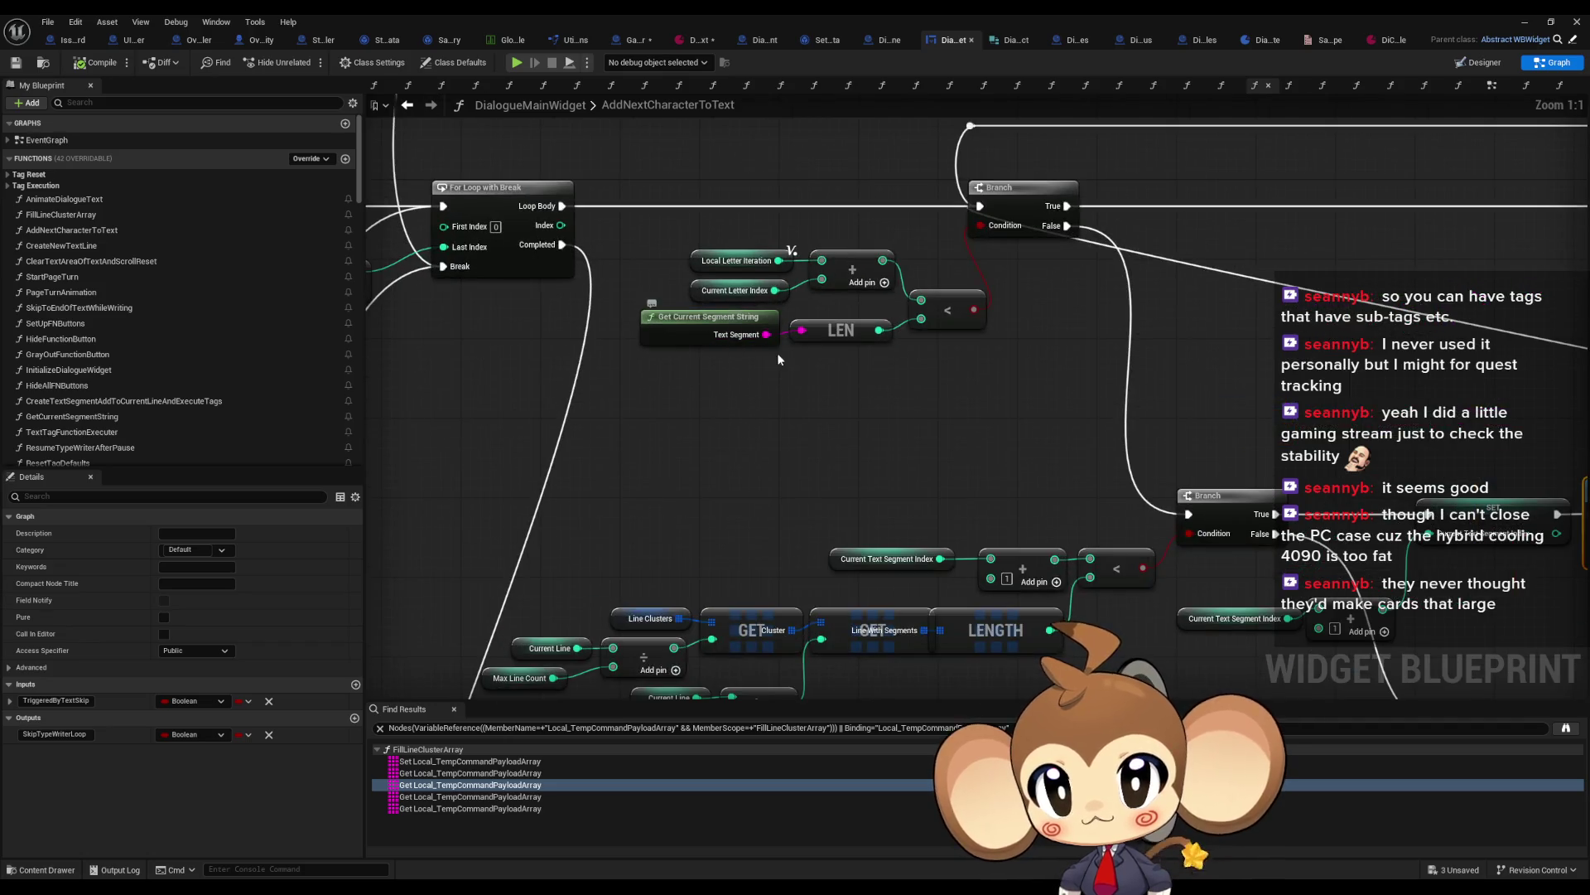
scroll(1110, 497, up, 3)
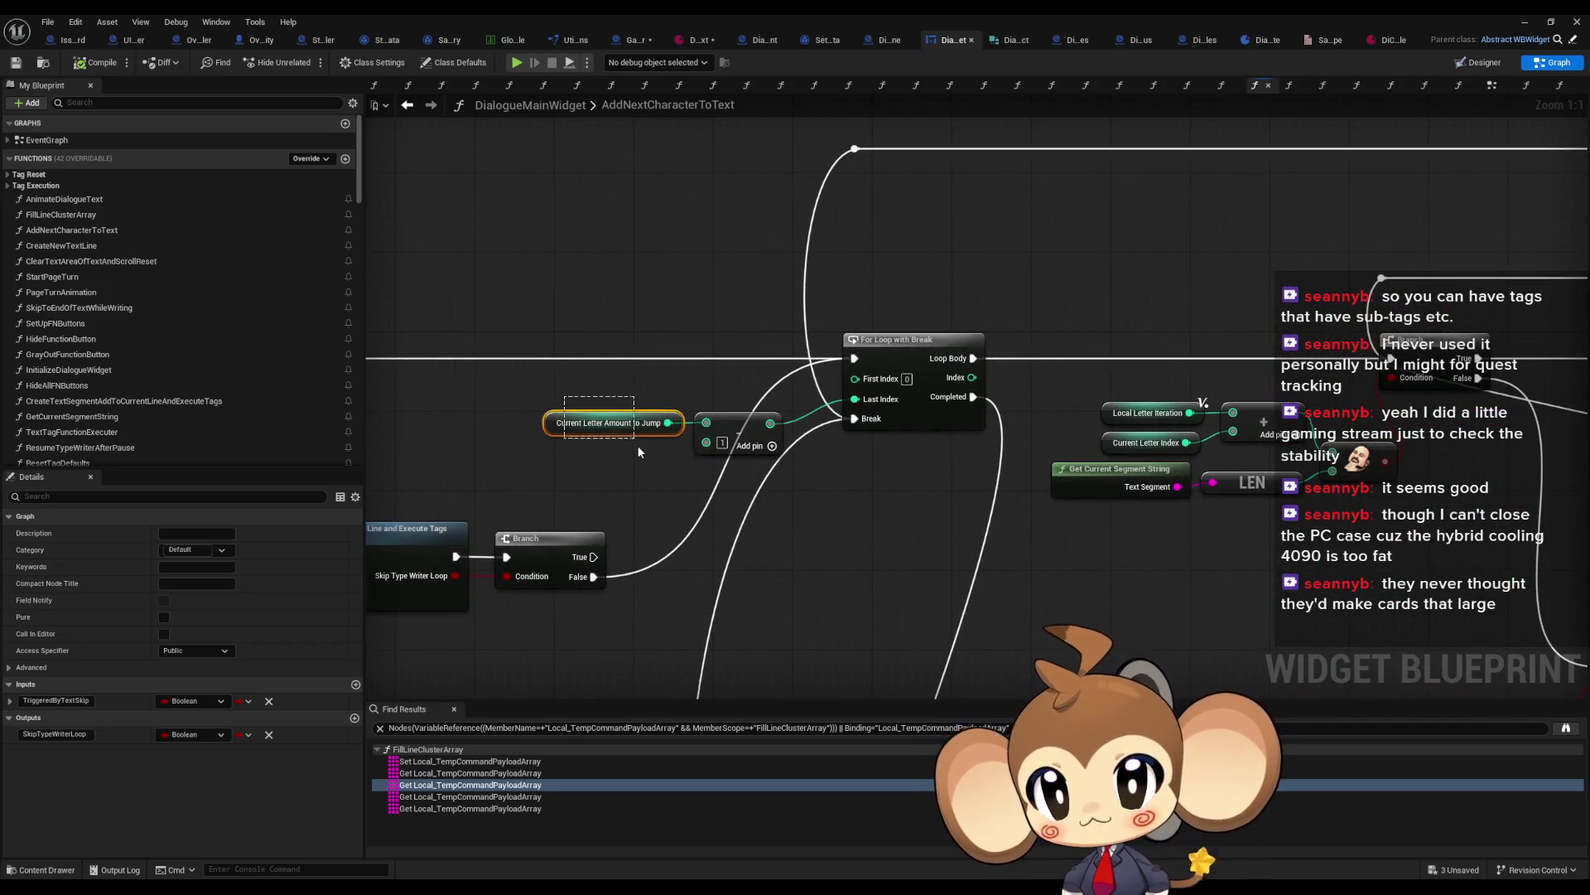
click(573, 424)
right_click(553, 426)
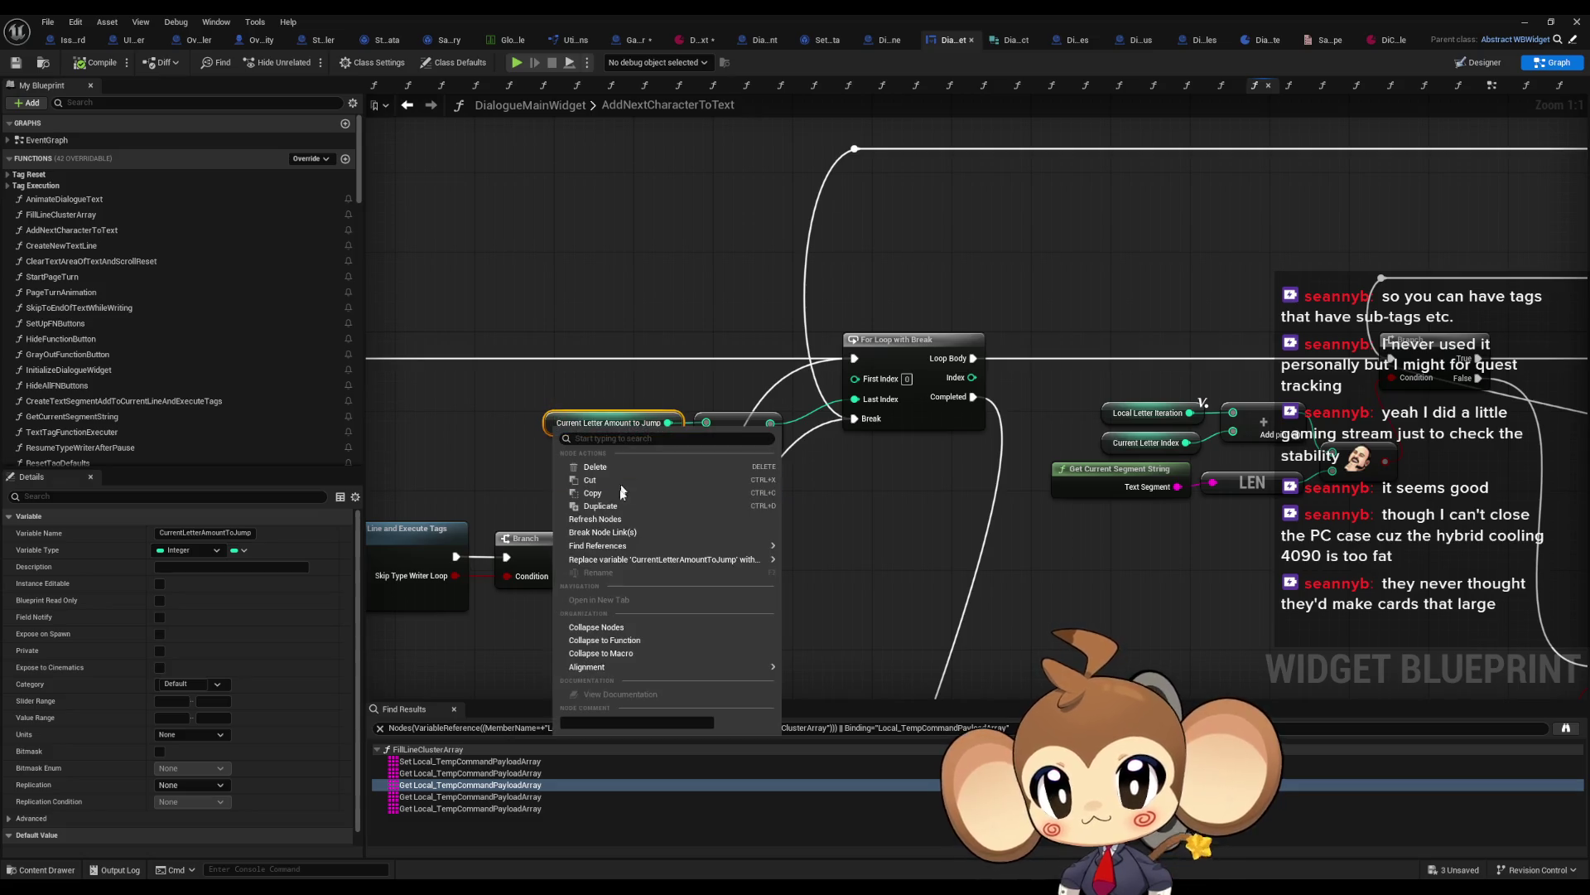
mouse_move(704, 549)
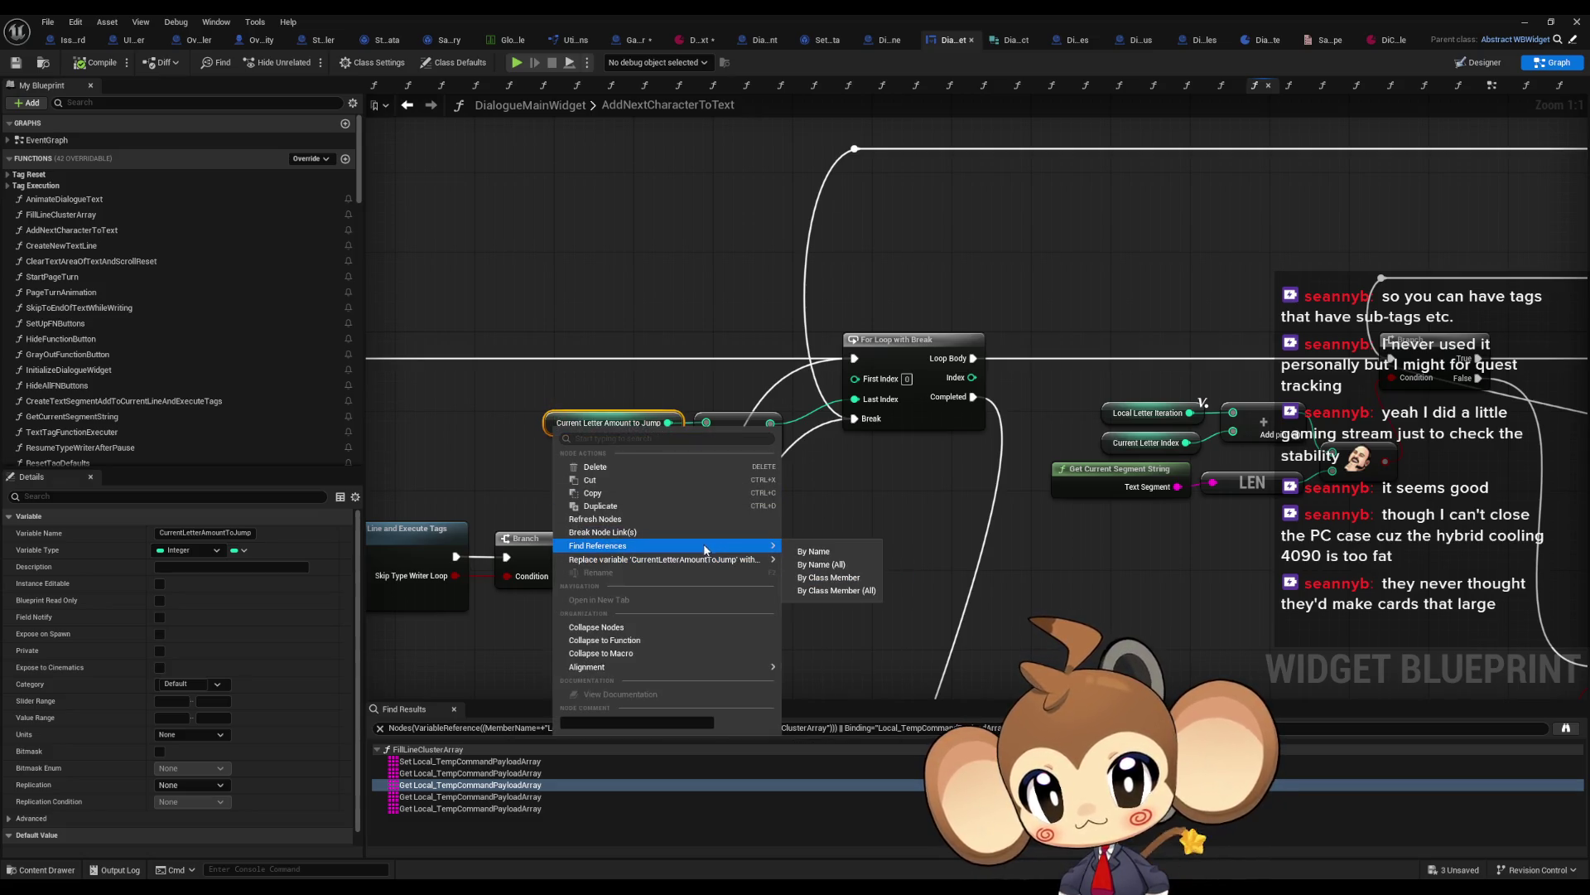
click(819, 580)
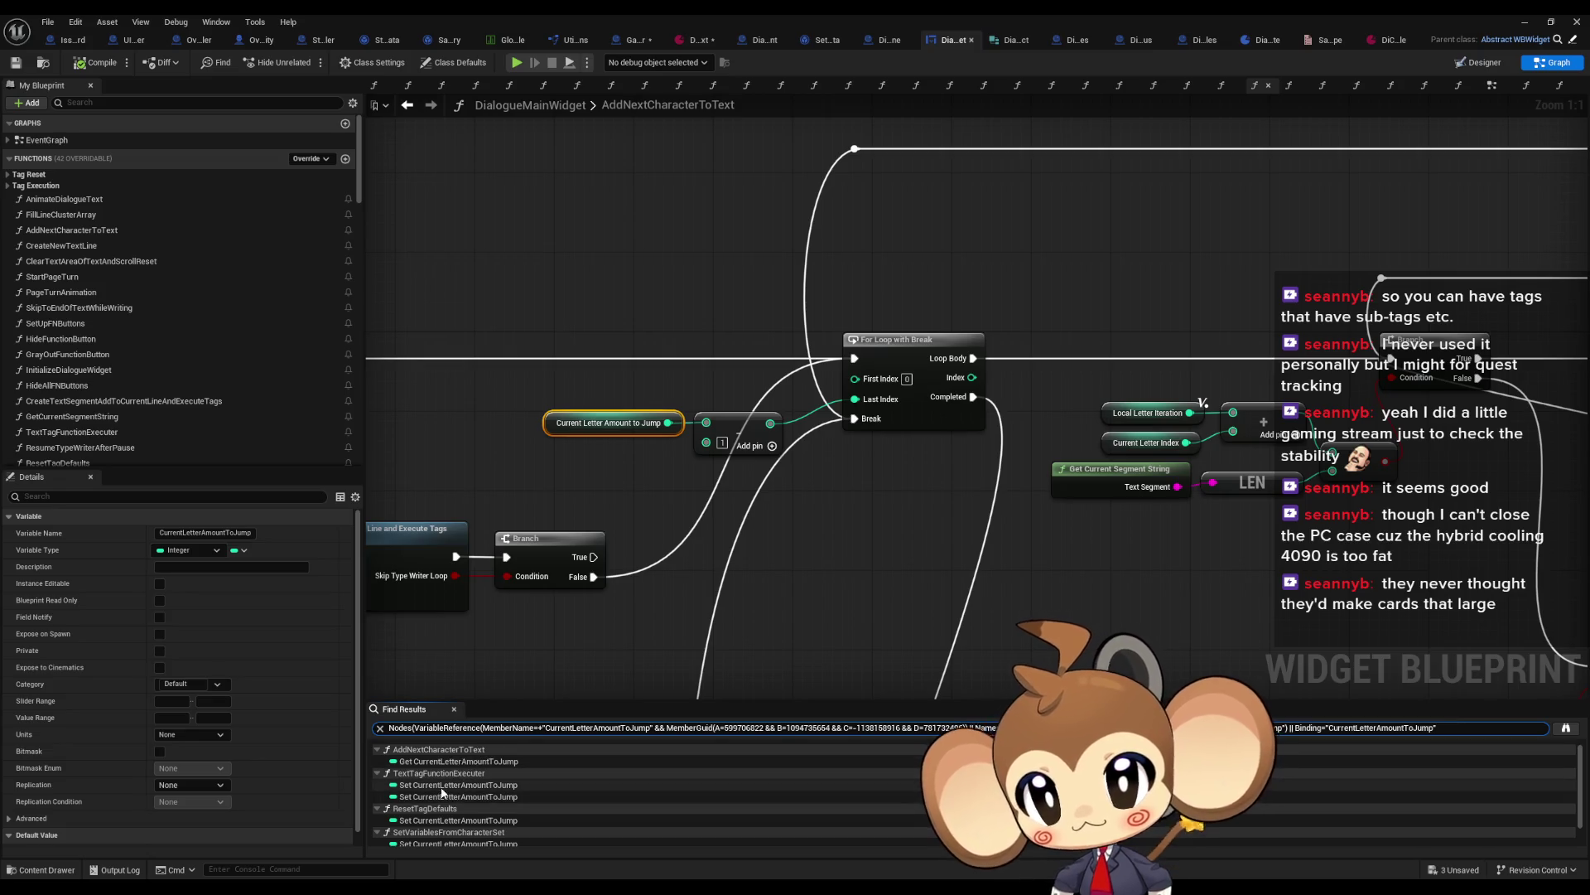
Step: Visit each Set result in TextTagFunctionExecuter, ResetTagDefaults, SetVariablesFromCharacterSet and SetFromExpressionTag
click(464, 784)
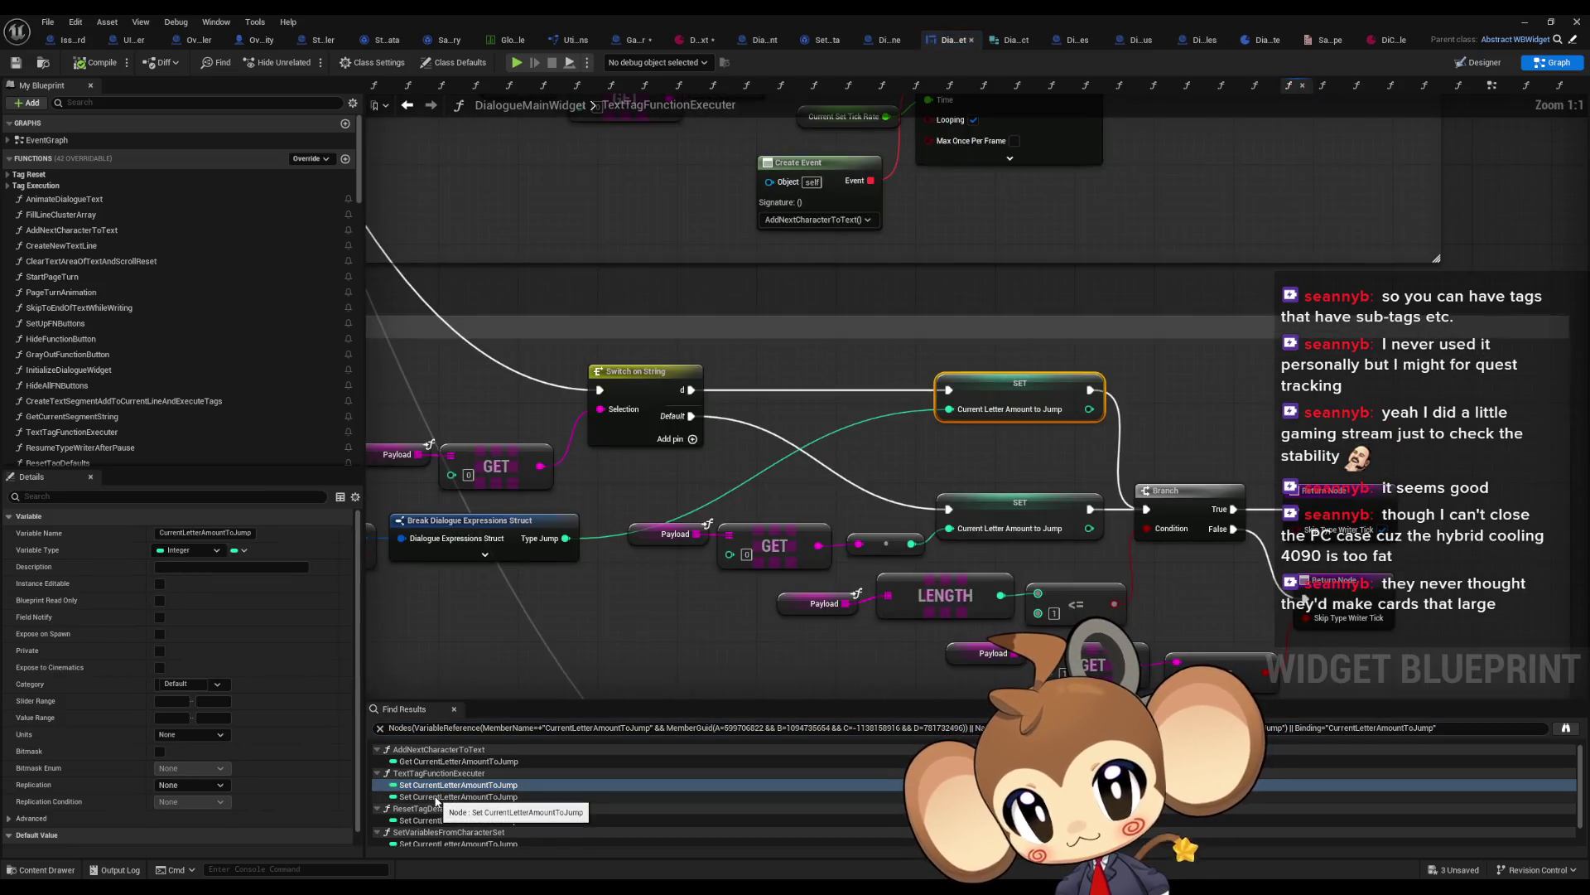
click(436, 797)
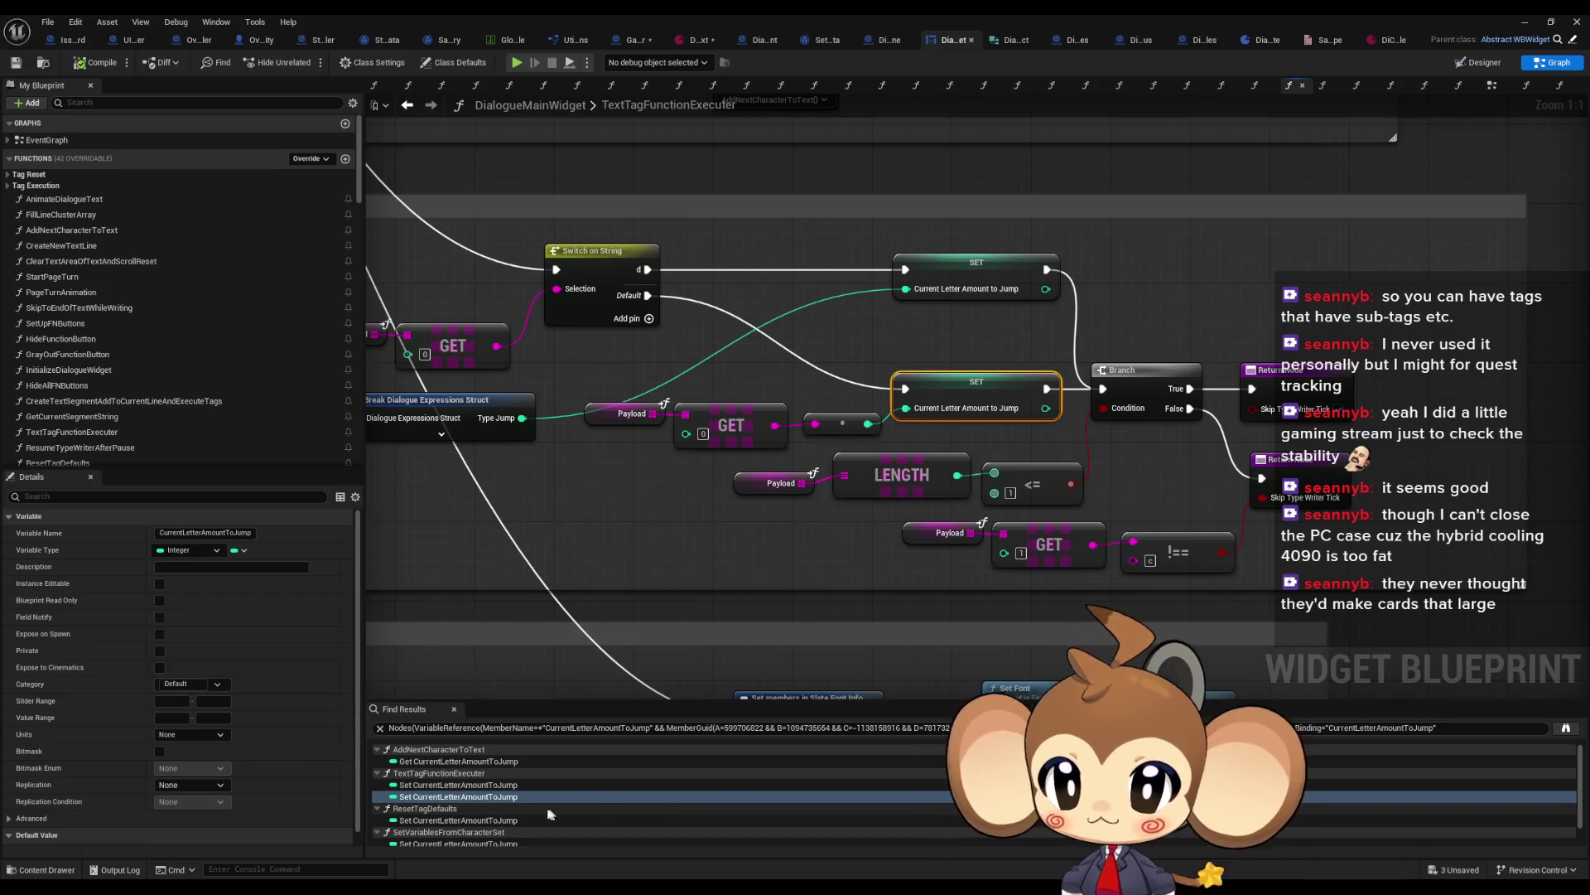
scroll(439, 799, down, 1)
click(439, 794)
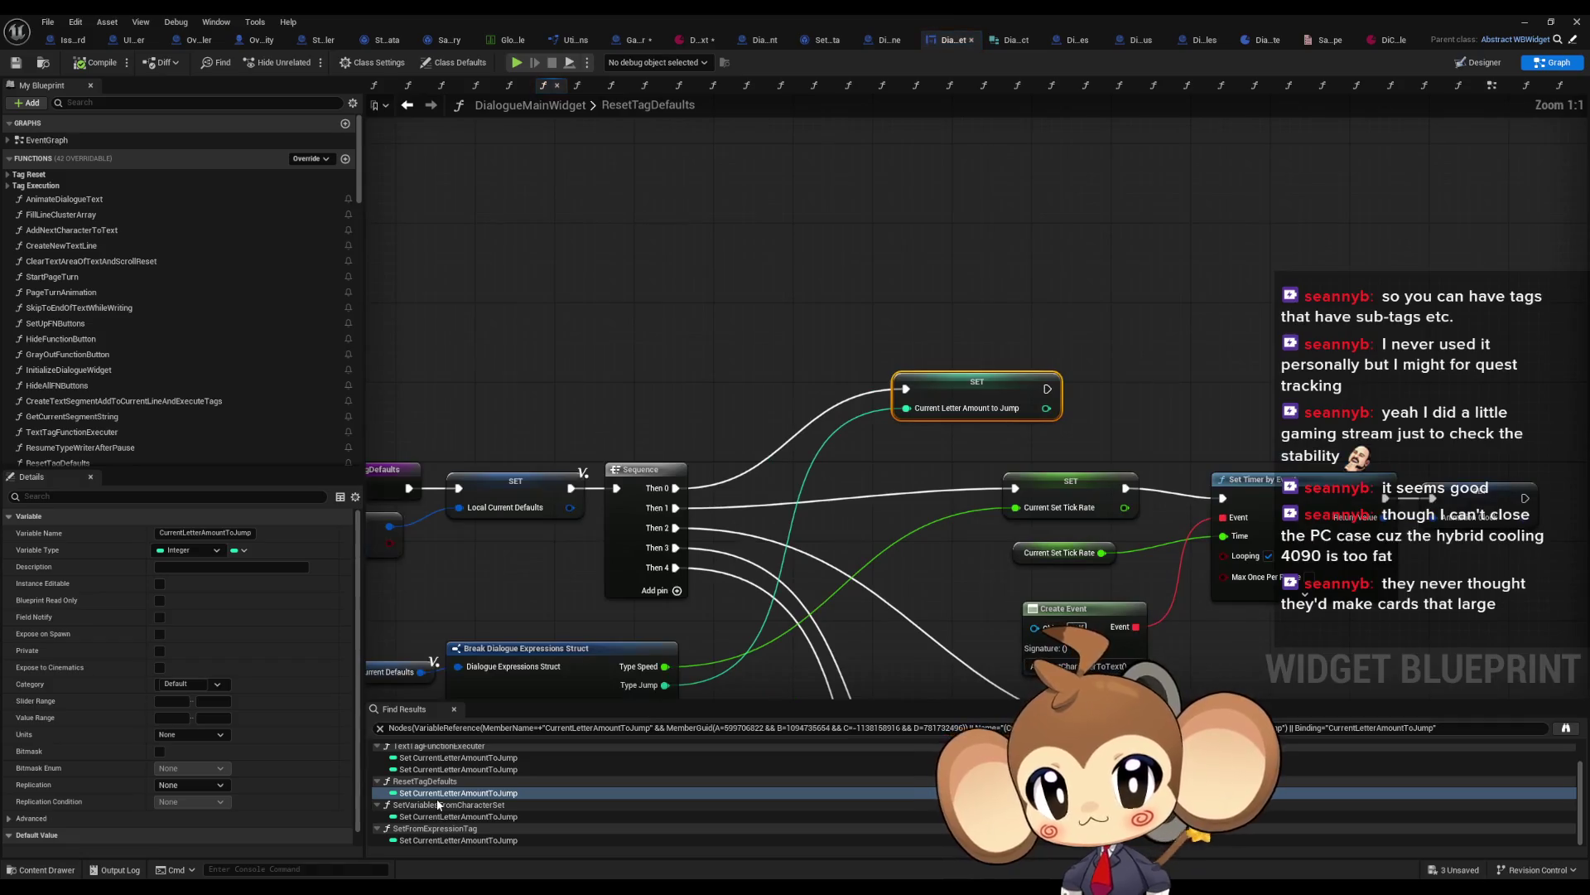
drag(704, 540, 851, 404)
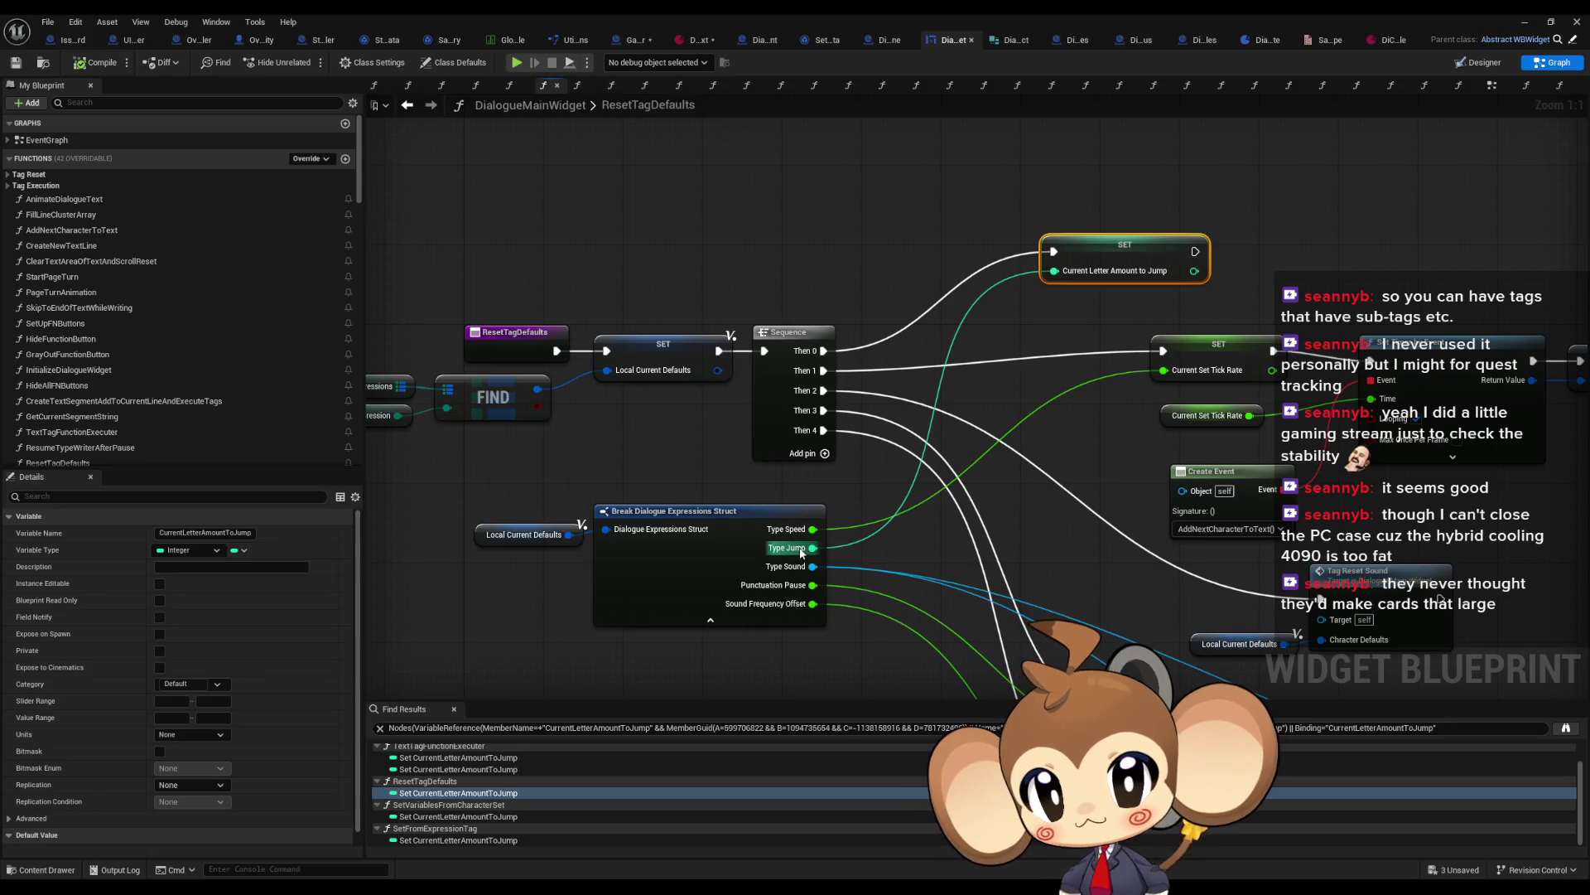
click(415, 818)
drag(688, 412, 1030, 485)
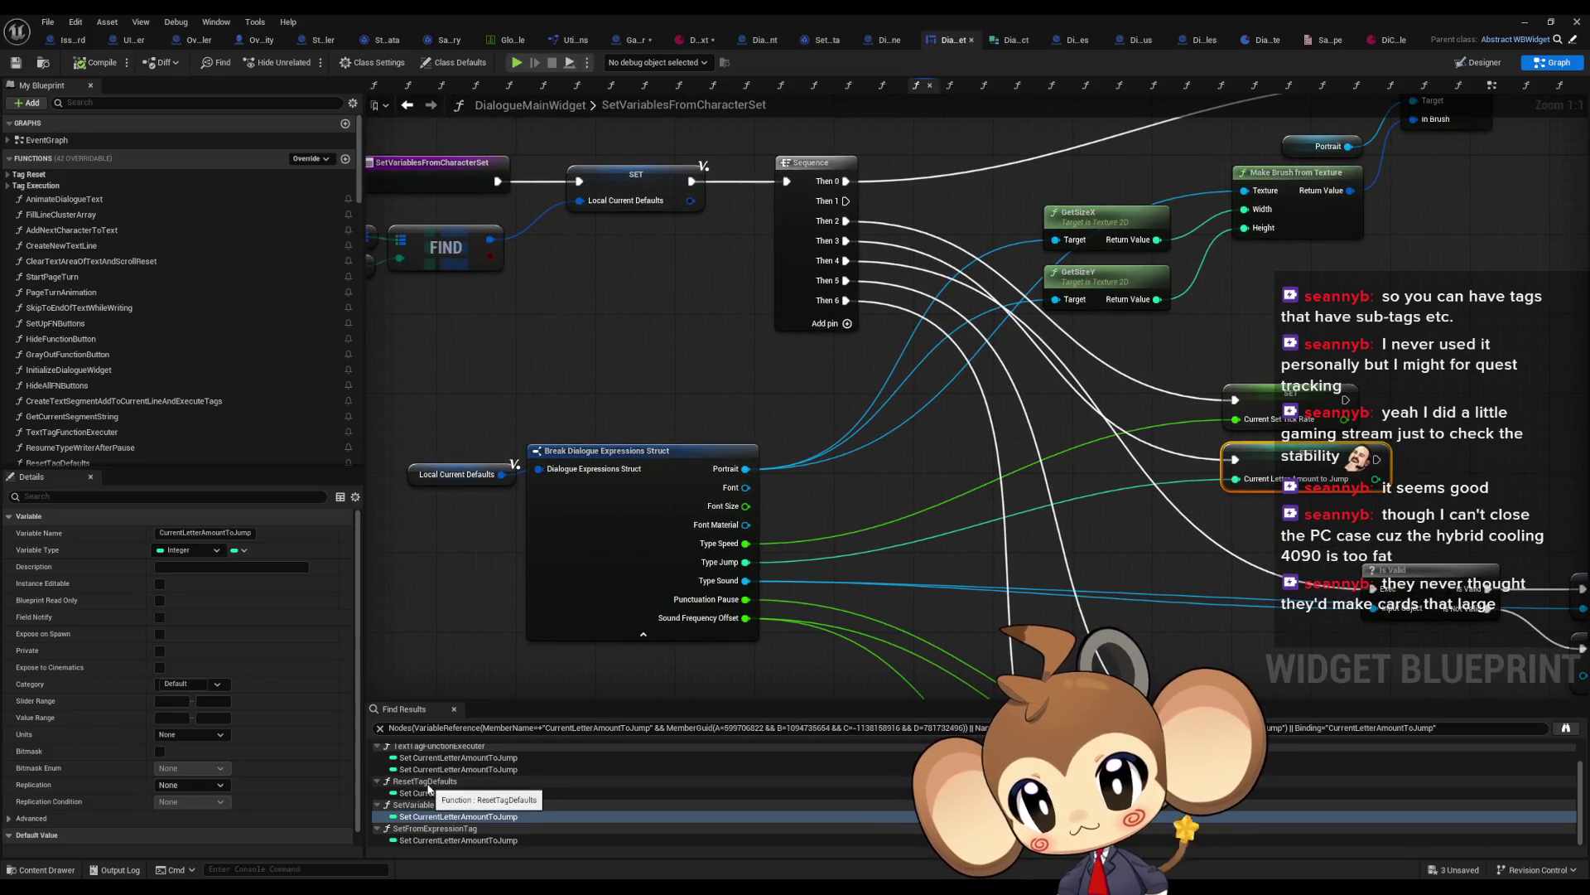
click(427, 841)
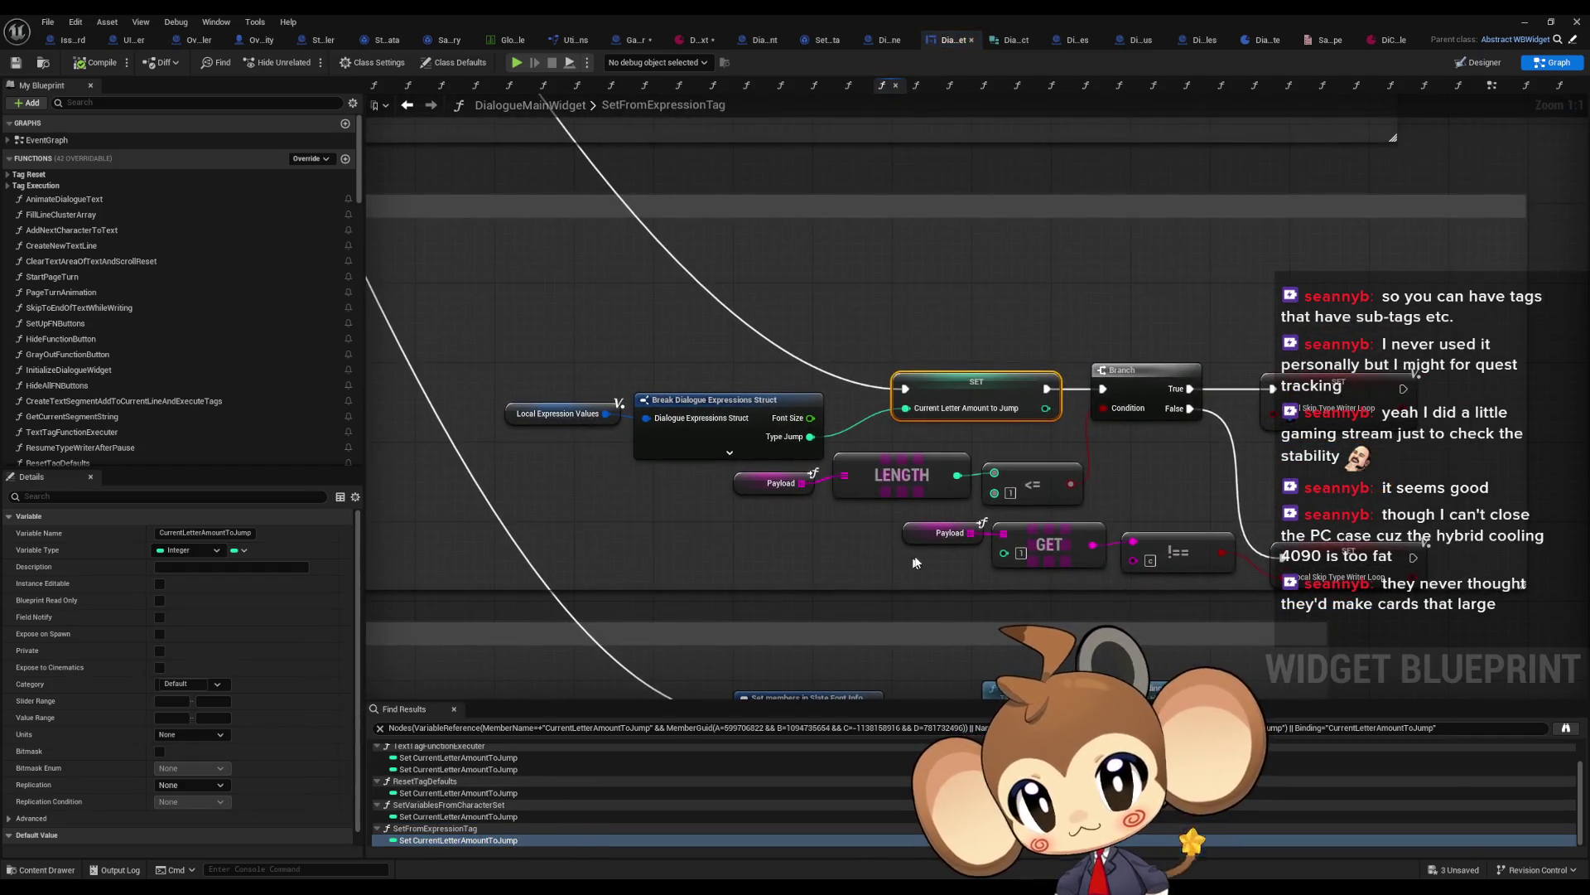
scroll(851, 547, down, 9)
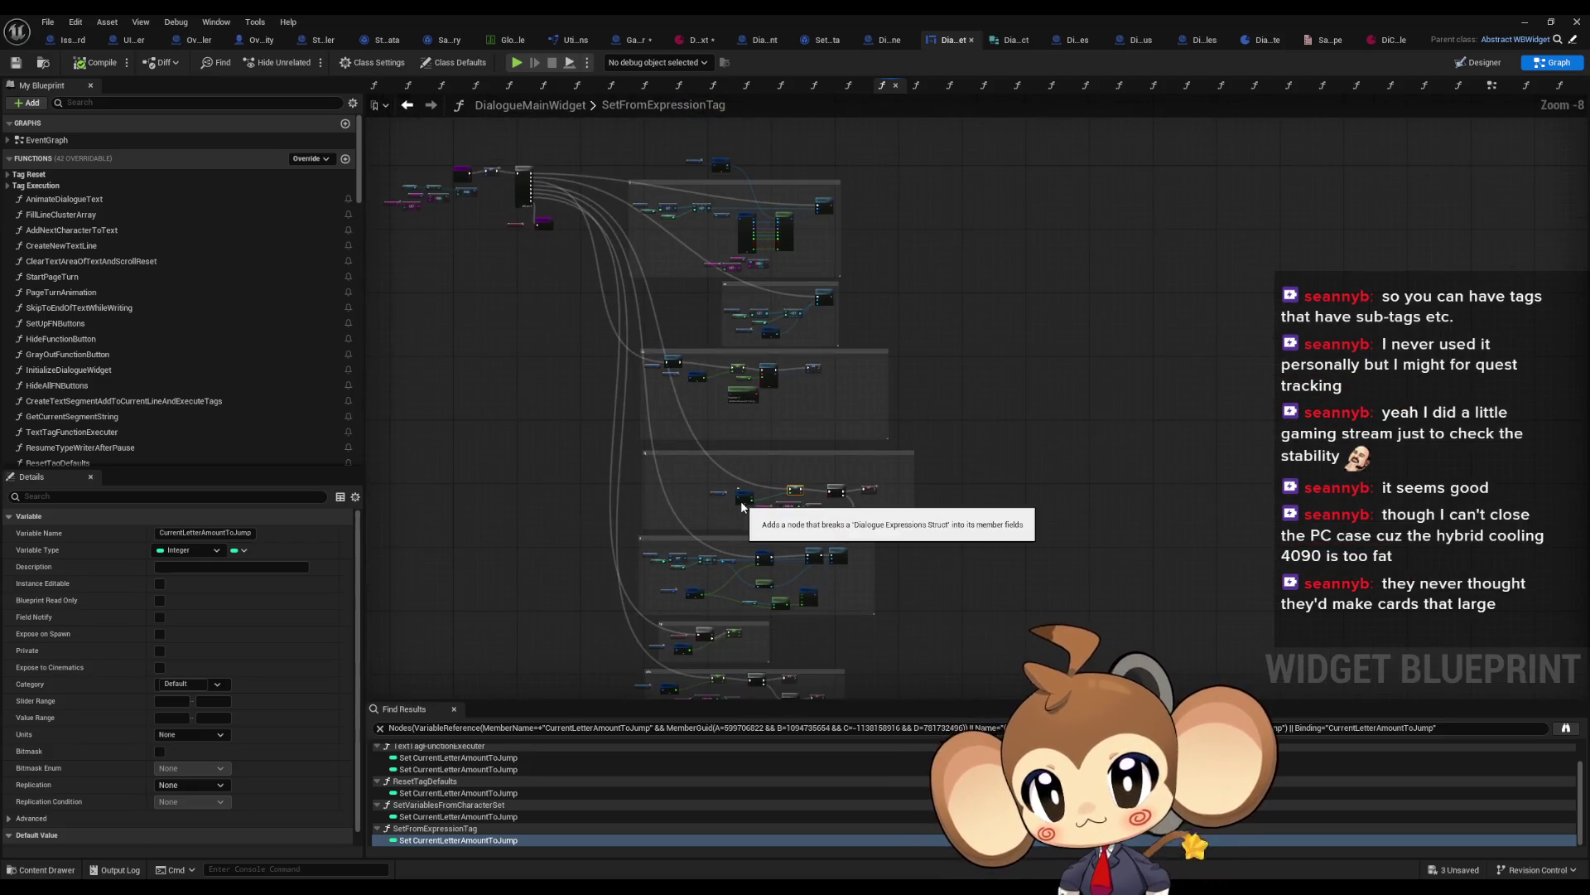
scroll(742, 507, up, 5)
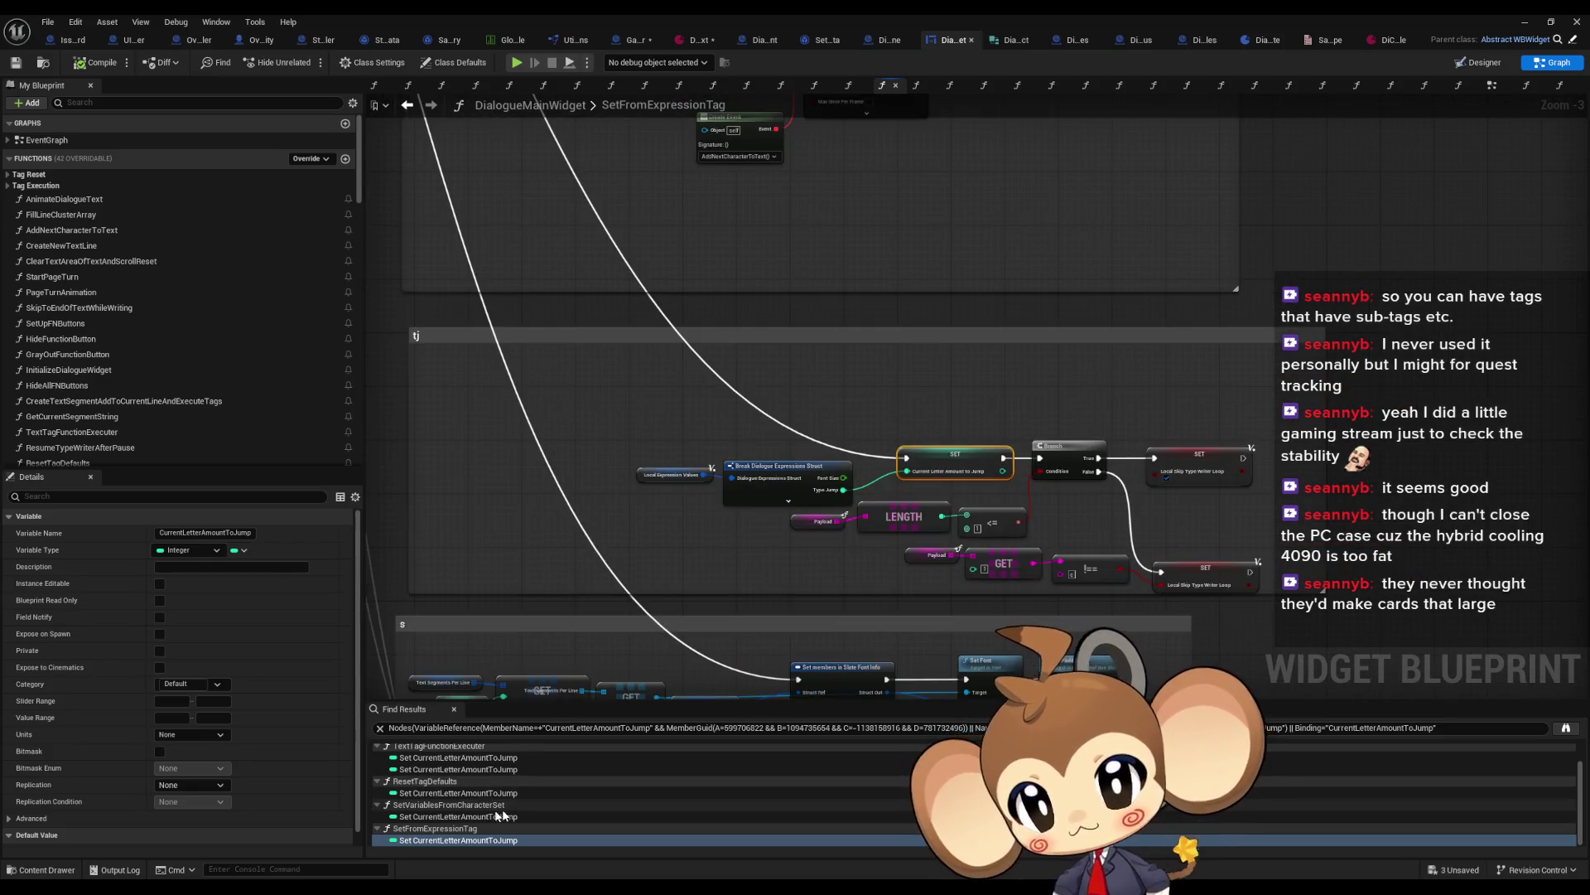
scroll(497, 812, up, 2)
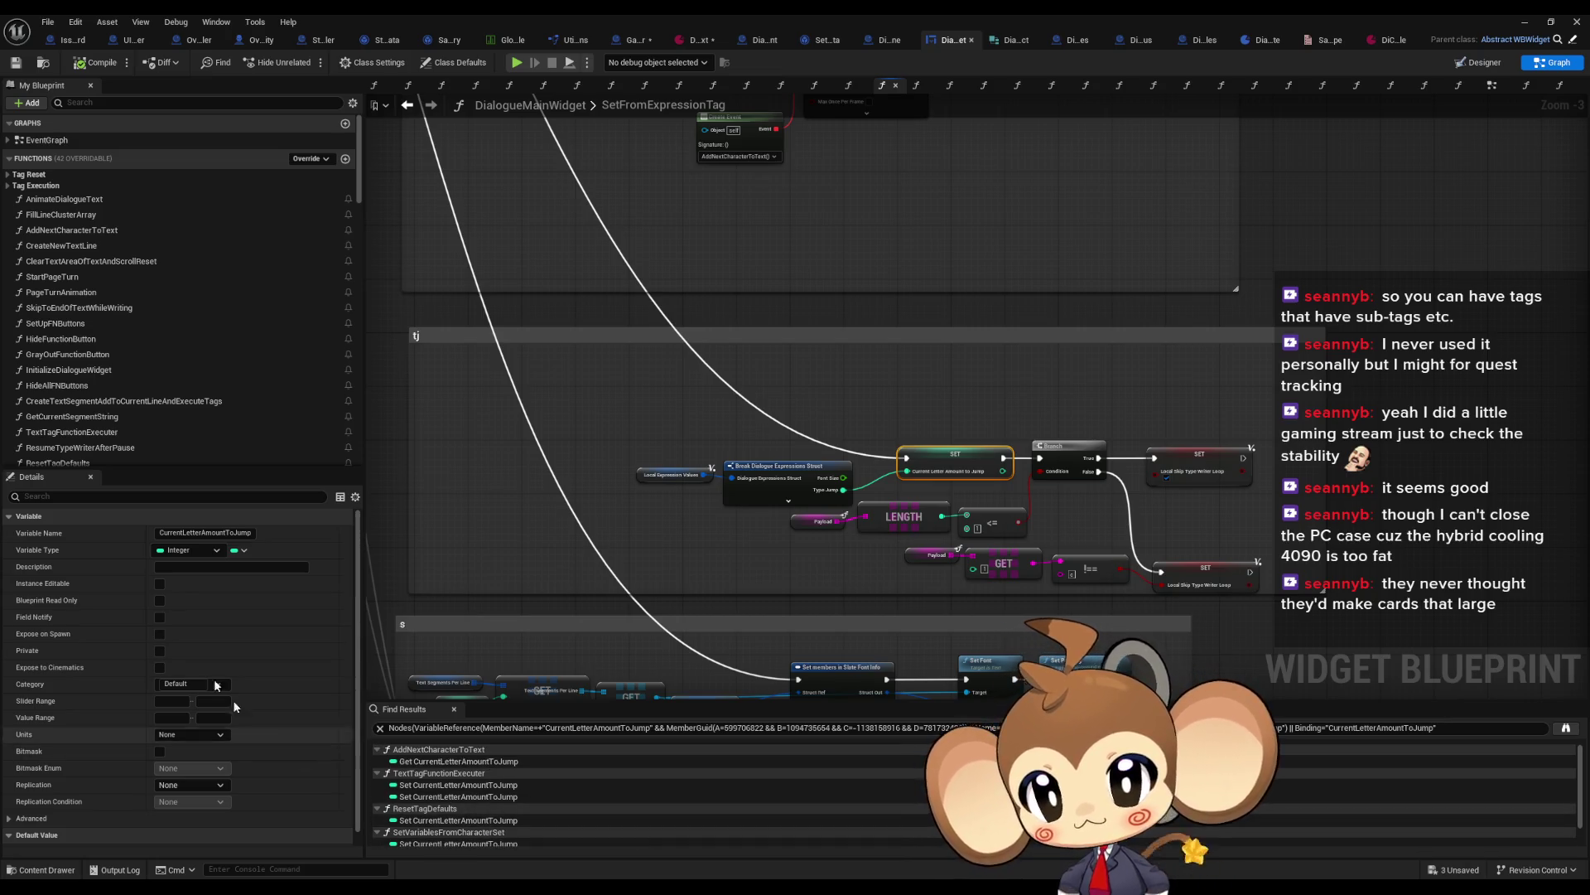
double_click(95, 231)
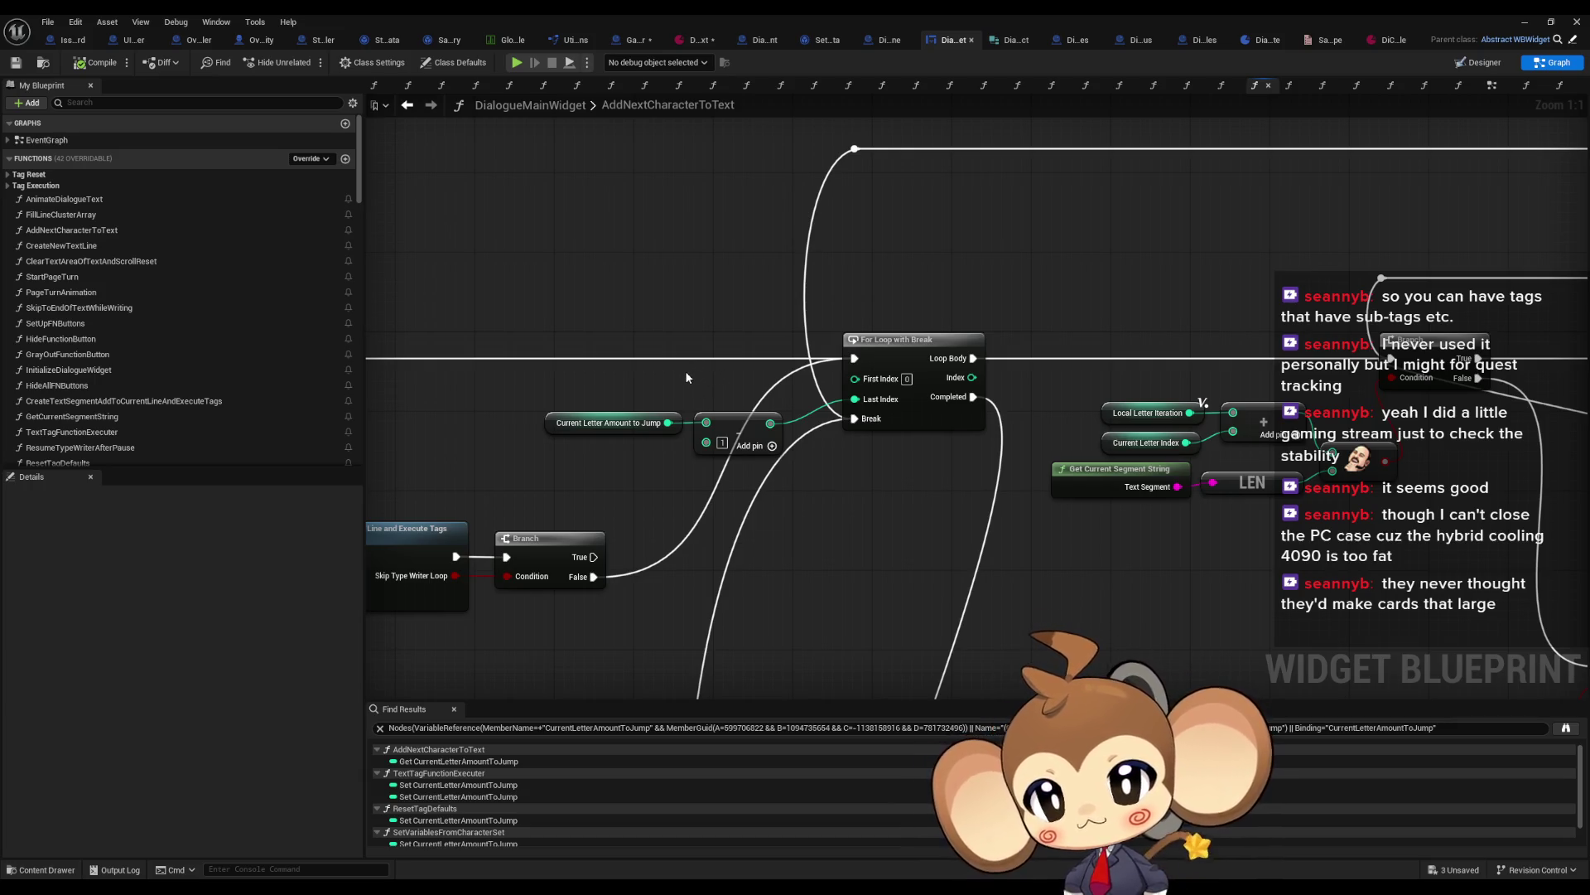
Step: Zoom around the AddNextCharacterToText graph and inspect the Local Letter Iteration variable
scroll(695, 372, down, 1)
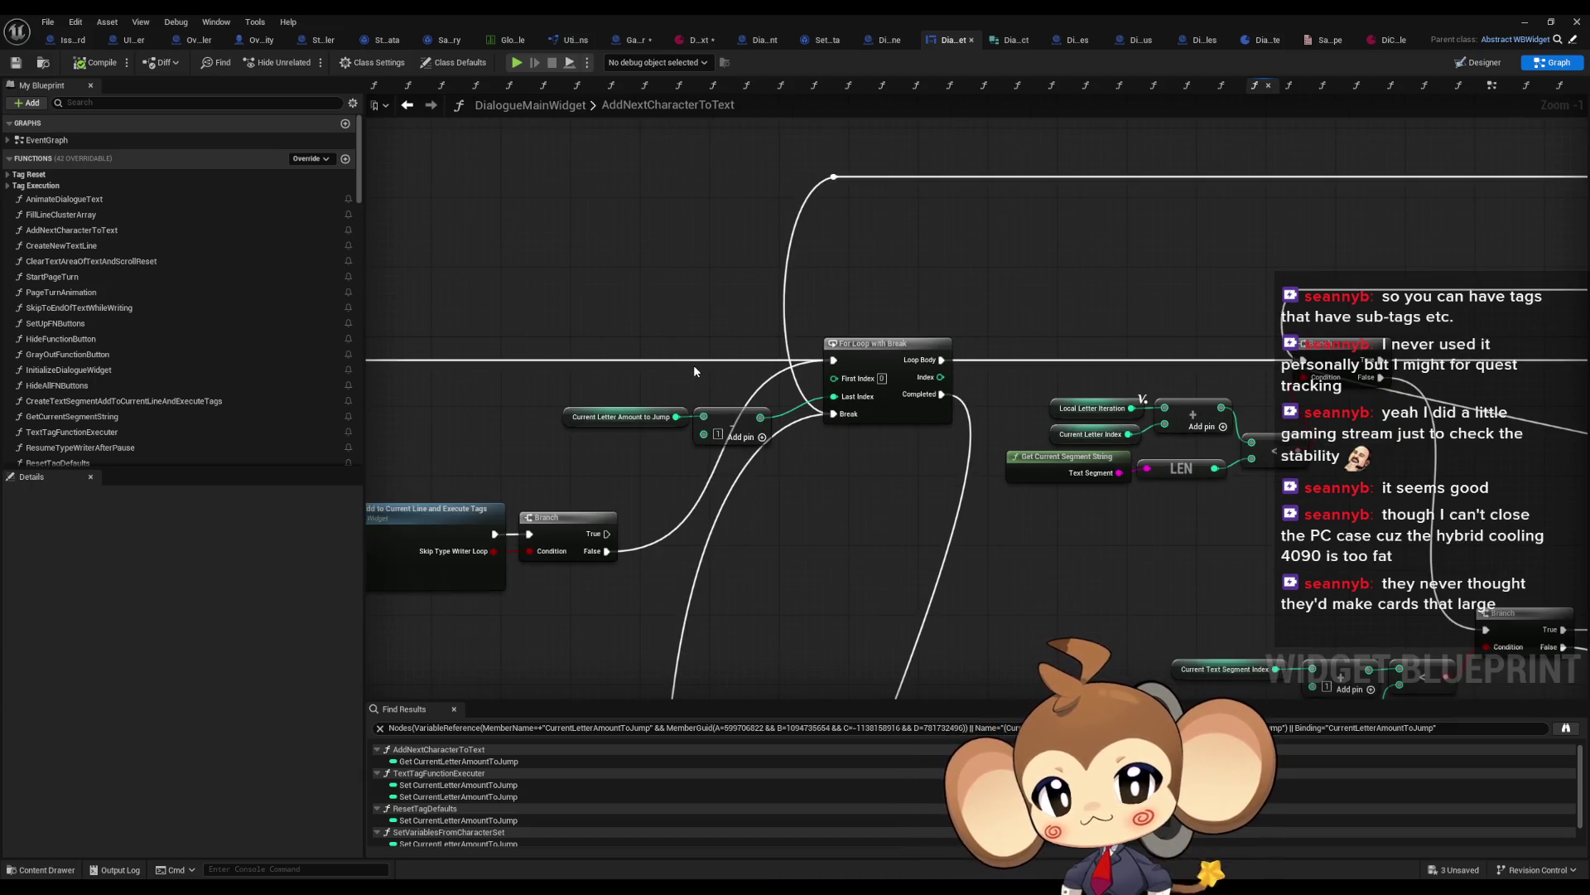
scroll(516, 394, down, 4)
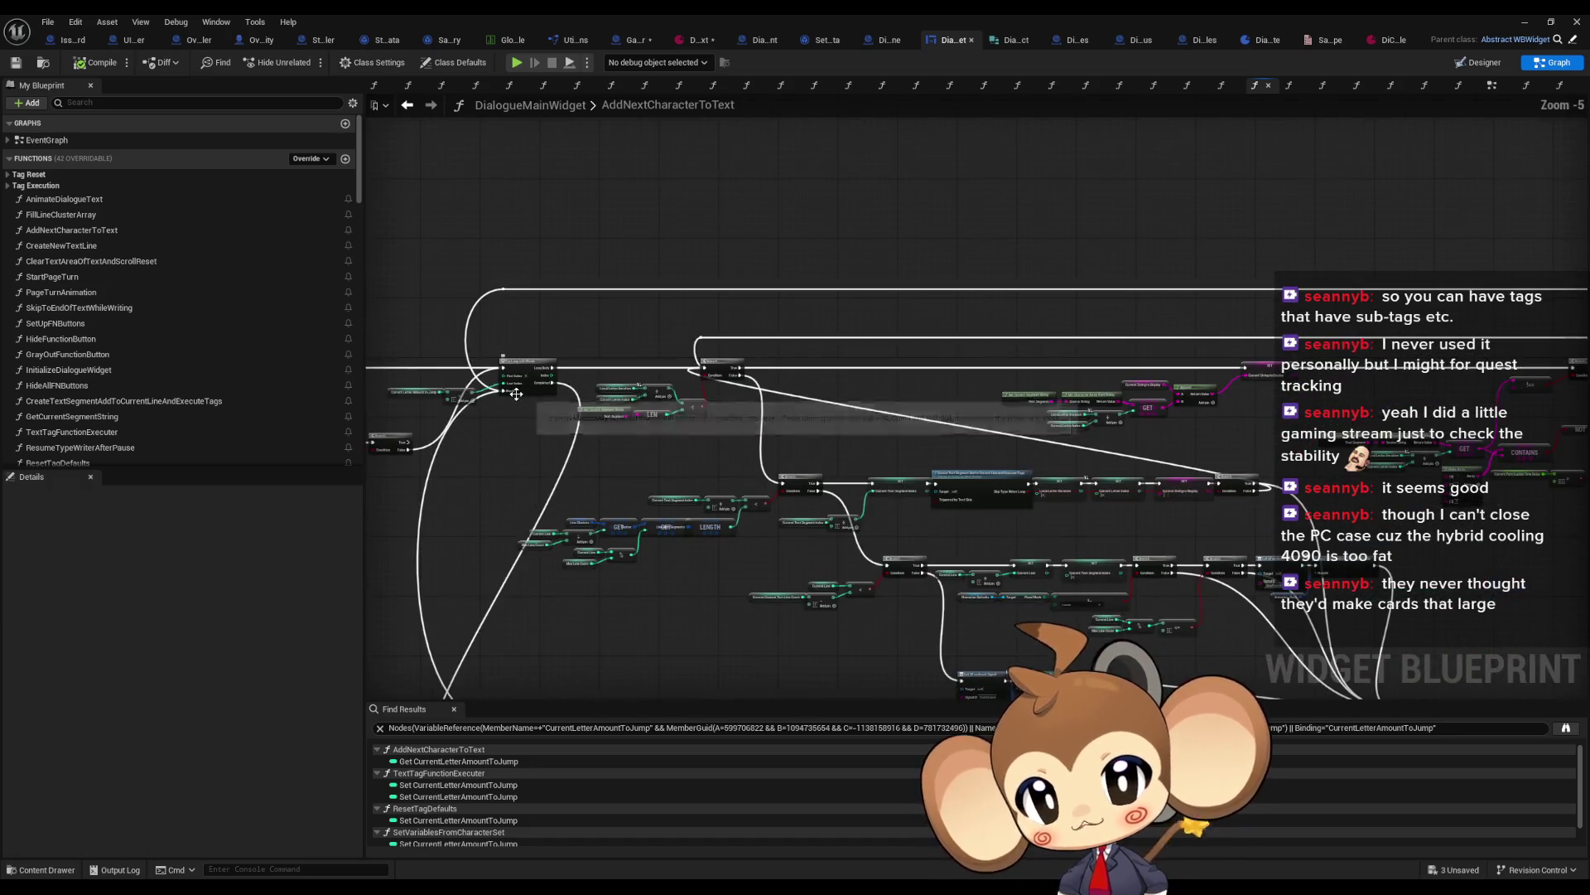
scroll(516, 394, up, 5)
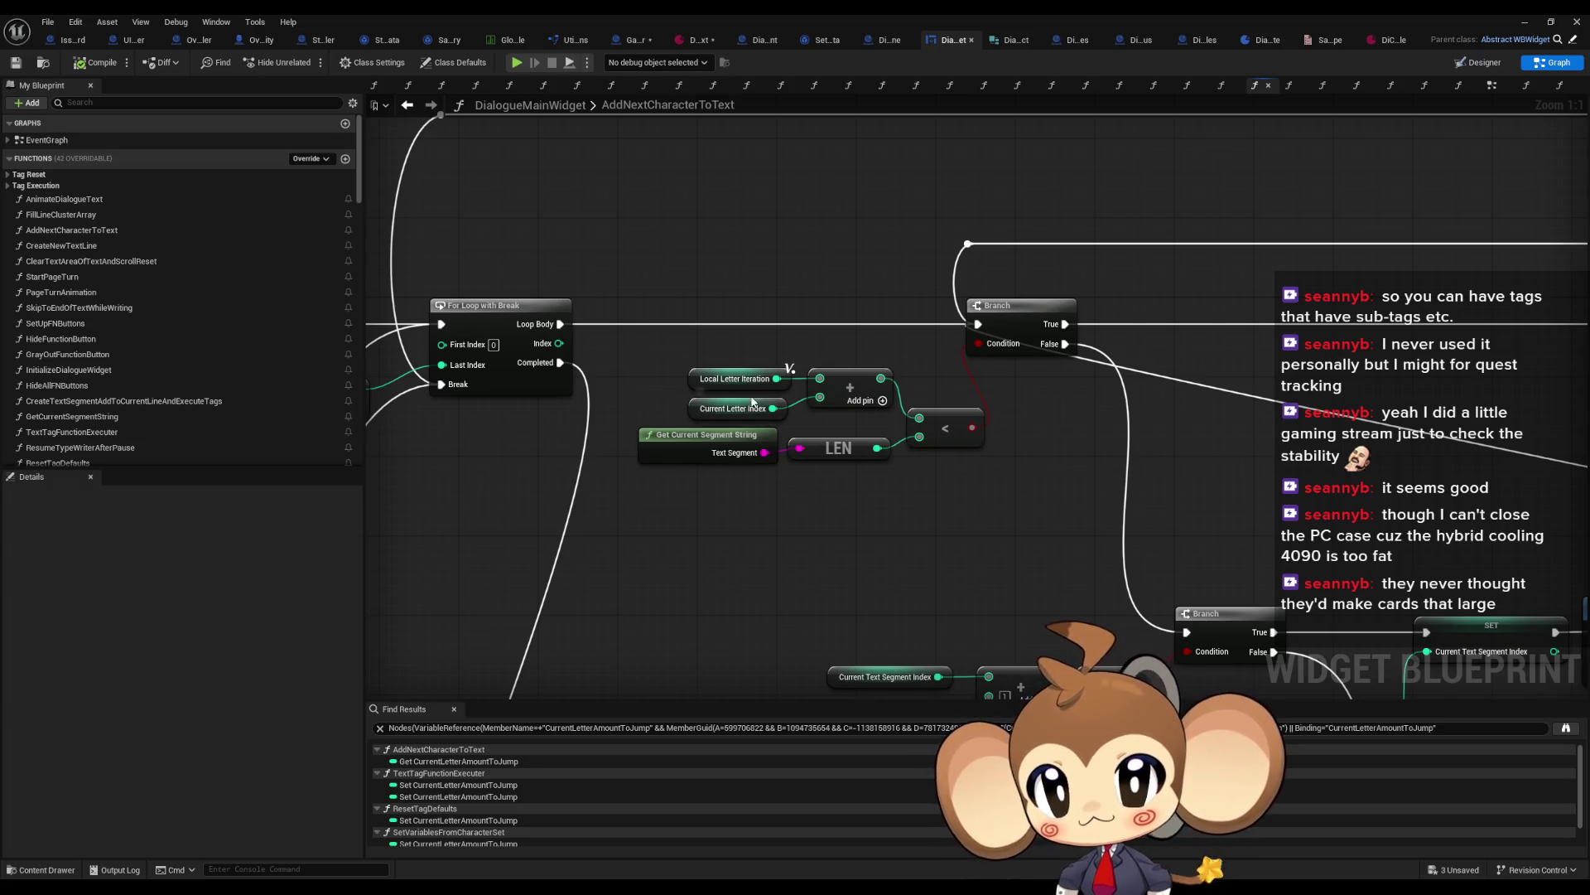
click(735, 379)
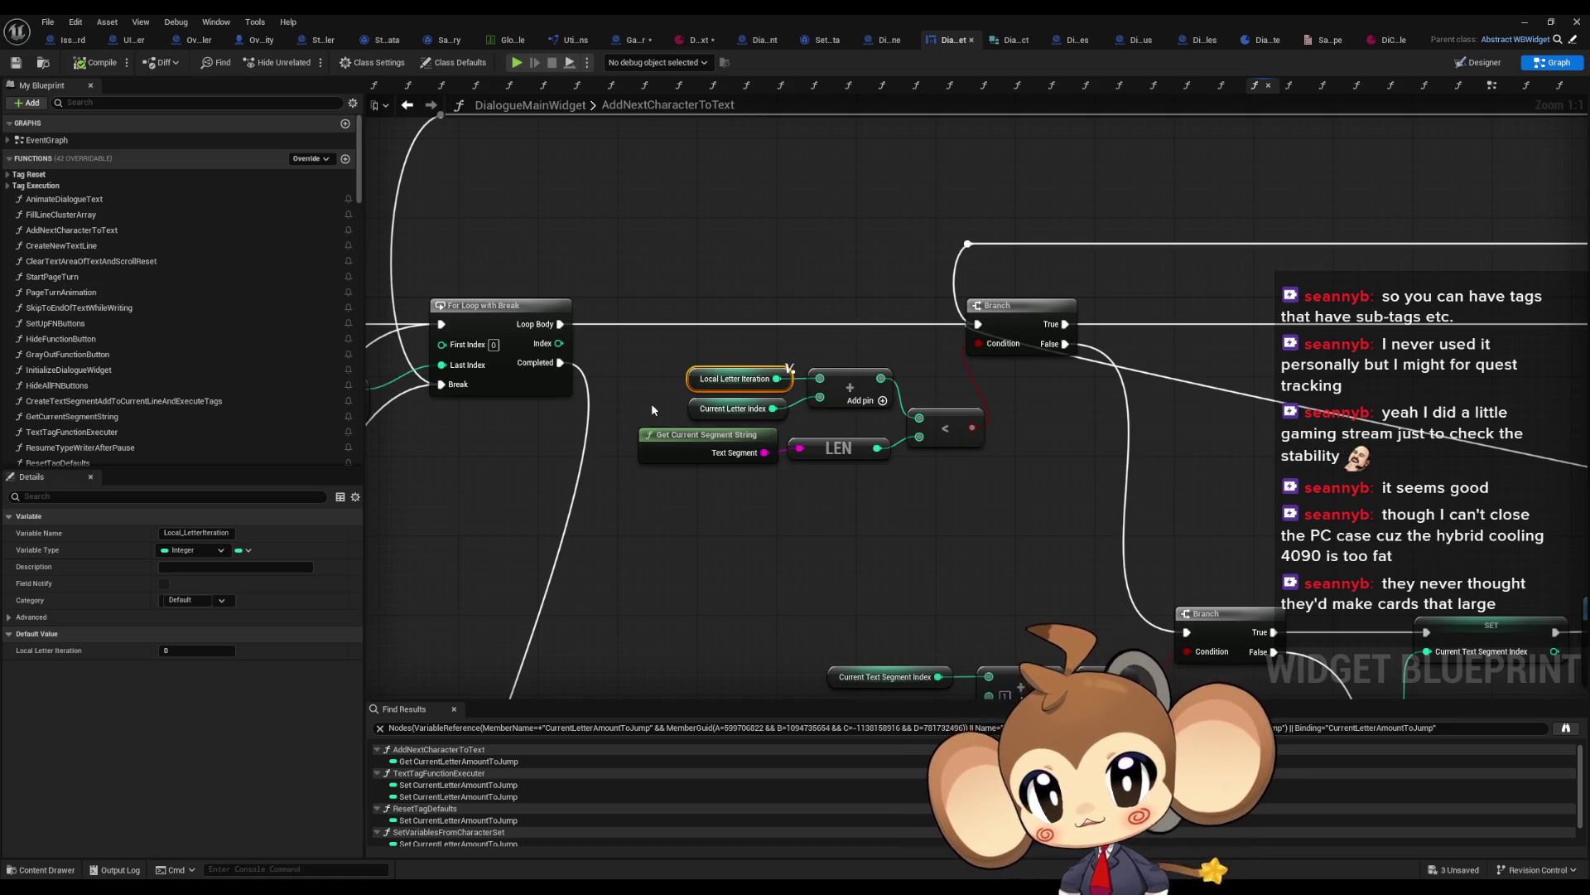
Step: Select the Current Letter Index node, look over the loop nodes, and bring up its actions
drag(719, 410, 720, 411)
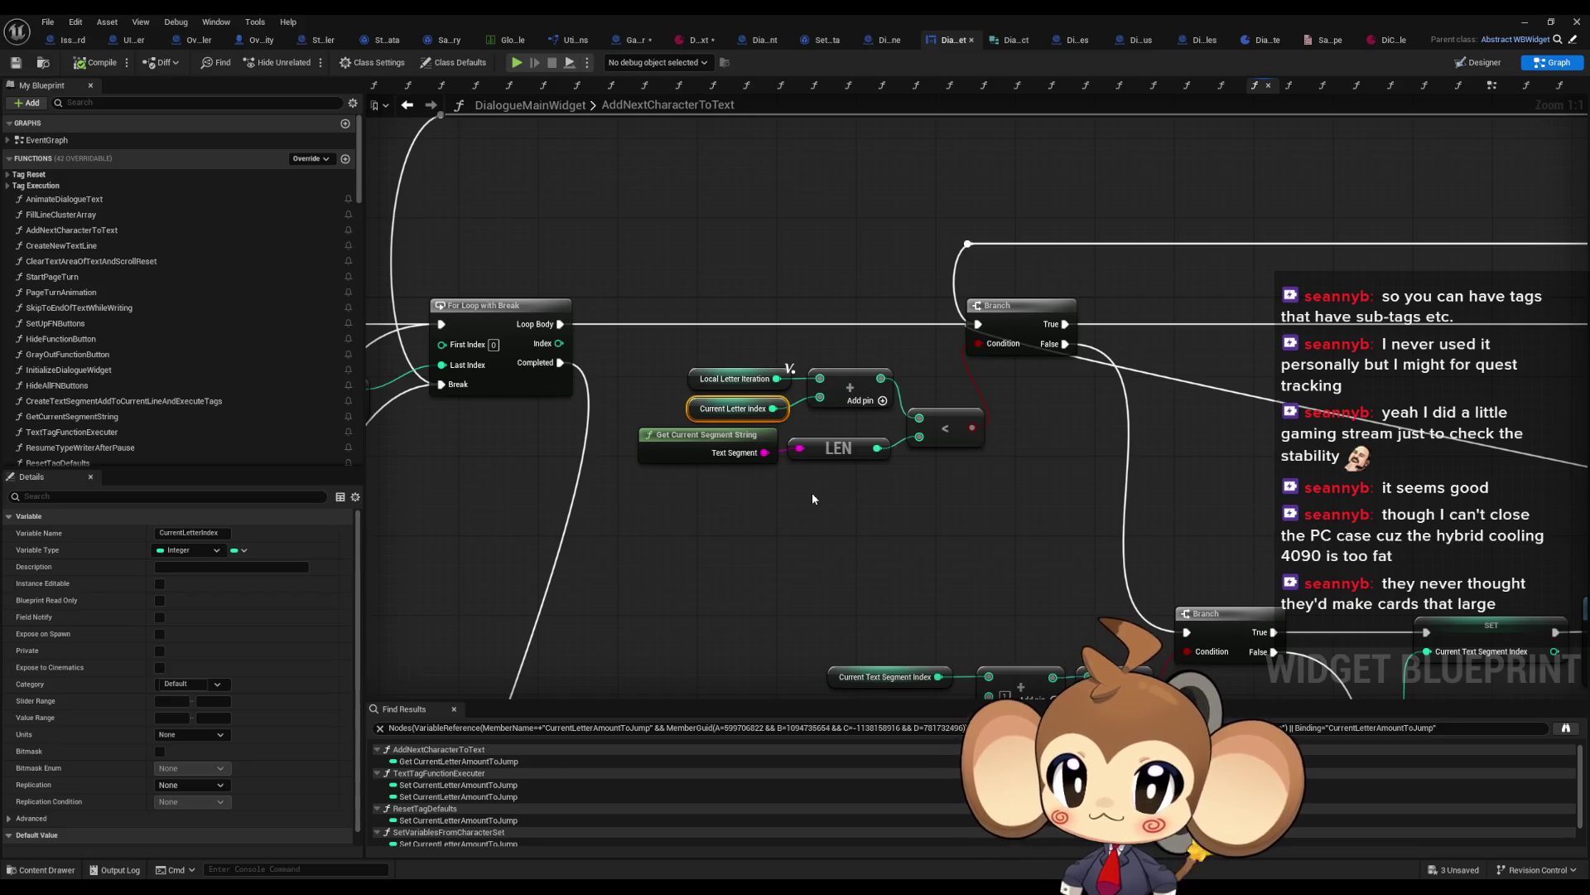
mouse_move(812, 492)
mouse_down()
mouse_move(1098, 491)
mouse_move(804, 497)
mouse_up()
scroll(1098, 491, down, 2)
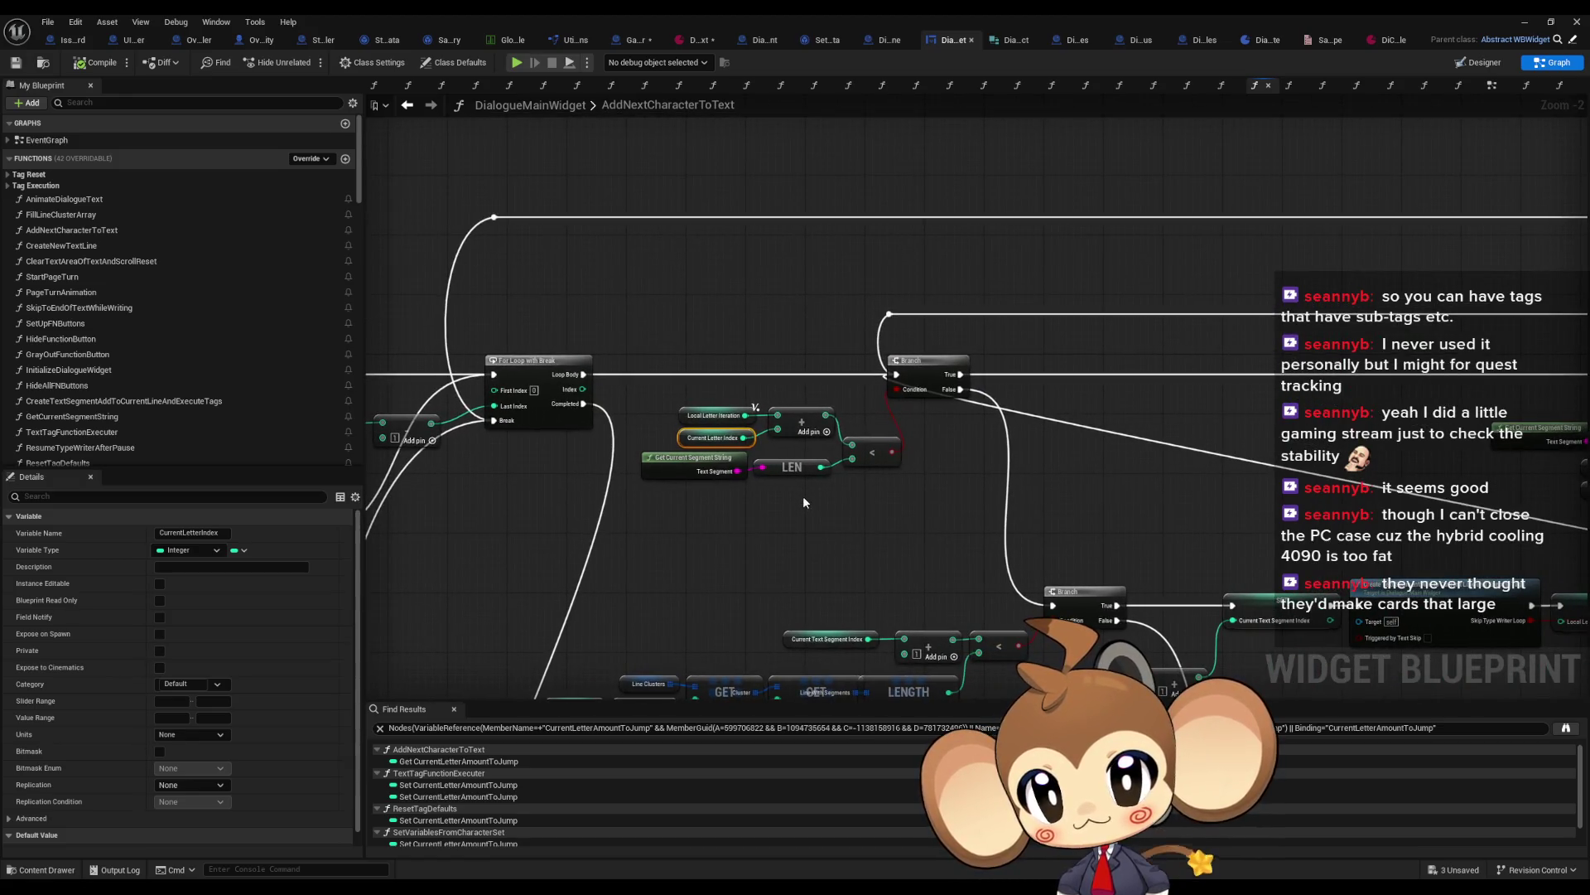
scroll(842, 485, down, 2)
scroll(1067, 467, up, 3)
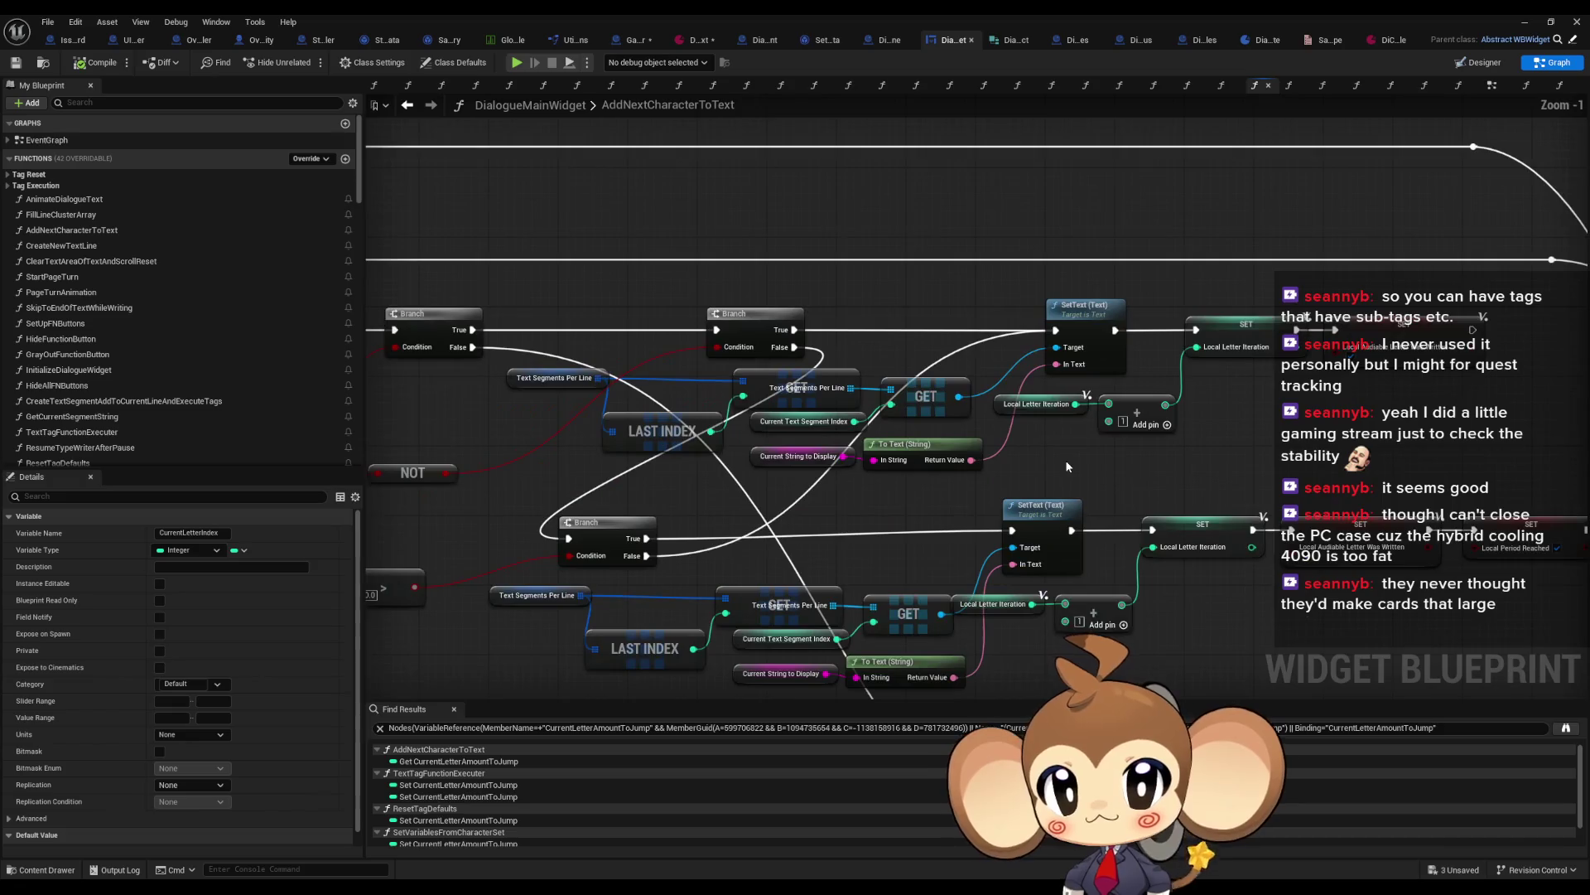
scroll(1067, 466, up, 1)
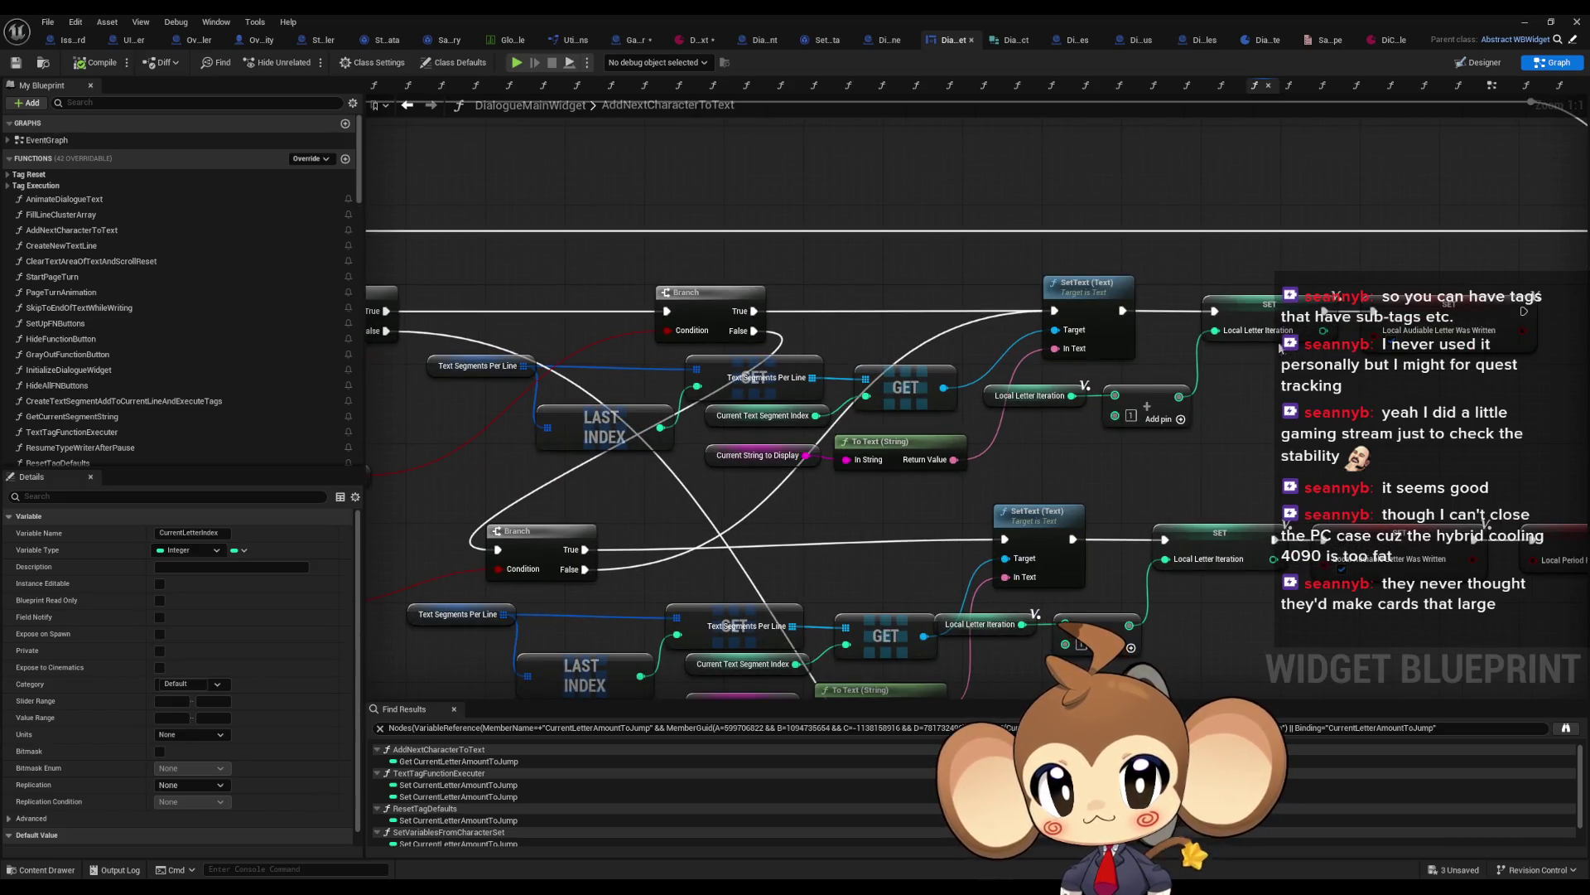
scroll(1281, 348, down, 2)
scroll(572, 391, up, 3)
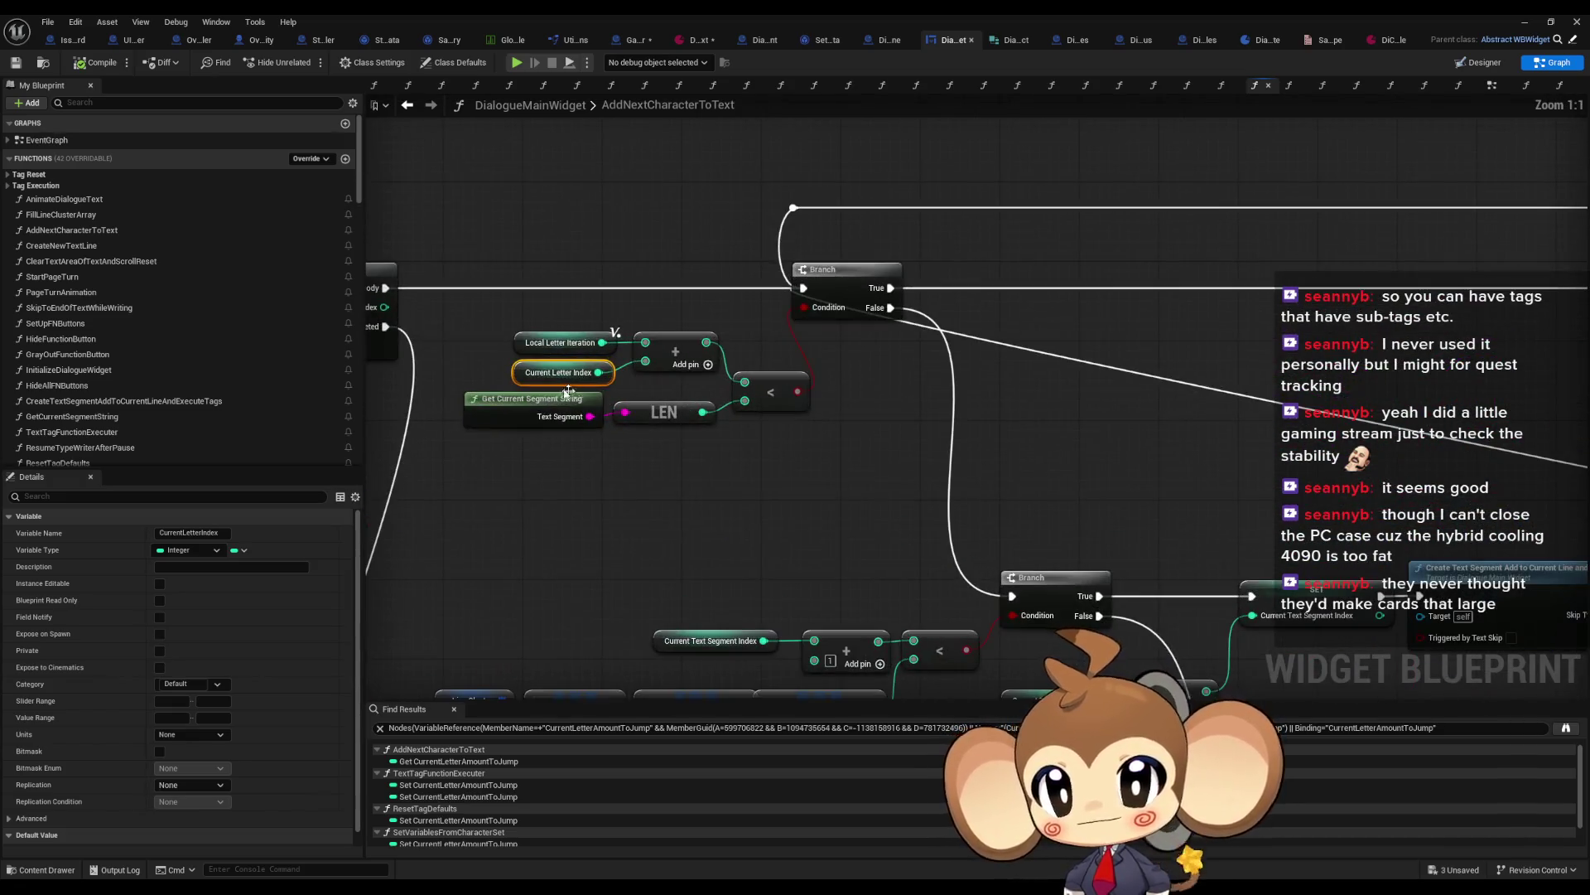
right_click(523, 382)
mouse_move(604, 519)
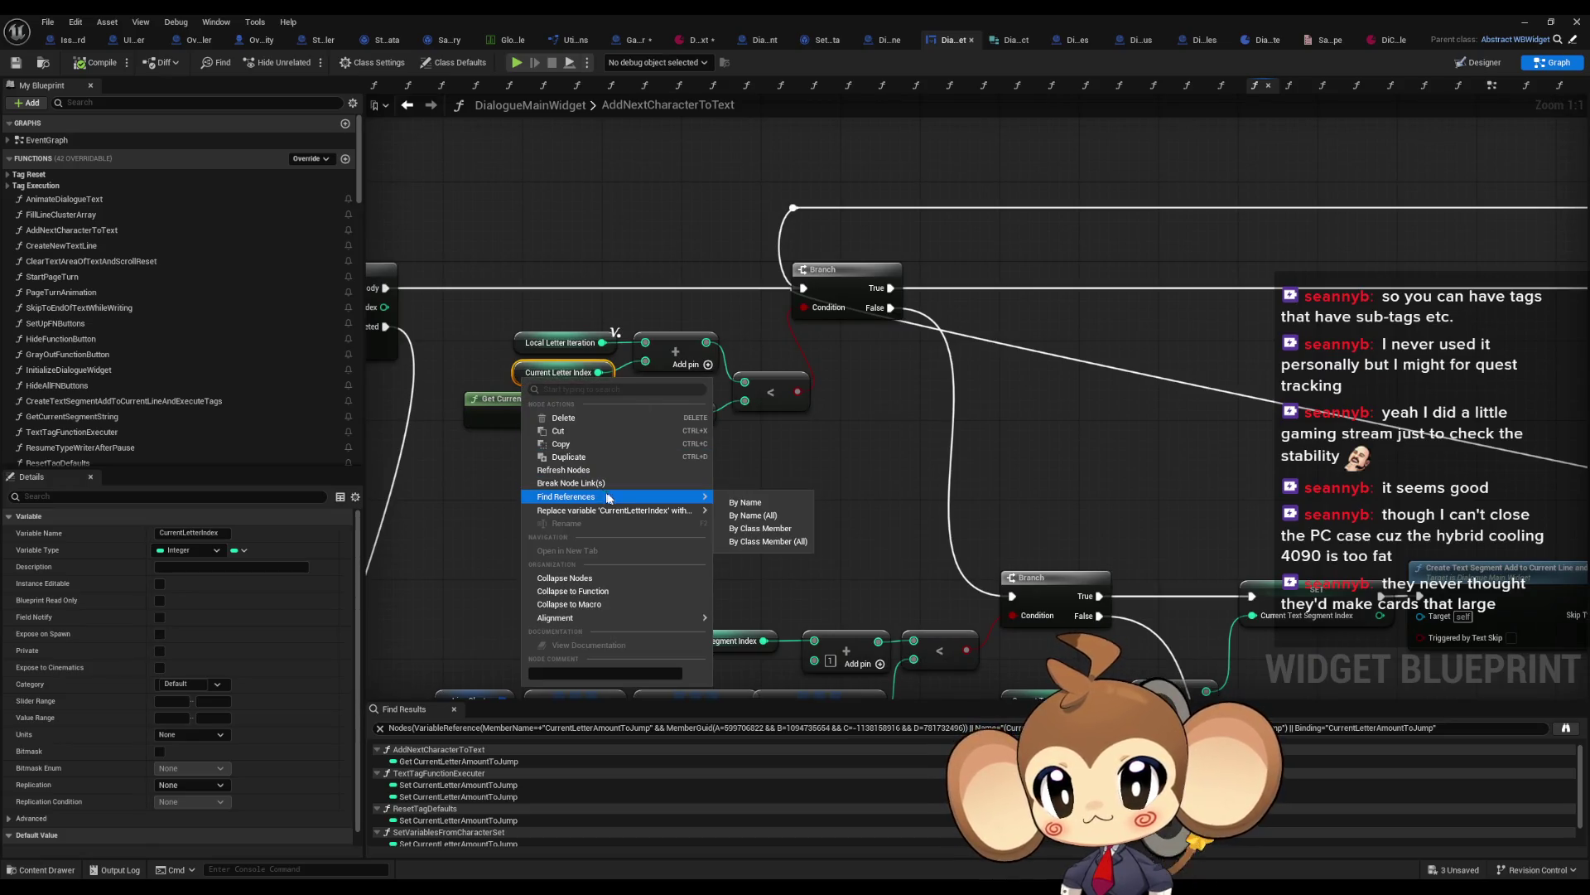
click(763, 530)
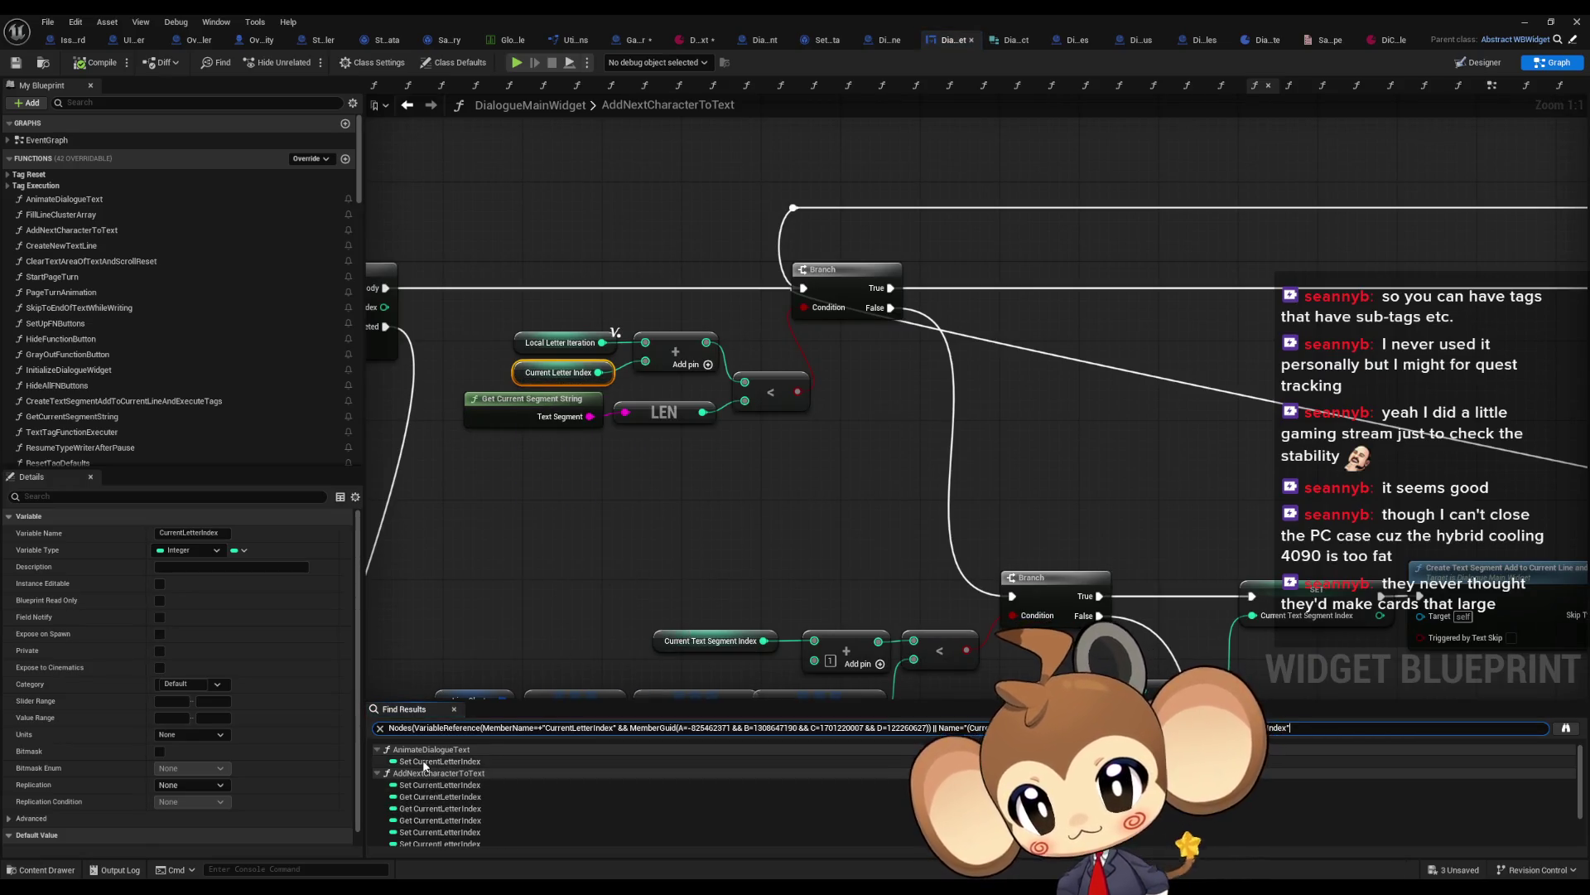
click(425, 762)
click(419, 785)
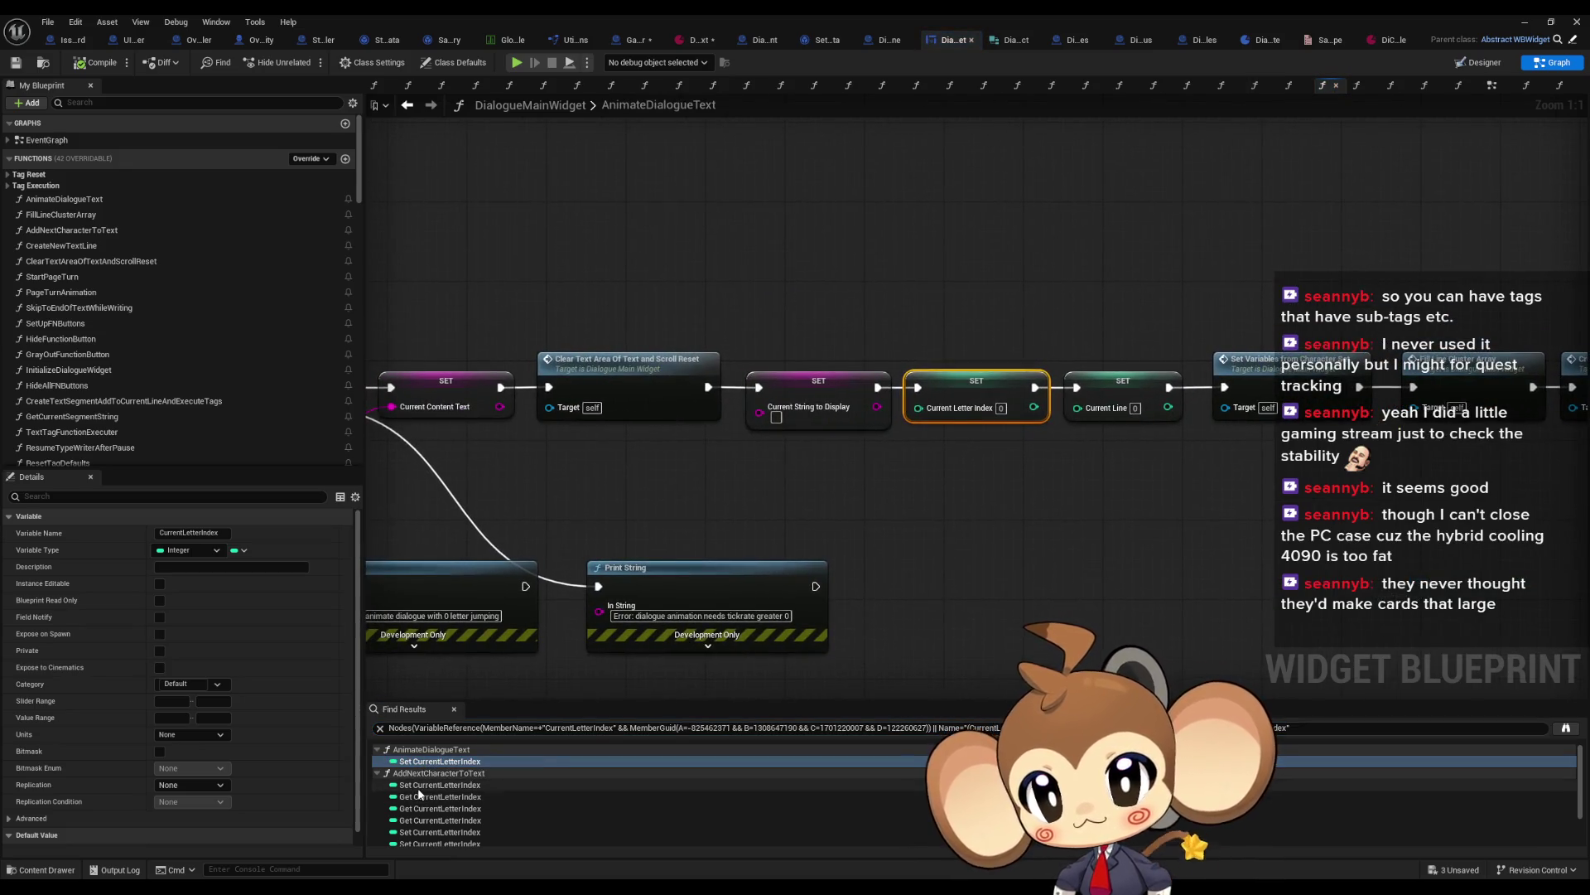
scroll(887, 502, down, 5)
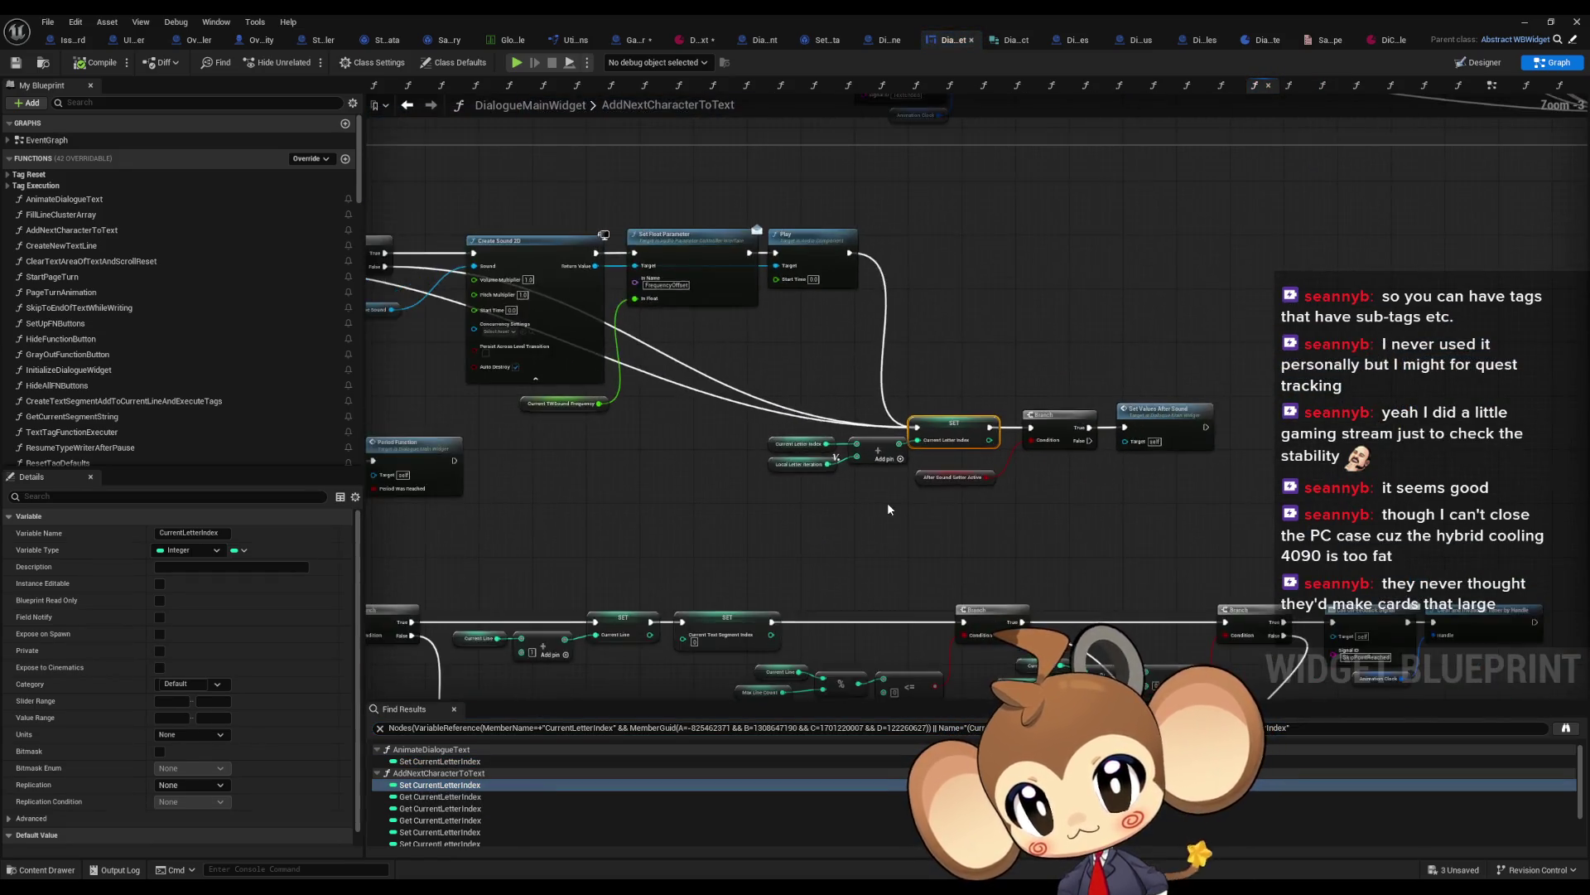
scroll(887, 505, up, 3)
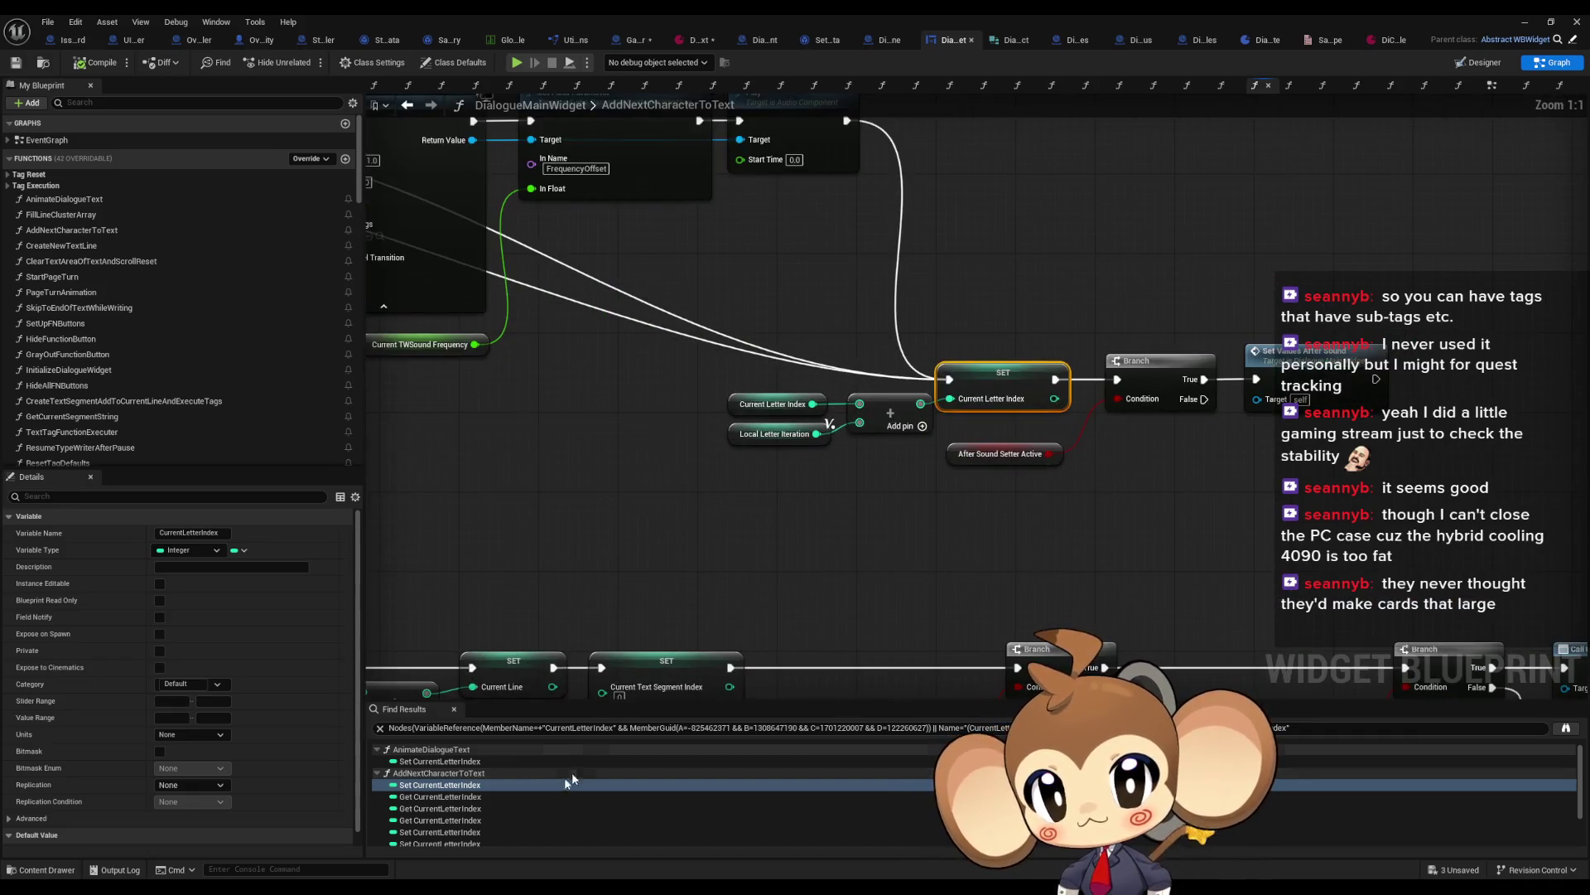
scroll(497, 791, down, 1)
click(417, 793)
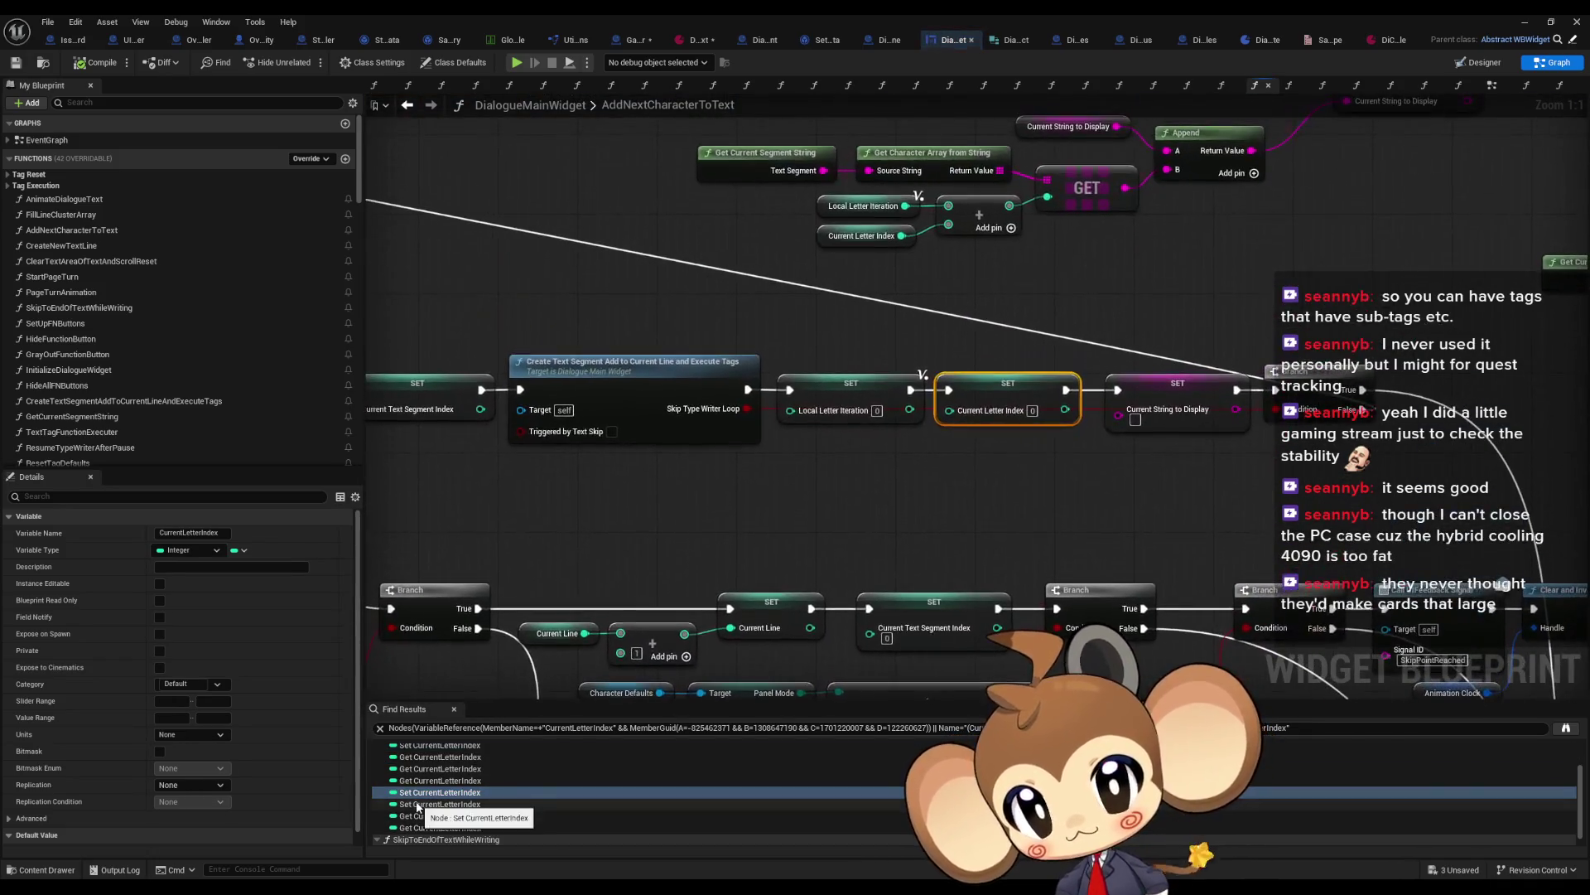
click(419, 803)
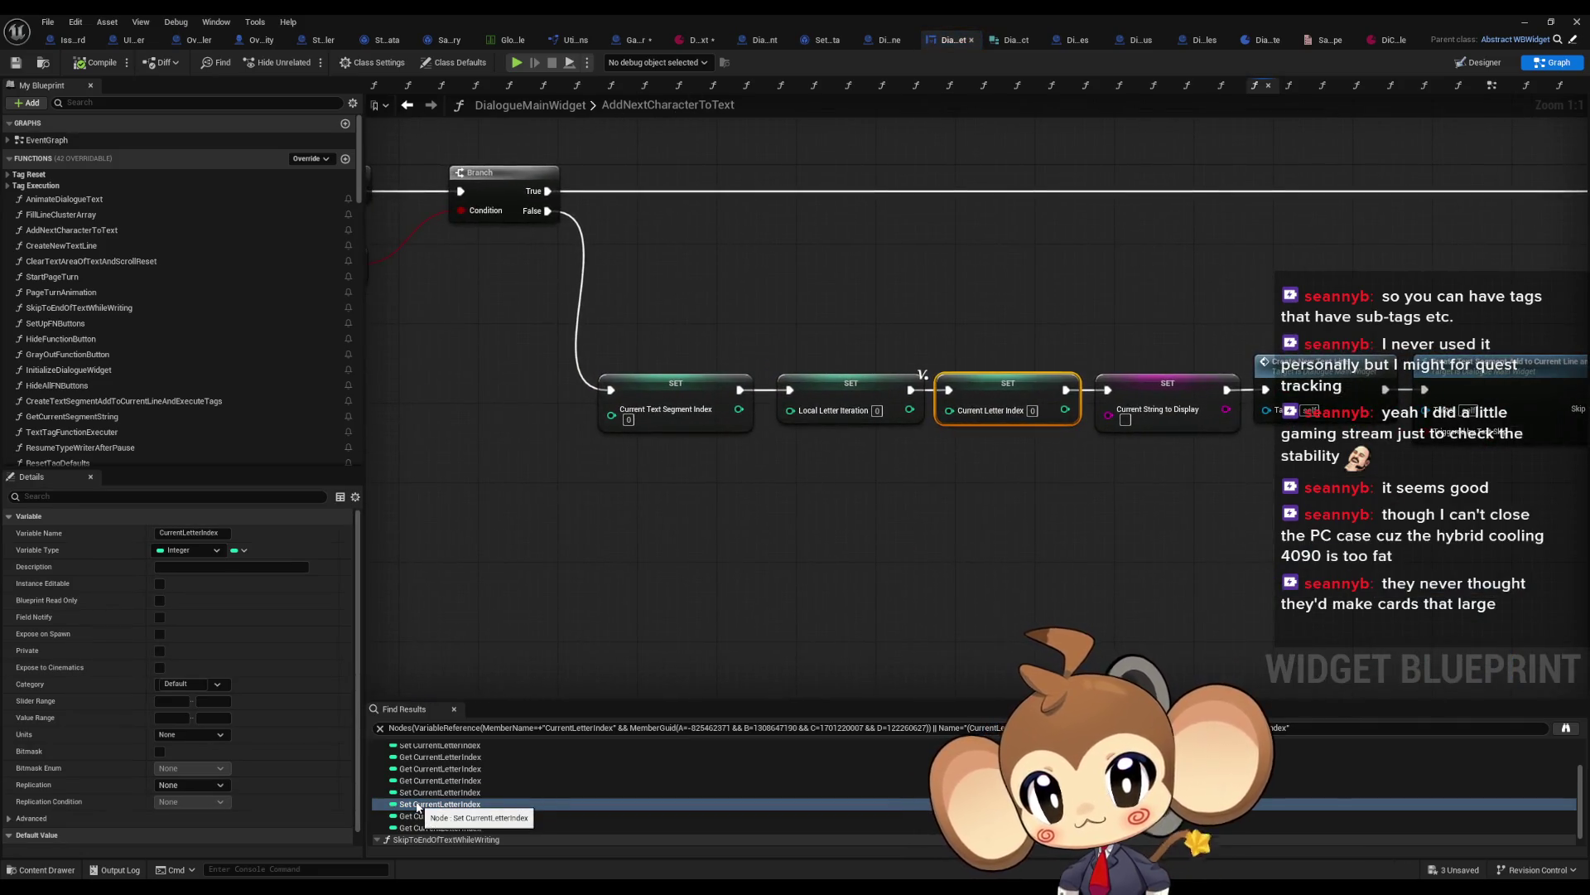
scroll(424, 814, down, 1)
scroll(418, 795, up, 1)
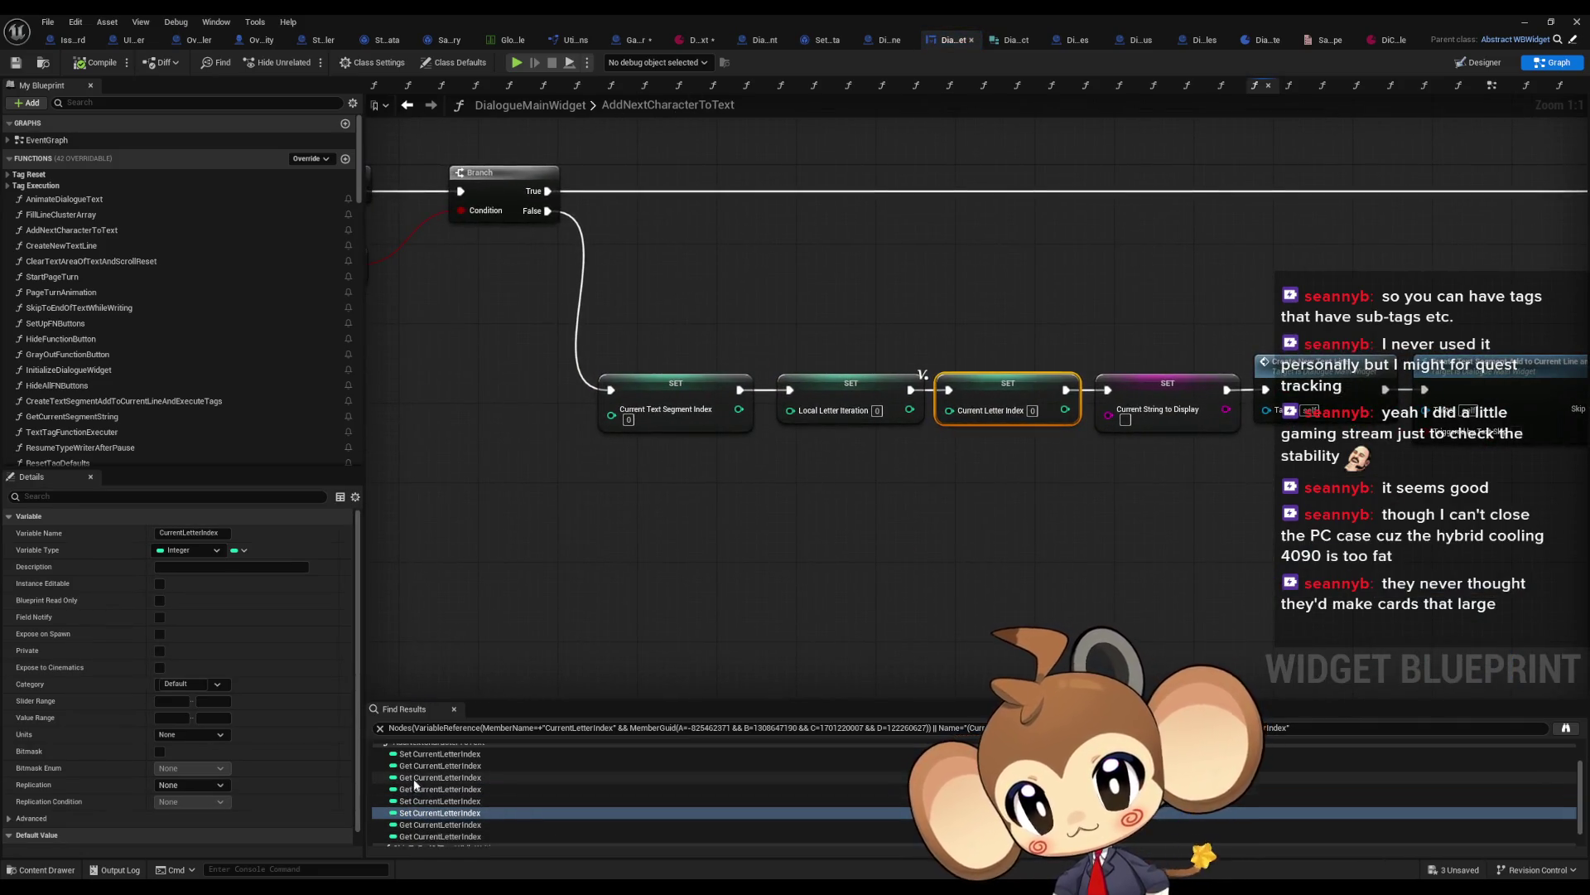
click(422, 755)
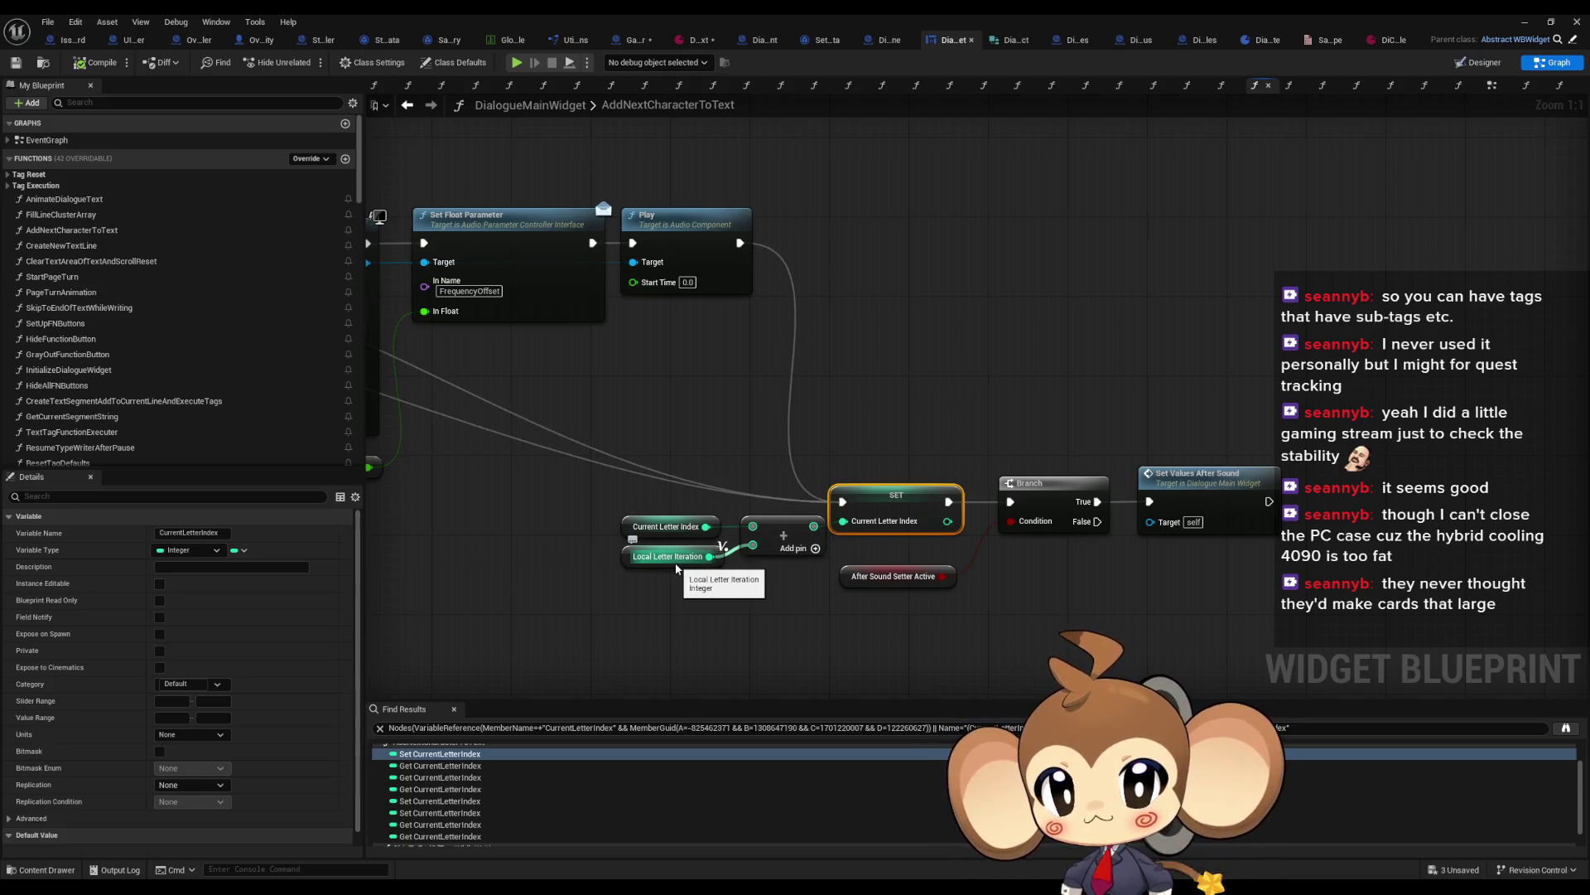
scroll(676, 568, down, 4)
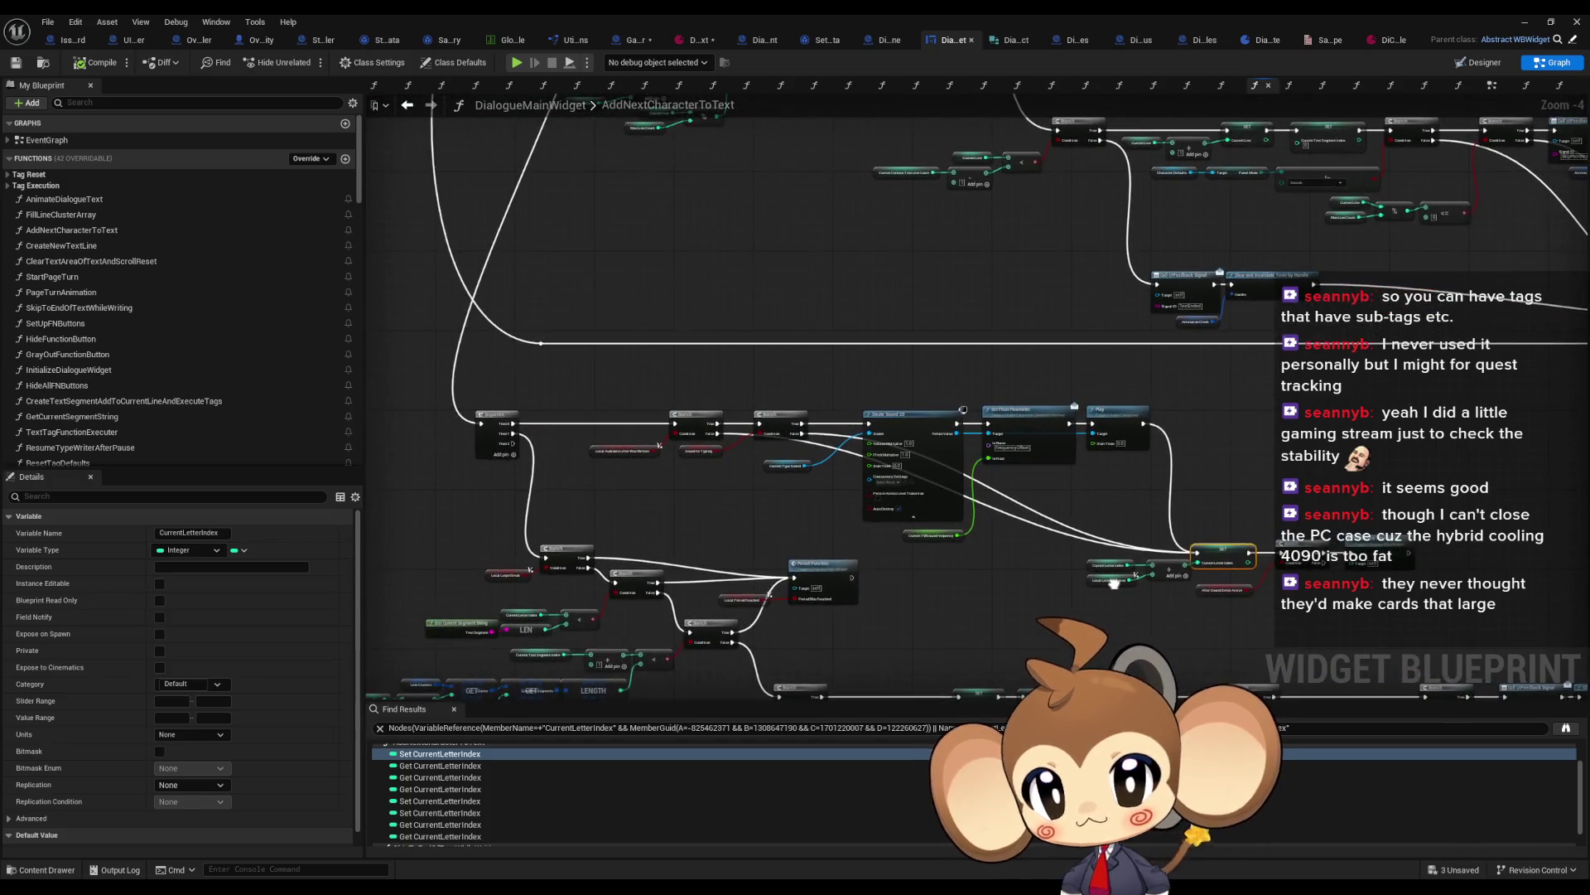
scroll(874, 571, up, 2)
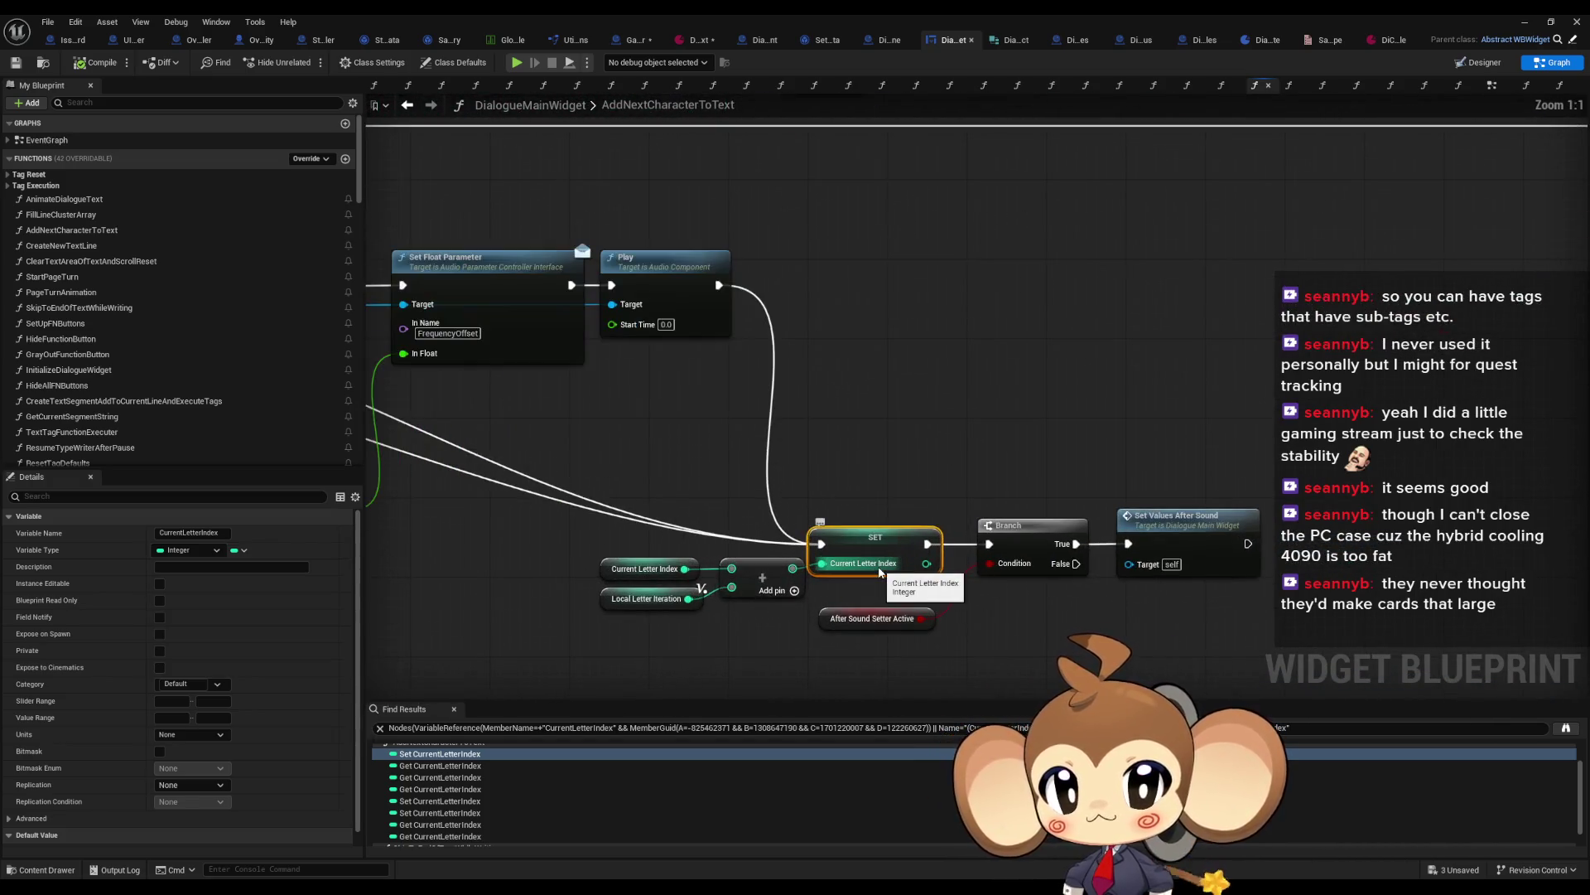
scroll(874, 571, down, 3)
scroll(966, 531, up, 3)
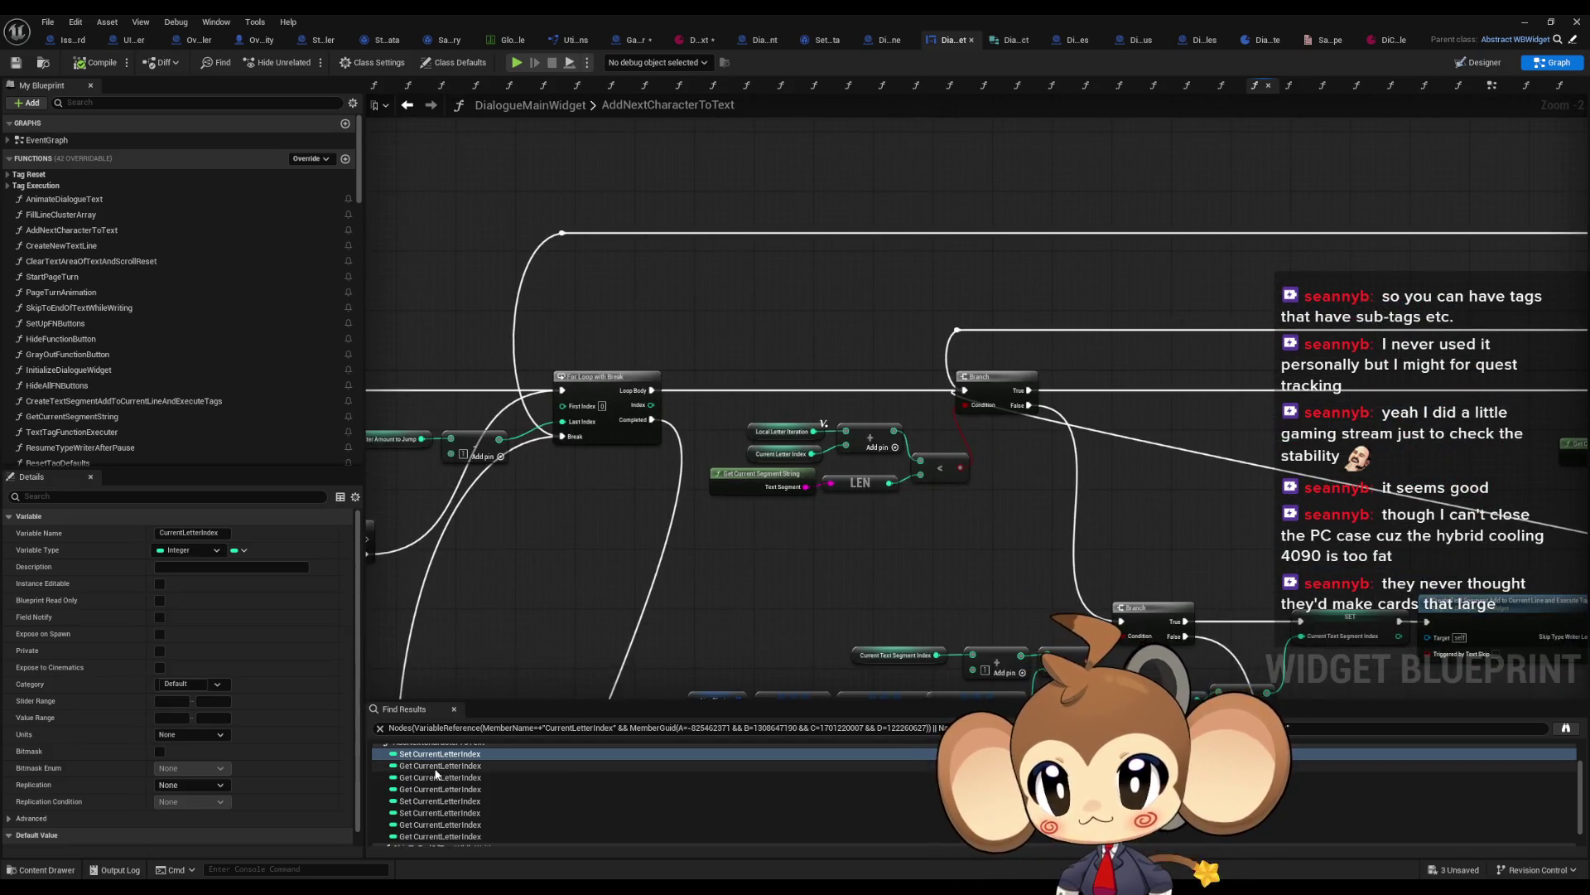
scroll(539, 787, down, 2)
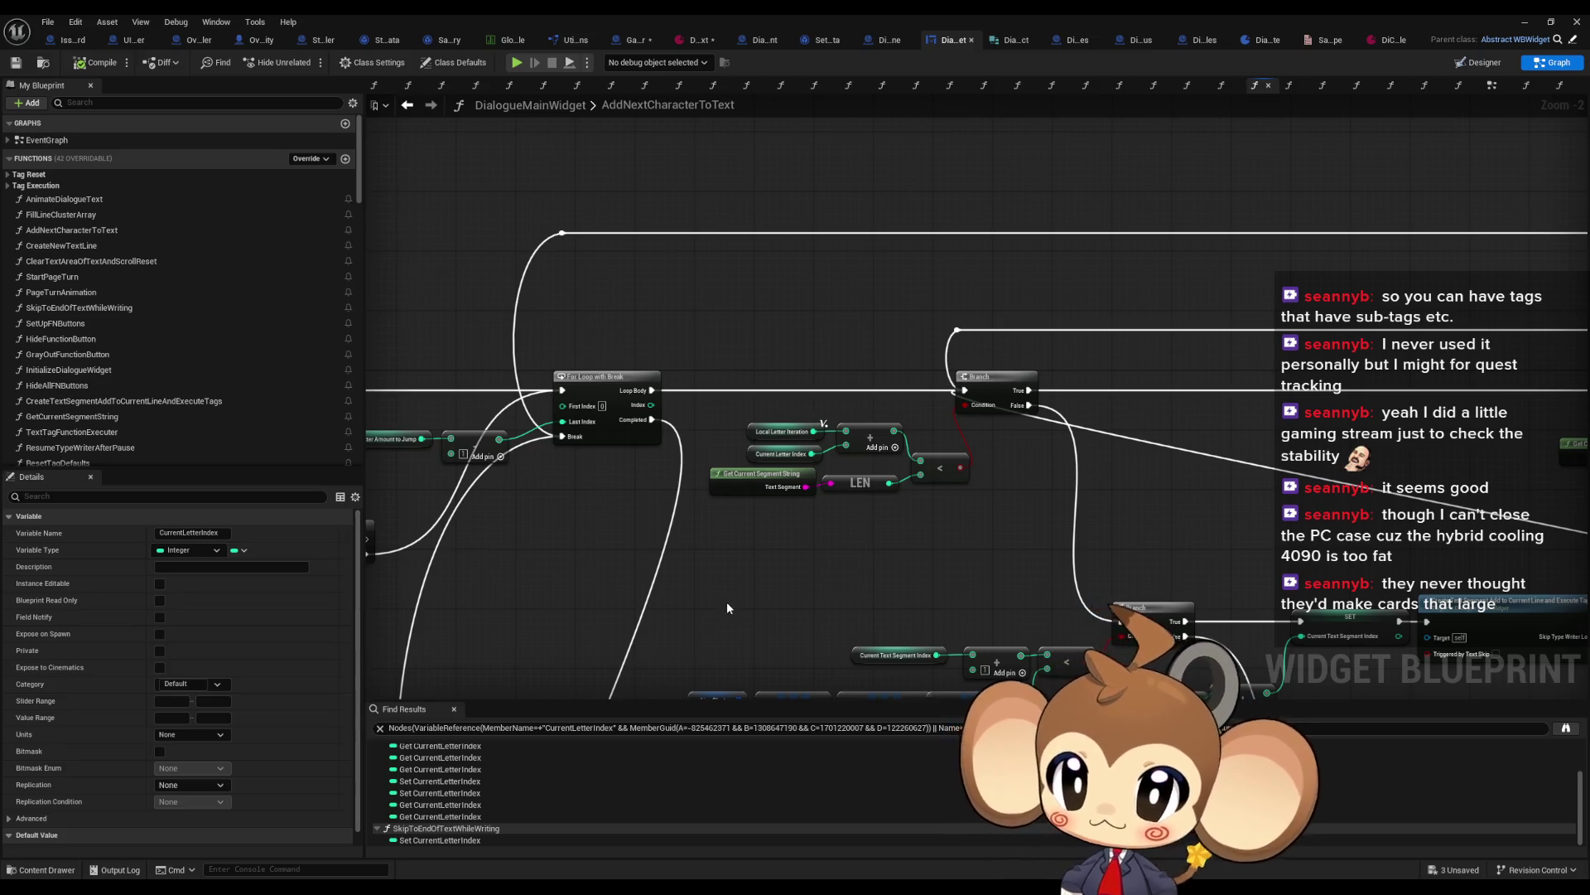
mouse_move(1094, 520)
mouse_down()
mouse_move(940, 414)
mouse_move(930, 495)
mouse_move(855, 417)
mouse_up()
scroll(929, 496, up, 1)
drag(1024, 412, 1160, 464)
drag(817, 496, 790, 469)
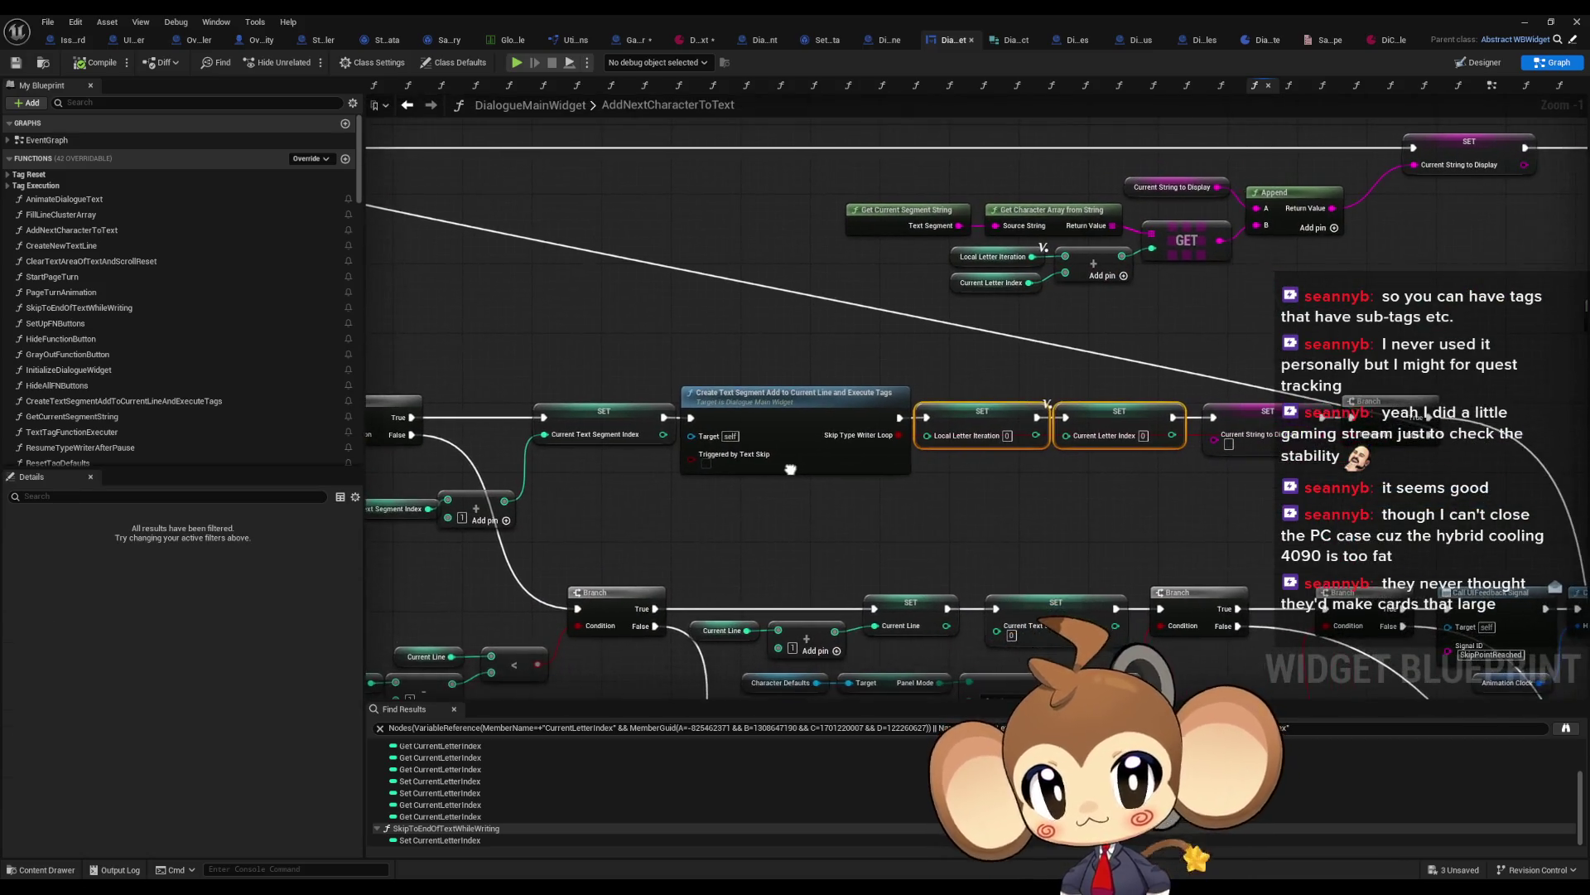
scroll(1090, 408, down, 1)
scroll(1414, 439, down, 1)
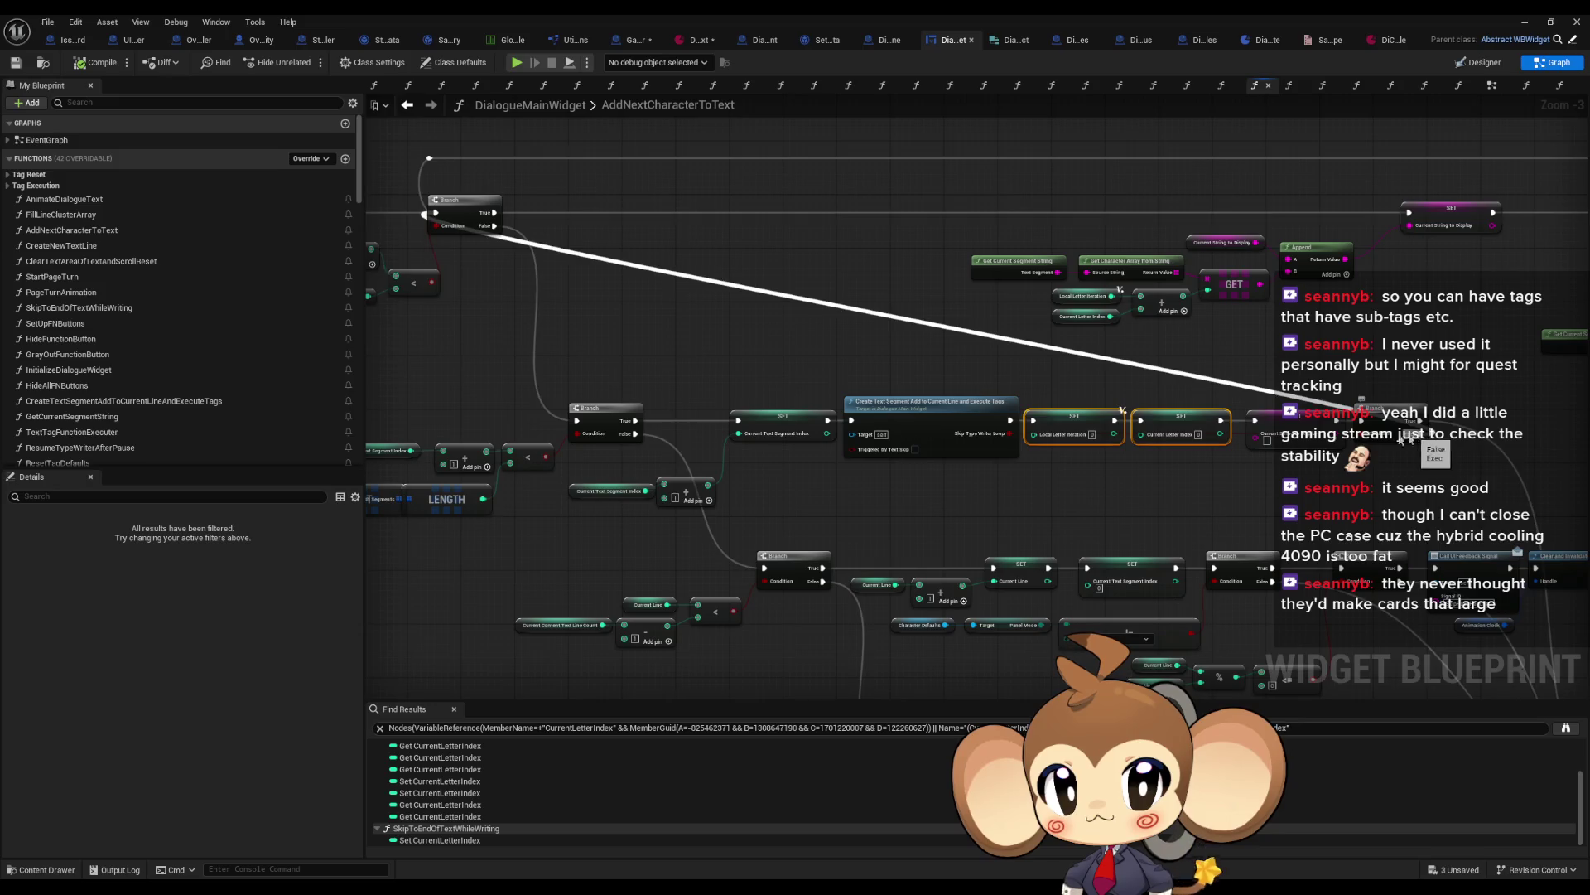
scroll(675, 444, up, 3)
click(748, 430)
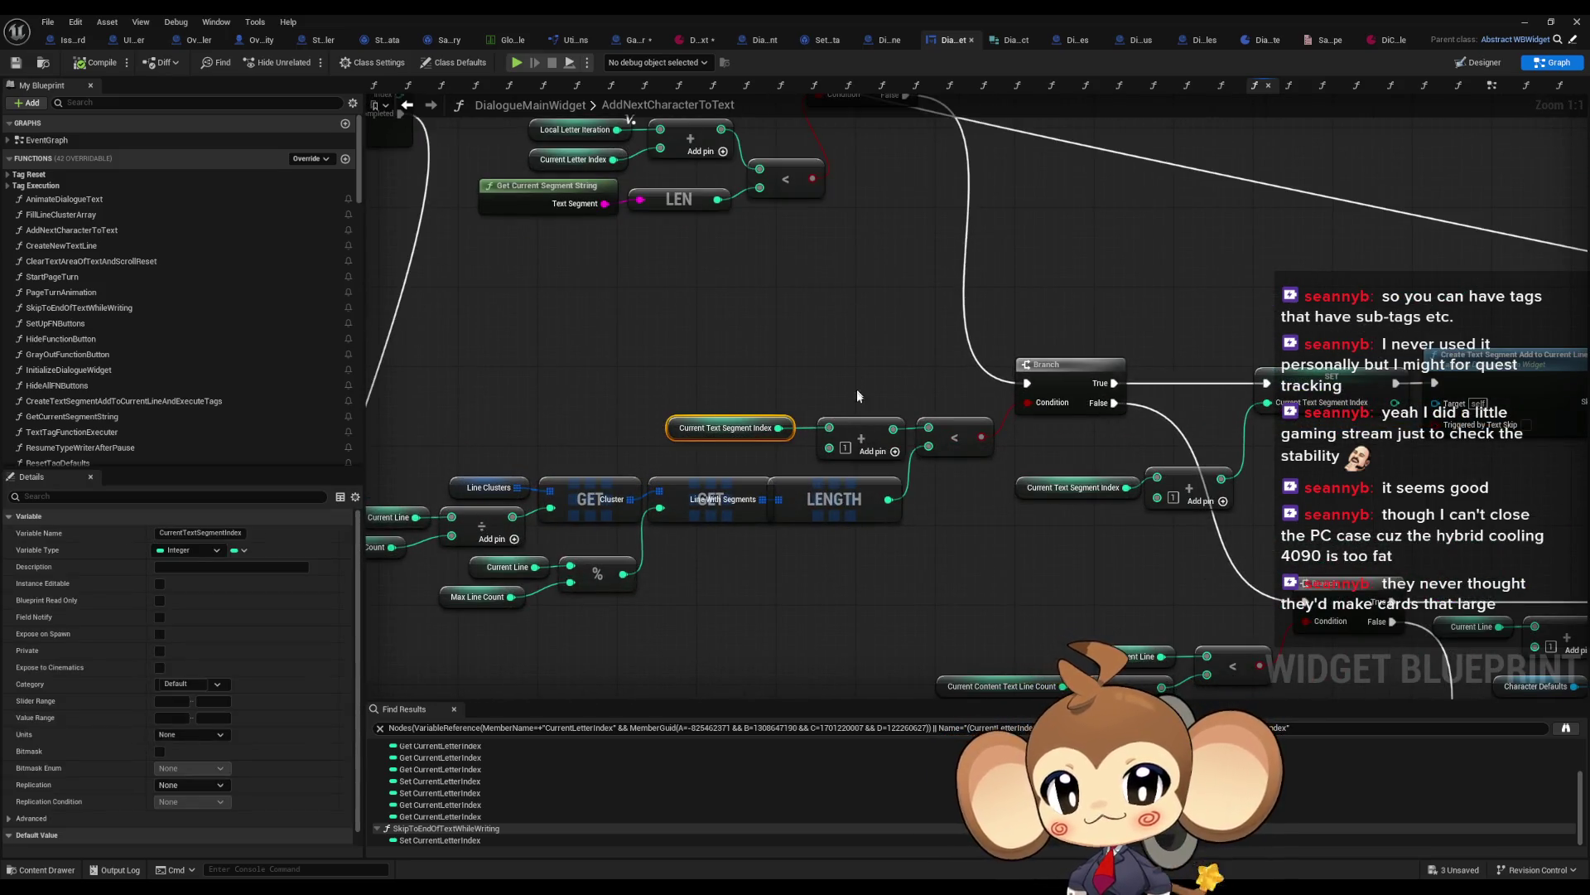
drag(735, 398, 838, 398)
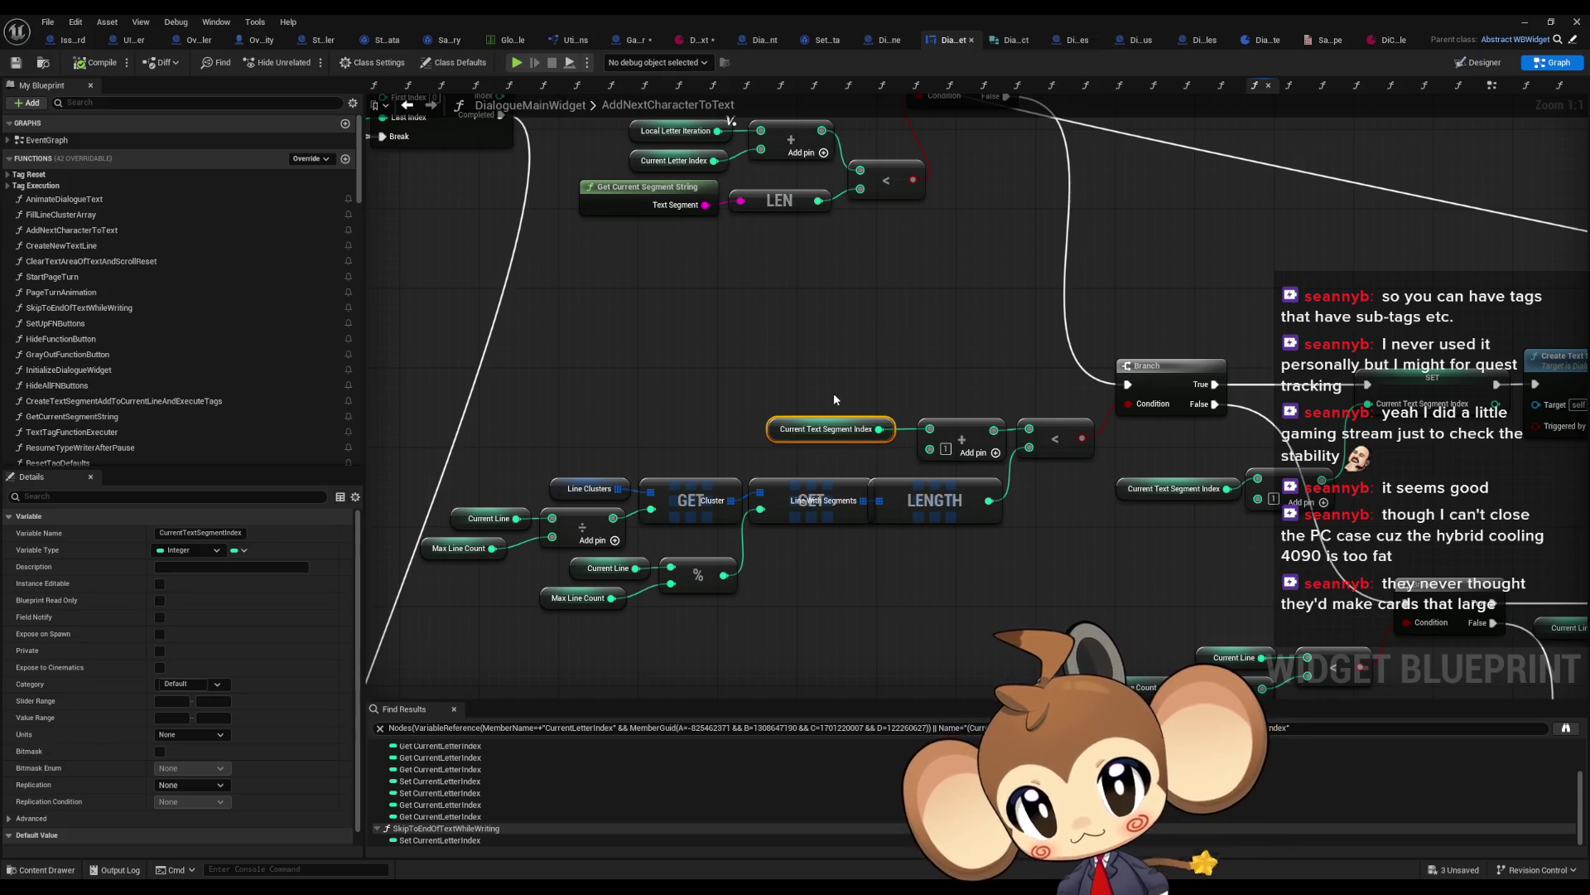
mouse_move(964, 580)
mouse_down()
mouse_move(783, 578)
mouse_move(418, 481)
mouse_up()
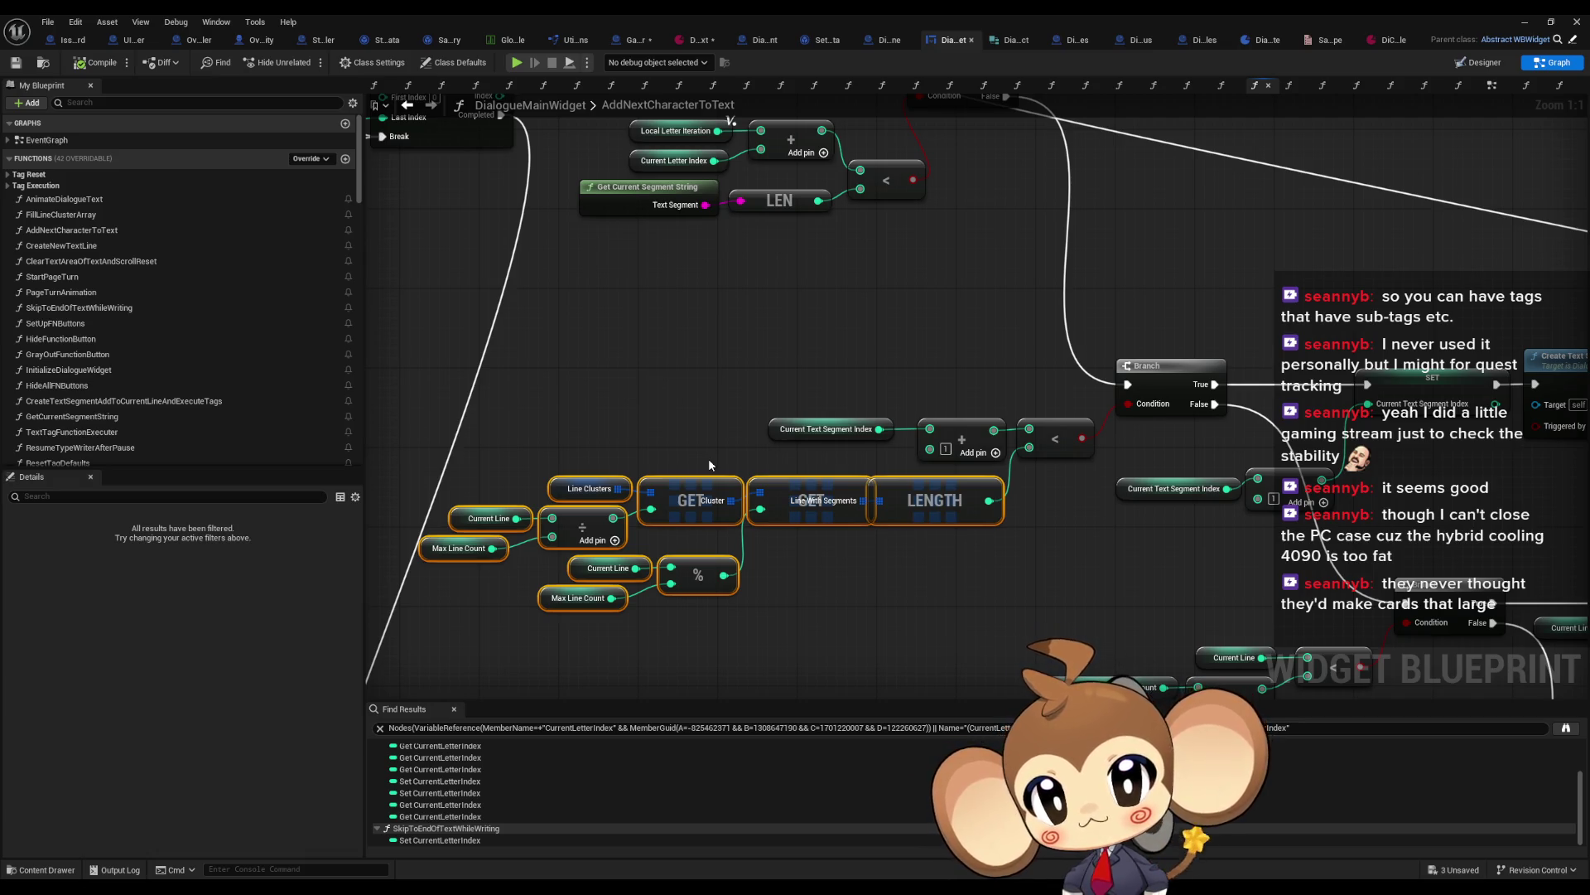
mouse_move(708, 454)
mouse_down()
mouse_move(730, 421)
mouse_move(670, 416)
mouse_up()
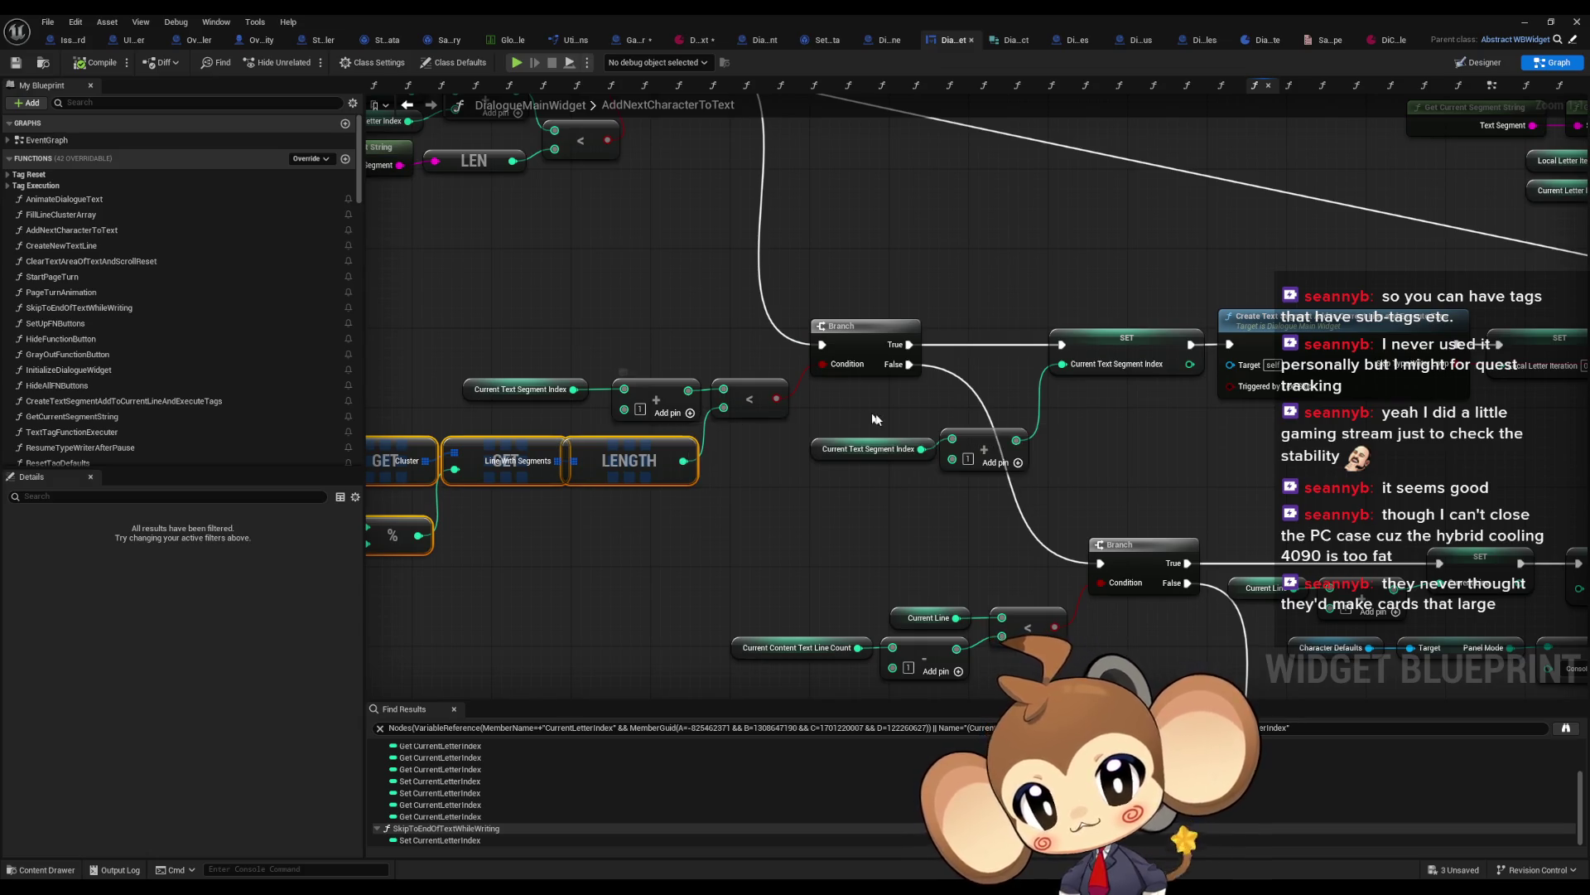
mouse_move(824, 537)
mouse_down()
mouse_move(1116, 658)
mouse_move(772, 533)
mouse_up()
drag(645, 494, 747, 455)
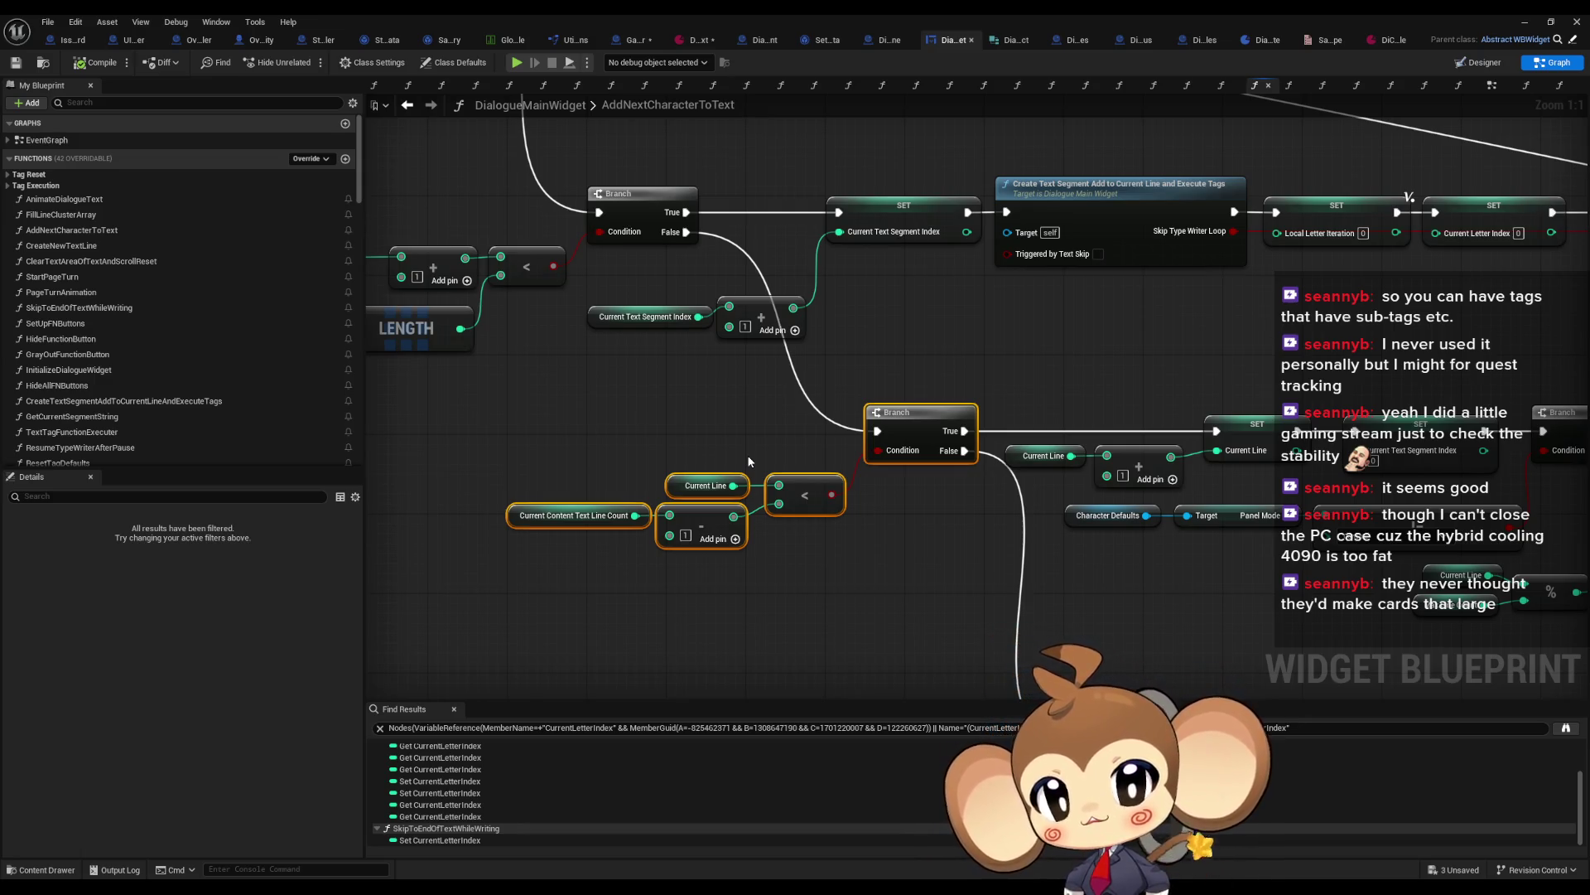
drag(514, 439, 586, 571)
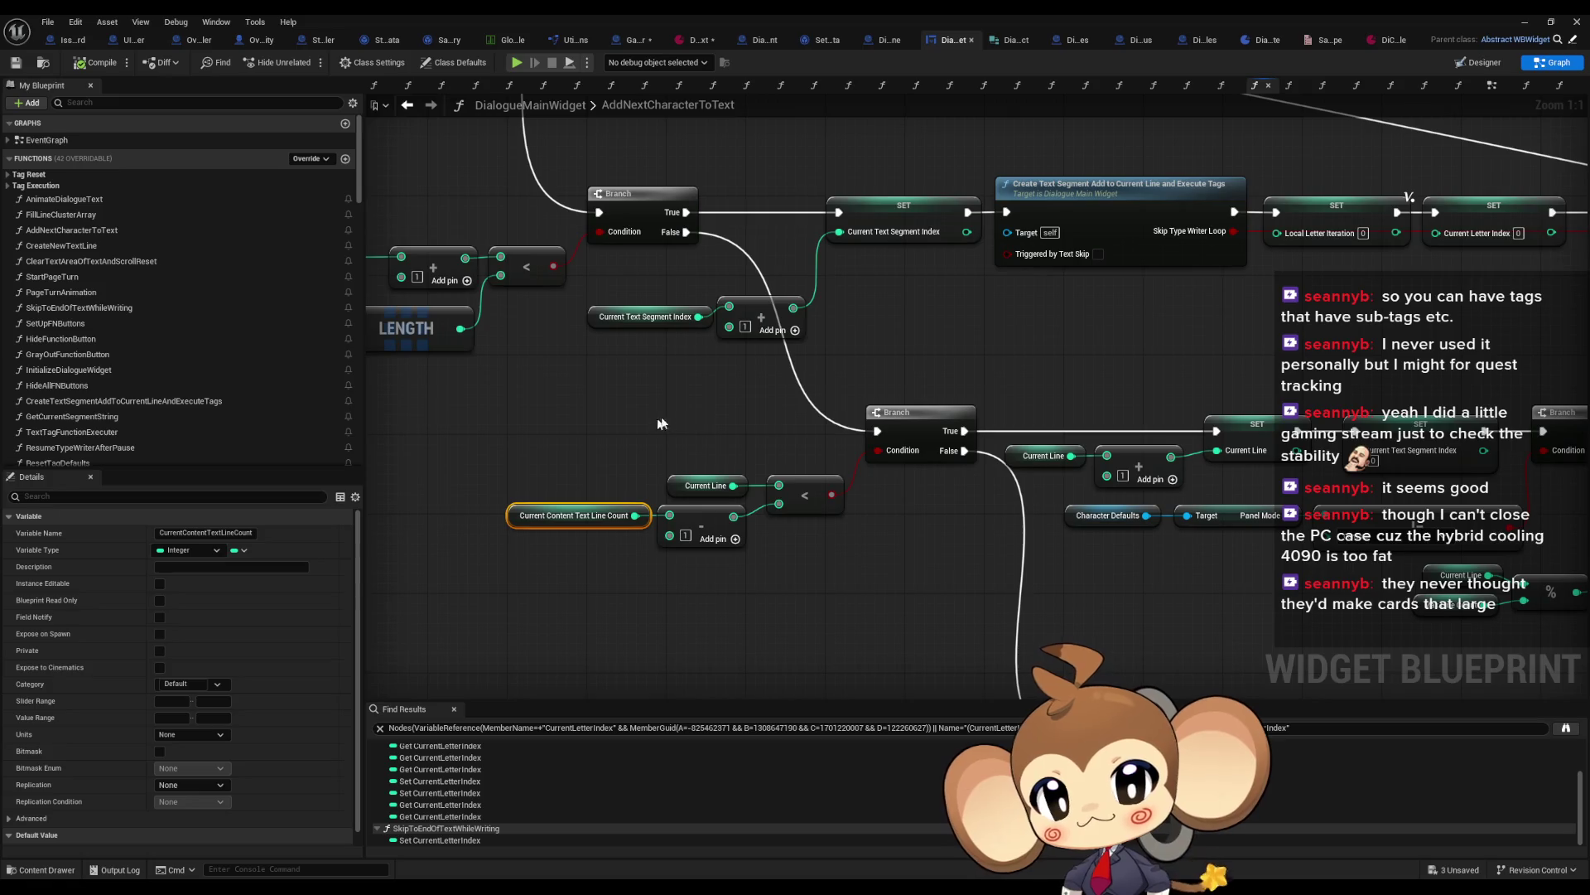
scroll(653, 420, down, 4)
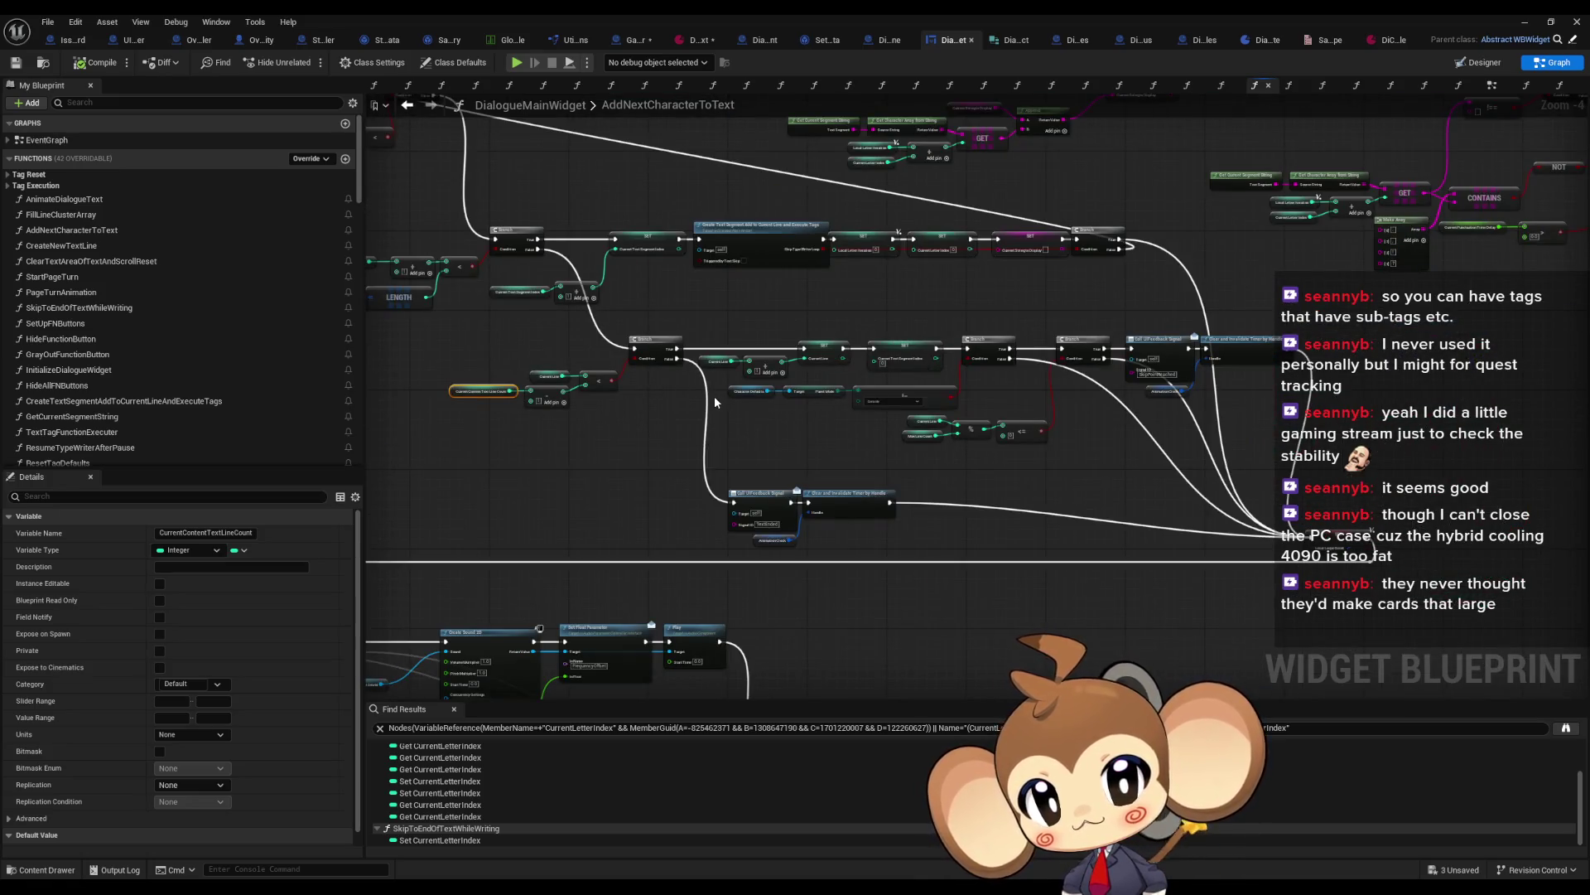
mouse_move(714, 395)
mouse_down()
mouse_move(1269, 539)
mouse_move(983, 487)
mouse_up()
scroll(848, 592, down, 1)
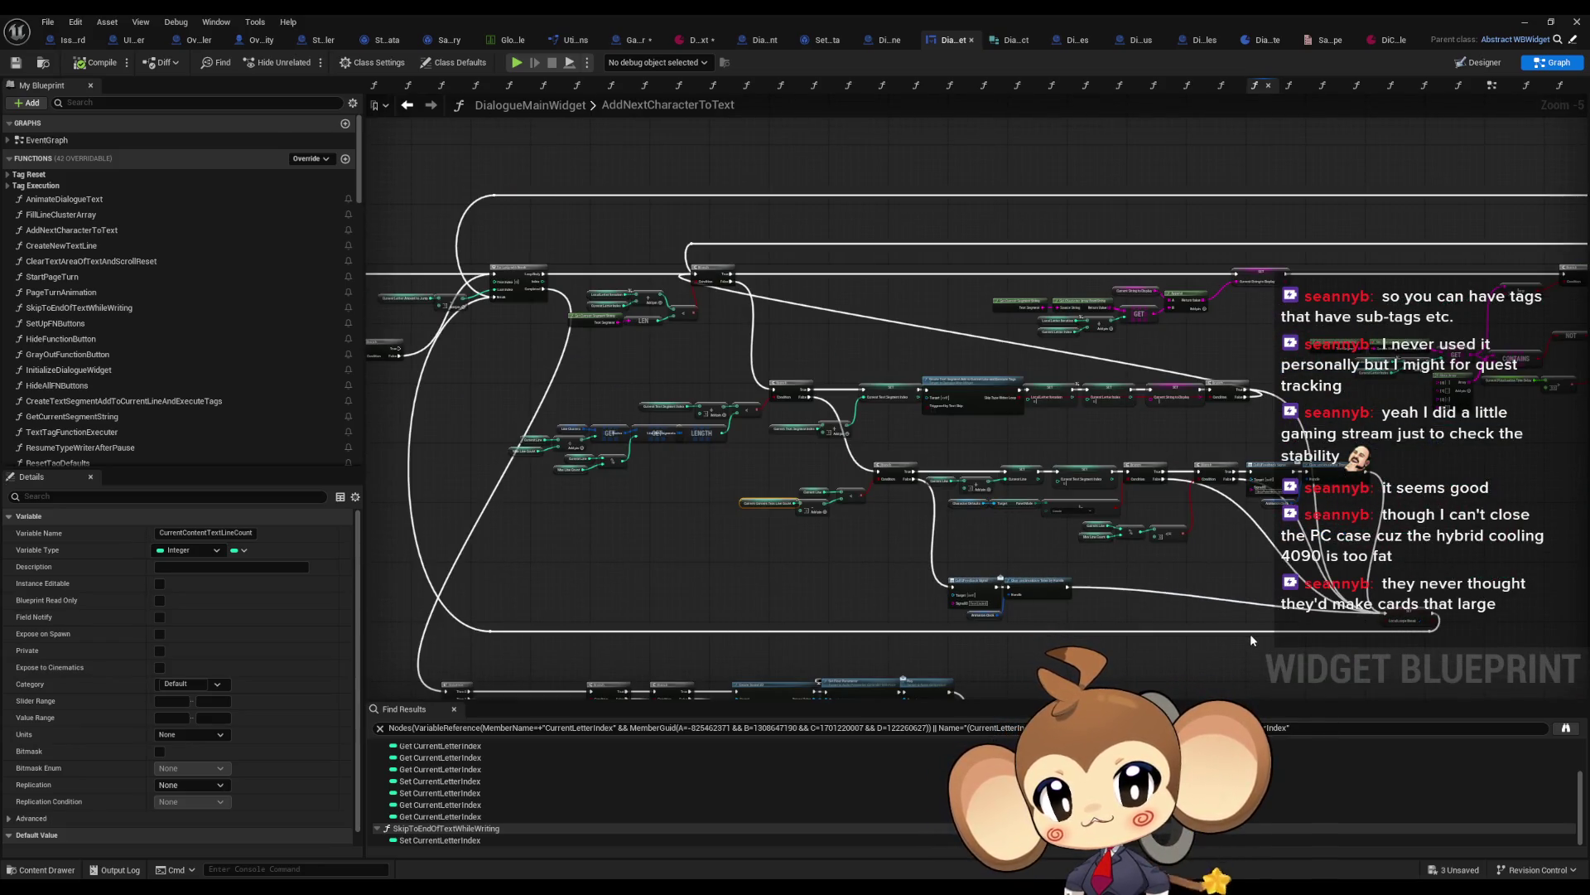
scroll(1276, 522, up, 2)
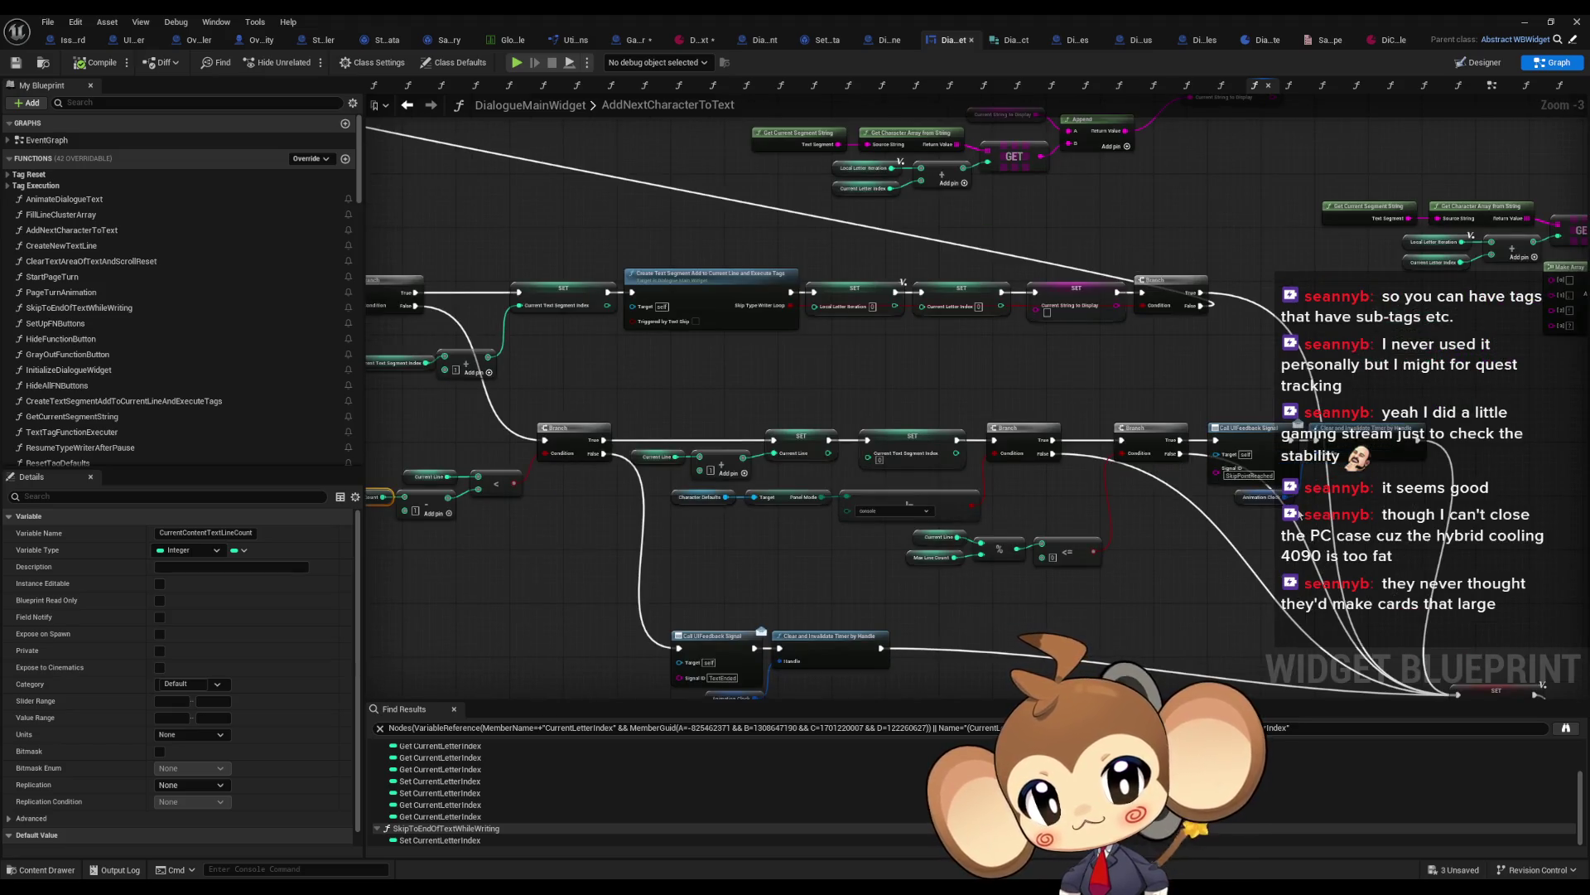
scroll(1375, 511, down, 2)
scroll(1260, 626, up, 2)
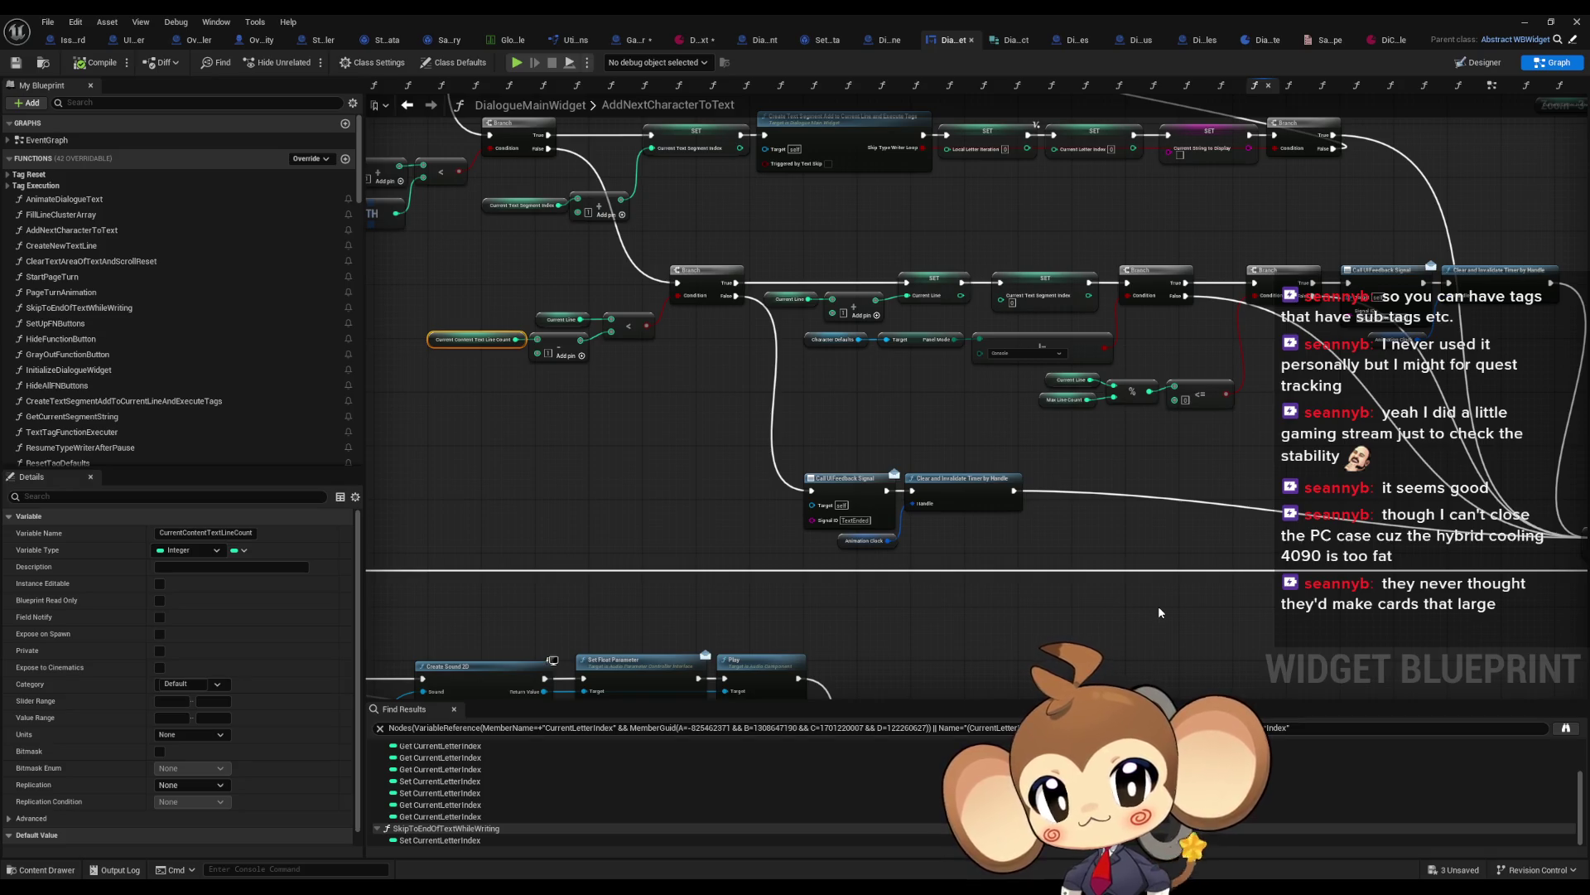
key(Home)
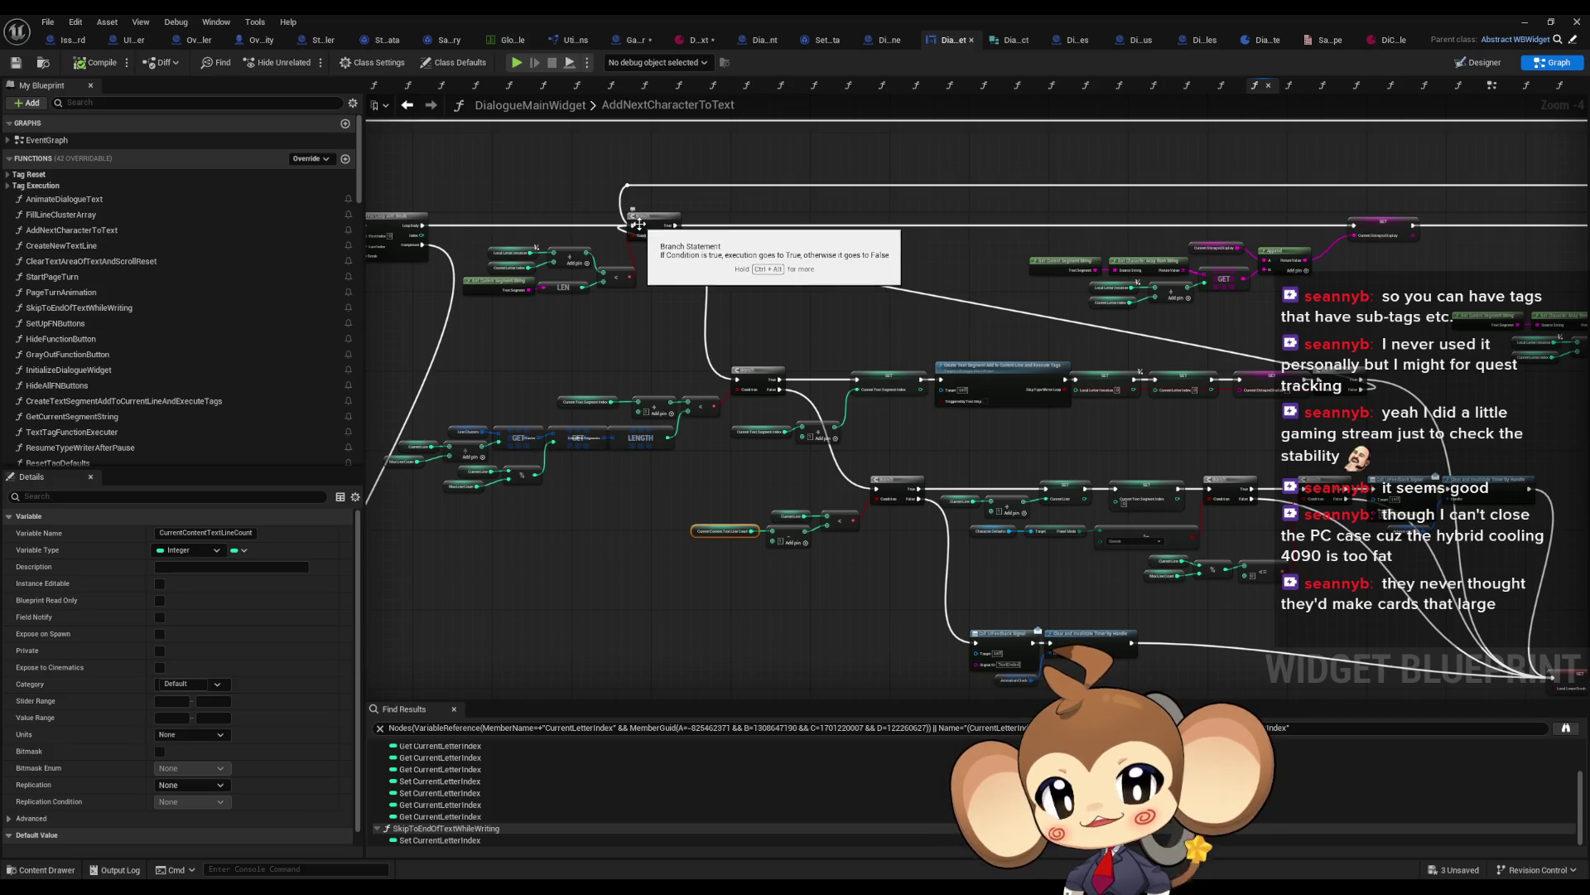
scroll(894, 640, up, 3)
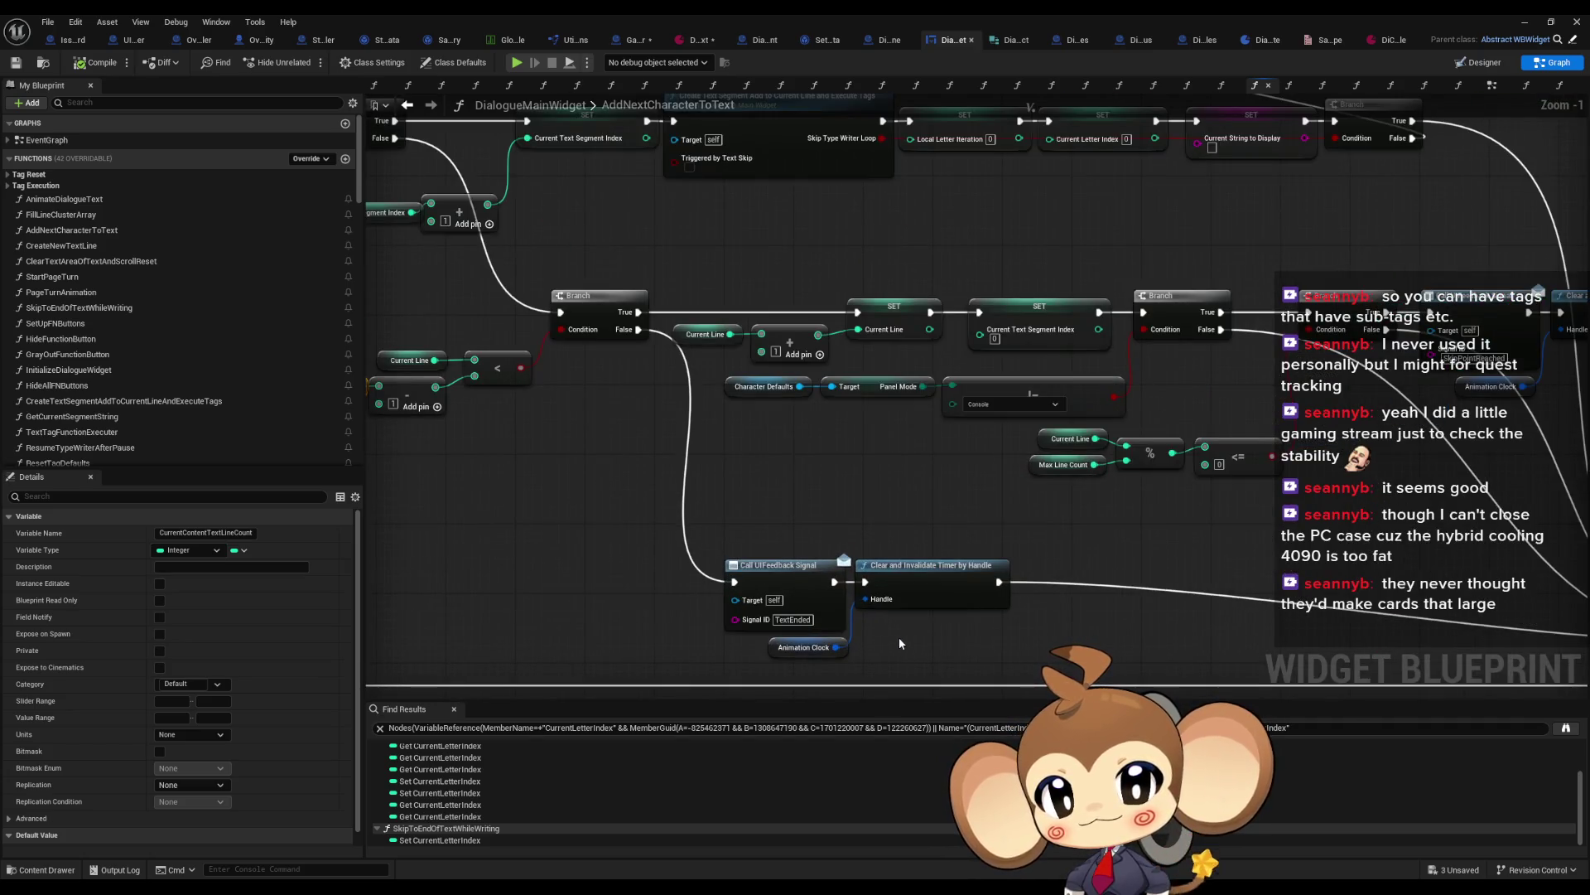
drag(1046, 631, 630, 531)
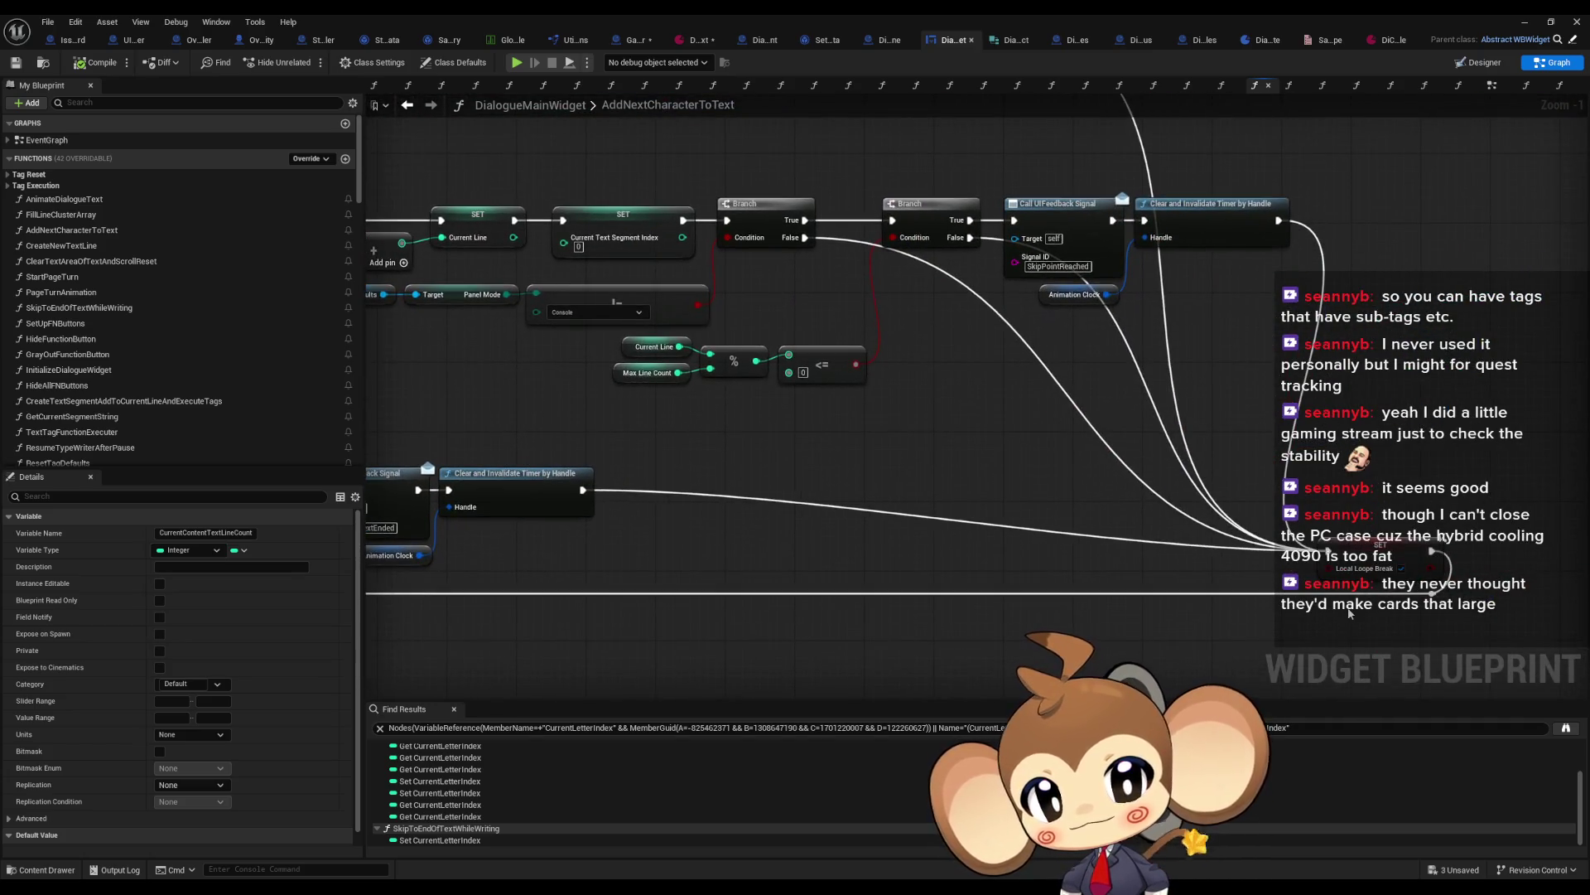
click(1367, 567)
scroll(1367, 567, down, 3)
drag(1077, 556, 766, 666)
scroll(580, 447, up, 4)
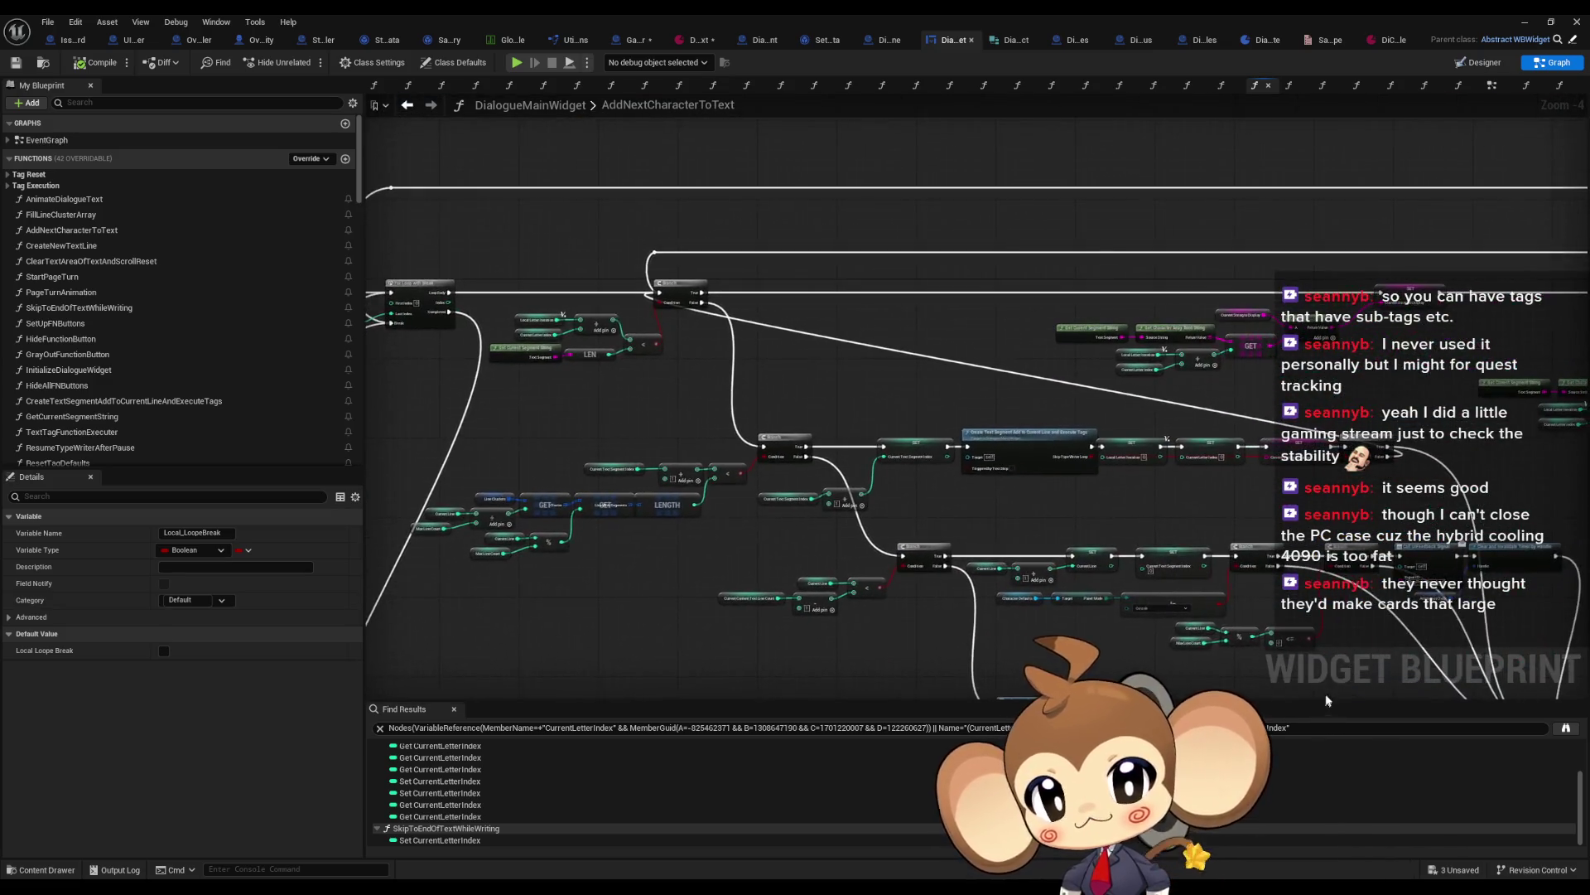
scroll(1217, 514, down, 2)
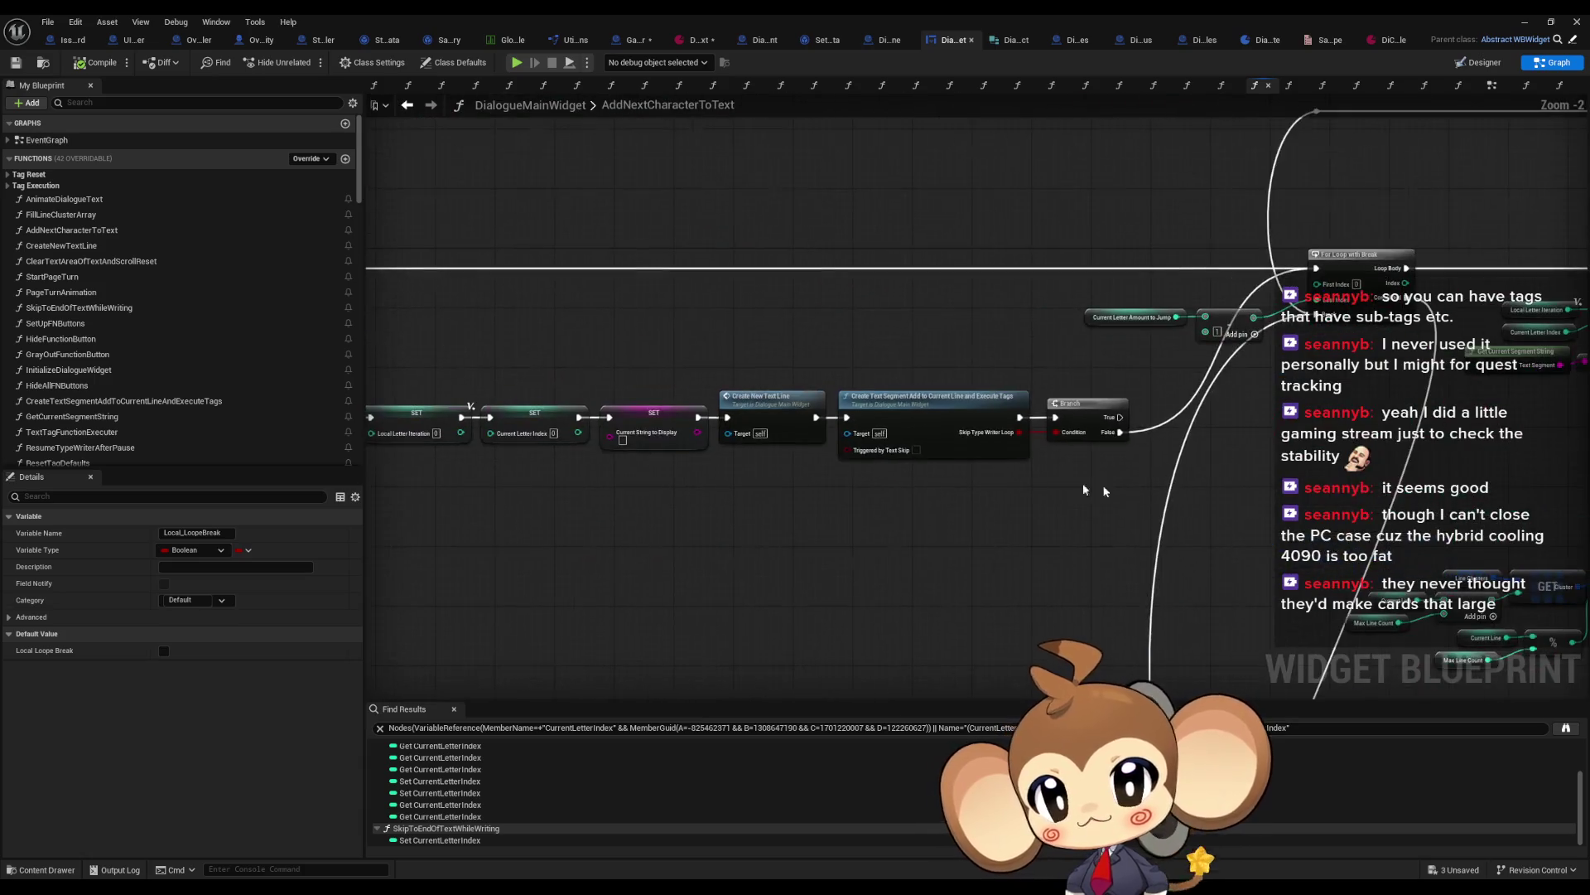
mouse_move(966, 422)
mouse_down()
mouse_move(852, 426)
mouse_move(446, 340)
mouse_up()
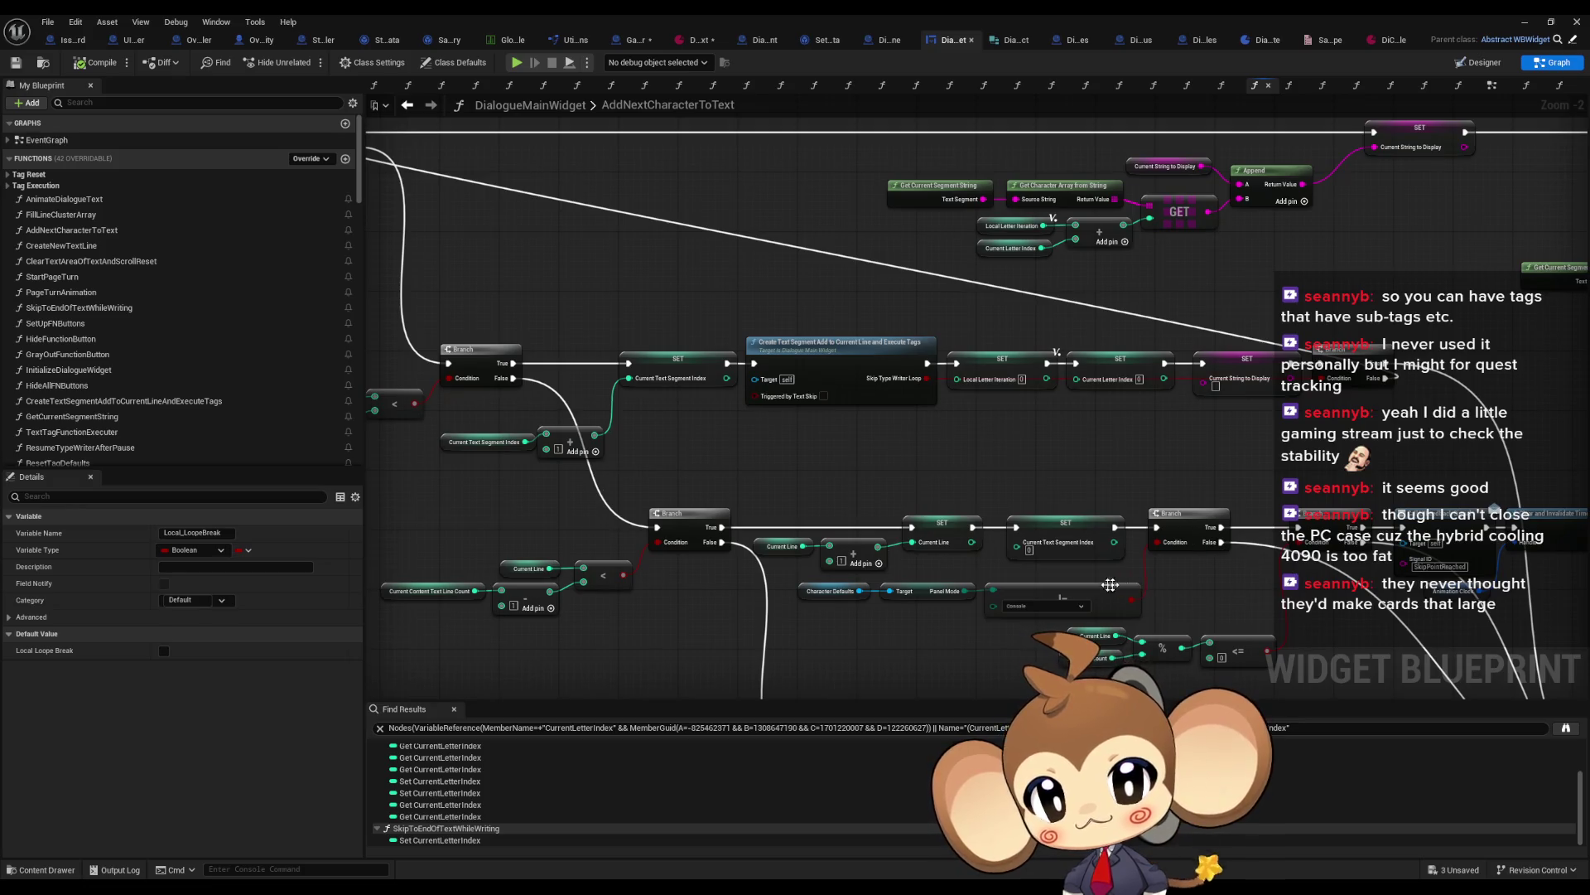
scroll(973, 466, up, 2)
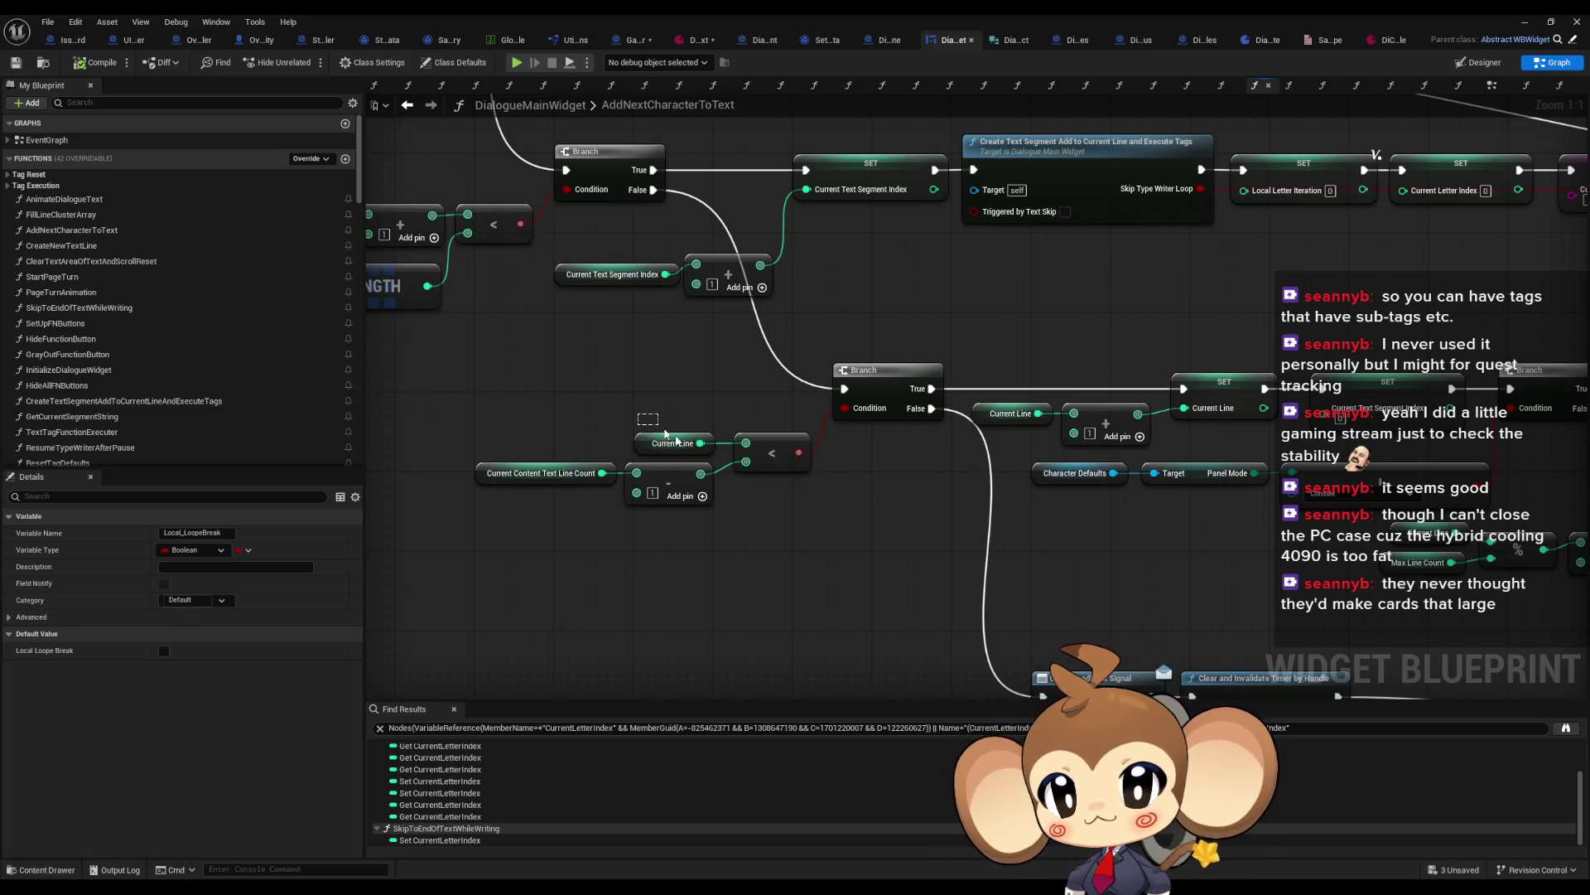
click(669, 441)
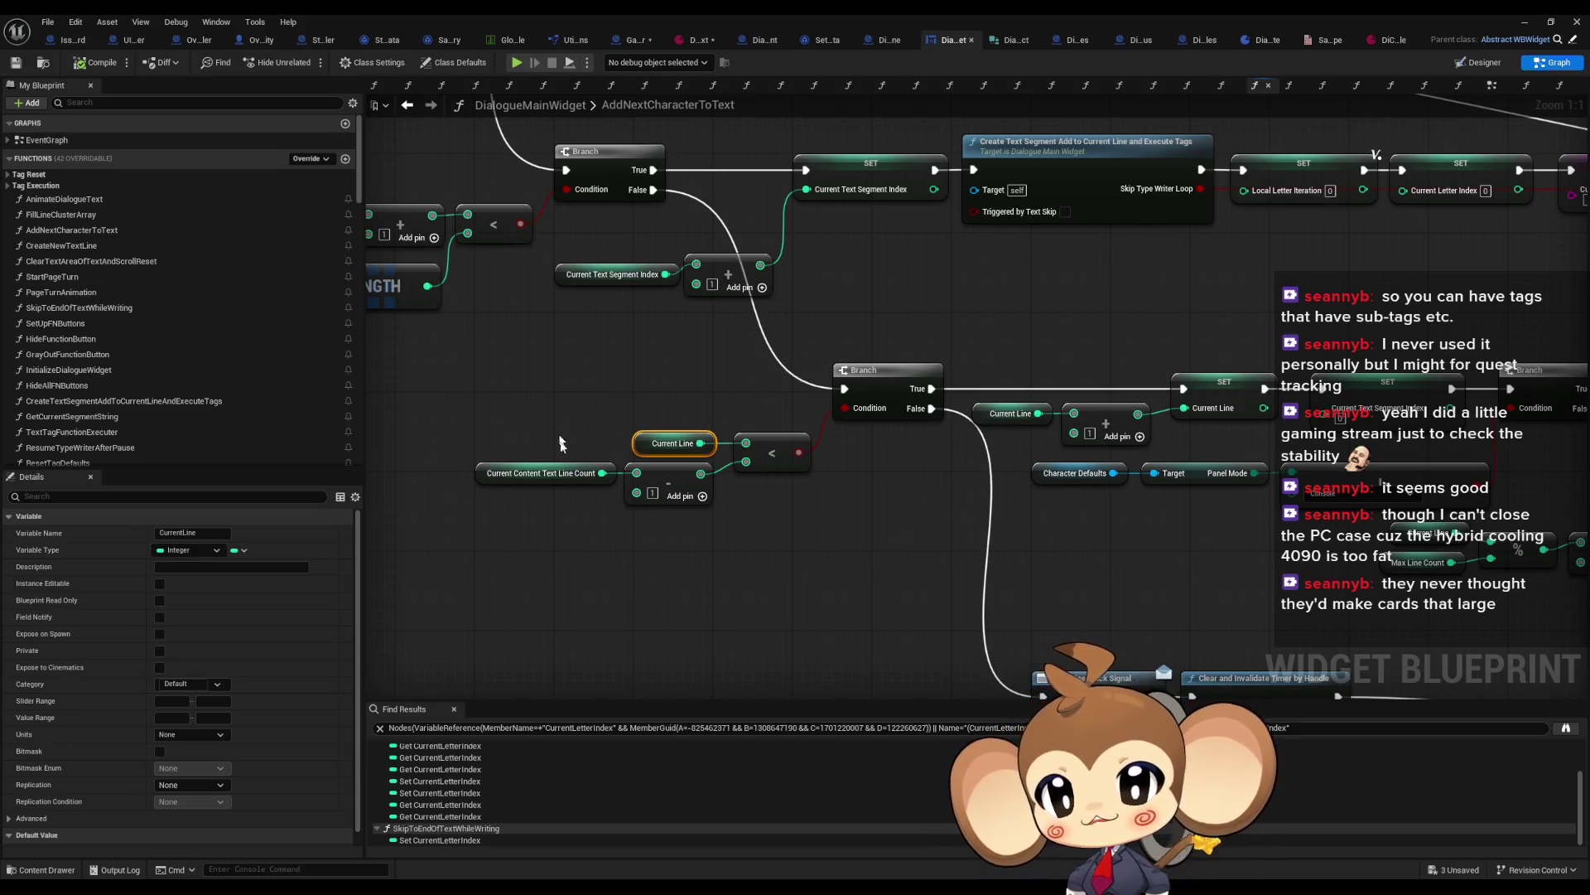
mouse_move(1030, 634)
mouse_down()
mouse_move(914, 518)
mouse_move(1243, 672)
mouse_up()
drag(949, 487, 768, 647)
mouse_move(704, 400)
mouse_down()
mouse_move(853, 492)
mouse_move(841, 497)
mouse_up()
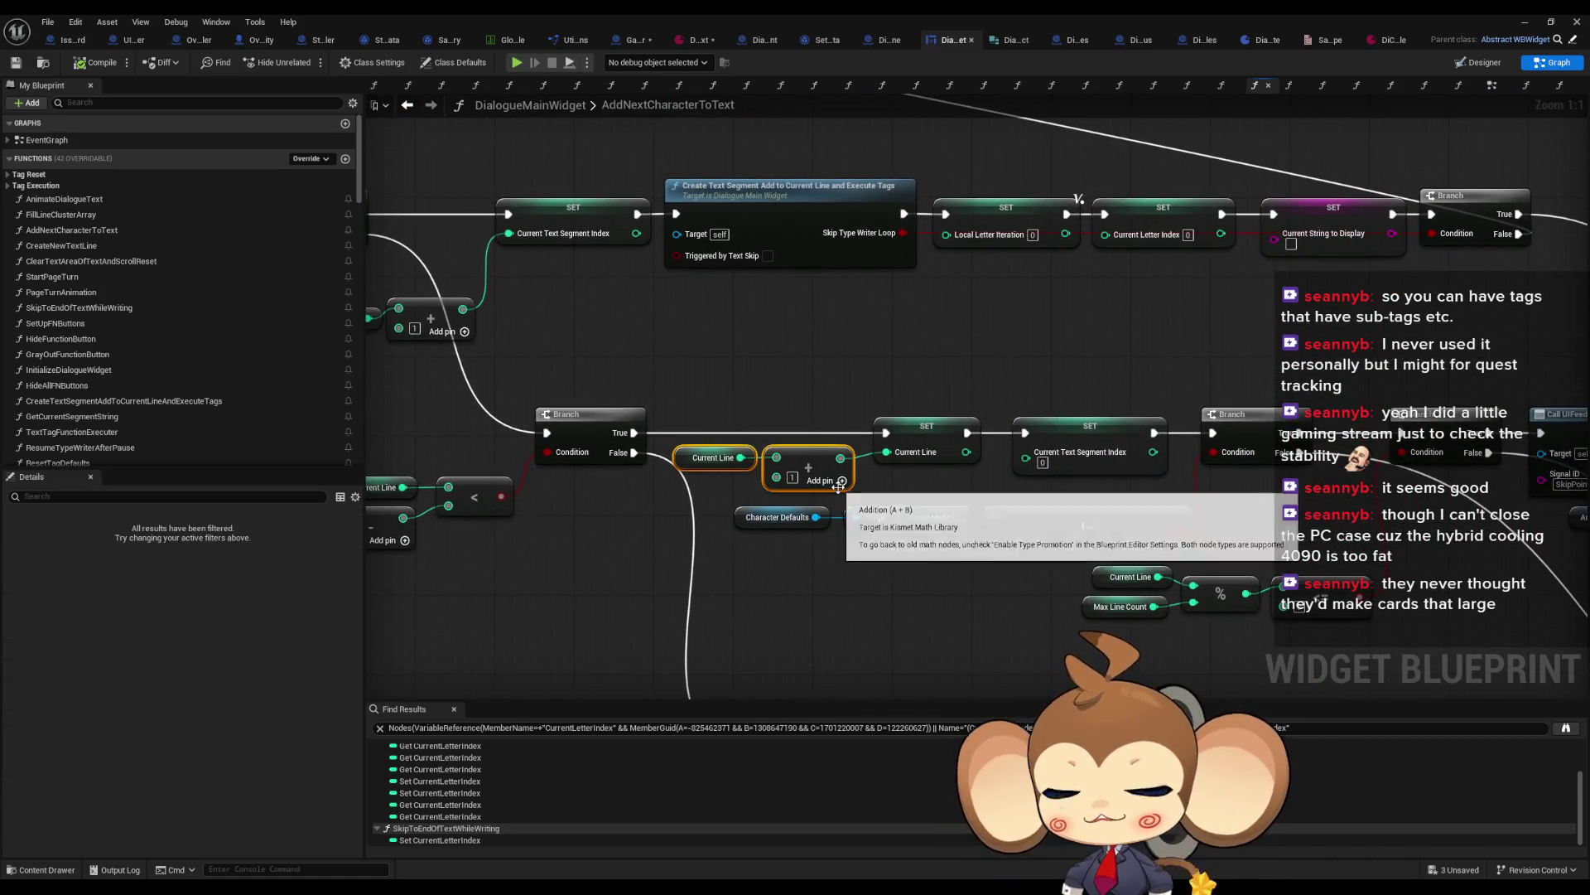
click(798, 435)
click(927, 426)
click(1090, 425)
drag(1237, 459, 1123, 447)
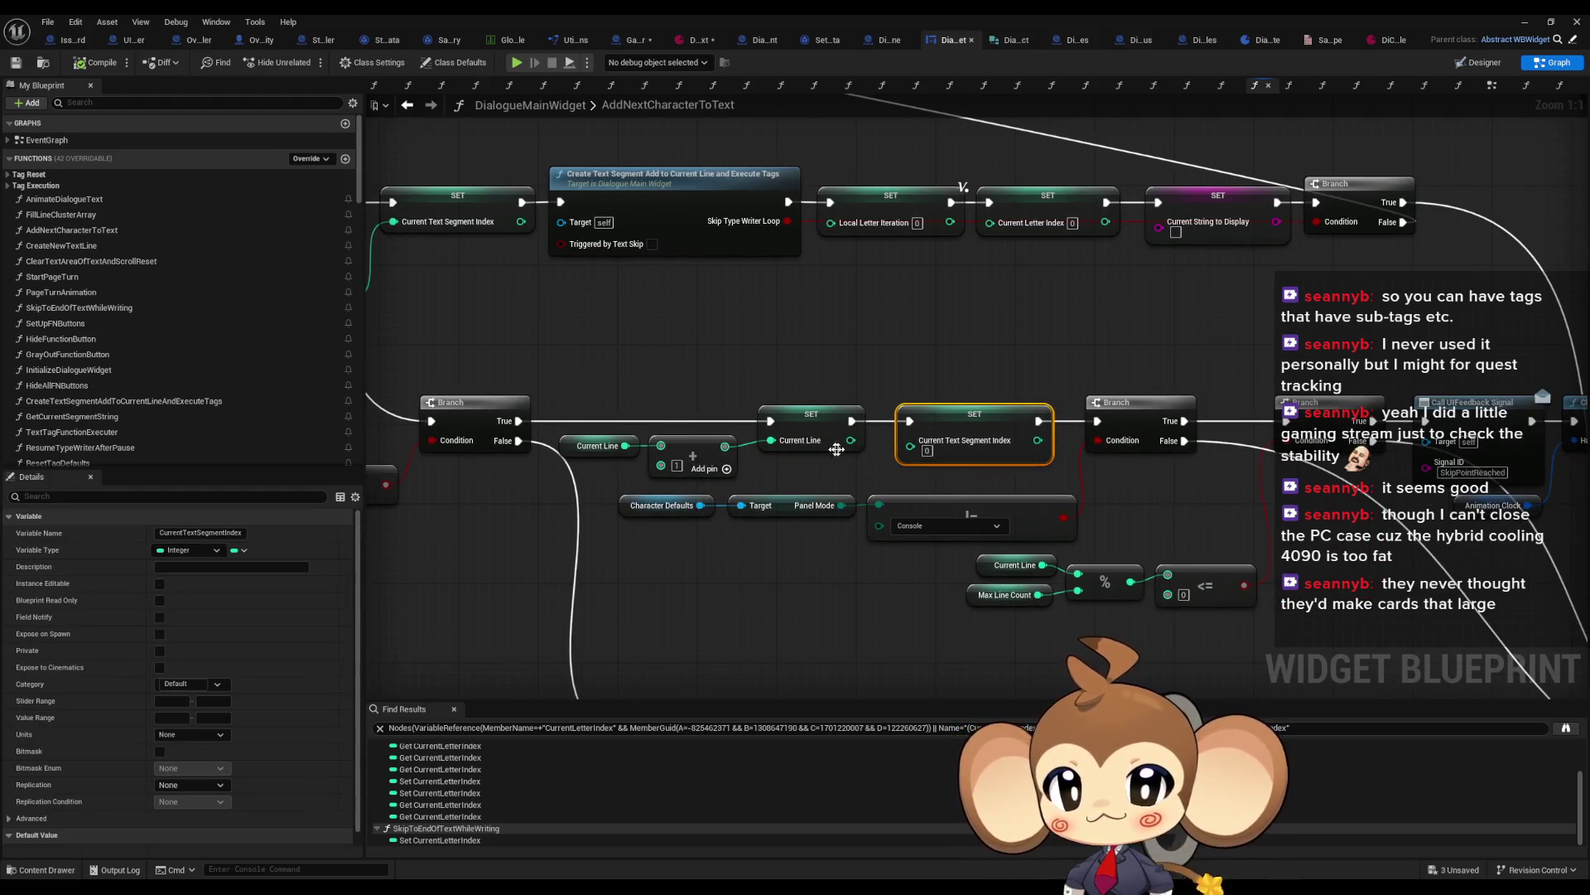
mouse_move(961, 186)
mouse_down()
mouse_move(1077, 398)
mouse_move(928, 191)
mouse_move(704, 174)
mouse_move(599, 132)
mouse_move(803, 408)
mouse_move(805, 448)
mouse_up()
drag(805, 448, 953, 301)
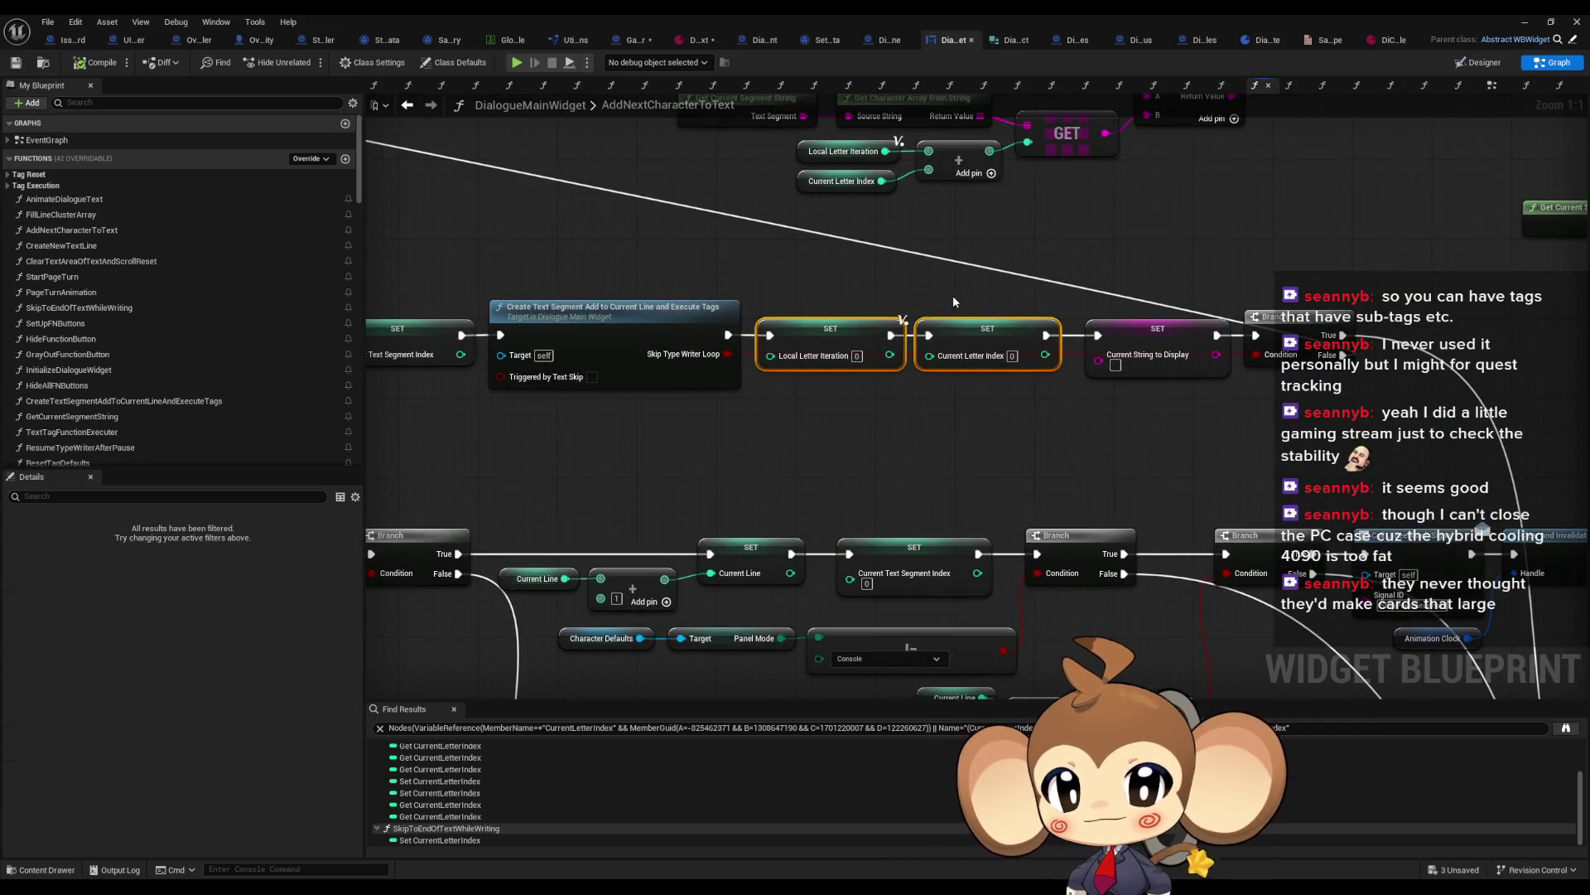
scroll(981, 499, down, 3)
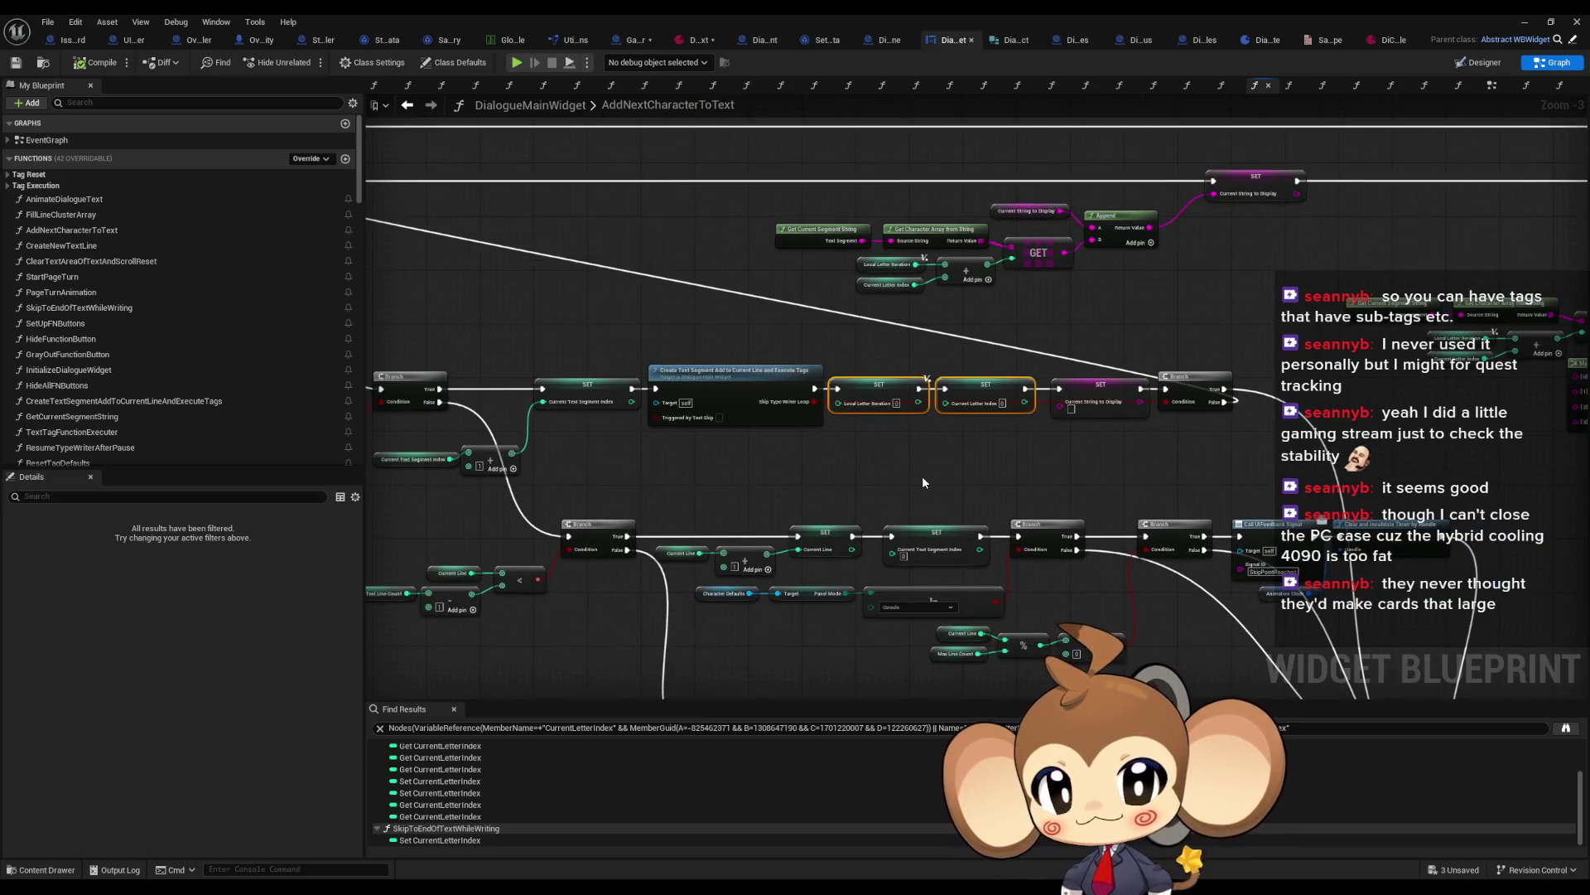
scroll(924, 480, up, 1)
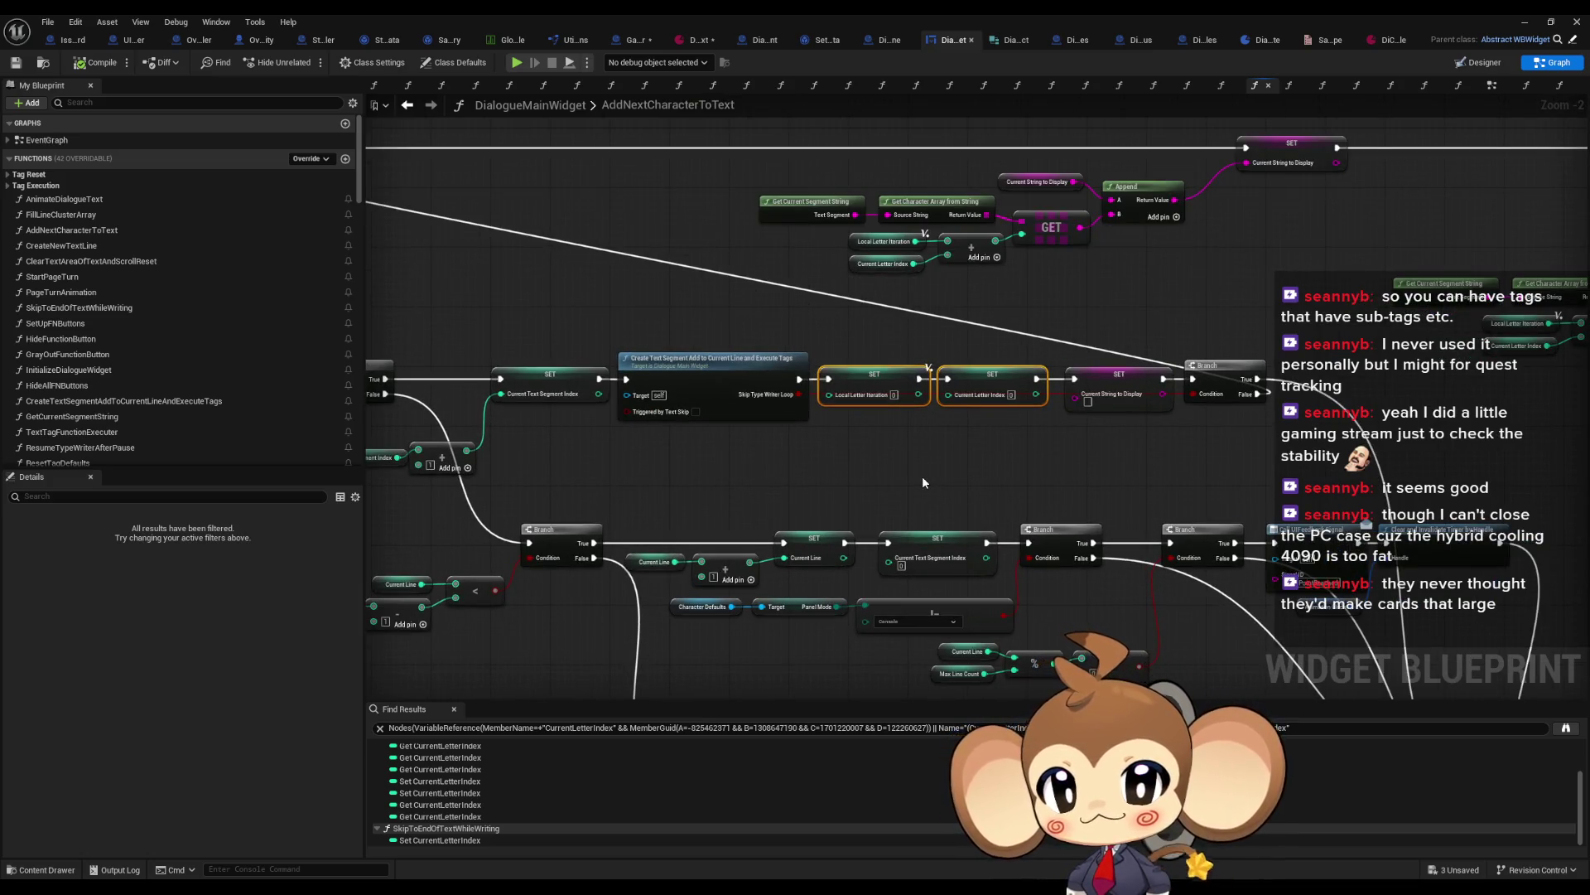
drag(922, 475, 745, 265)
scroll(745, 265, up, 2)
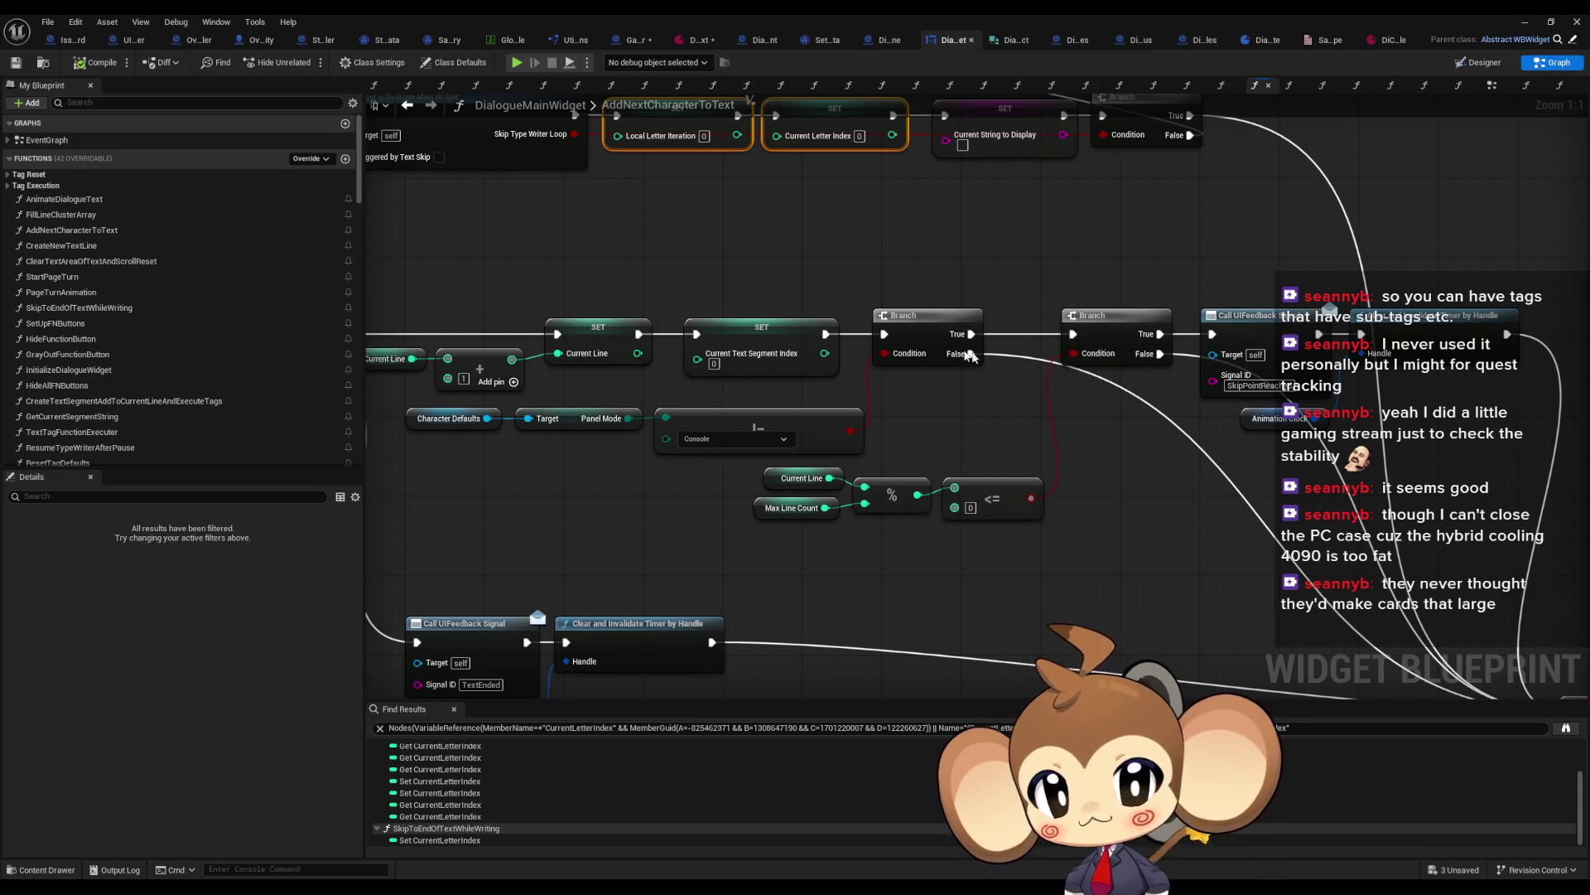
click(1234, 319)
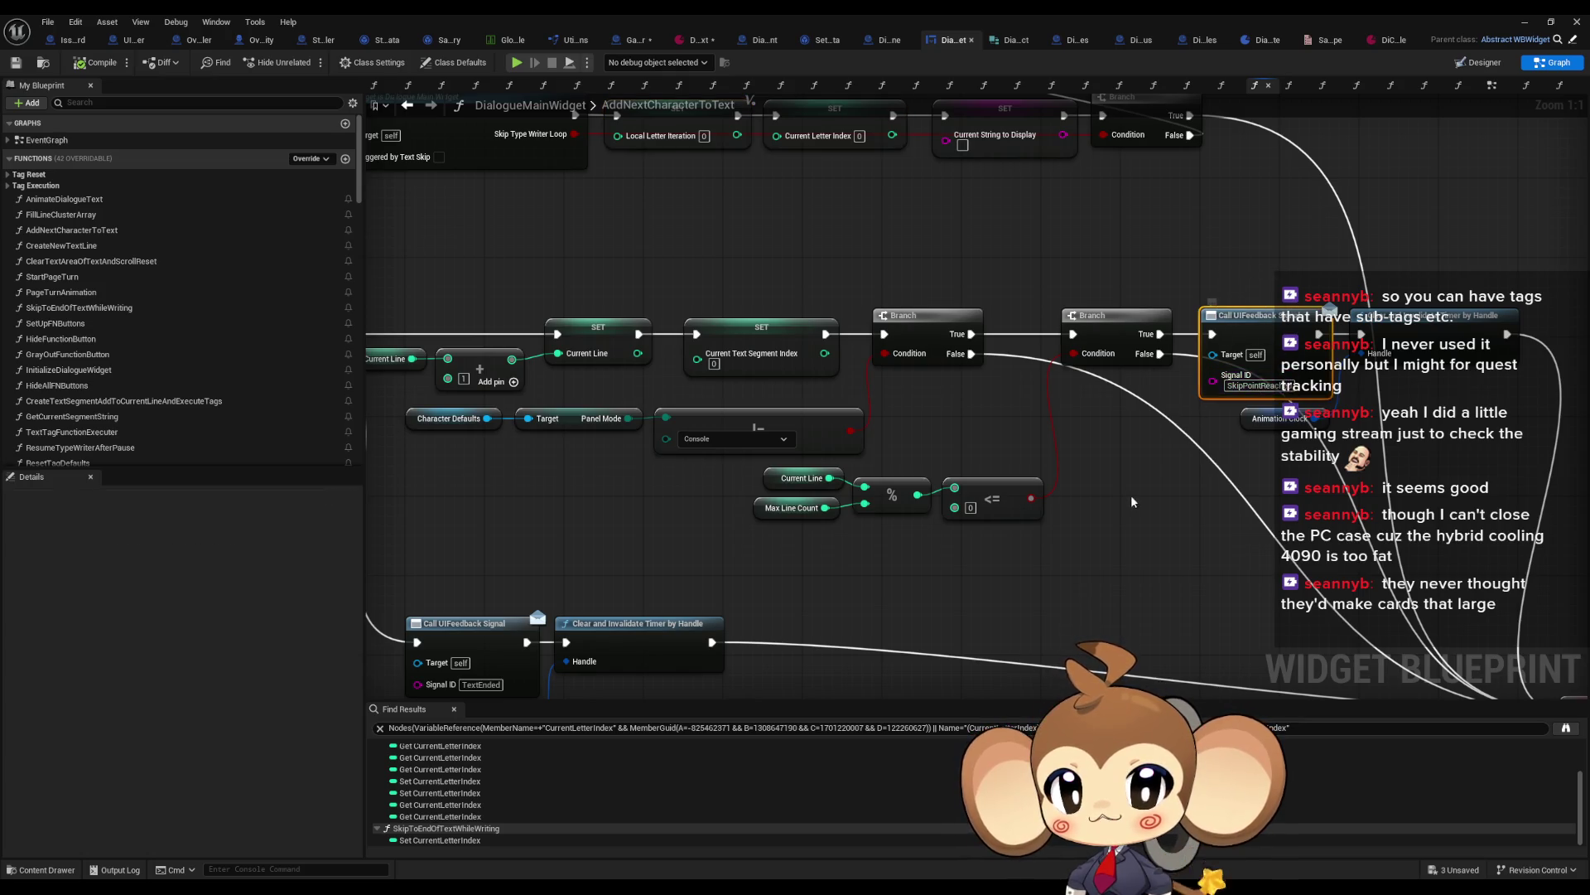
drag(1130, 493, 921, 303)
mouse_move(1011, 374)
mouse_down()
mouse_move(1423, 445)
mouse_move(1135, 399)
mouse_move(1272, 586)
mouse_up()
drag(729, 461, 1025, 544)
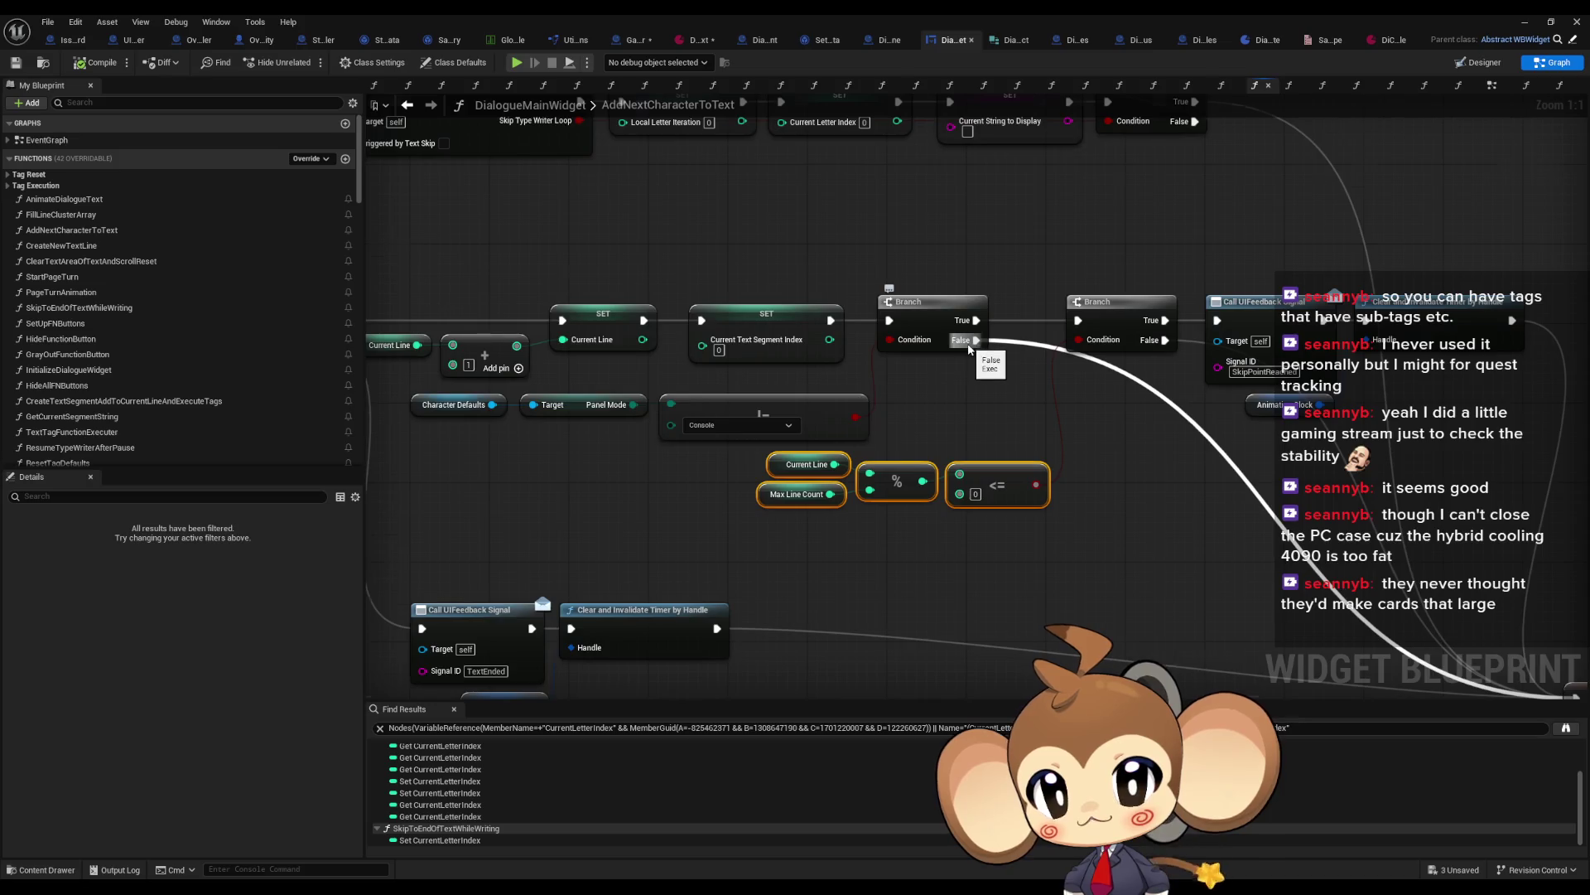
Step: Select the SET Current Text Segment Index, Local Letter Iteration, Current Letter Index and Current String to Display nodes
scroll(969, 348, down, 1)
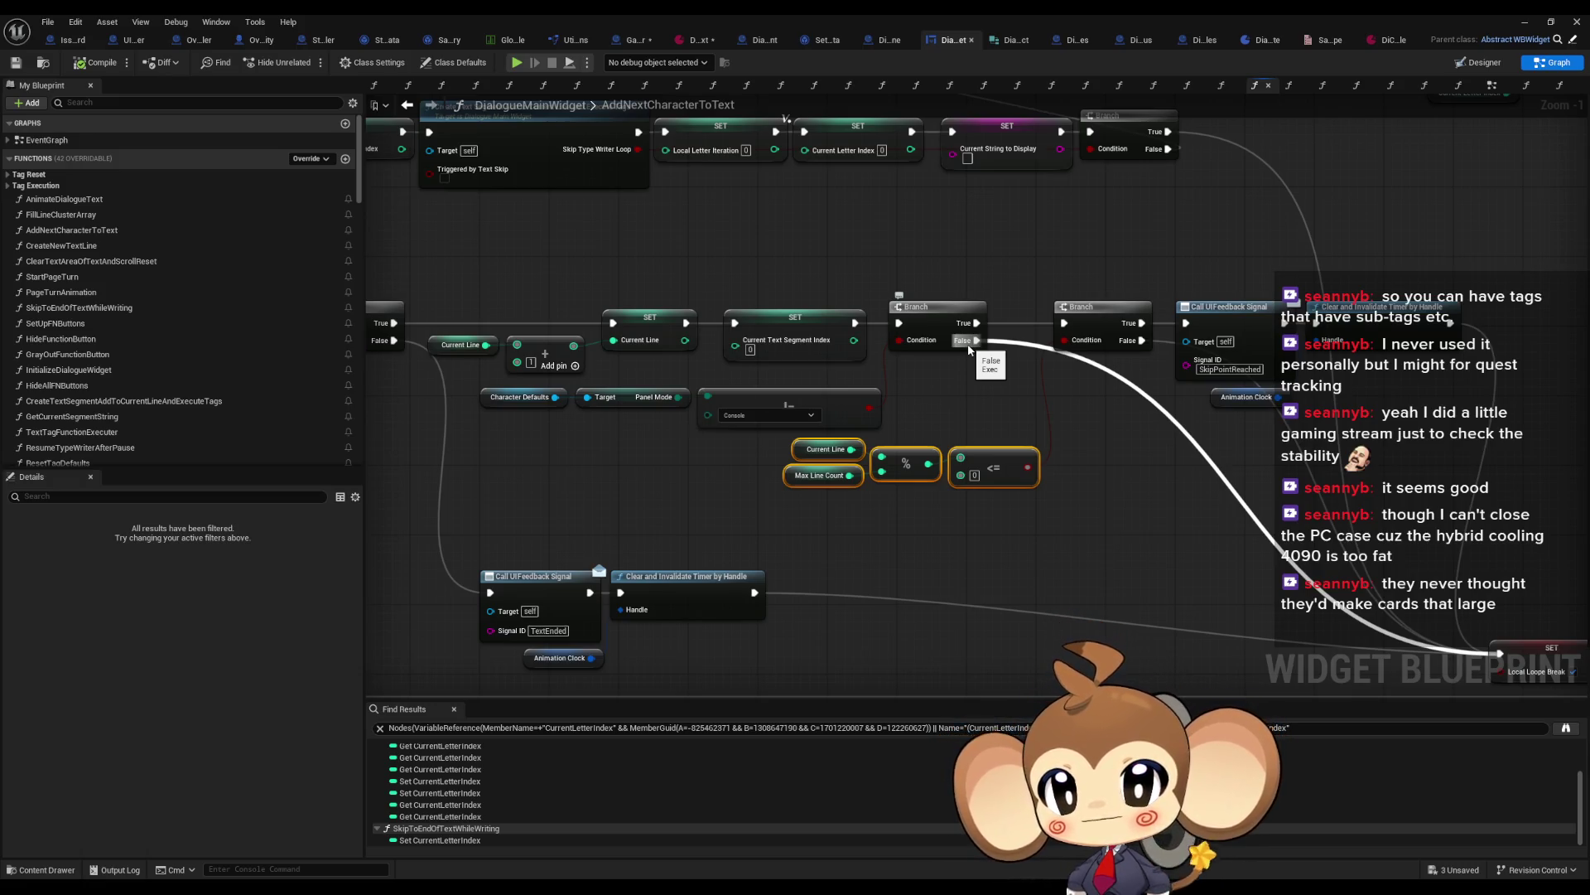
scroll(969, 348, down, 1)
drag(969, 348, 1568, 688)
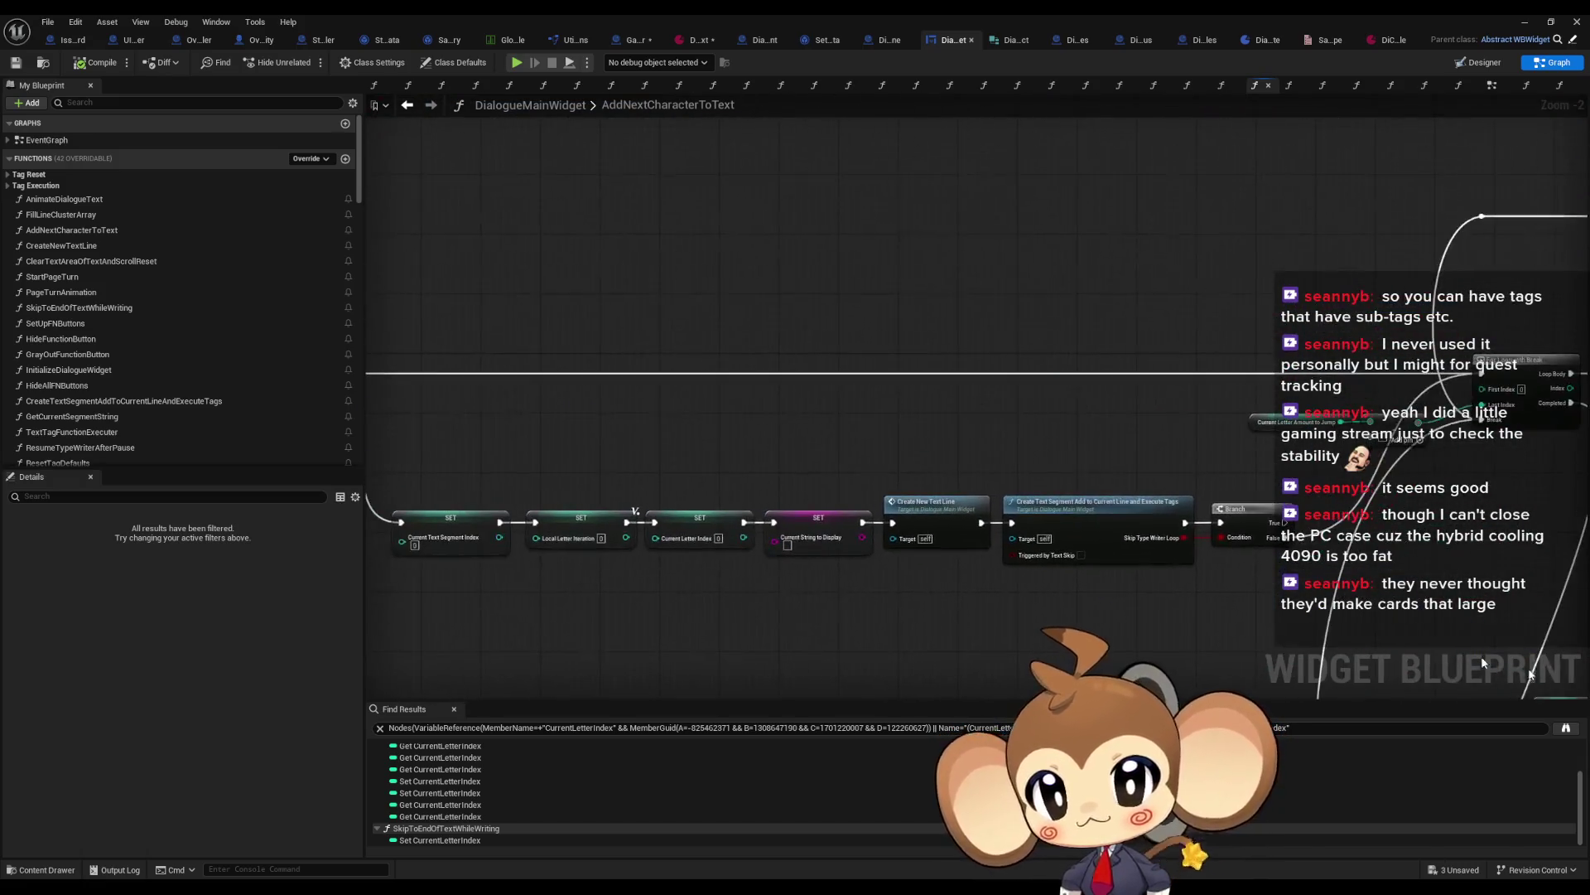
drag(864, 614, 1065, 580)
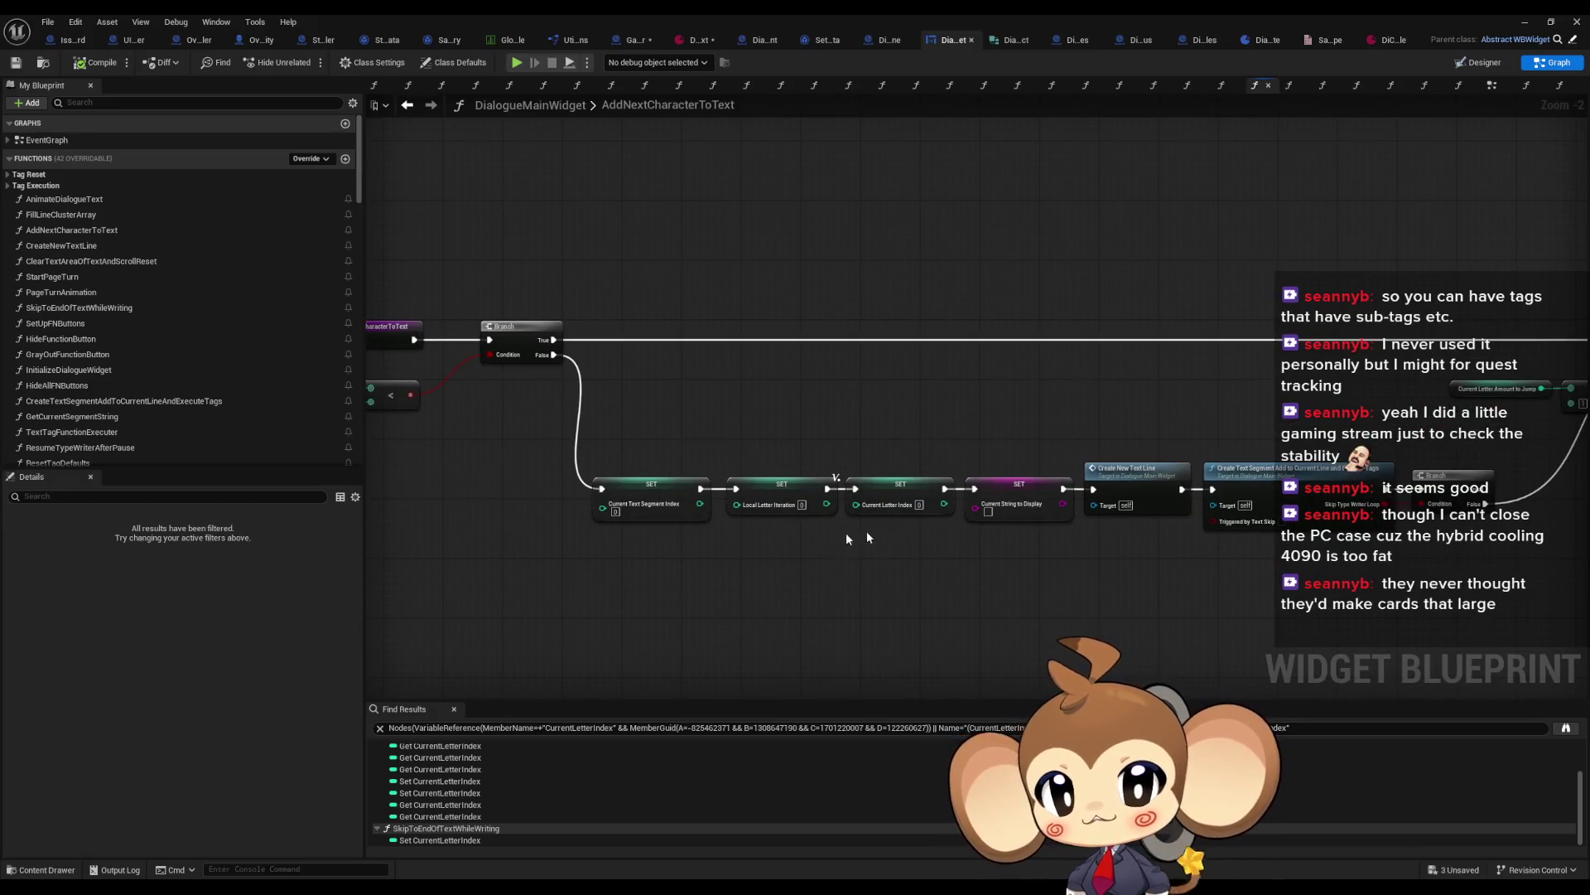
scroll(748, 530, up, 2)
drag(618, 422, 674, 514)
drag(770, 414, 845, 557)
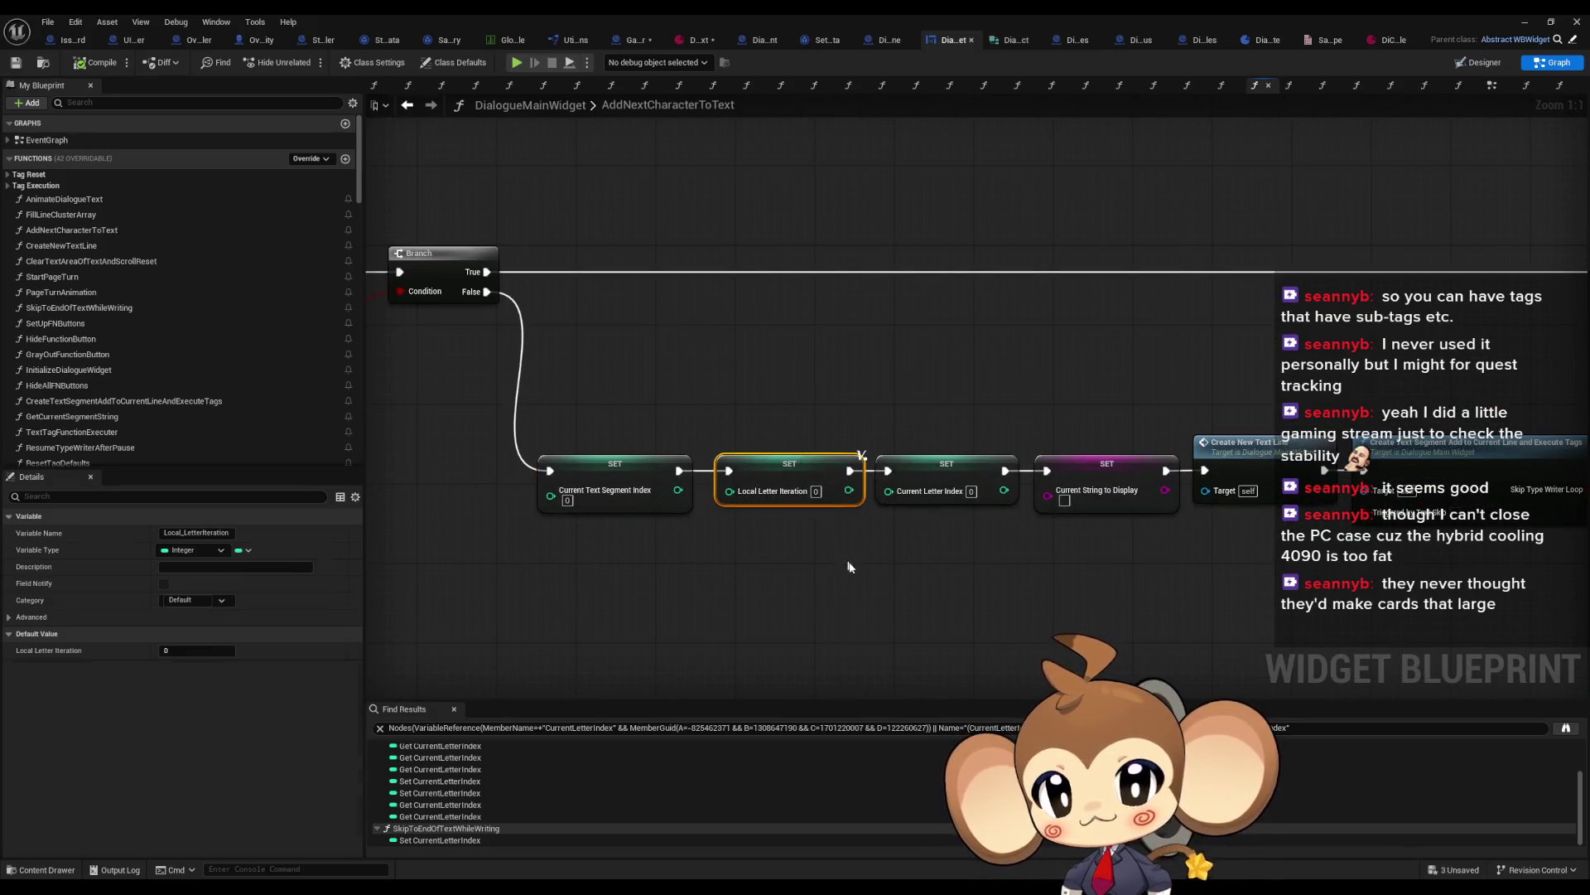
drag(906, 394, 953, 535)
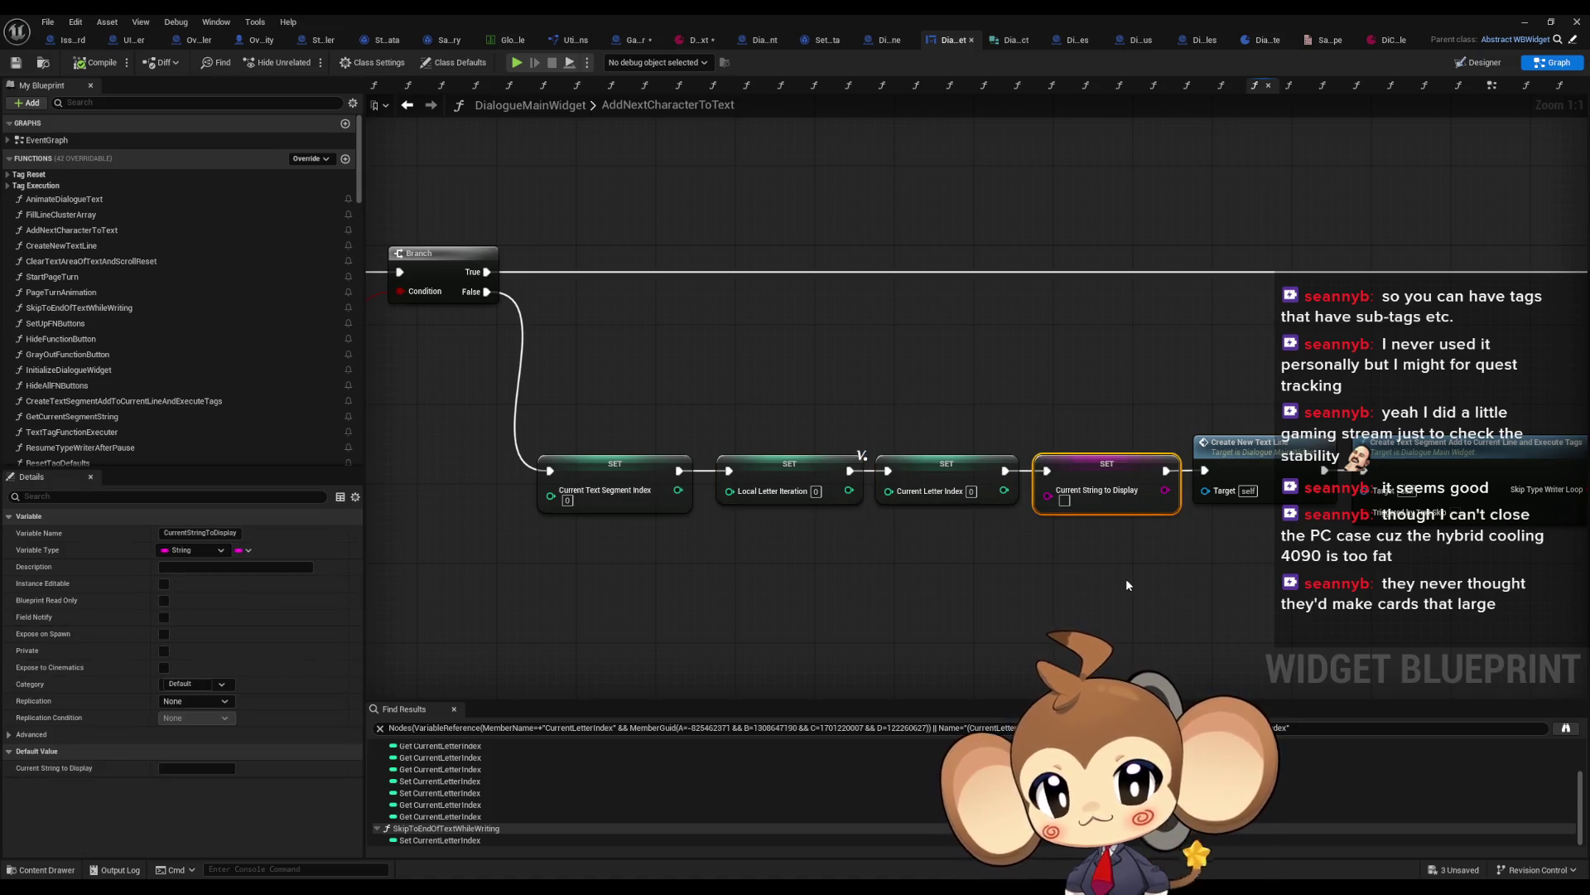
click(1105, 496)
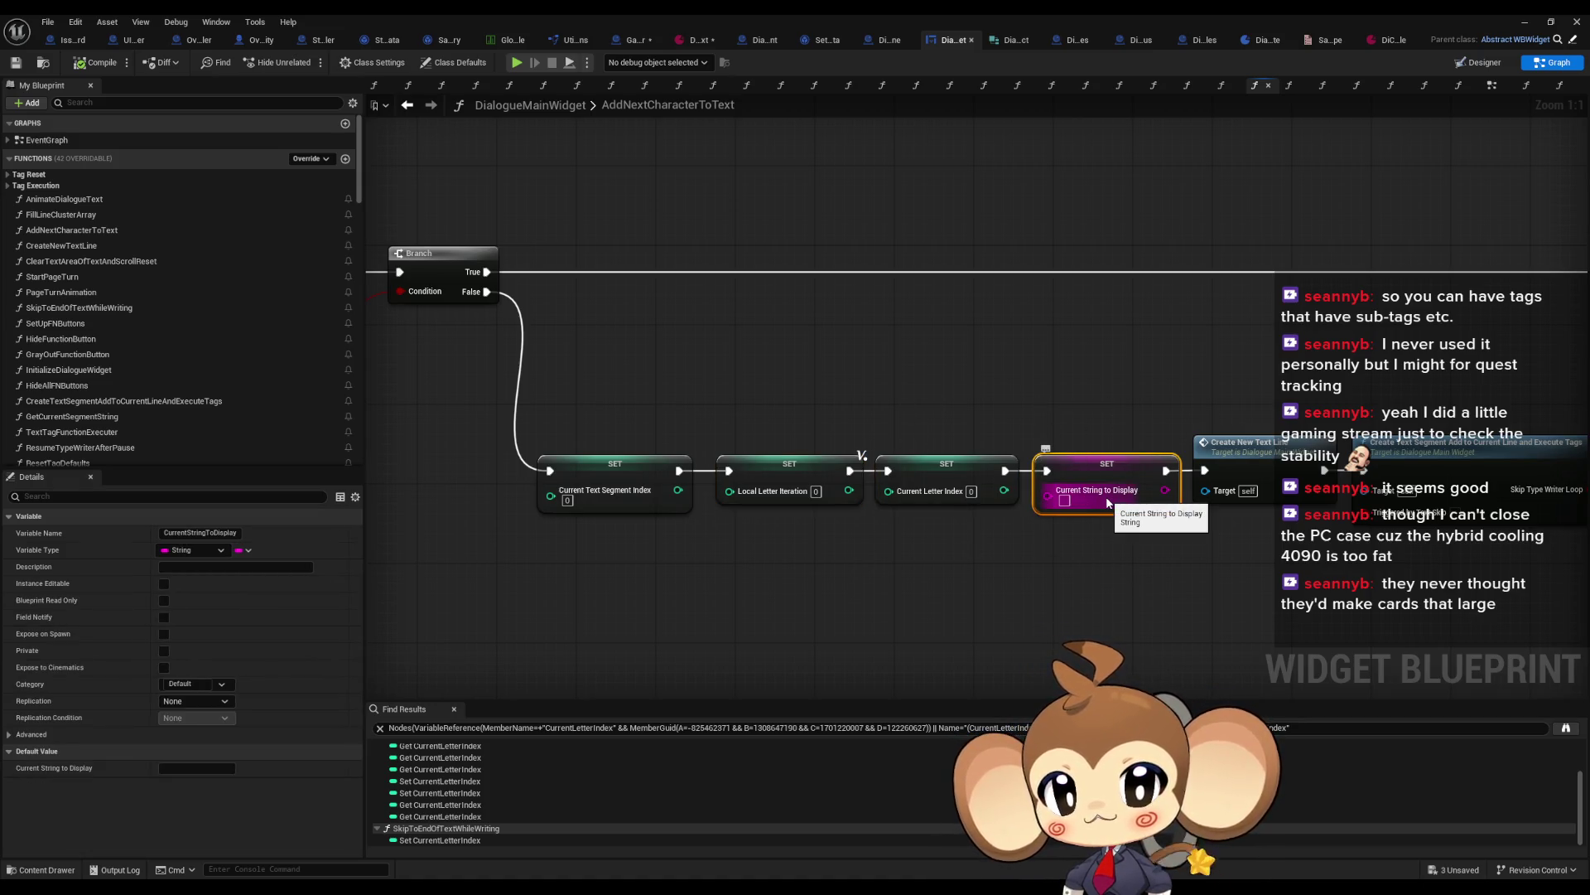
Step: Marquee-select the whole SET and function chain and move it down beside the reset SET
scroll(1108, 501, down, 7)
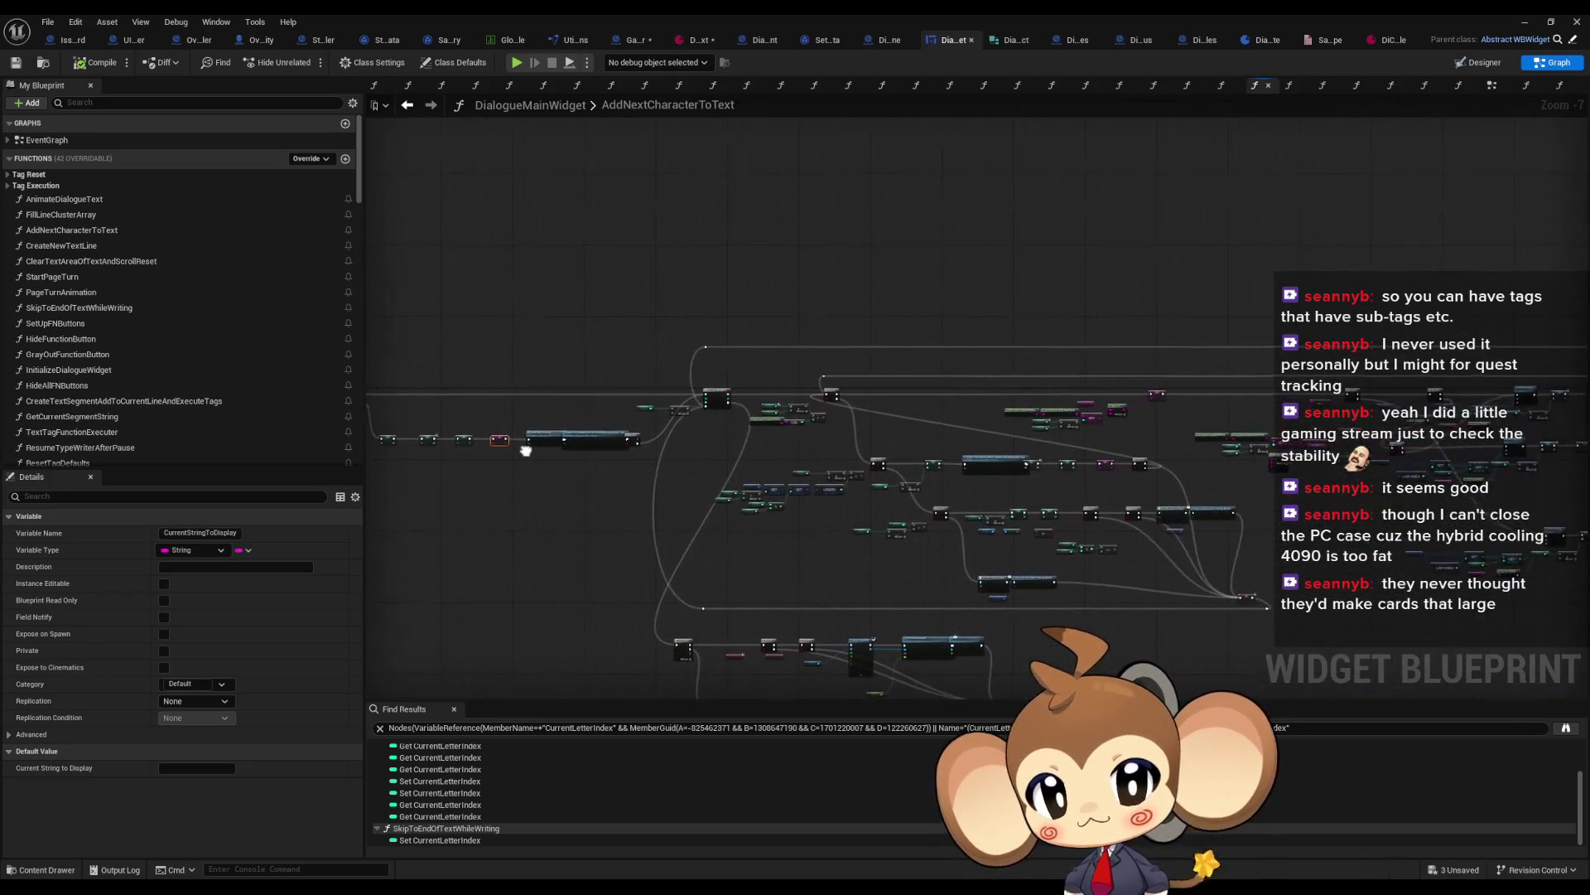
scroll(763, 464, up, 4)
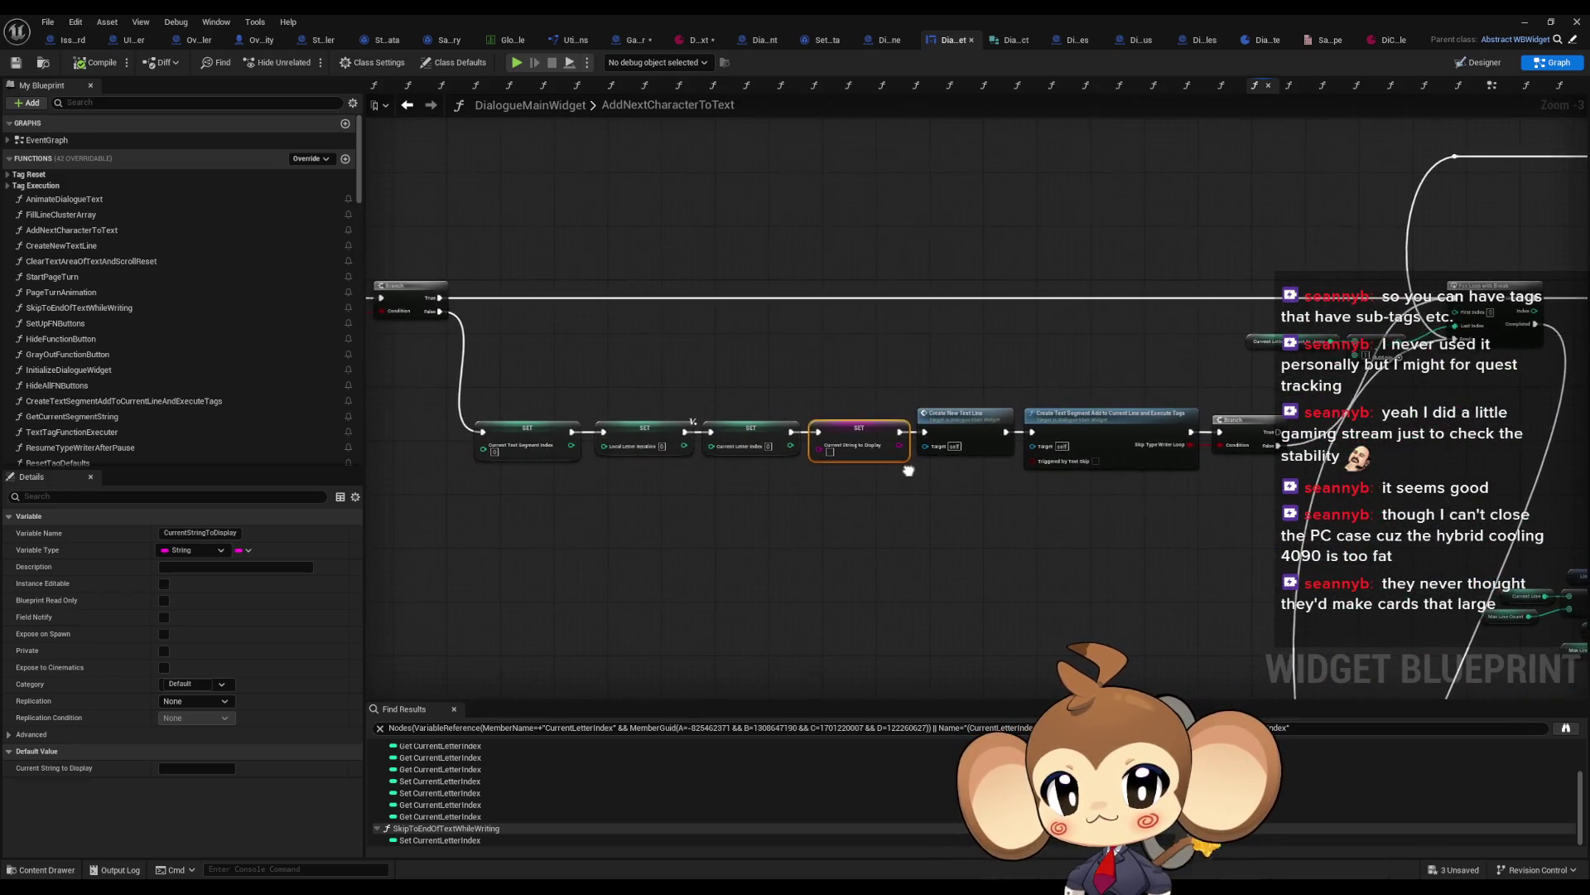
scroll(1184, 489, up, 3)
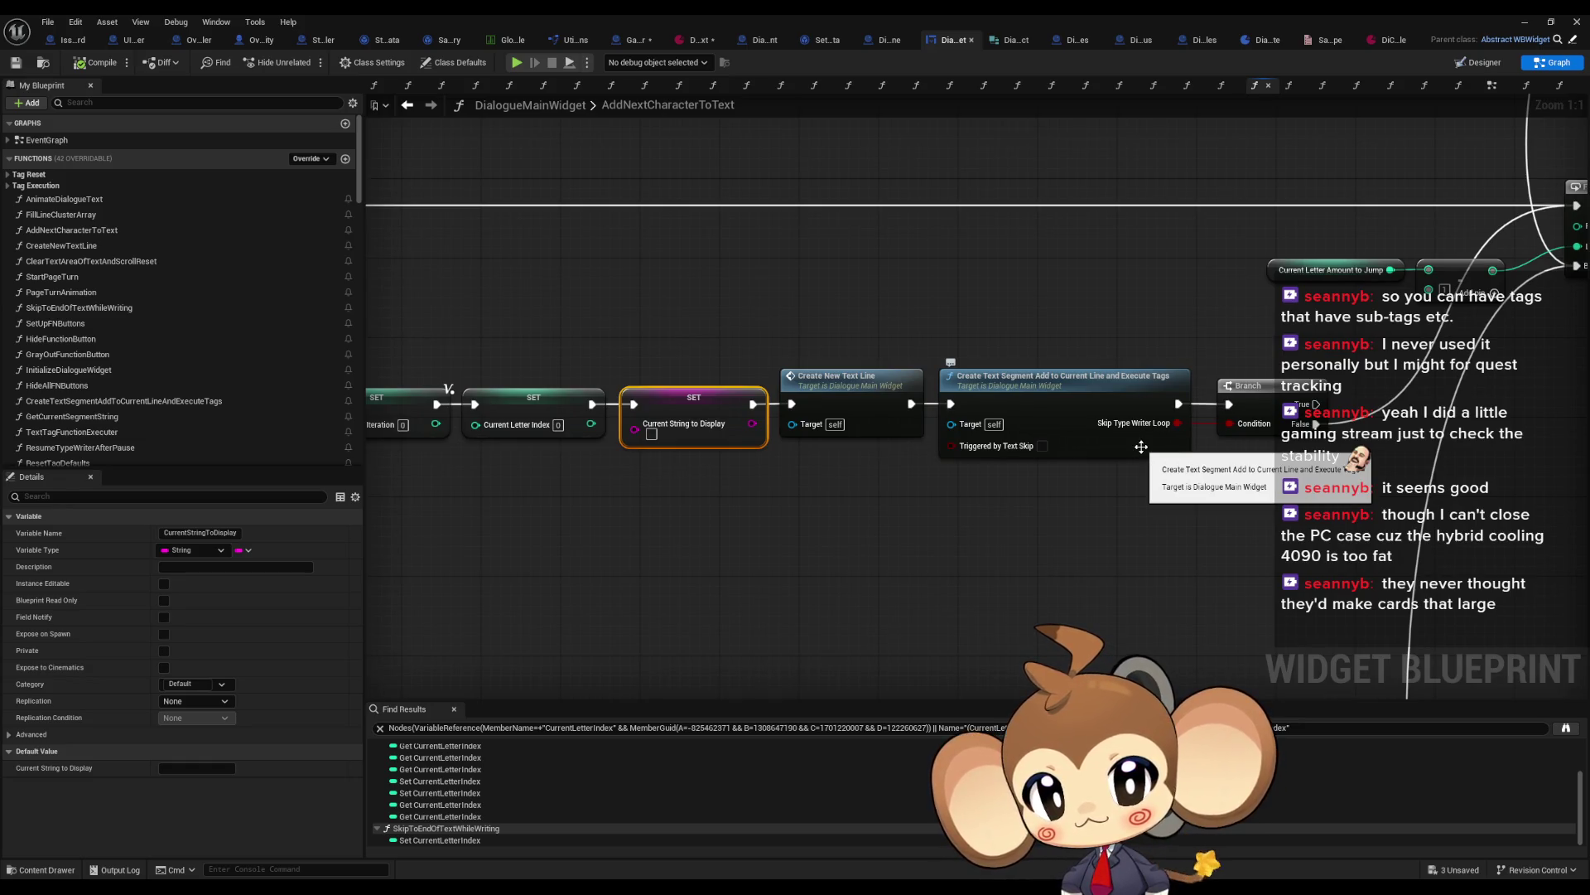
scroll(985, 472, down, 2)
scroll(851, 455, down, 1)
mouse_move(664, 376)
mouse_down()
mouse_move(1259, 464)
mouse_move(1253, 500)
mouse_up()
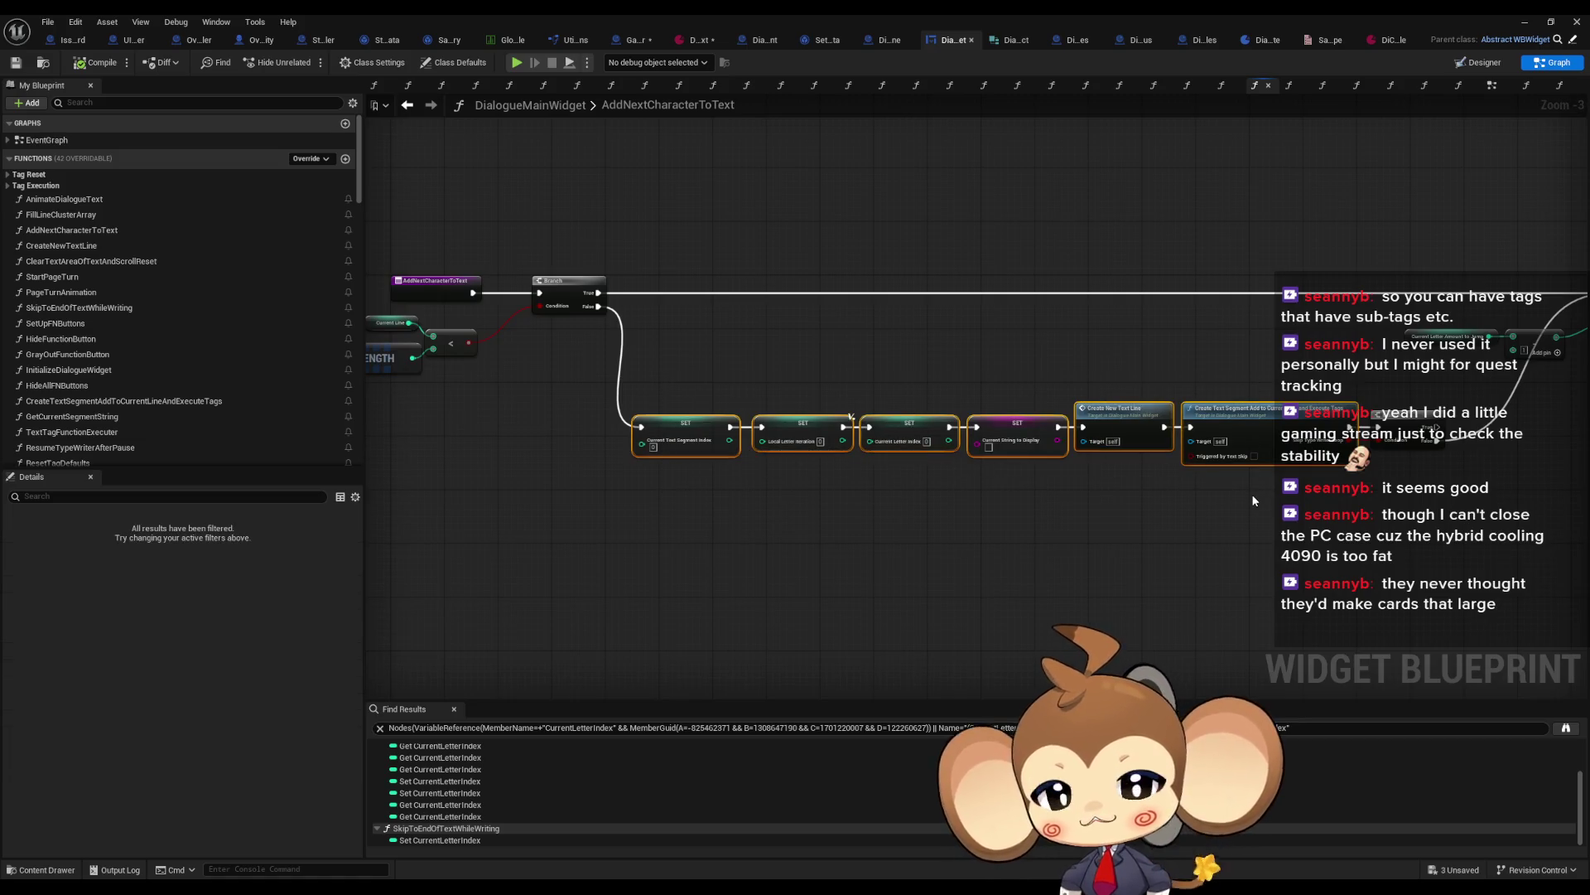
scroll(1209, 495, up, 2)
scroll(1178, 489, down, 3)
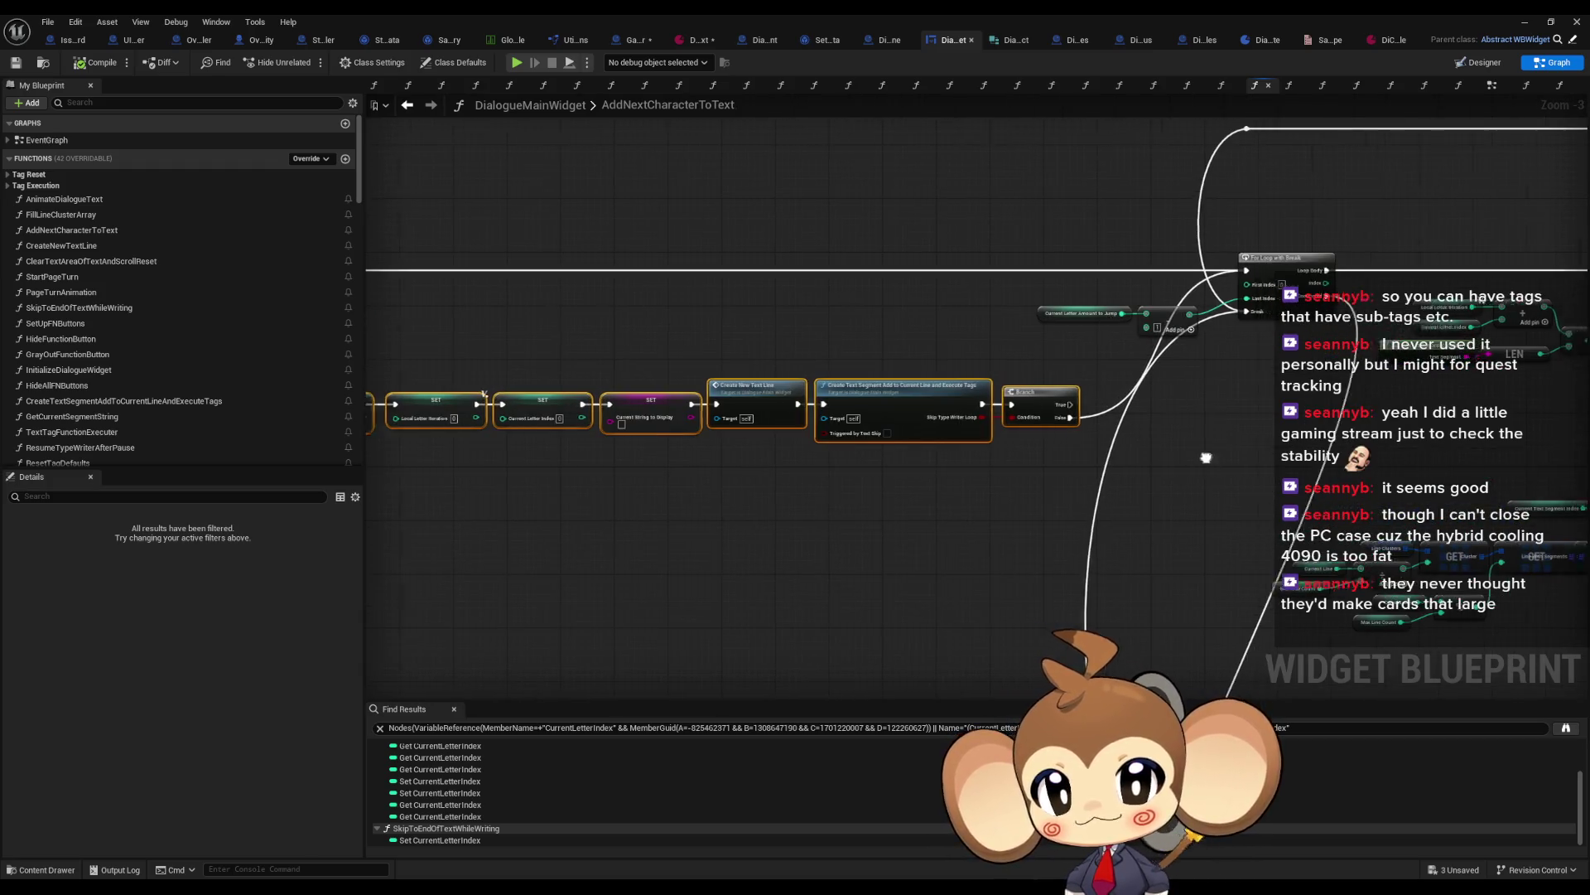
scroll(896, 414, up, 1)
scroll(896, 415, down, 4)
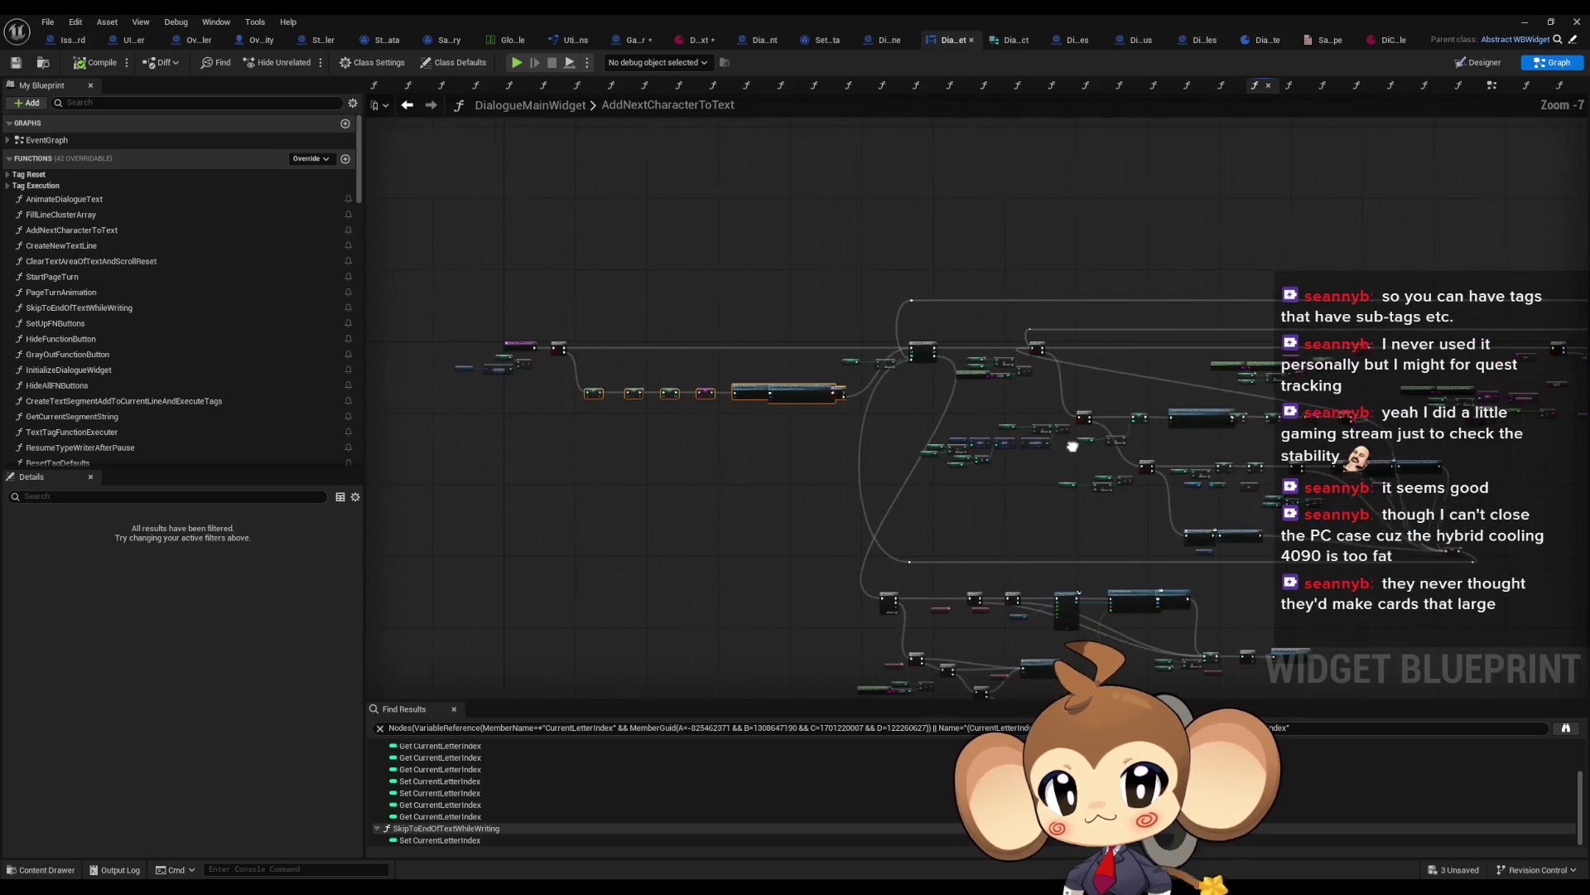
drag(904, 422, 1082, 522)
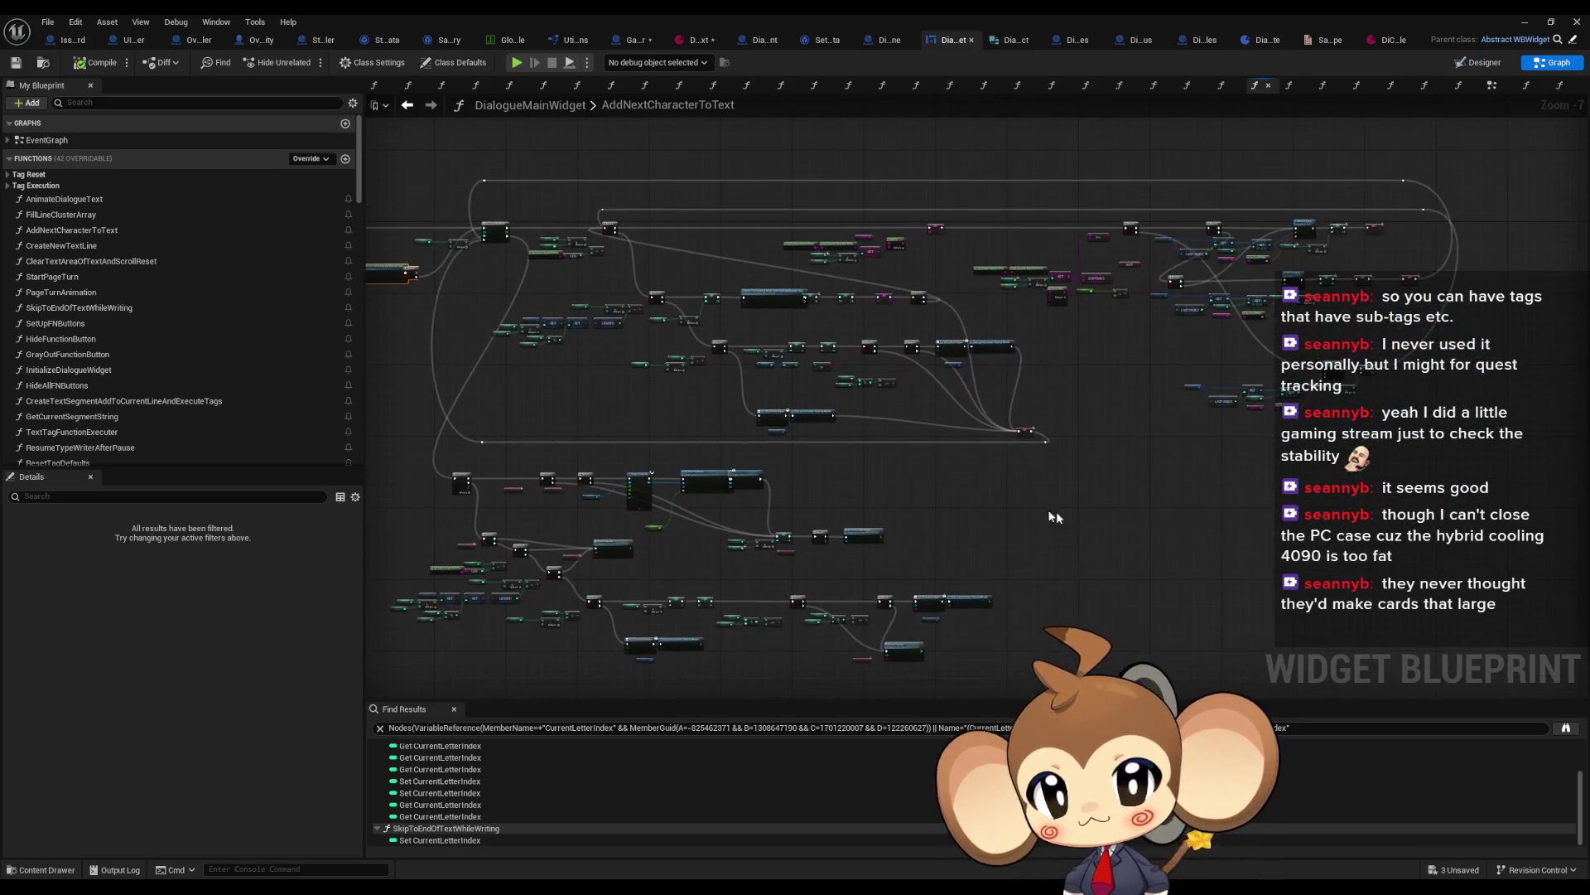
scroll(1028, 482, up, 4)
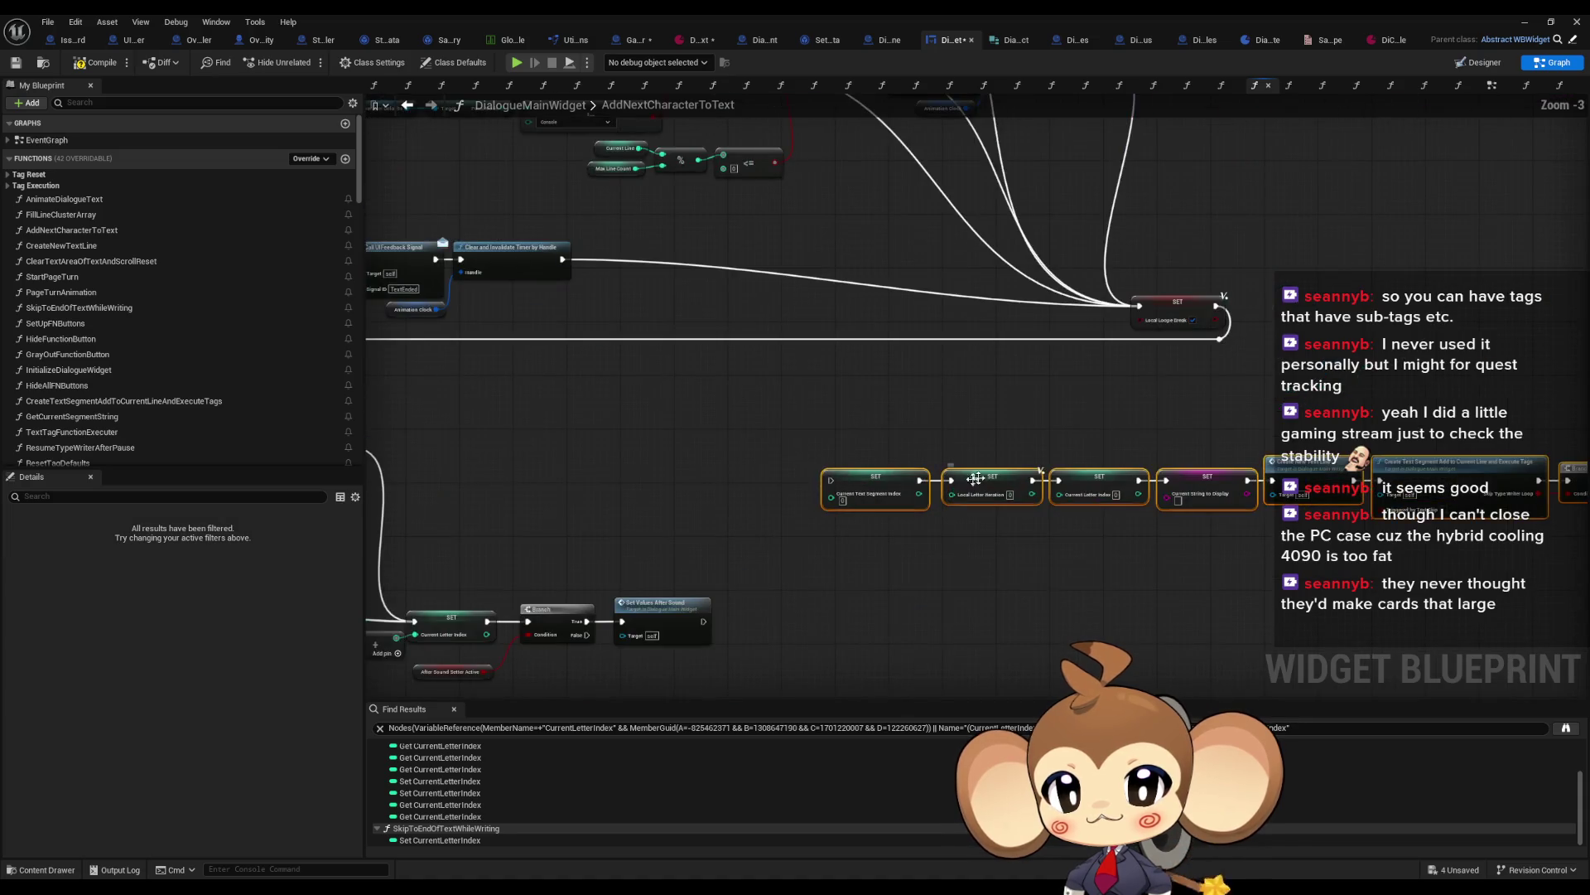
click(638, 424)
scroll(858, 367, down, 1)
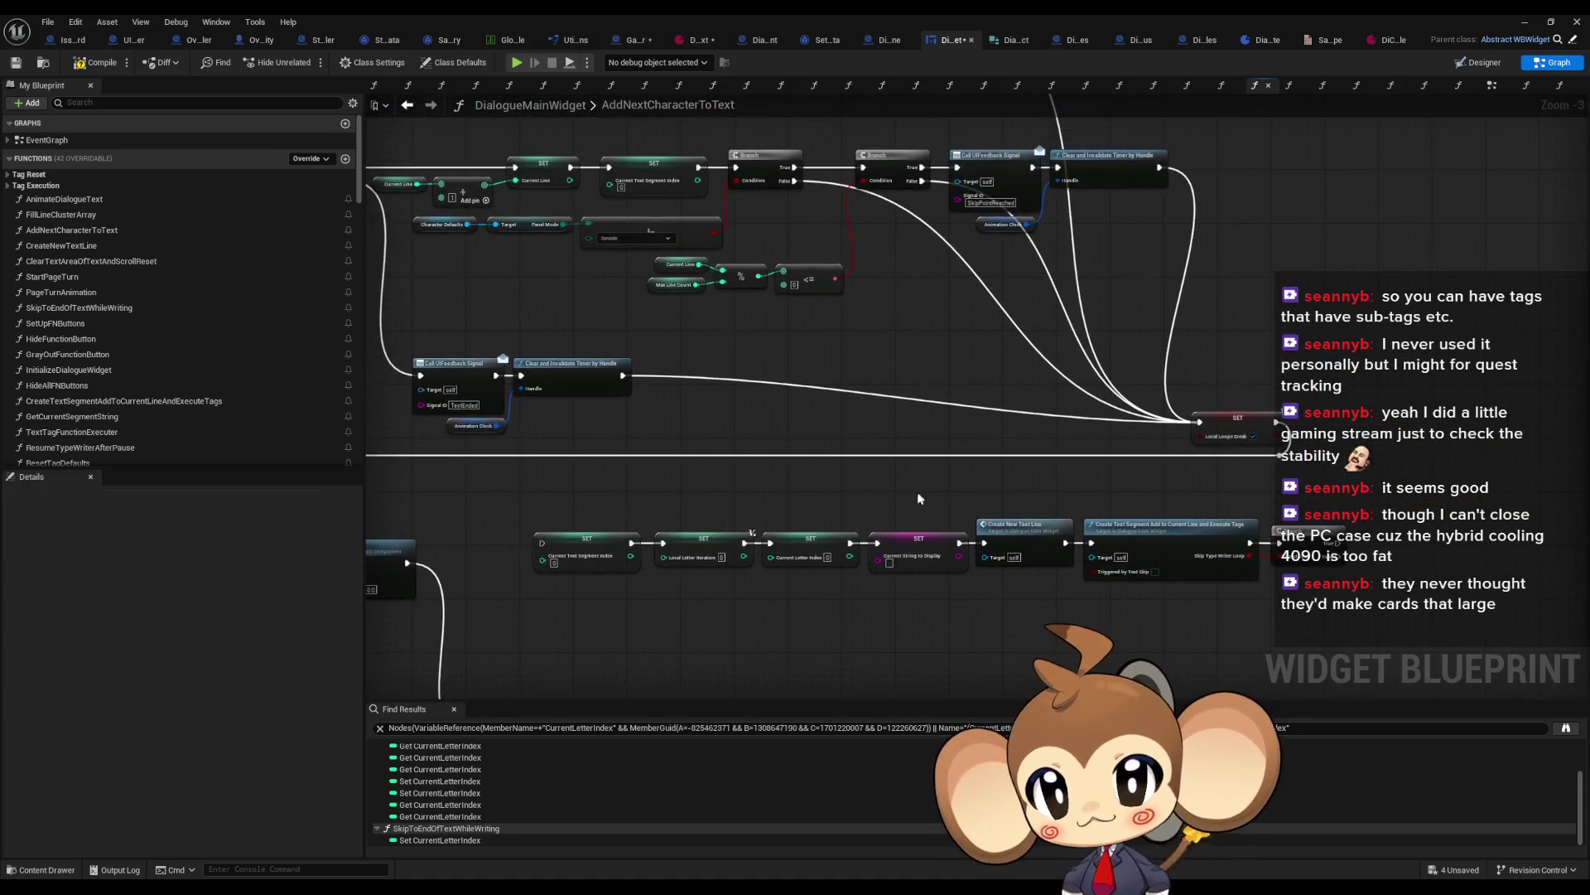
scroll(911, 500, up, 1)
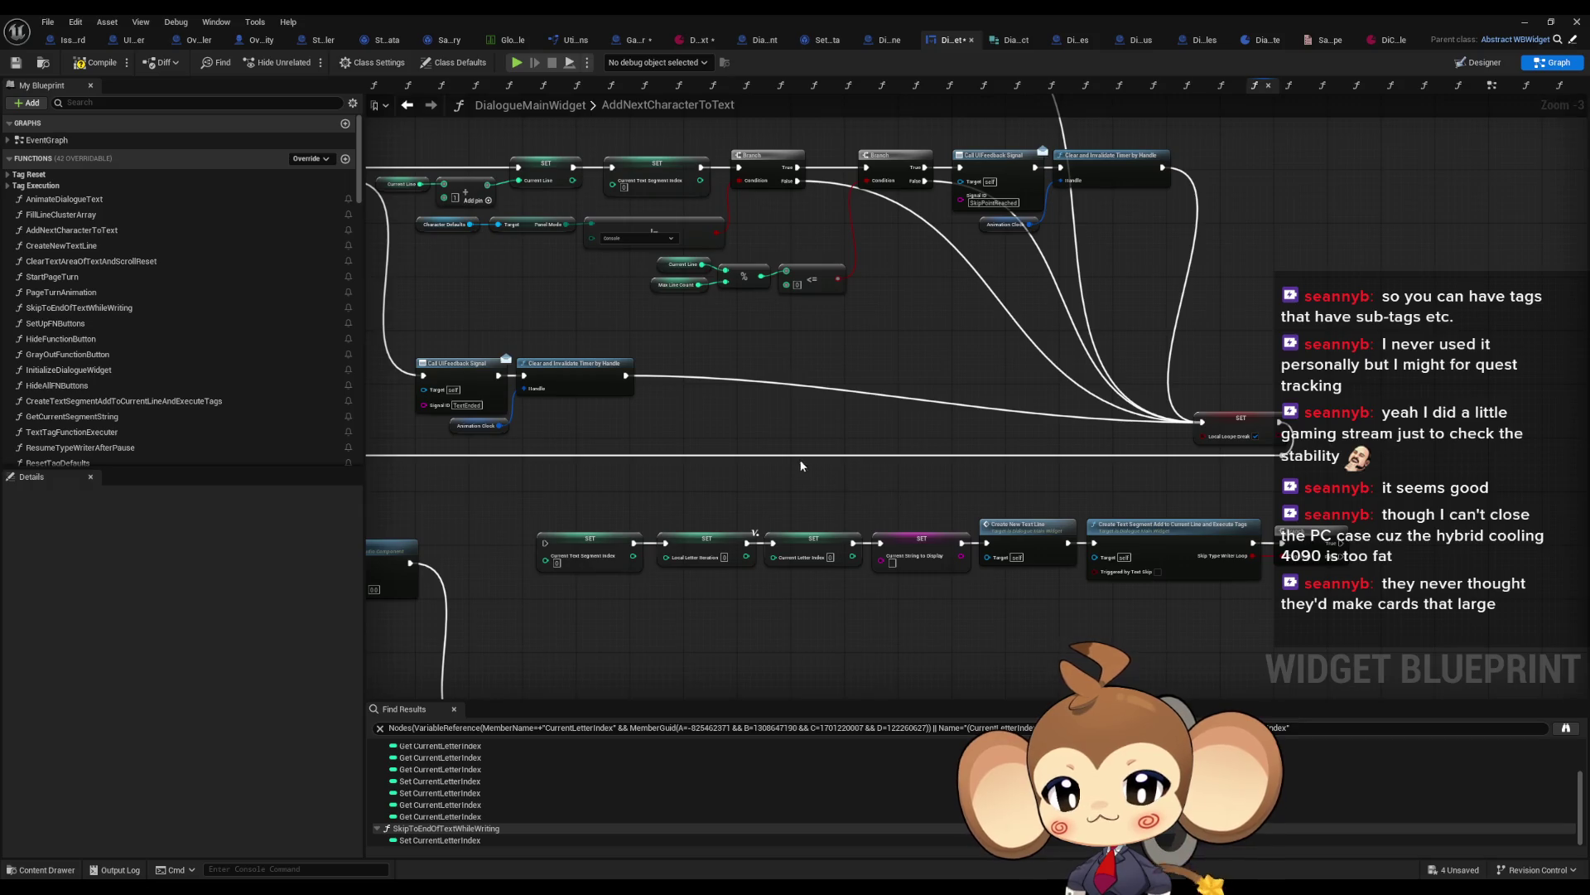
scroll(770, 447, up, 2)
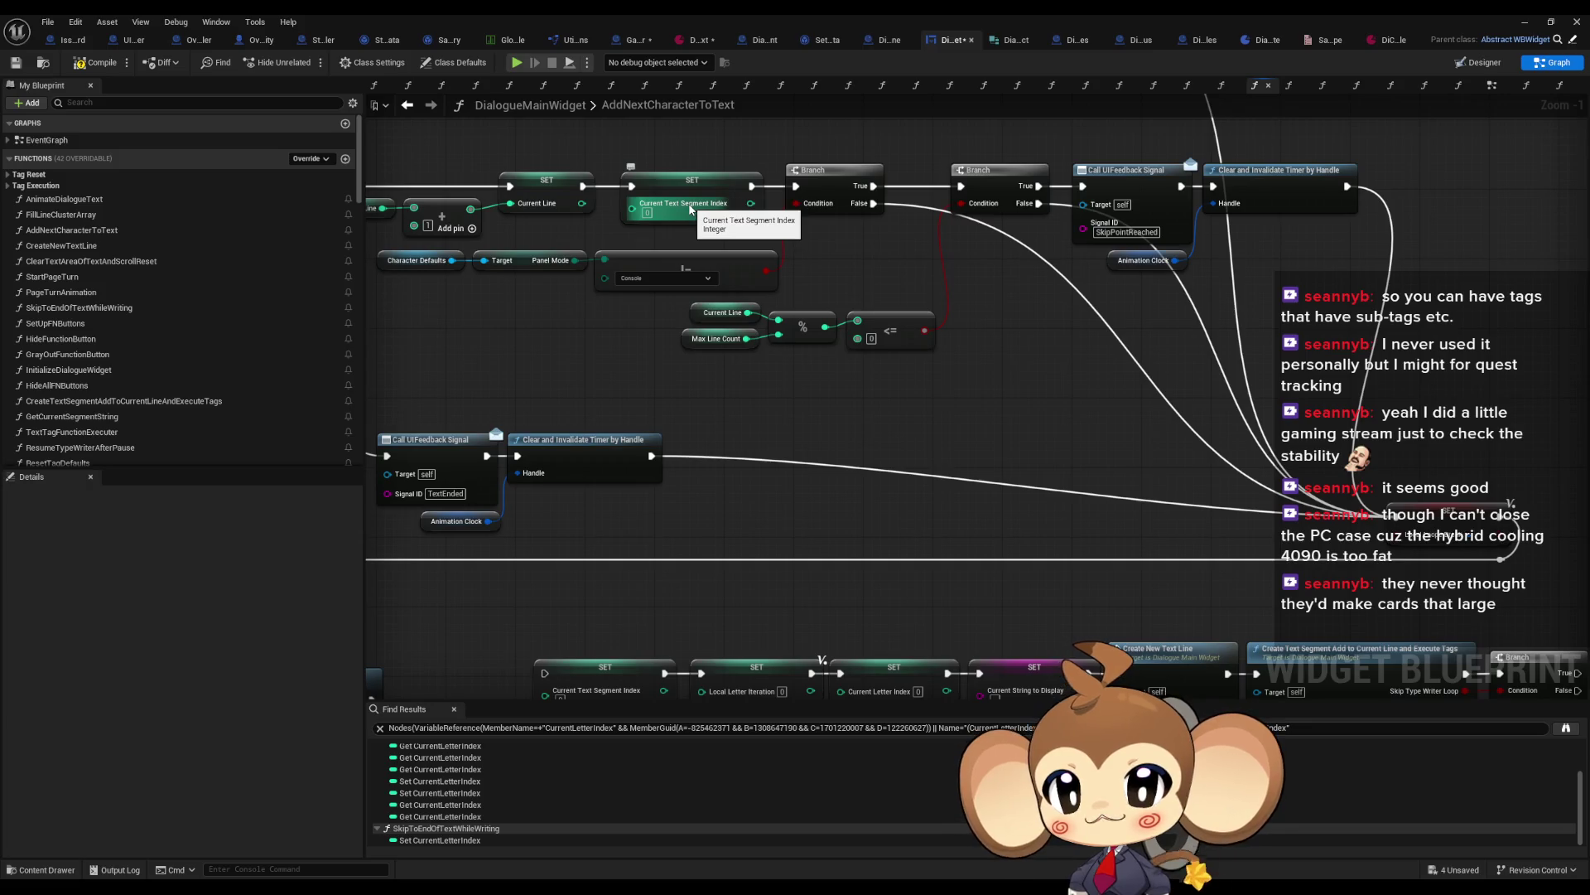
drag(690, 208, 766, 185)
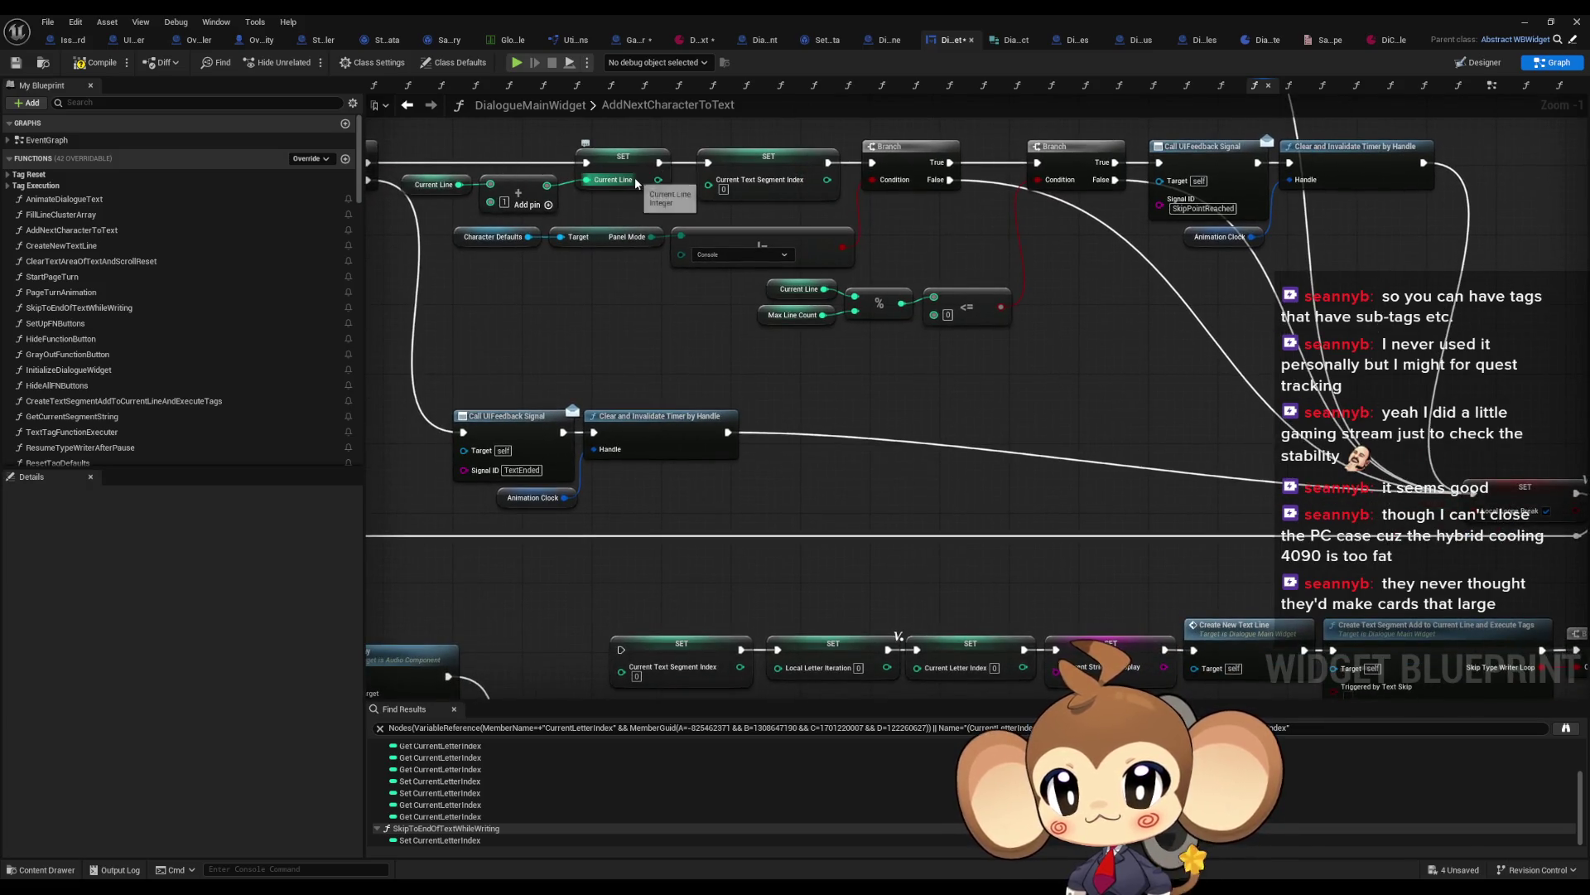
drag(637, 604, 521, 523)
click(580, 570)
click(1012, 607)
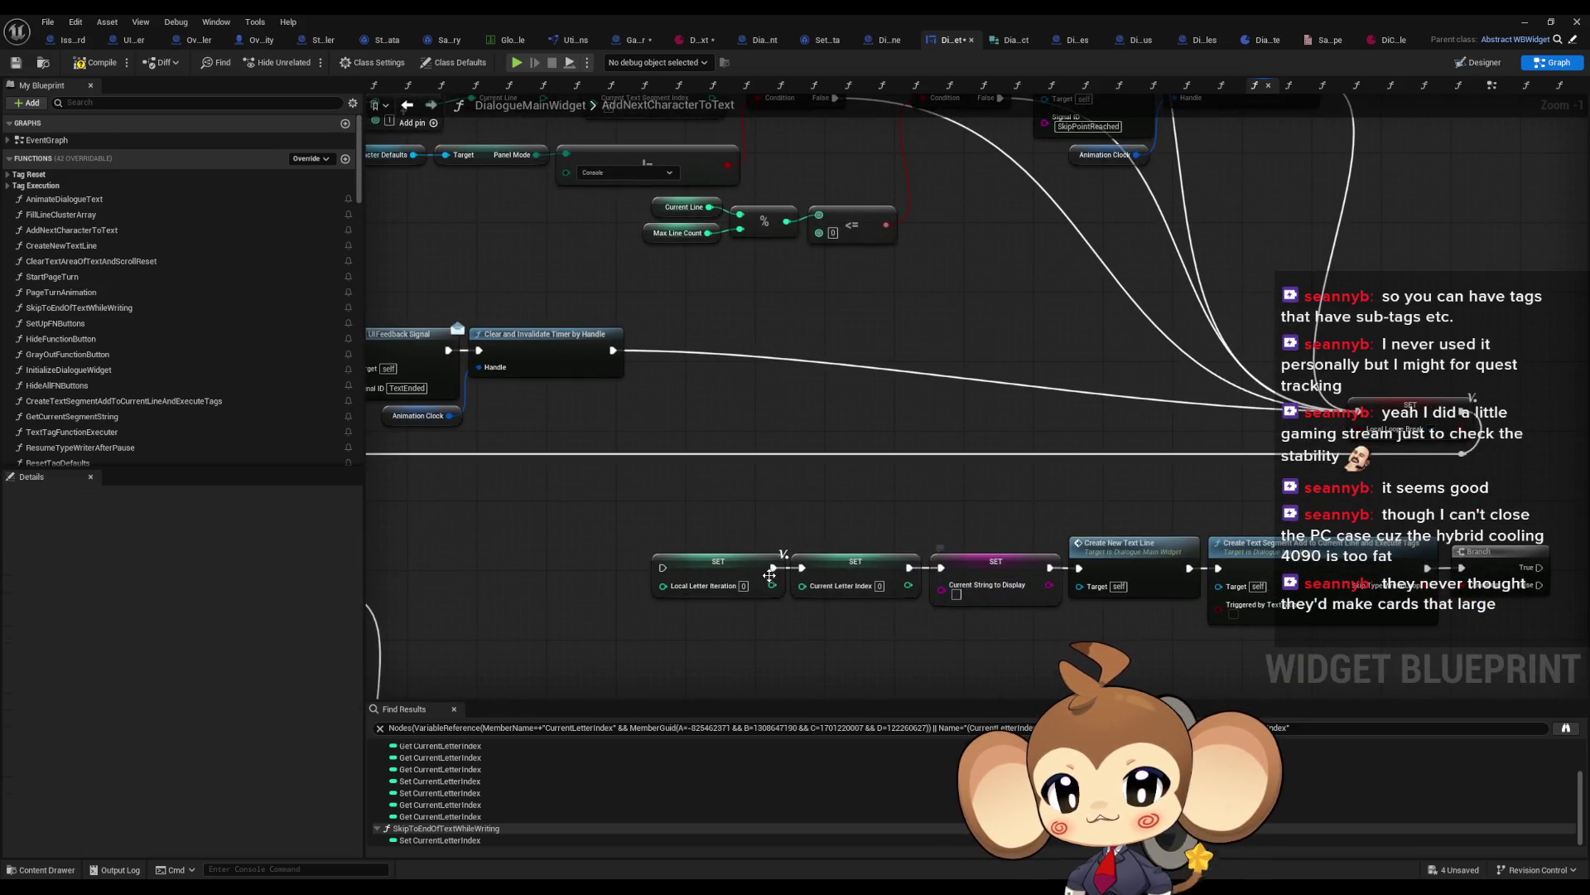
mouse_move(849, 121)
mouse_down()
mouse_move(808, 265)
mouse_move(787, 151)
mouse_up()
click(1069, 579)
click(1214, 575)
scroll(1036, 390, down, 1)
mouse_move(1035, 390)
mouse_down()
mouse_move(1272, 698)
mouse_move(496, 286)
mouse_up()
scroll(1272, 698, down, 1)
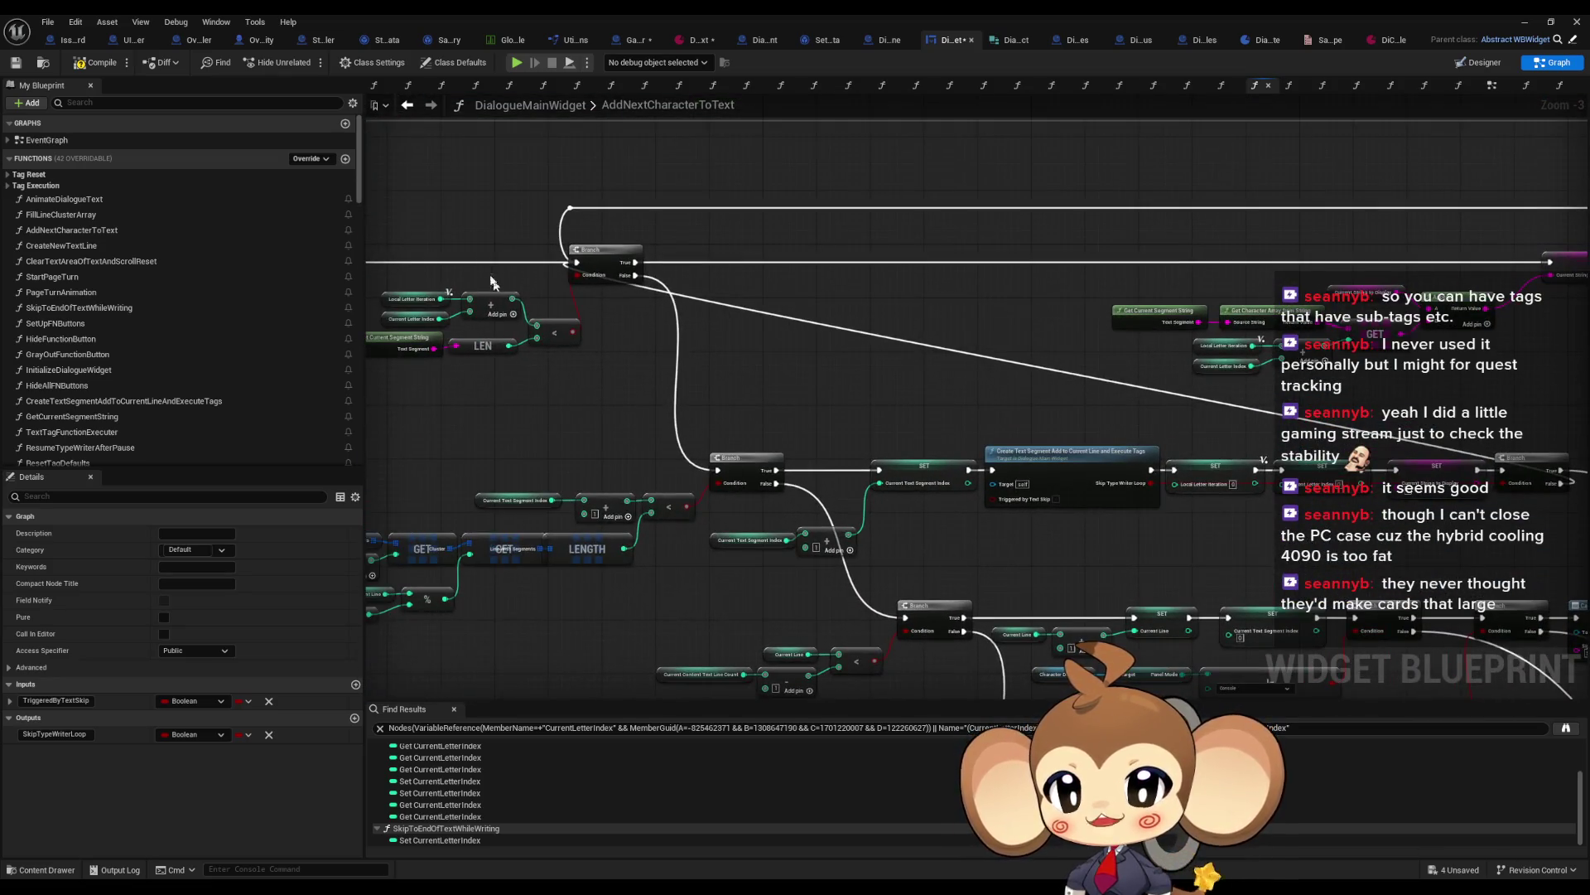
click(585, 265)
drag(1025, 501, 502, 137)
scroll(901, 354, up, 1)
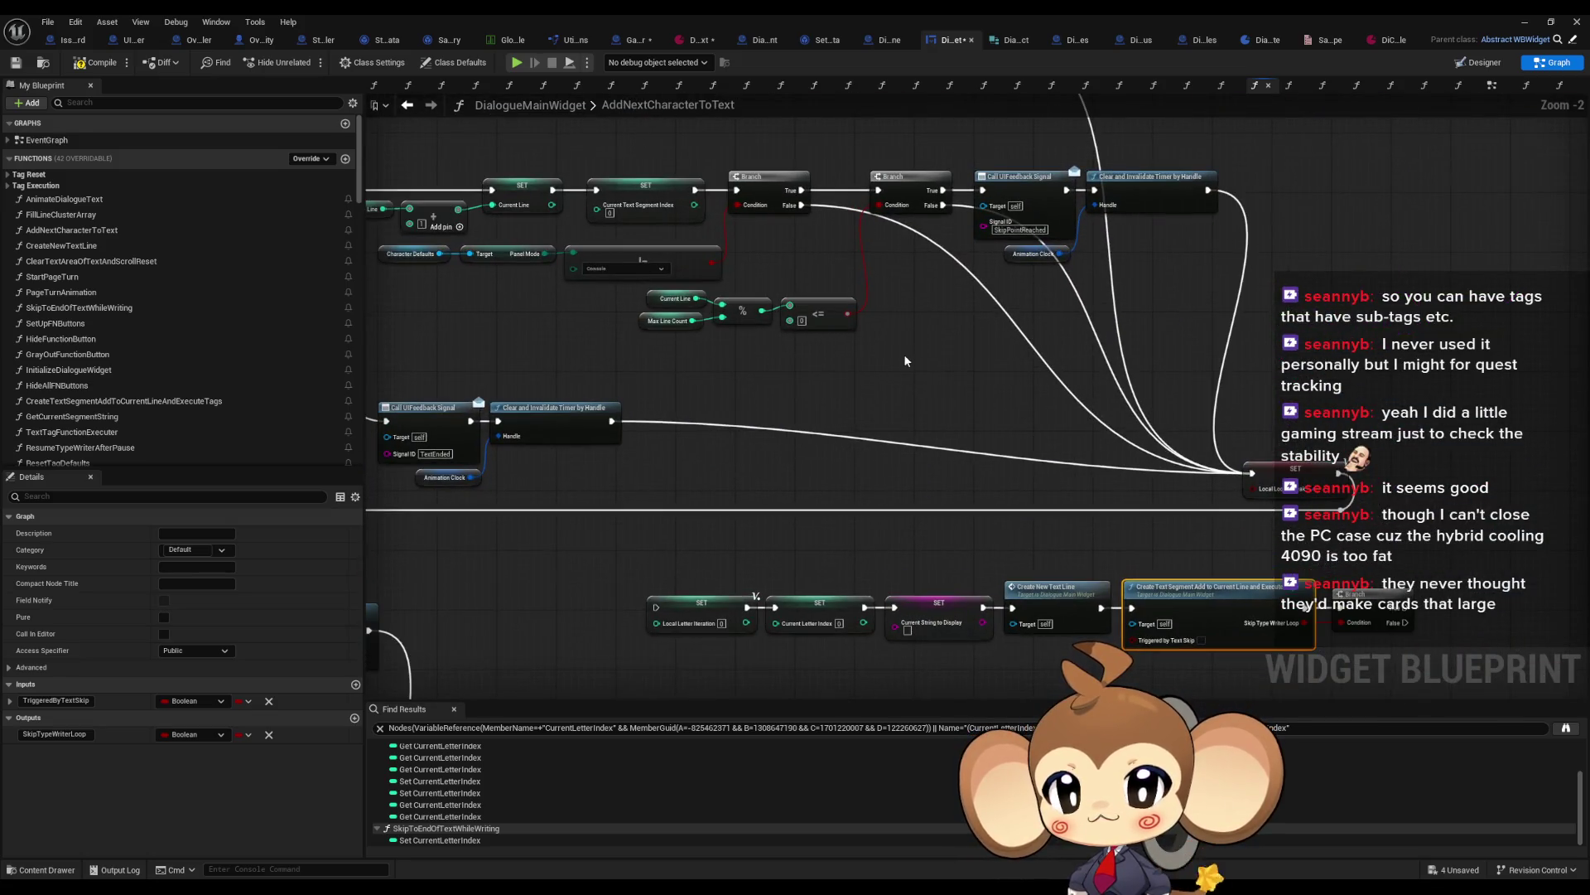
scroll(905, 360, up, 1)
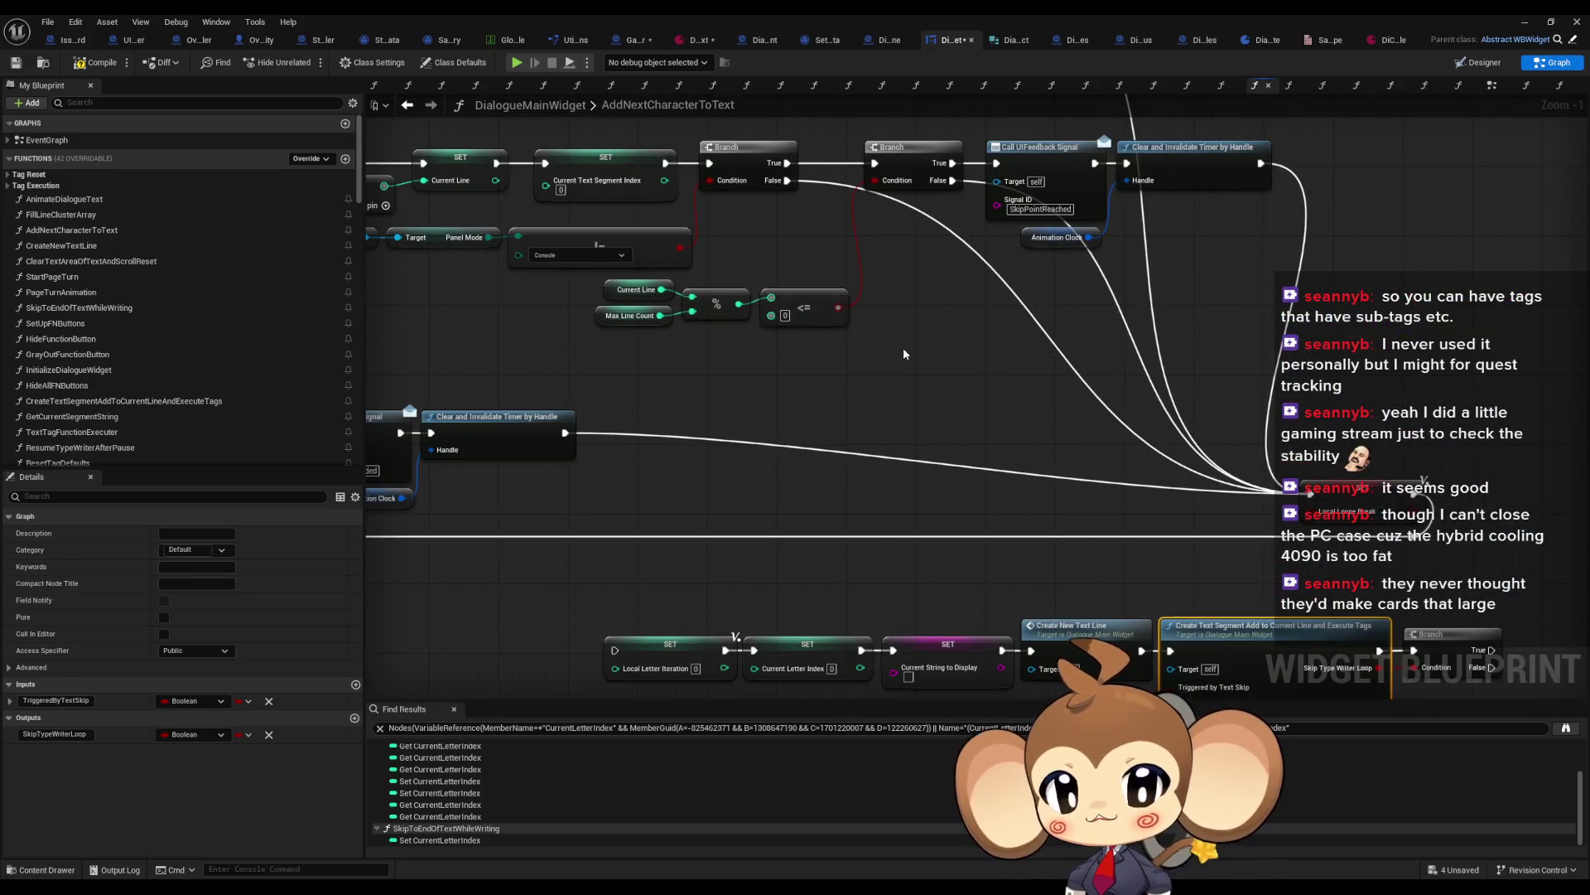
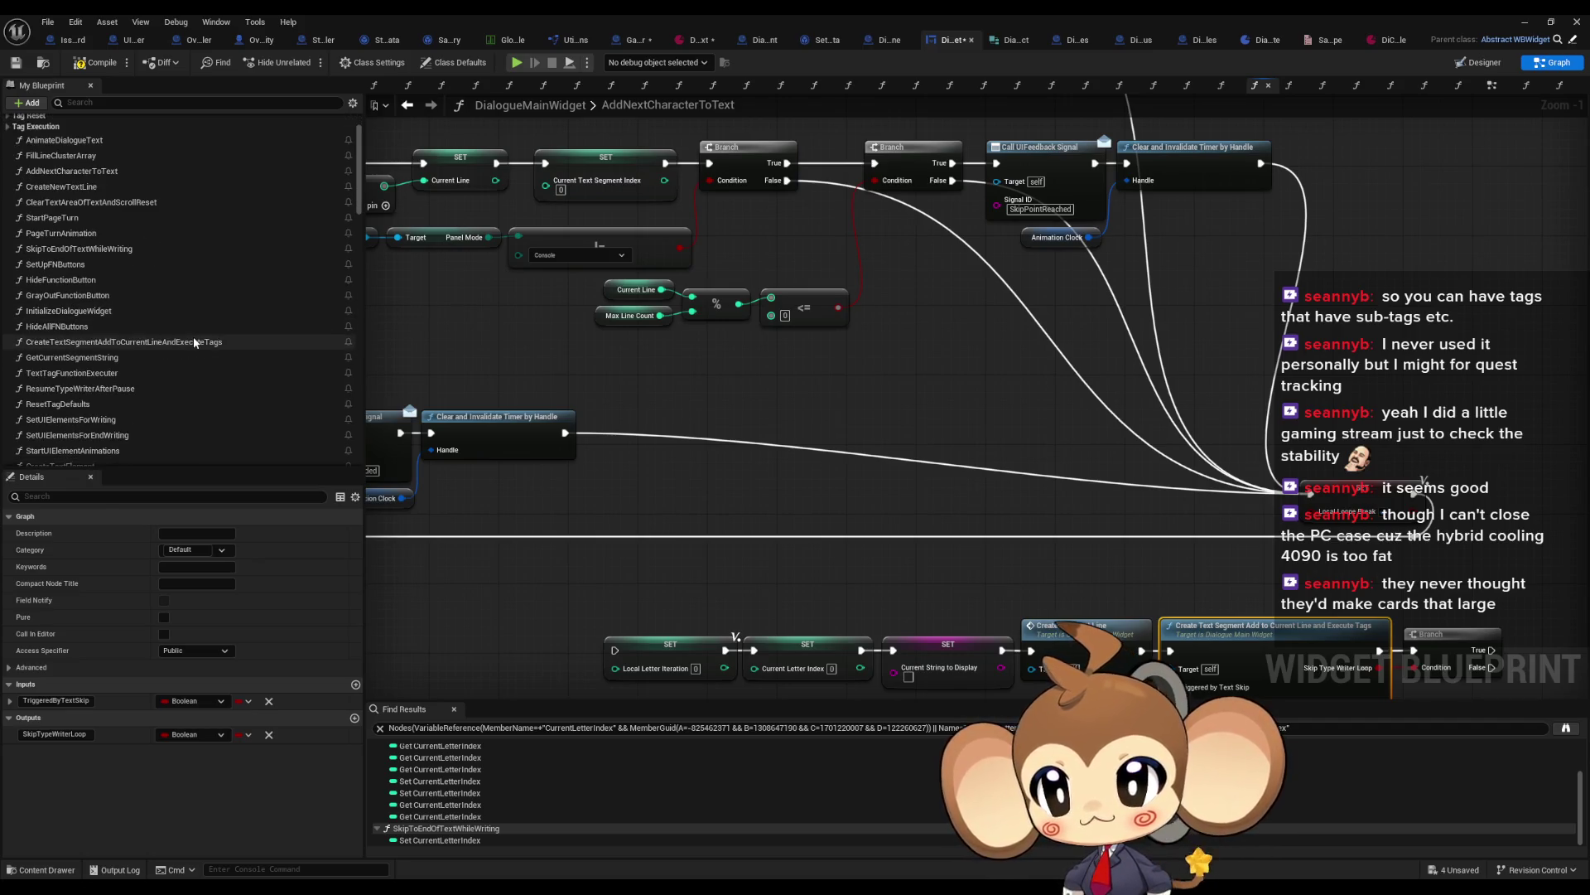
Step: In GameController's SplashScreenOver graph, wire Get Storage Data Instance straight to Start Intro After Delay
click(631, 40)
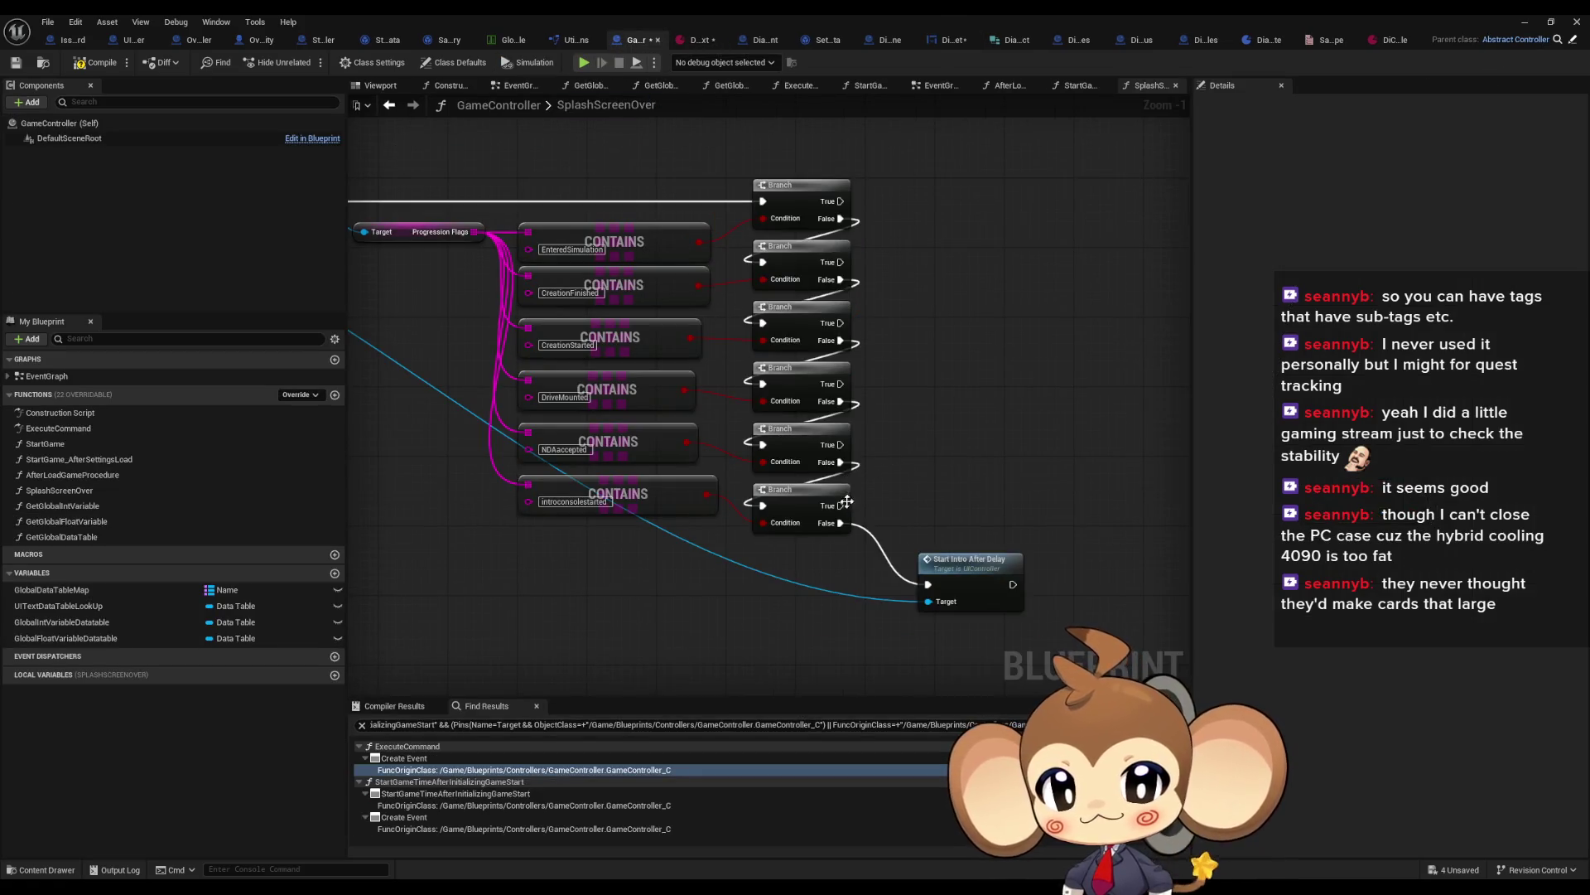
scroll(920, 570, down, 2)
mouse_move(926, 580)
mouse_down()
mouse_move(474, 343)
mouse_move(458, 278)
mouse_up()
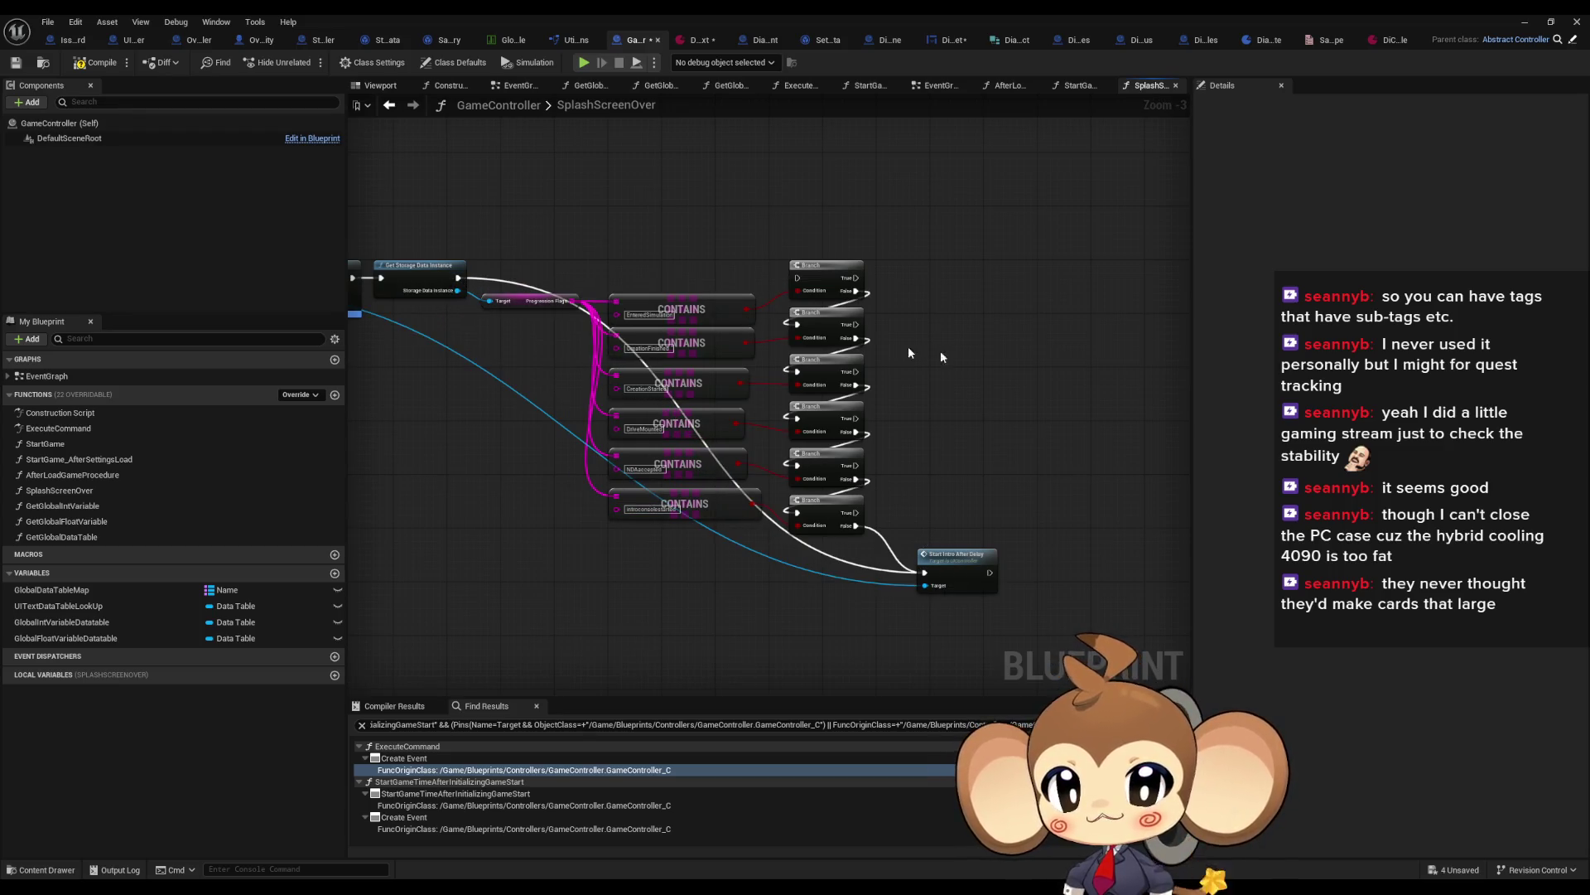
Step: Open DialogueMainWidget's TextTagFunctionExecuter function and inspect its Switch on String outputs
click(752, 41)
scroll(634, 414, down, 2)
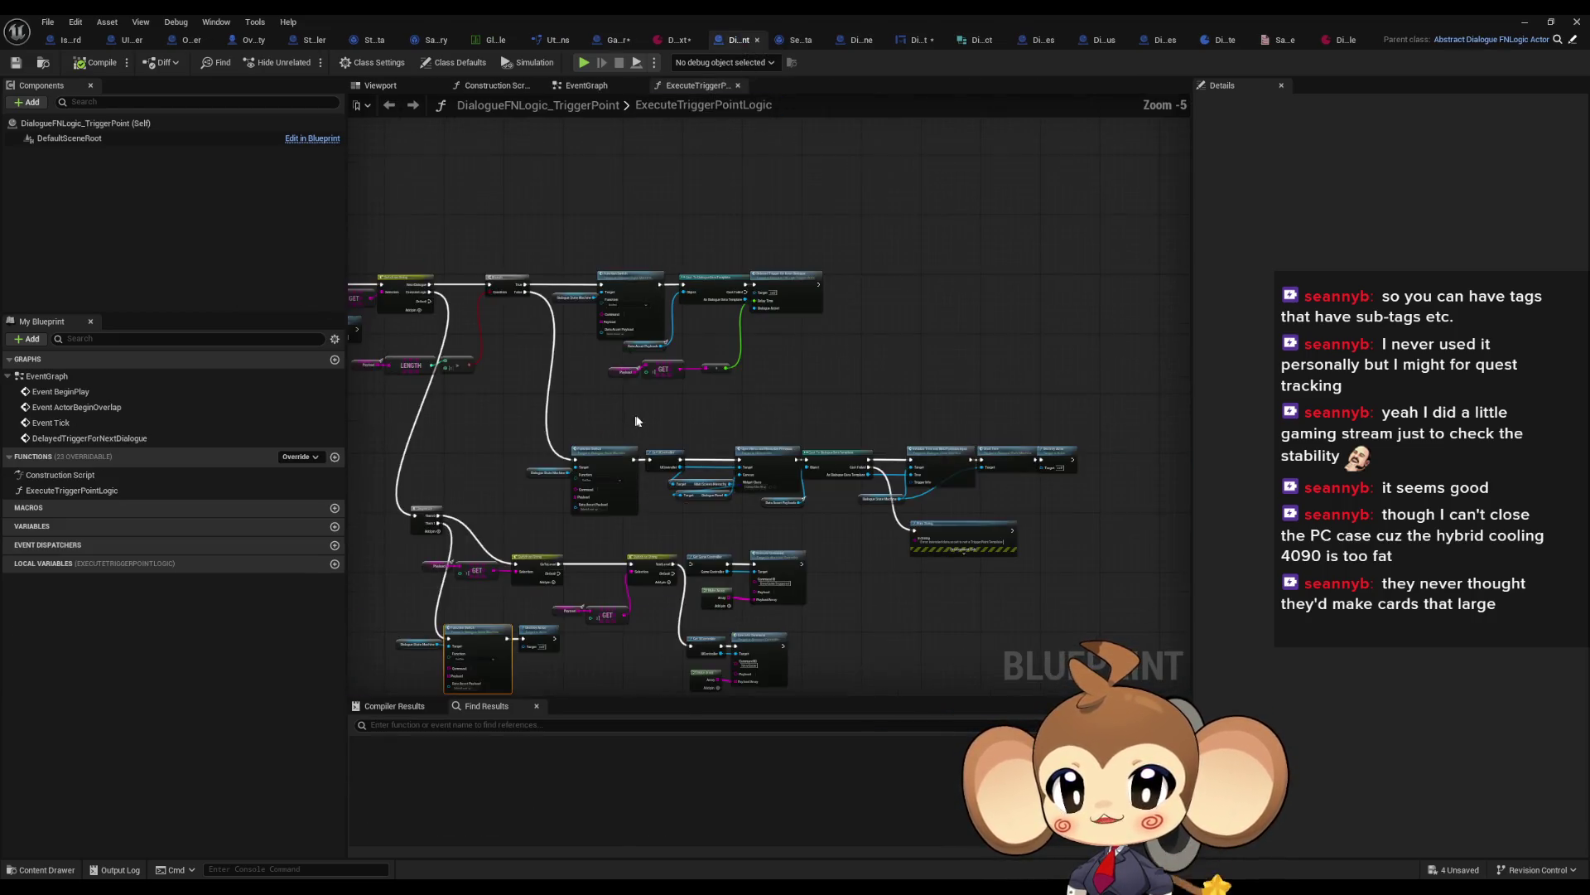
click(613, 43)
click(937, 45)
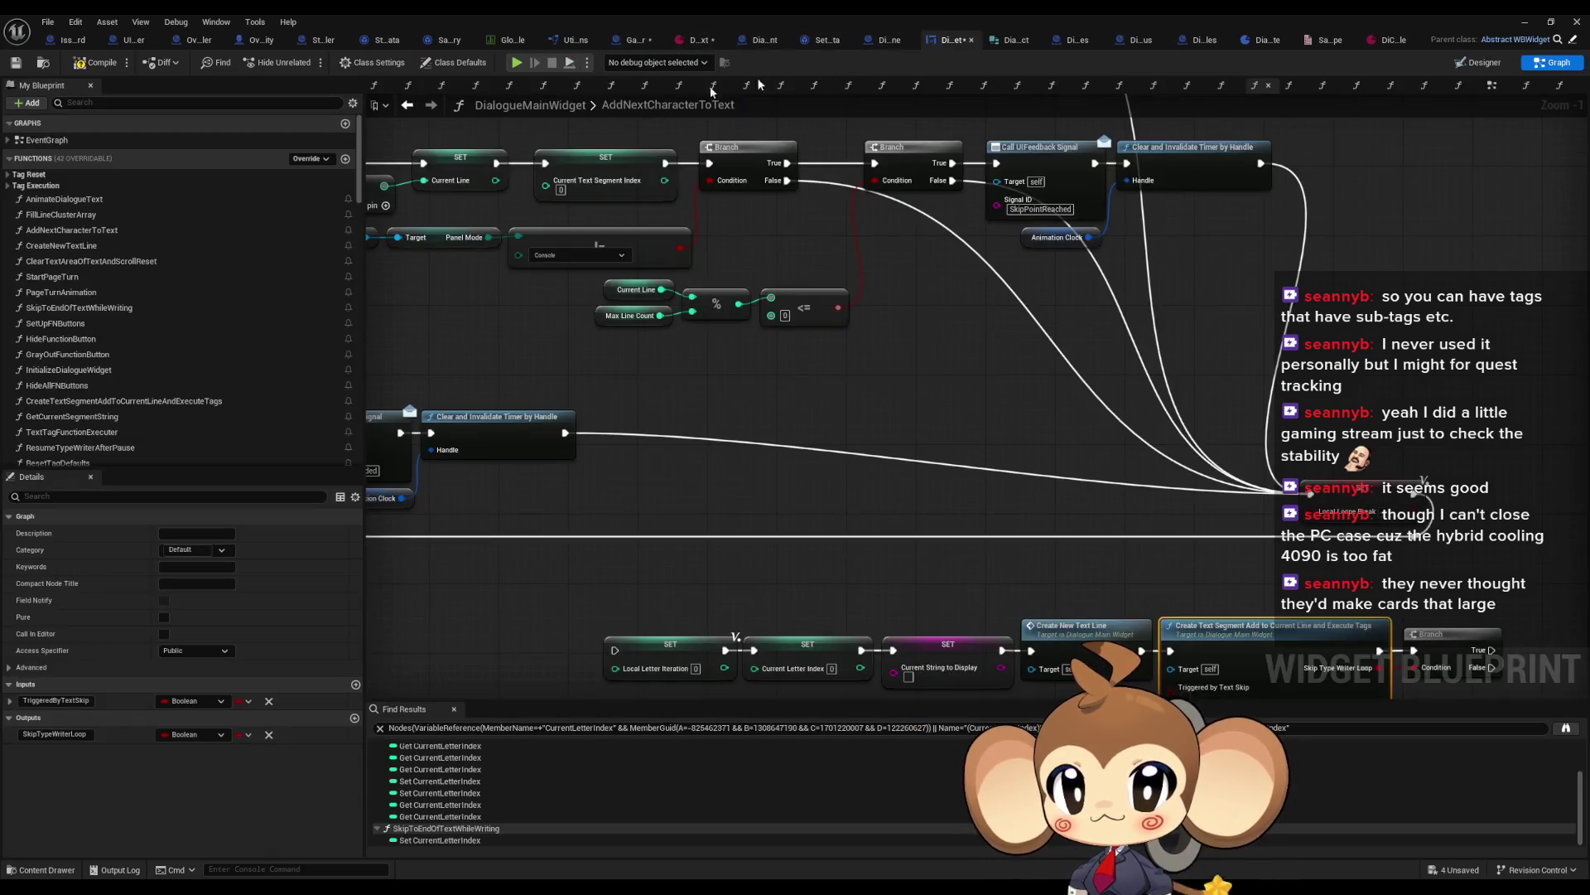
scroll(79, 390, down, 3)
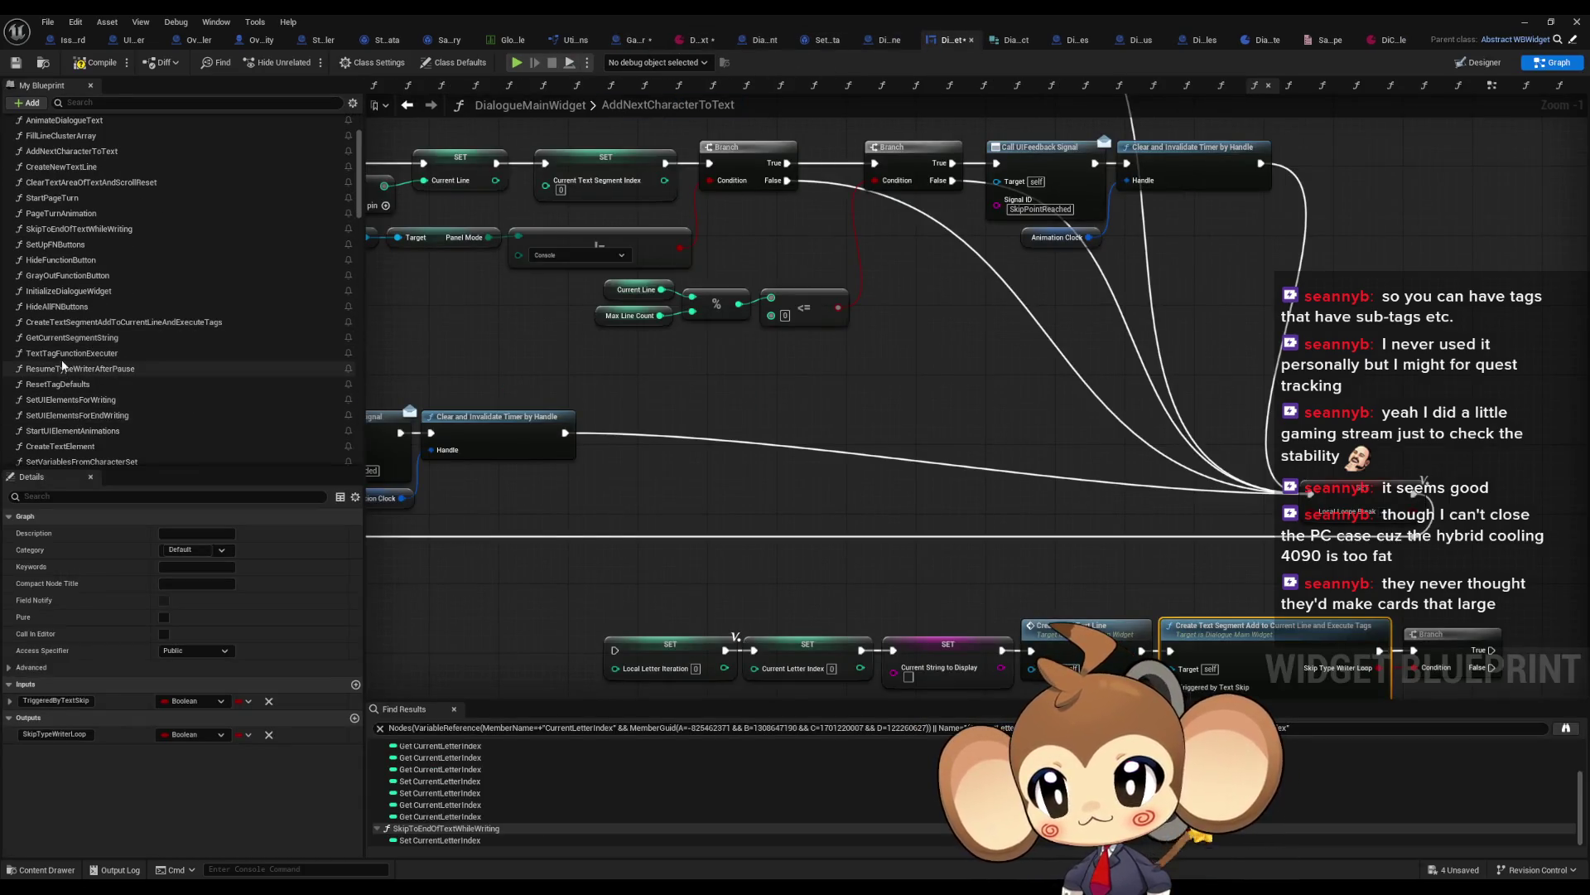
click(68, 355)
double_click(67, 355)
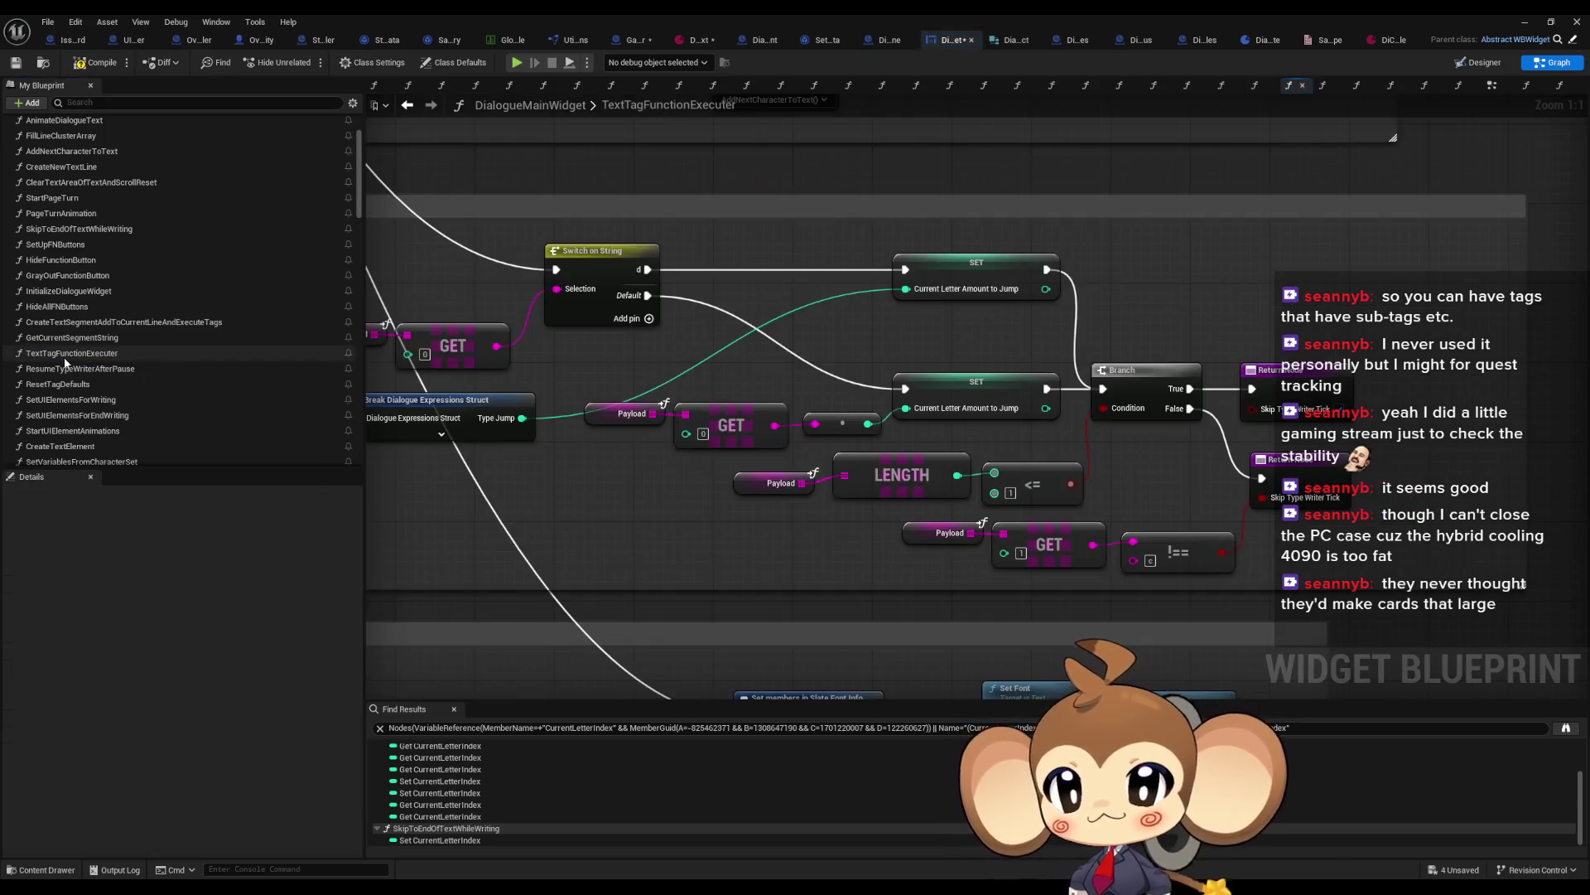
scroll(847, 585, up, 4)
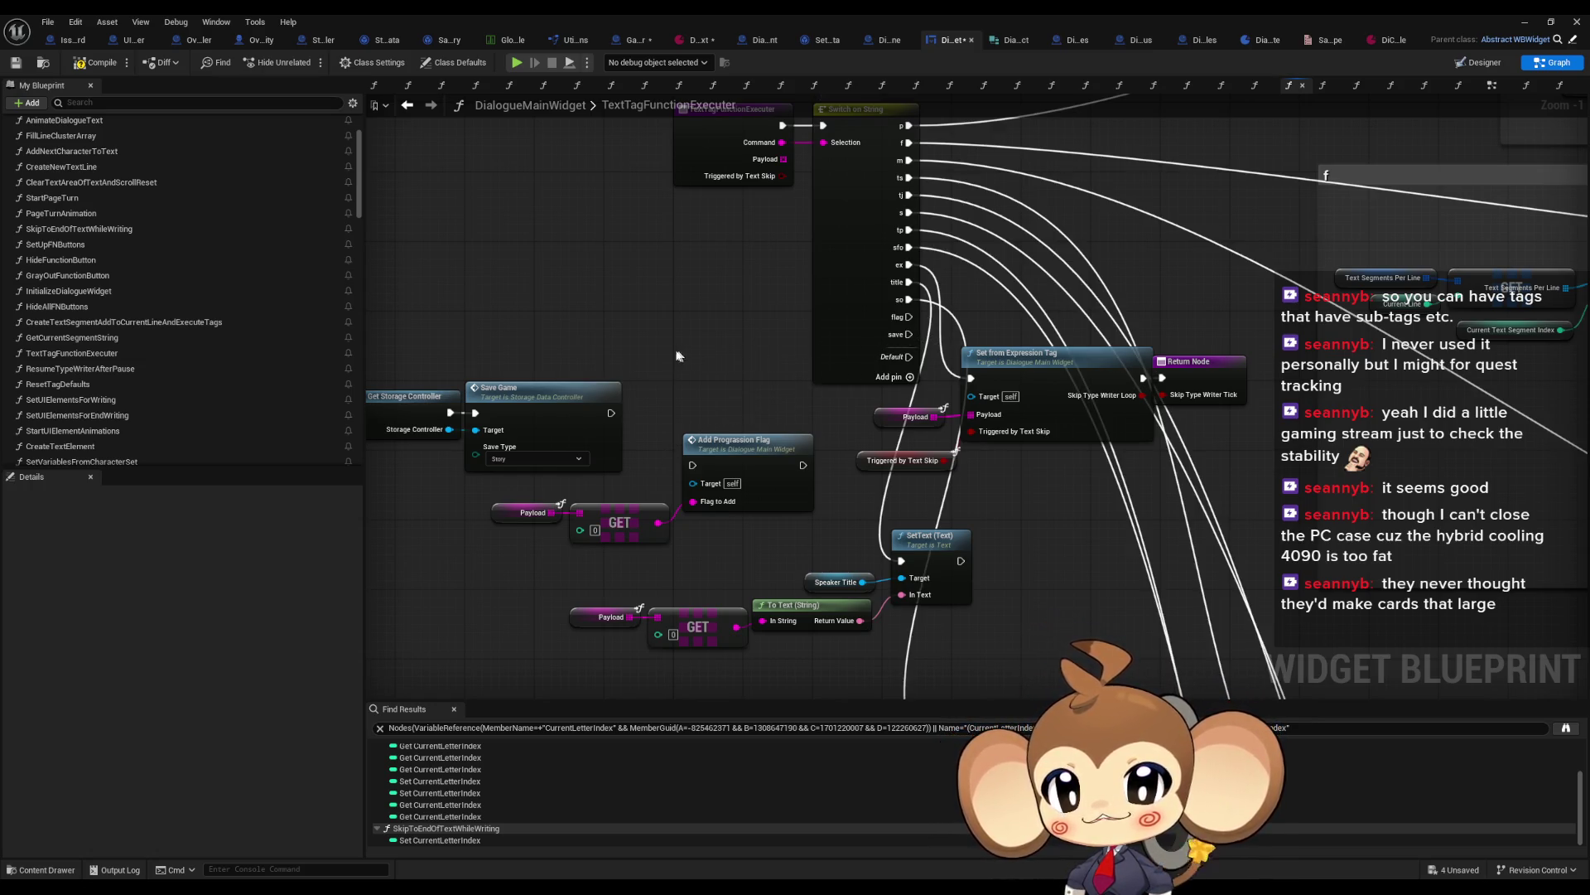
drag(681, 356, 740, 415)
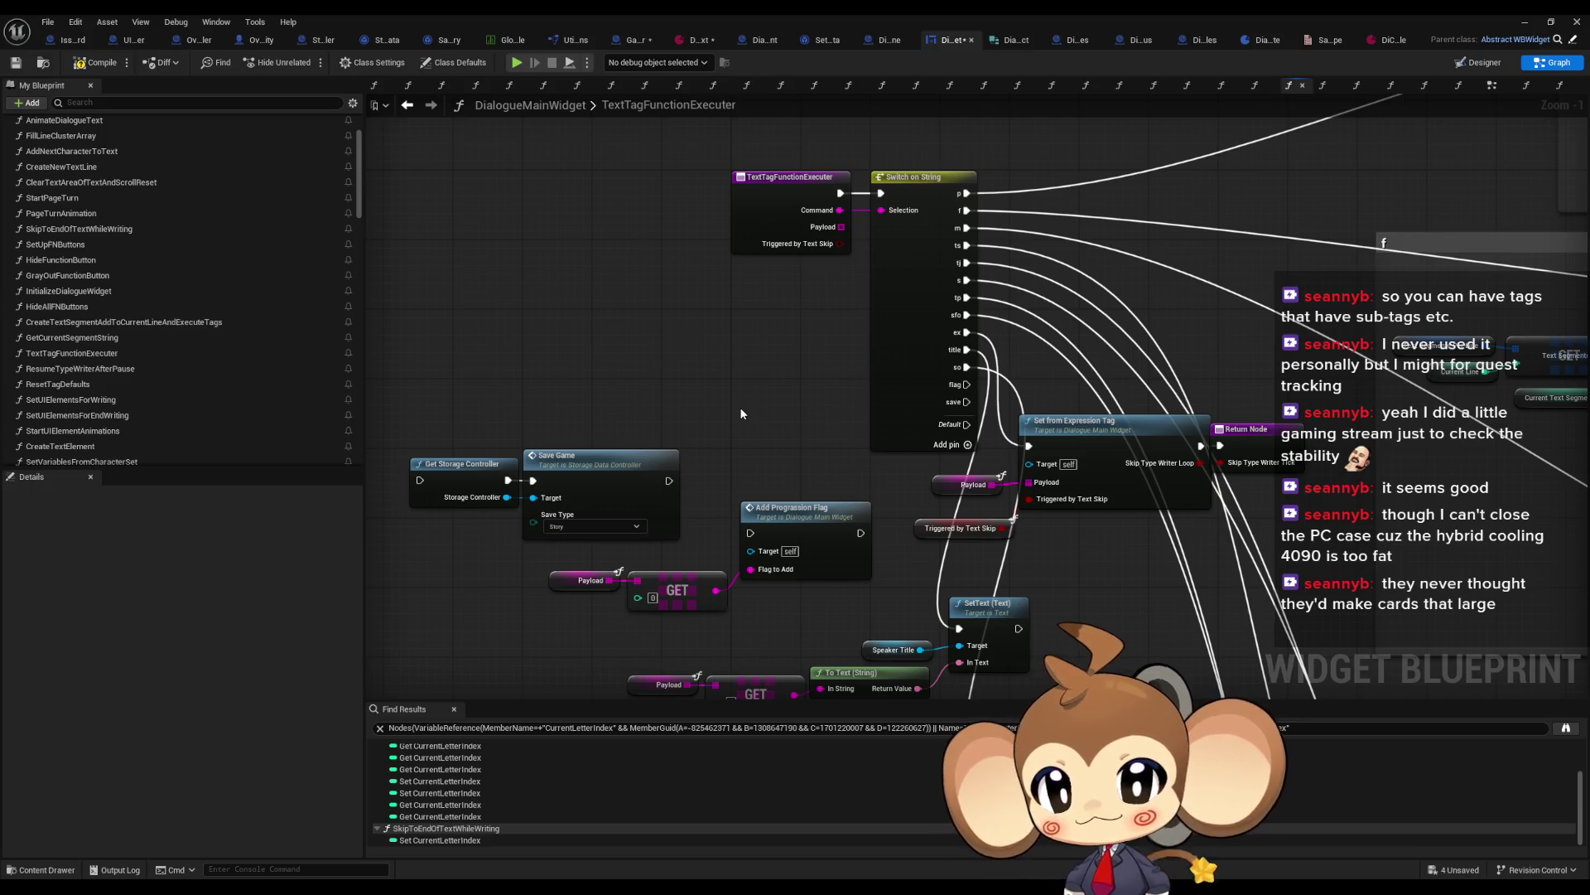
scroll(61, 246, up, 3)
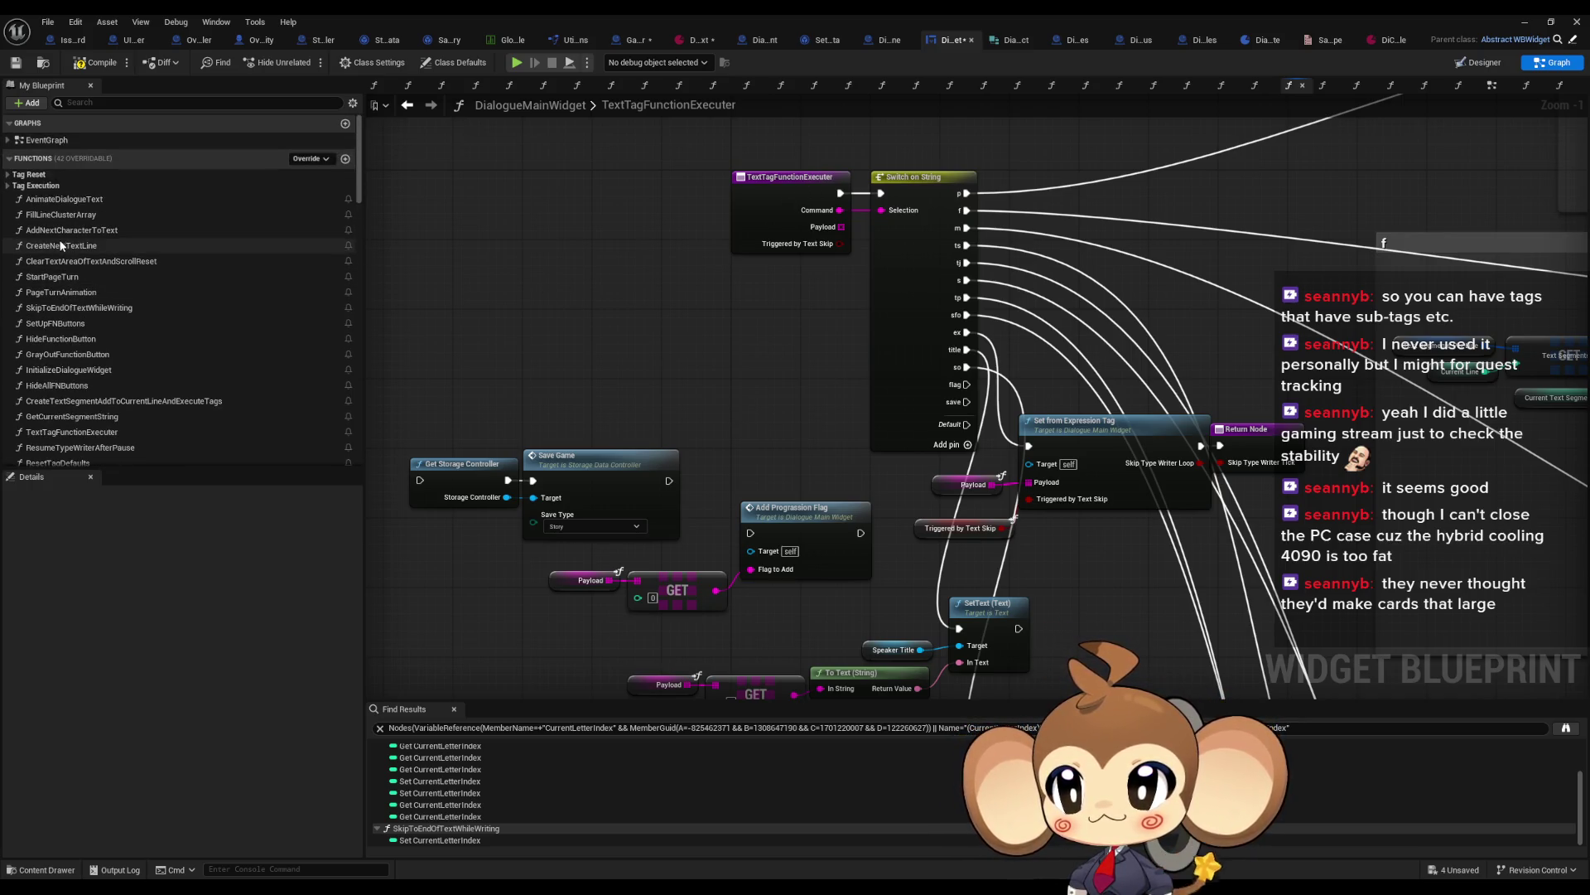
Step: In AddNextCharacterToText, connect the Branch False output to SET Local Letter Iteration
double_click(59, 231)
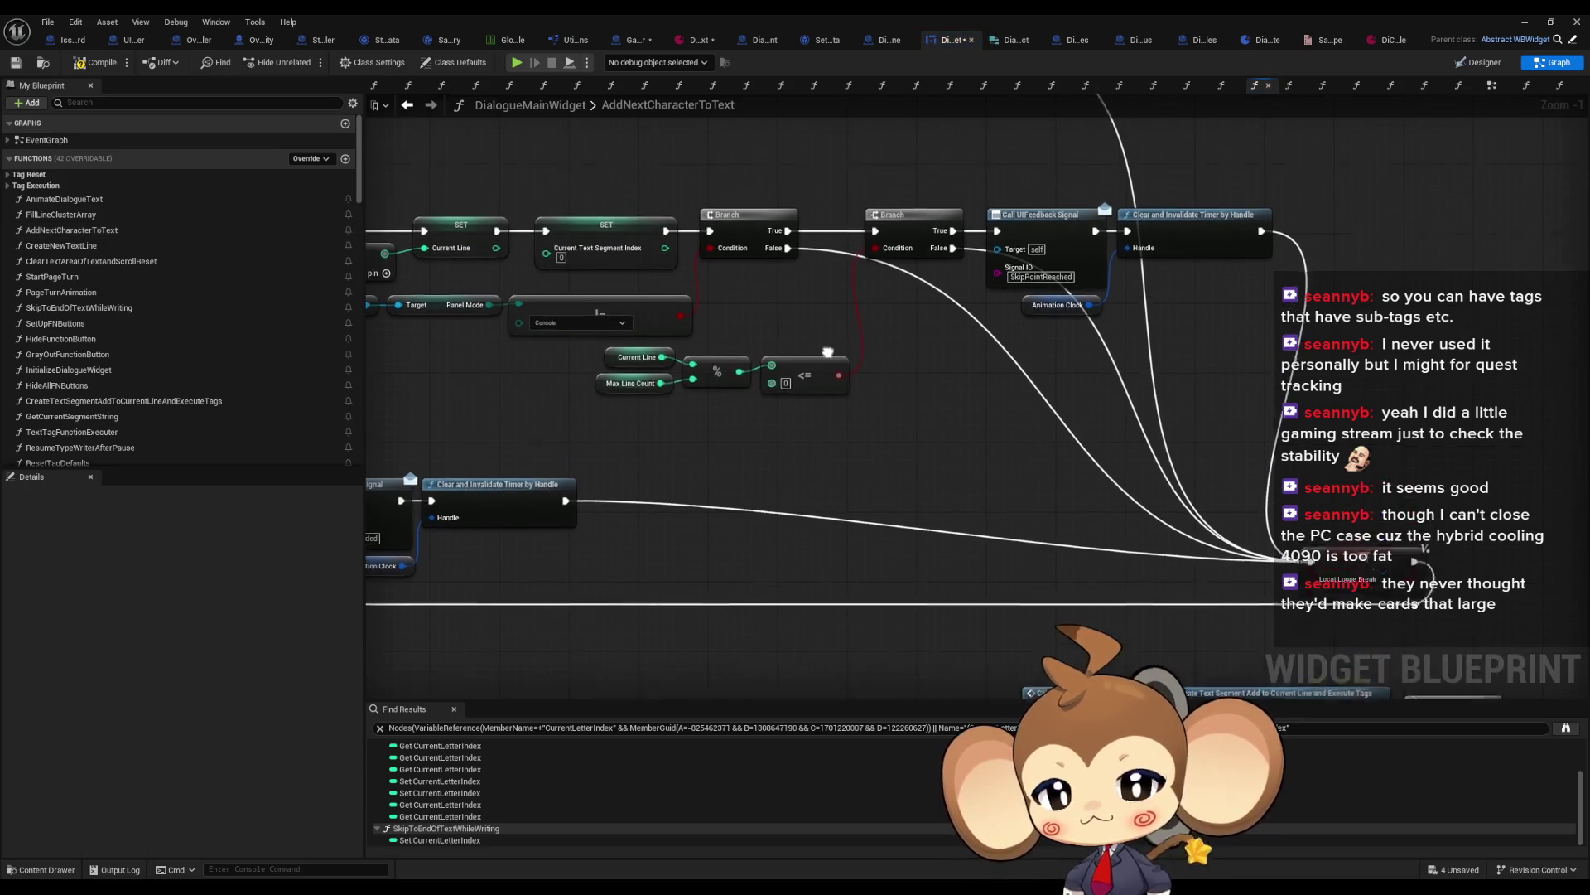
scroll(829, 348, down, 2)
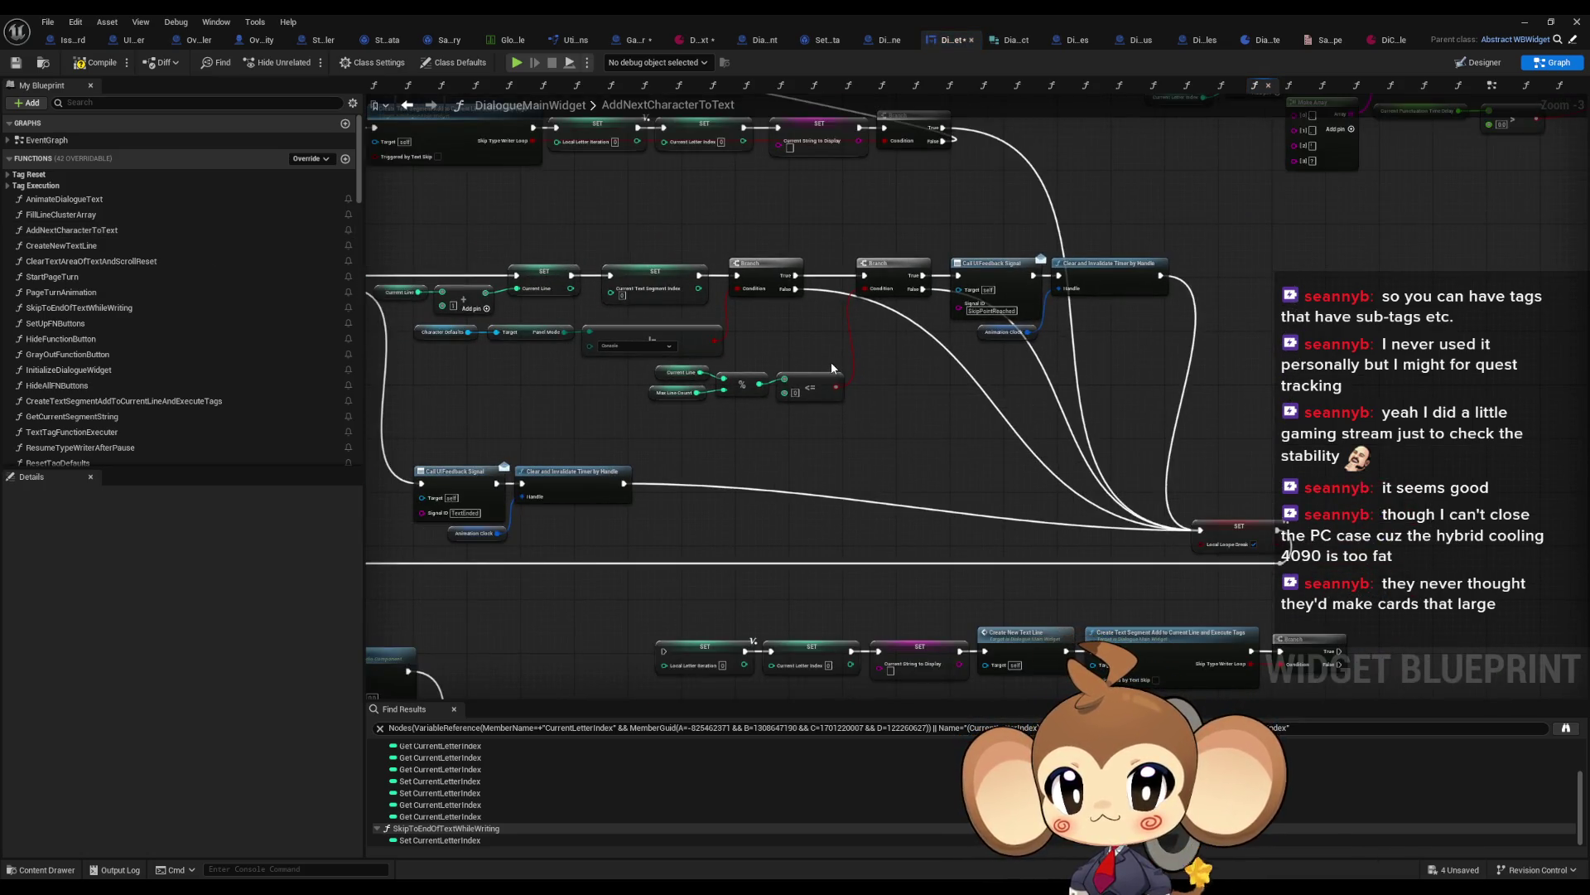
scroll(831, 361, up, 2)
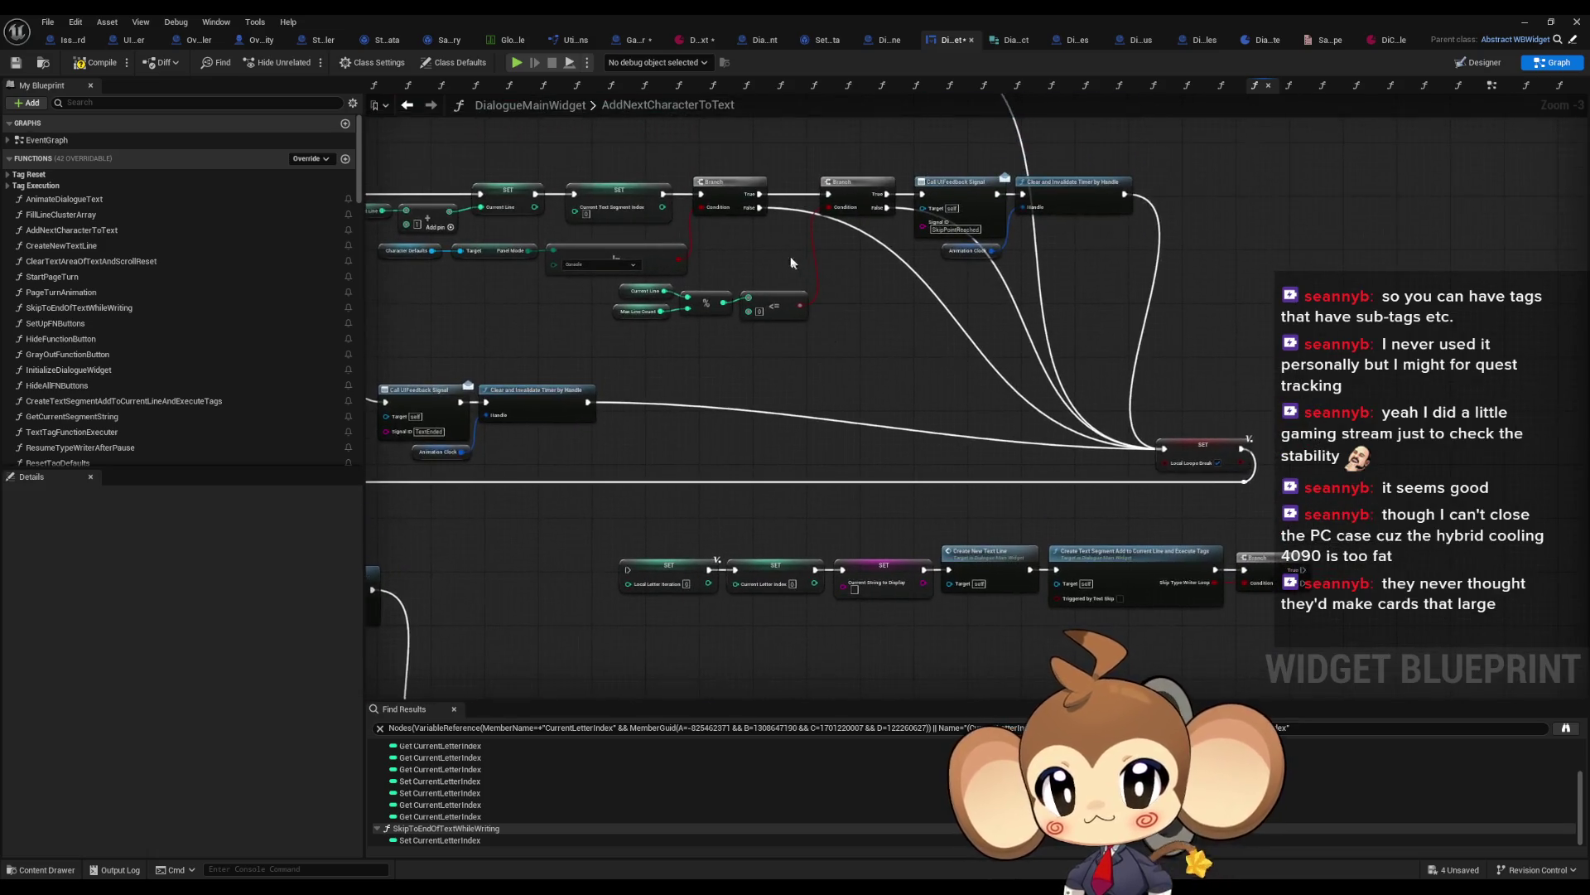
drag(786, 252, 705, 199)
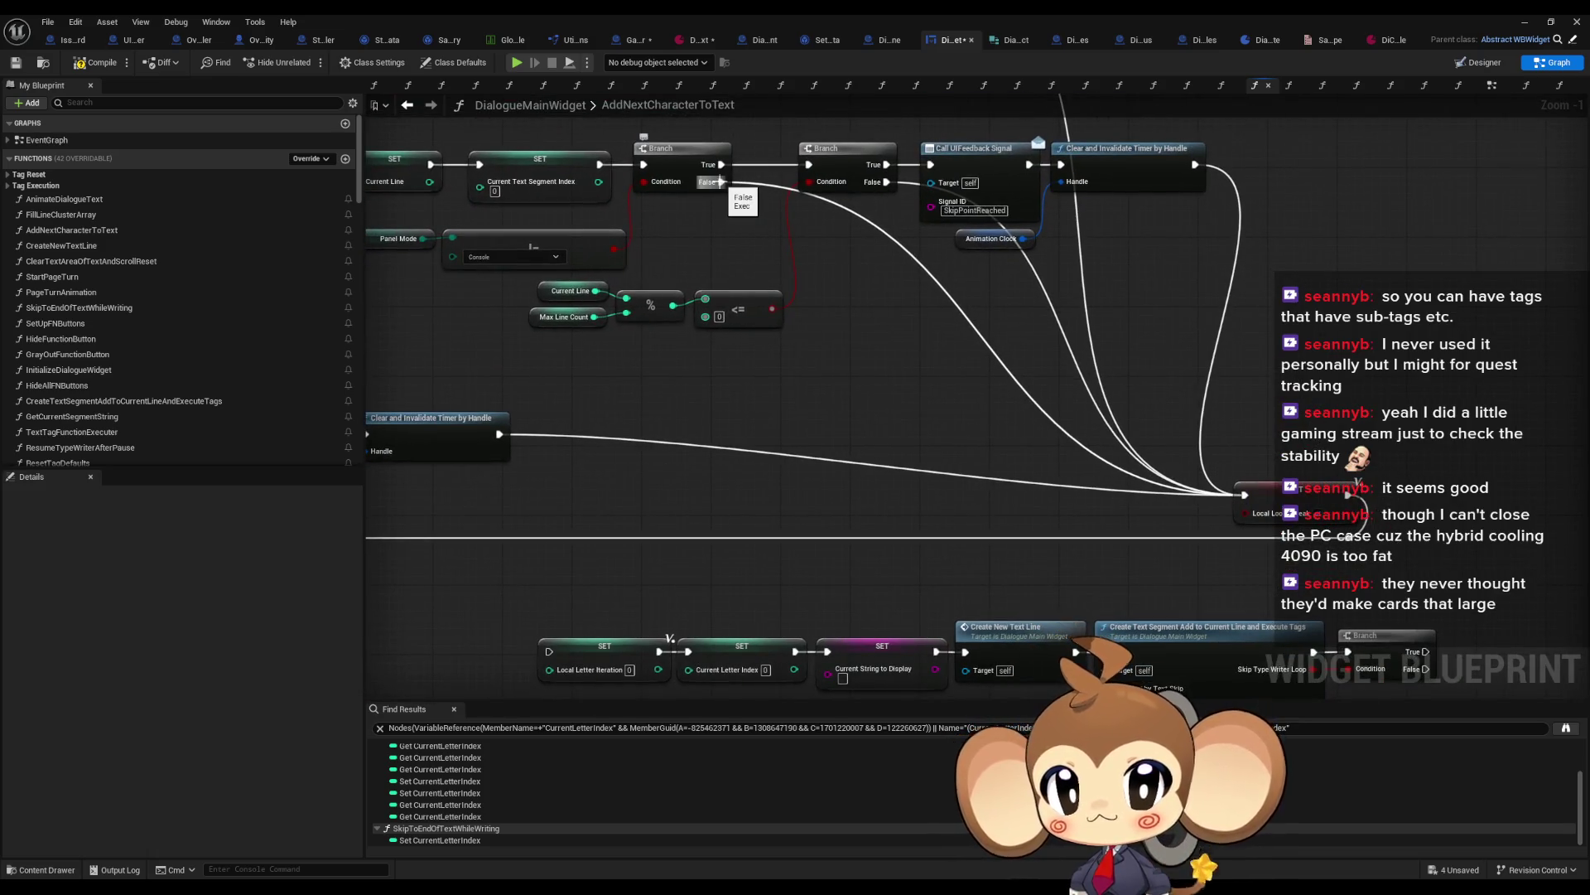
mouse_move(721, 182)
mouse_down()
mouse_move(568, 550)
mouse_move(550, 656)
mouse_up()
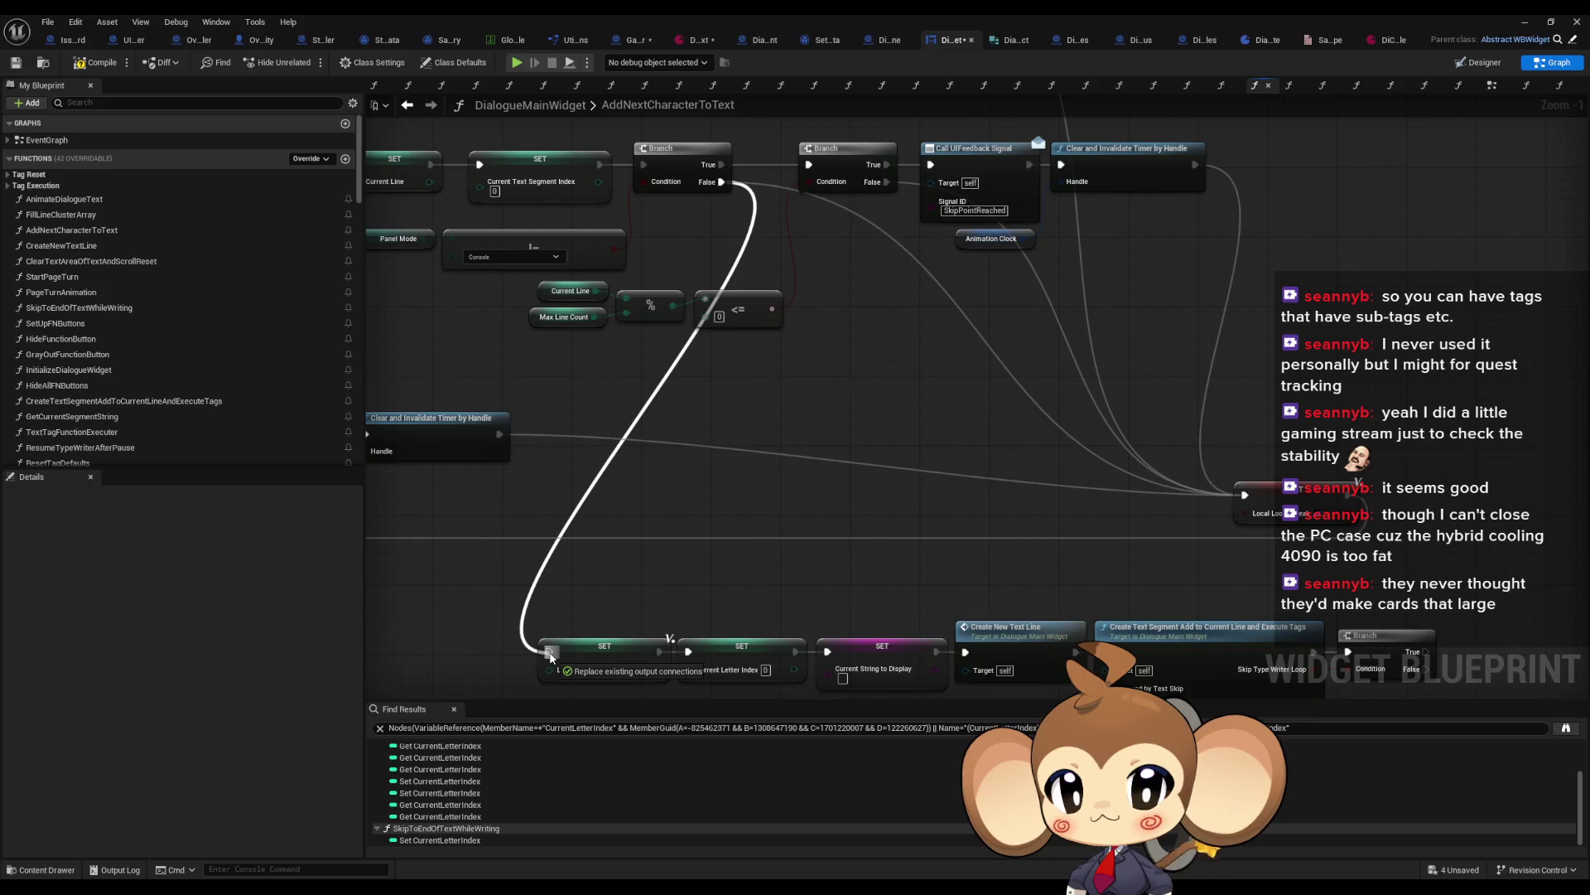
drag(551, 656, 551, 654)
Step: Route further execution wires between the lower SET chain and a Branch node, then return to the level editor
drag(1391, 585, 1325, 562)
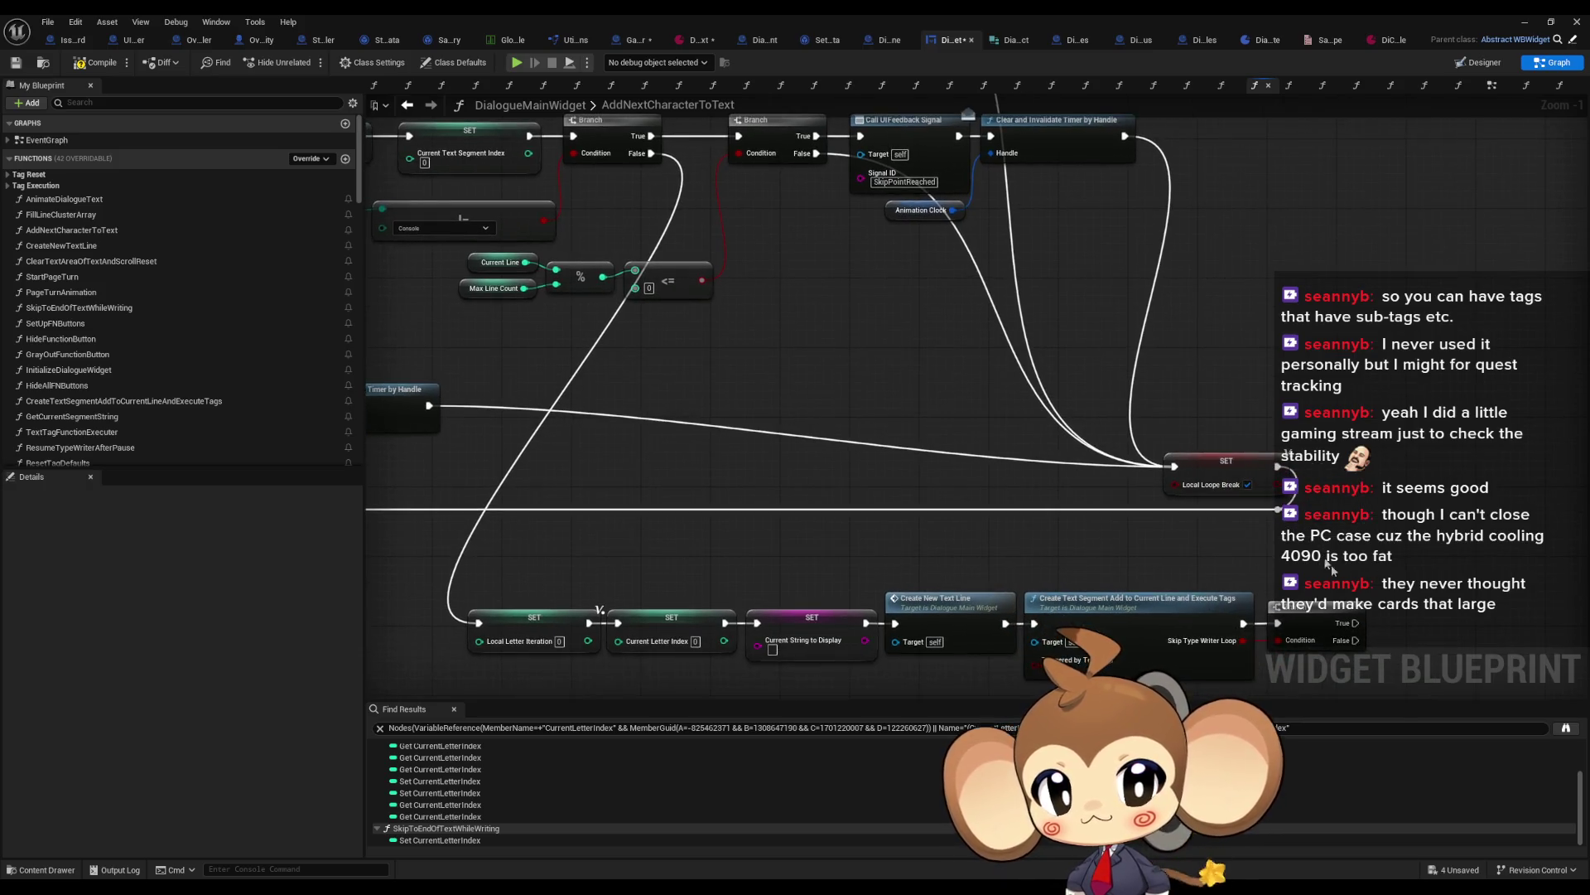
mouse_move(1354, 642)
mouse_down()
mouse_move(1241, 524)
mouse_move(1016, 504)
mouse_move(1028, 597)
mouse_move(610, 161)
mouse_move(728, 335)
mouse_move(714, 337)
mouse_move(1045, 533)
mouse_up()
scroll(829, 373, down, 3)
click(858, 353)
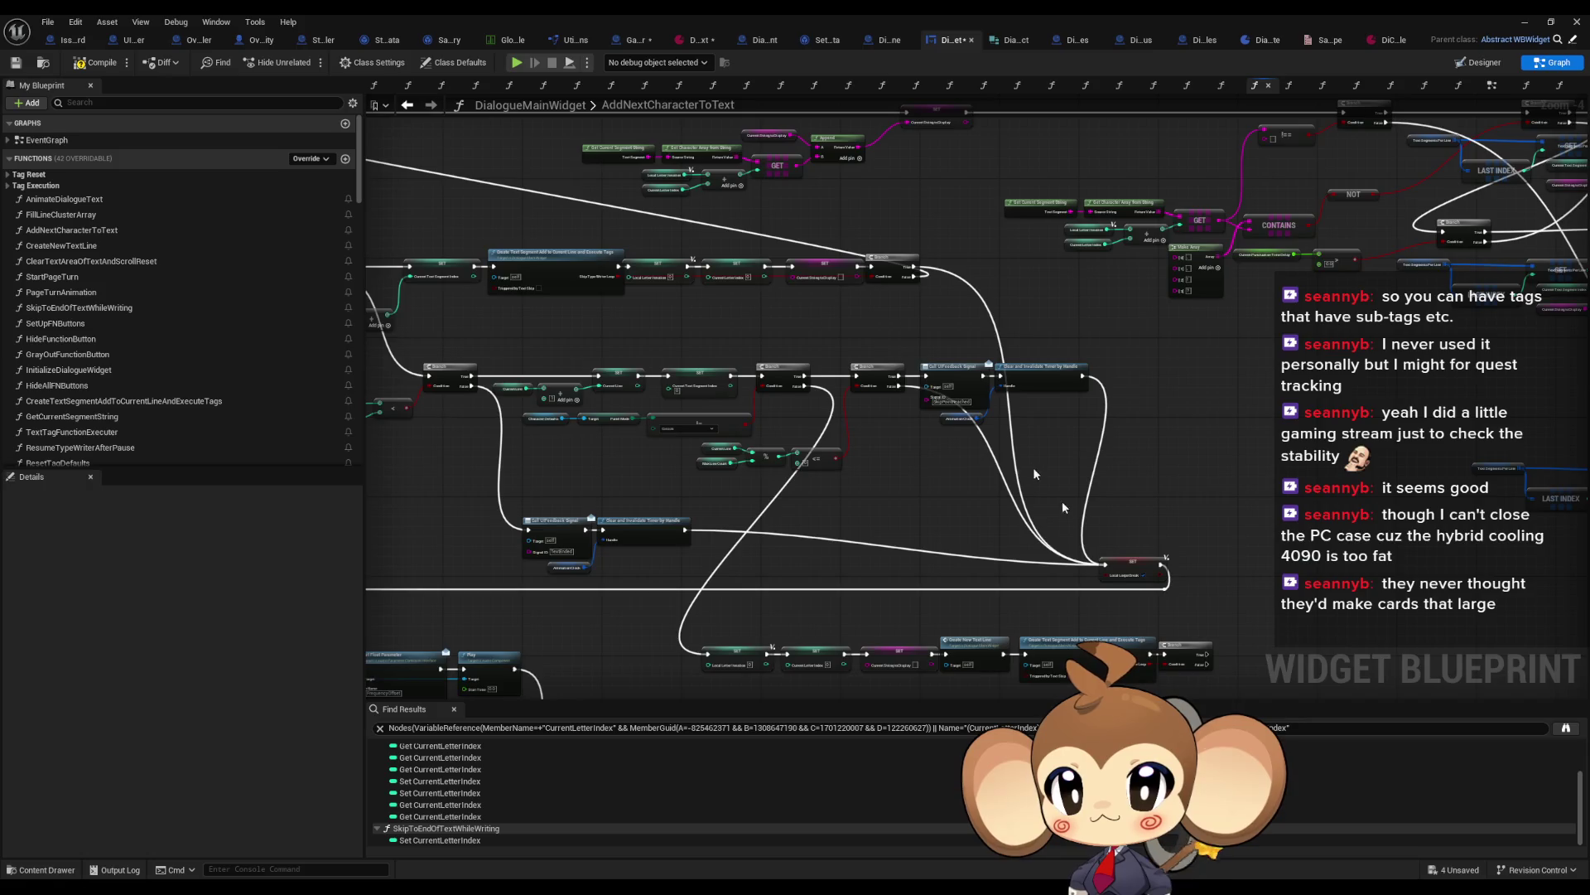
mouse_move(1124, 604)
mouse_down()
mouse_move(525, 284)
mouse_move(588, 333)
mouse_move(728, 390)
mouse_move(657, 266)
mouse_move(671, 294)
mouse_up()
scroll(657, 266, up, 1)
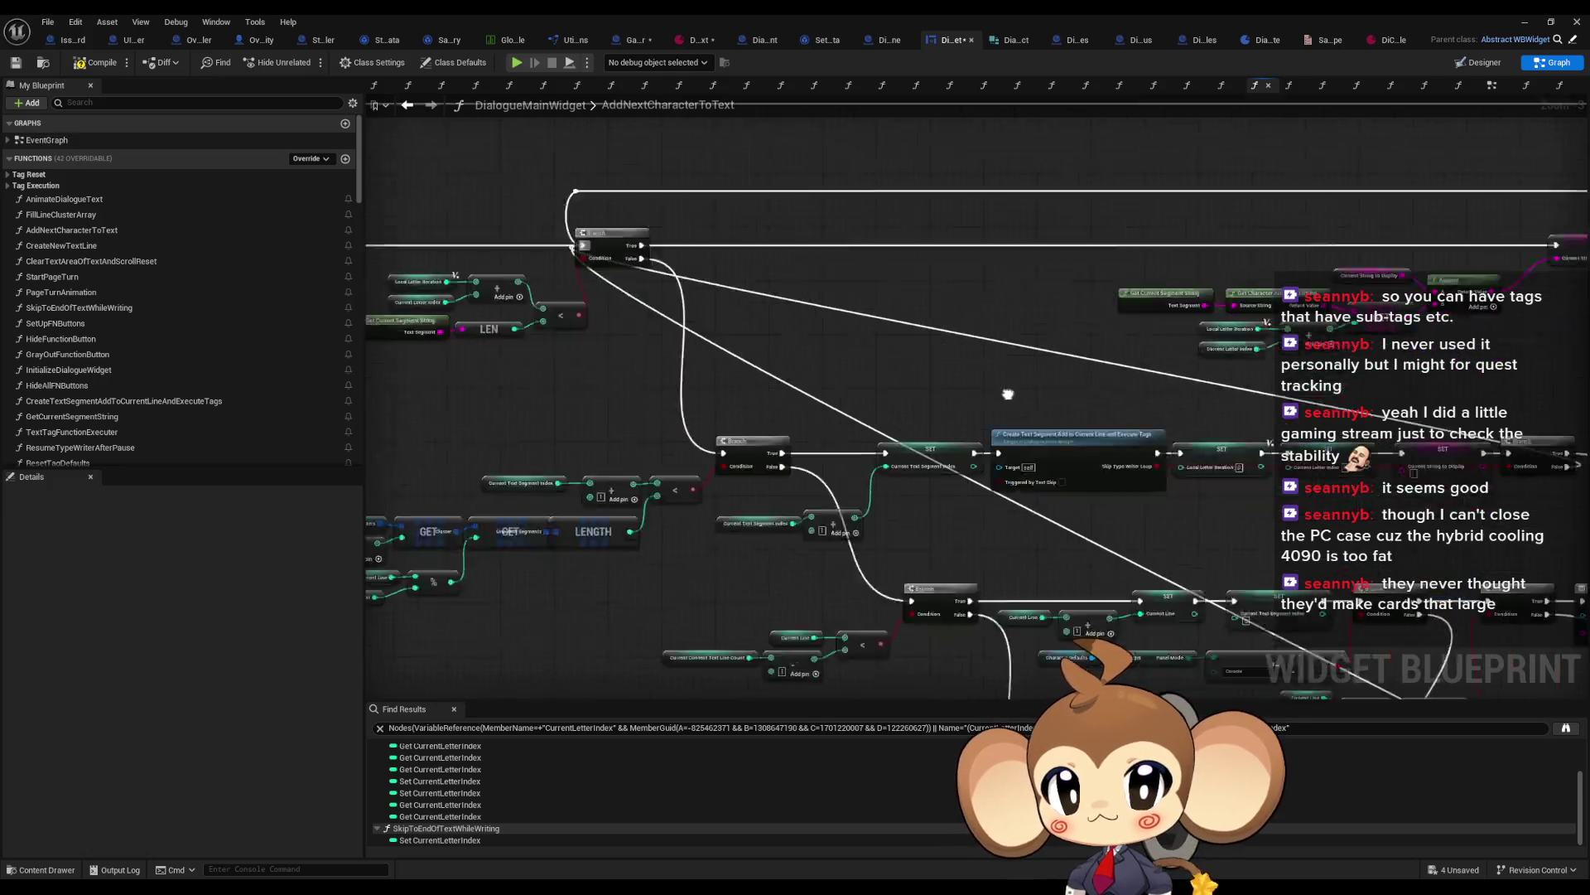
click(1523, 21)
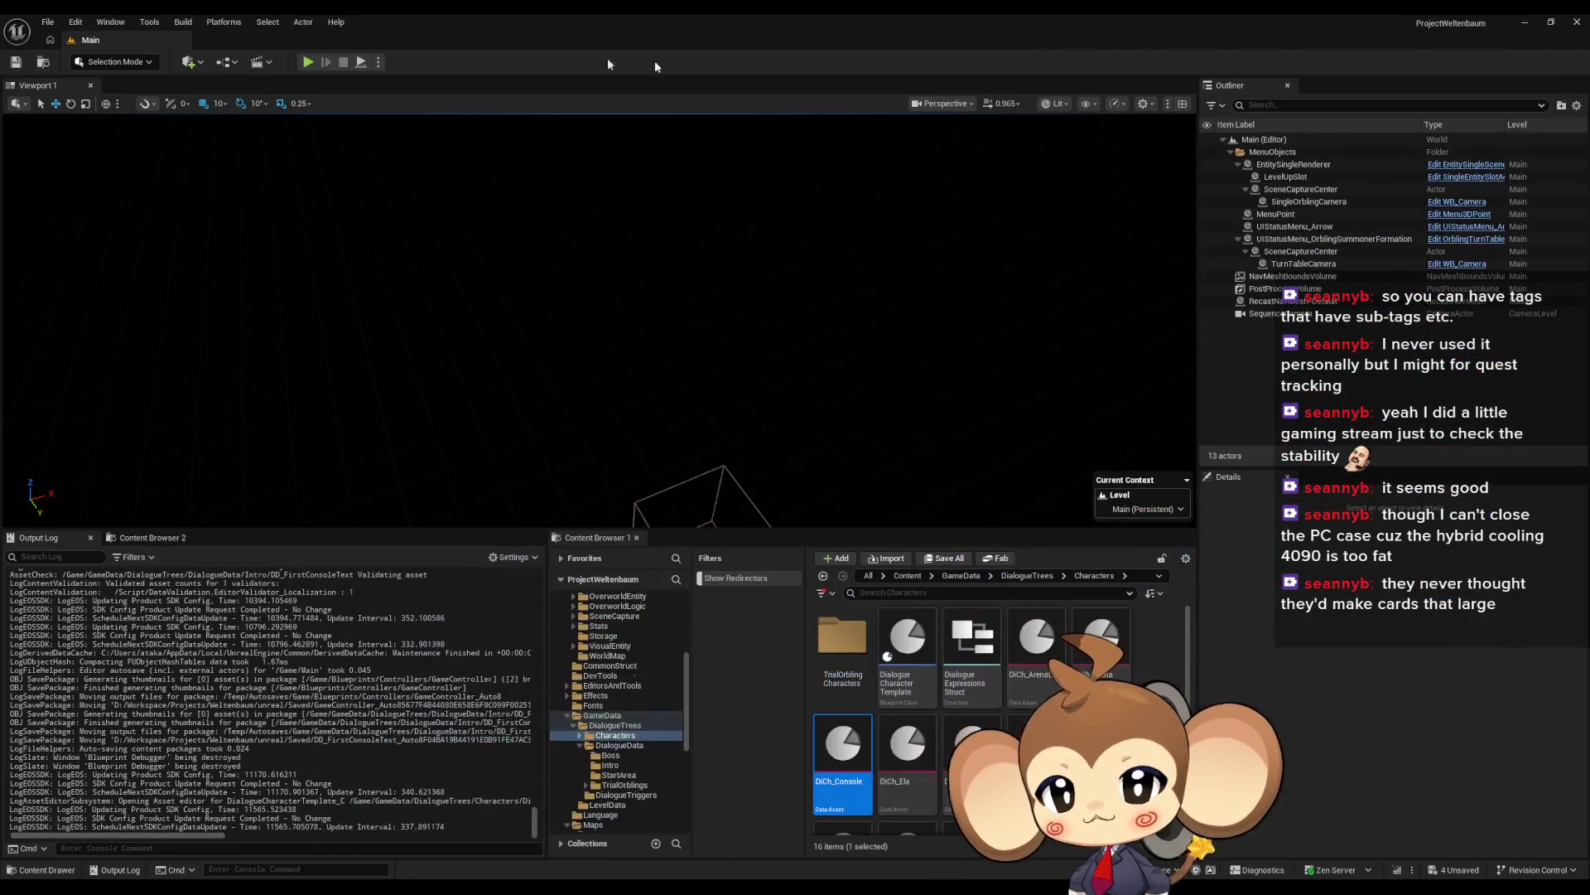
Step: Play in editor, advance the dialogue, answer y to the NDA and Create world prompts, then stop
key(alt+p)
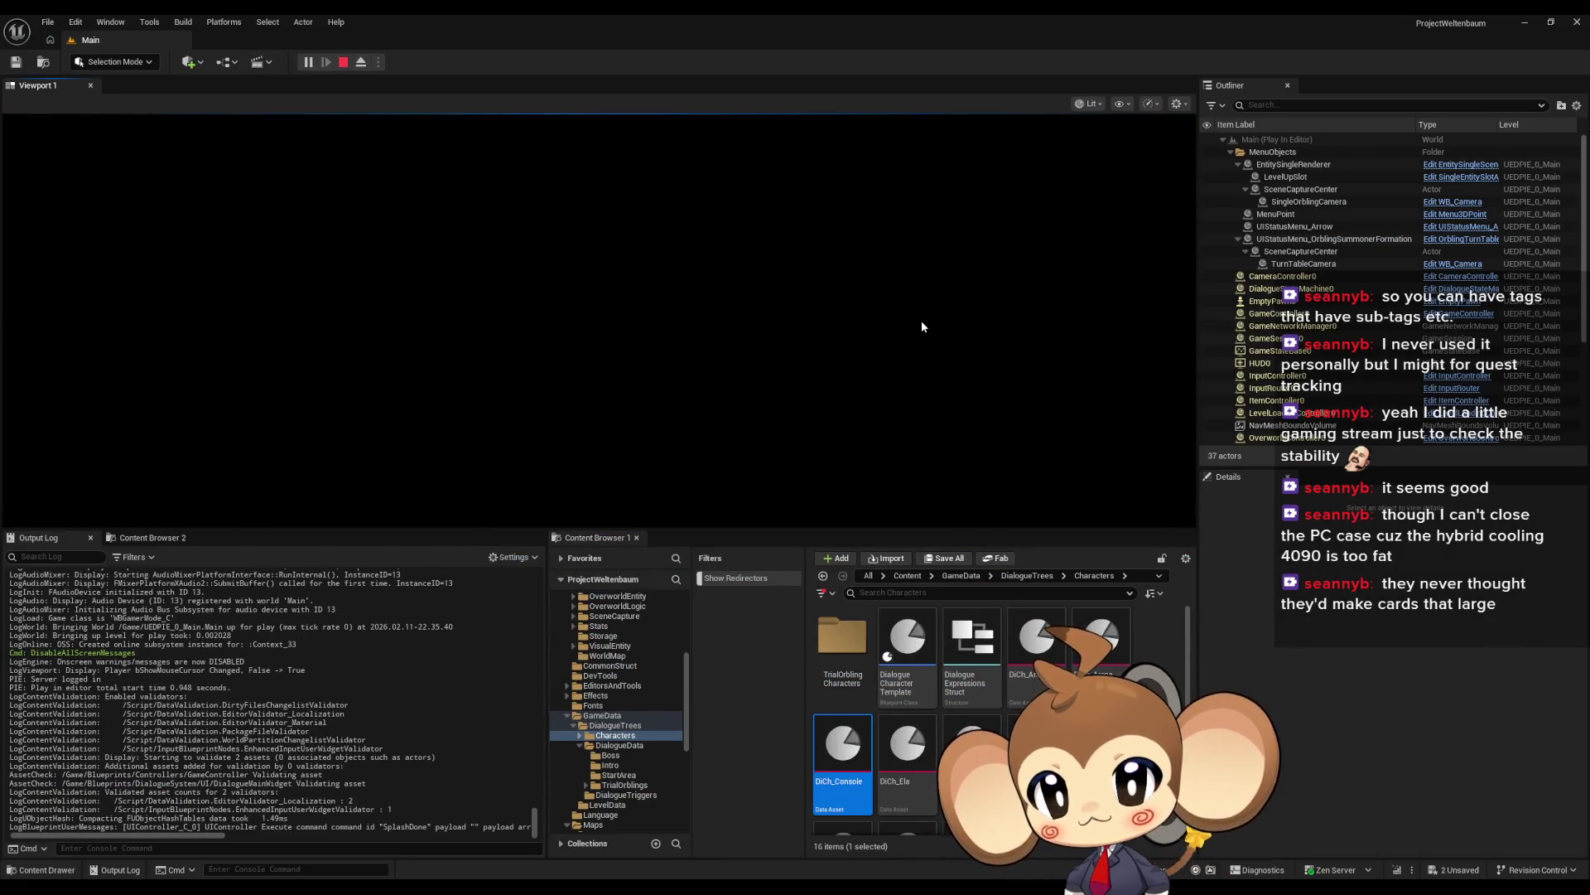
key(Return)
key(Return)
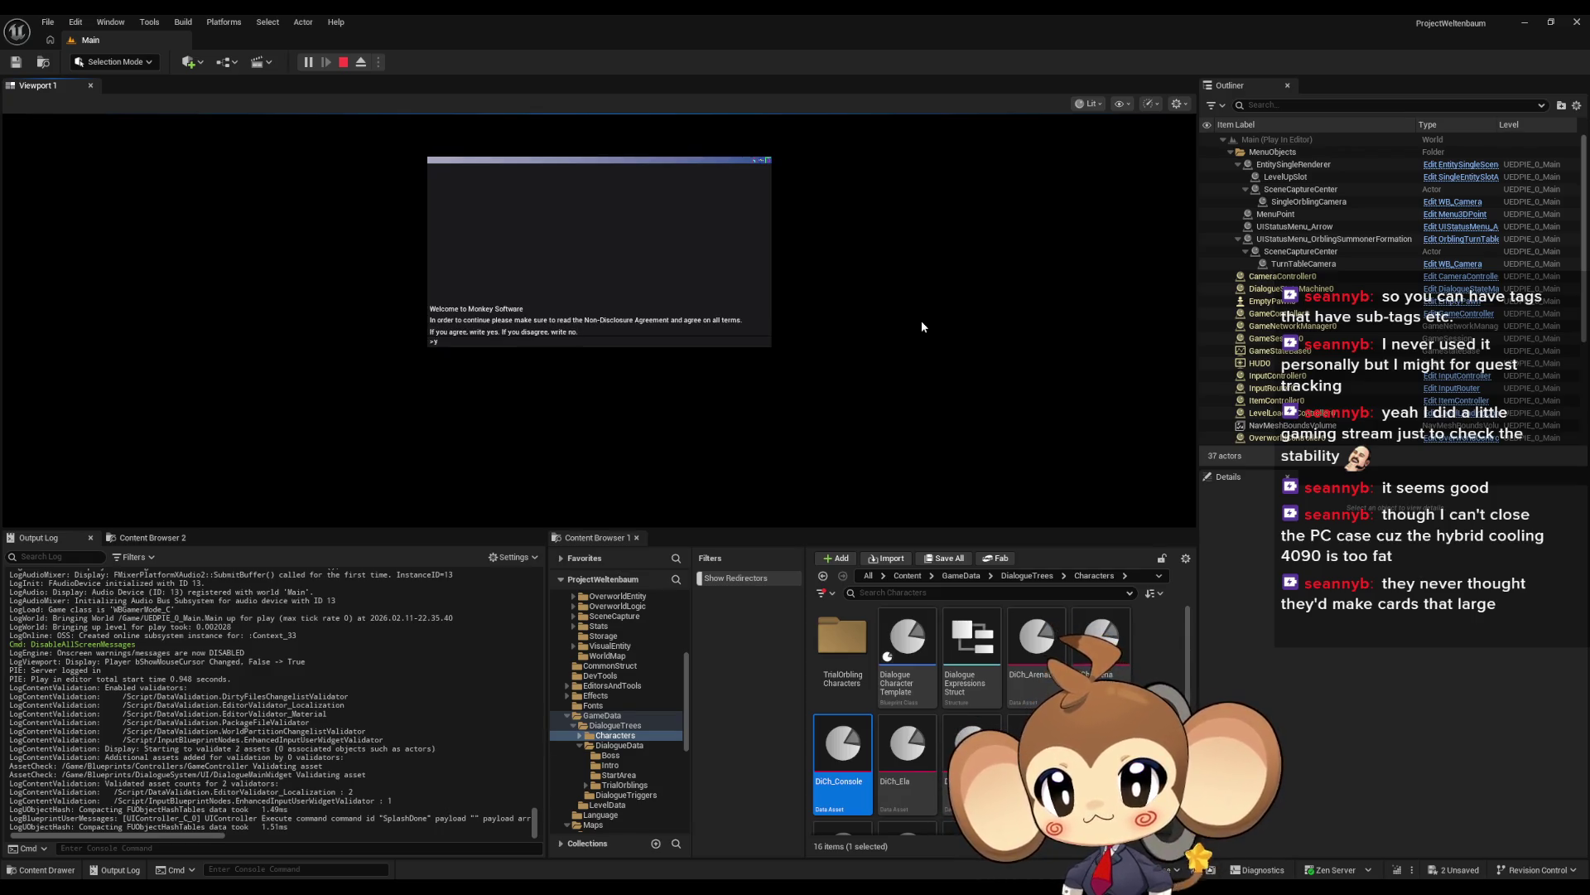
text(yes)
key(Return)
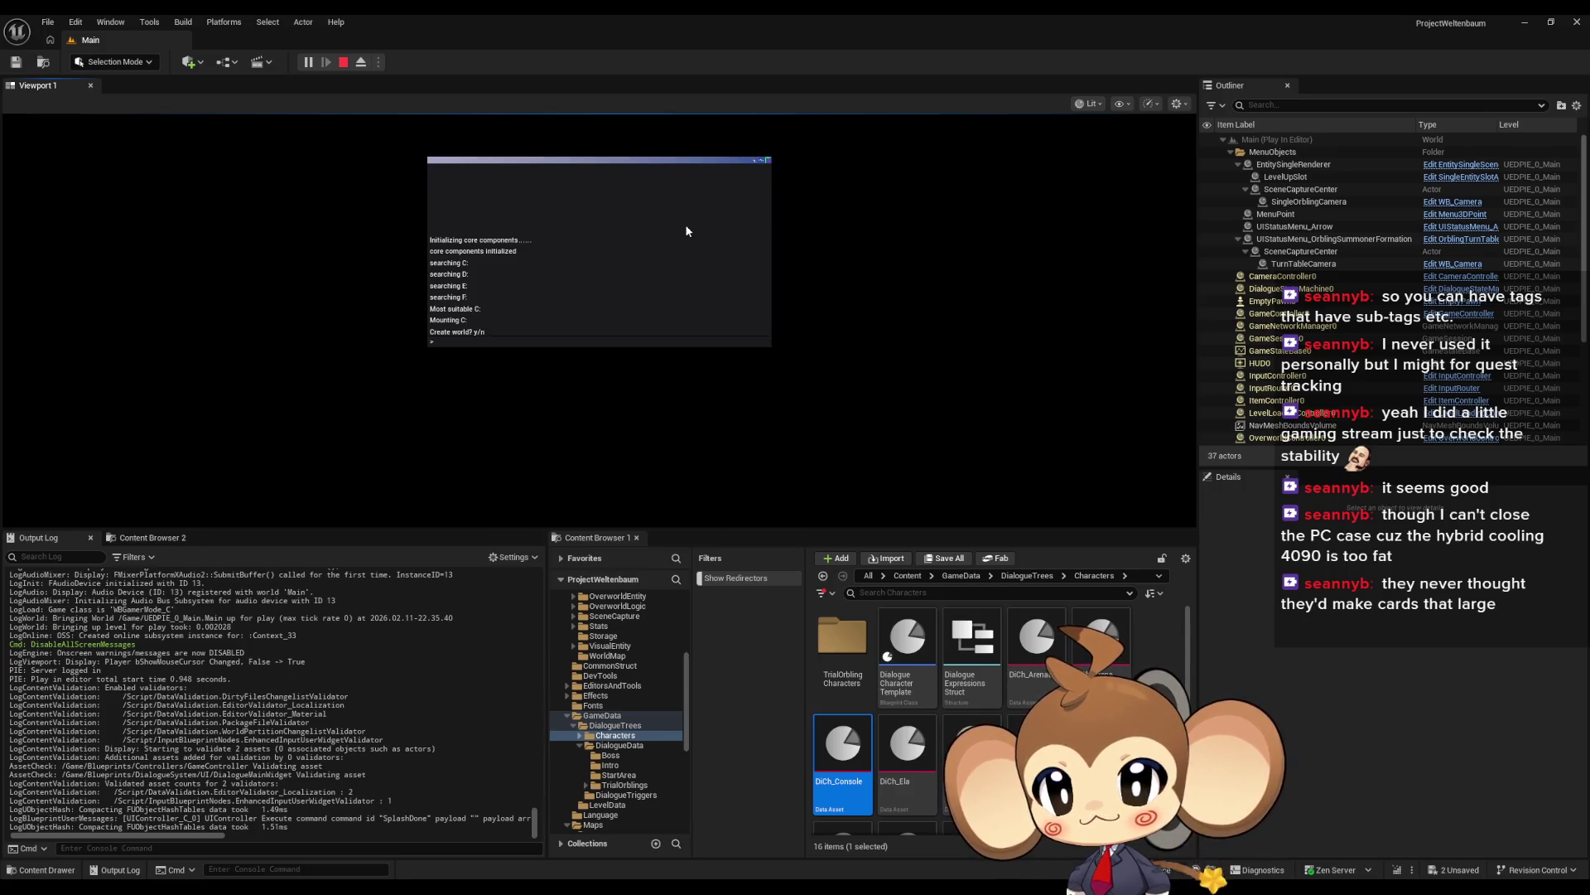
text(y)
key(Return)
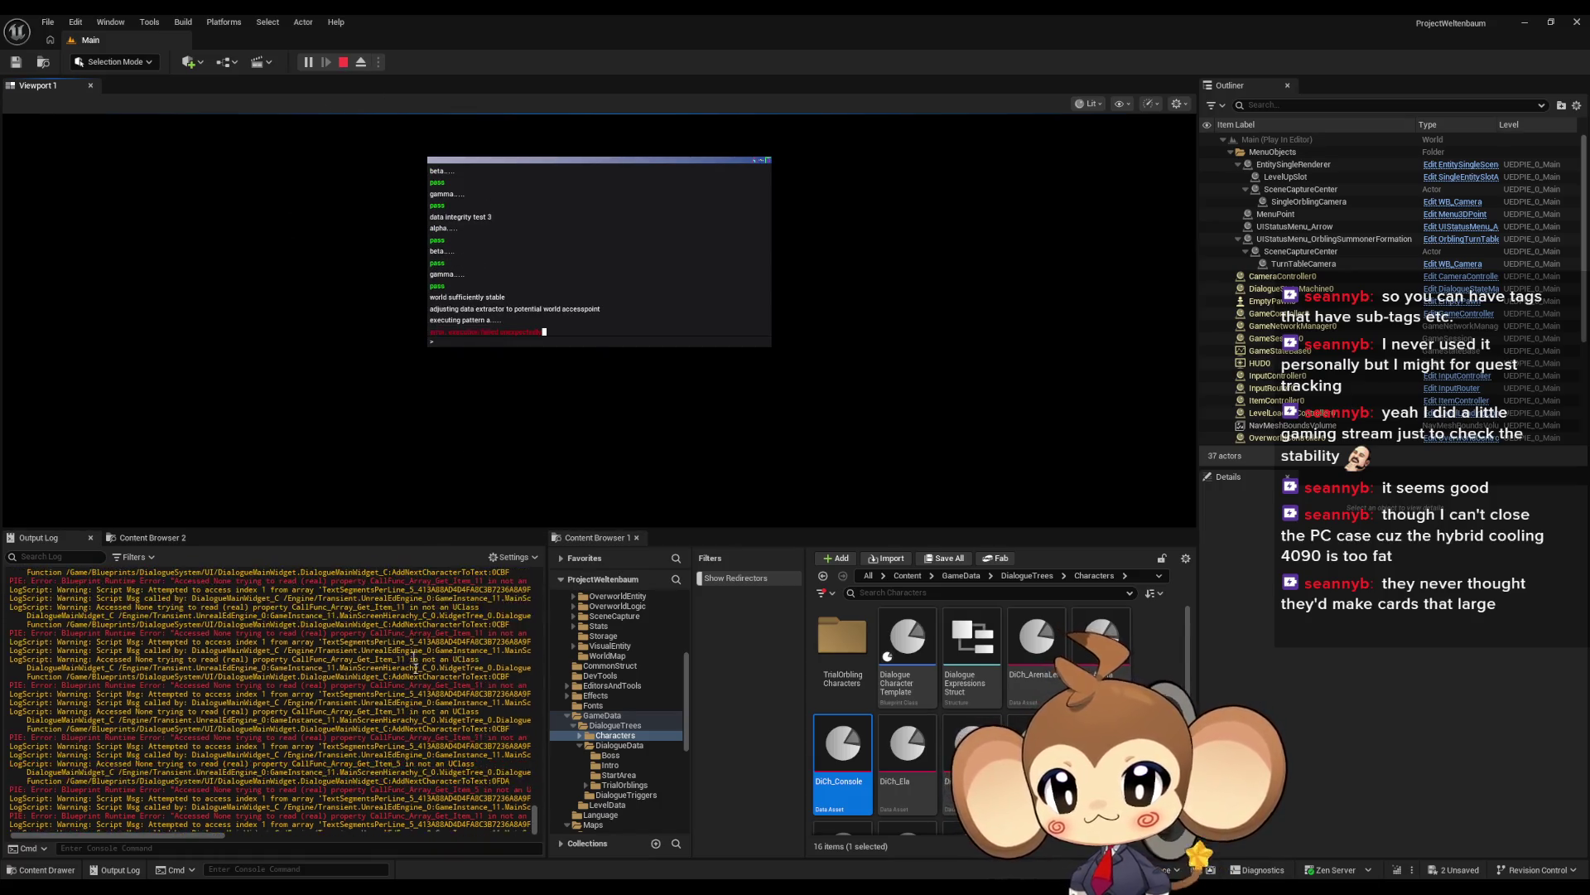
mouse_move(540, 823)
mouse_down()
mouse_move(540, 799)
mouse_move(529, 849)
mouse_up()
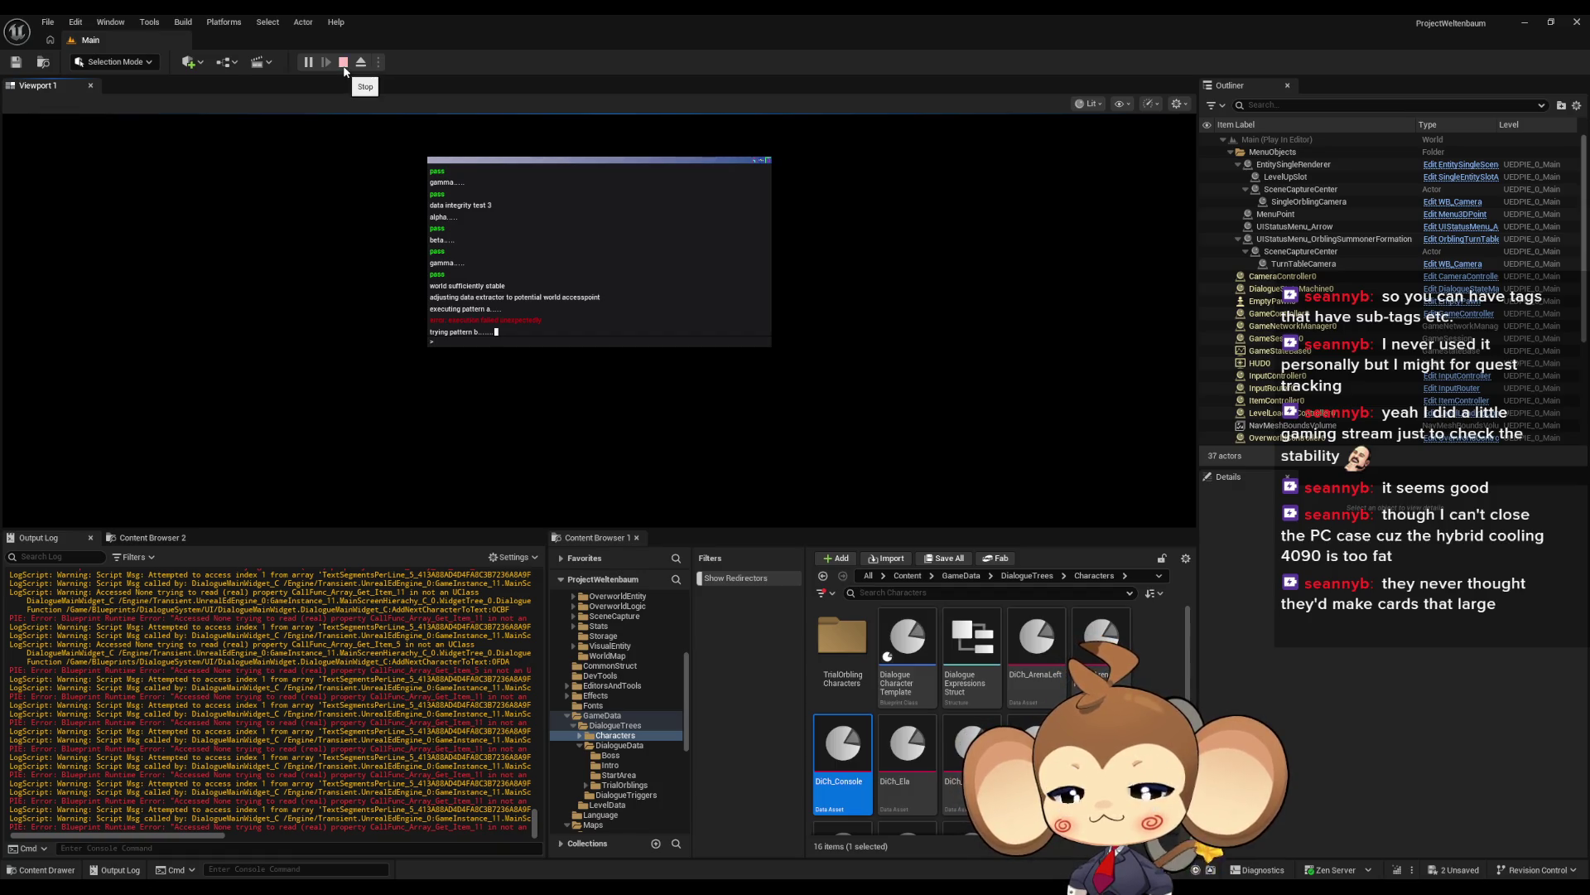
click(343, 65)
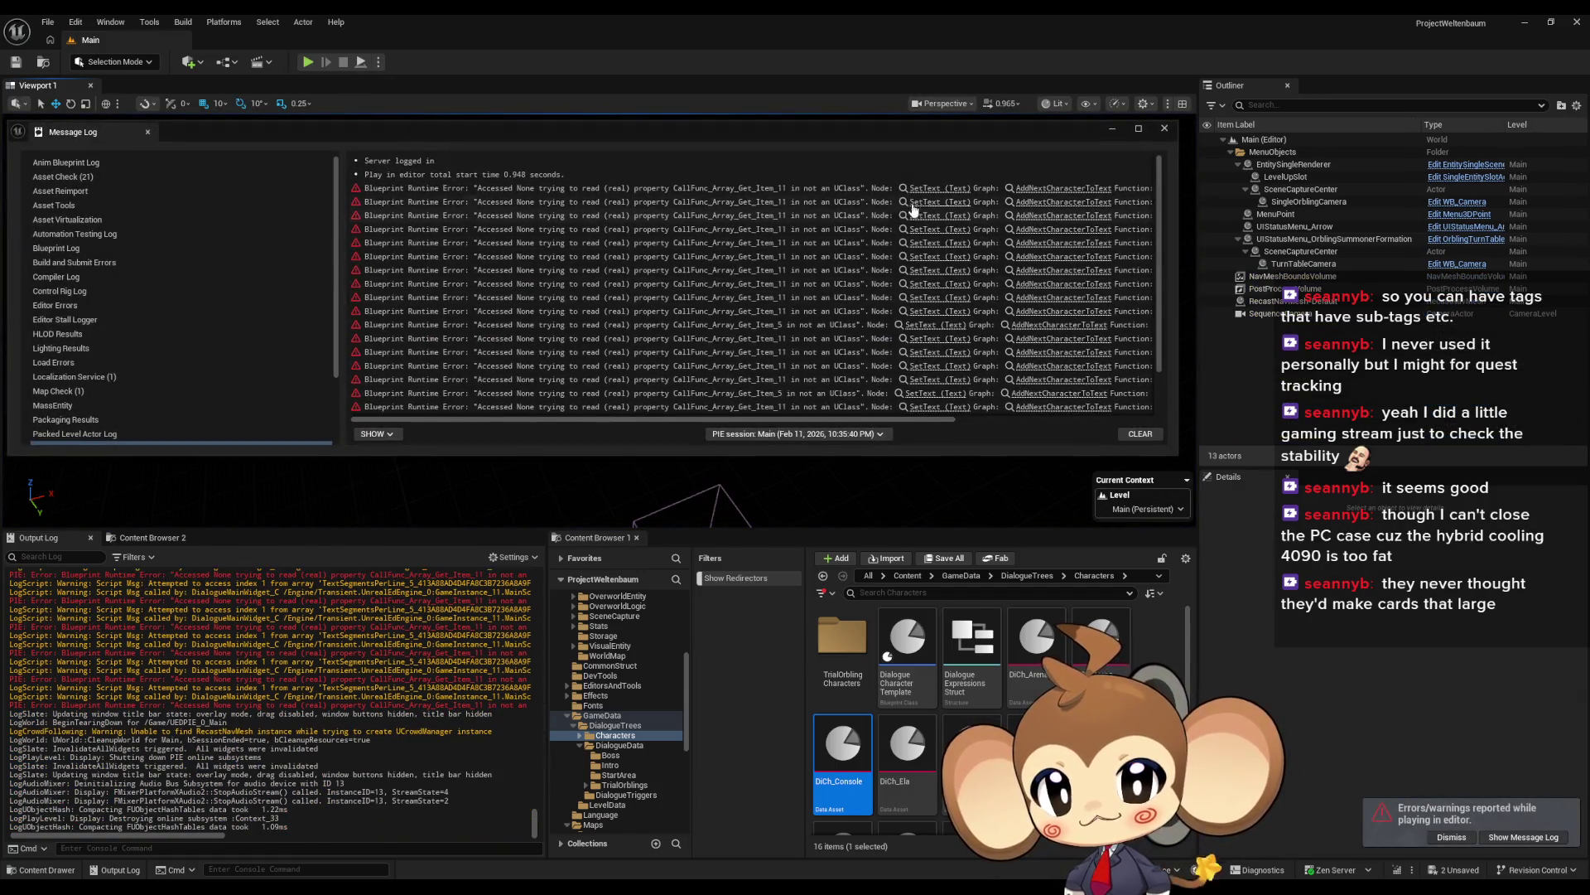
Step: Jump to the failing SetText node and survey the Text Segments Per Line nodes and Branch chain
click(939, 199)
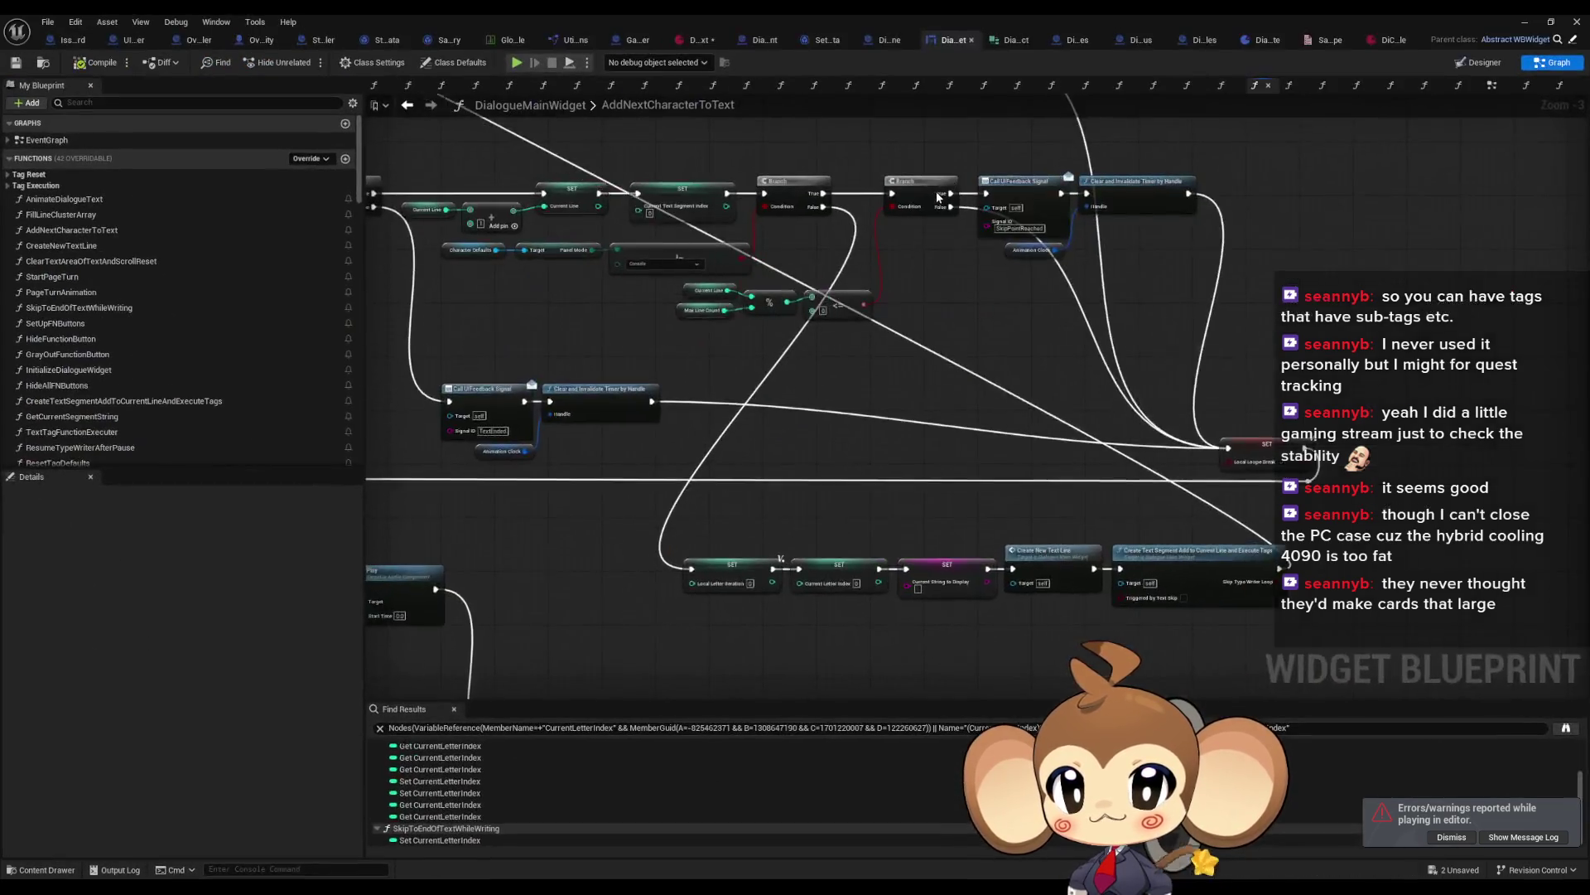
scroll(793, 509, down, 3)
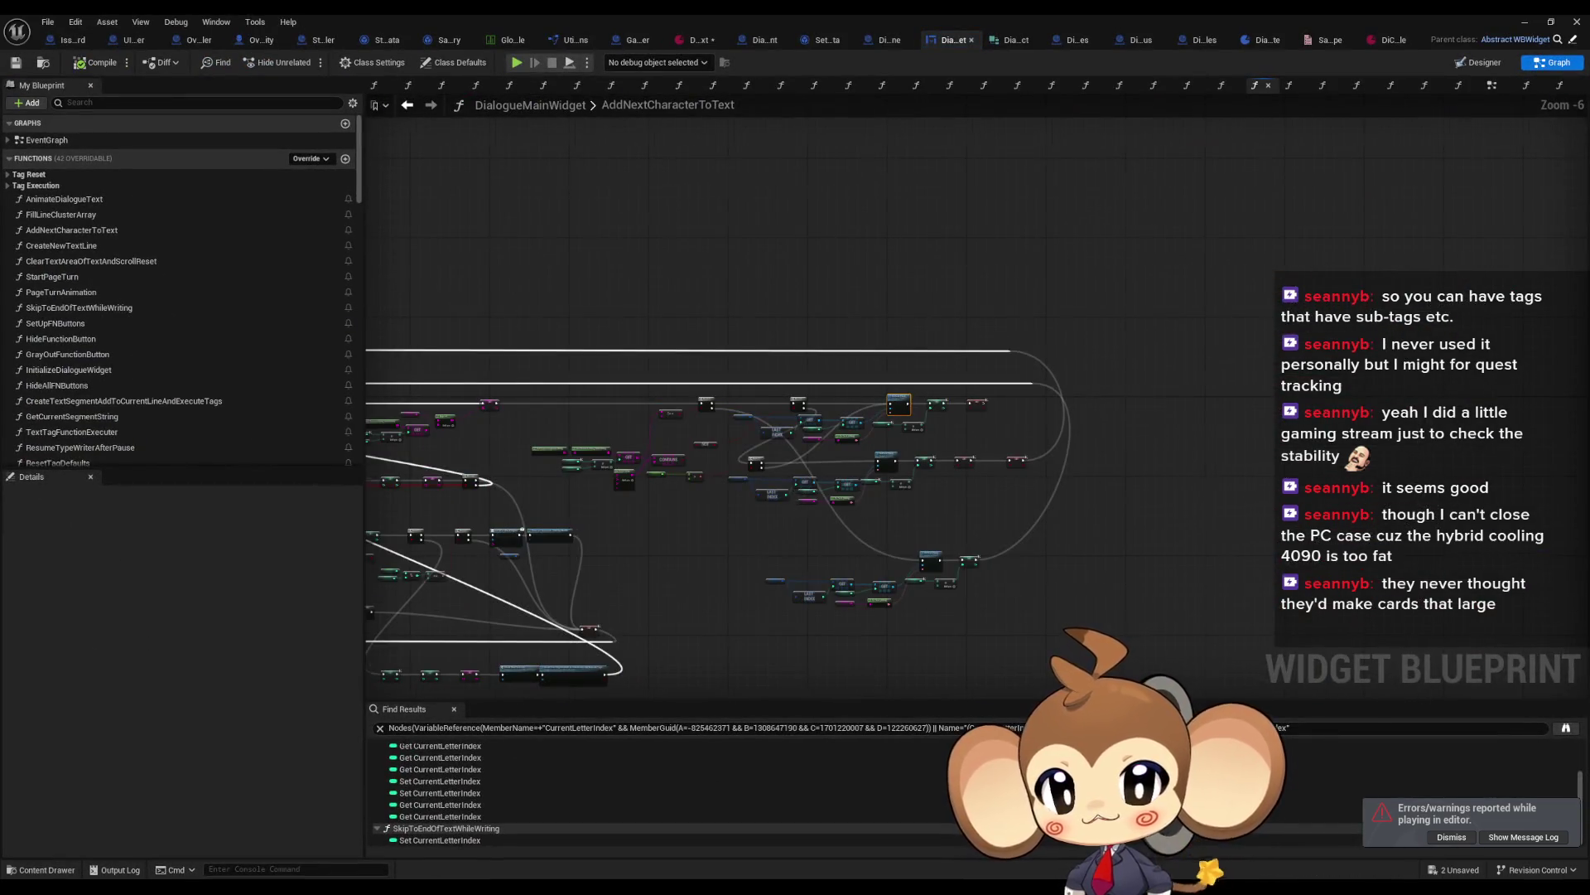
scroll(794, 502, up, 1)
scroll(852, 454, up, 1)
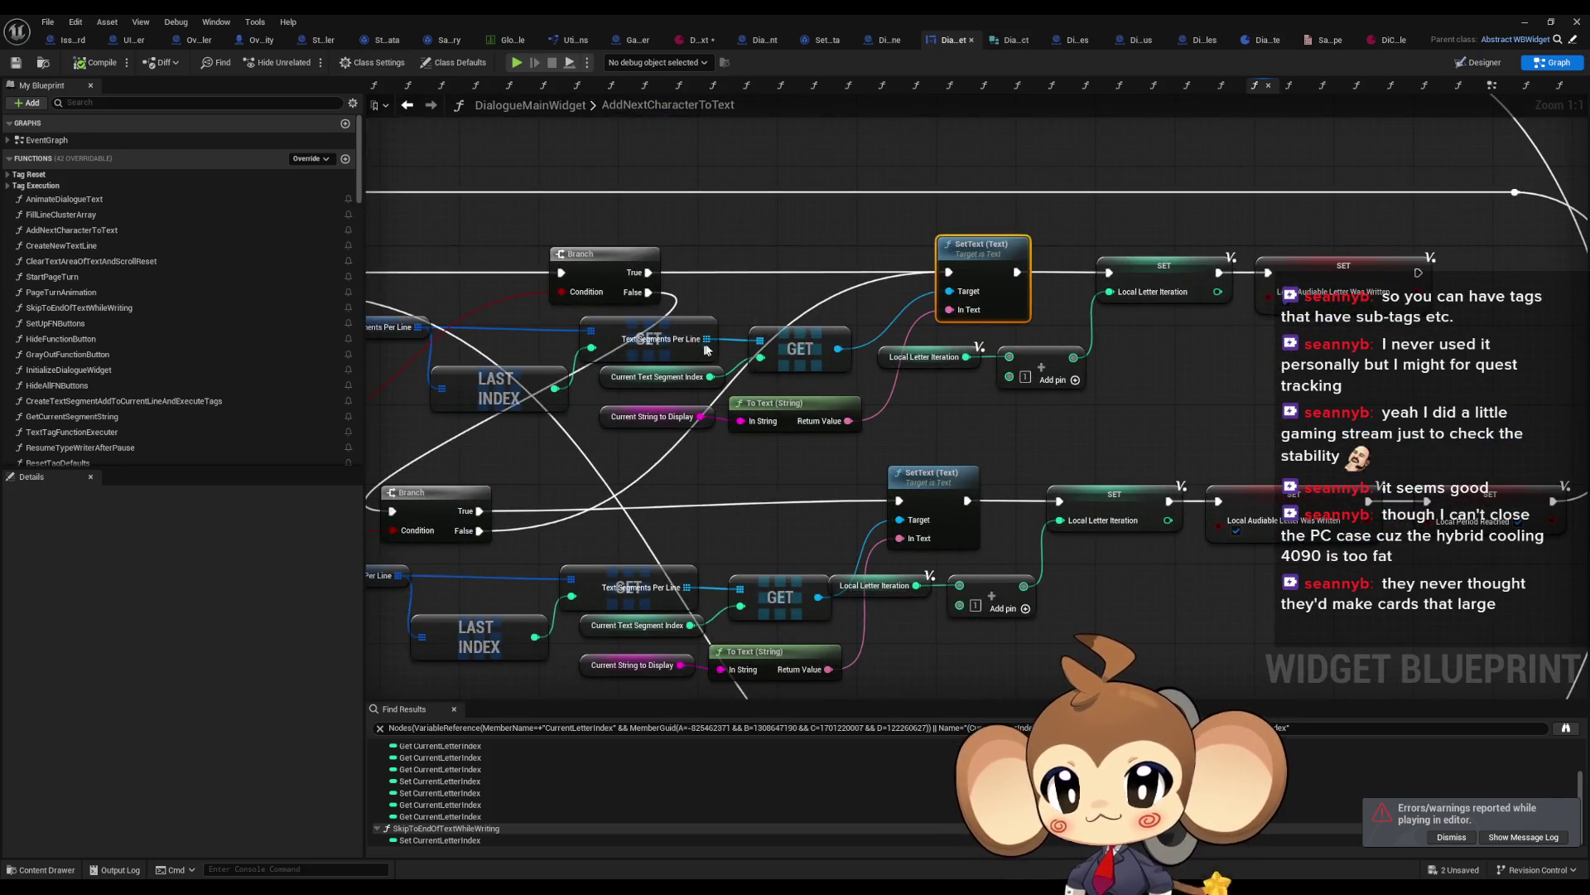
drag(706, 349, 986, 365)
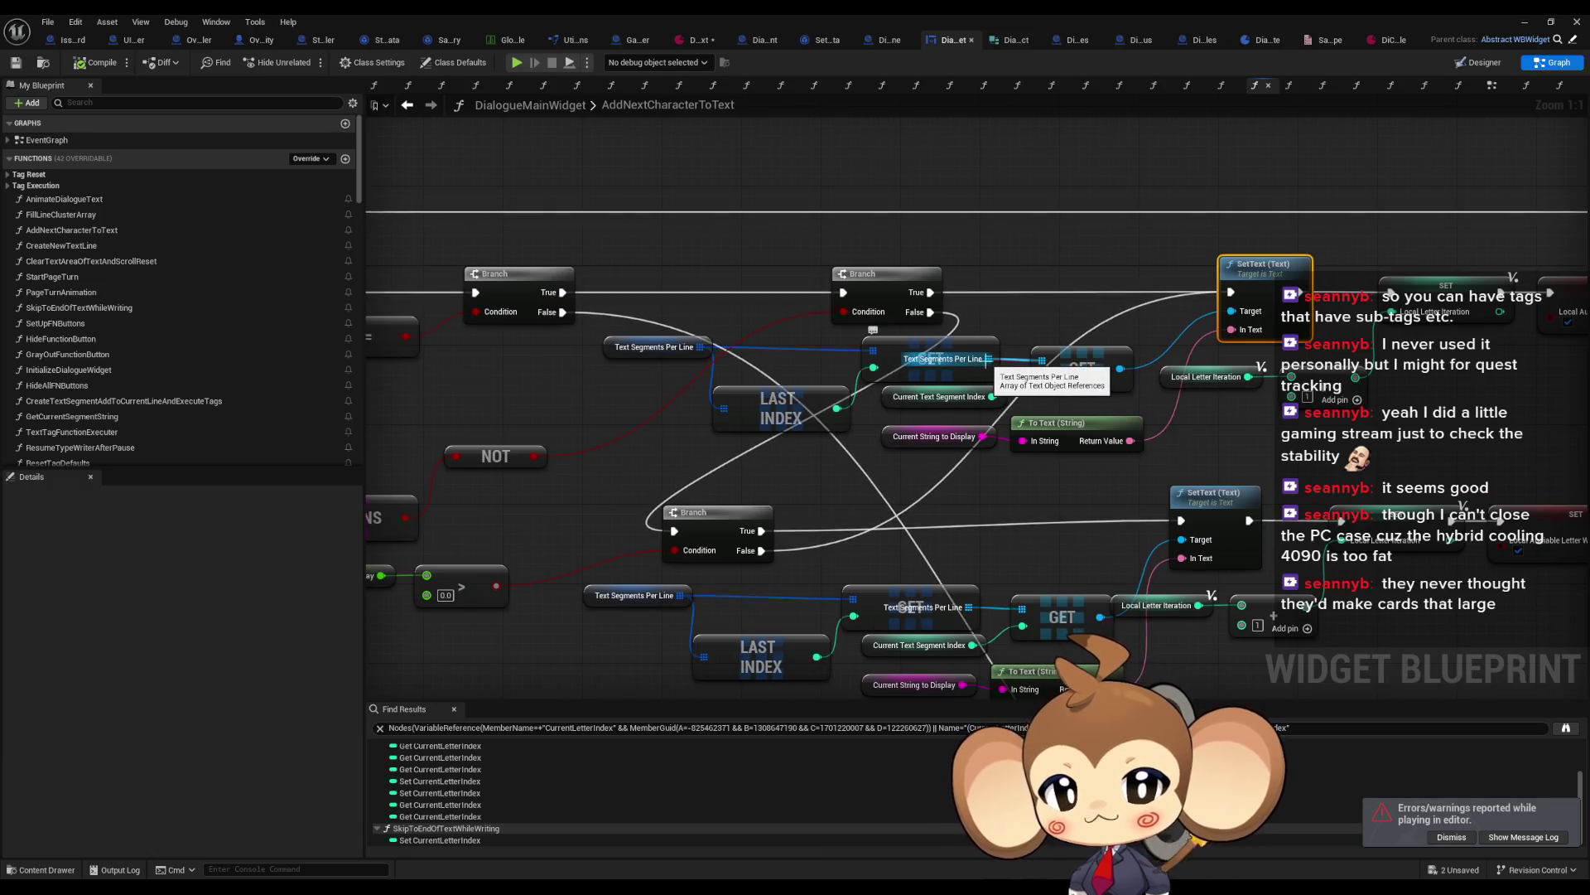
scroll(987, 358, down, 4)
drag(740, 437, 1001, 543)
scroll(1088, 578, up, 1)
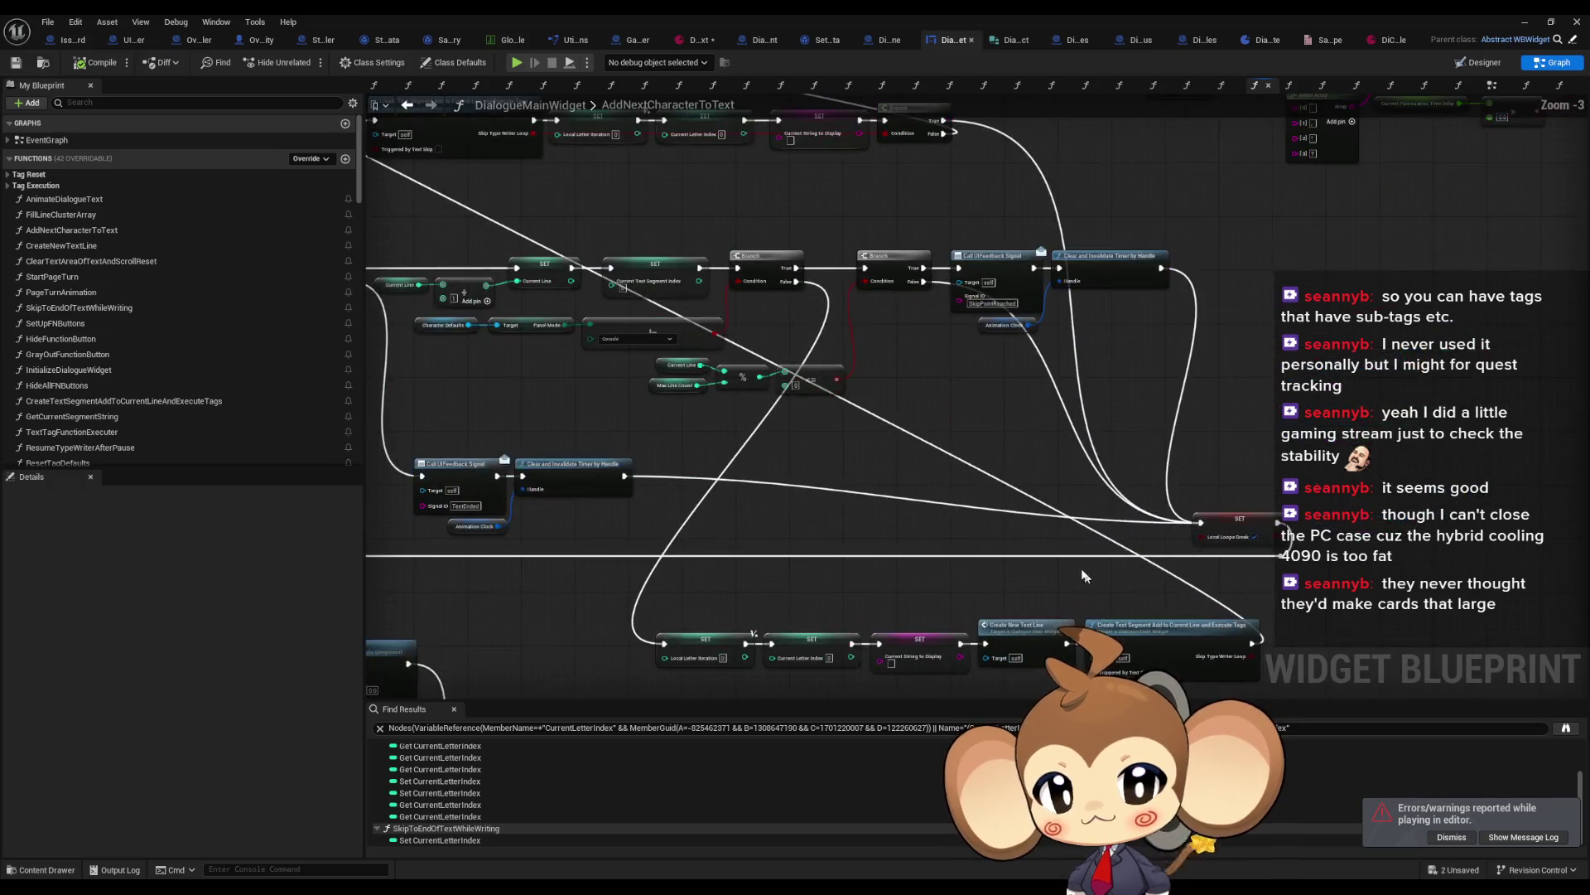
mouse_move(1088, 578)
mouse_down()
mouse_move(1168, 545)
mouse_move(1077, 512)
mouse_move(1476, 787)
mouse_up()
scroll(1056, 505, up, 1)
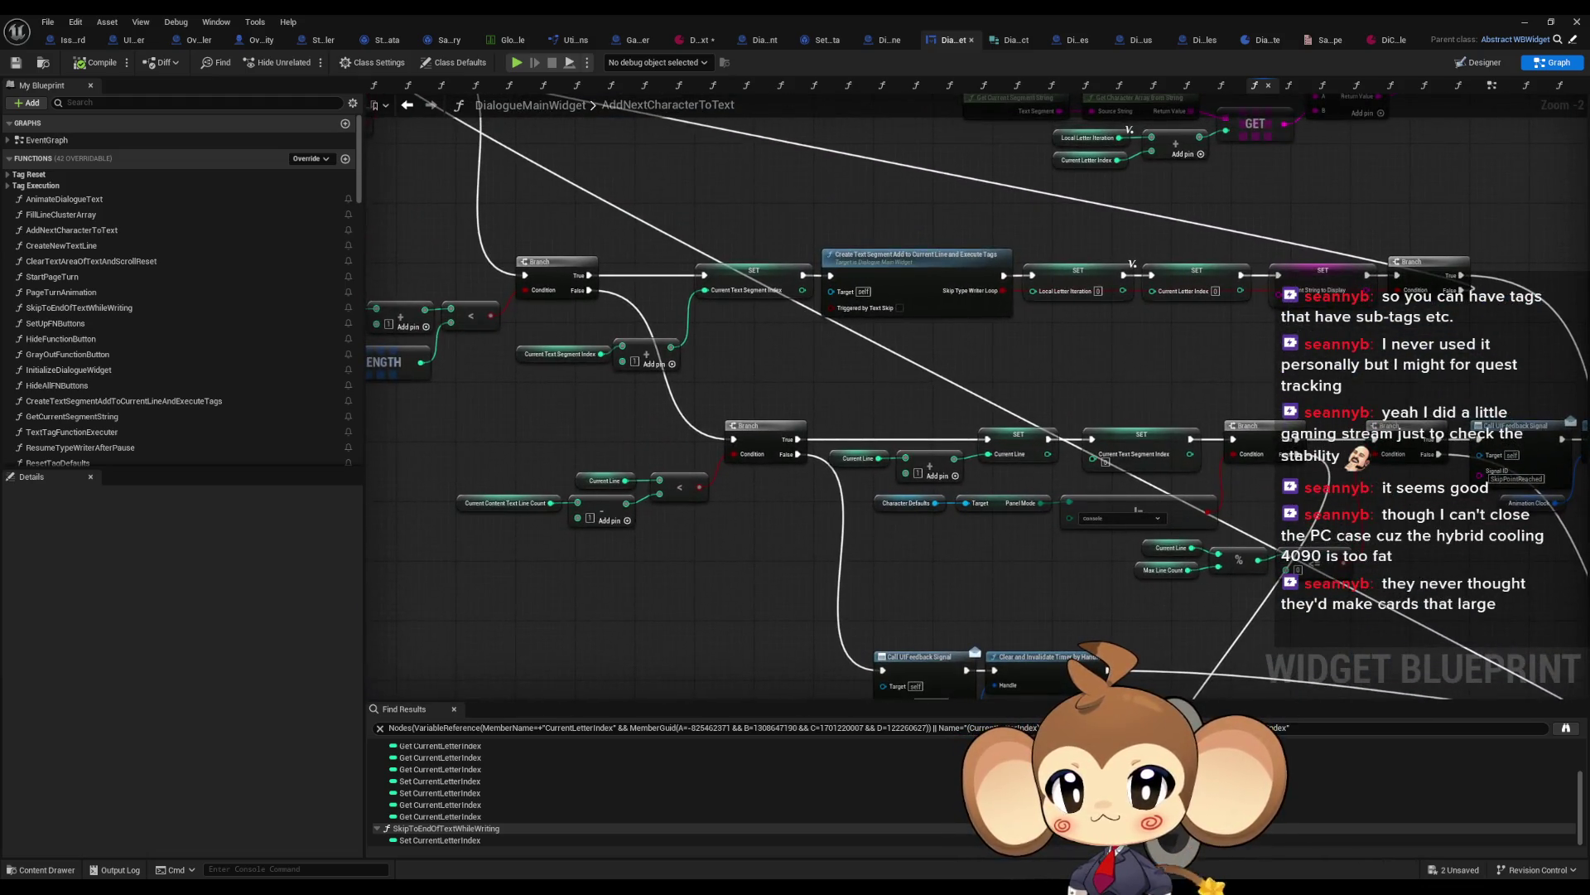
scroll(820, 352, up, 2)
Step: Select the SET Current Text Segment Index node, then restore the Blueprint editor to a floating window
click(729, 256)
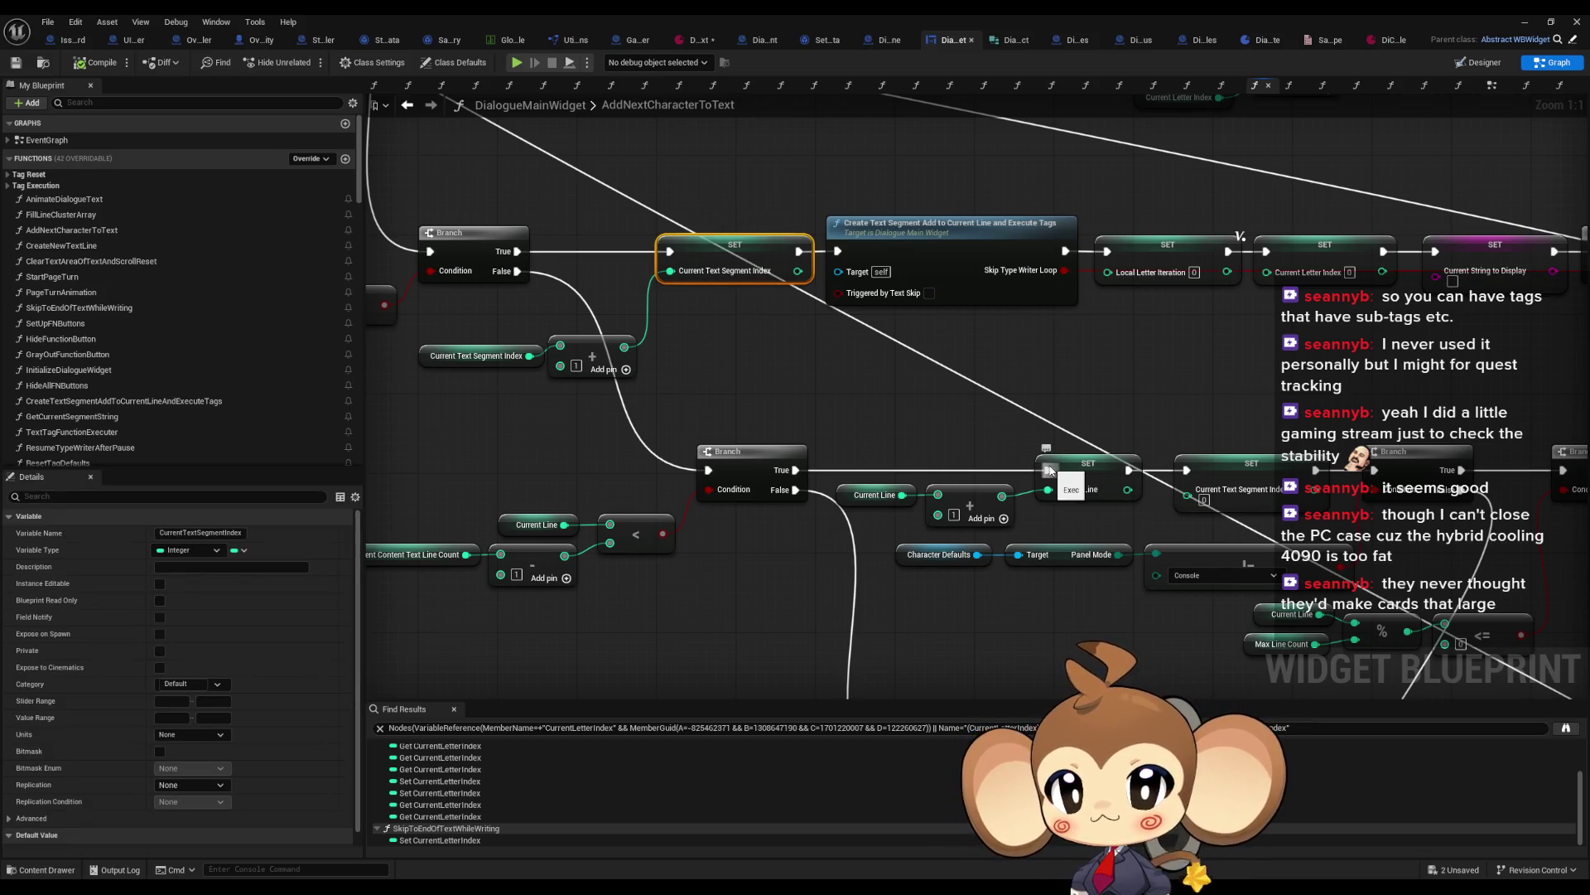
scroll(1062, 468, down, 5)
scroll(764, 535, up, 5)
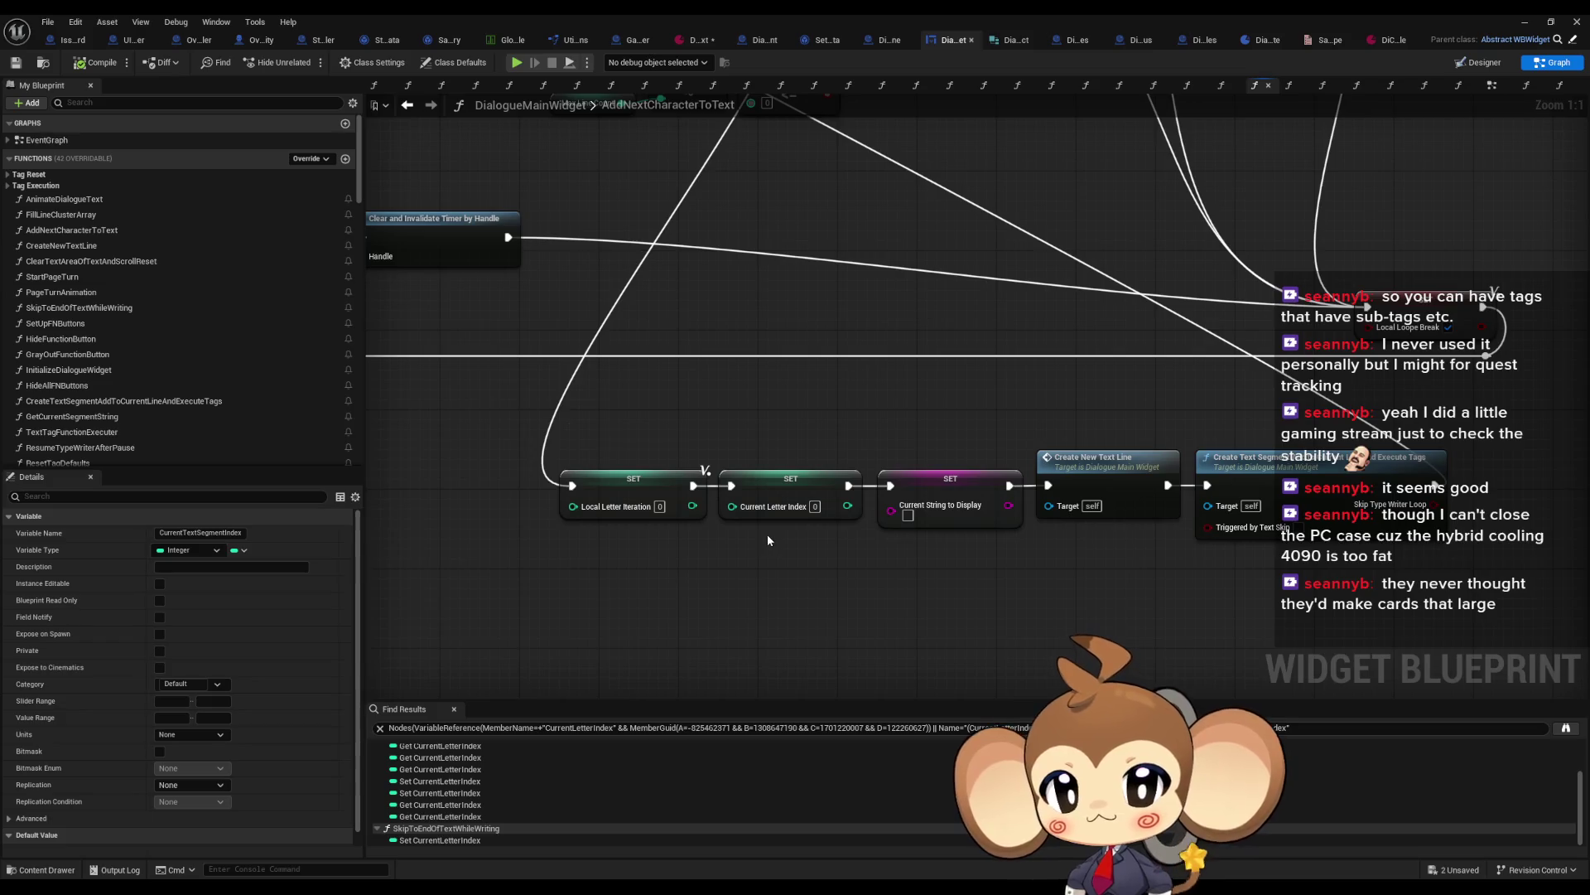
scroll(654, 514, down, 4)
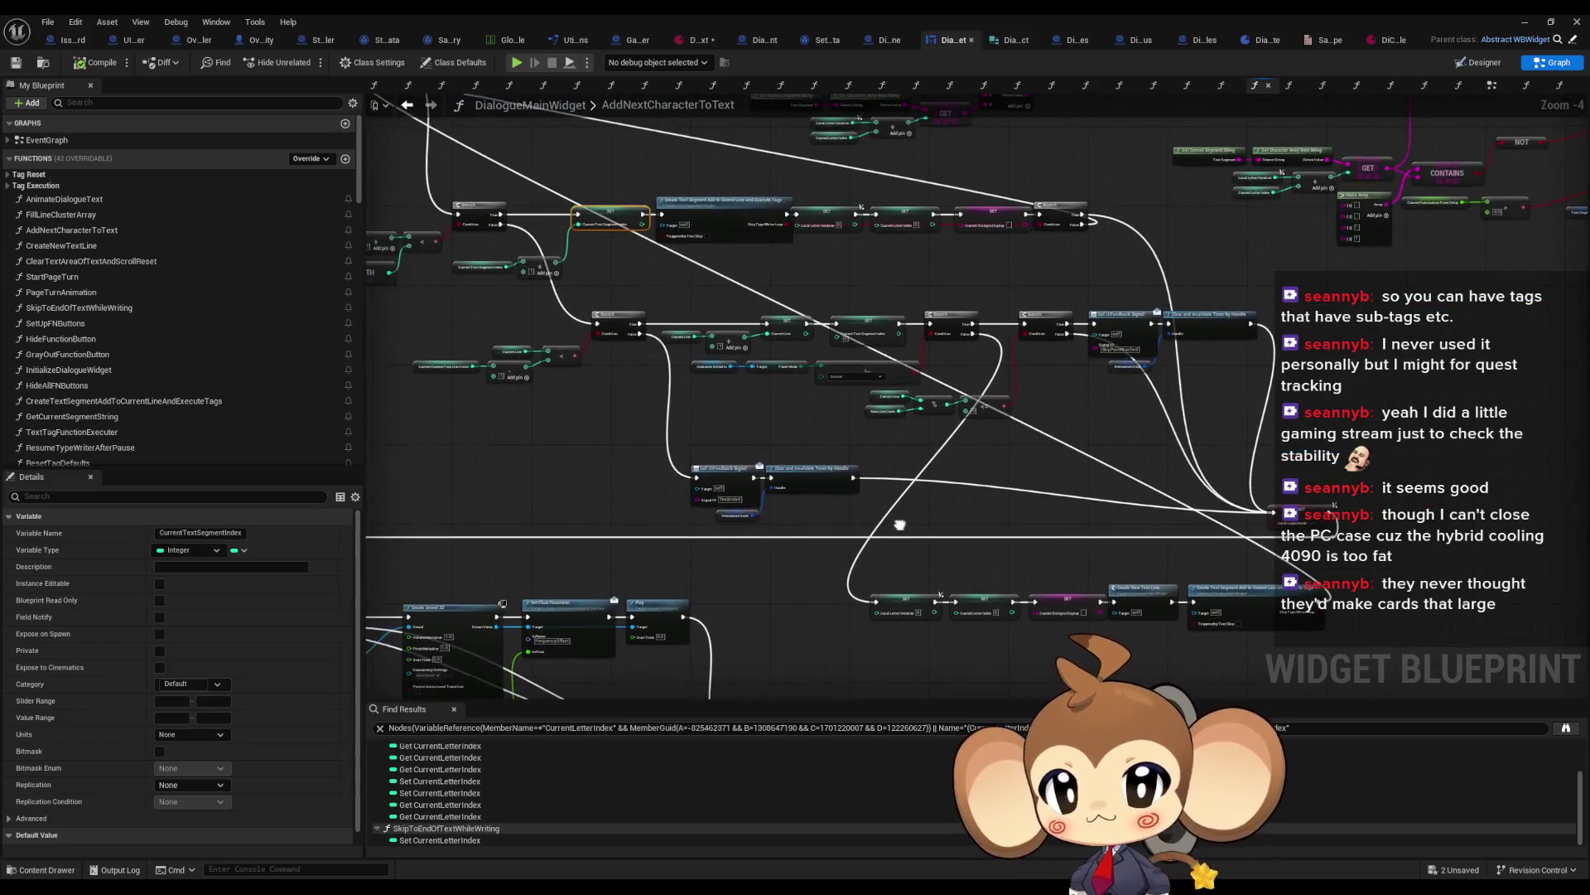
scroll(746, 316, up, 3)
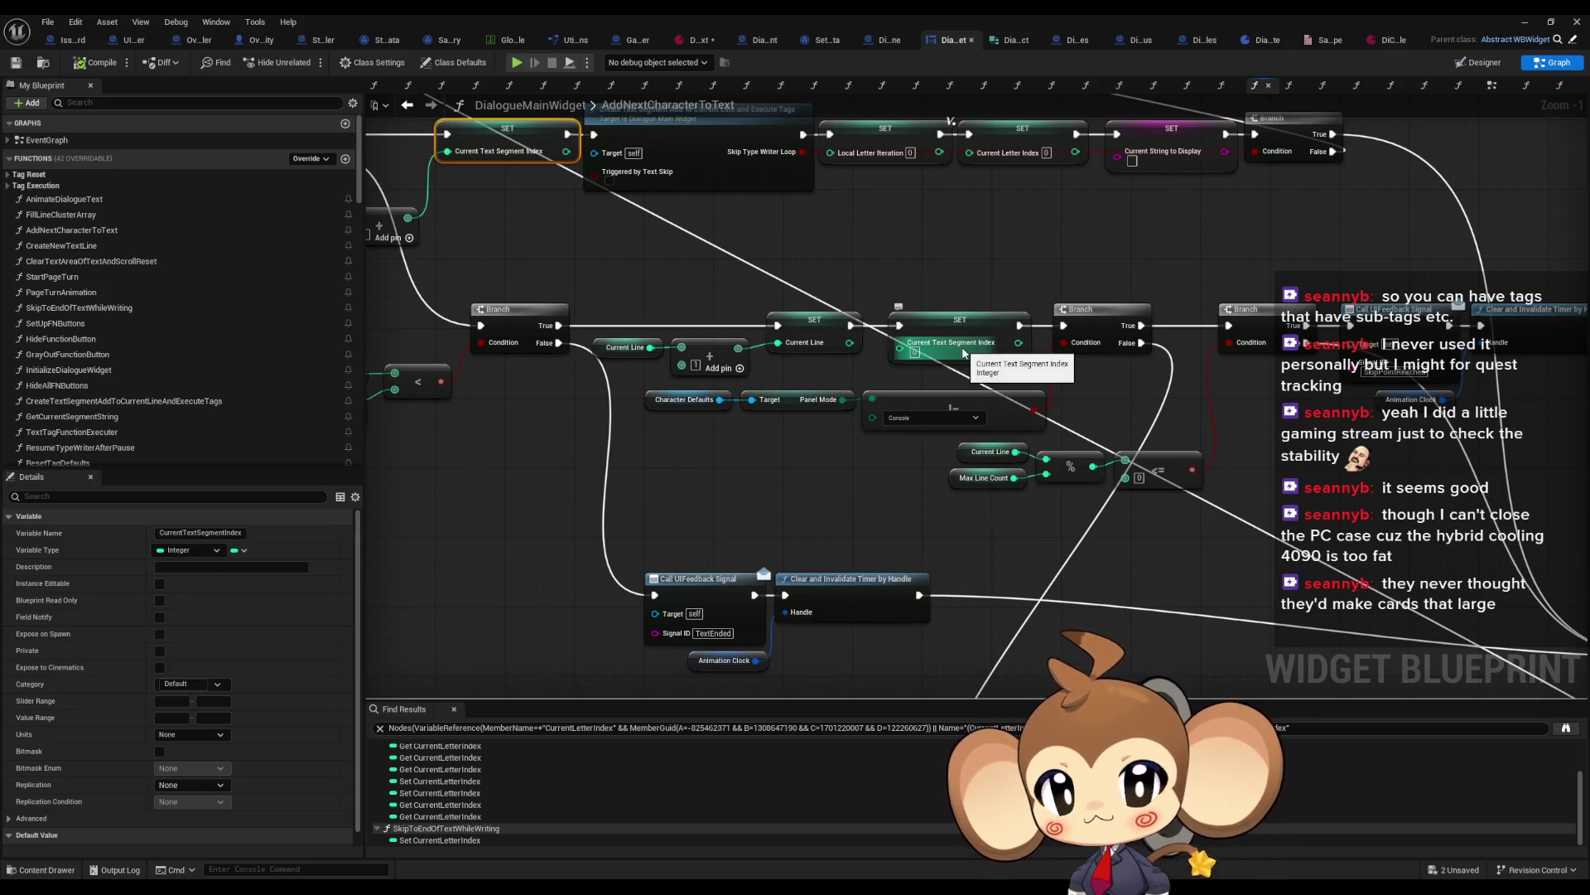
scroll(963, 352, down, 3)
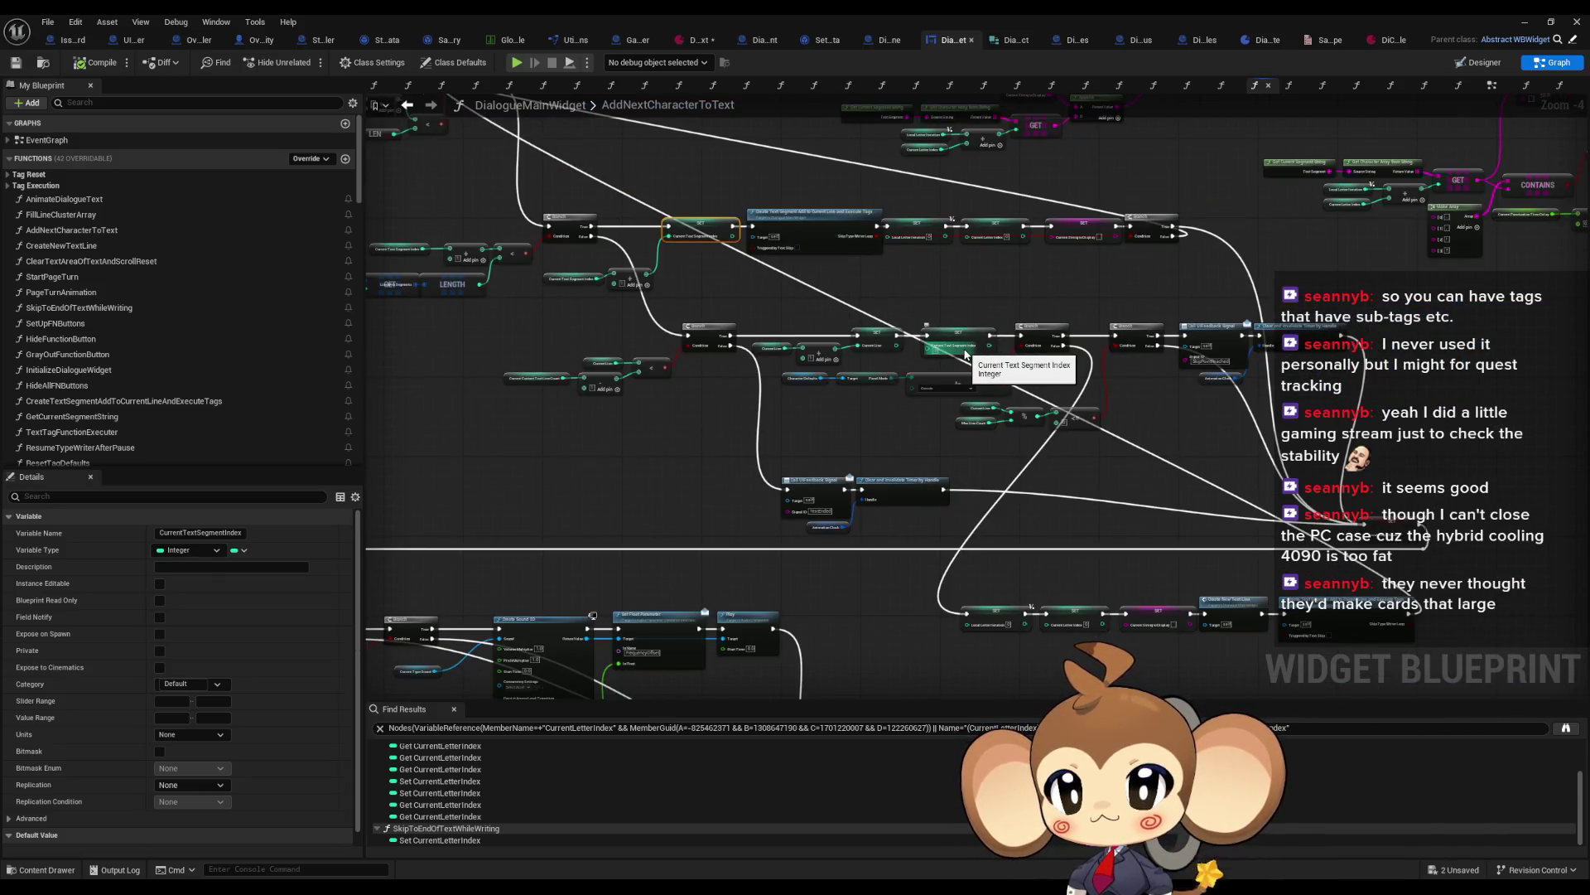
double_click(762, 13)
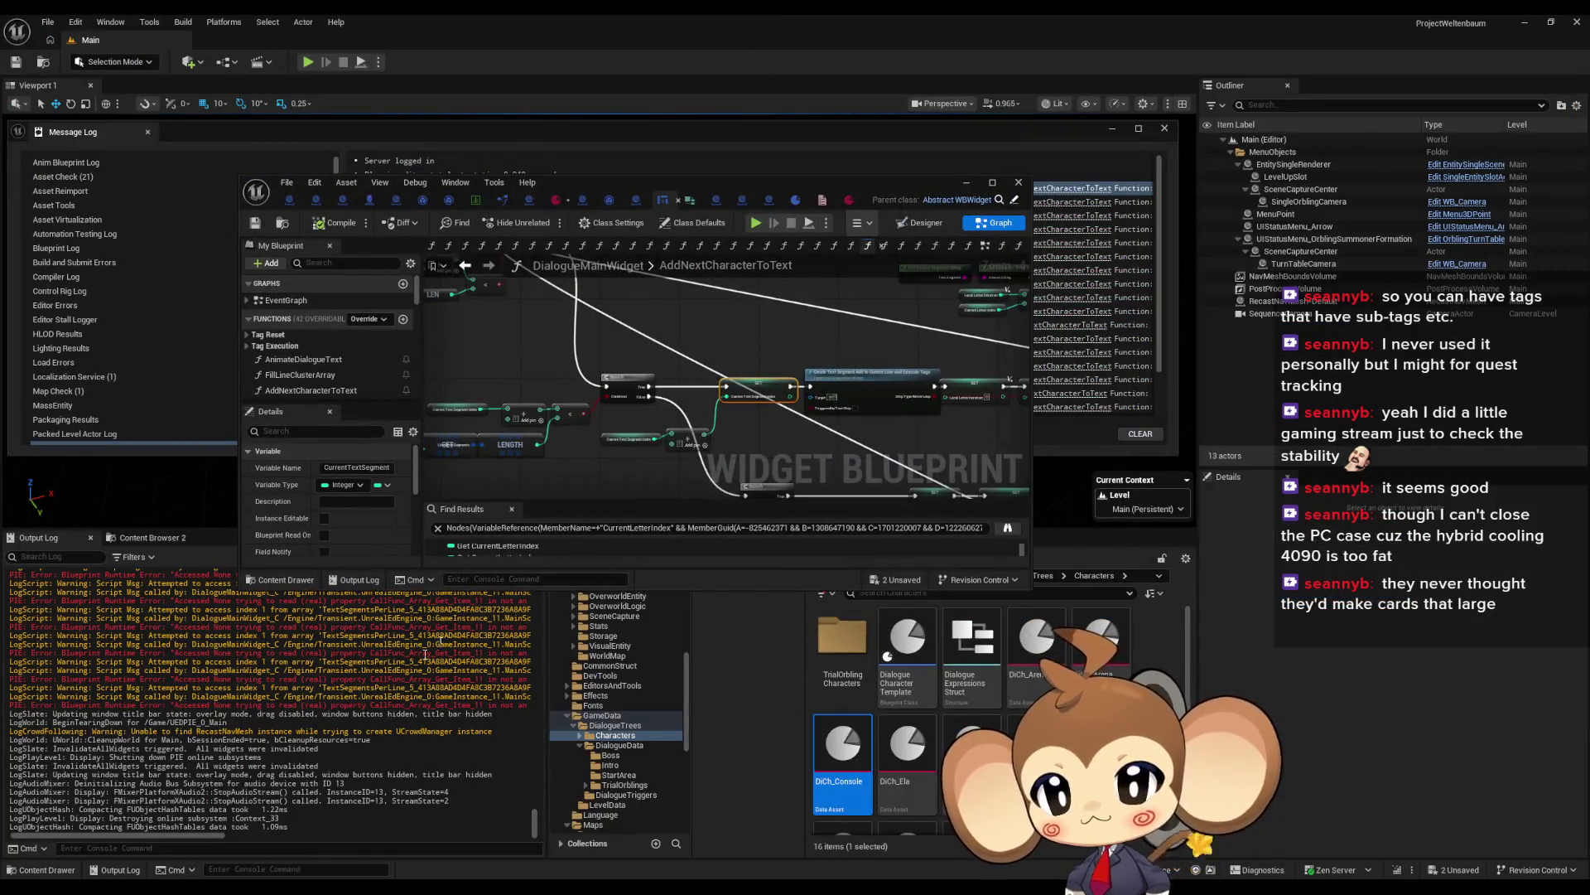
Step: Move the Blueprint editor aside to read the errors, then maximize it again
scroll(343, 691, up, 4)
mouse_move(579, 179)
mouse_down()
mouse_move(532, 391)
mouse_move(559, 445)
mouse_move(669, 371)
mouse_up()
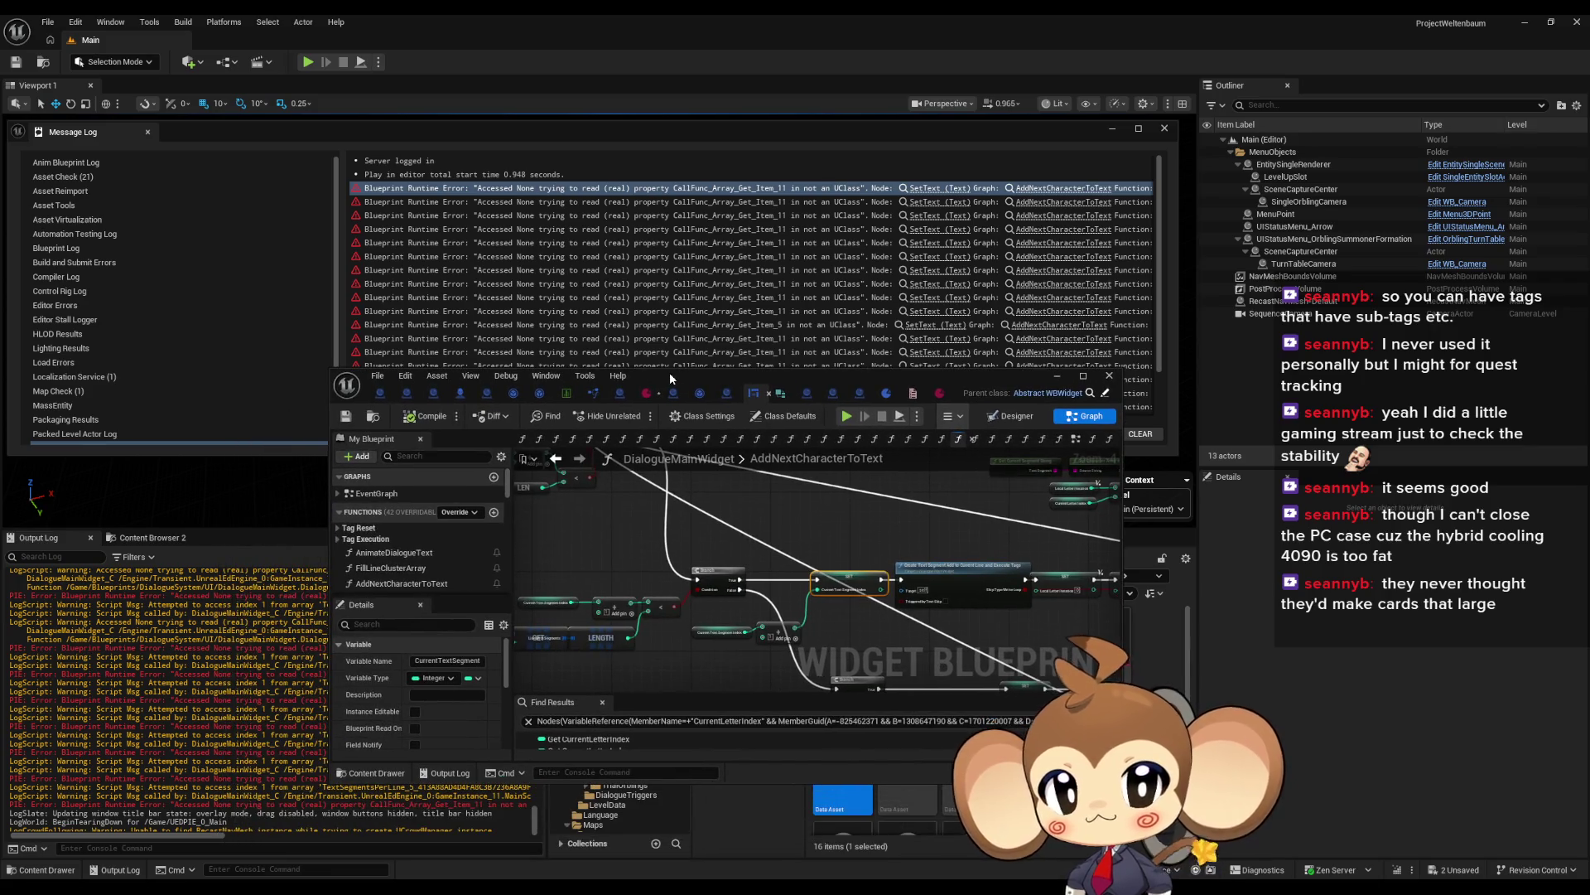
double_click(670, 371)
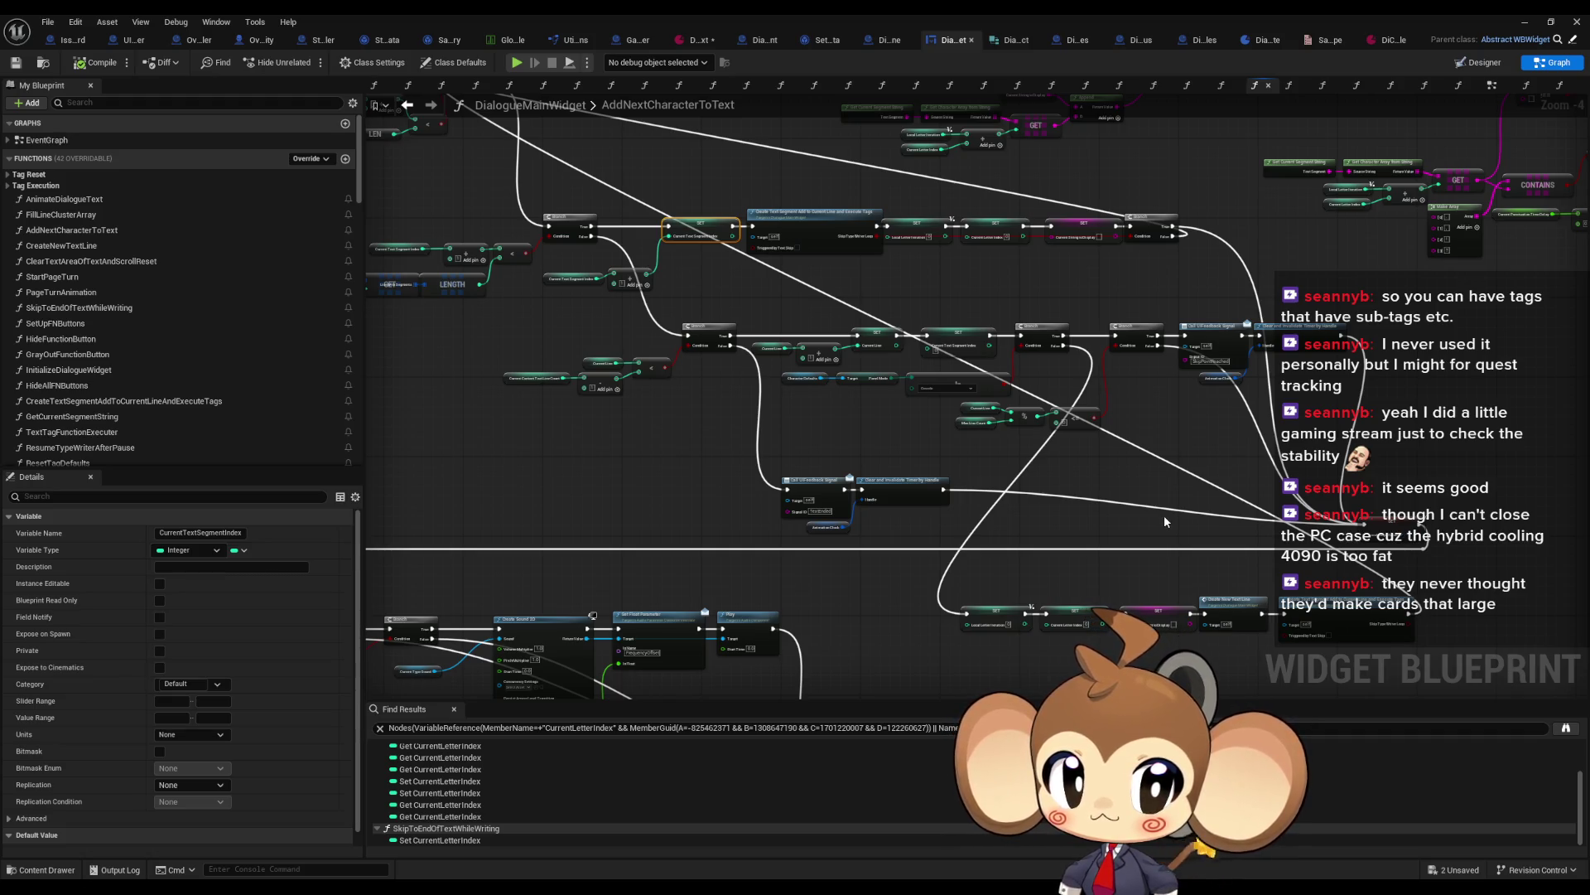
Step: Pan and zoom across the graph to review the Branch nodes and lower SET chain
scroll(1165, 518, up, 4)
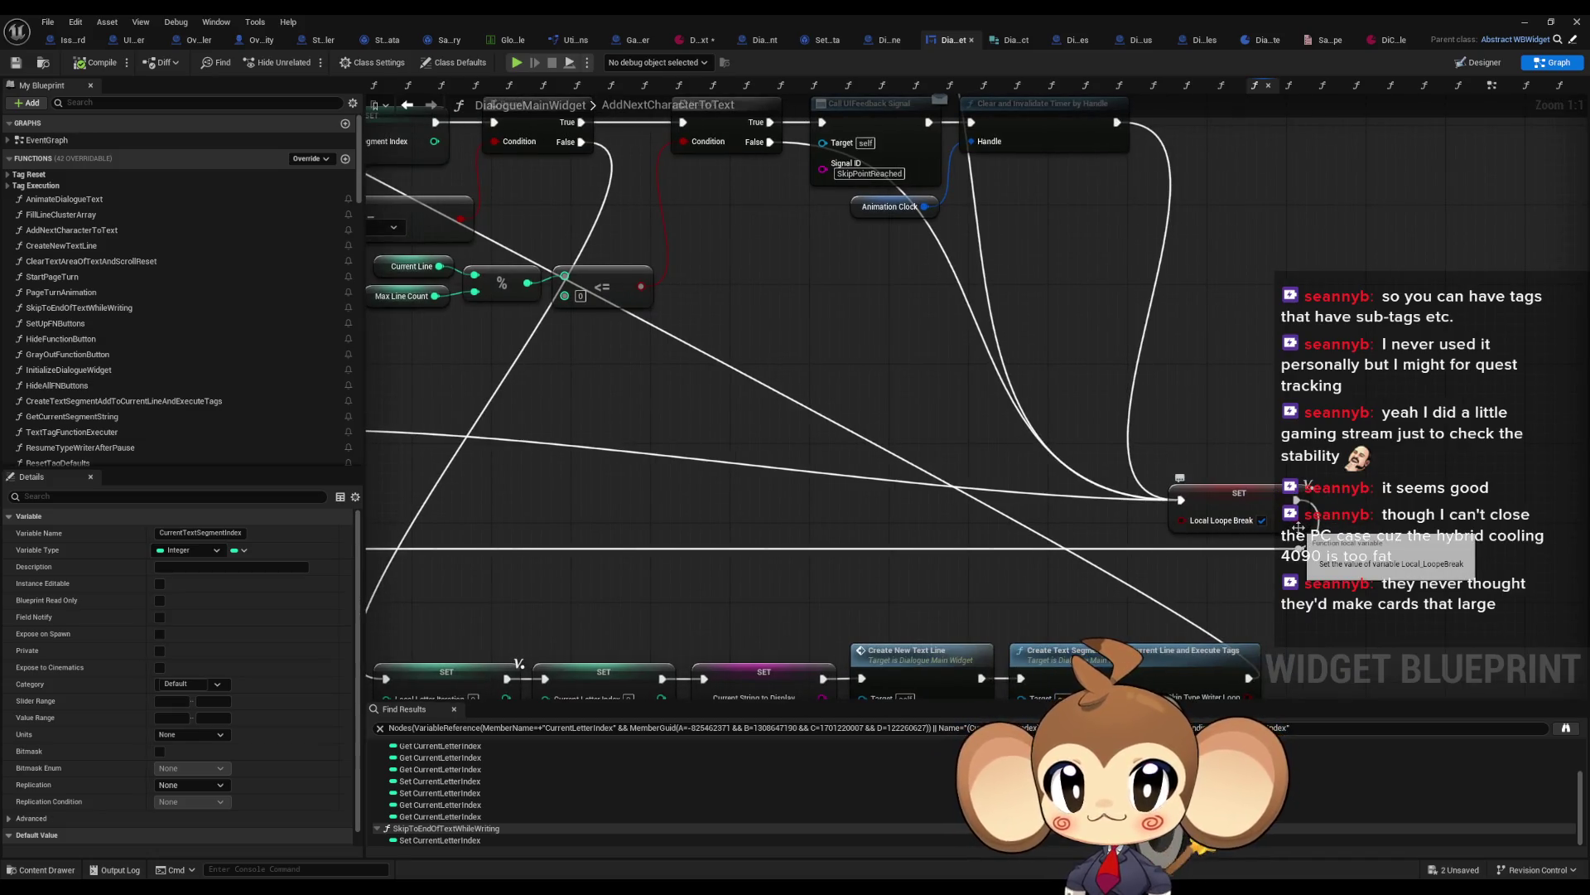
scroll(1003, 450, down, 3)
drag(841, 411, 954, 412)
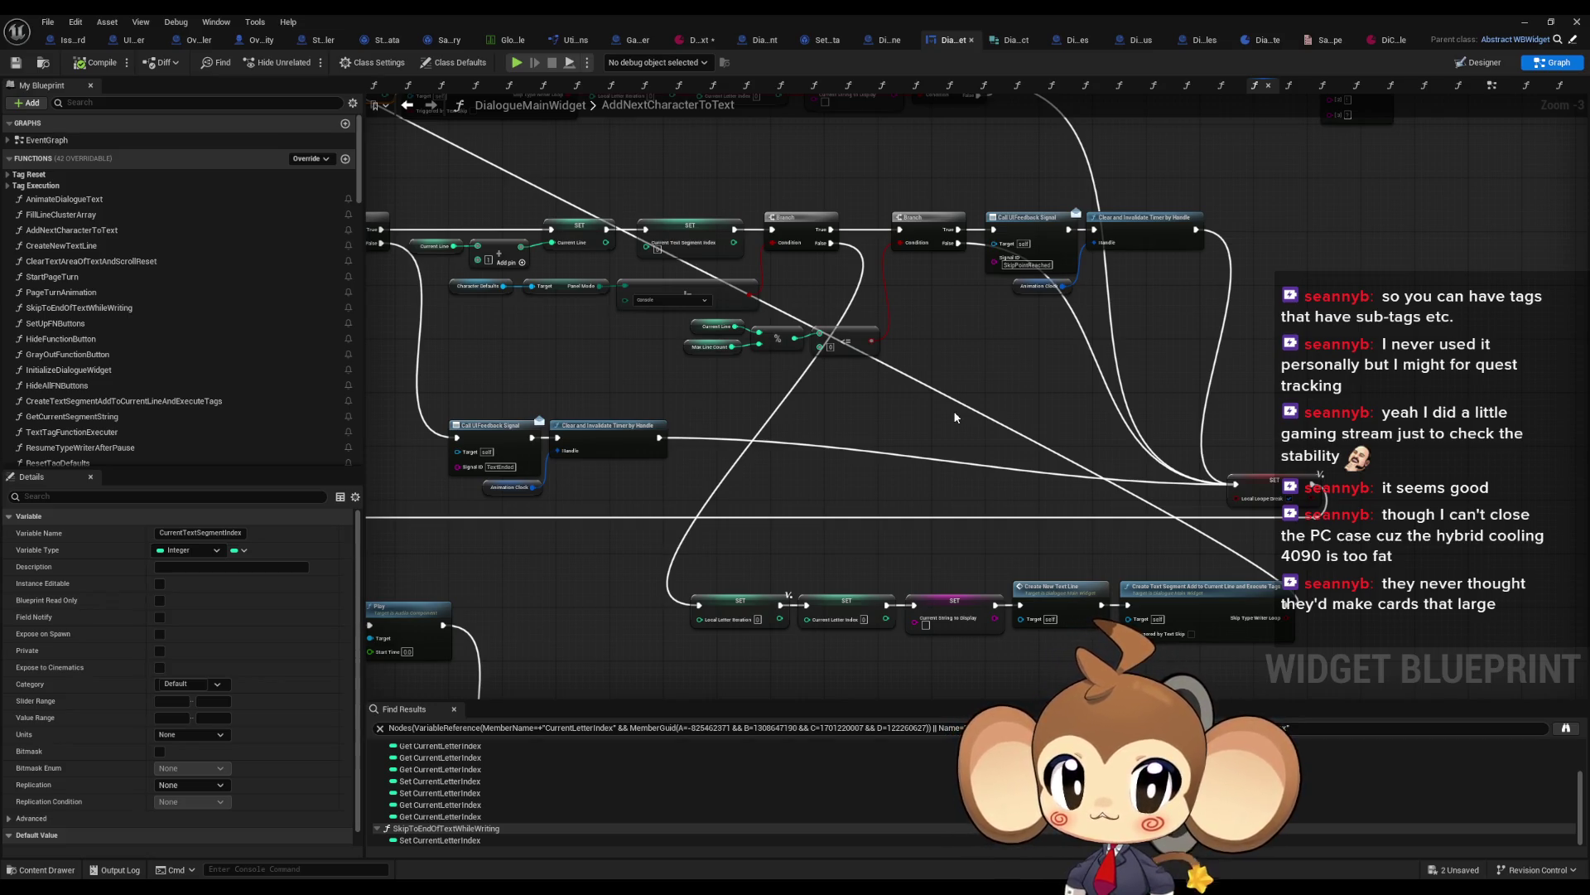
scroll(951, 257, up, 3)
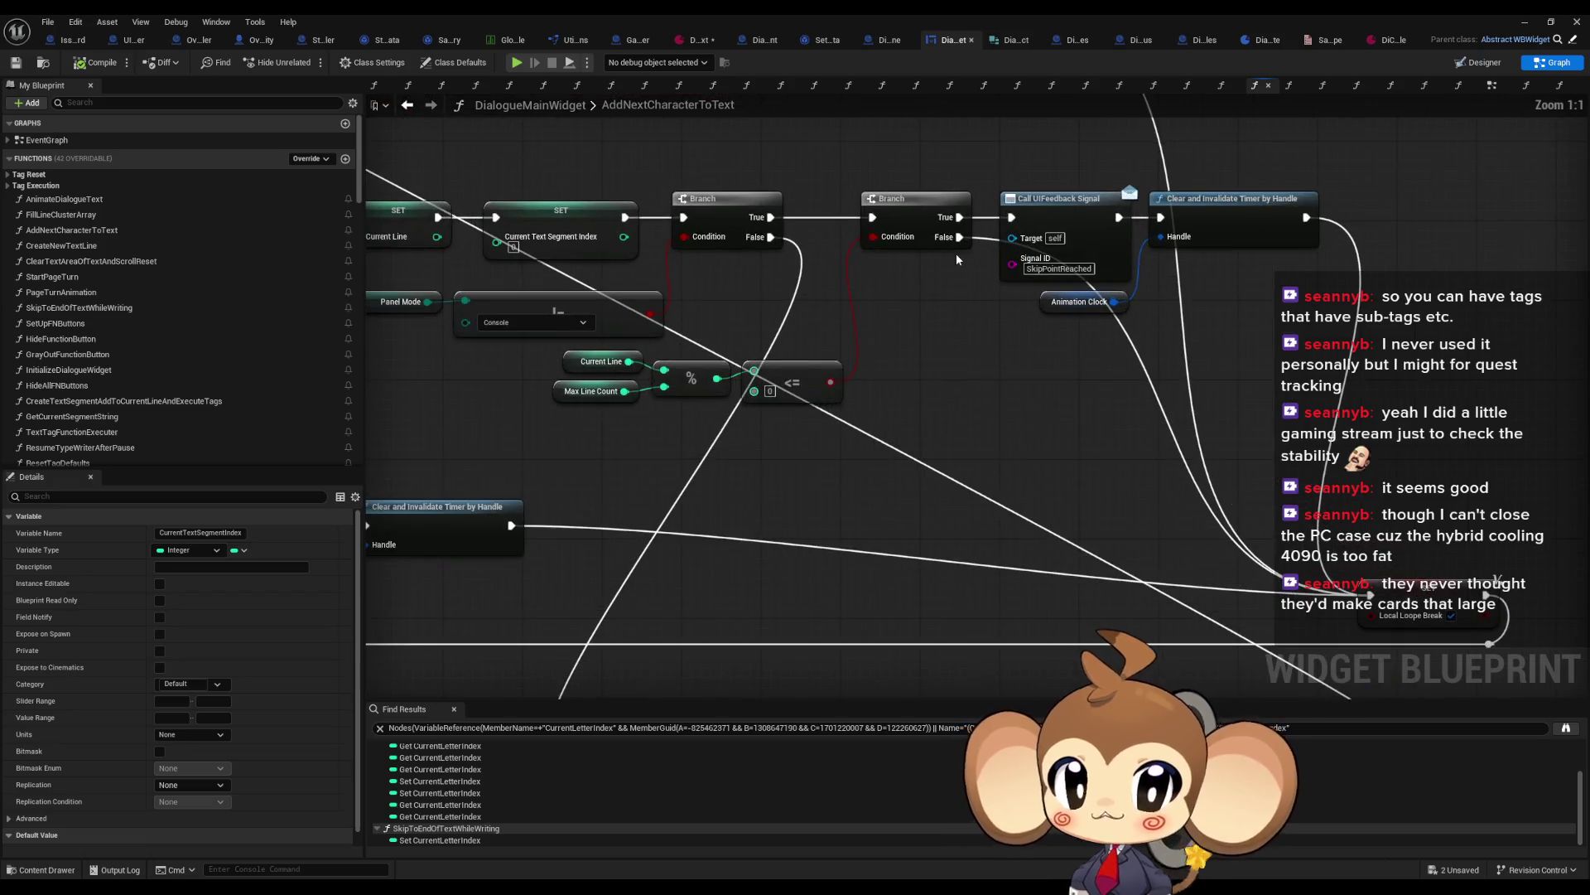
drag(987, 425, 1024, 361)
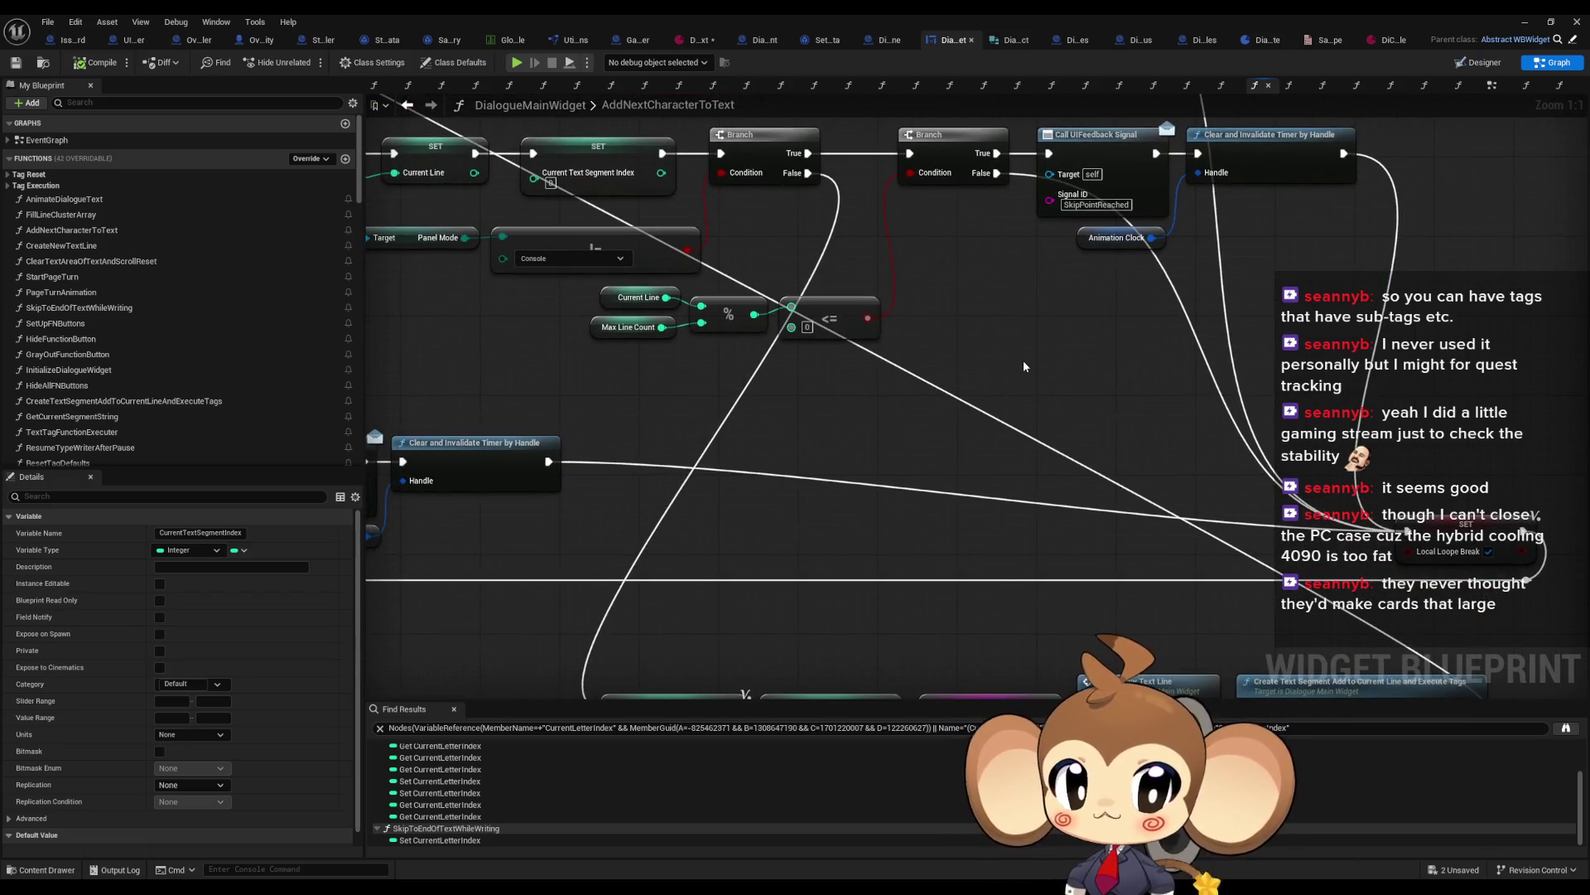
scroll(1023, 366, down, 2)
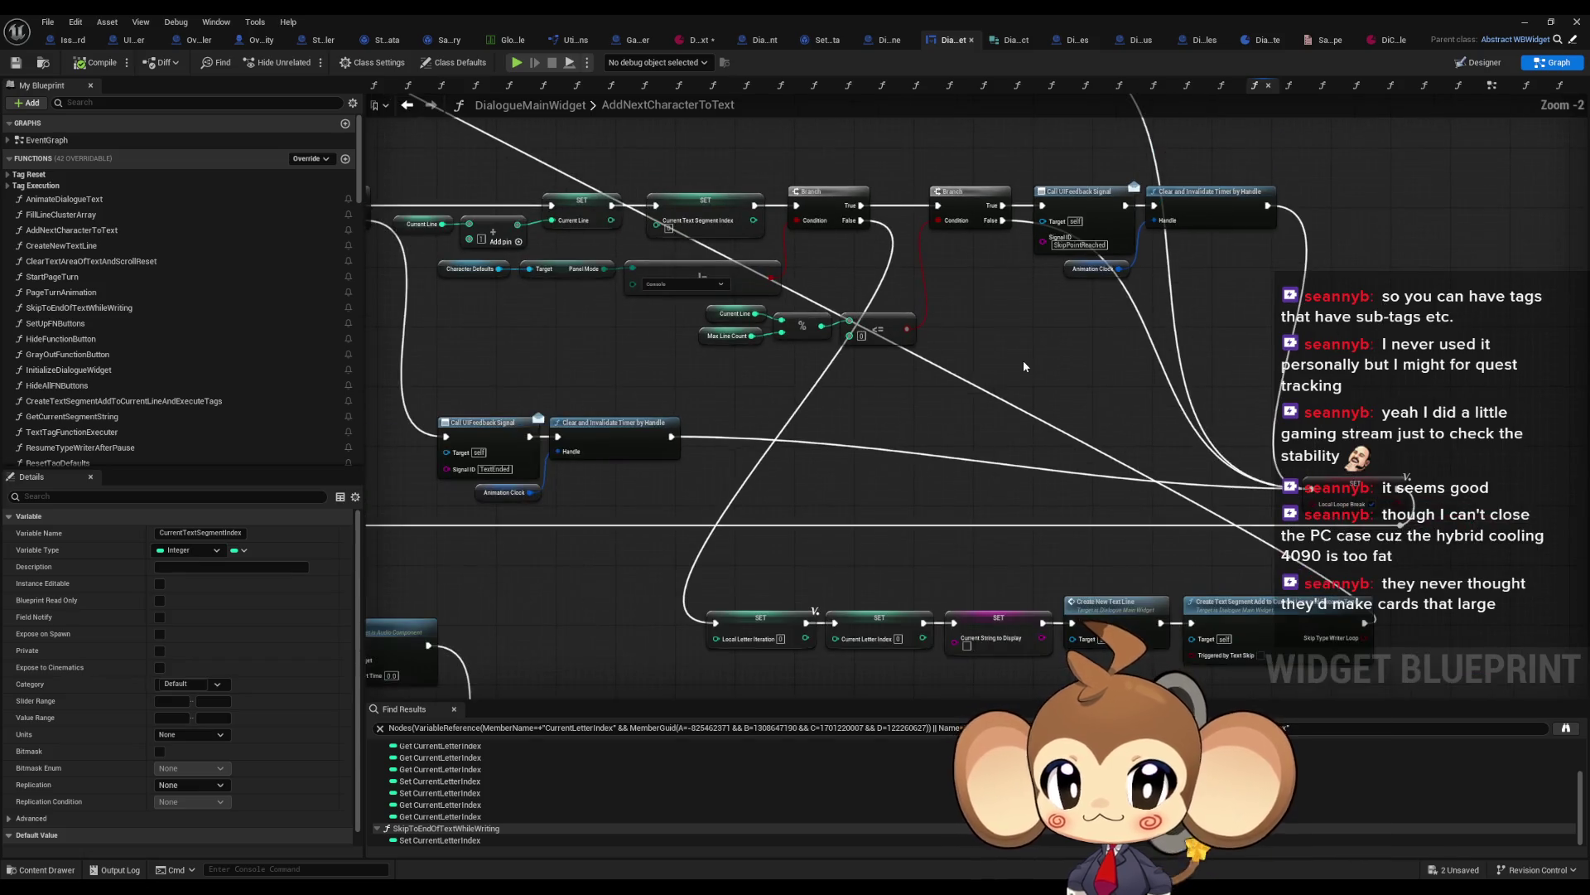
drag(1022, 360, 975, 239)
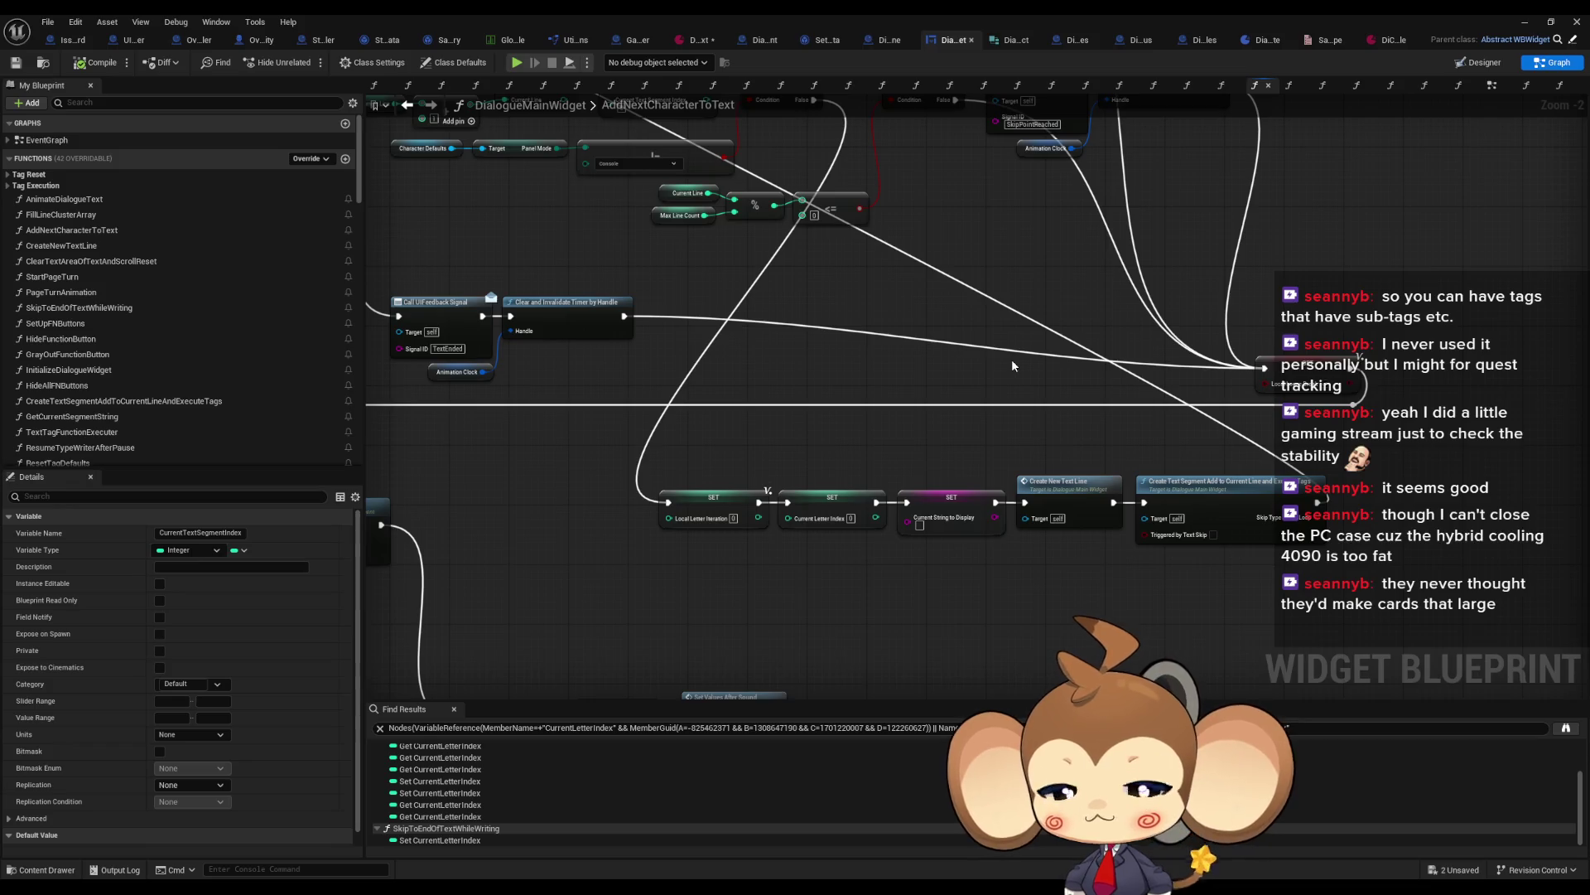
scroll(1012, 364, down, 2)
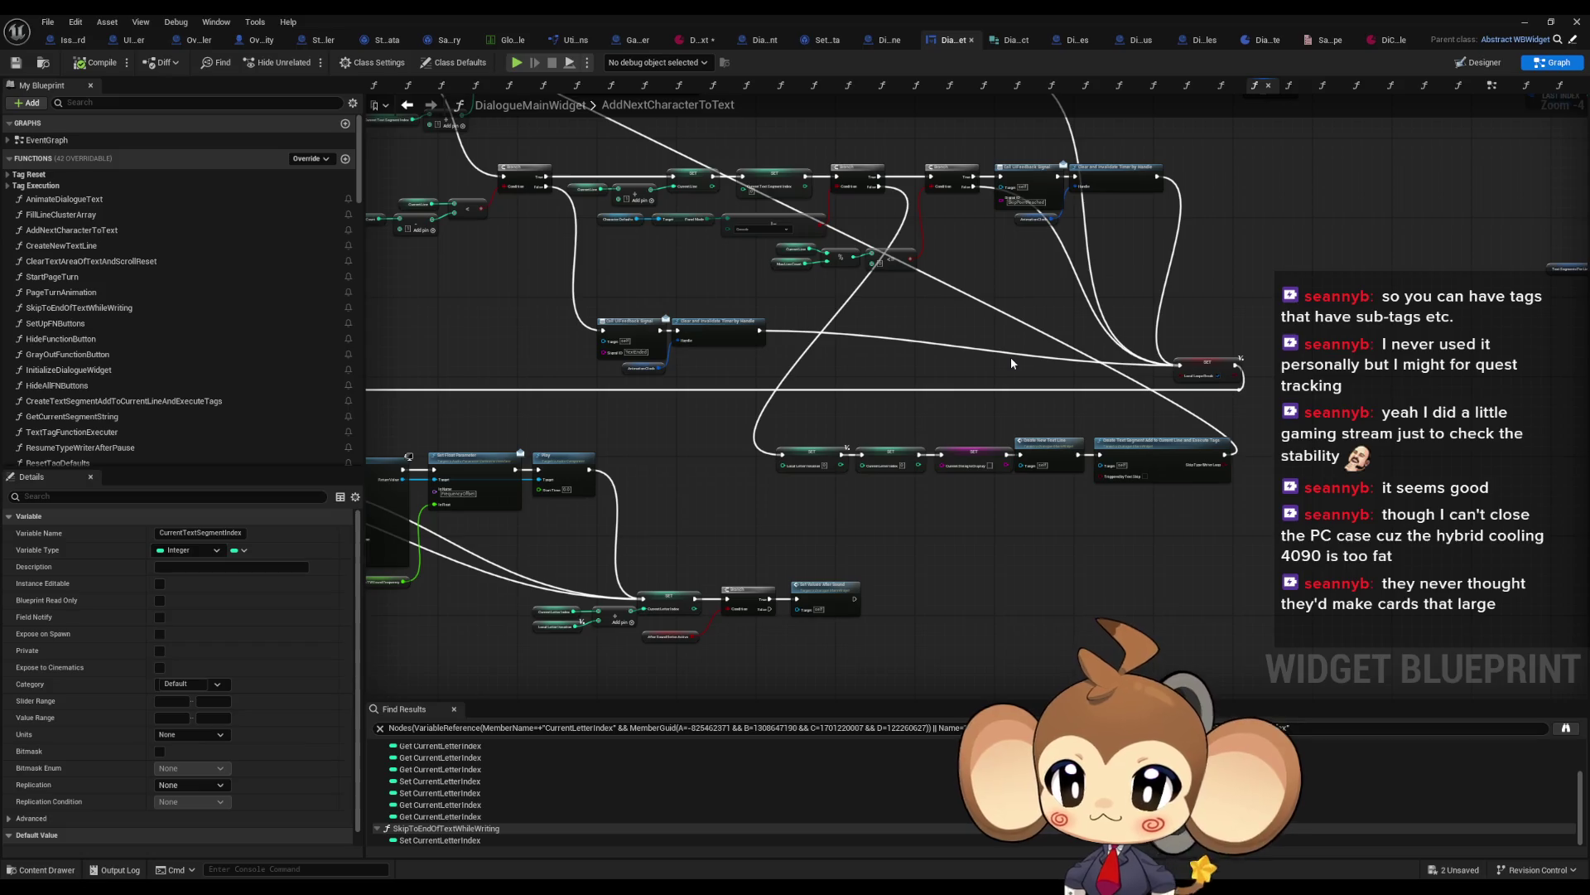
scroll(1011, 355, down, 5)
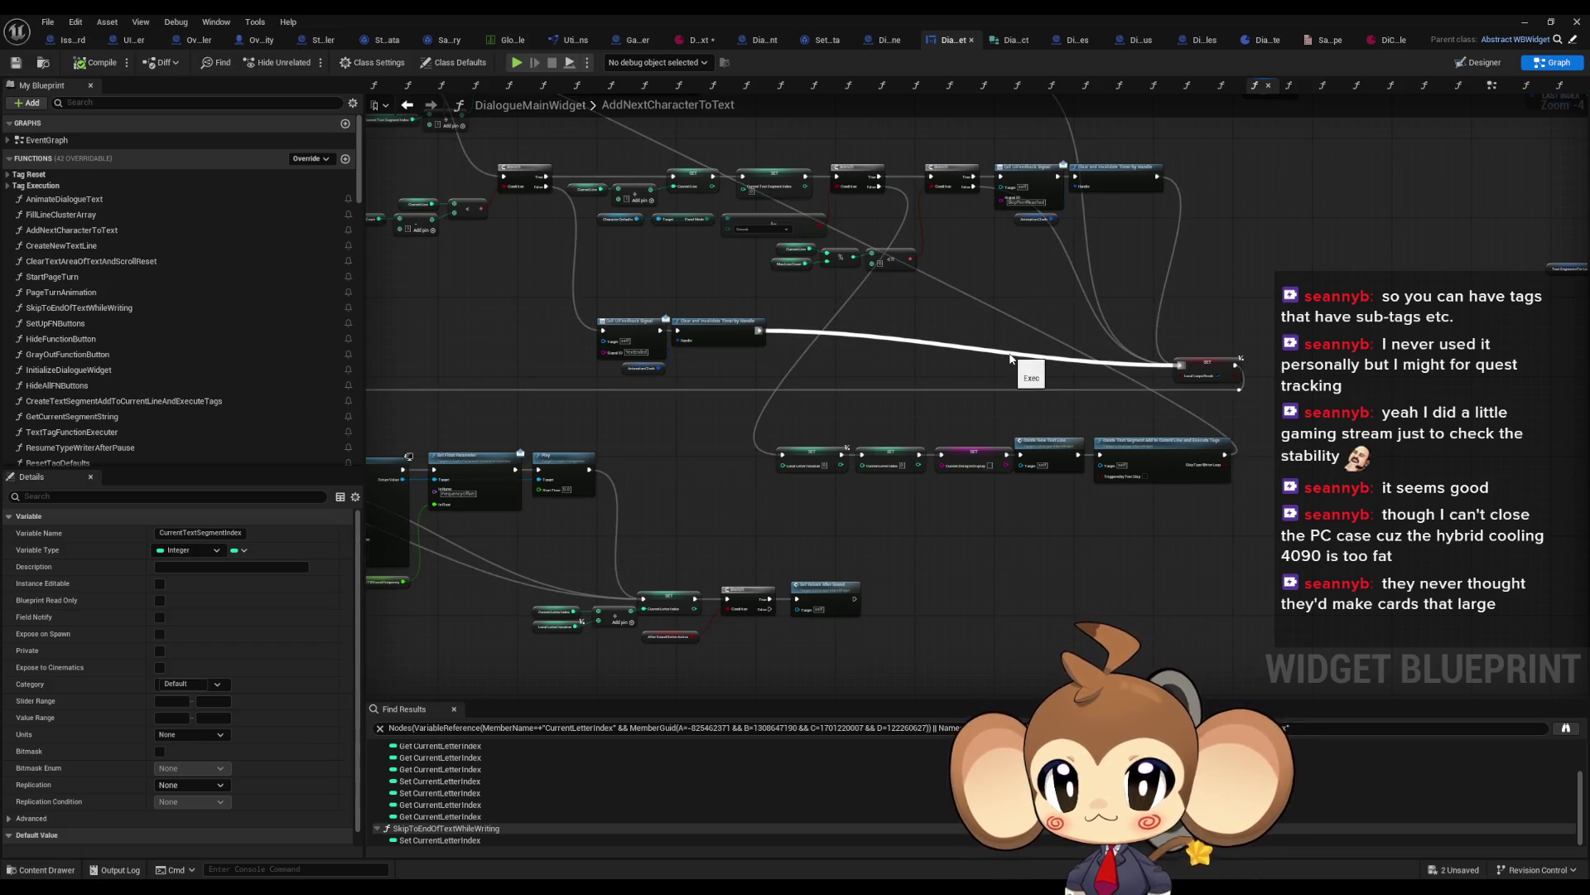
drag(1031, 370, 1071, 499)
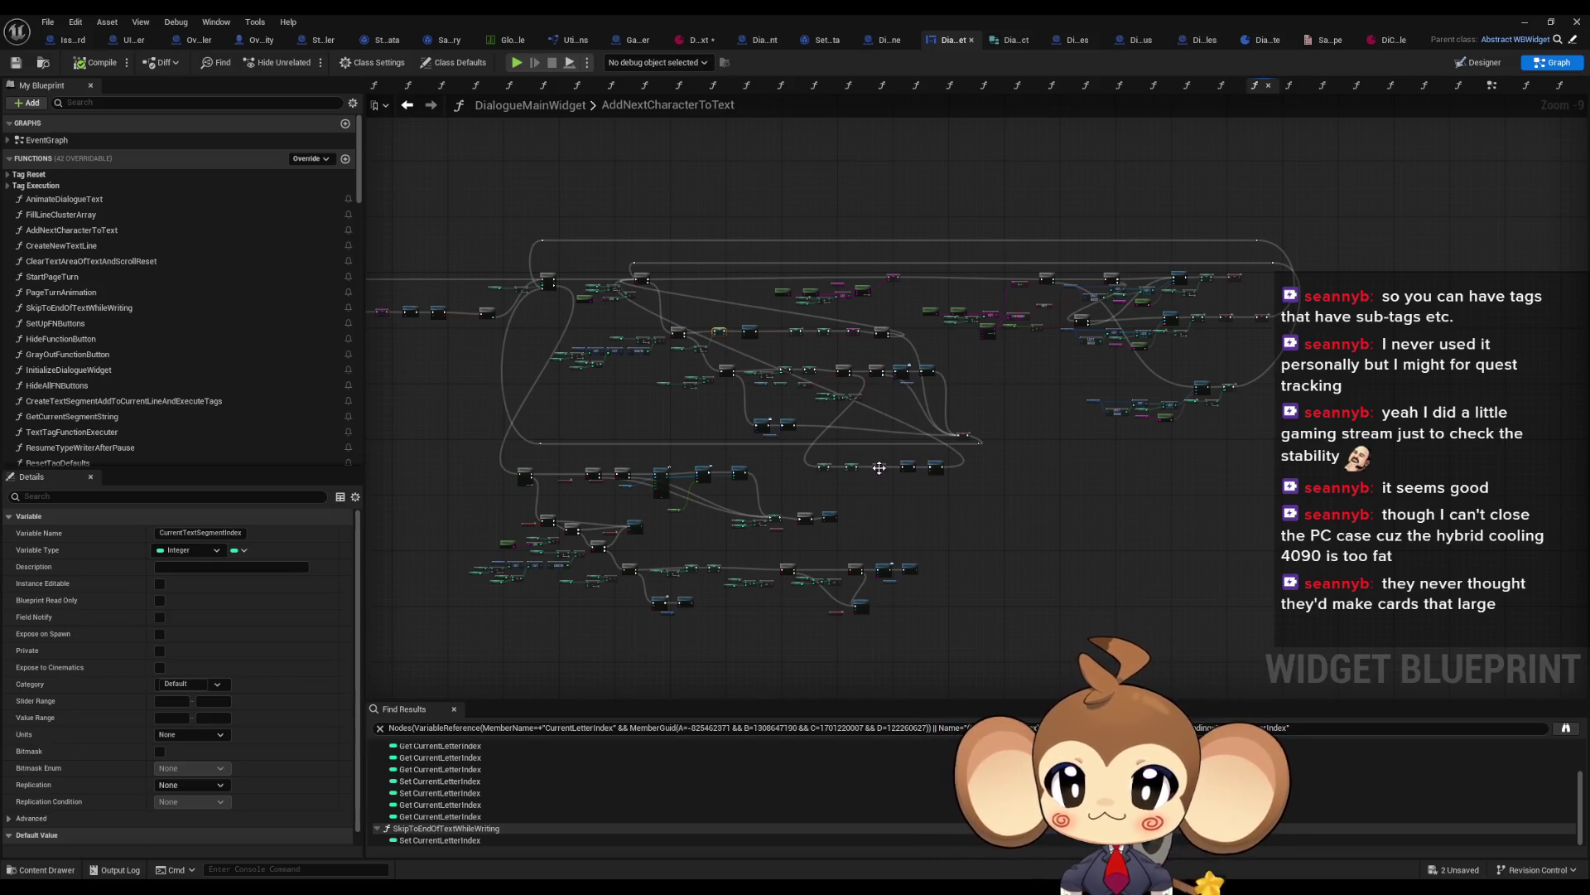
scroll(868, 476, up, 5)
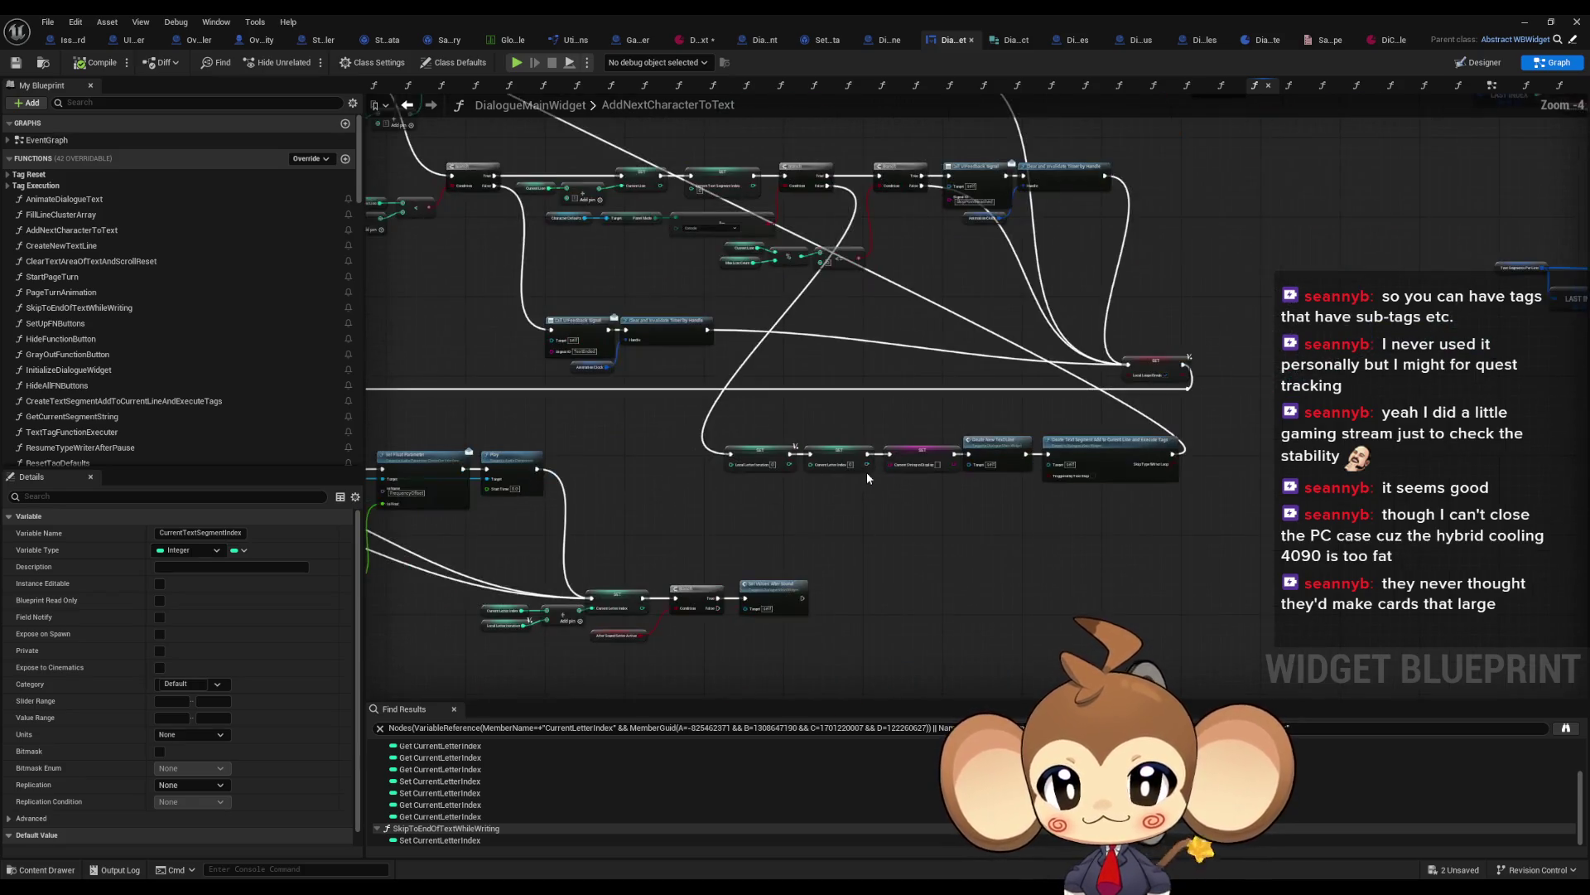
scroll(869, 470, up, 4)
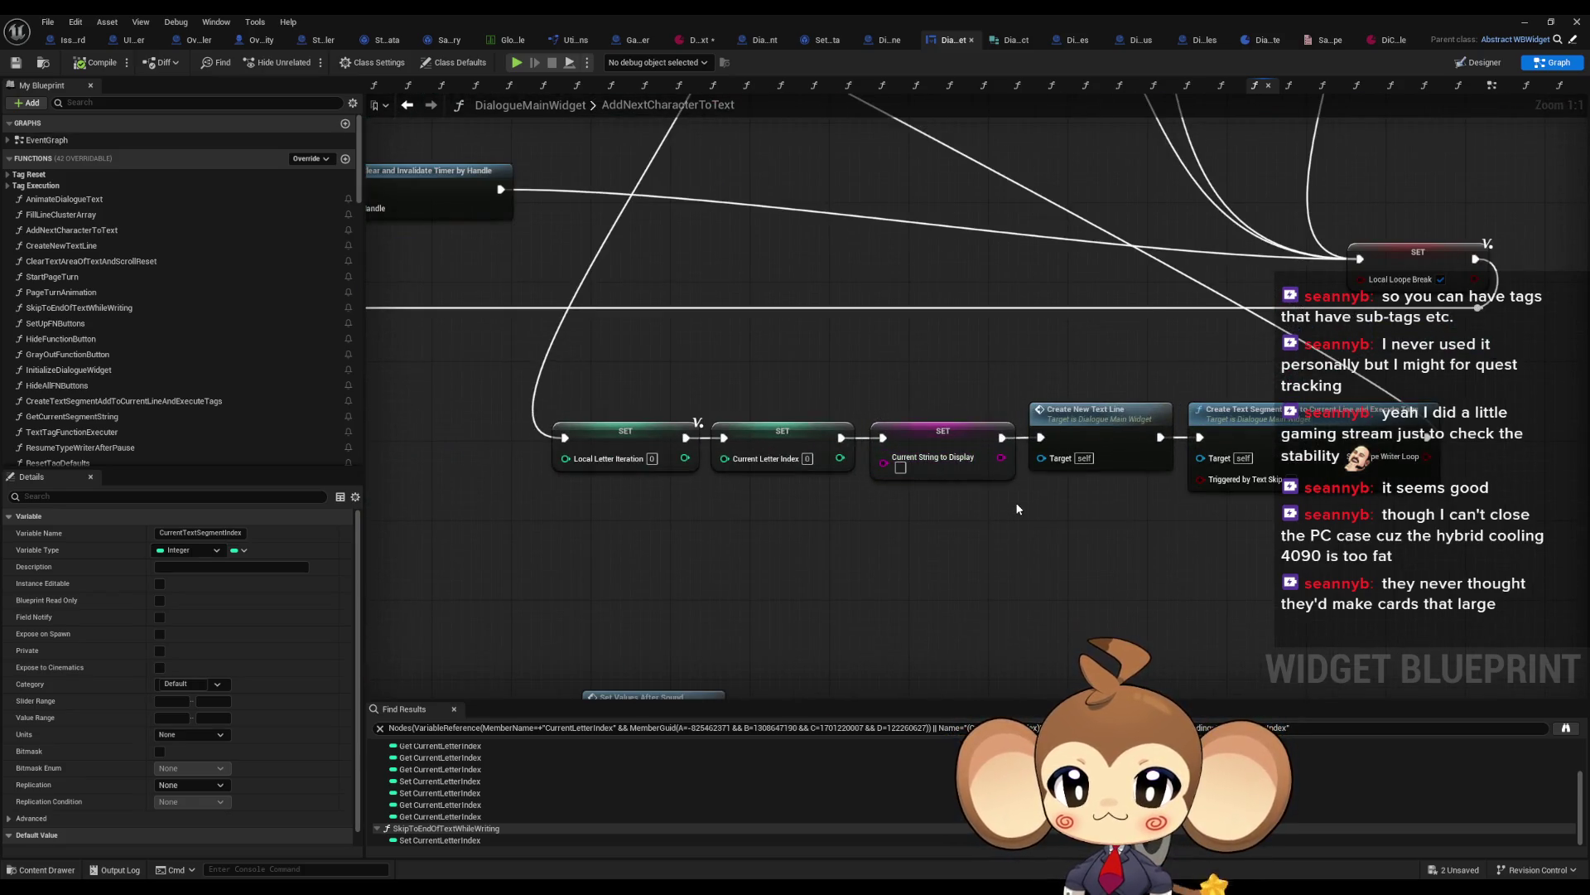
scroll(1002, 497, down, 1)
Step: Select the Create New Text Line, SET Current Letter Index and Local Letter Iteration nodes
click(852, 457)
scroll(878, 489, down, 1)
drag(872, 430, 884, 495)
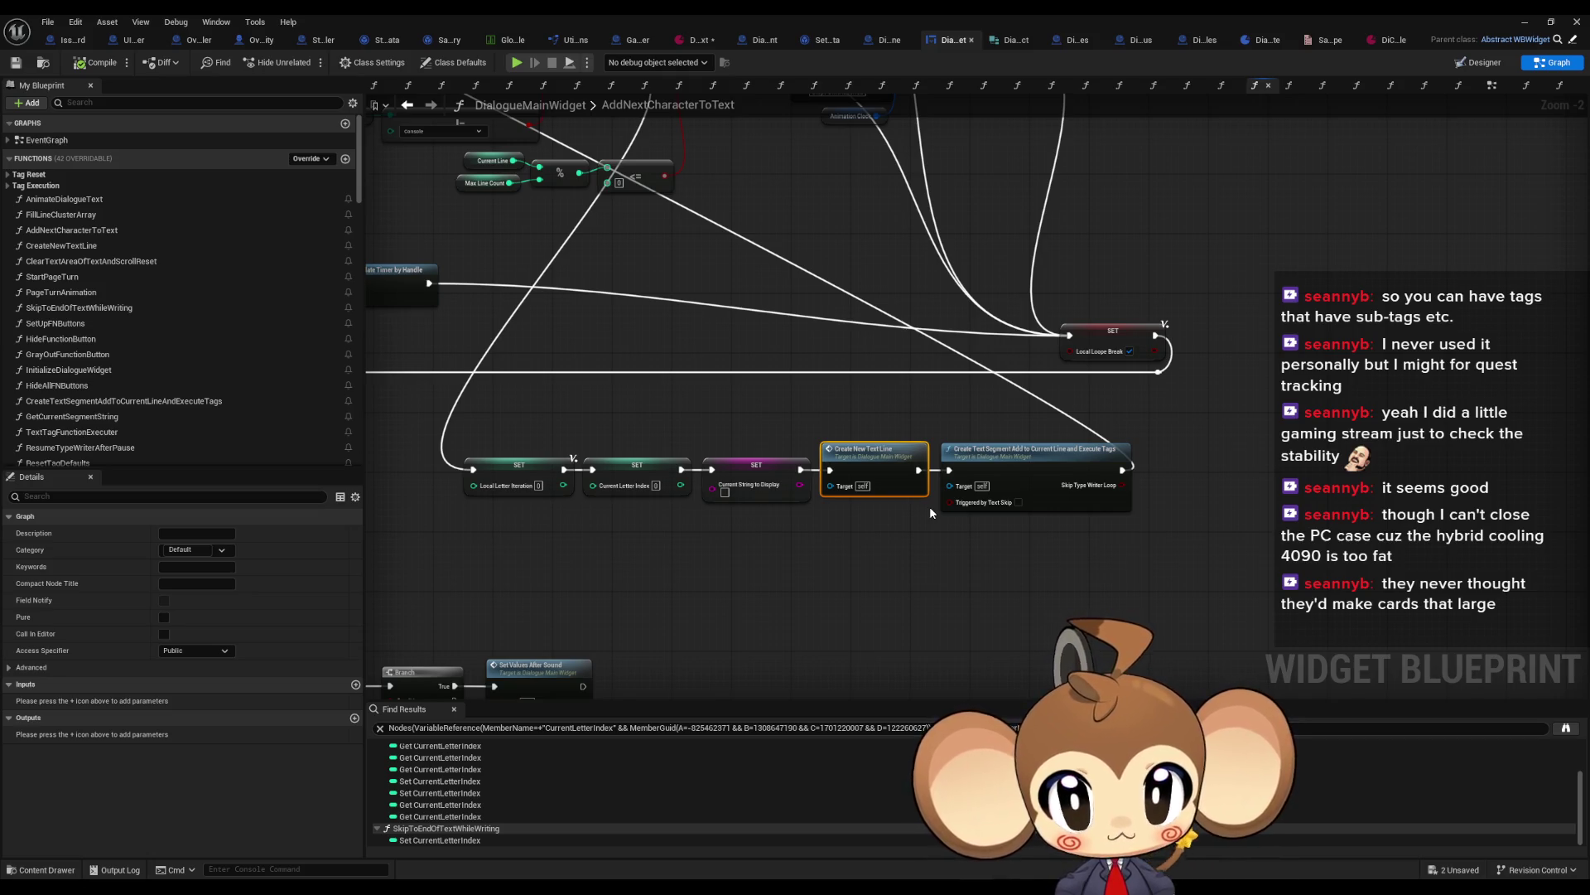
scroll(930, 509, down, 2)
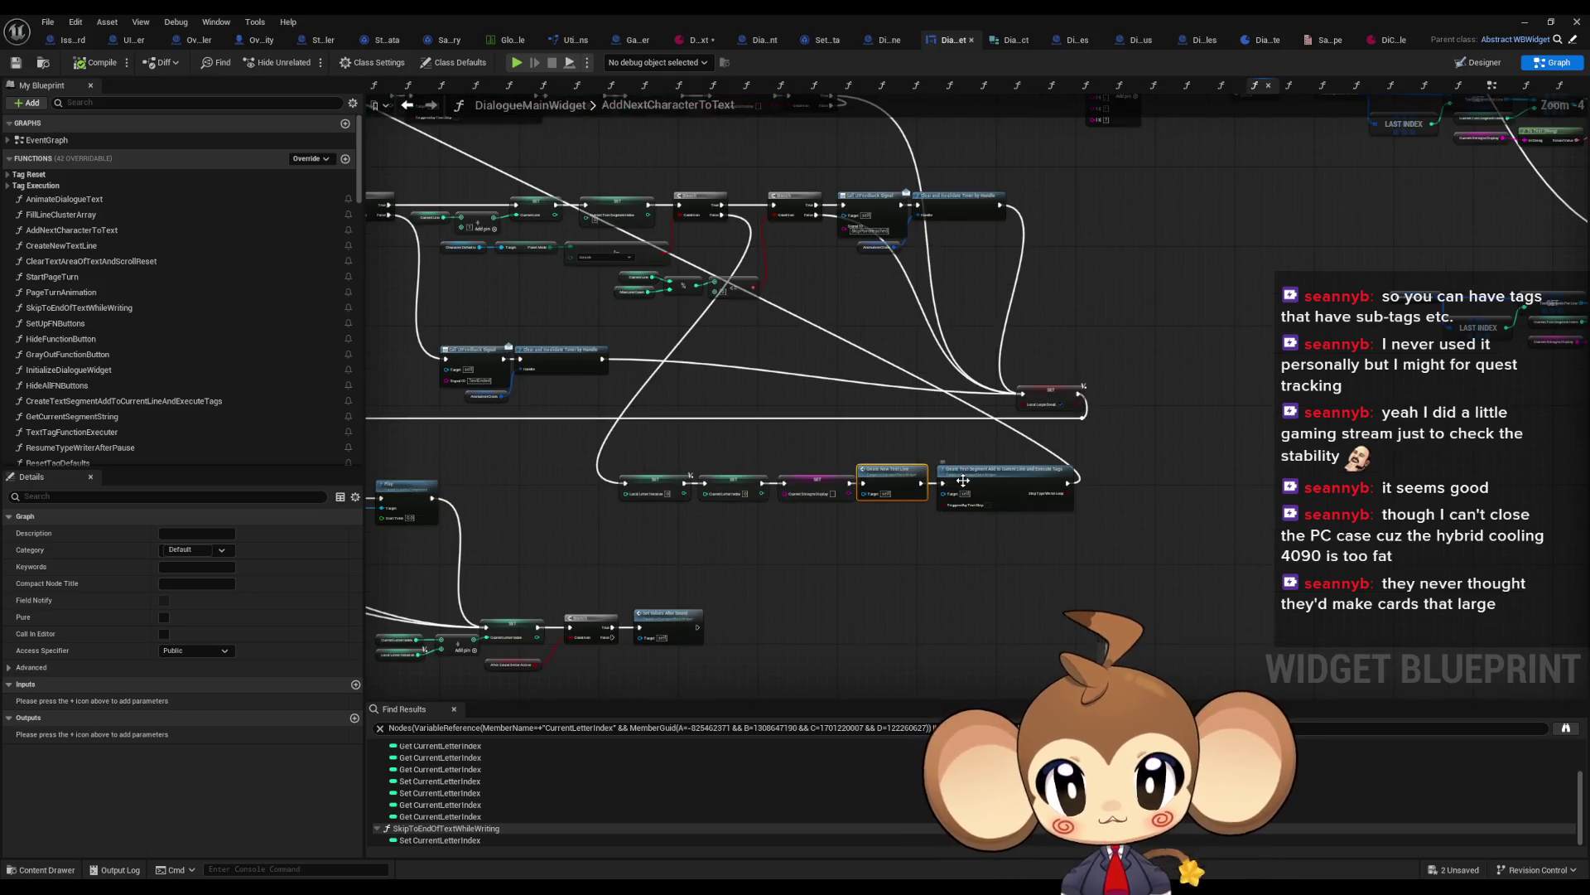
scroll(713, 476, up, 4)
drag(785, 451, 808, 550)
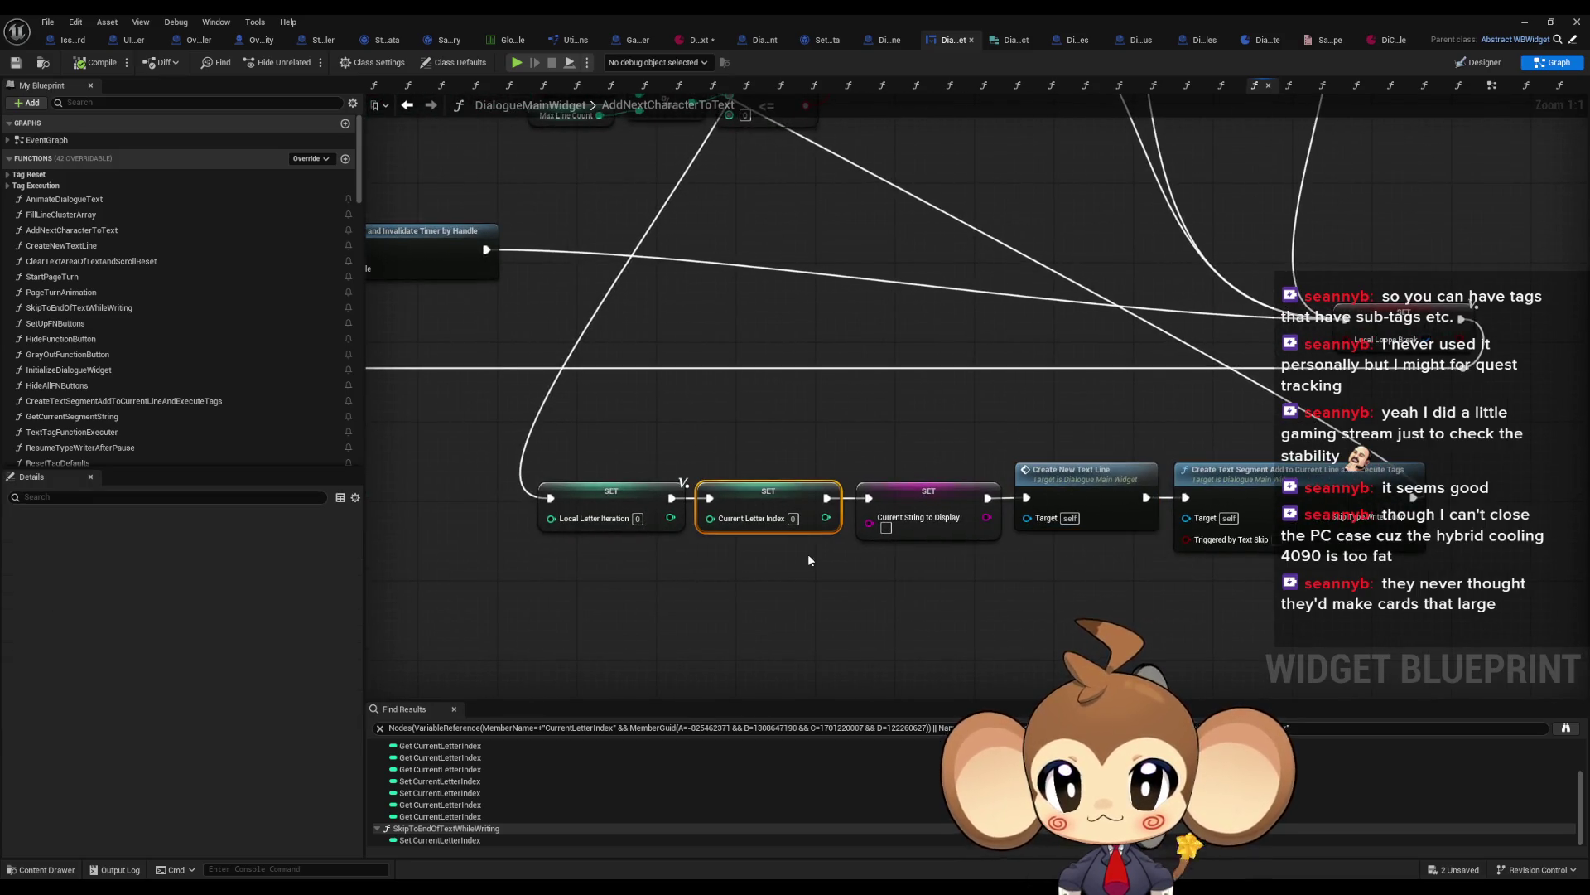
click(611, 501)
scroll(746, 414, down, 3)
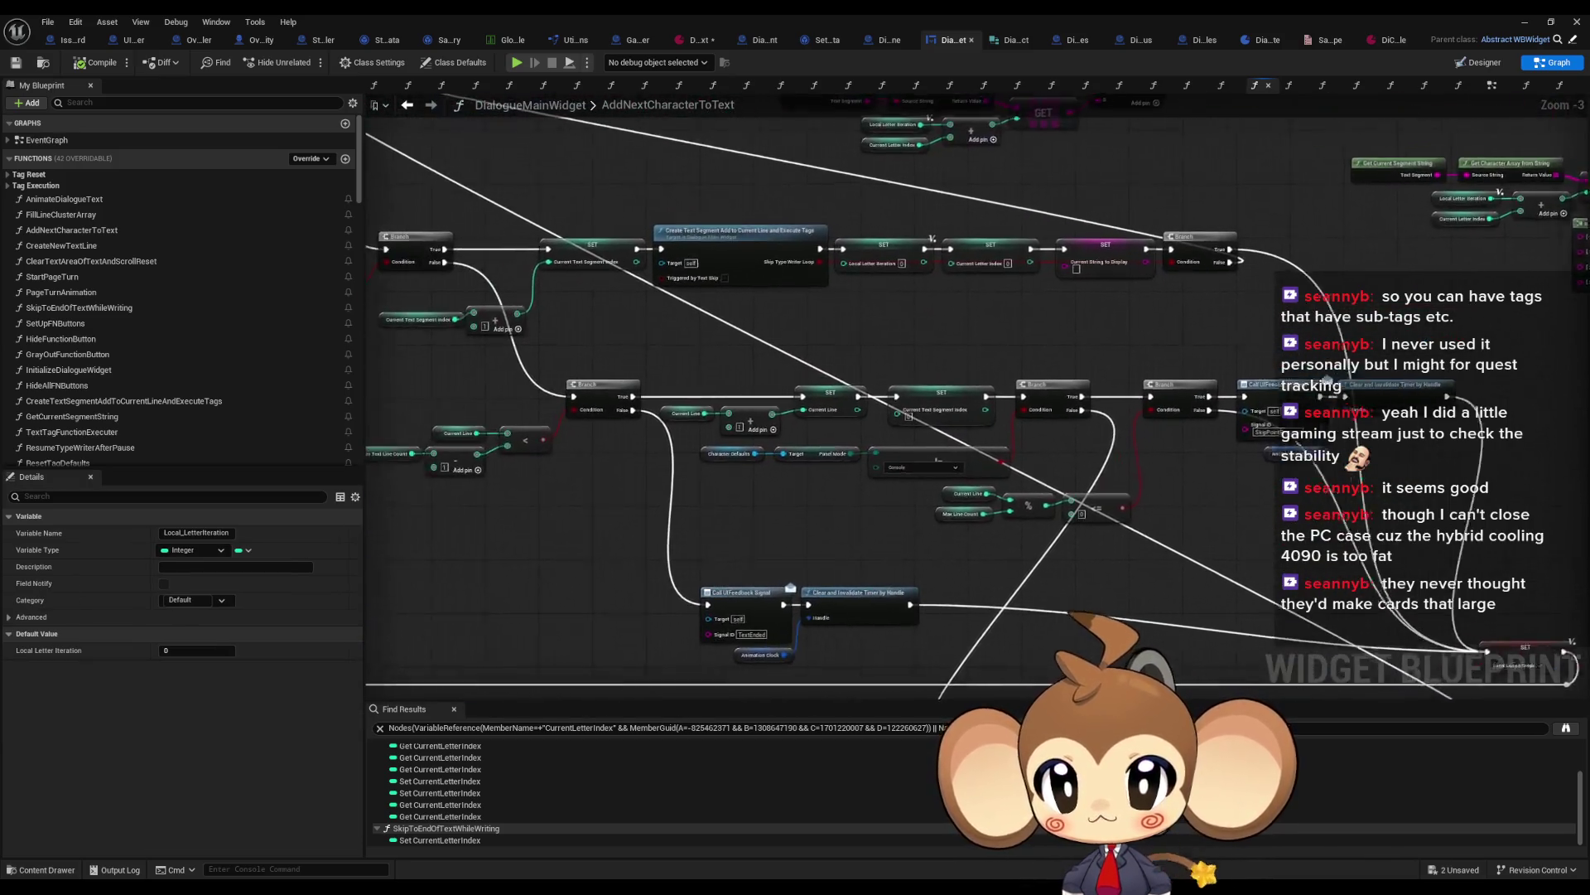
scroll(788, 449, up, 1)
scroll(801, 437, up, 1)
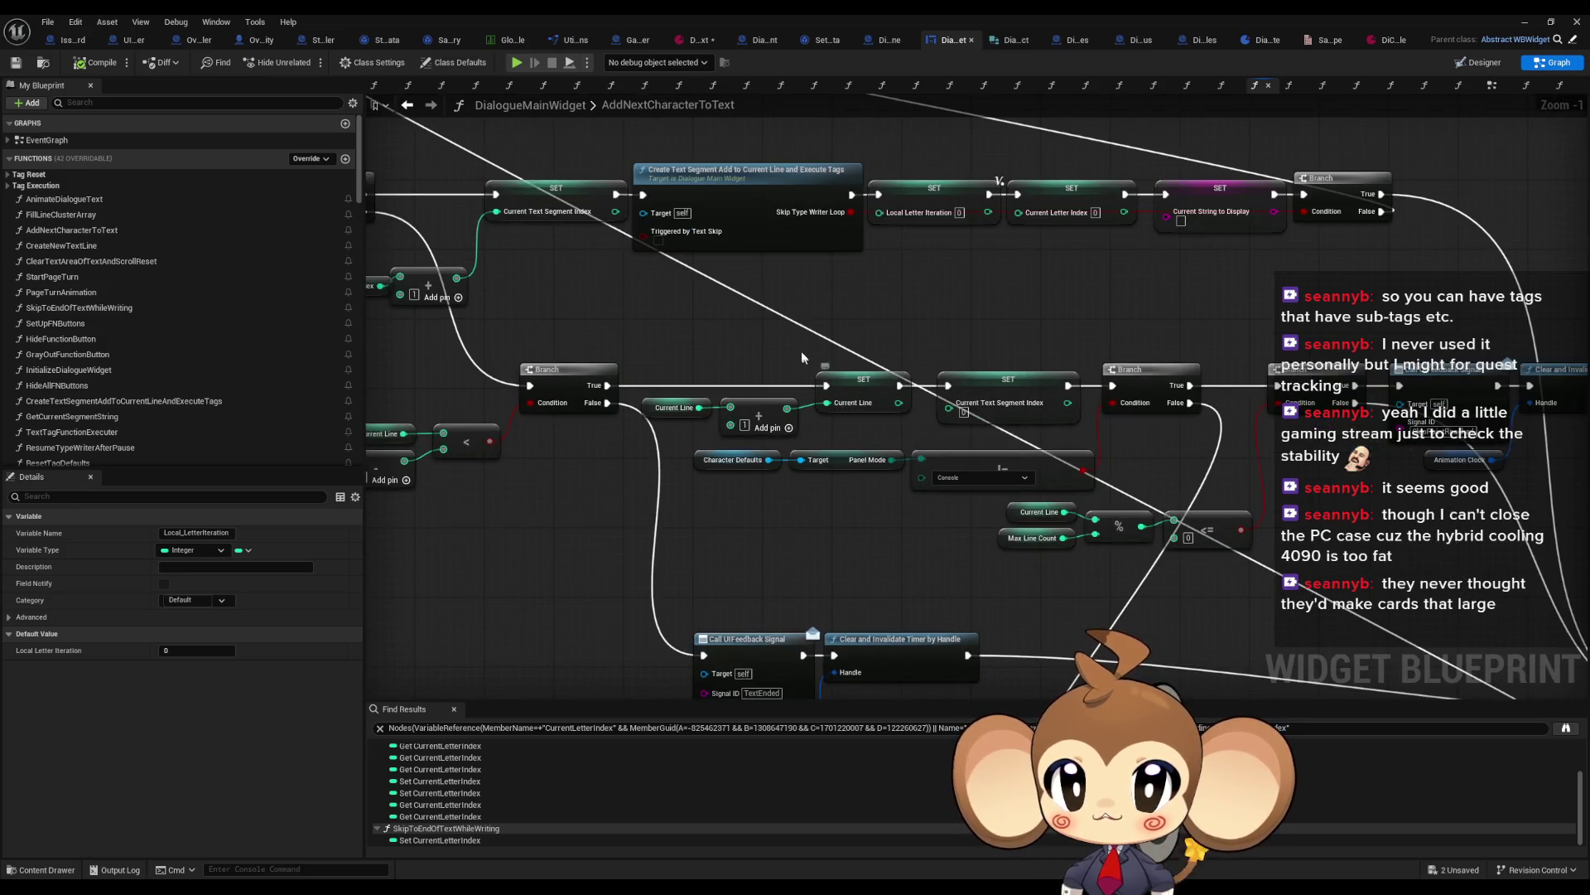
scroll(801, 361, down, 3)
scroll(994, 454, down, 2)
Step: Navigate back through the graph history to the CreateNewTextLine function
click(407, 105)
click(407, 105)
click(407, 105)
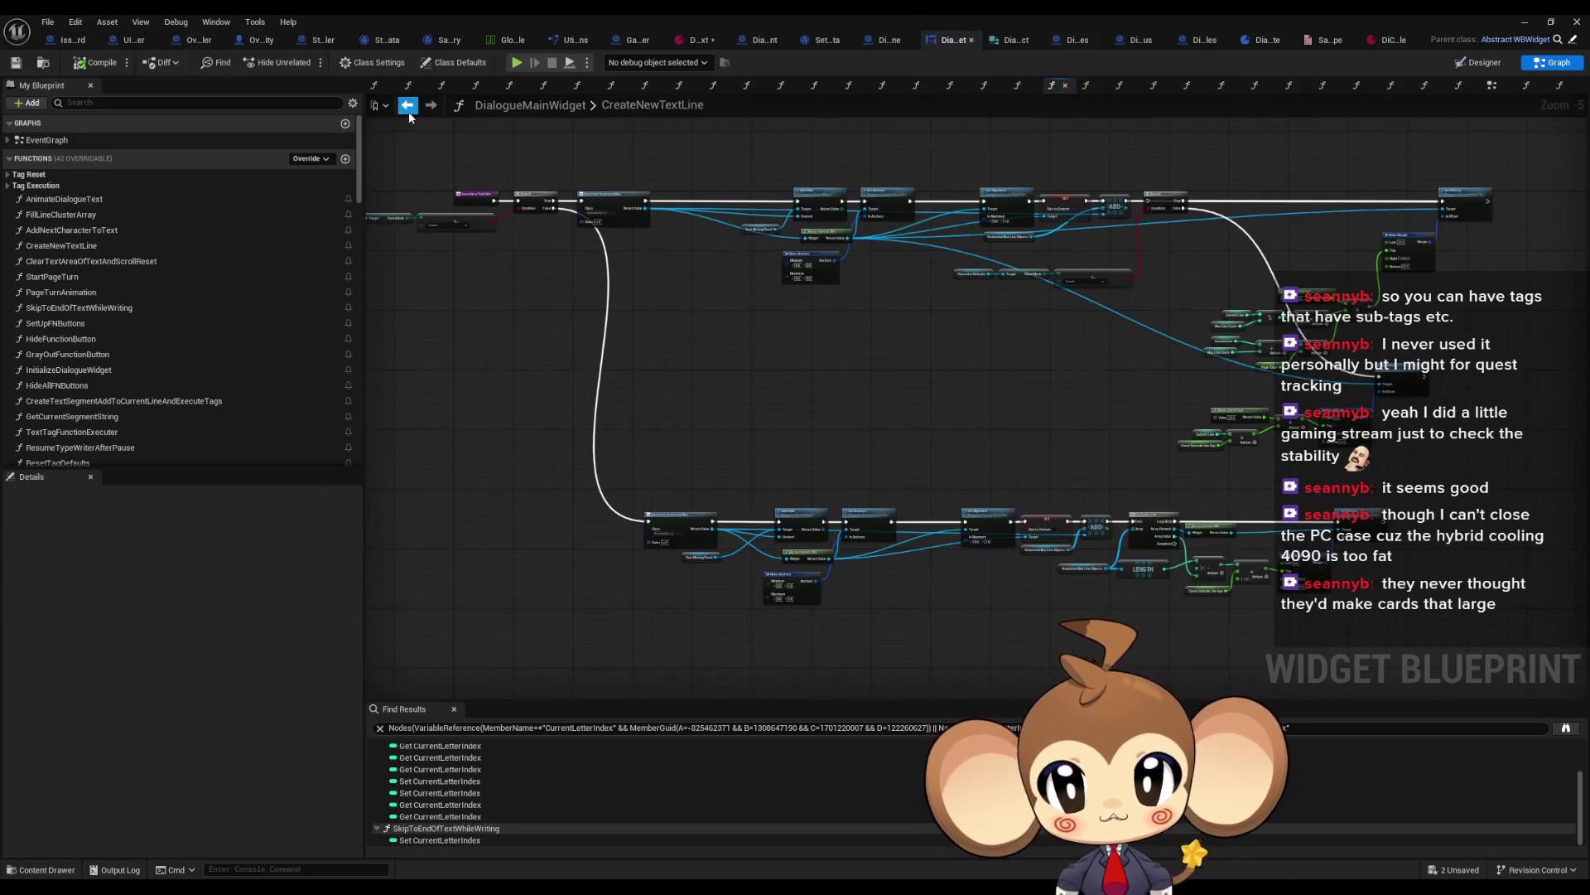
Step: Review CreateNewTextLine's Add Child, Make Anchors, Make Margin and Set Offsets nodes
scroll(881, 451, down, 2)
scroll(938, 445, up, 6)
mouse_move(937, 444)
mouse_down()
mouse_move(952, 419)
mouse_move(926, 373)
mouse_move(750, 360)
mouse_move(934, 423)
mouse_move(757, 432)
mouse_move(778, 435)
mouse_up()
scroll(971, 429, down, 1)
drag(1092, 502, 367, 366)
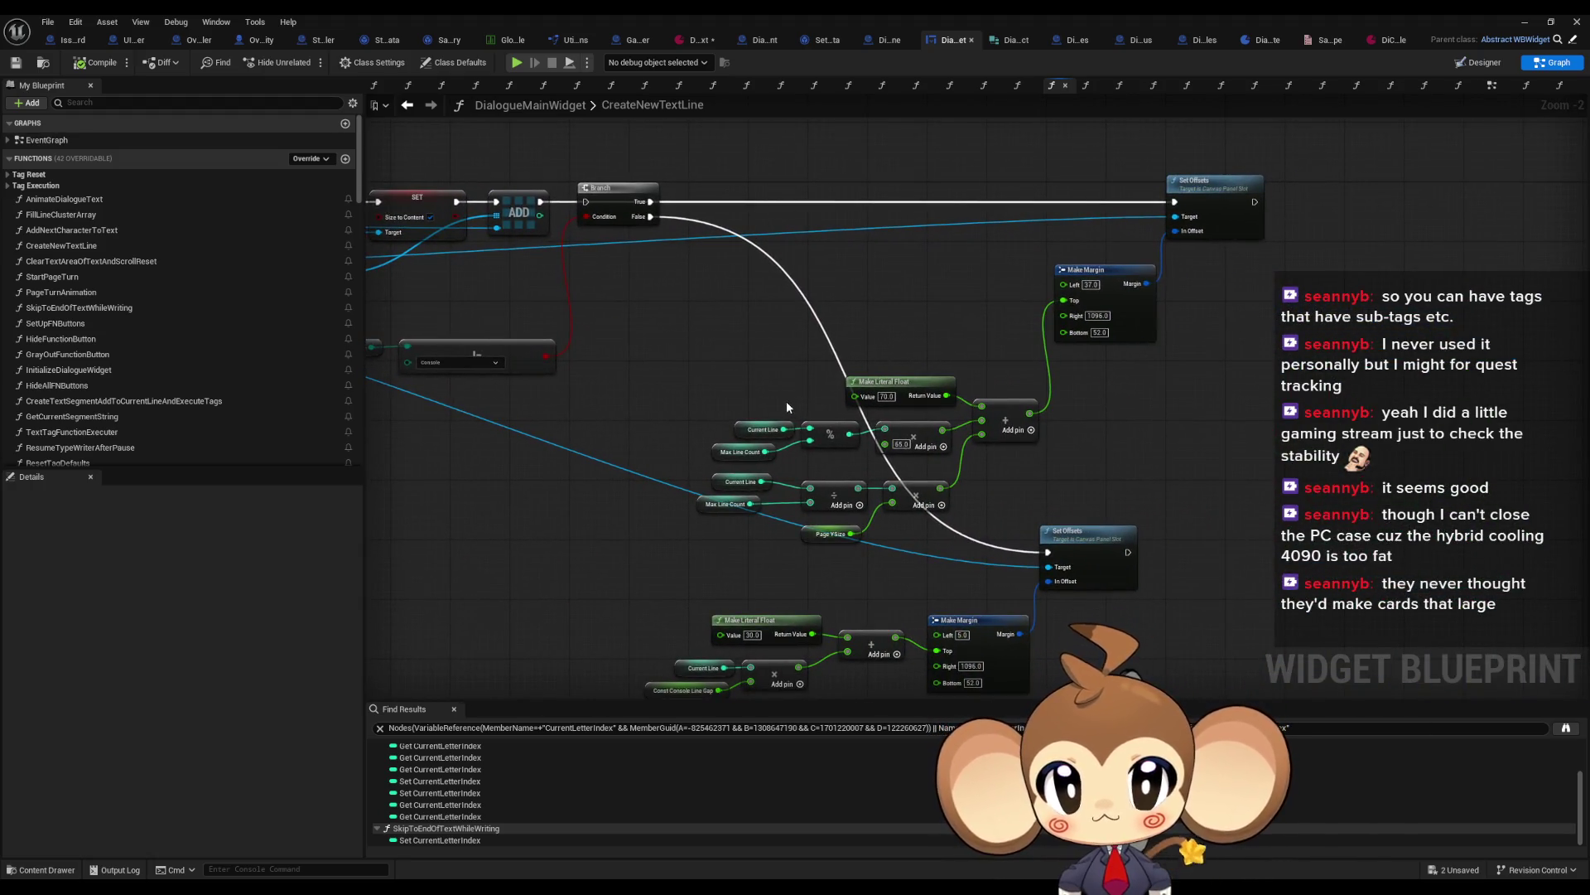
mouse_move(787, 401)
mouse_down()
mouse_move(1077, 459)
mouse_move(826, 406)
mouse_move(991, 405)
mouse_up()
scroll(787, 391, up, 1)
scroll(990, 405, up, 1)
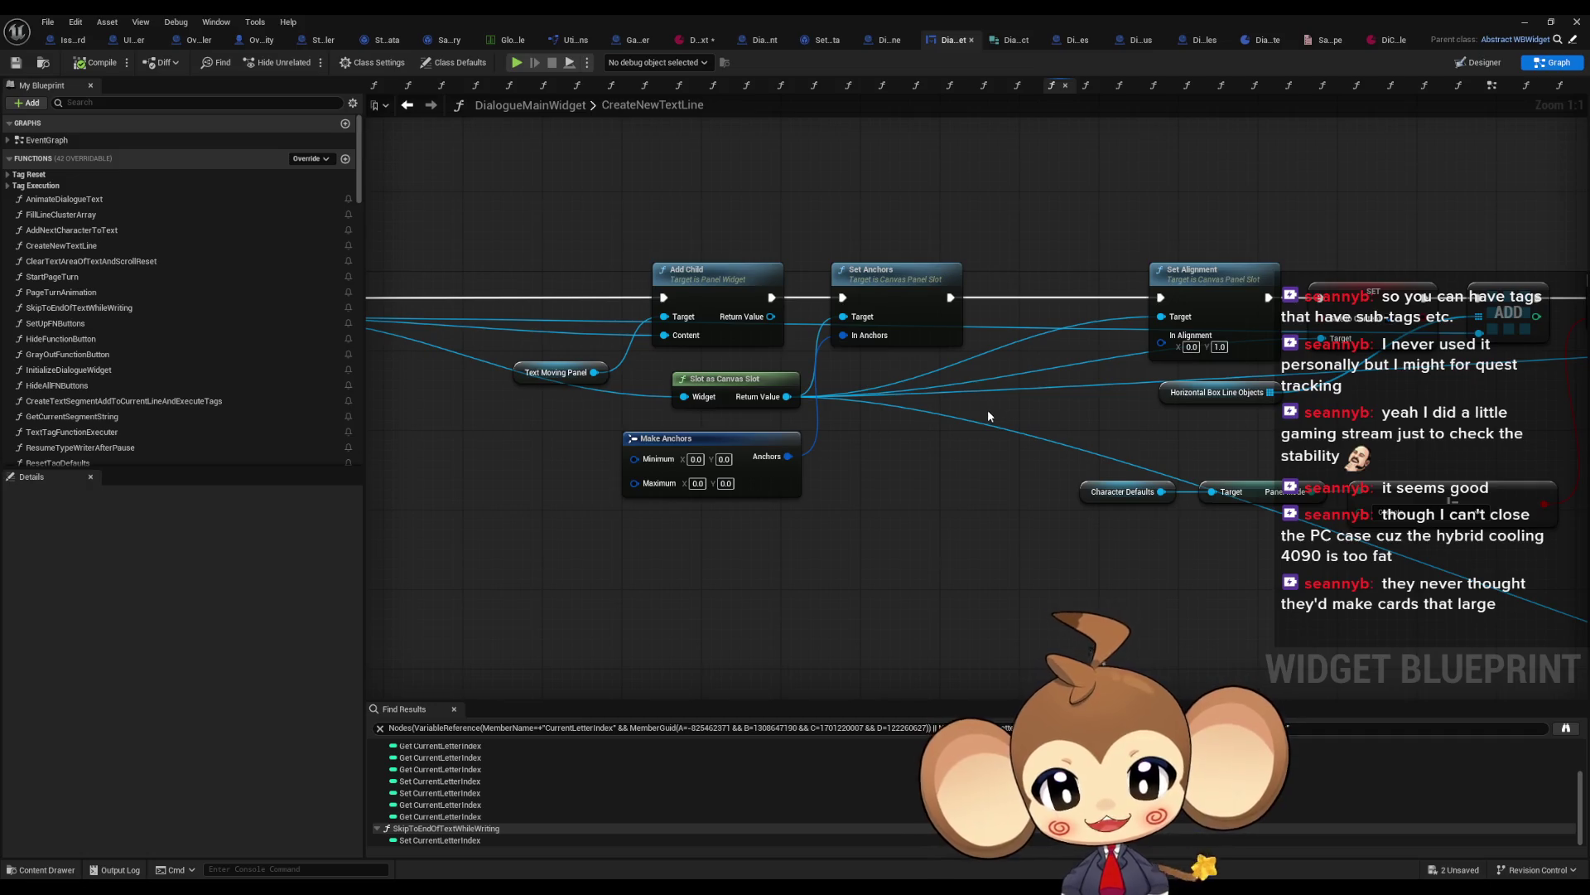
scroll(989, 416, down, 2)
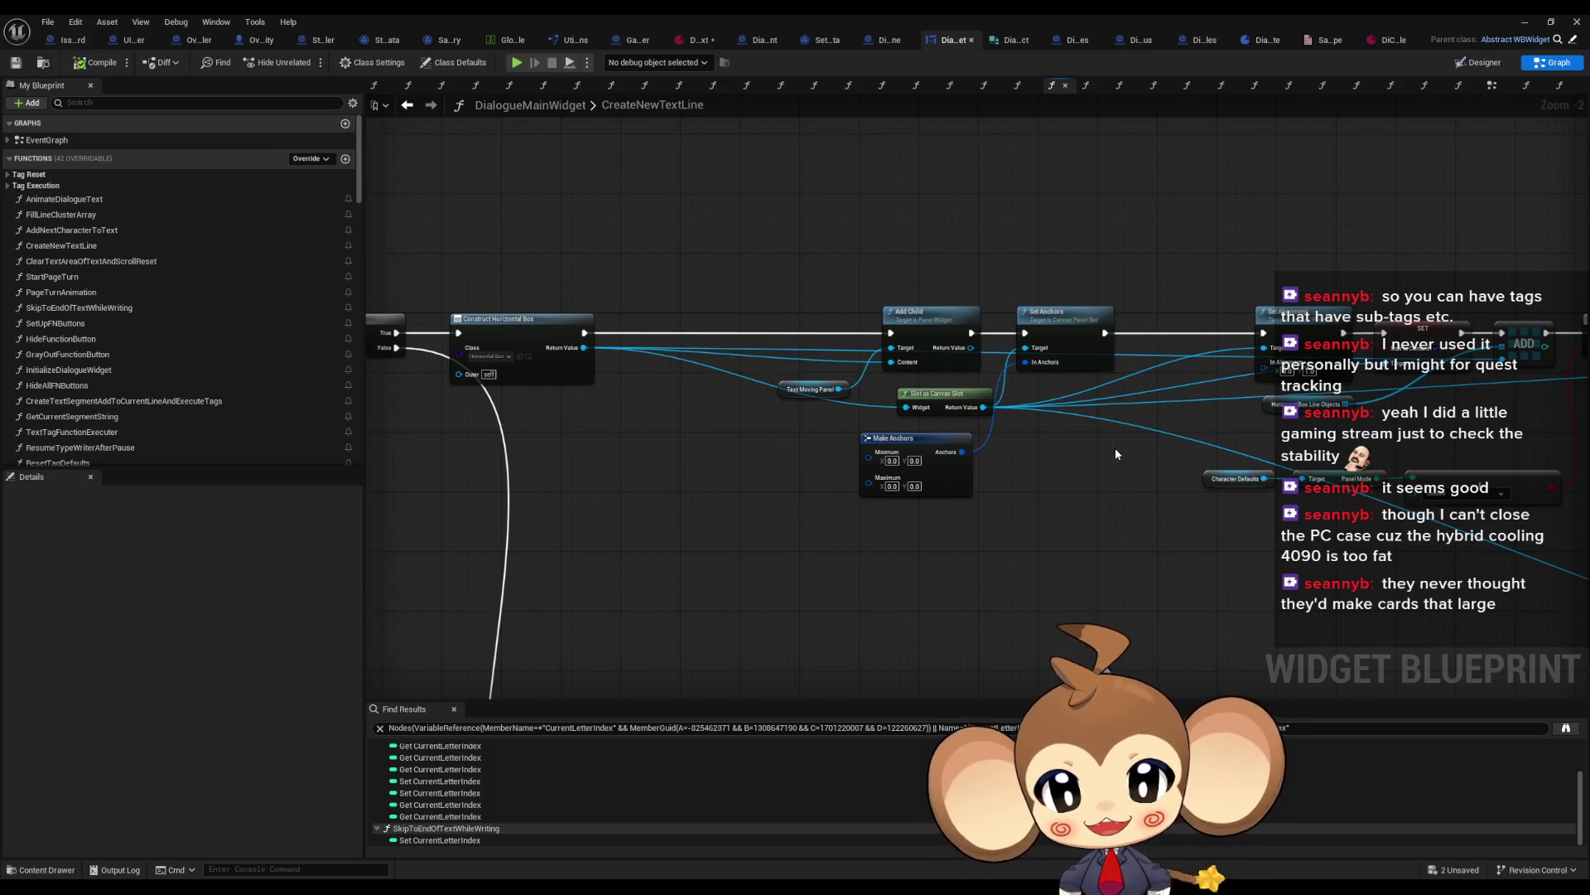
Step: Return to AddNextCharacterToText, open CreateTextSegmentAddToCurrentLineAndExecuteTags, then switch to the dialogue data asset
click(401, 107)
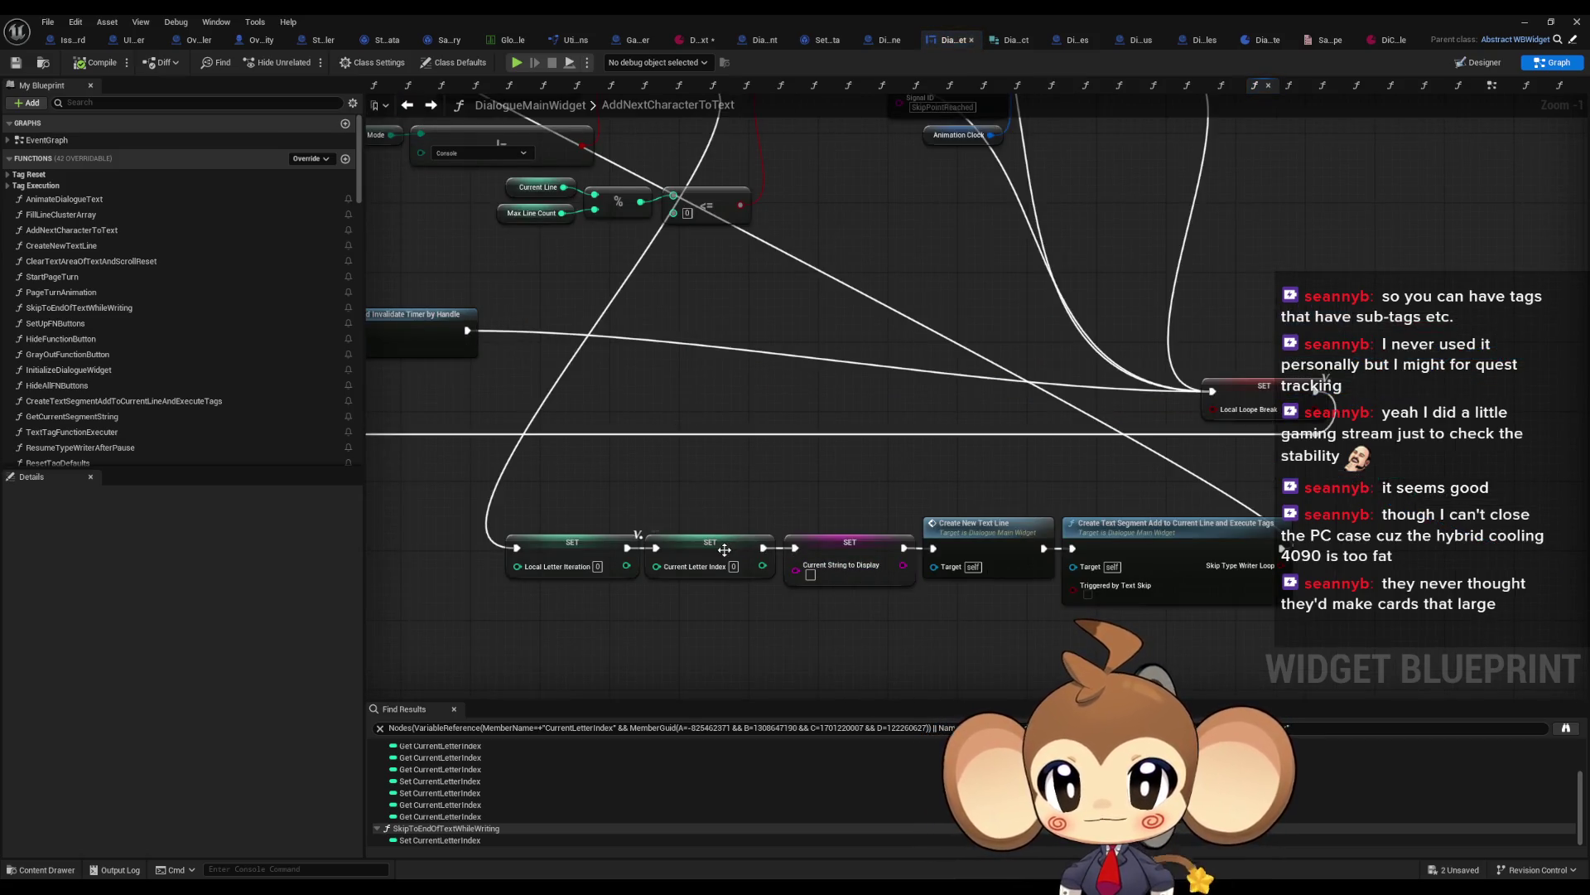
double_click(1174, 544)
scroll(1160, 538, down, 2)
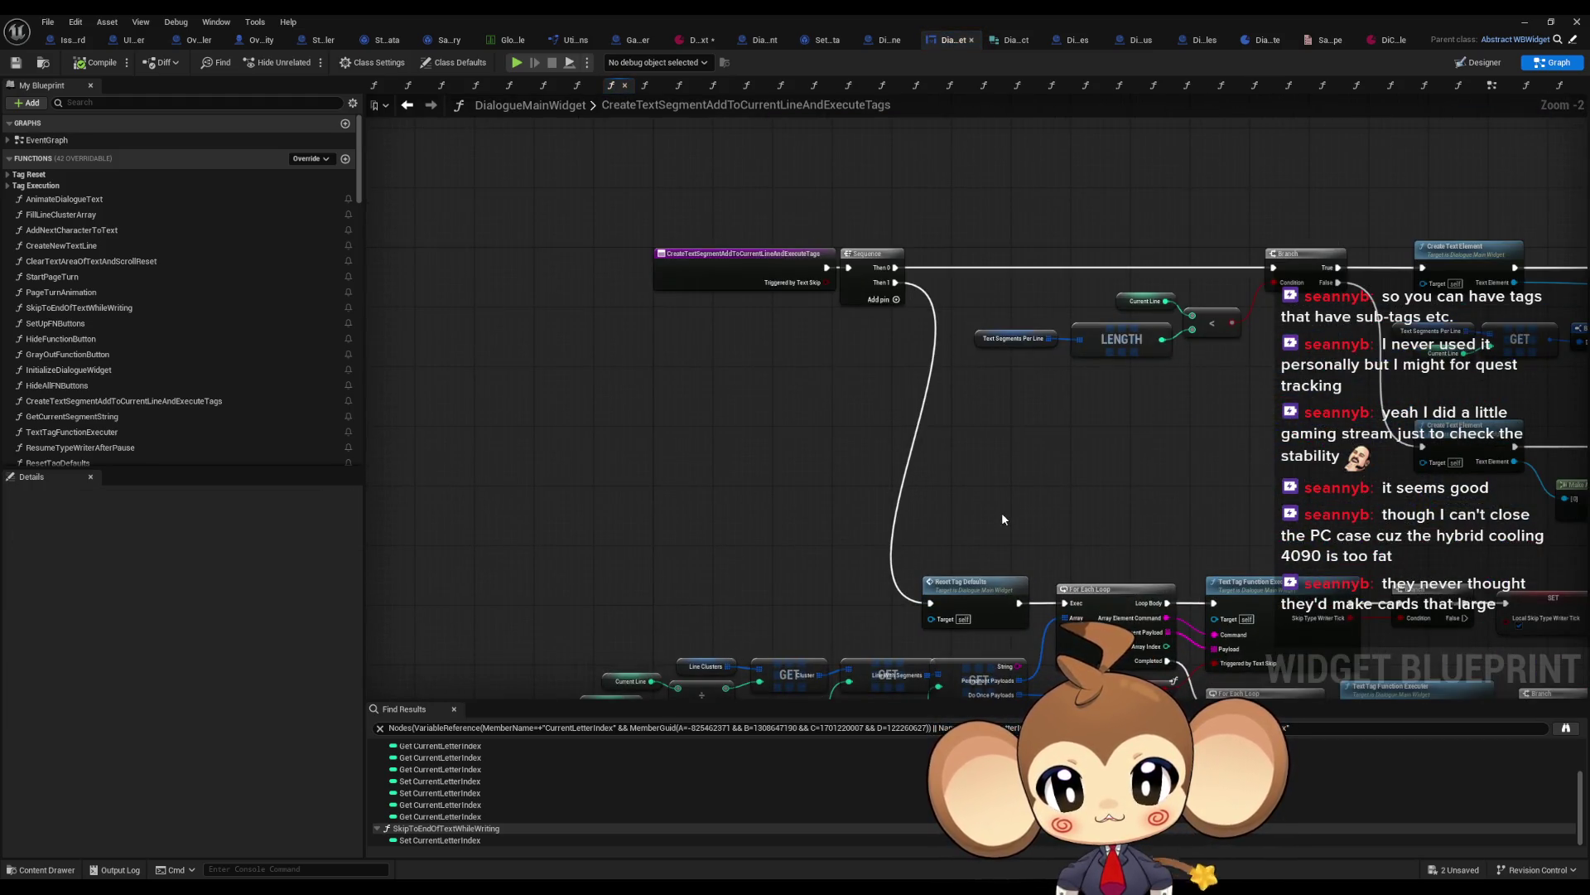
scroll(553, 509, up, 2)
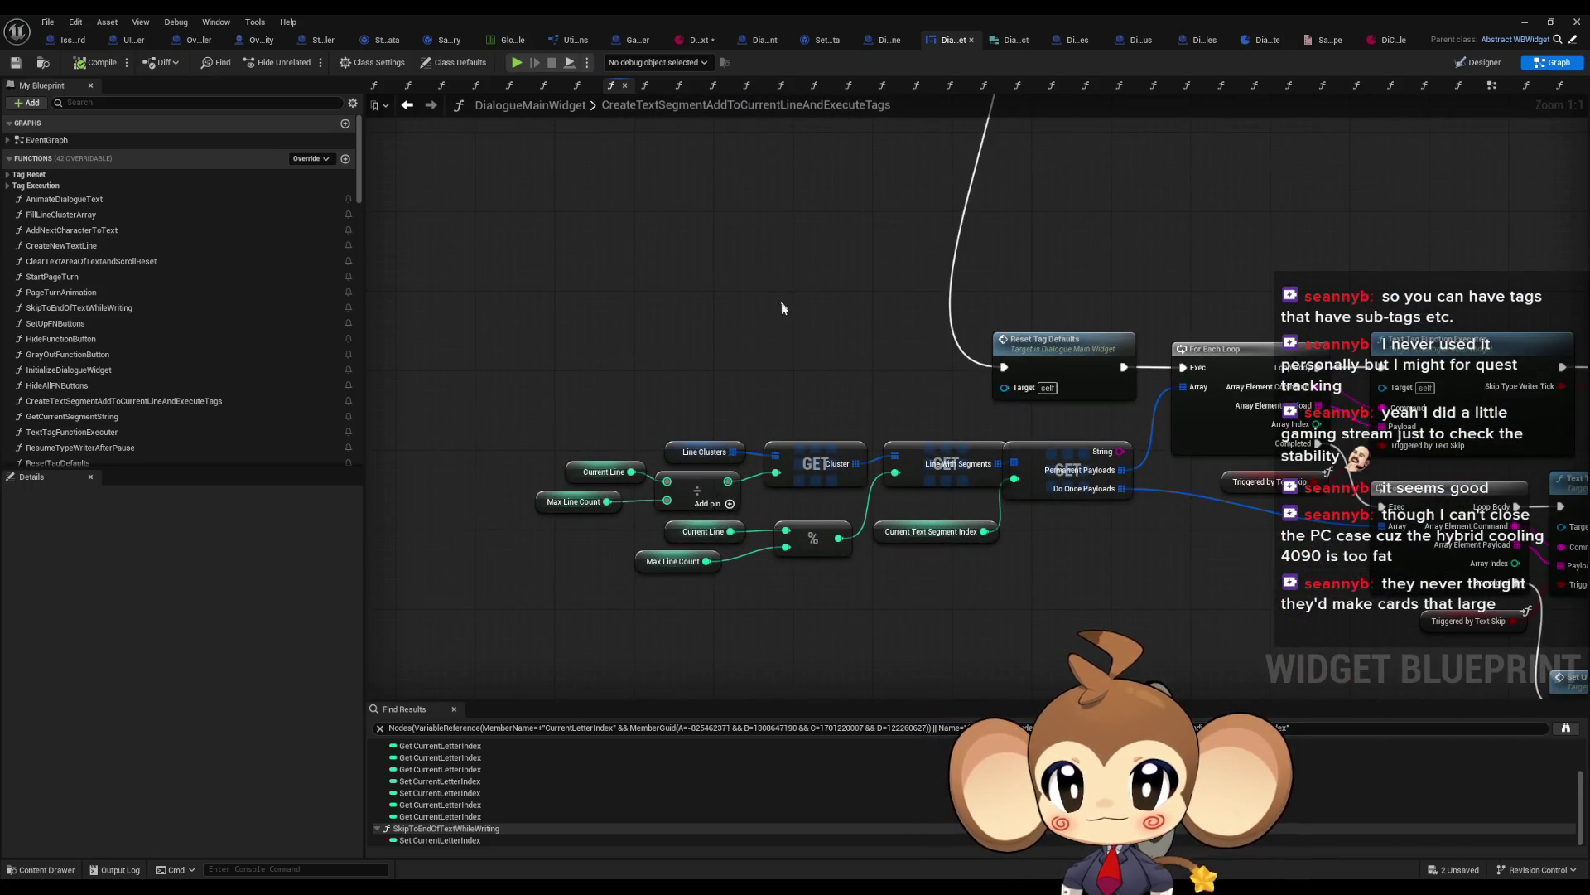
scroll(770, 302, down, 2)
click(694, 40)
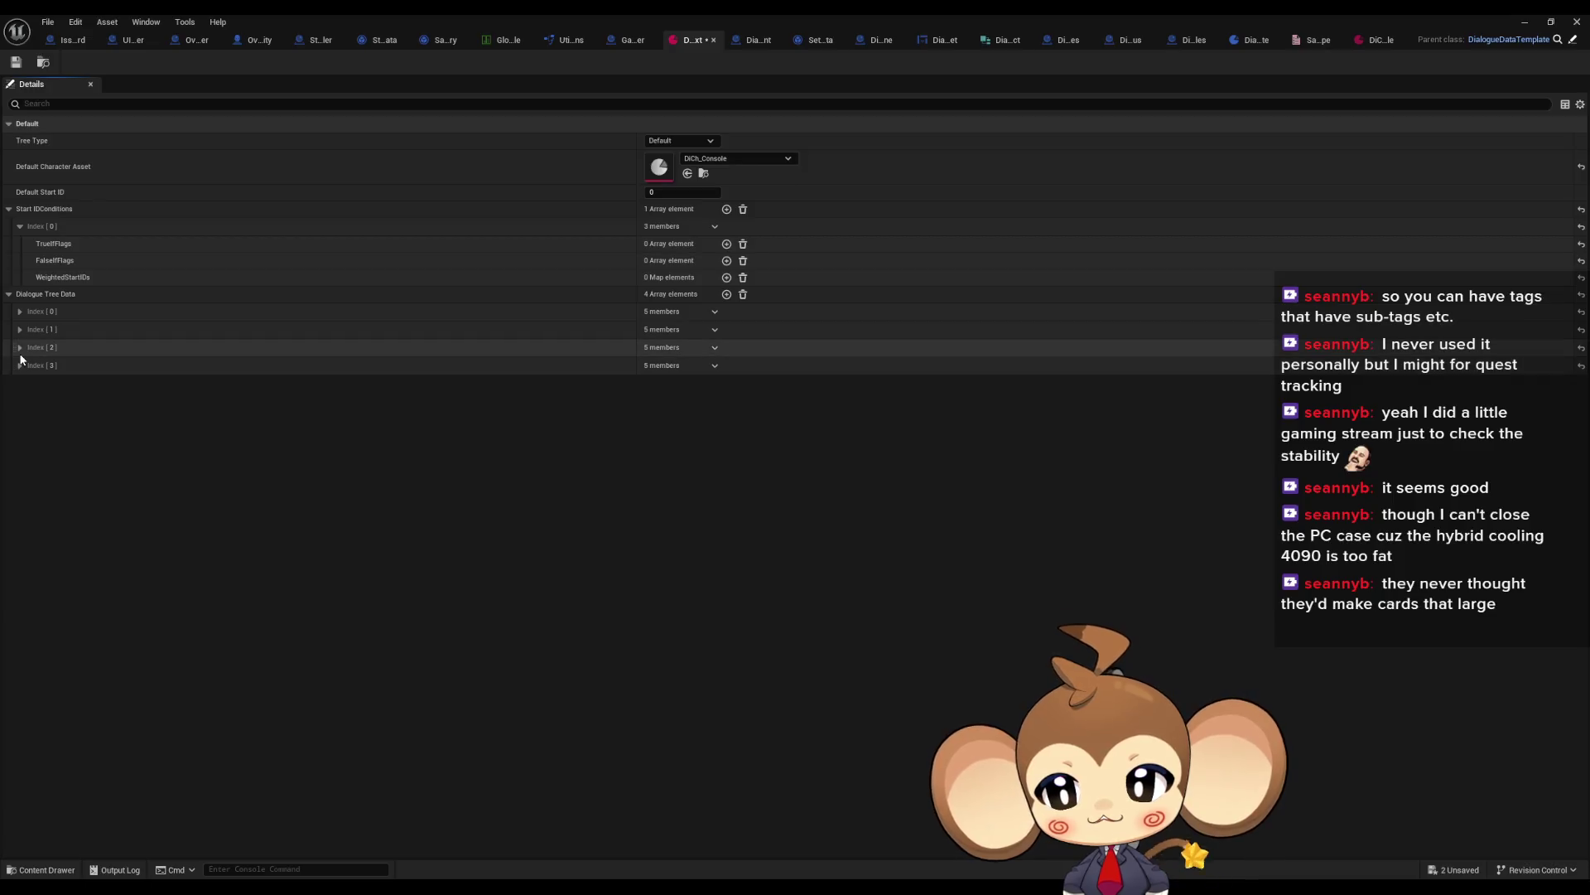
Step: Expand the Index [2] dialogue entry and its TextByLanguage, then return to the main level editor
click(20, 348)
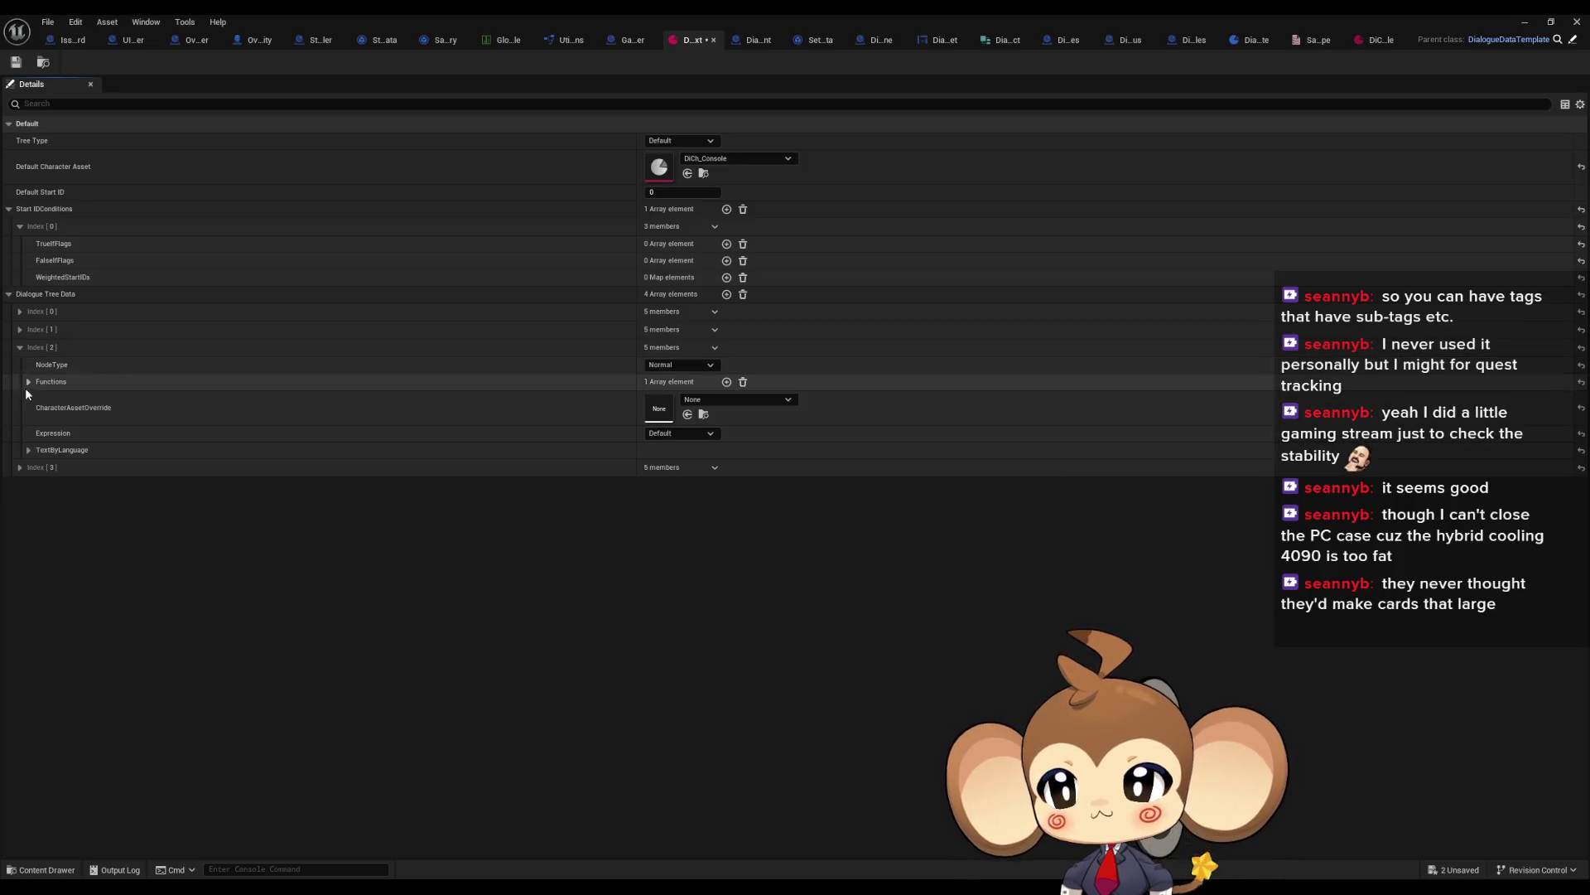
click(29, 450)
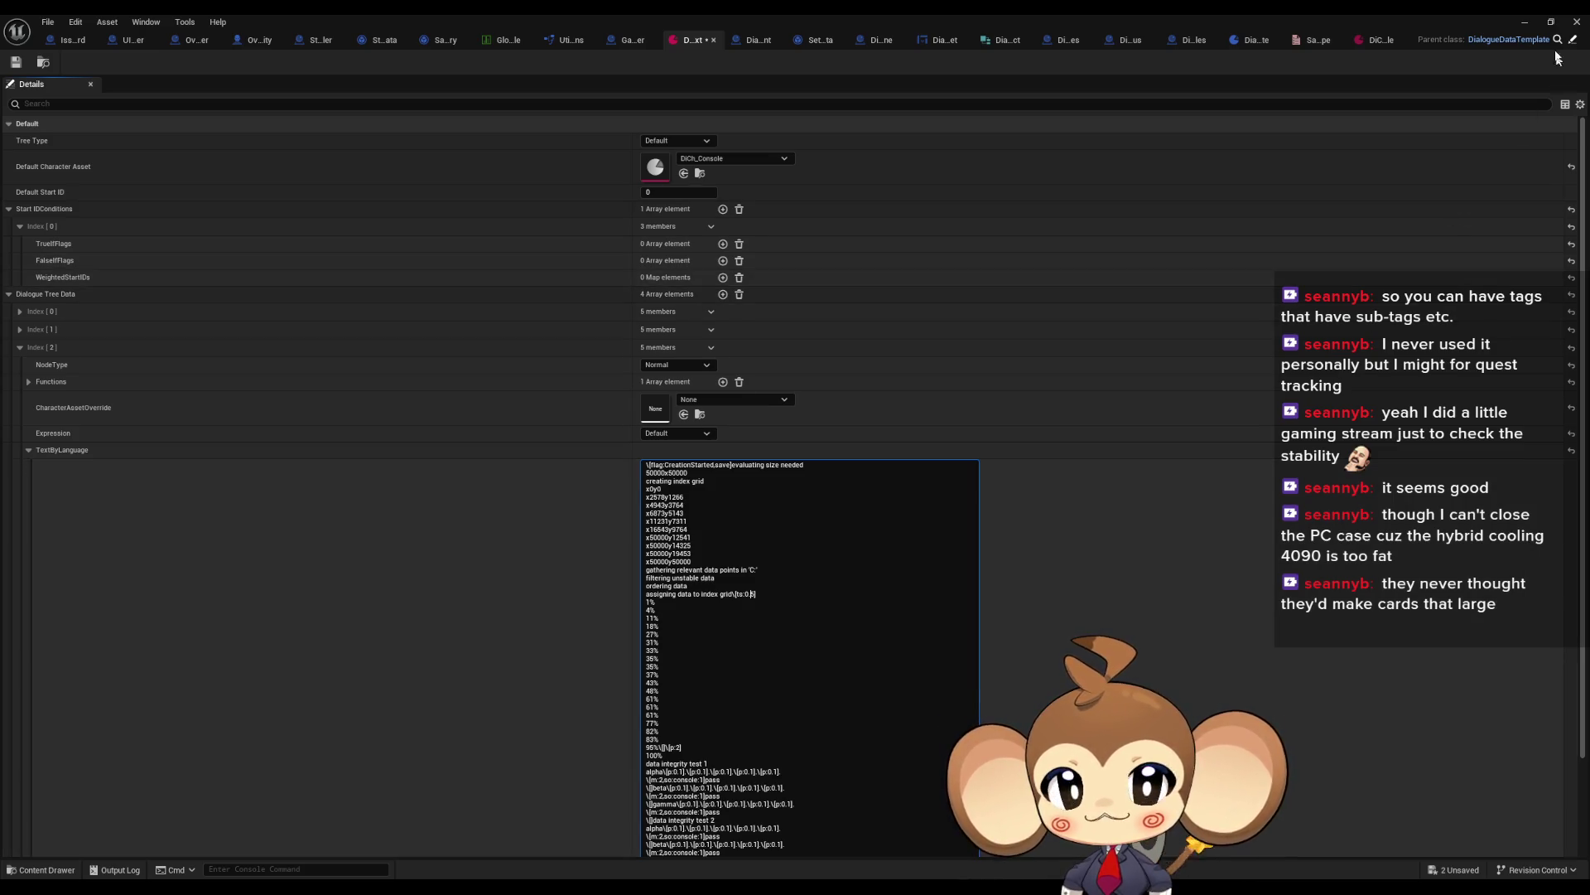
click(1525, 22)
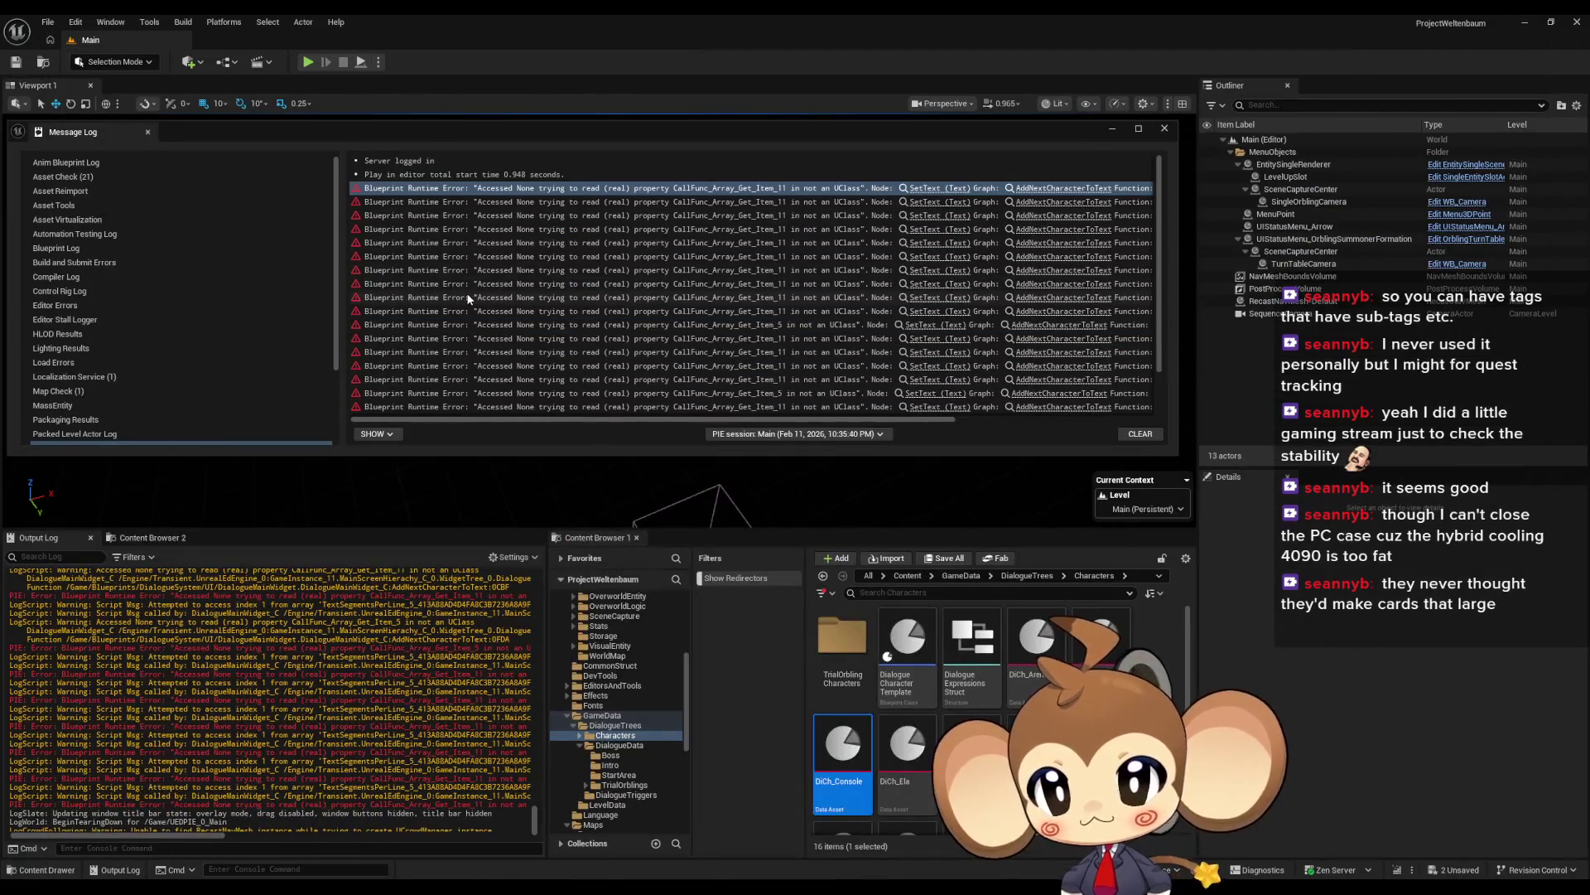
Step: Scroll the Message Log sideways, then go via DD_FirstConsoleText and GameController to DialogueMainWidget
drag(730, 422, 947, 426)
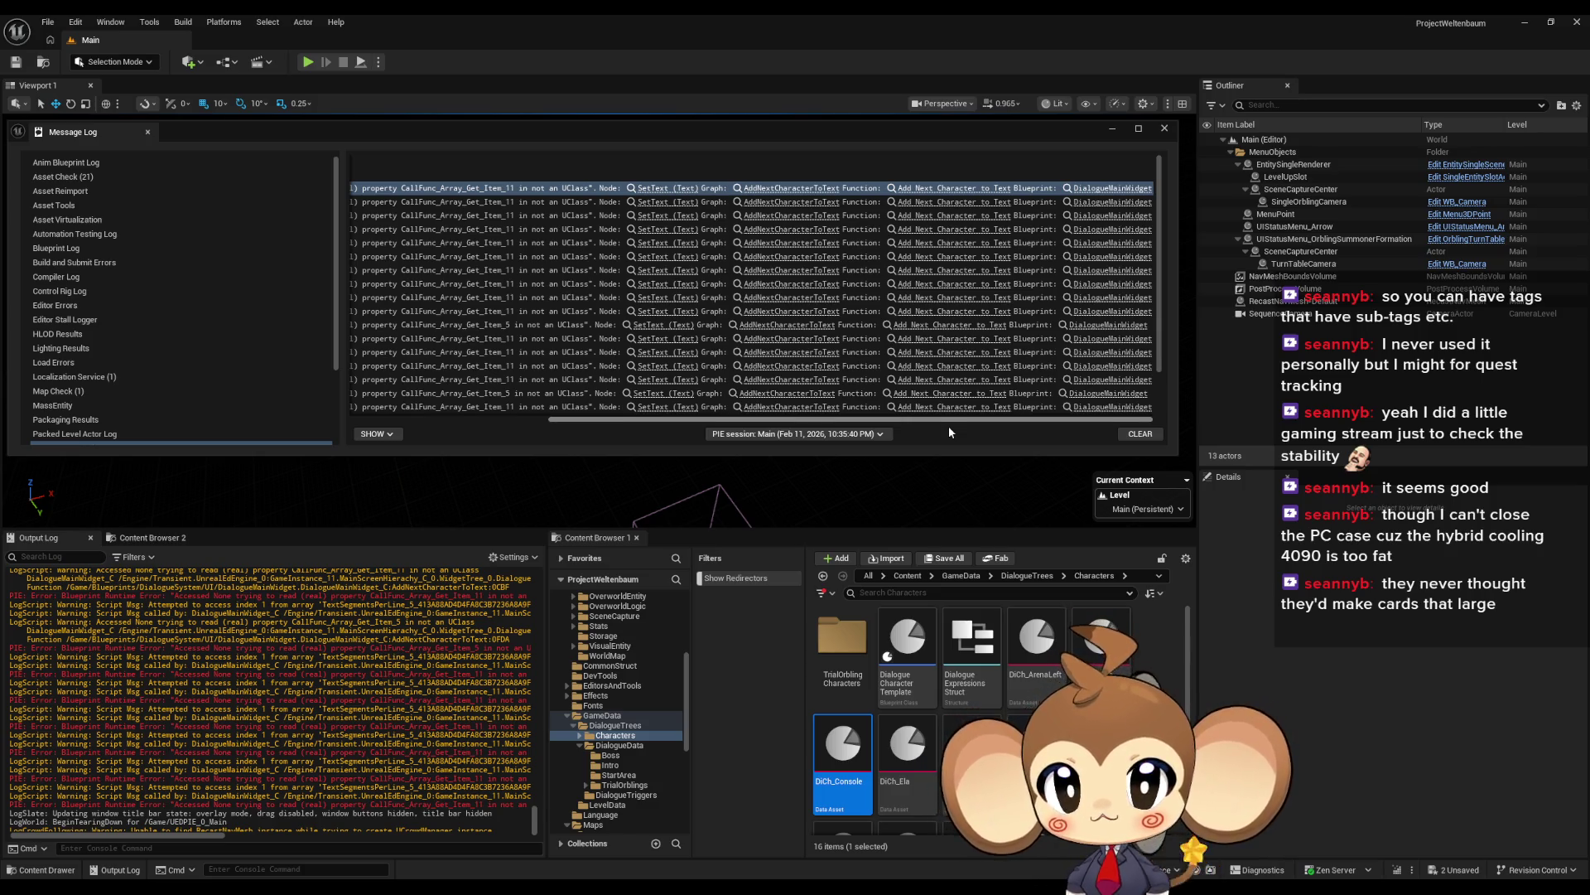
mouse_move(948, 420)
mouse_down()
mouse_move(576, 417)
mouse_move(941, 421)
mouse_move(779, 420)
mouse_up()
mouse_move(495, 880)
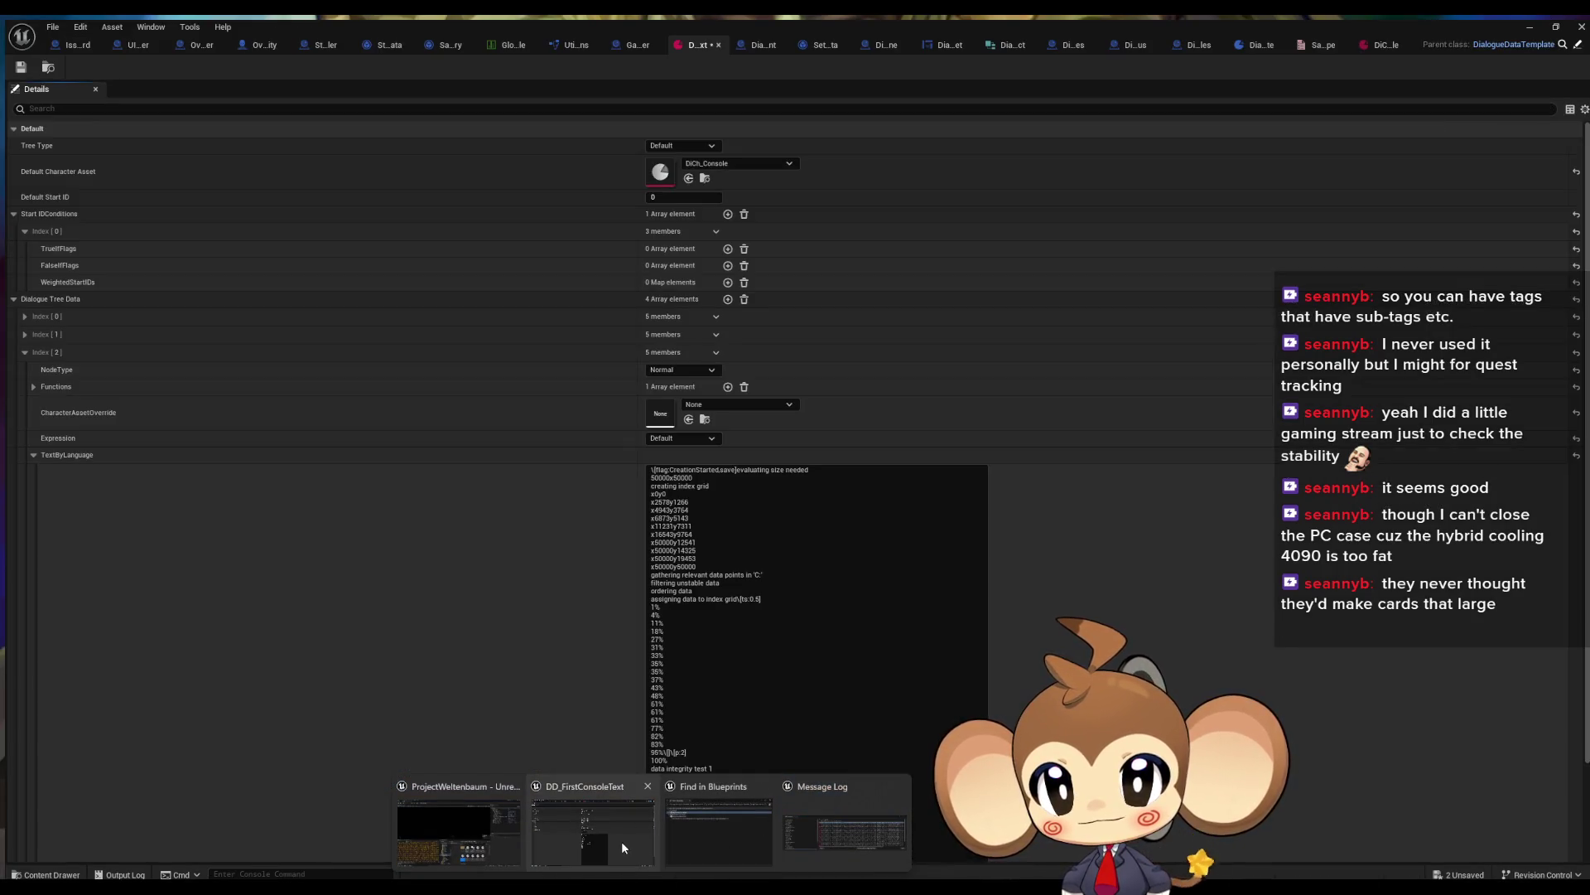
click(622, 841)
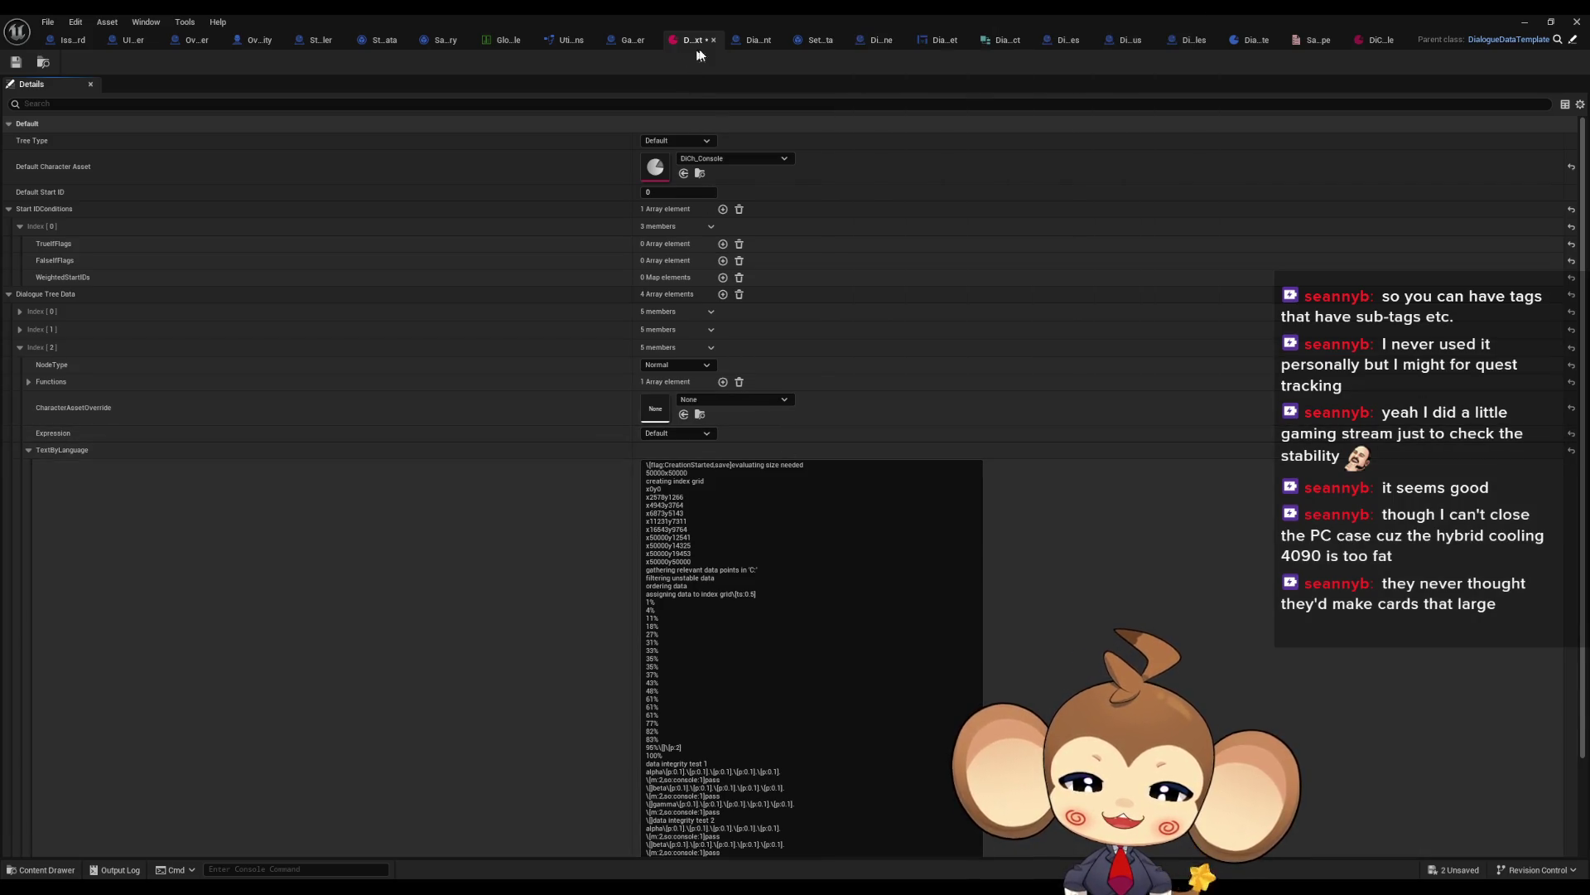
click(629, 41)
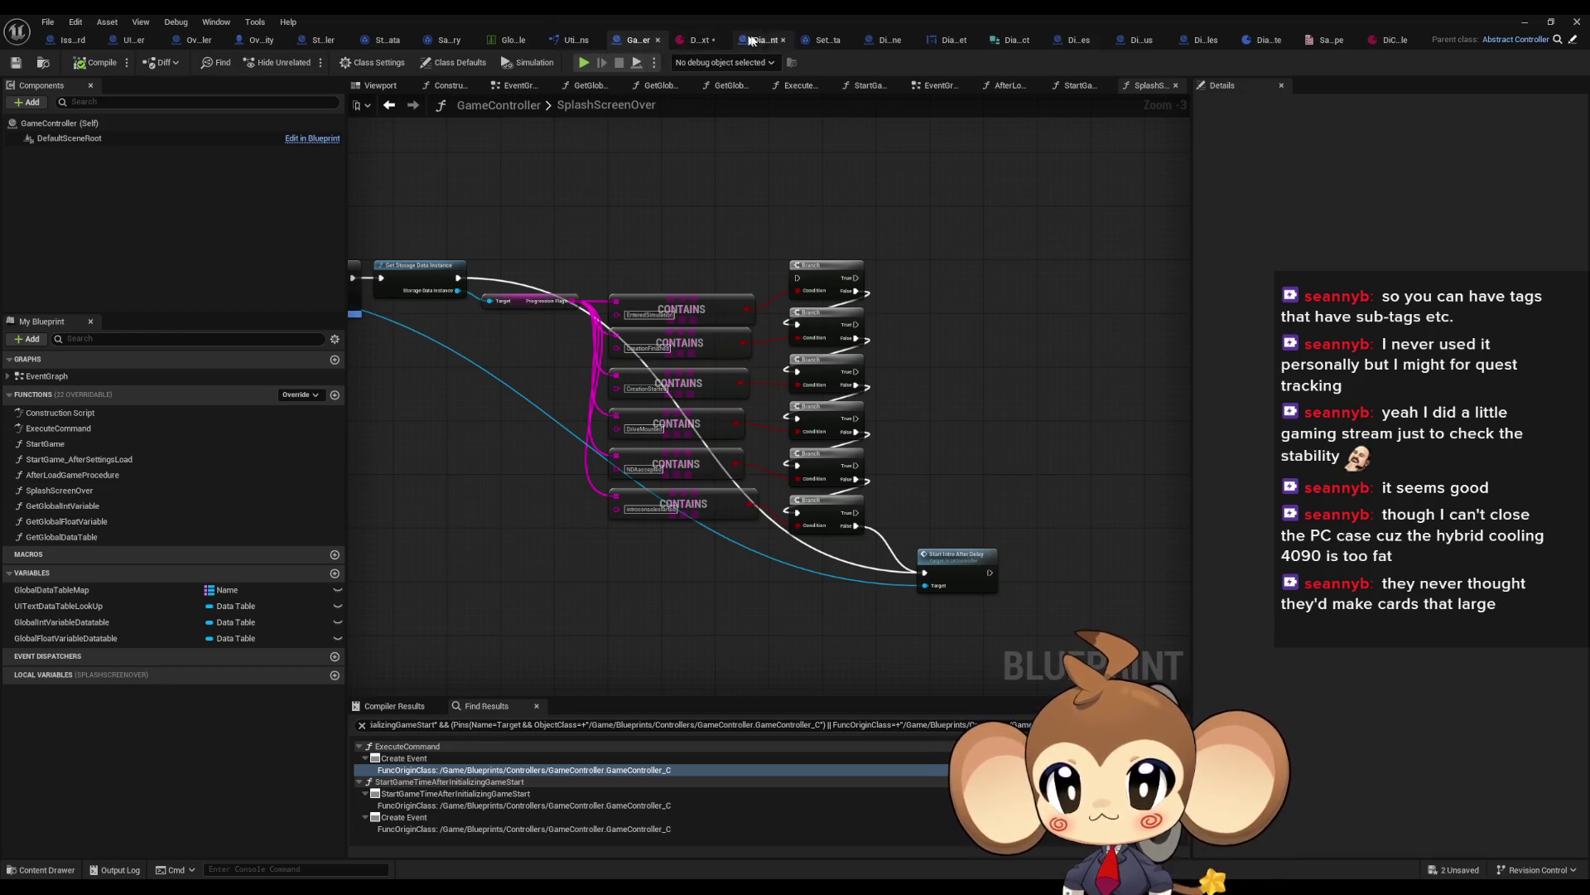
click(953, 39)
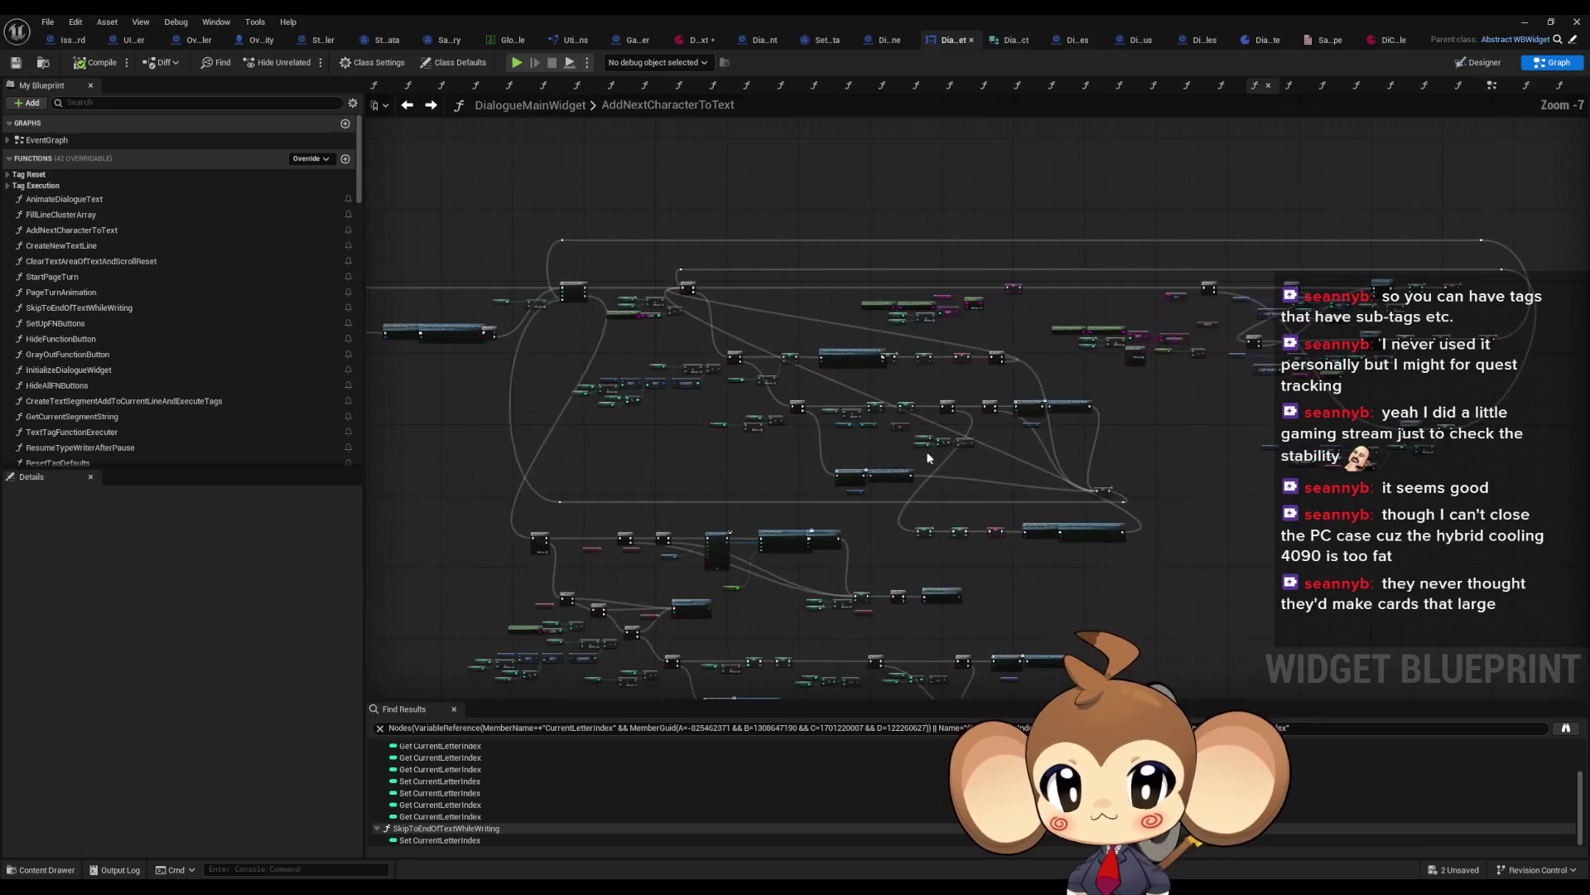
Step: Zoom in on AddNextCharacterToText's Text Segments Per Line nodes, then restore the editor to a smaller window
drag(929, 461, 733, 528)
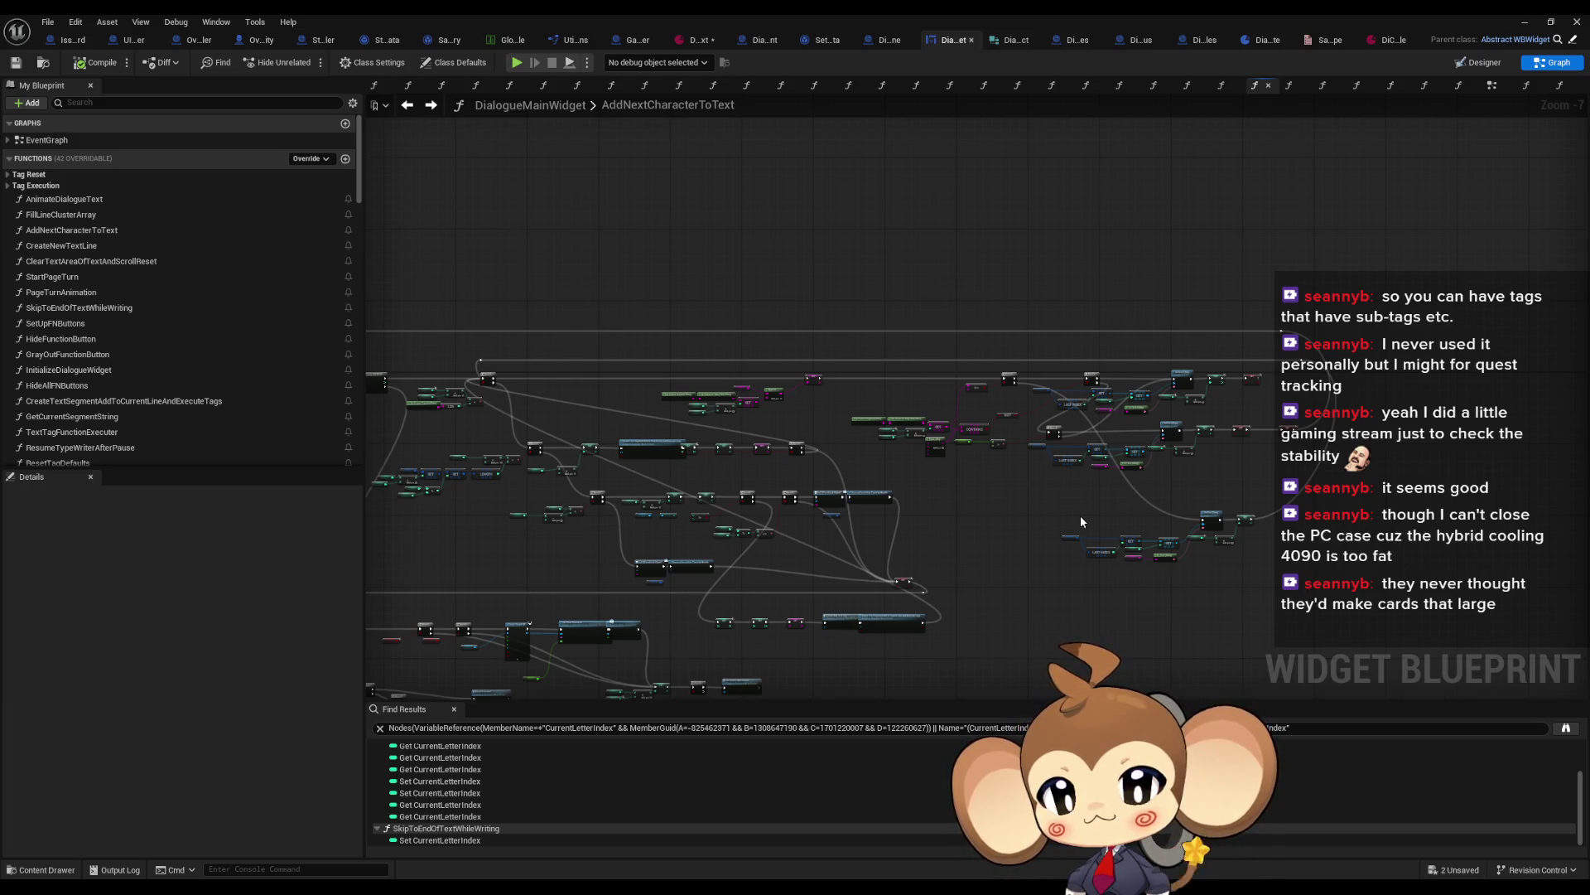
mouse_move(1080, 521)
mouse_down()
mouse_move(1091, 504)
mouse_move(1052, 504)
mouse_up()
scroll(1101, 500, up, 3)
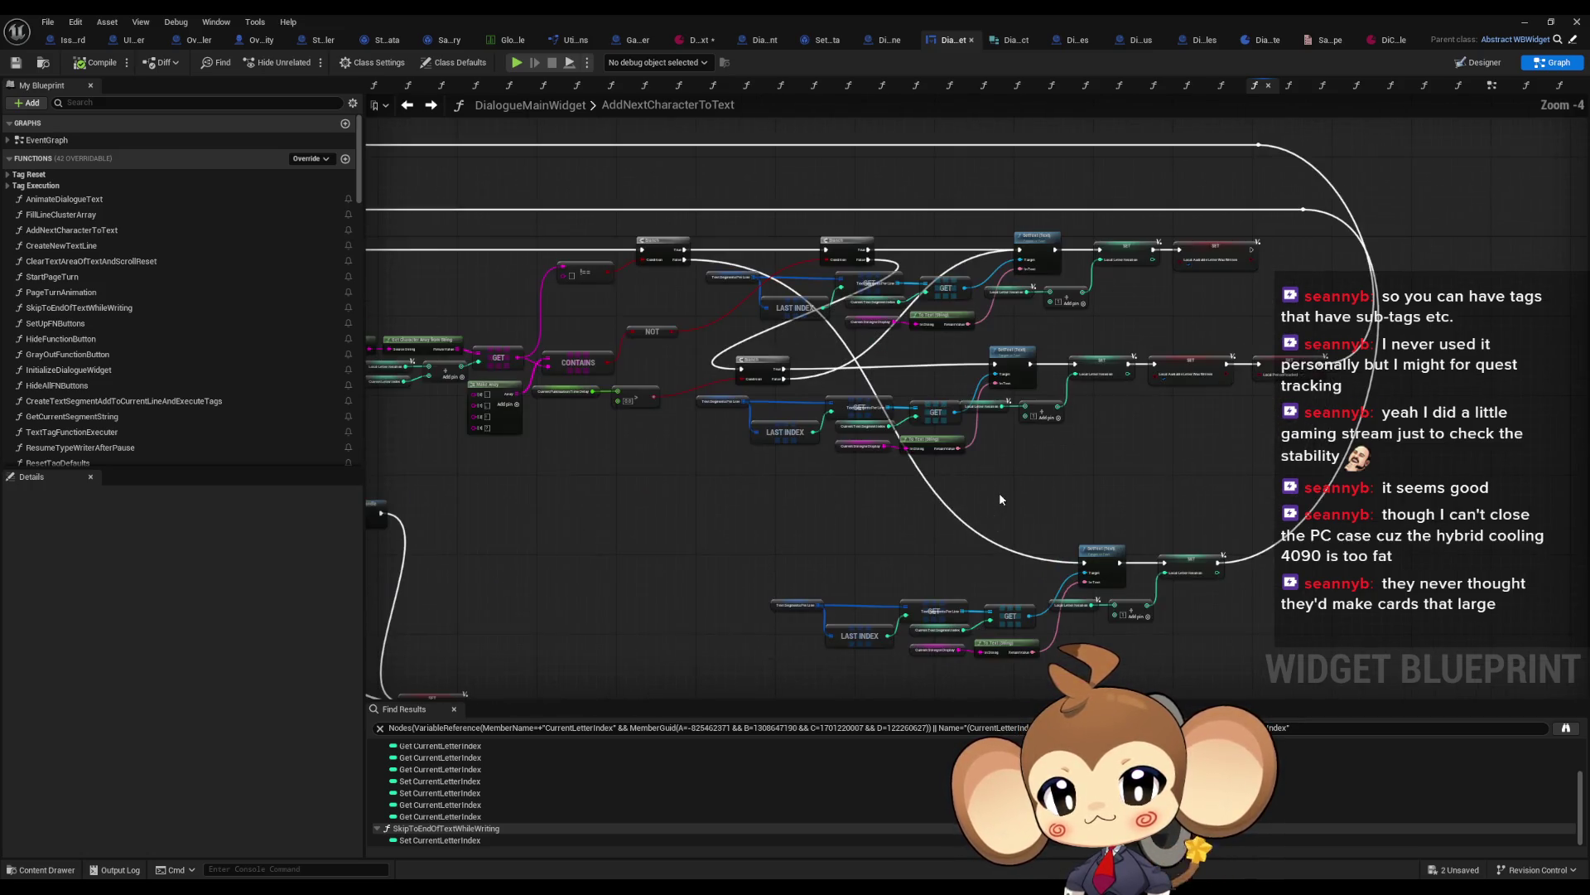
scroll(1052, 598, up, 3)
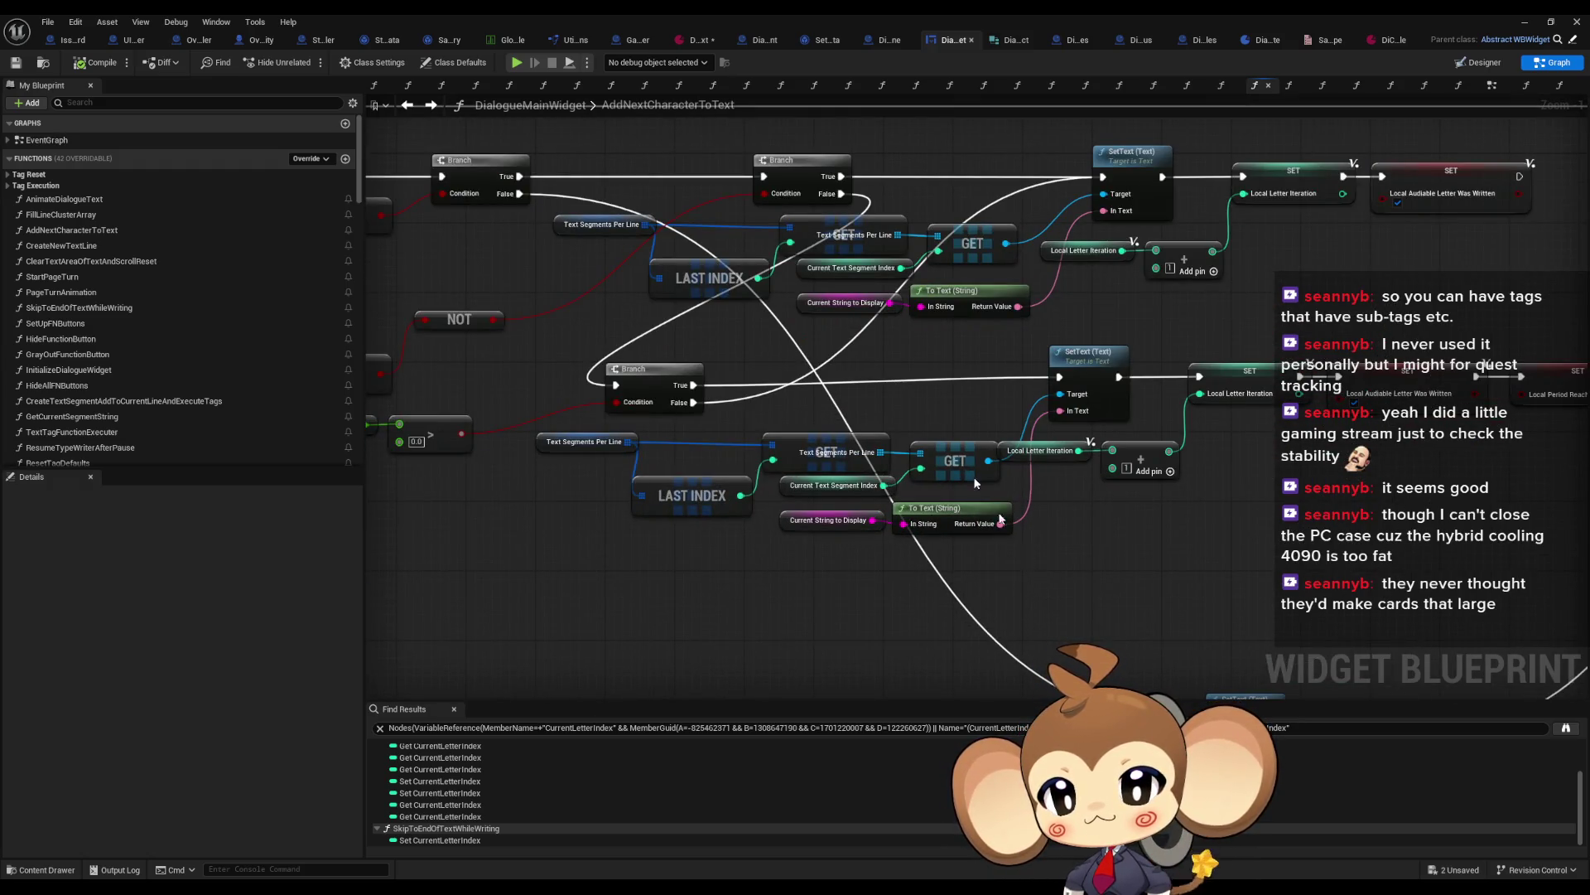
double_click(800, 18)
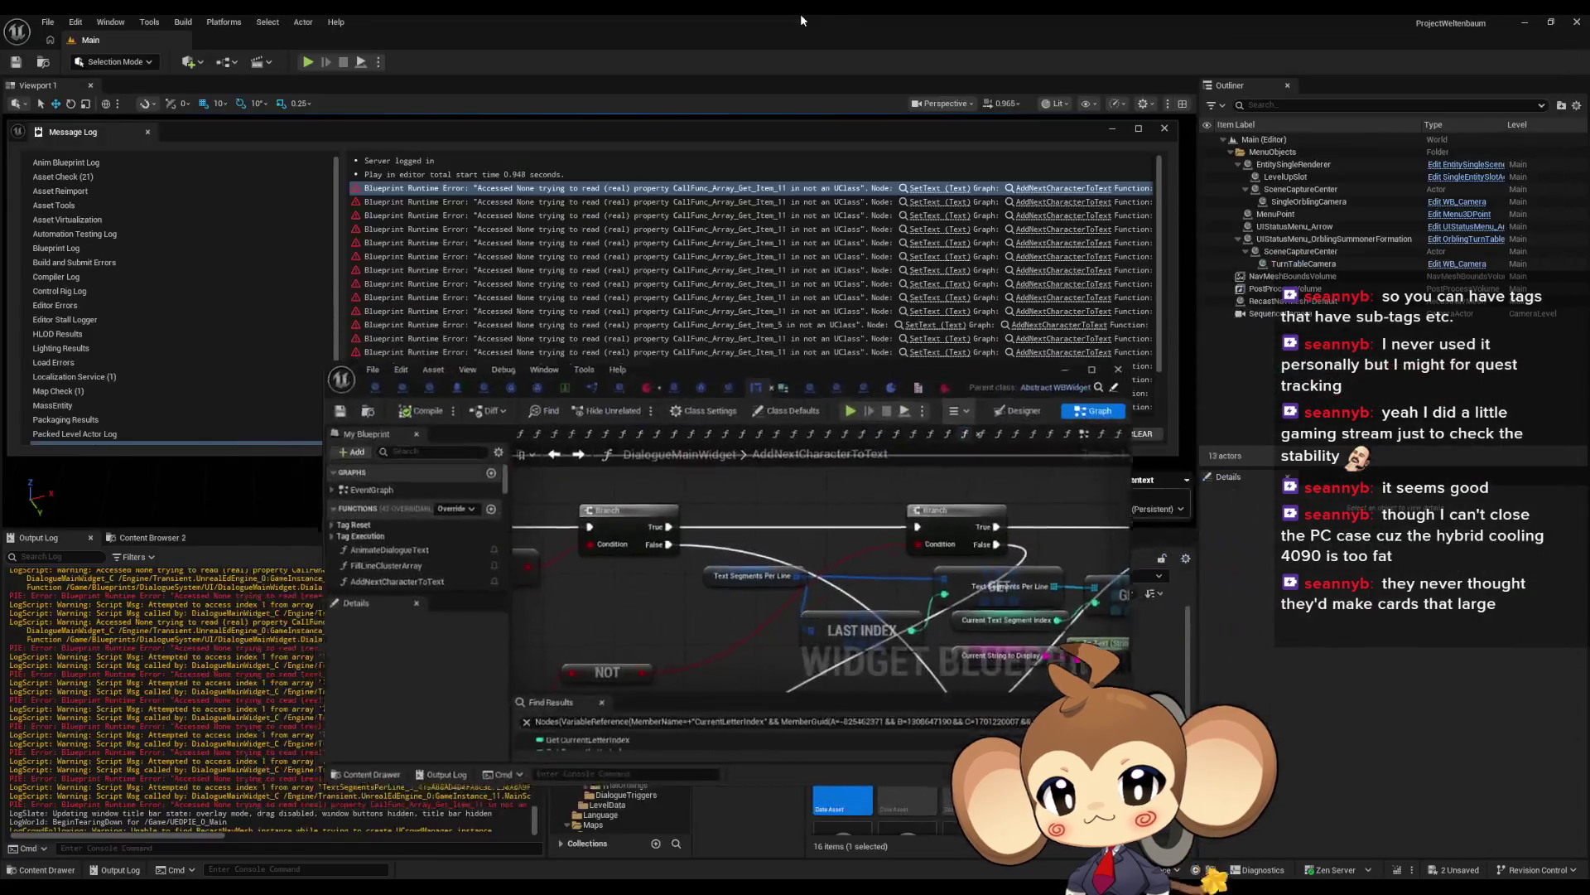
Step: Step through the Message Log's SetText error links, then maximize the Blueprint editor
click(927, 202)
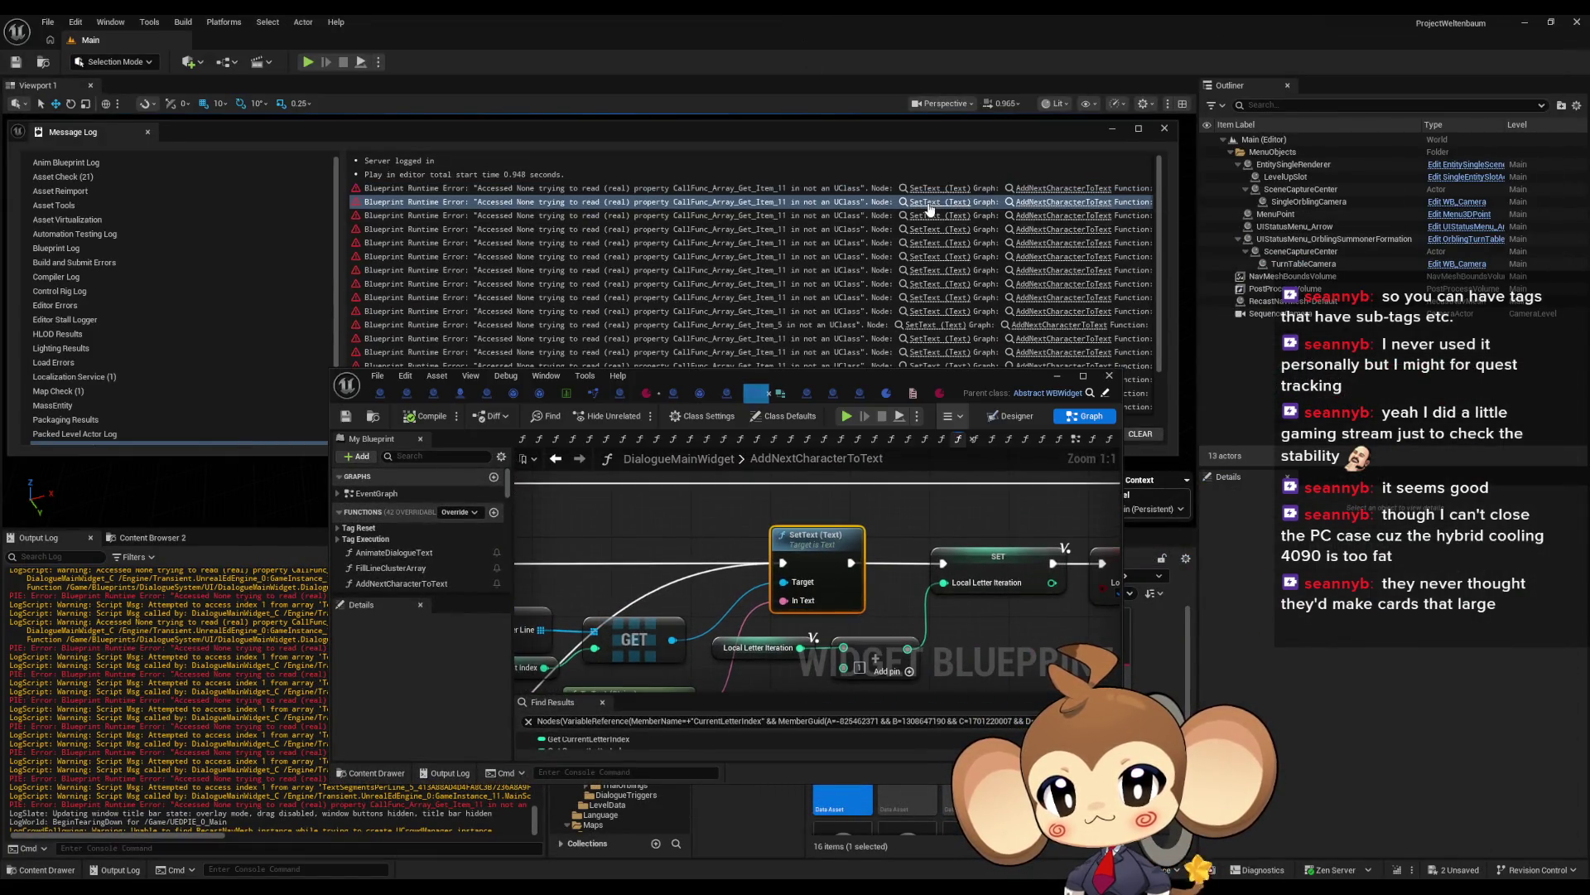
click(928, 217)
click(927, 231)
click(928, 256)
click(930, 269)
scroll(940, 290, down, 2)
click(940, 314)
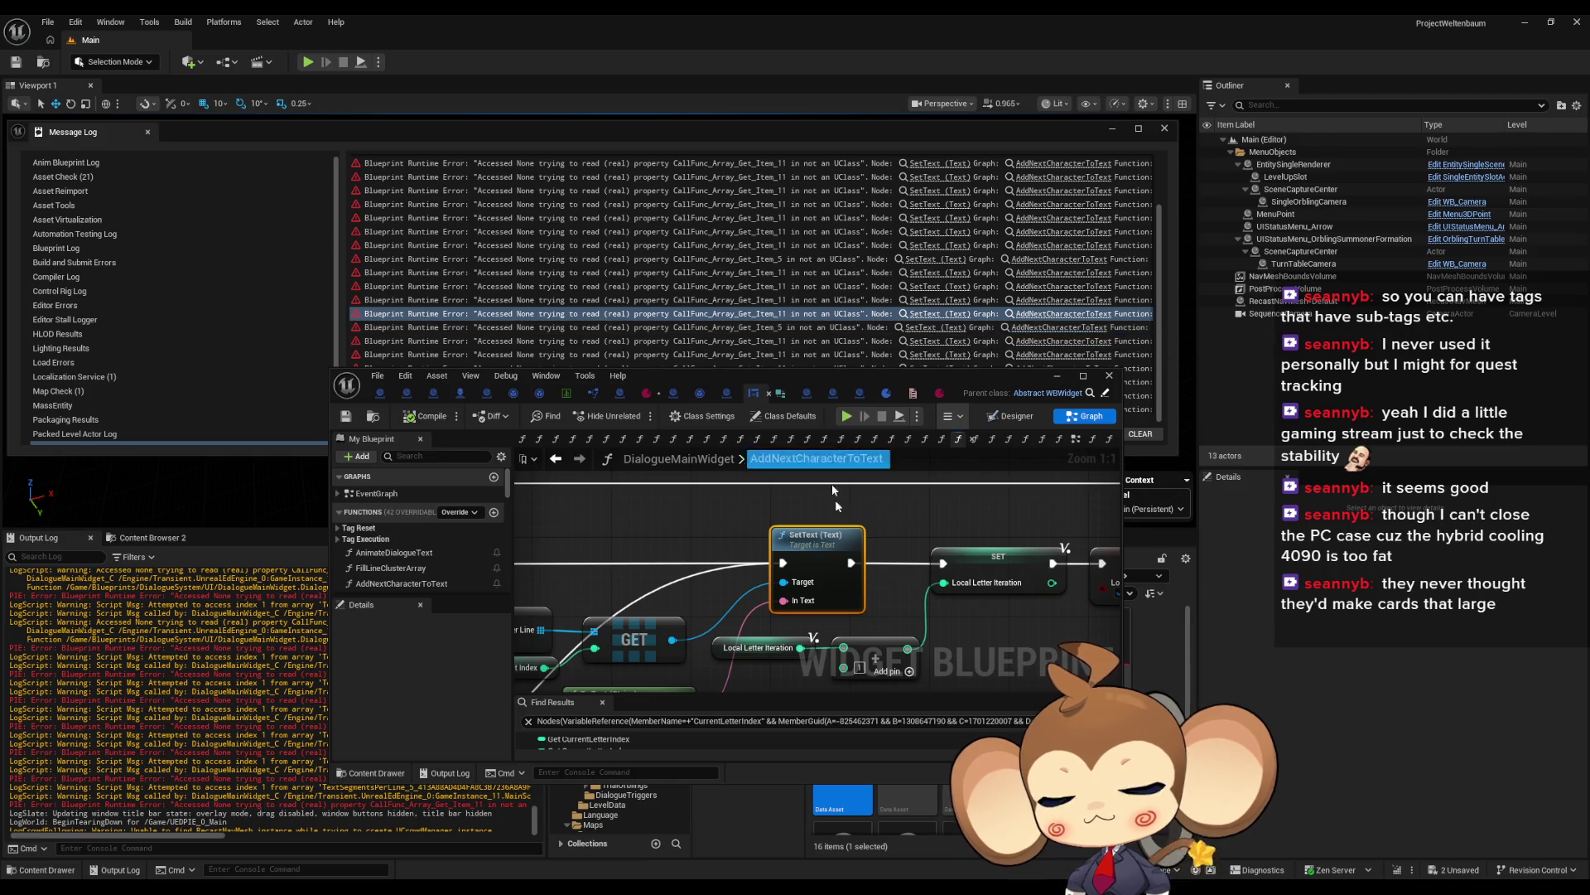
double_click(797, 381)
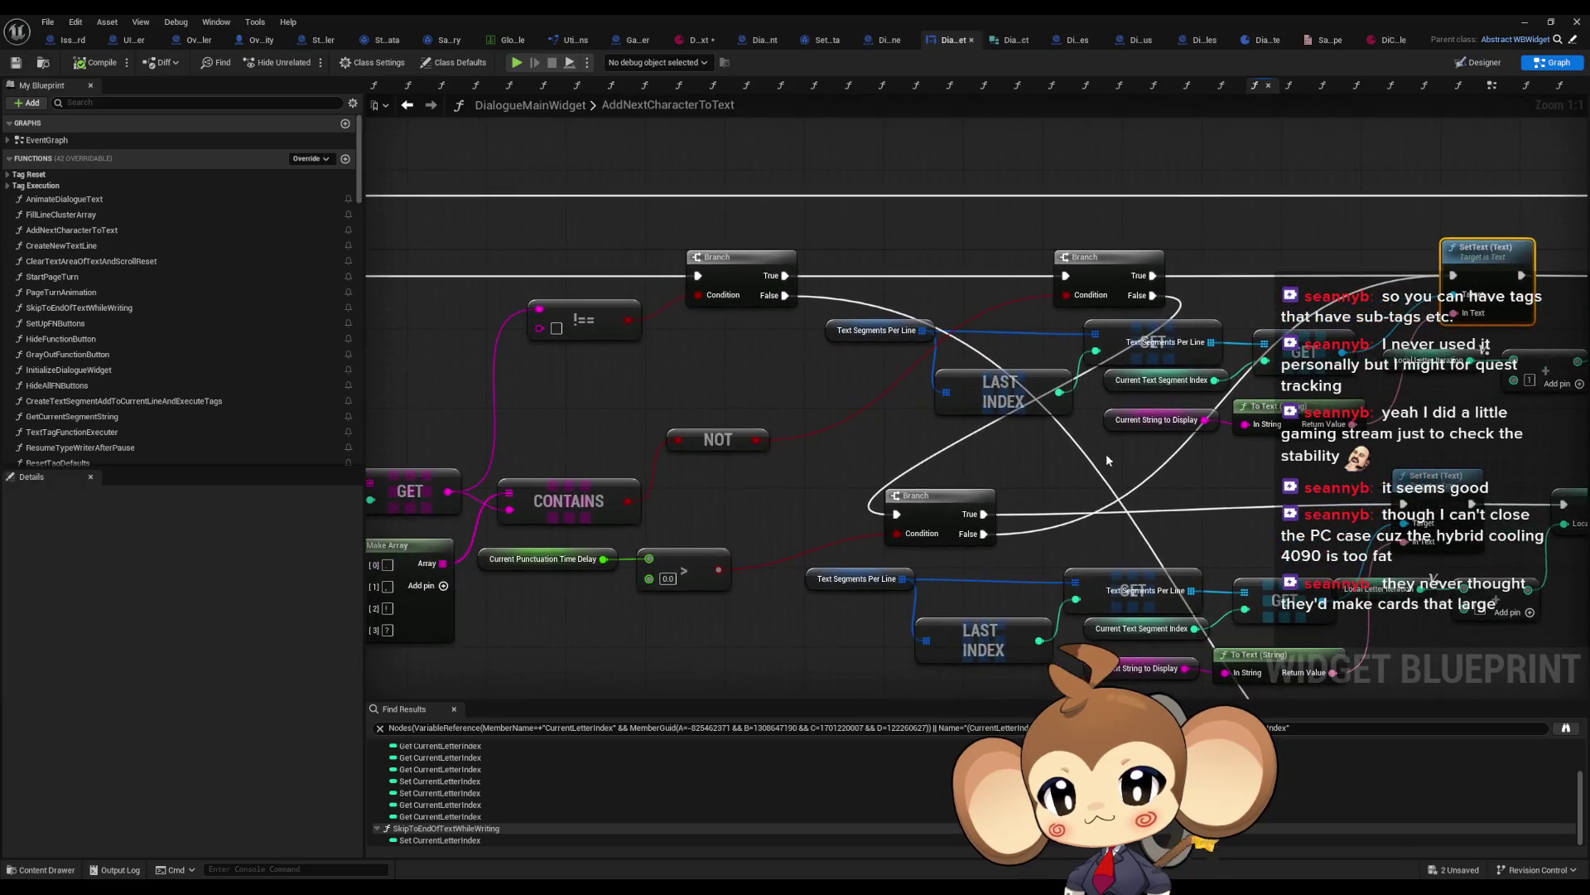
Step: Inspect Current Punctuation Time Delay and select the CONTAINS and NOT nodes together
click(544, 560)
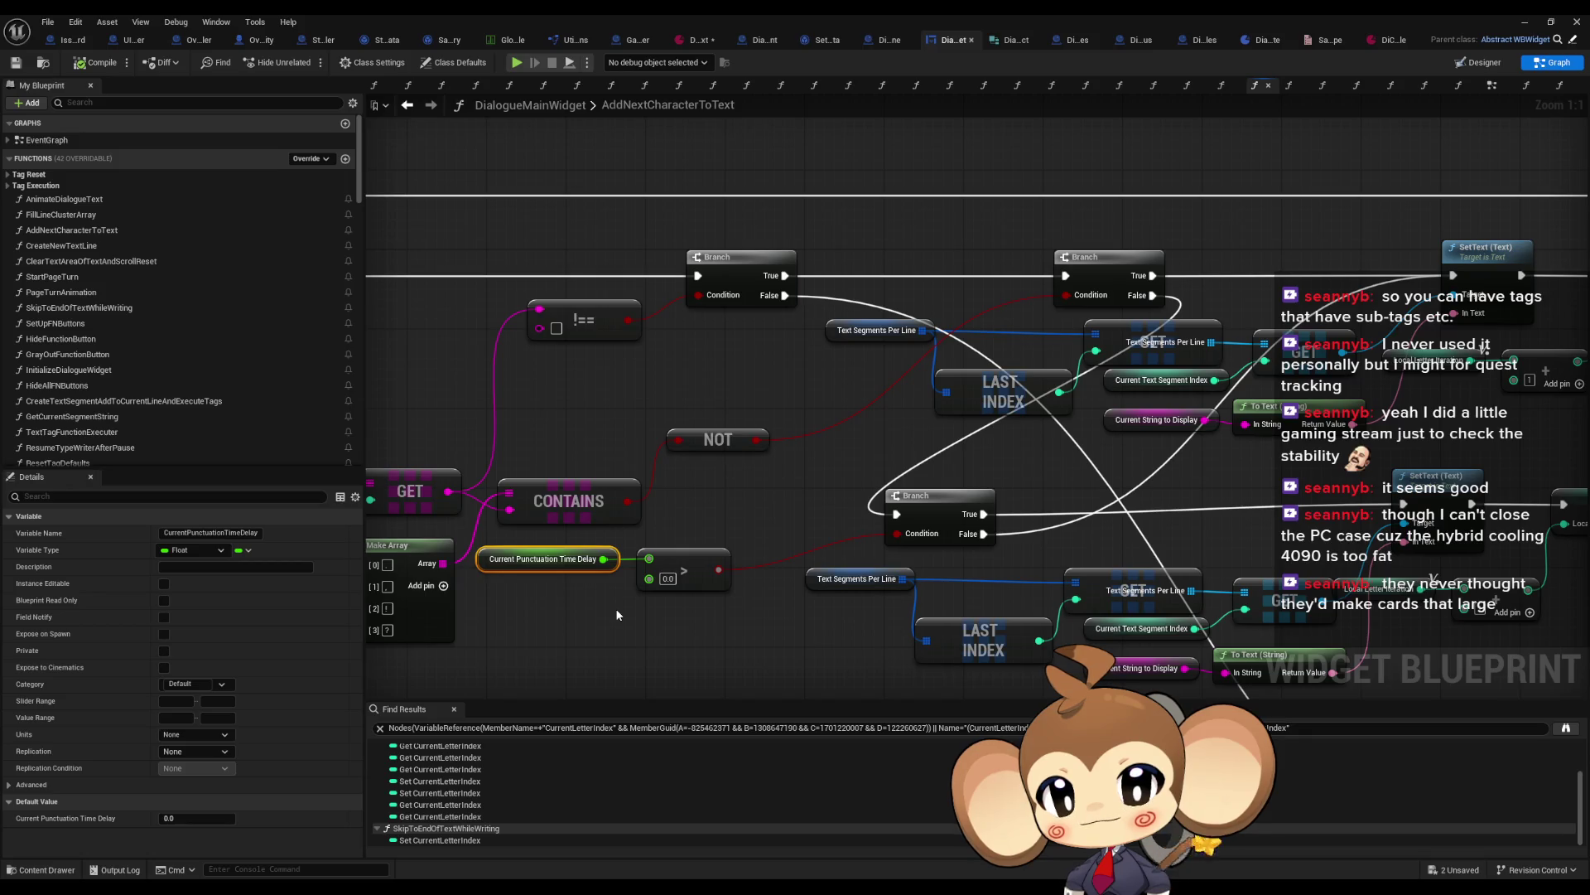
mouse_move(651, 398)
mouse_down()
mouse_move(900, 365)
mouse_move(972, 475)
mouse_up()
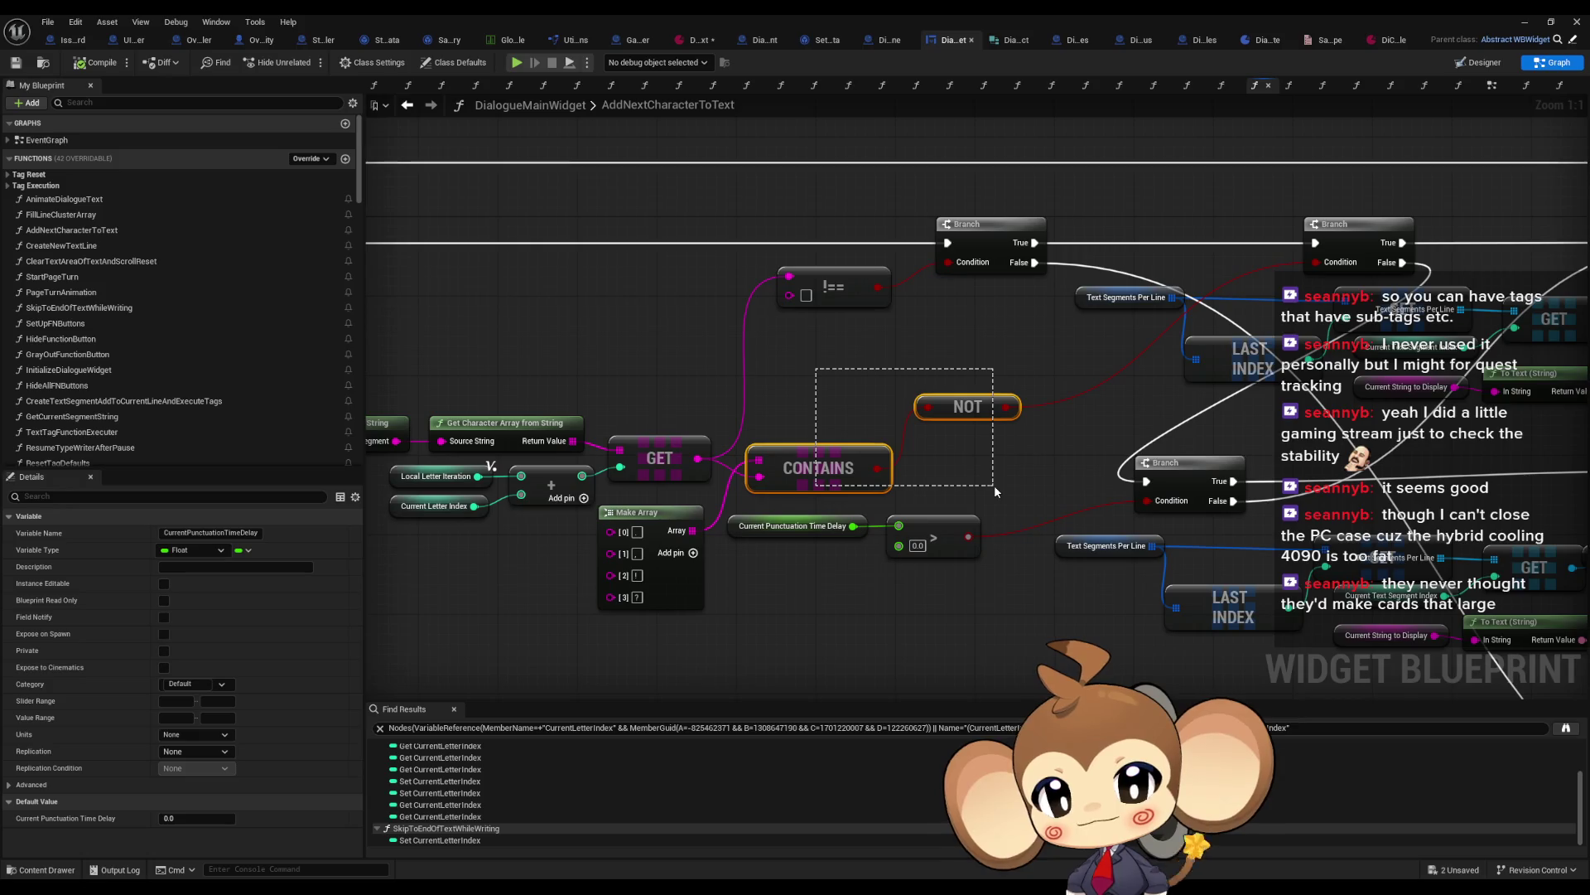
mouse_move(994, 484)
mouse_down()
mouse_move(1012, 485)
mouse_move(998, 517)
mouse_move(697, 557)
mouse_up()
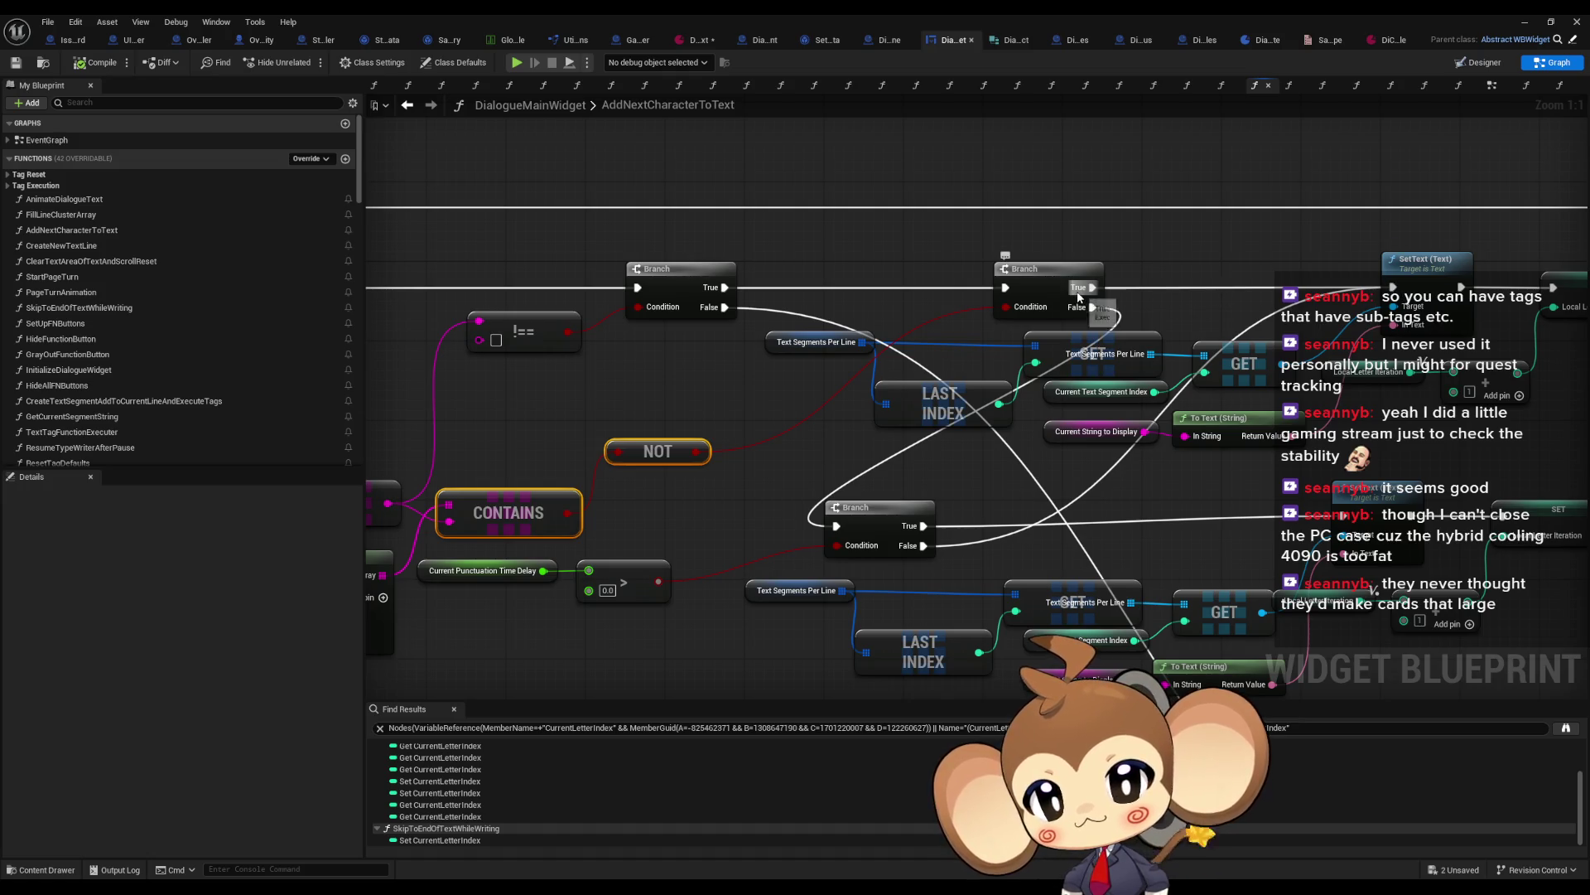
Step: Place a Print String node above SetText, fed by Current String to Display, and minimize the editor
mouse_move(1076, 297)
mouse_down()
mouse_move(1101, 361)
mouse_move(1041, 379)
mouse_move(938, 480)
mouse_move(604, 492)
mouse_up()
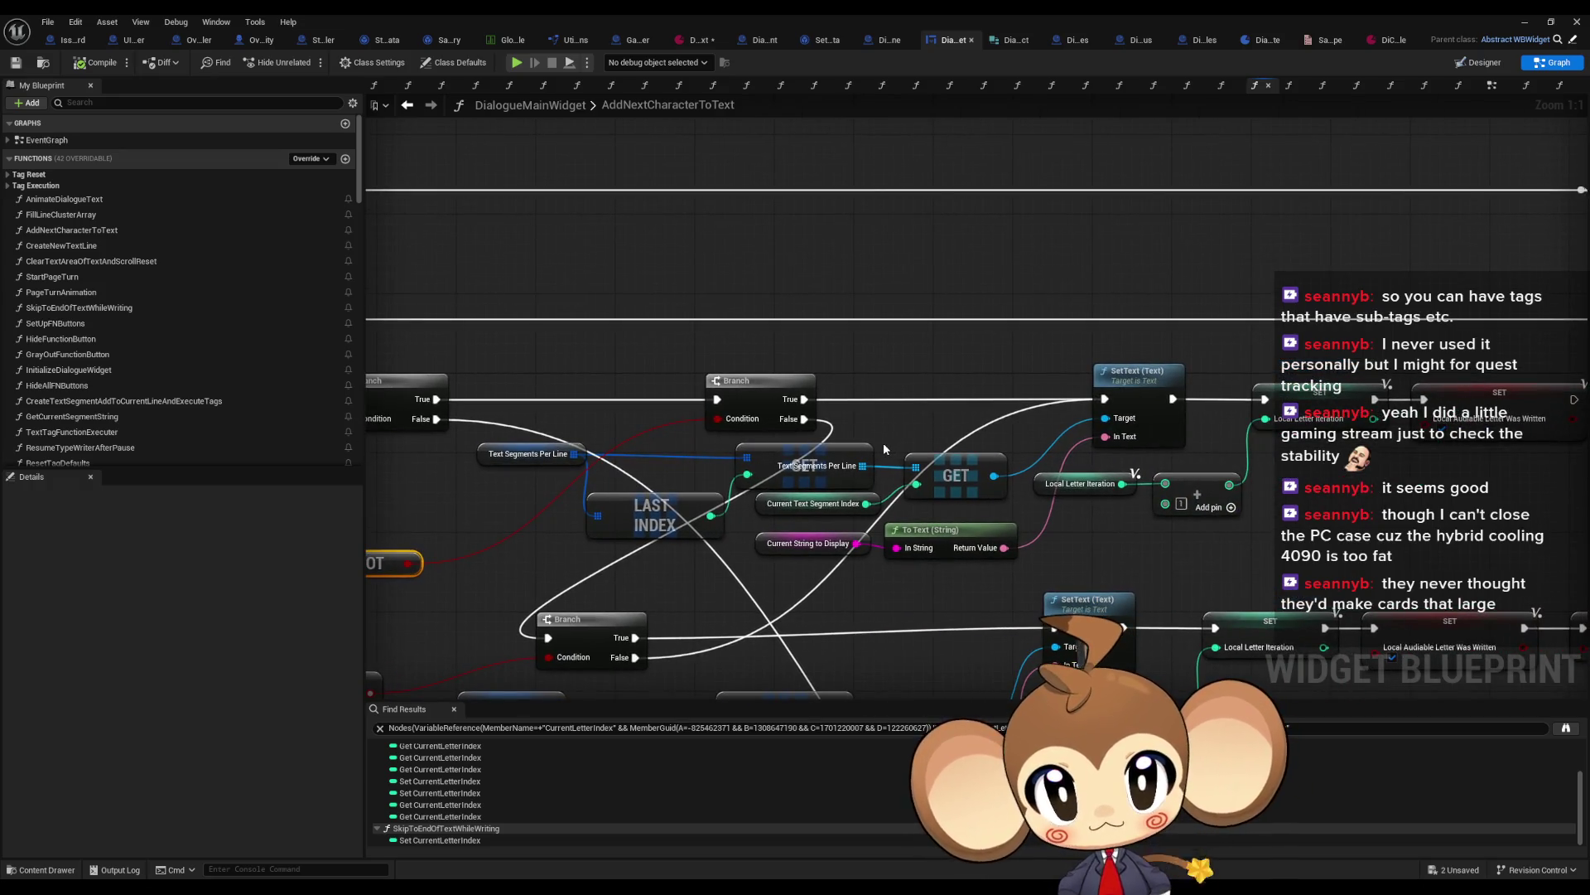
mouse_move(1105, 391)
mouse_down()
mouse_move(1080, 384)
mouse_move(1045, 275)
mouse_up()
text(print)
key(Return)
drag(1112, 278, 1112, 248)
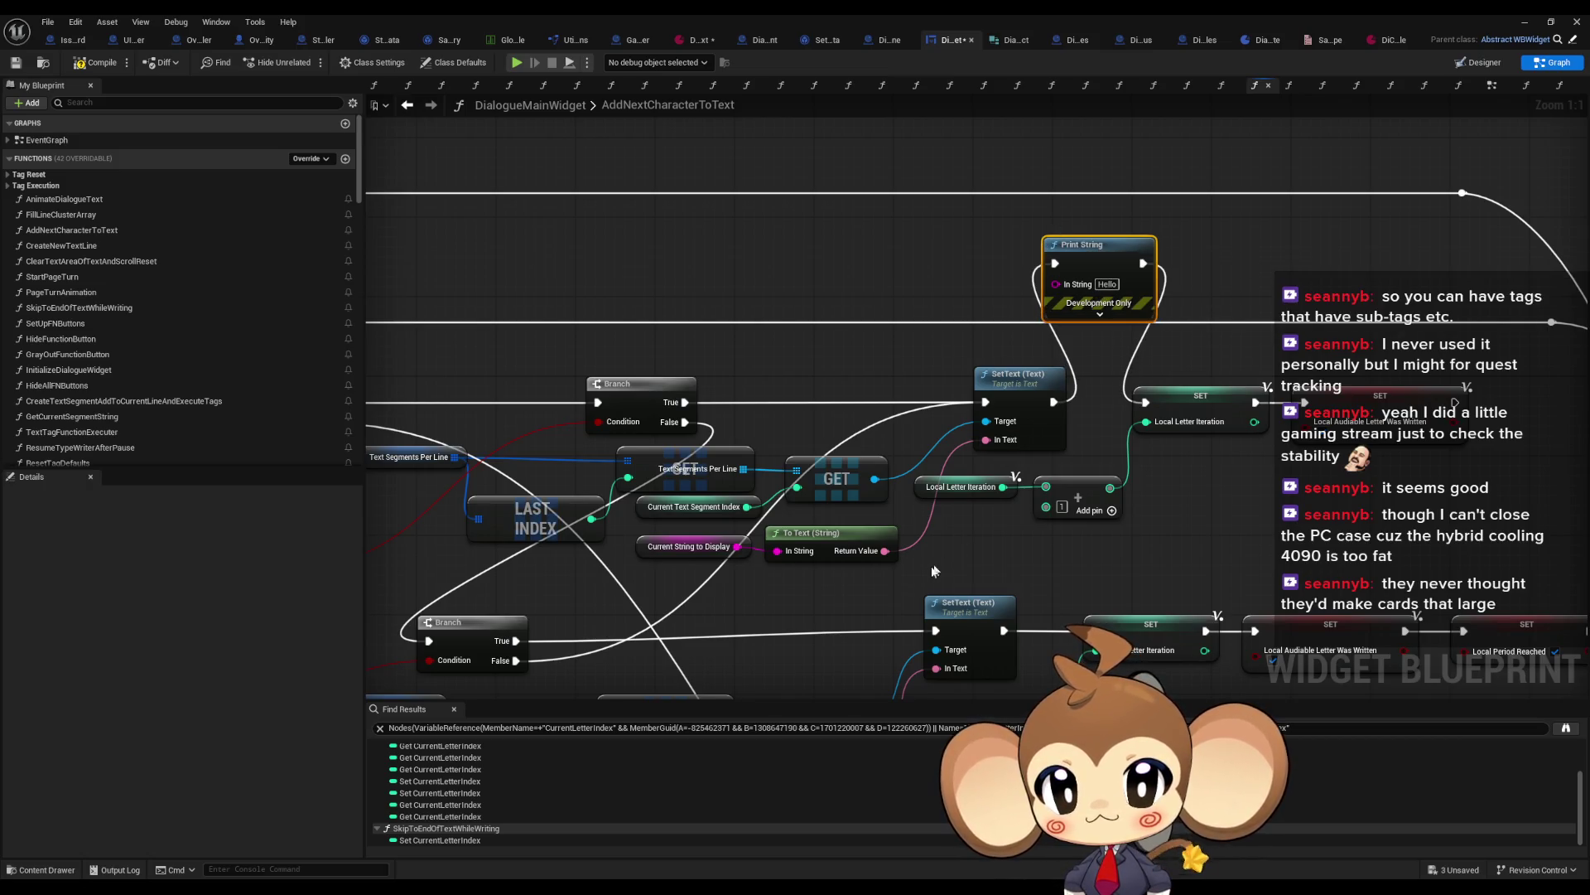
drag(736, 546, 1055, 282)
click(1523, 26)
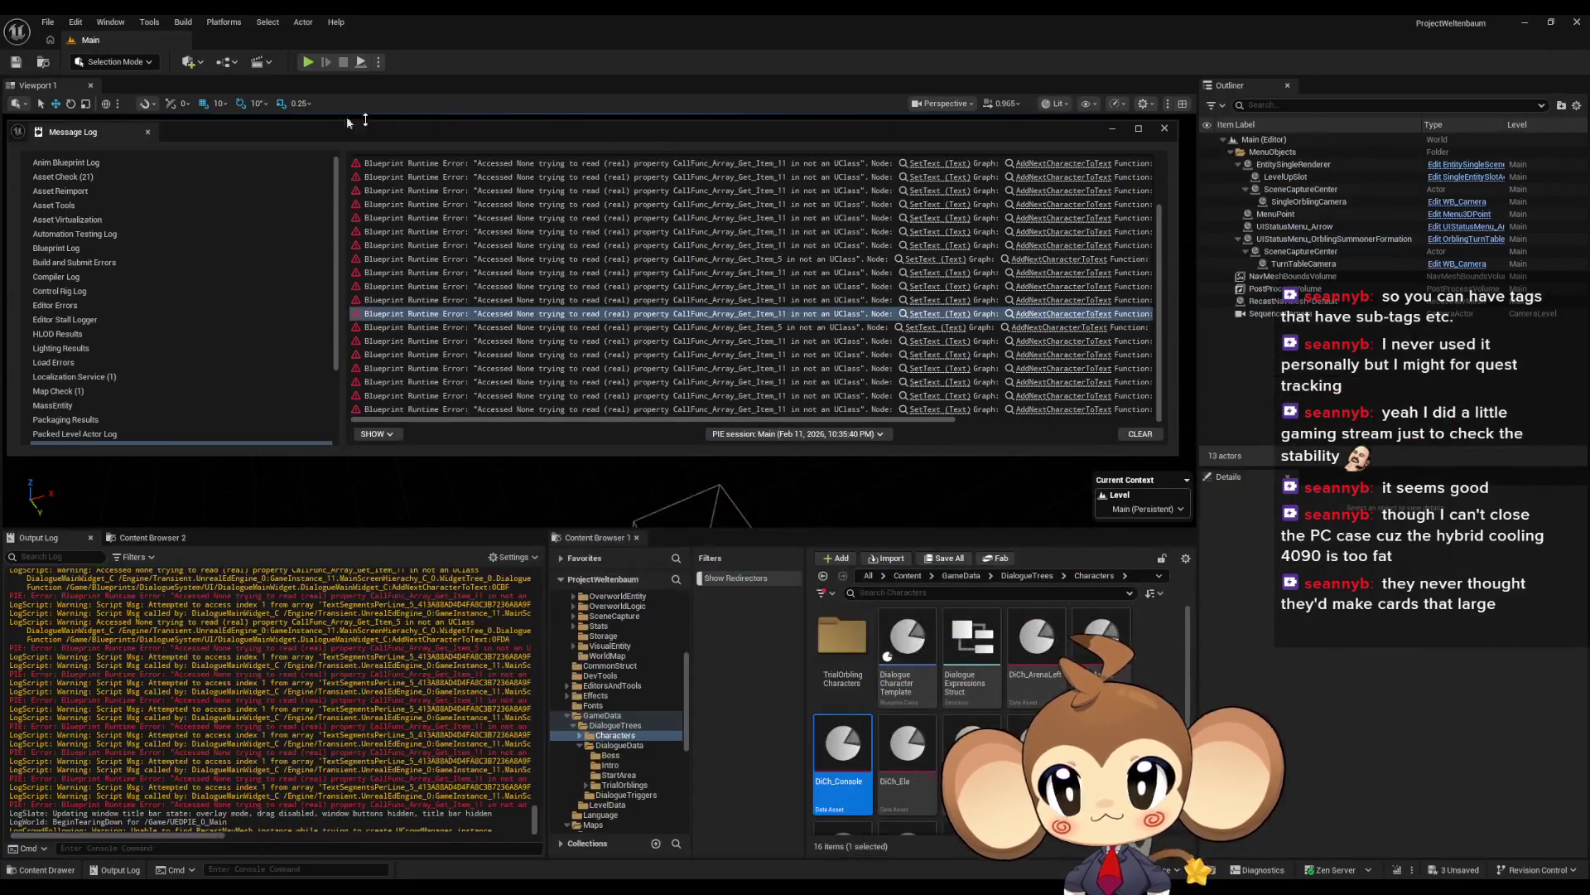
Step: Start a play-in-editor session and clear the Output Log
click(308, 63)
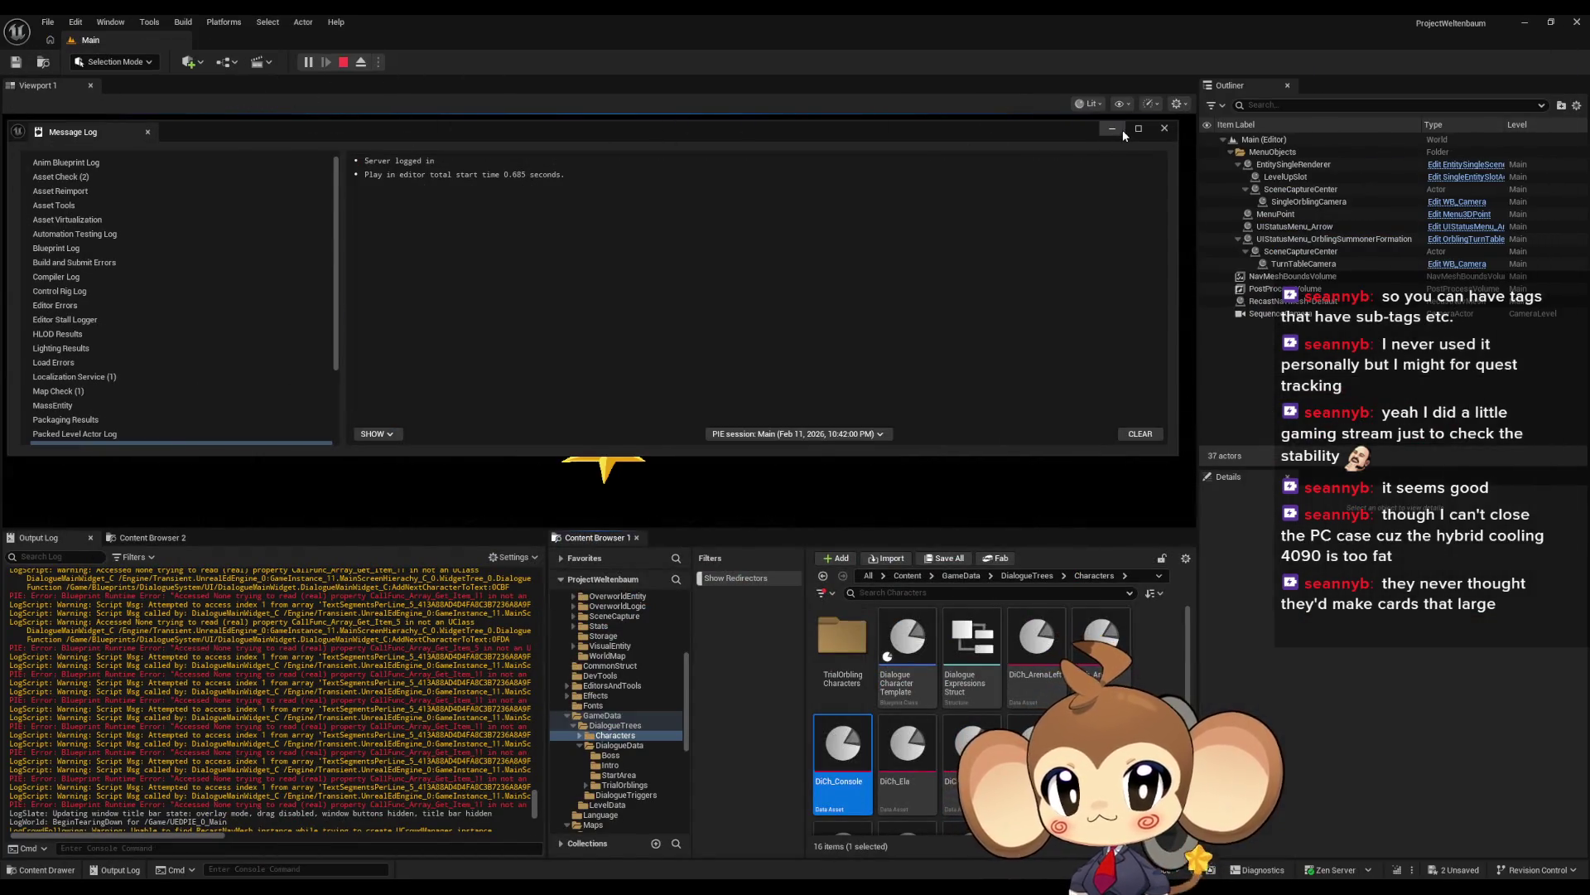
right_click(343, 659)
click(389, 669)
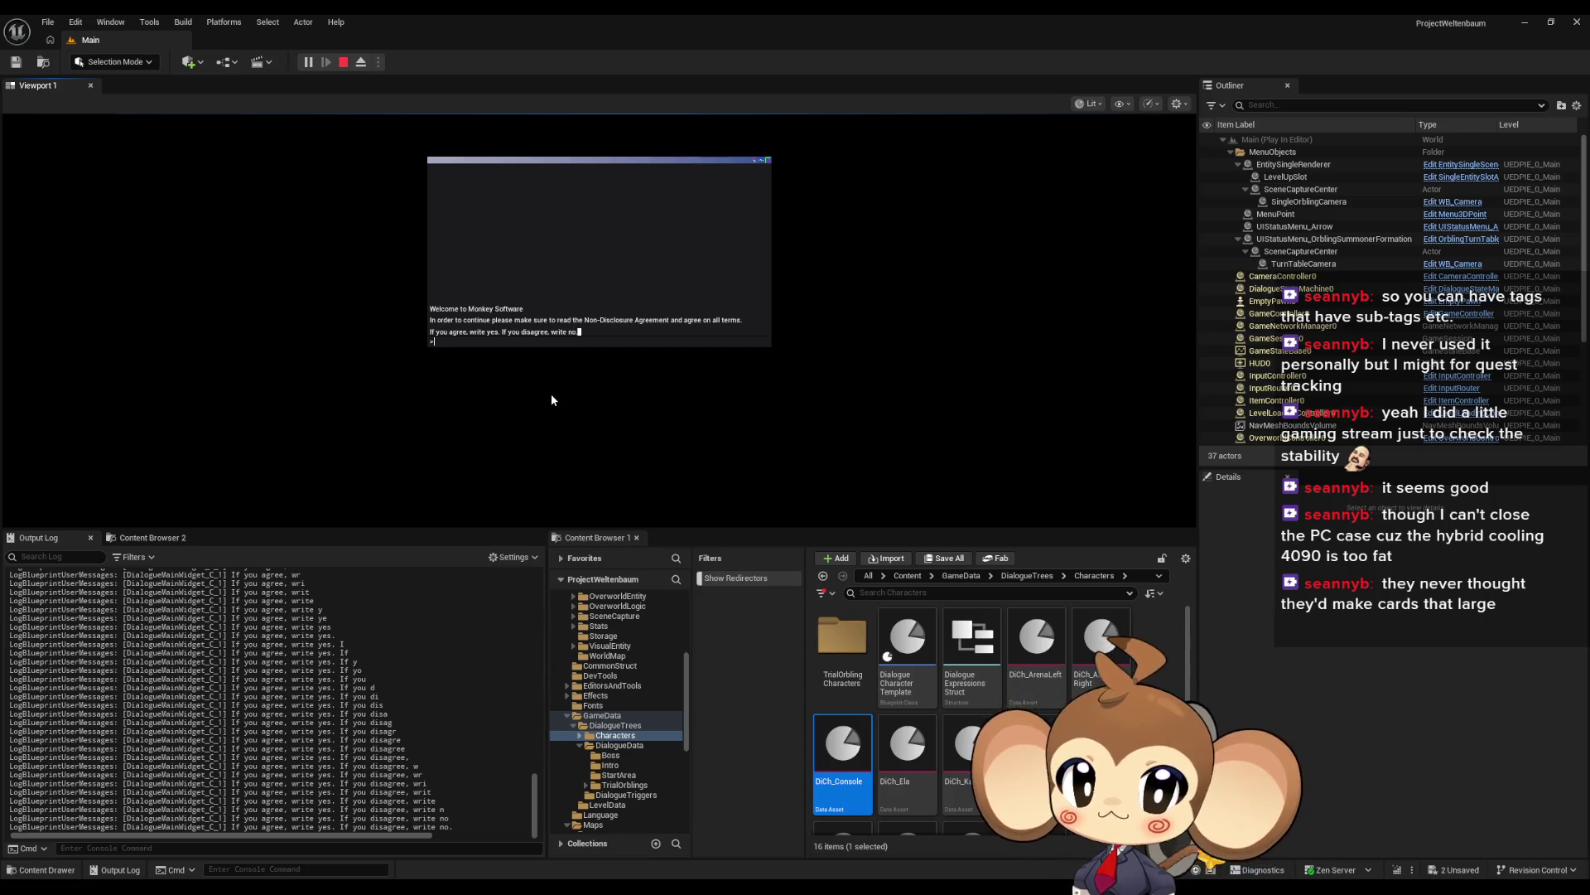
text(yes)
Step: Accept the in-game terms, answer 'y' to create the world, then stop the session
key(Return)
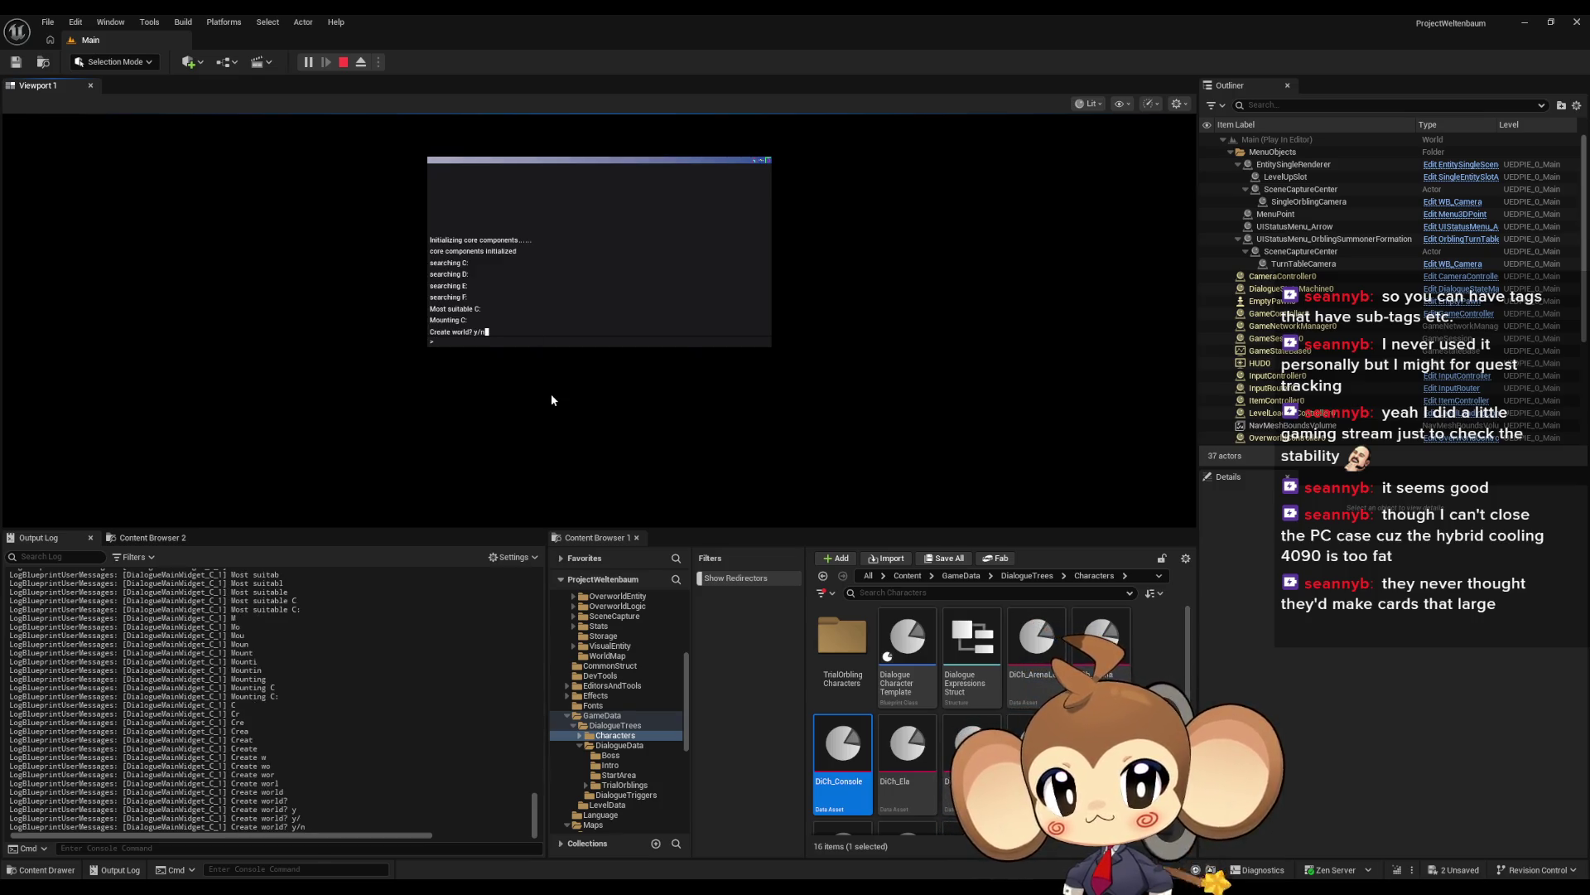
text(y)
key(Return)
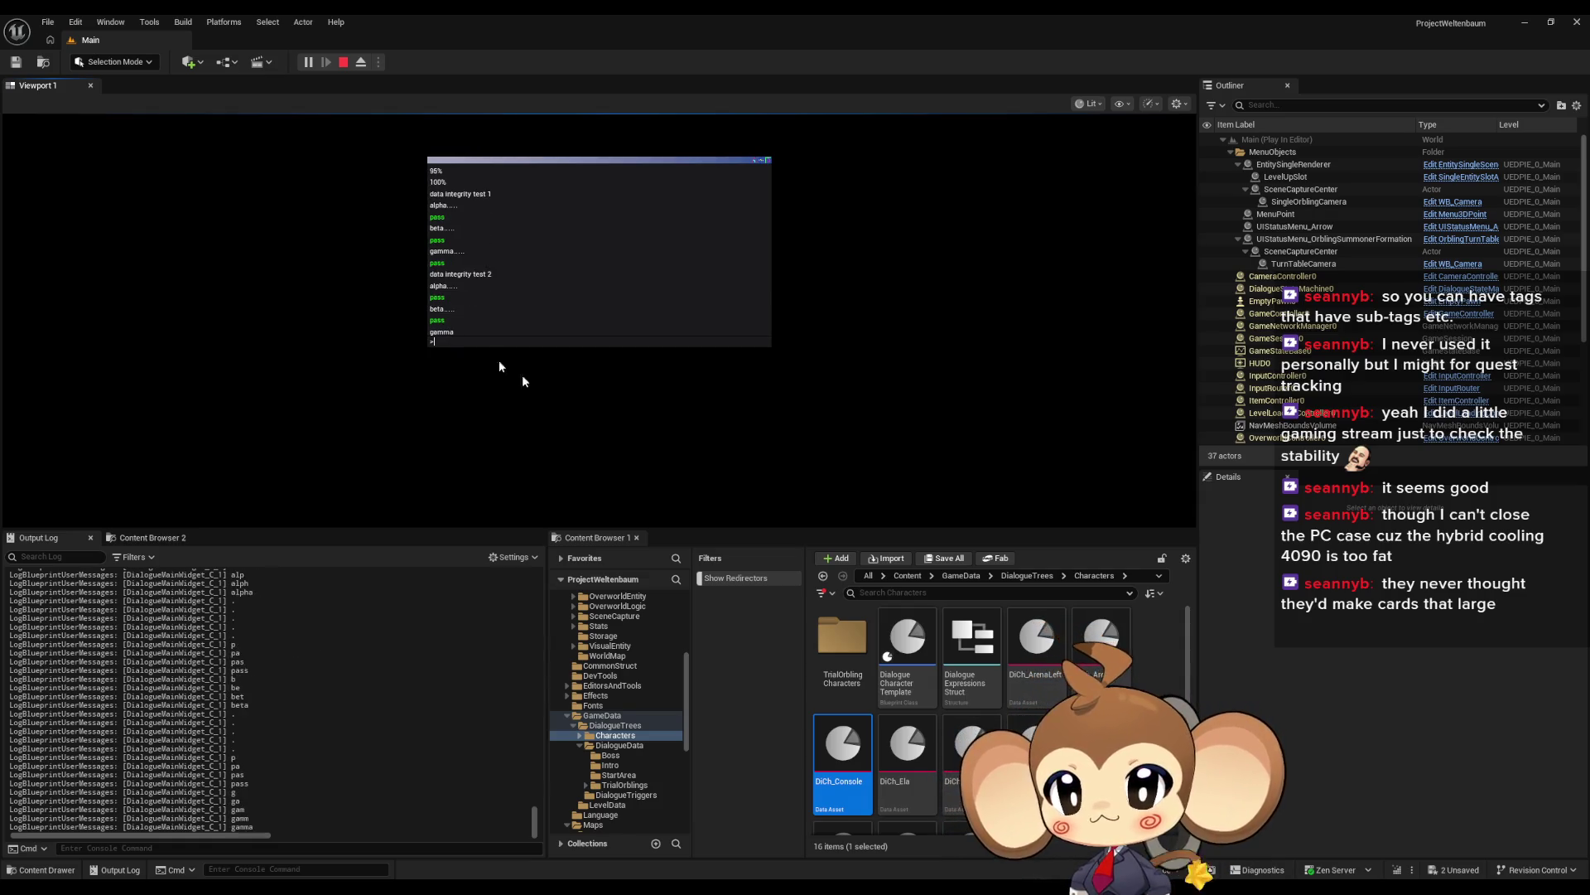
click(343, 63)
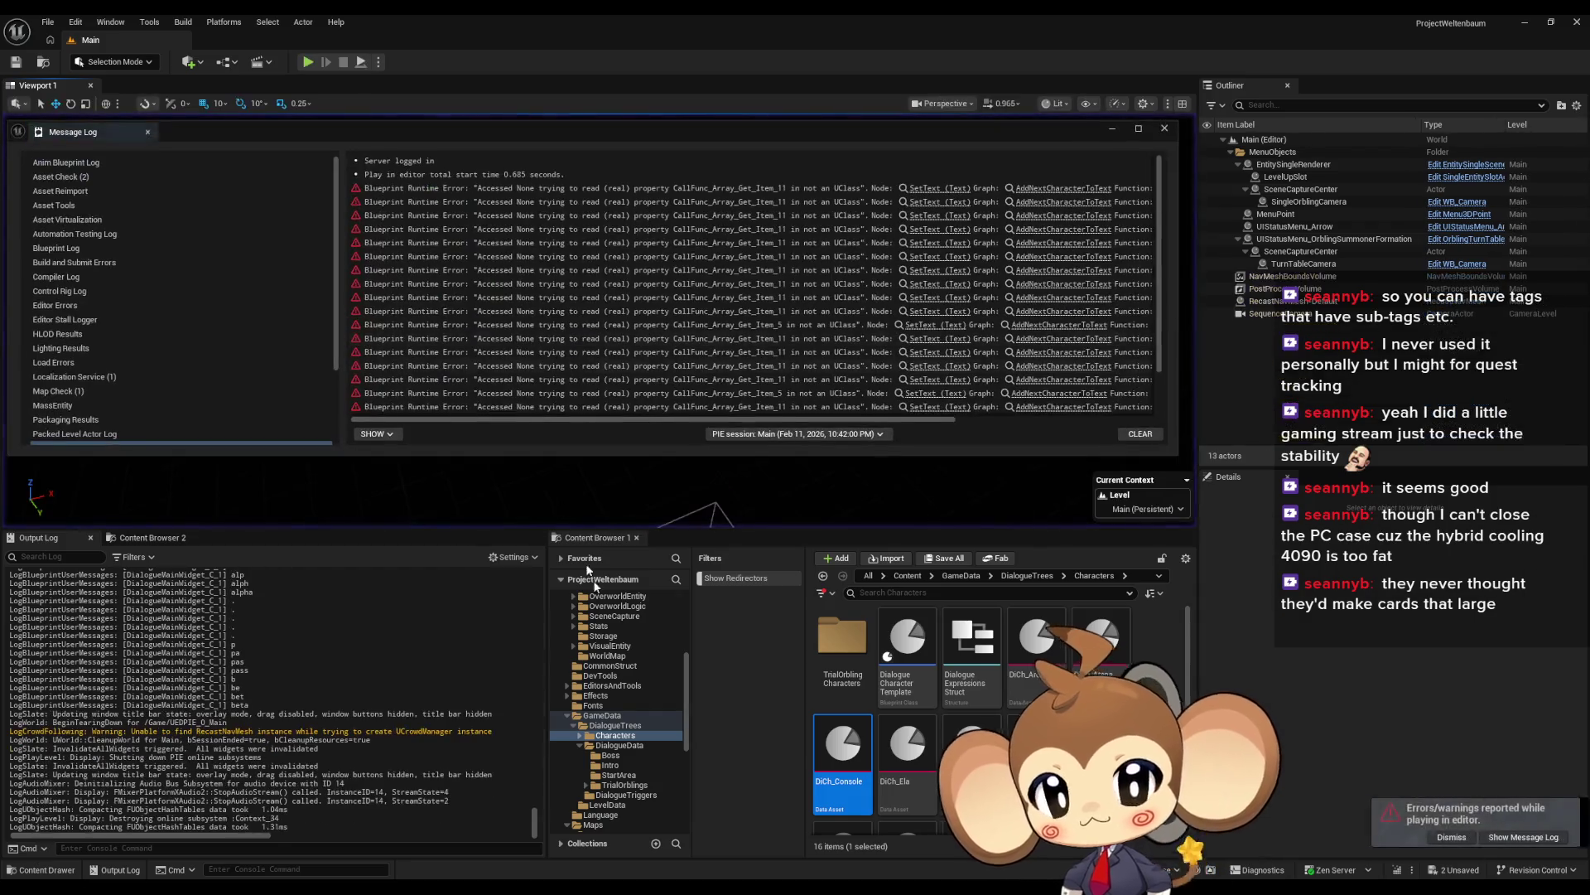
scroll(451, 764, up, 5)
scroll(451, 763, up, 10)
scroll(446, 738, up, 10)
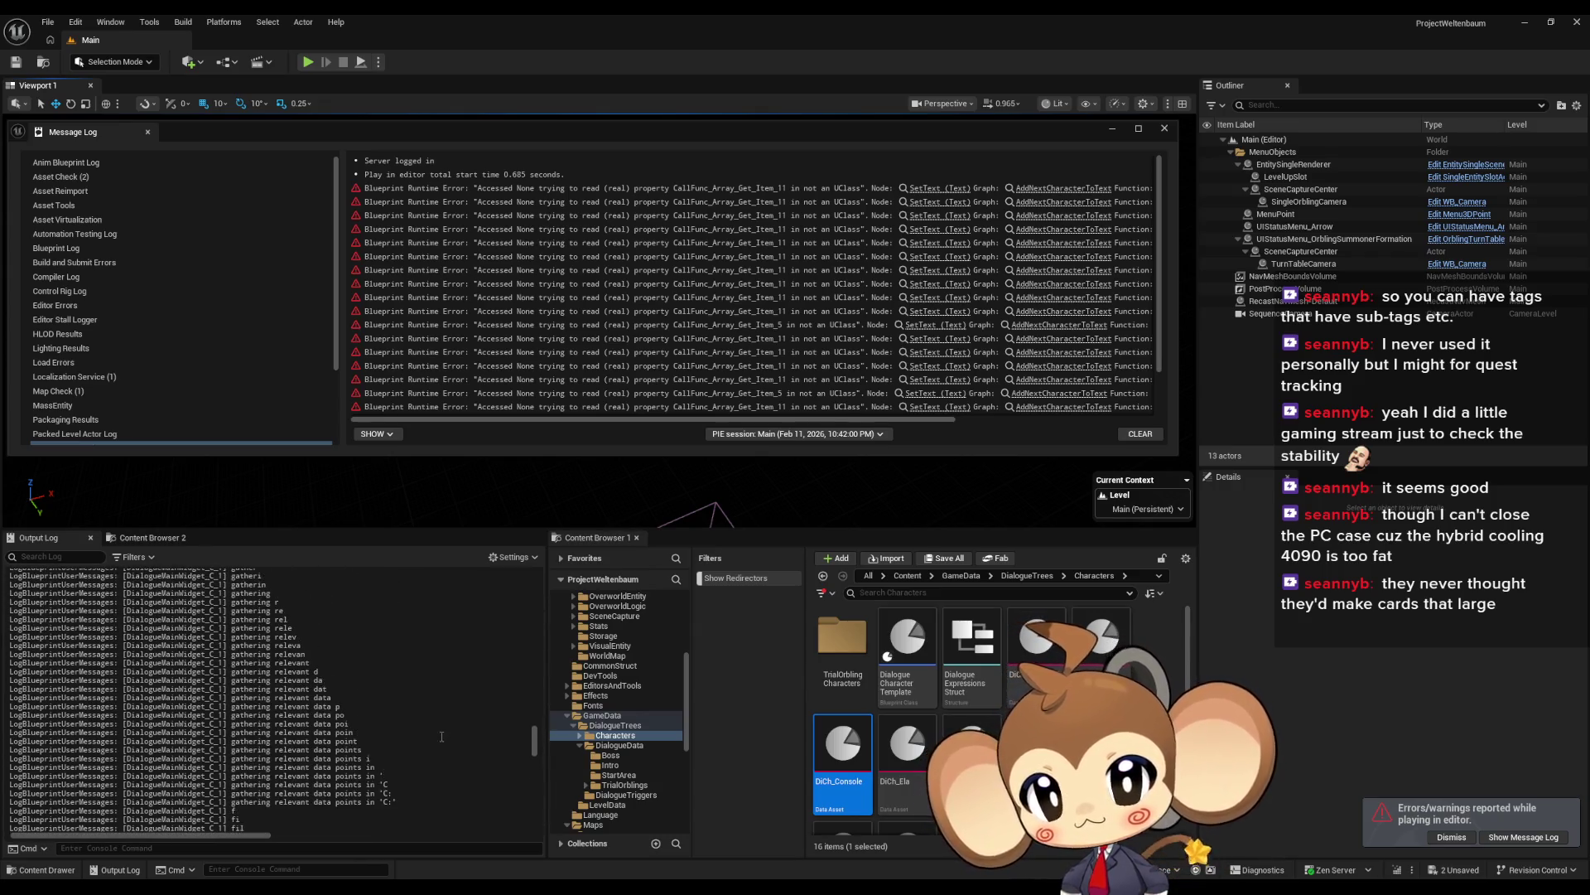
scroll(442, 736, up, 10)
scroll(426, 736, up, 10)
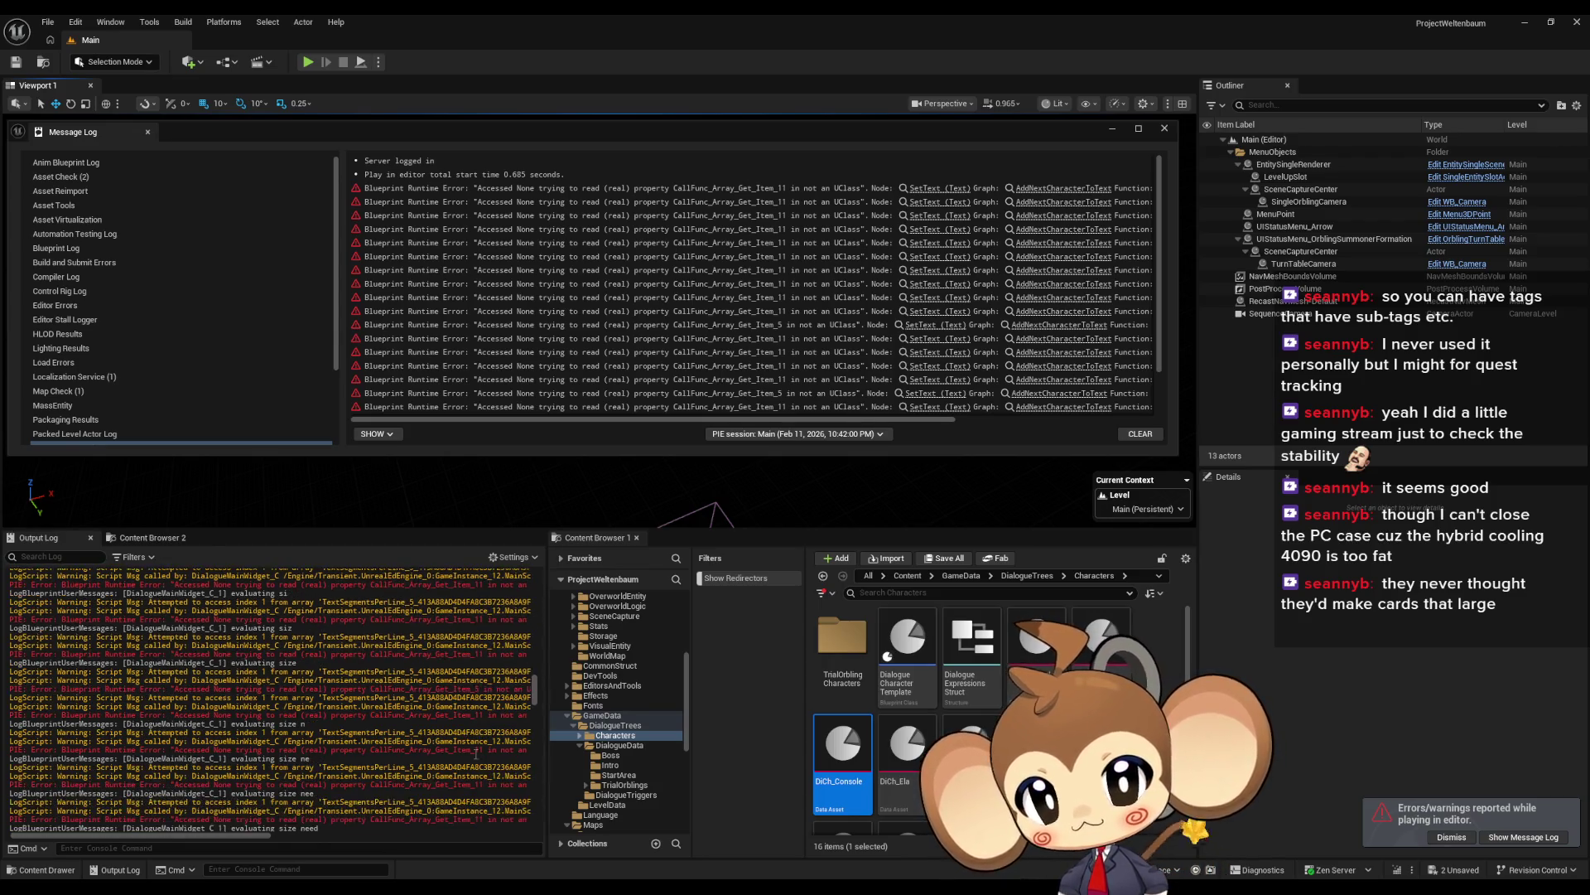
scroll(476, 754, up, 8)
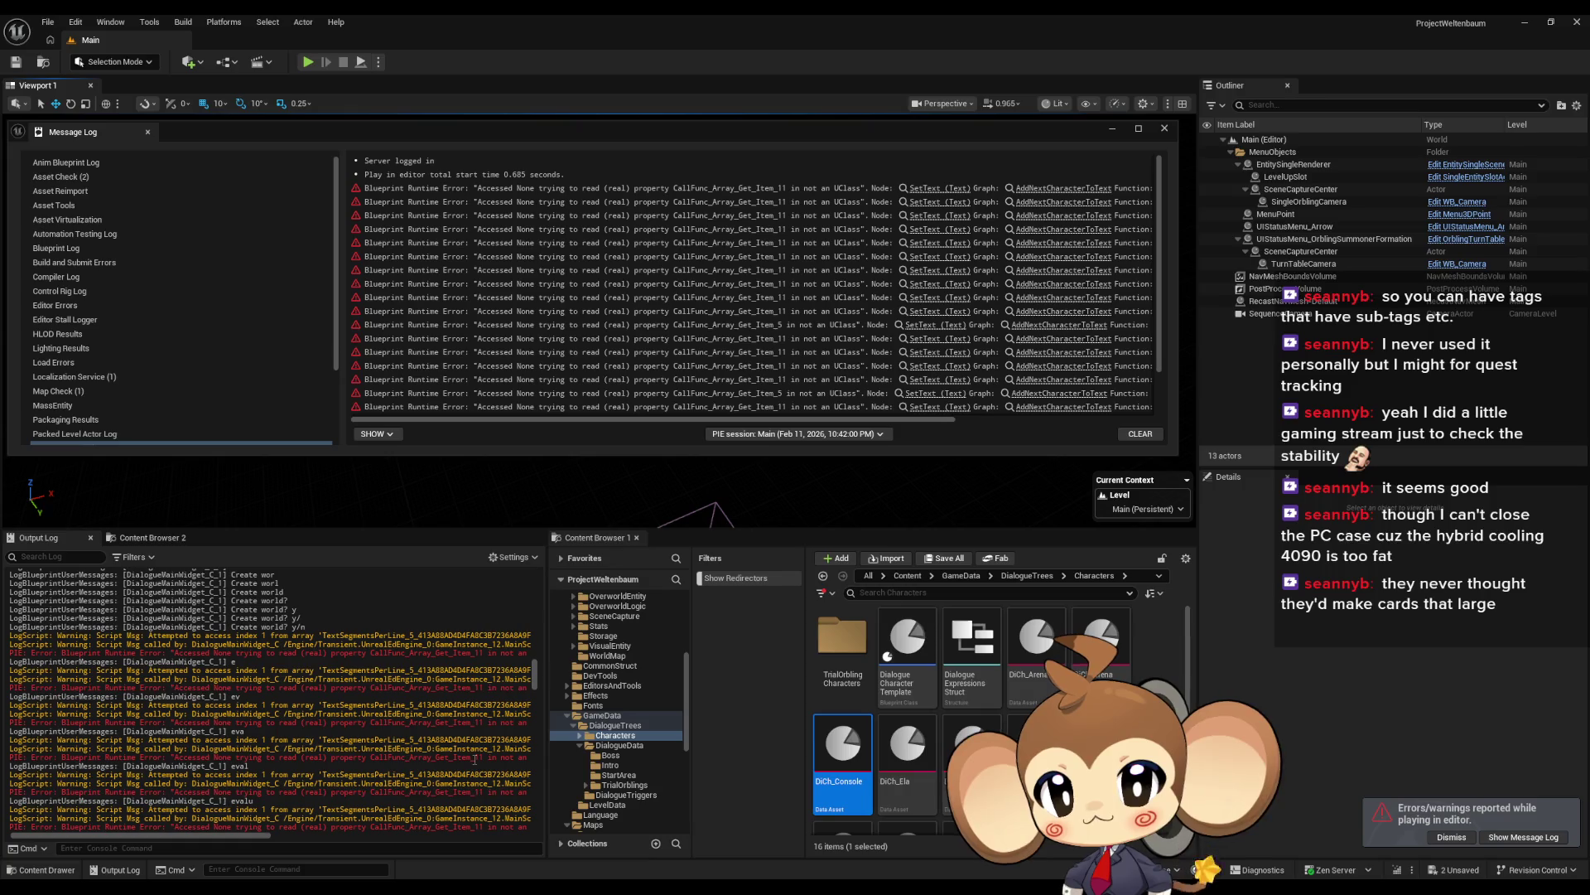
scroll(475, 760, up, 3)
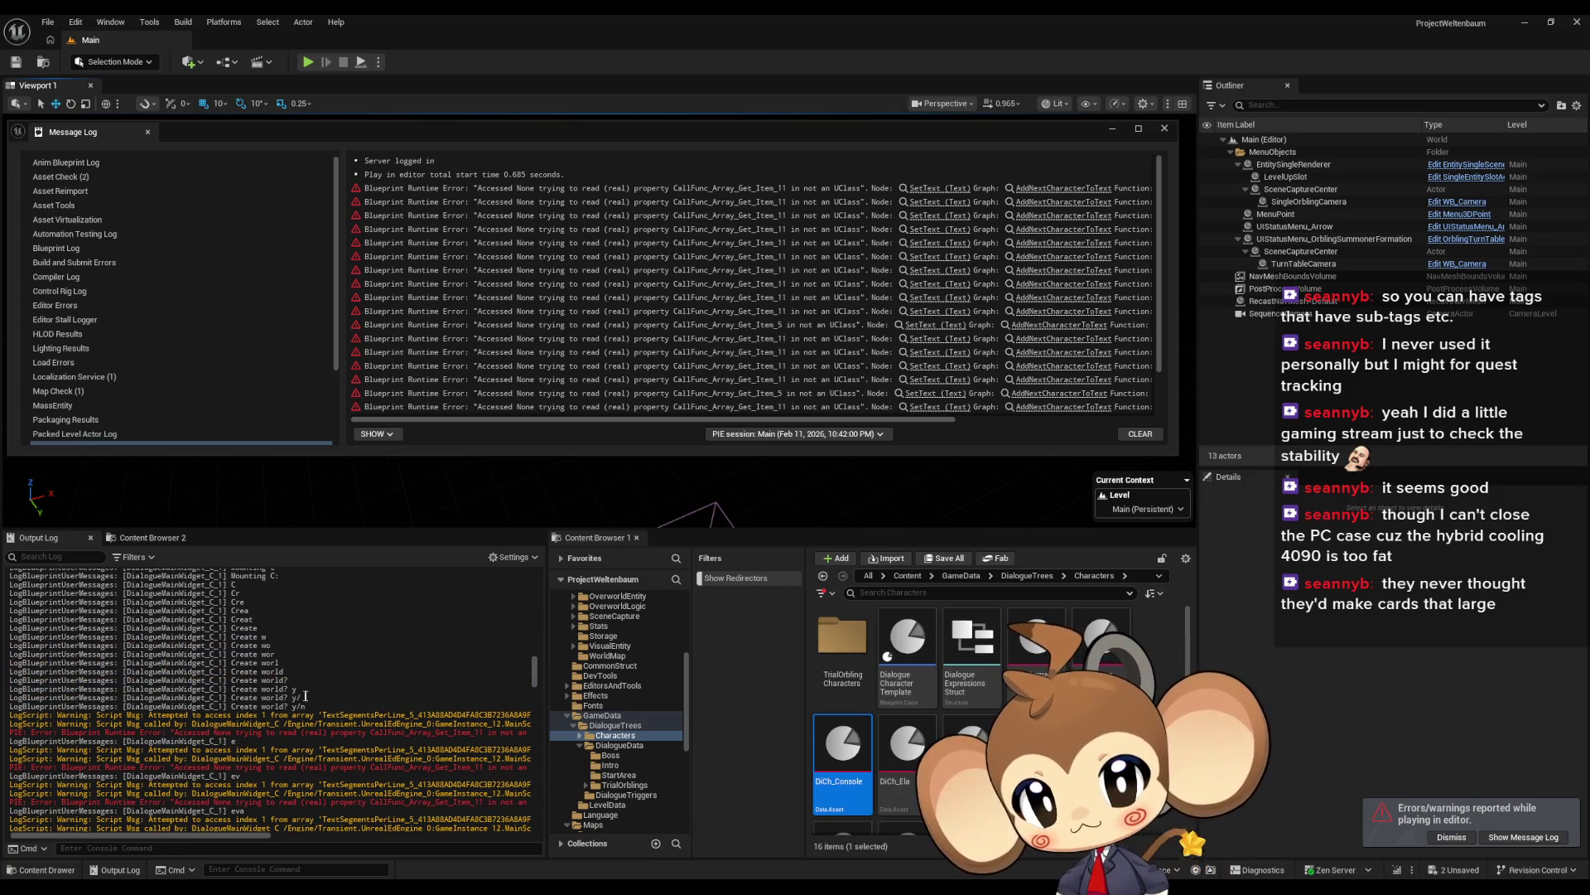
scroll(306, 695, down, 1)
scroll(307, 694, down, 1)
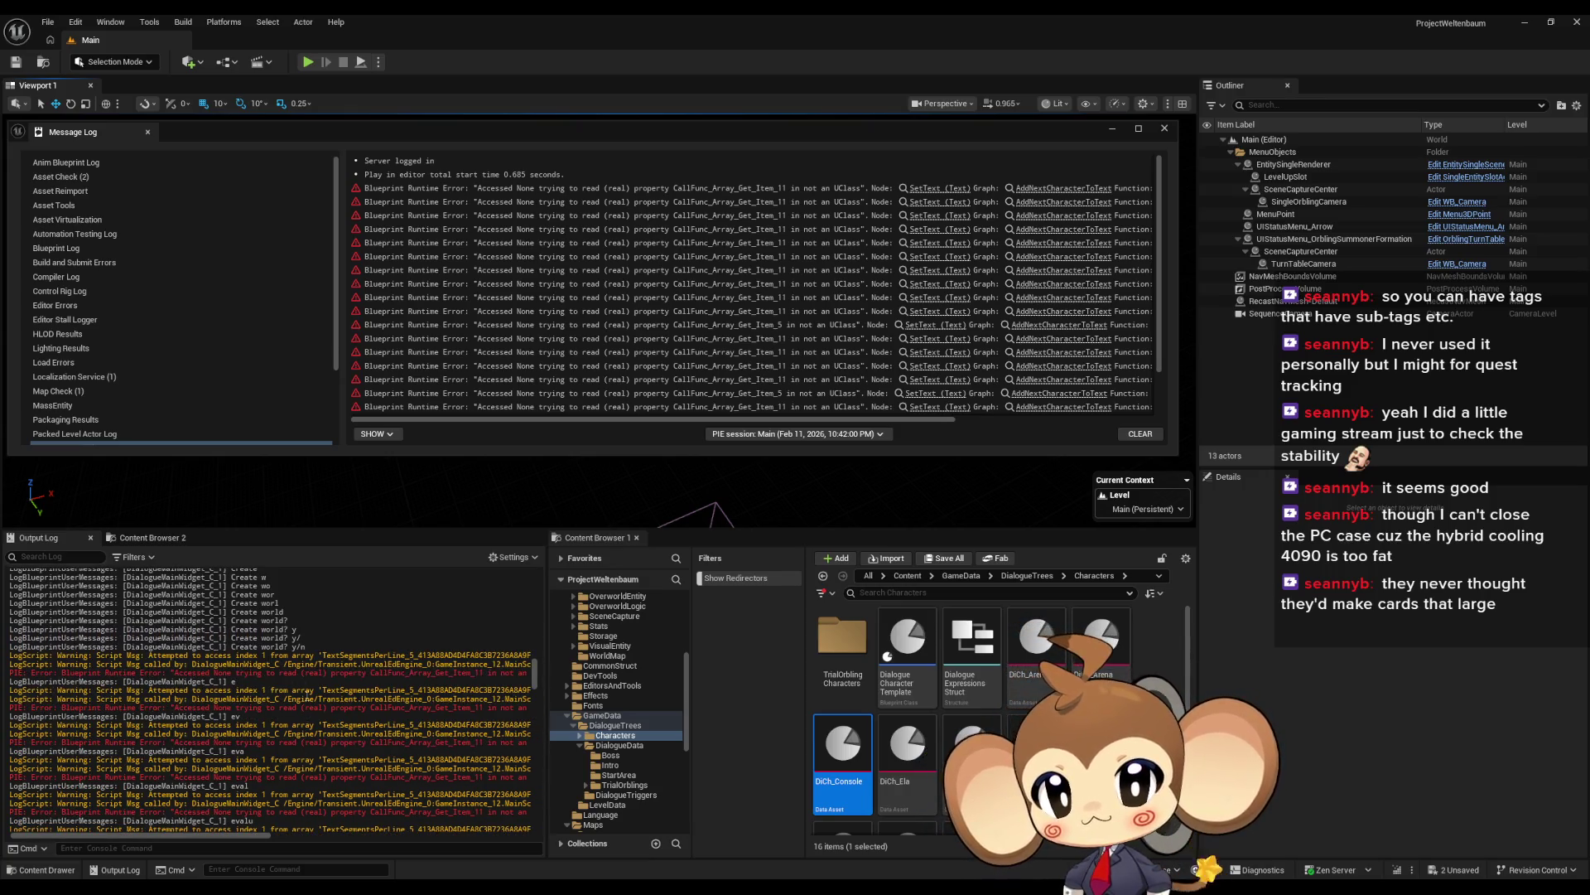
scroll(307, 694, down, 3)
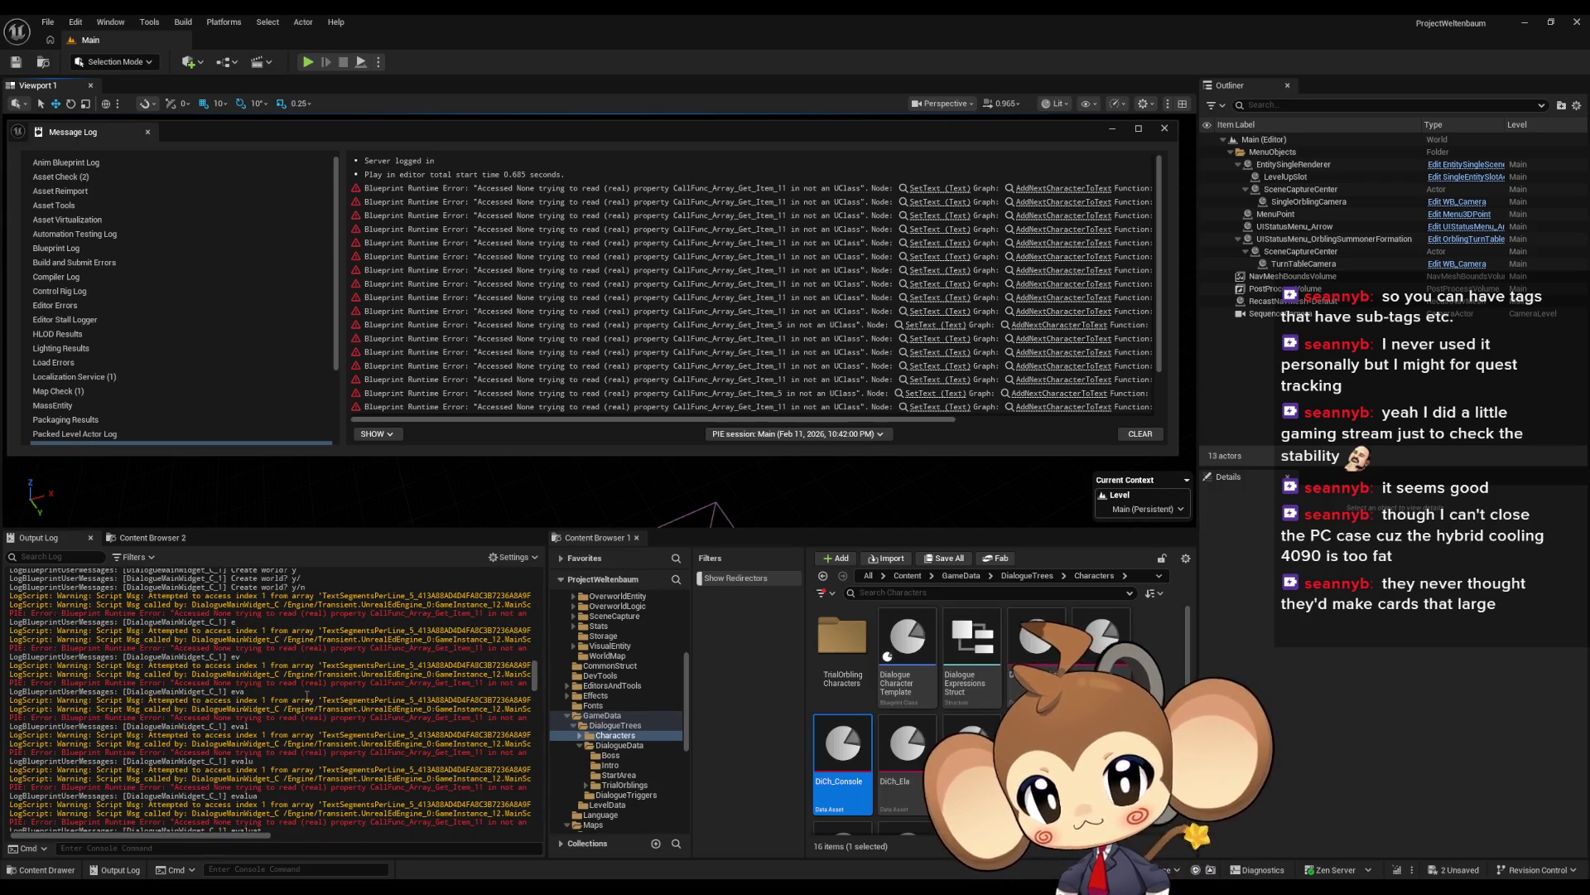
scroll(307, 696, down, 2)
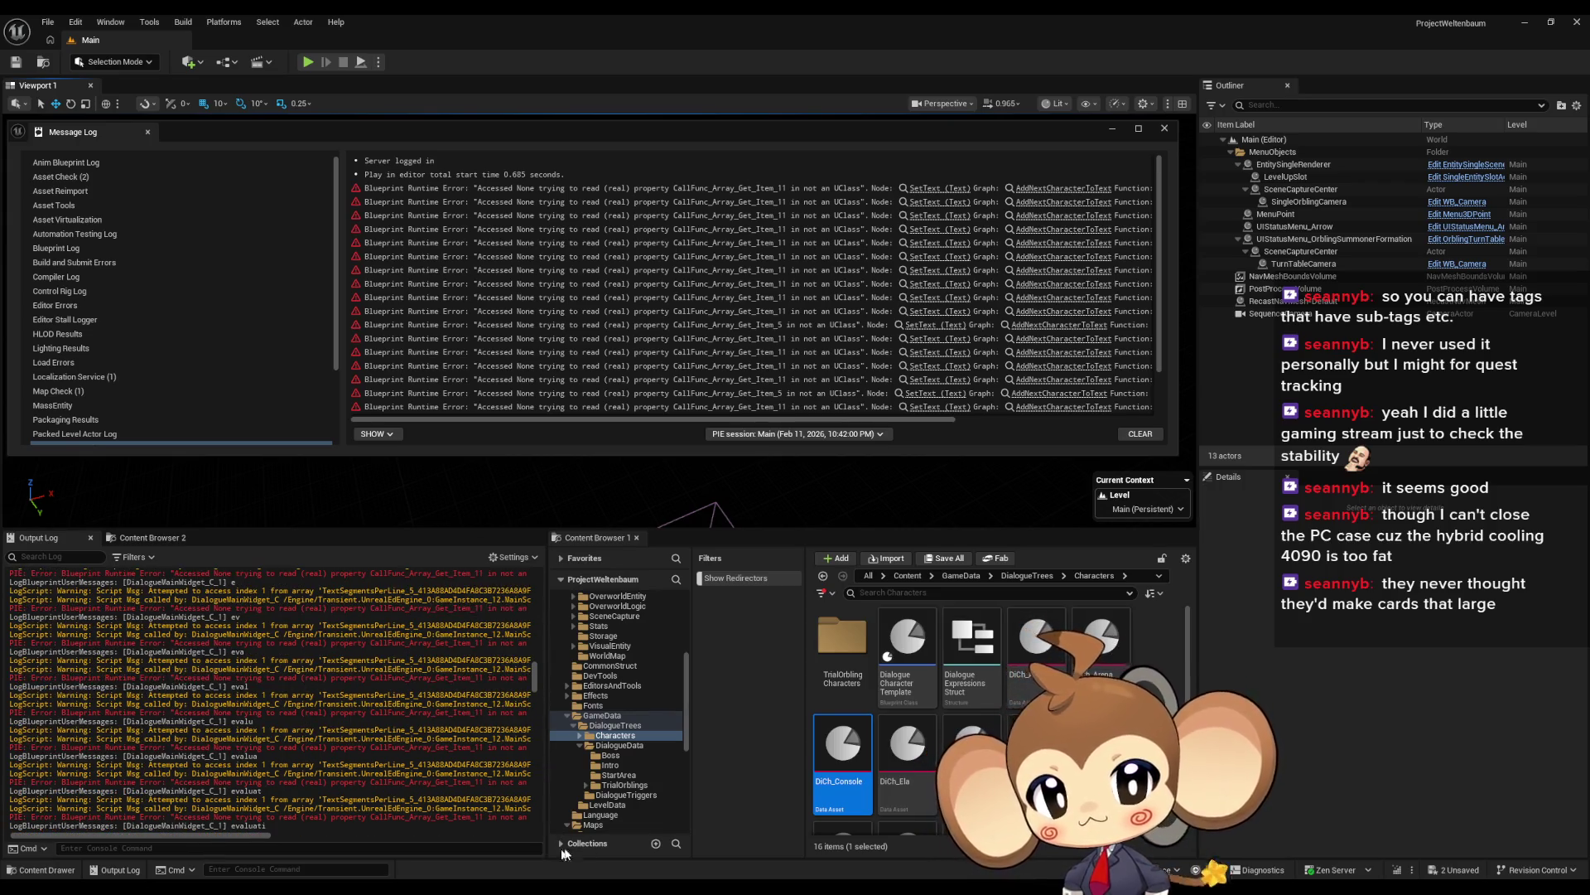
click(580, 824)
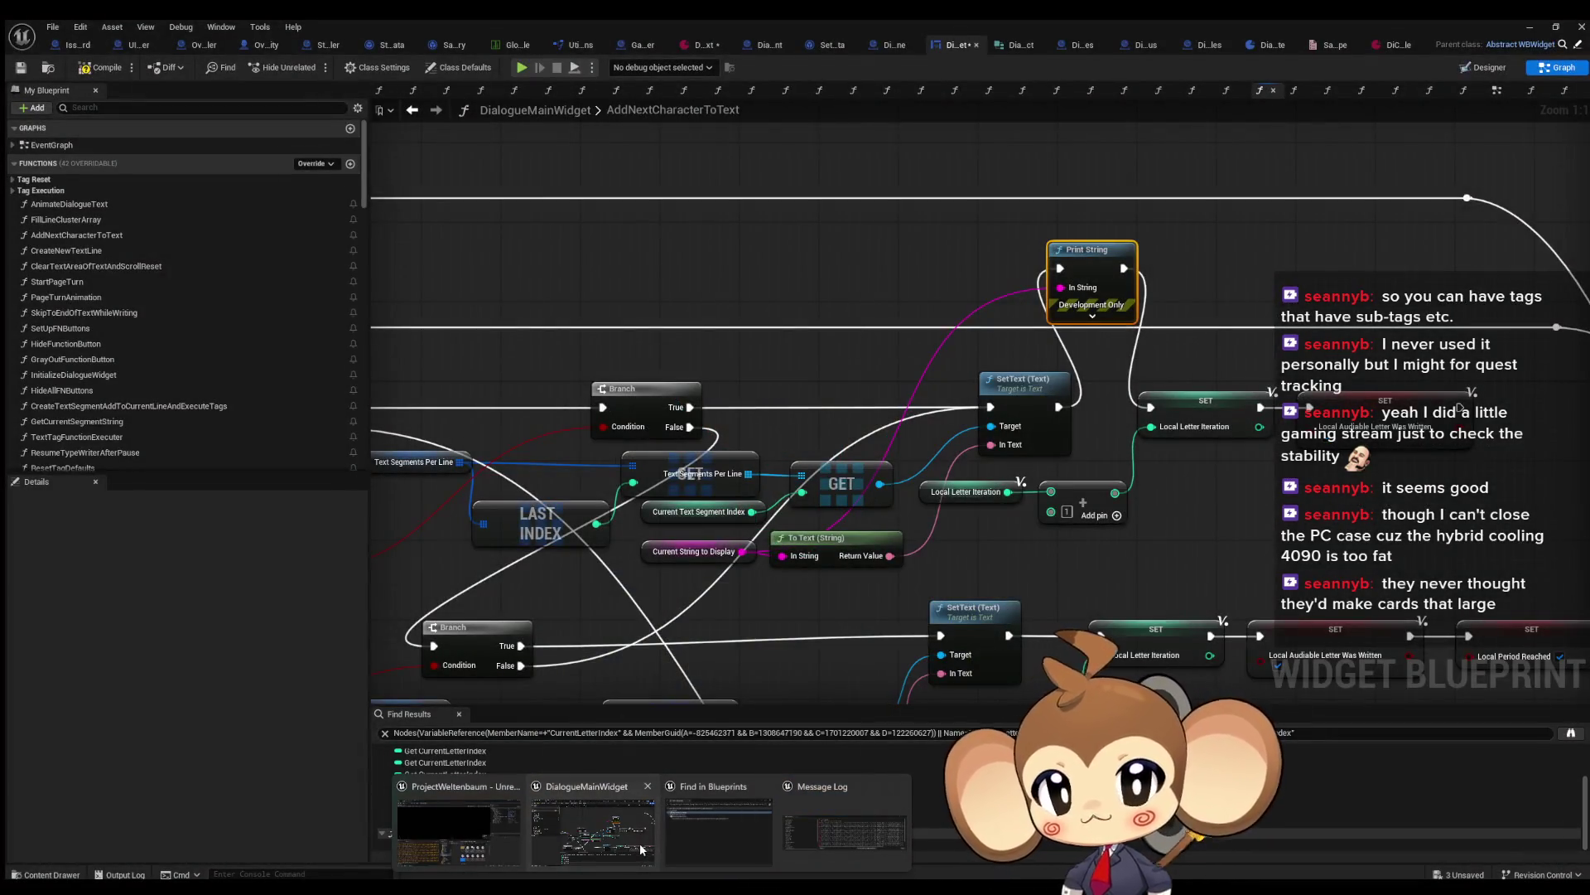
Step: Delete the Print String debug node and inspect DD_FirstConsoleText's TextByLanguage dialogue text
drag(1054, 402, 1146, 402)
key(Delete)
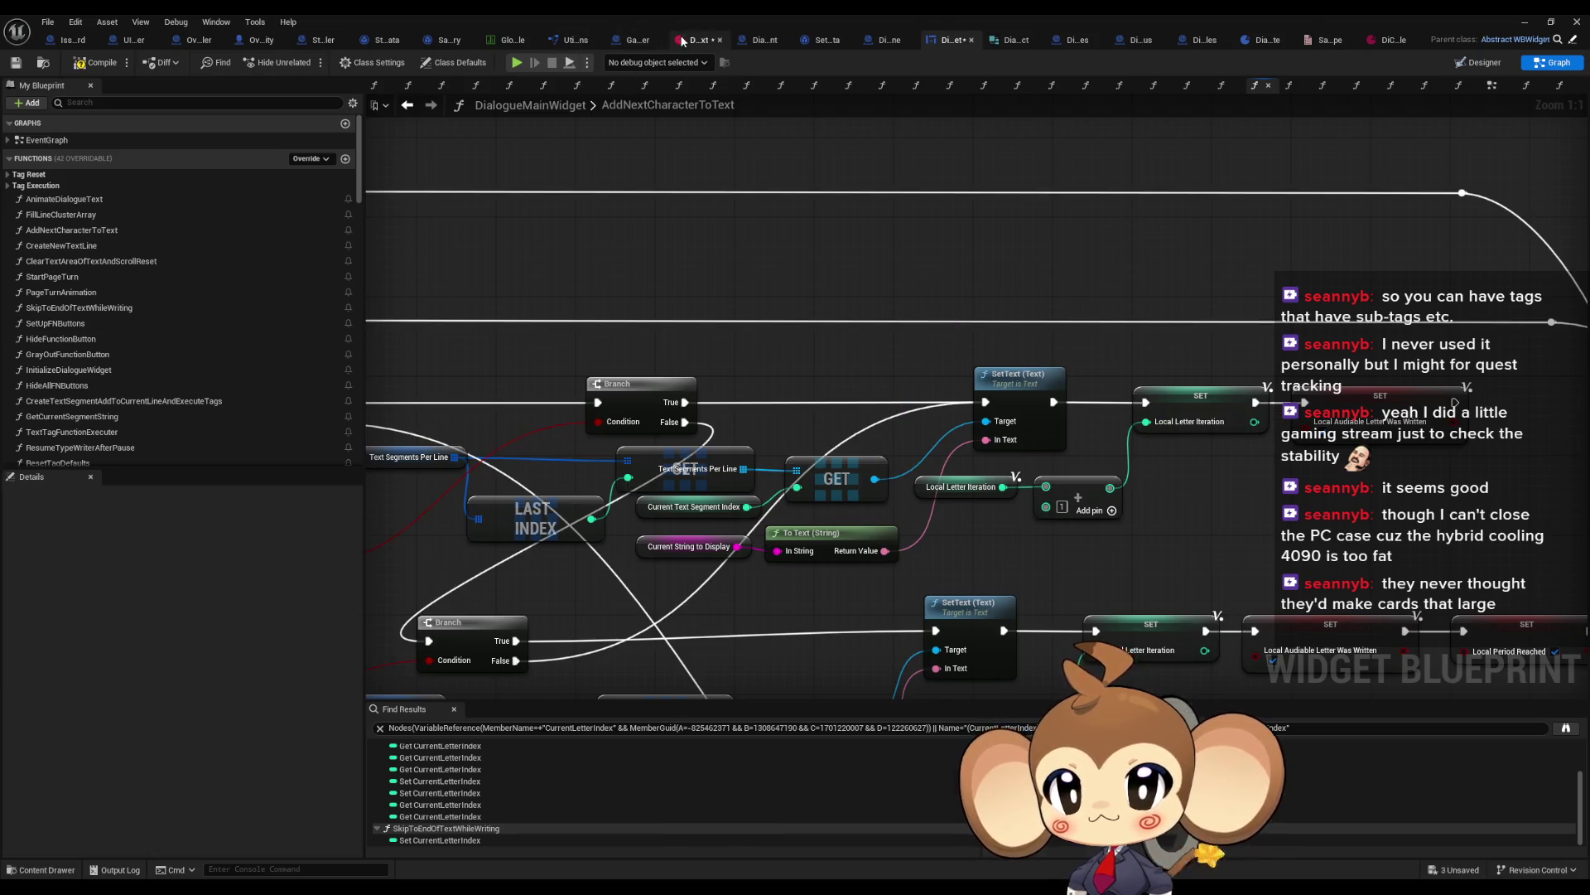
click(693, 40)
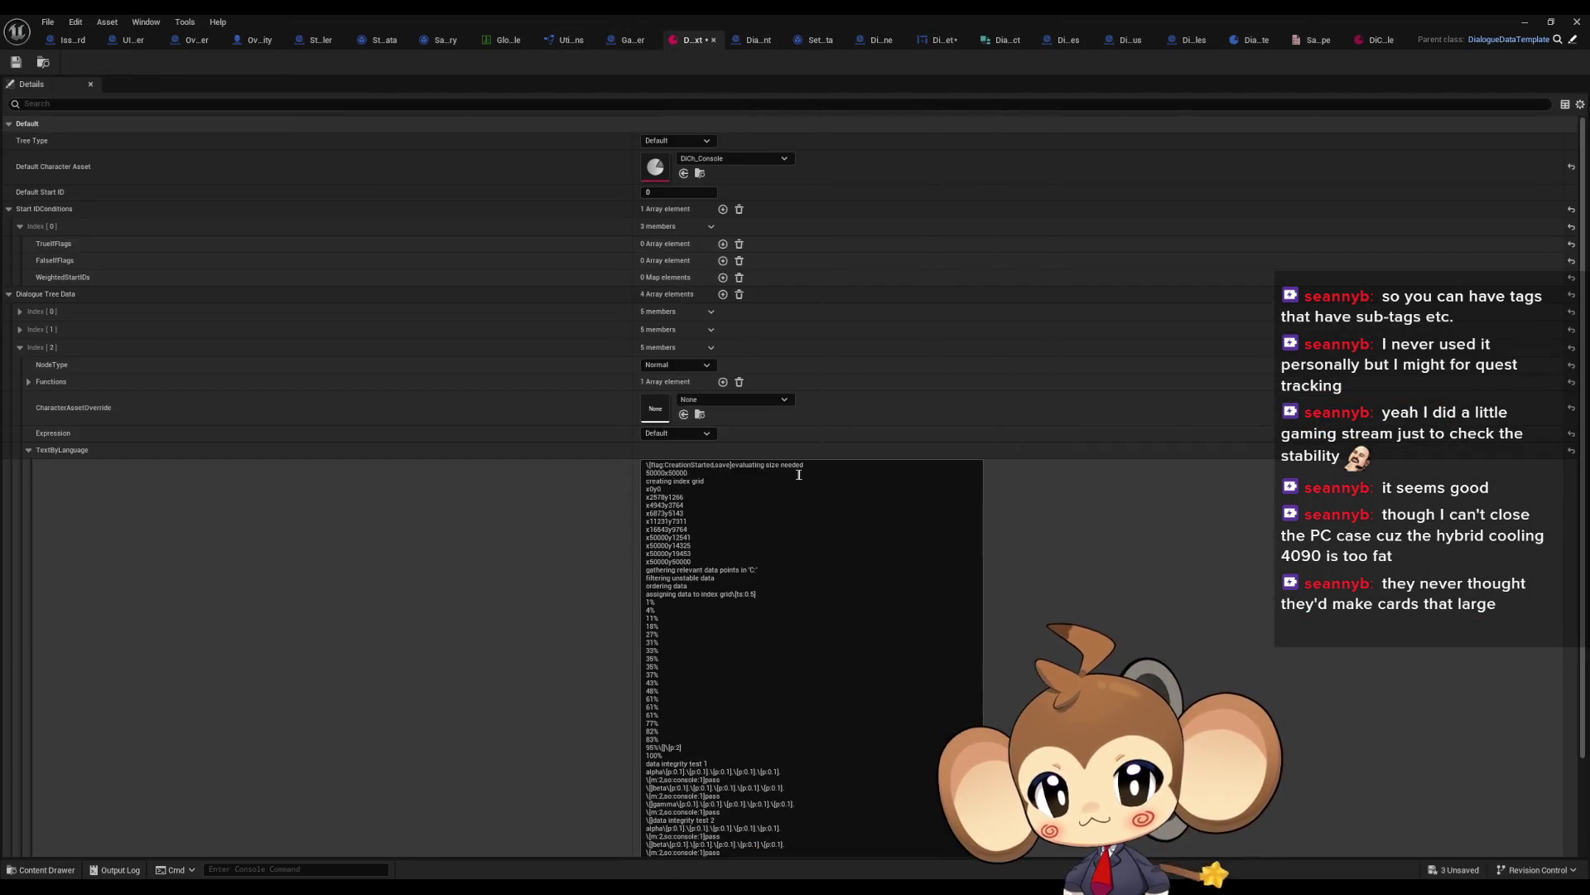
click(743, 466)
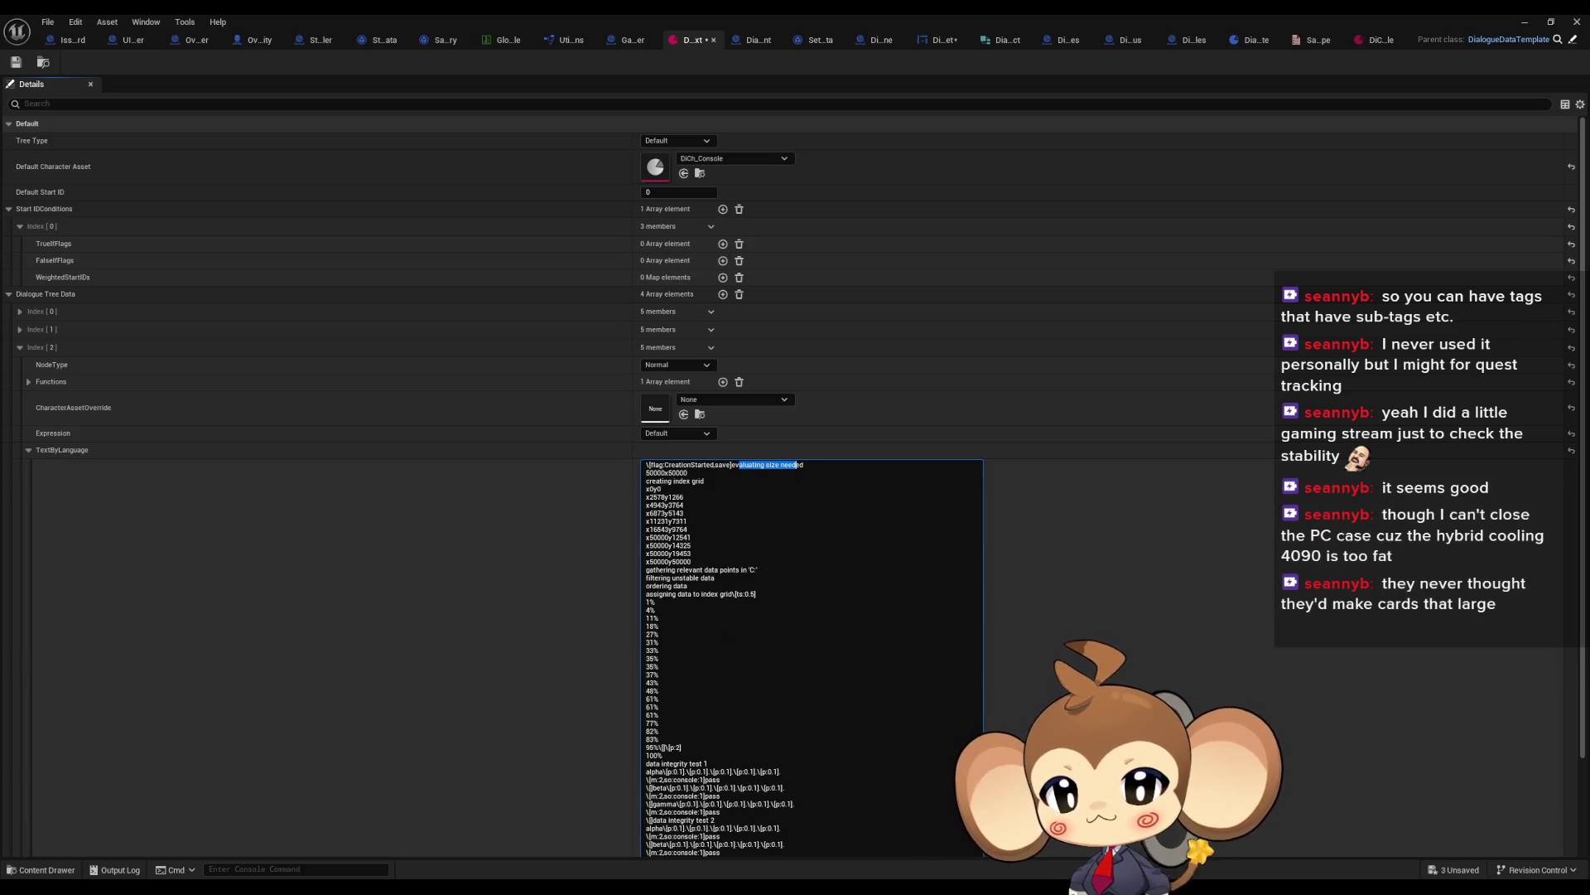
Step: Minimize the dialogue asset, bring it back, and return to the DialogueMainWidget graph
mouse_move(652, 890)
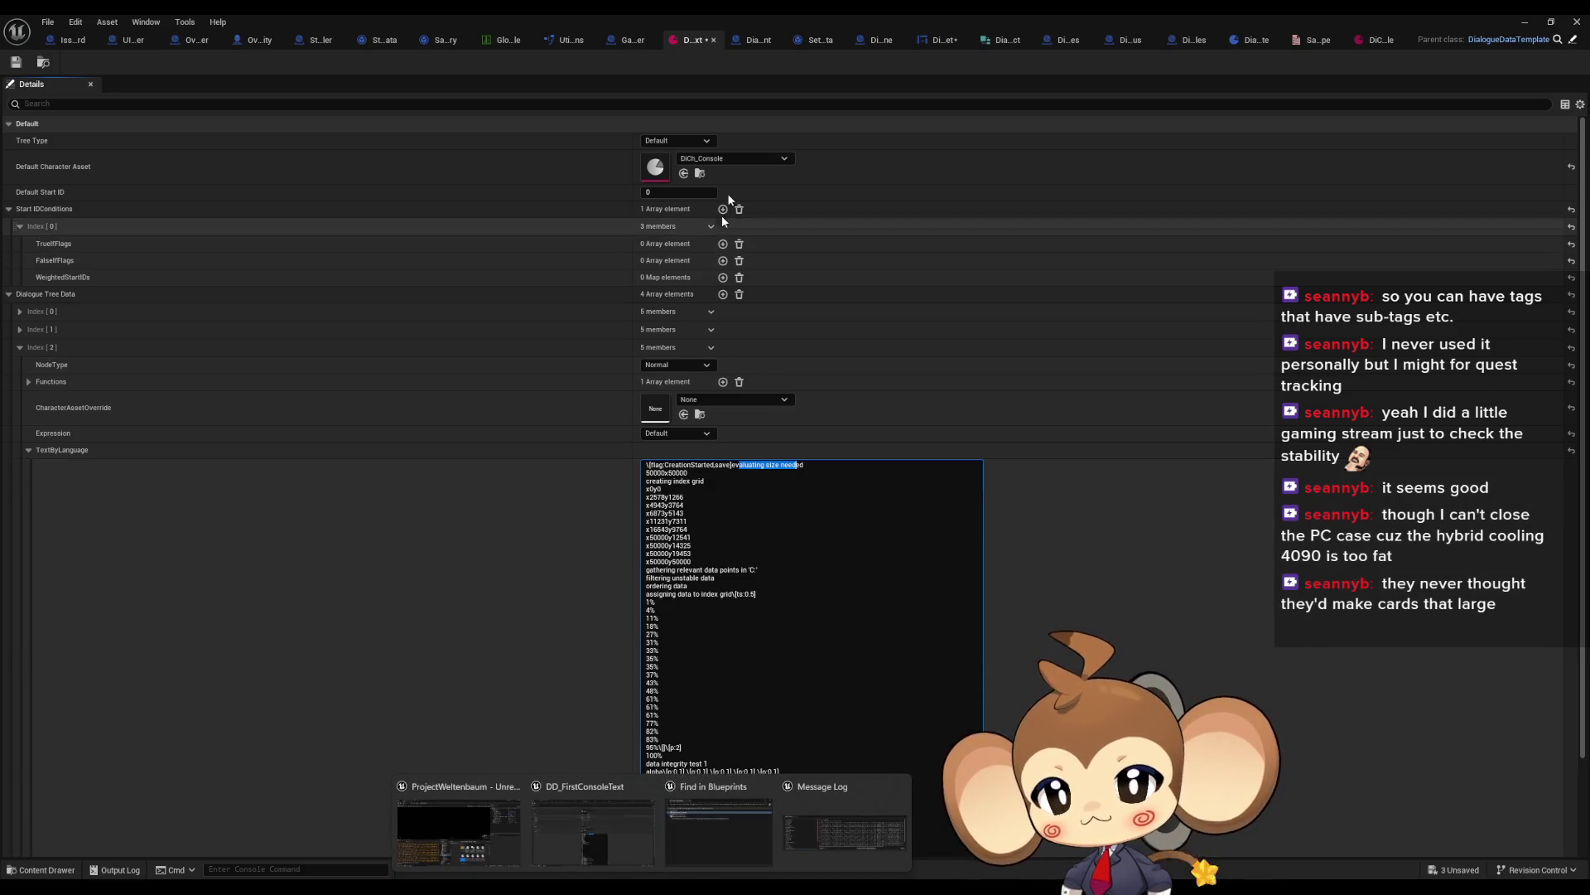
click(1525, 20)
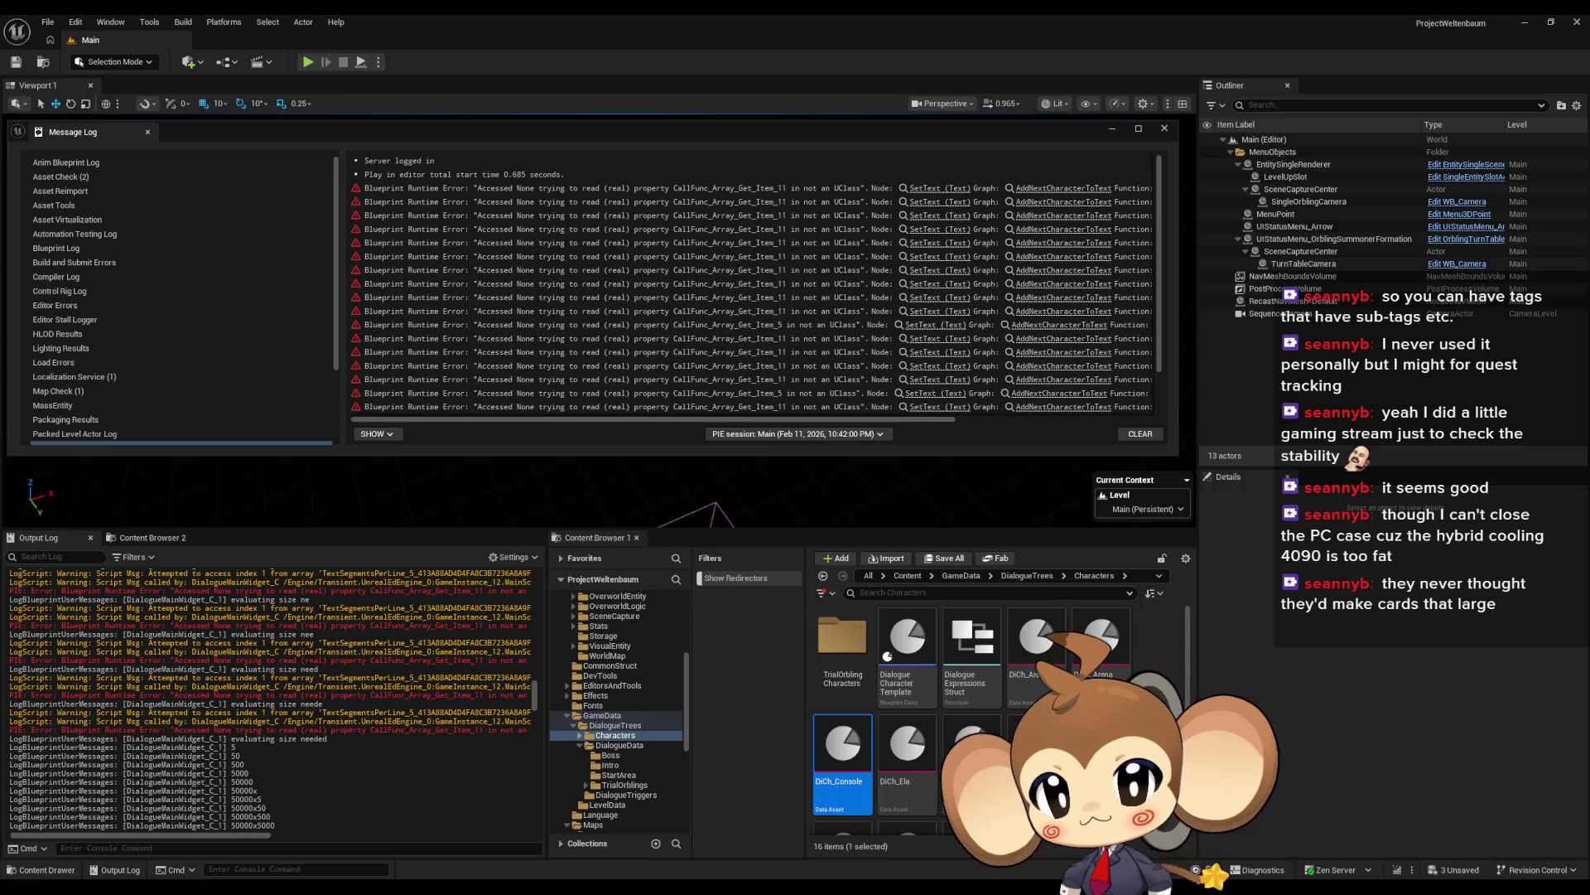
mouse_move(614, 886)
mouse_move(614, 837)
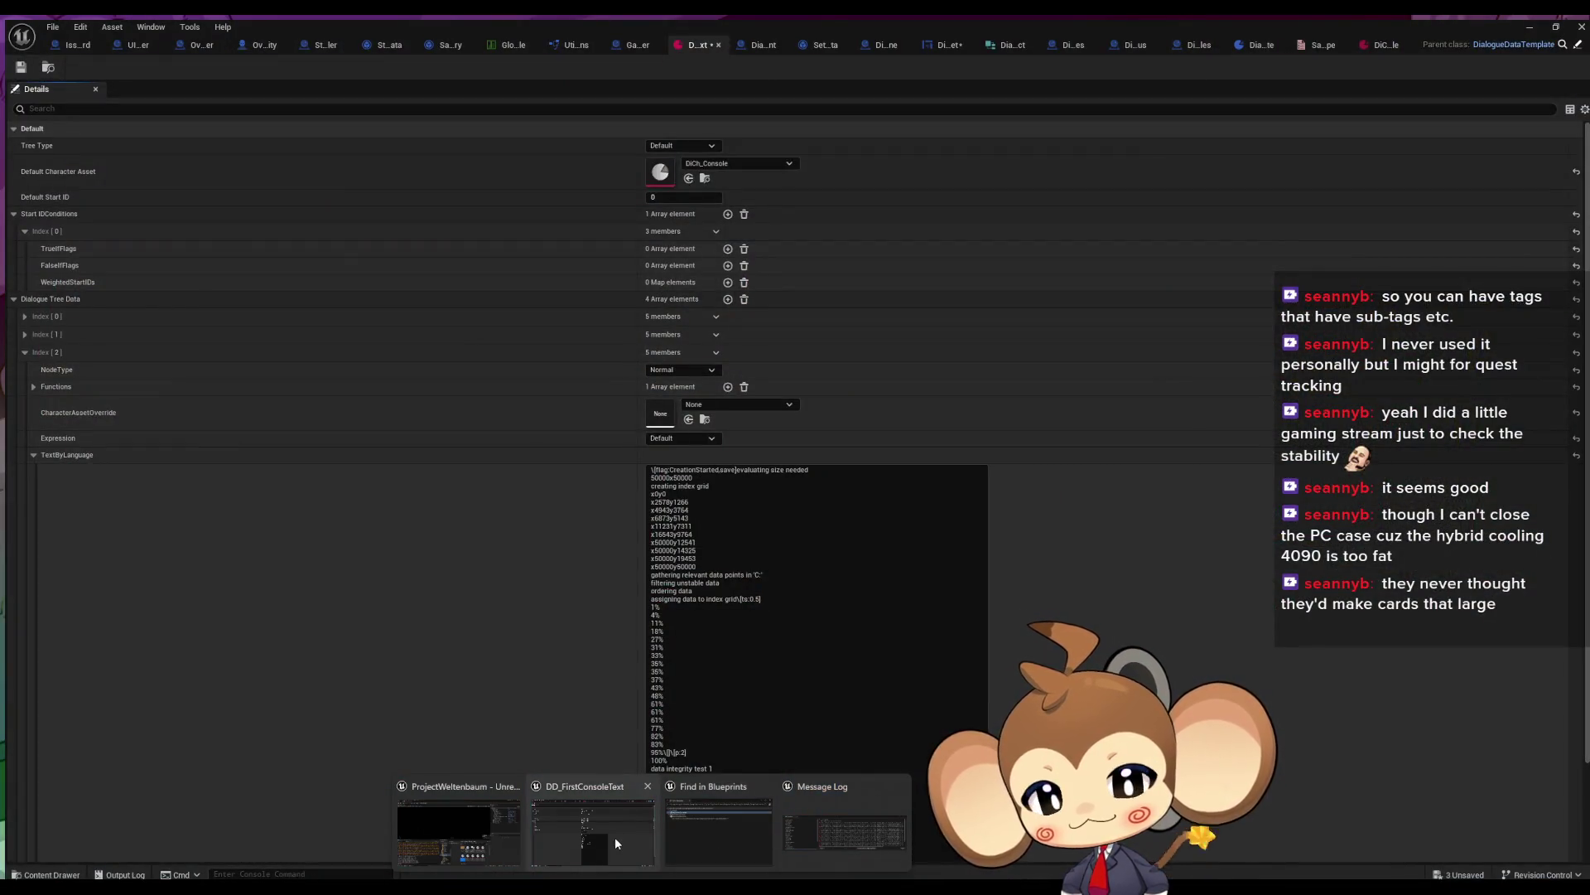
click(614, 837)
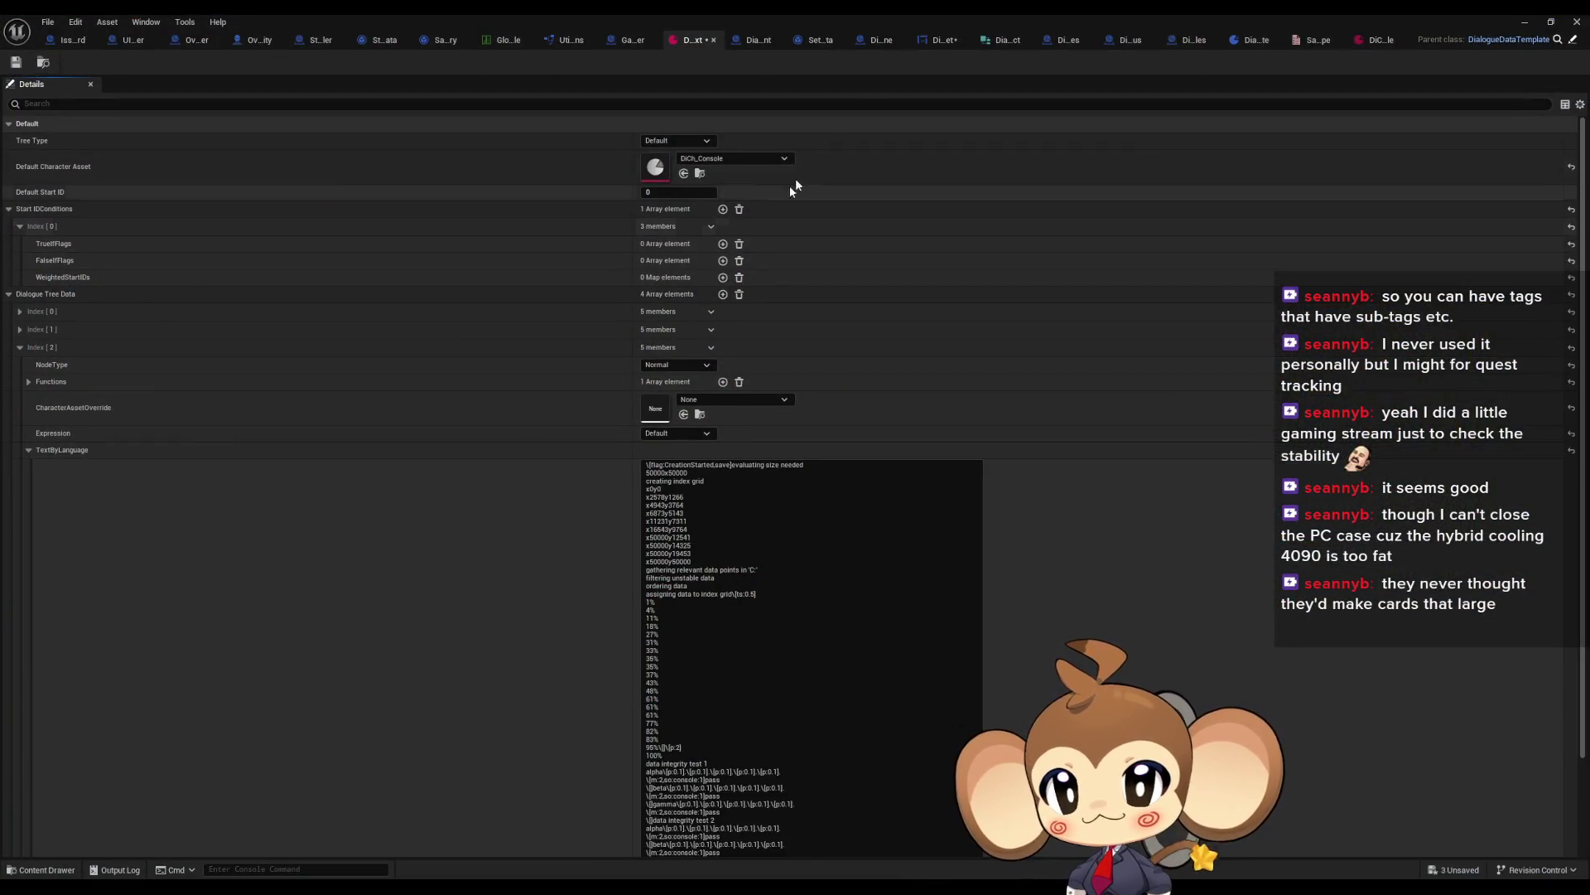
click(933, 43)
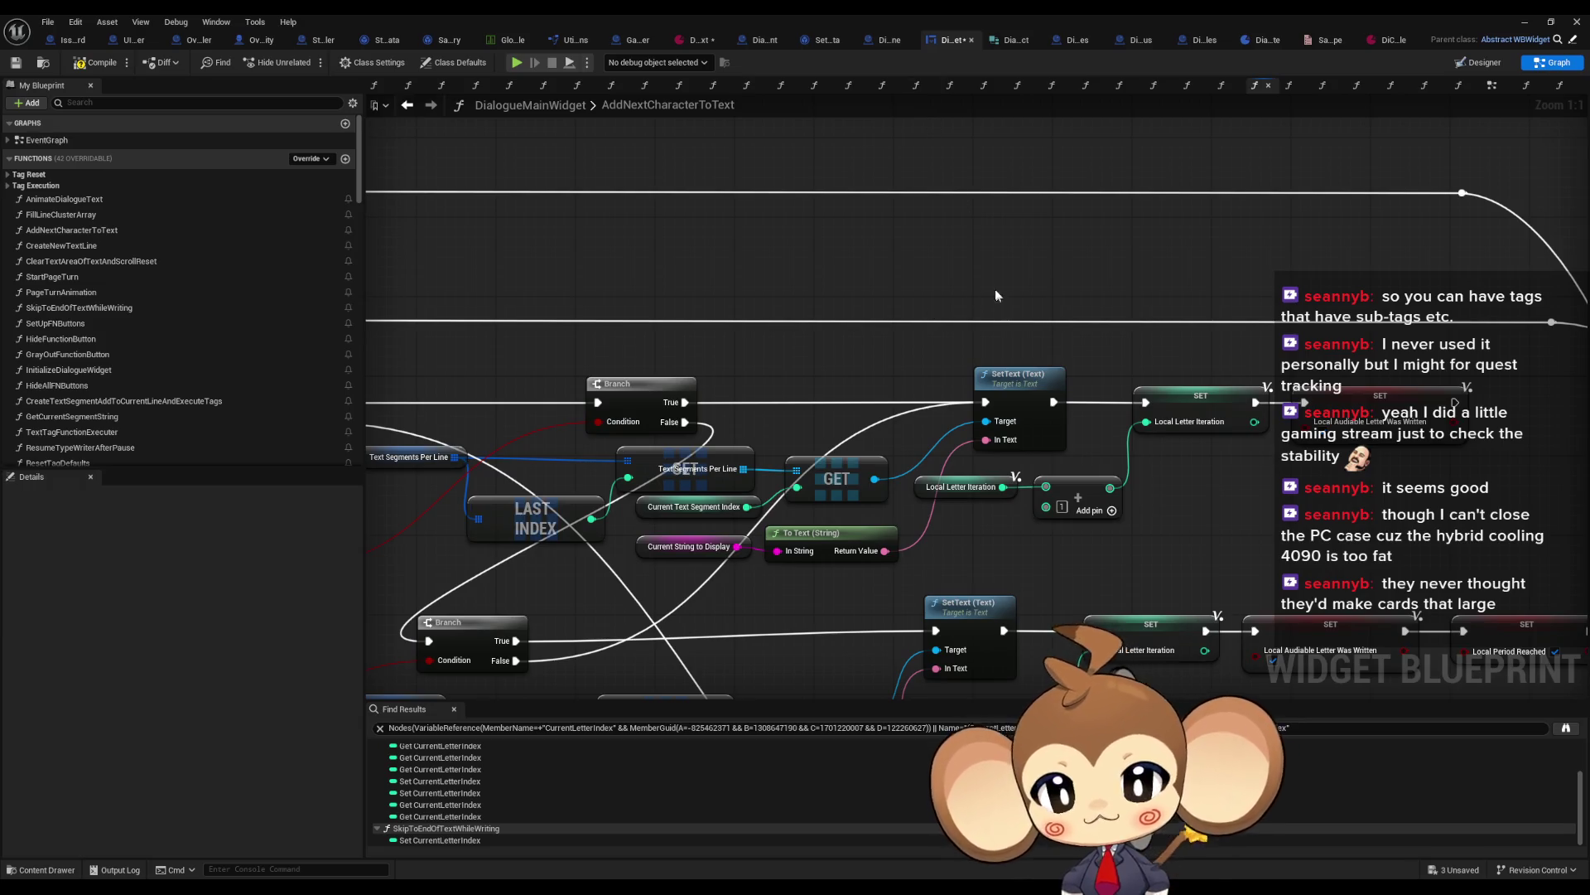
click(982, 296)
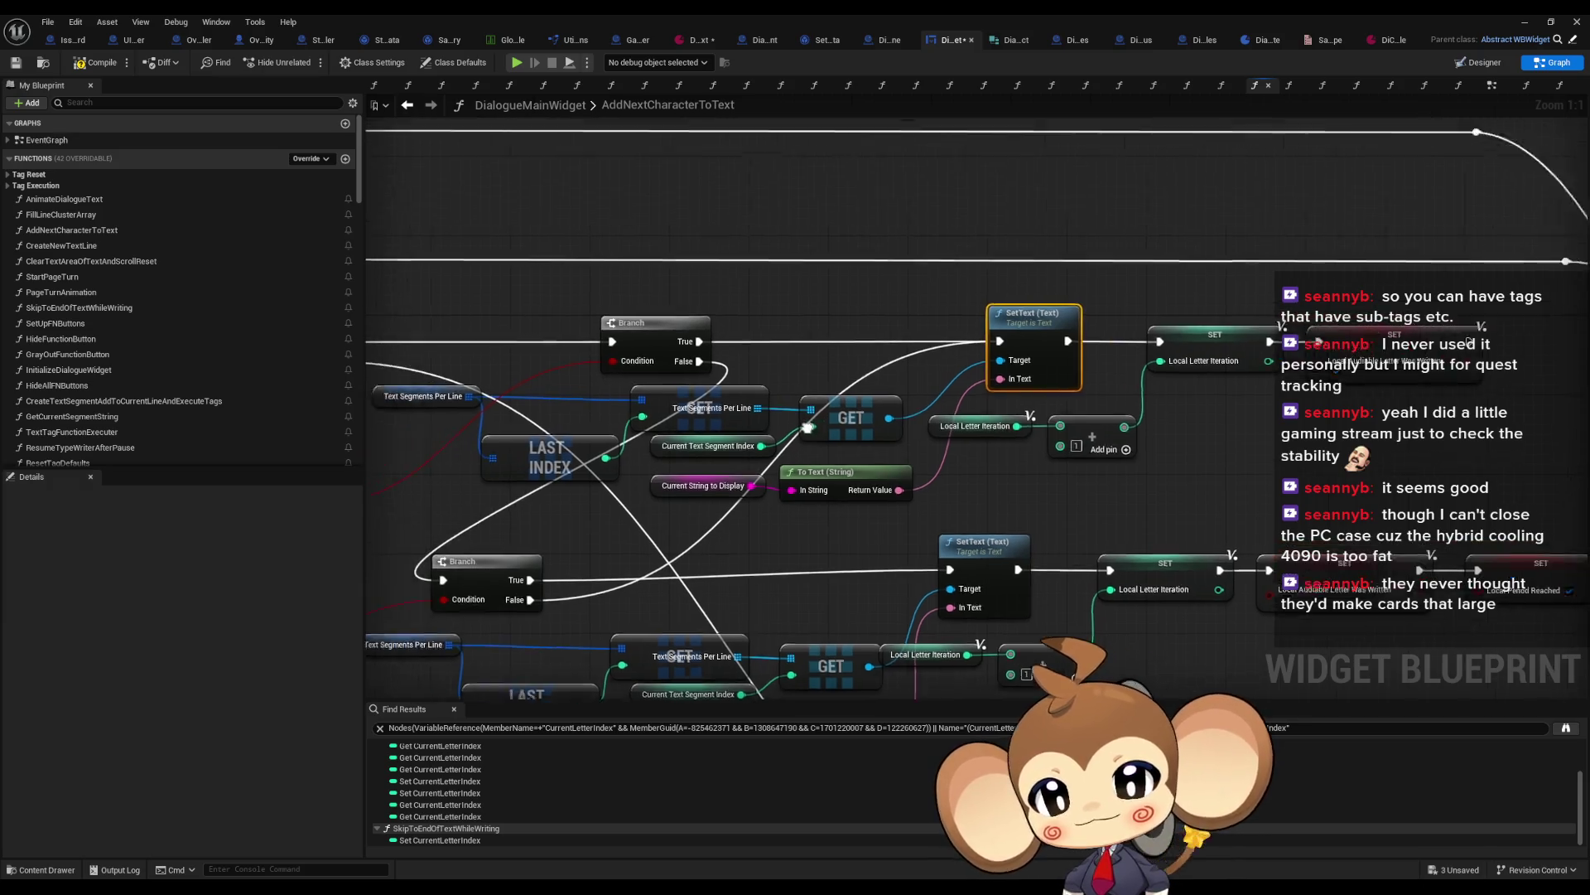
drag(606, 348, 744, 476)
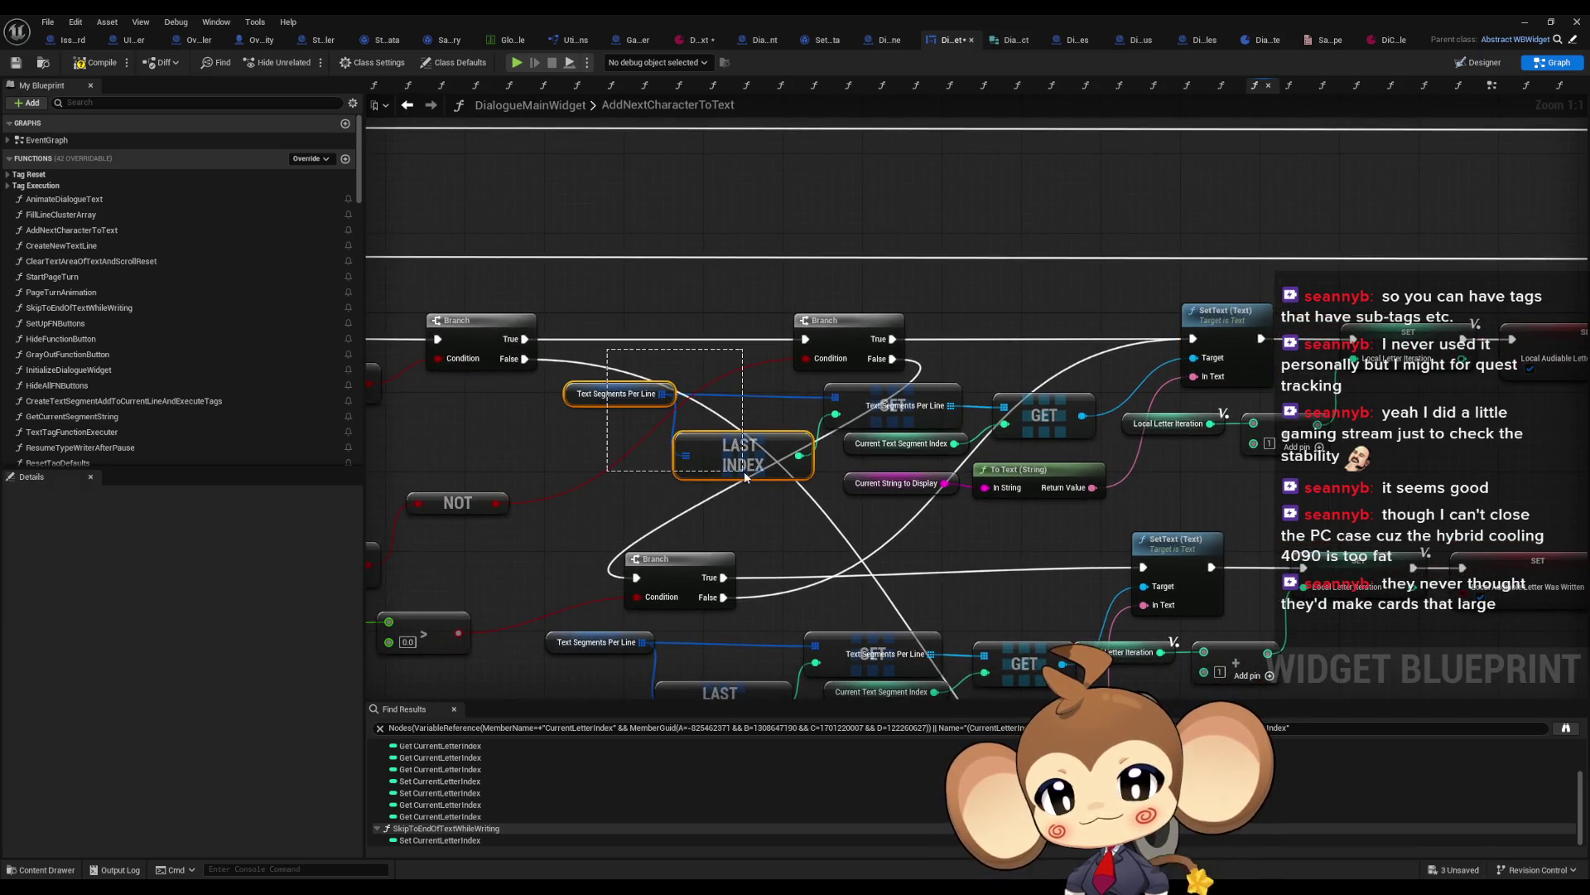
click(890, 418)
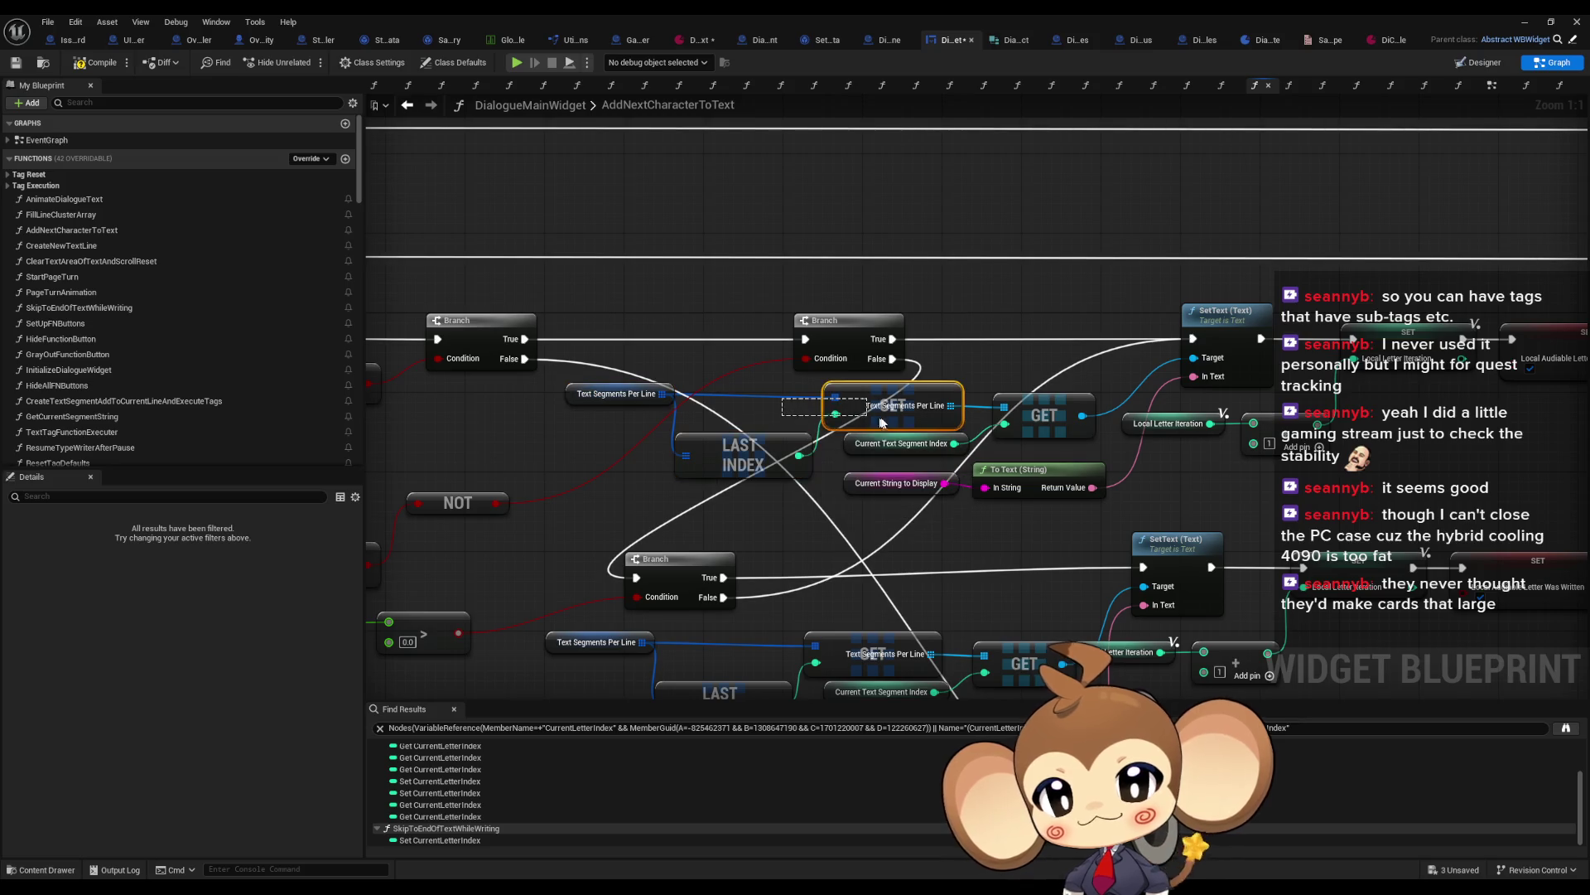
drag(609, 357, 739, 482)
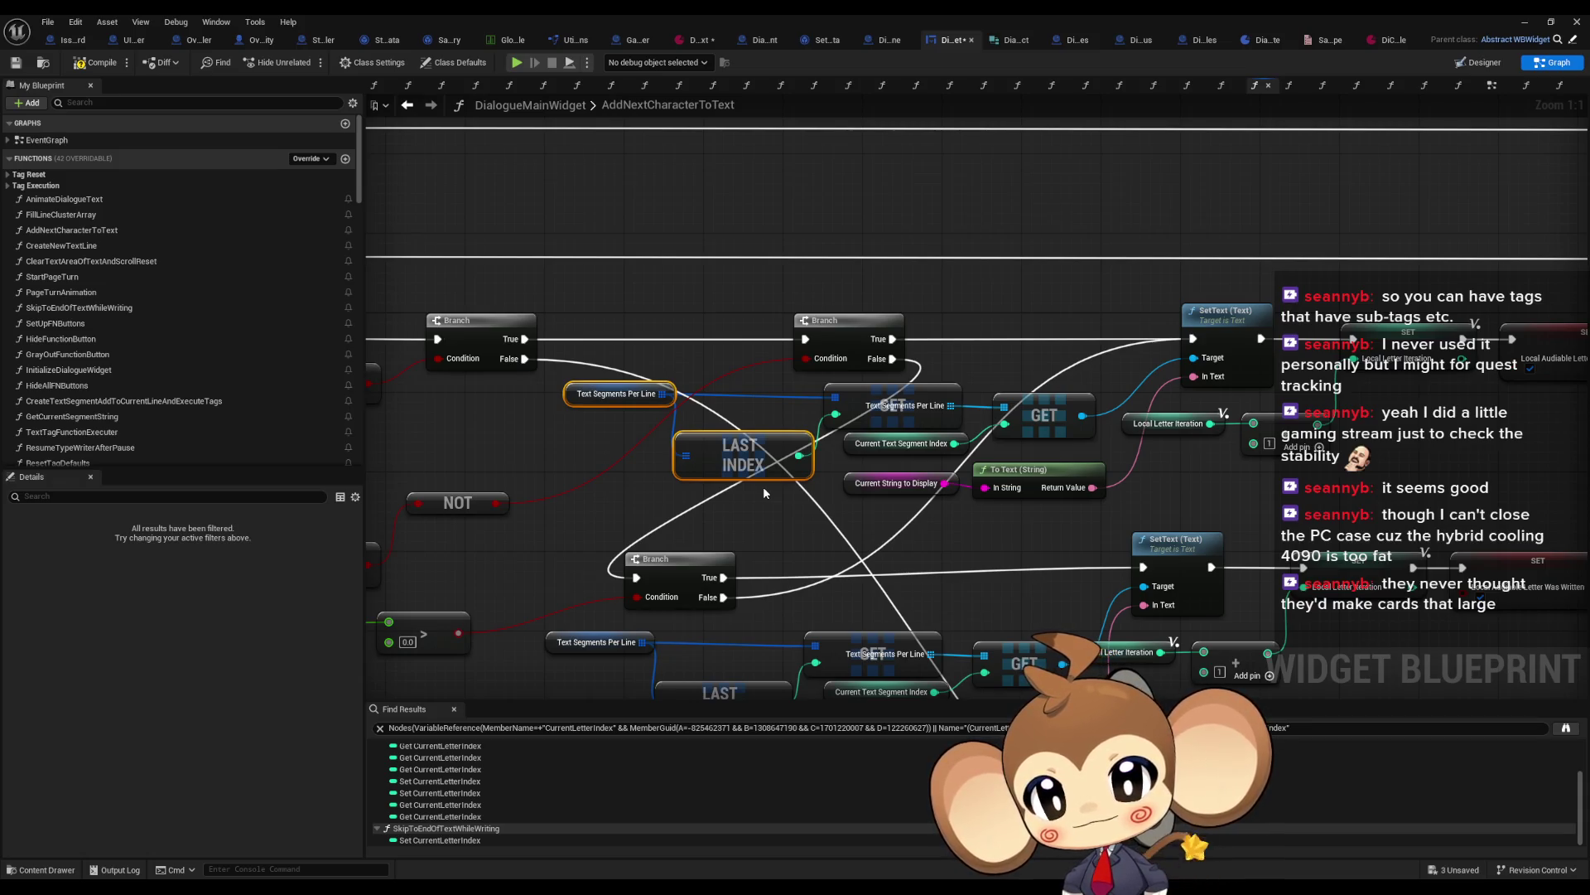
click(593, 401)
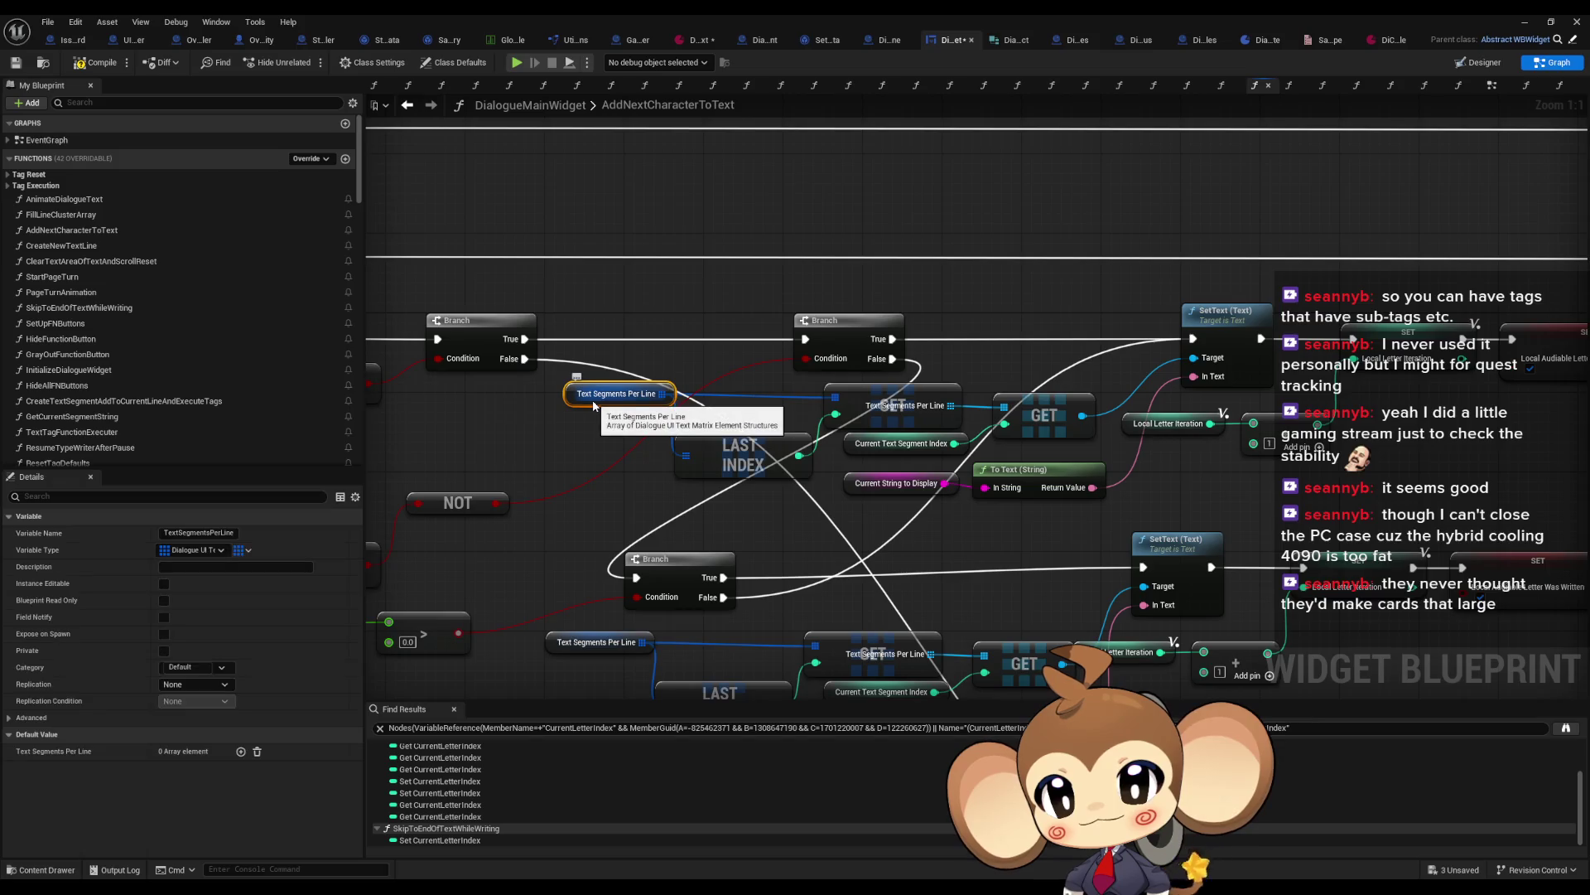
scroll(593, 405, down, 4)
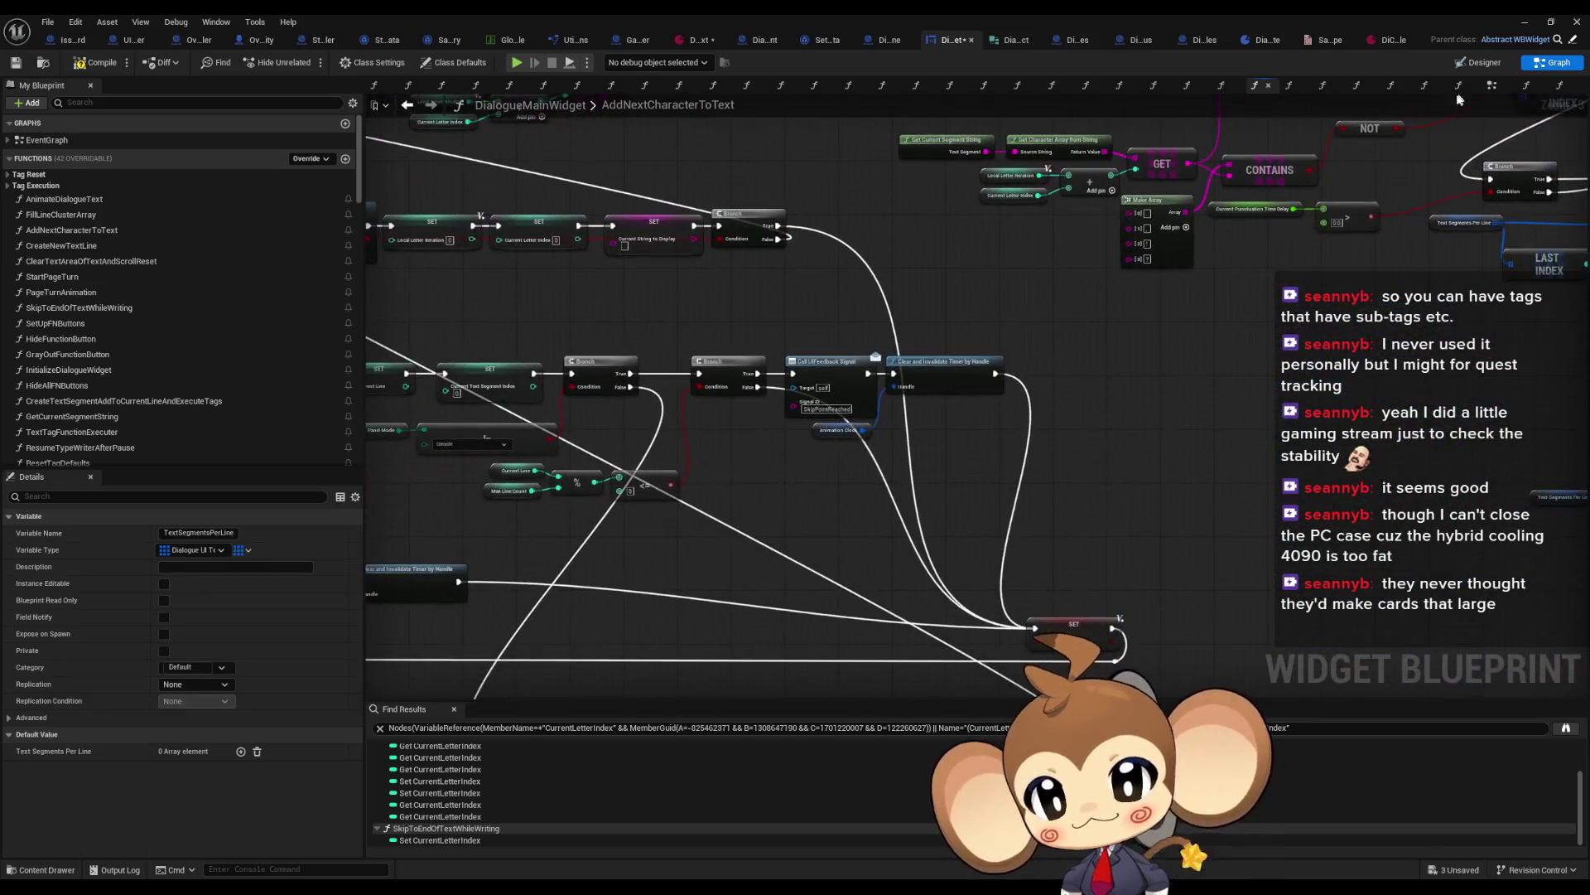
scroll(1032, 374, down, 4)
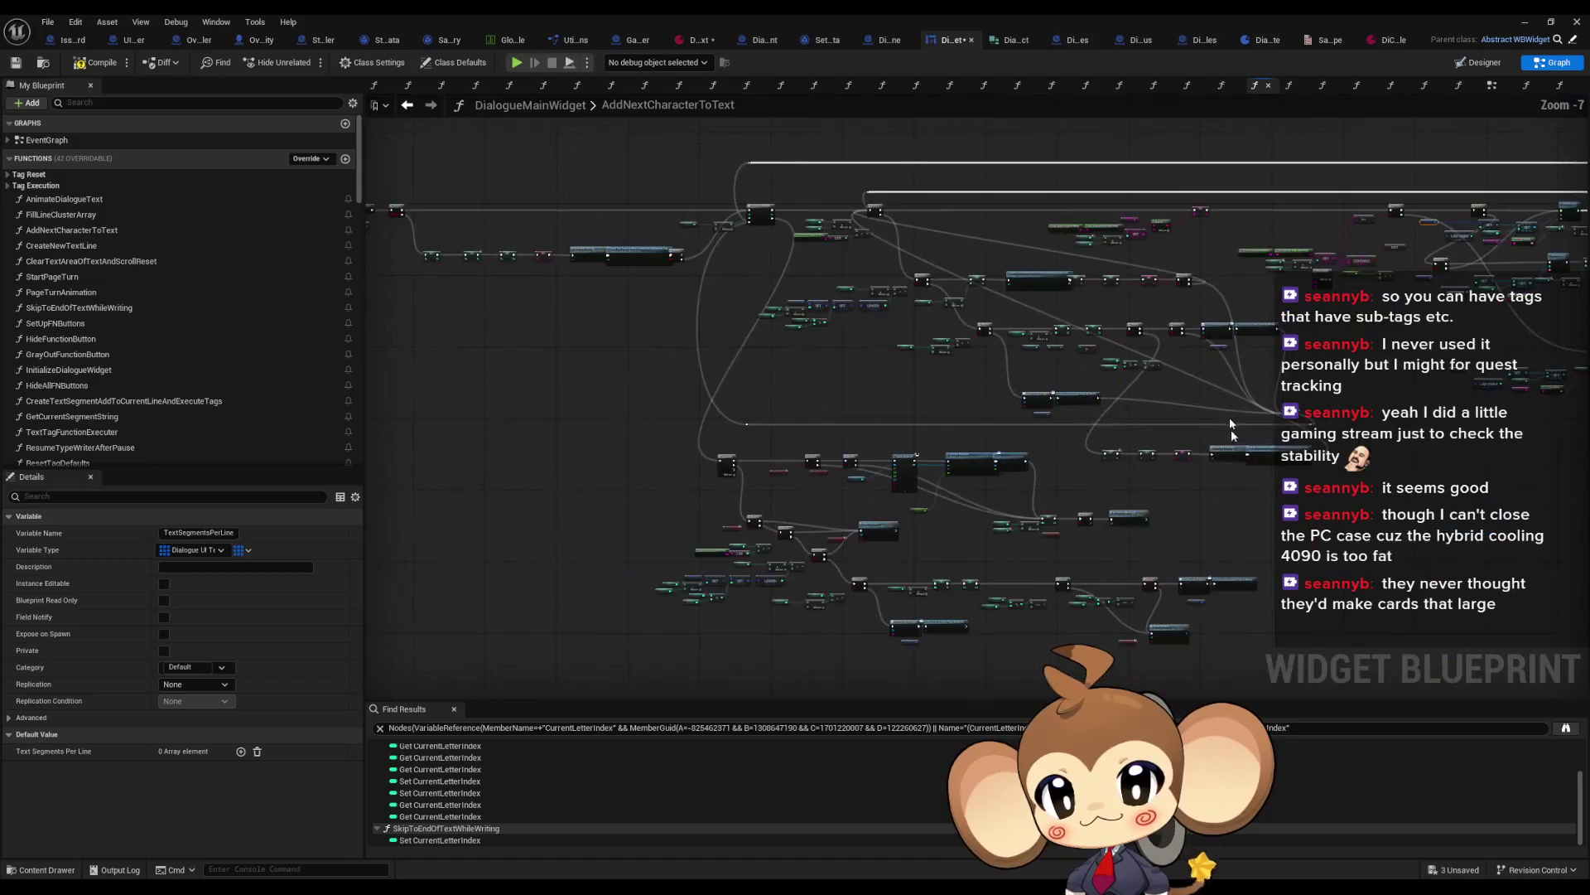
scroll(1042, 422, up, 8)
click(1005, 381)
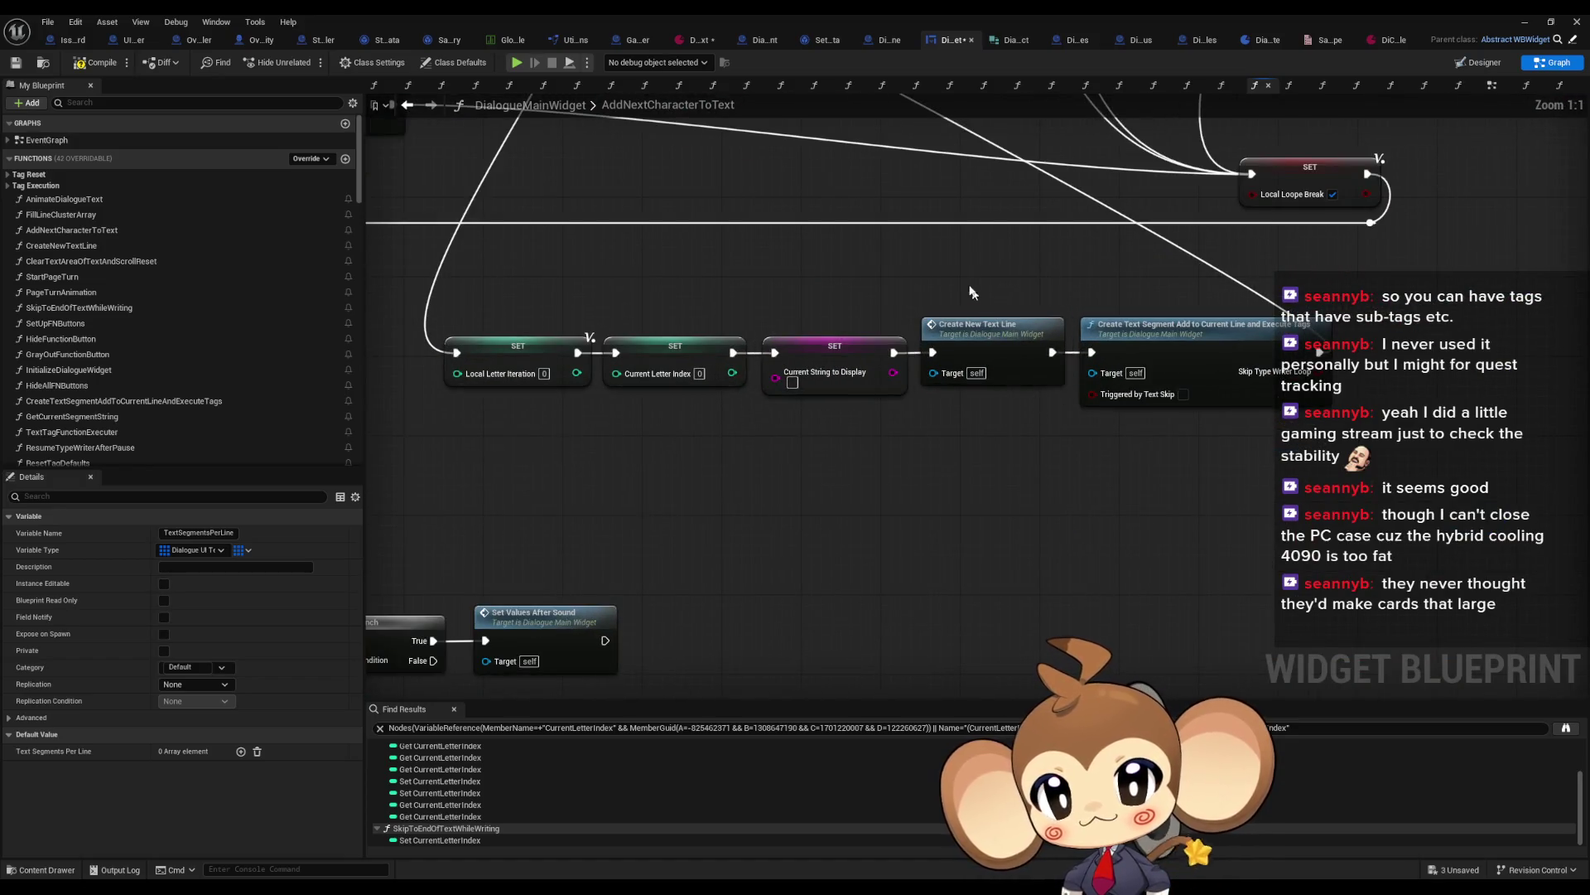
scroll(1006, 387, down, 7)
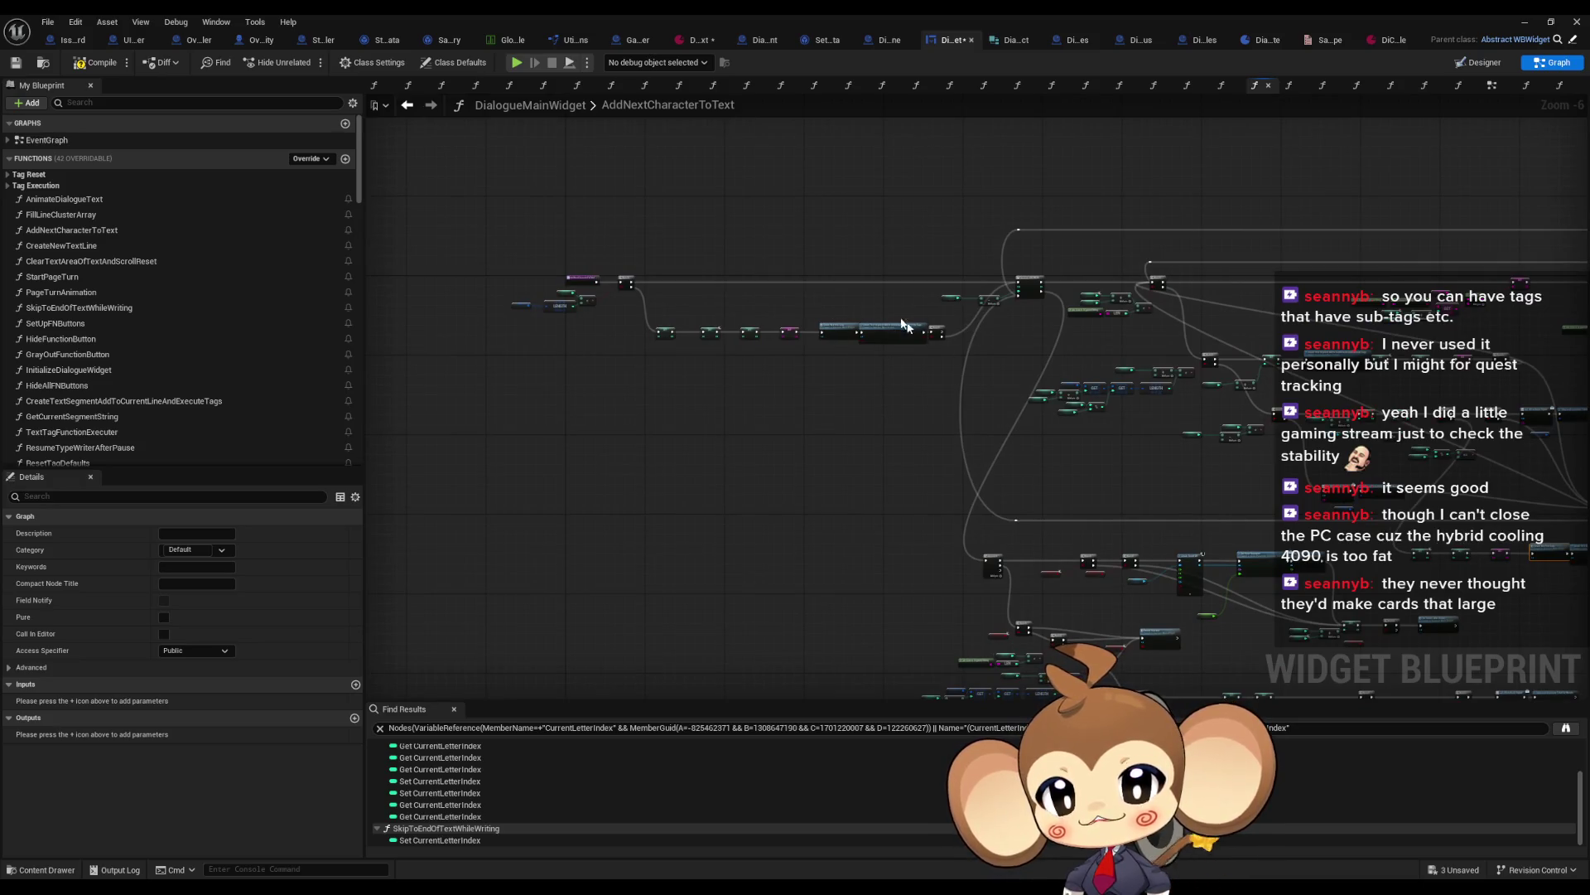
drag(1177, 381, 801, 355)
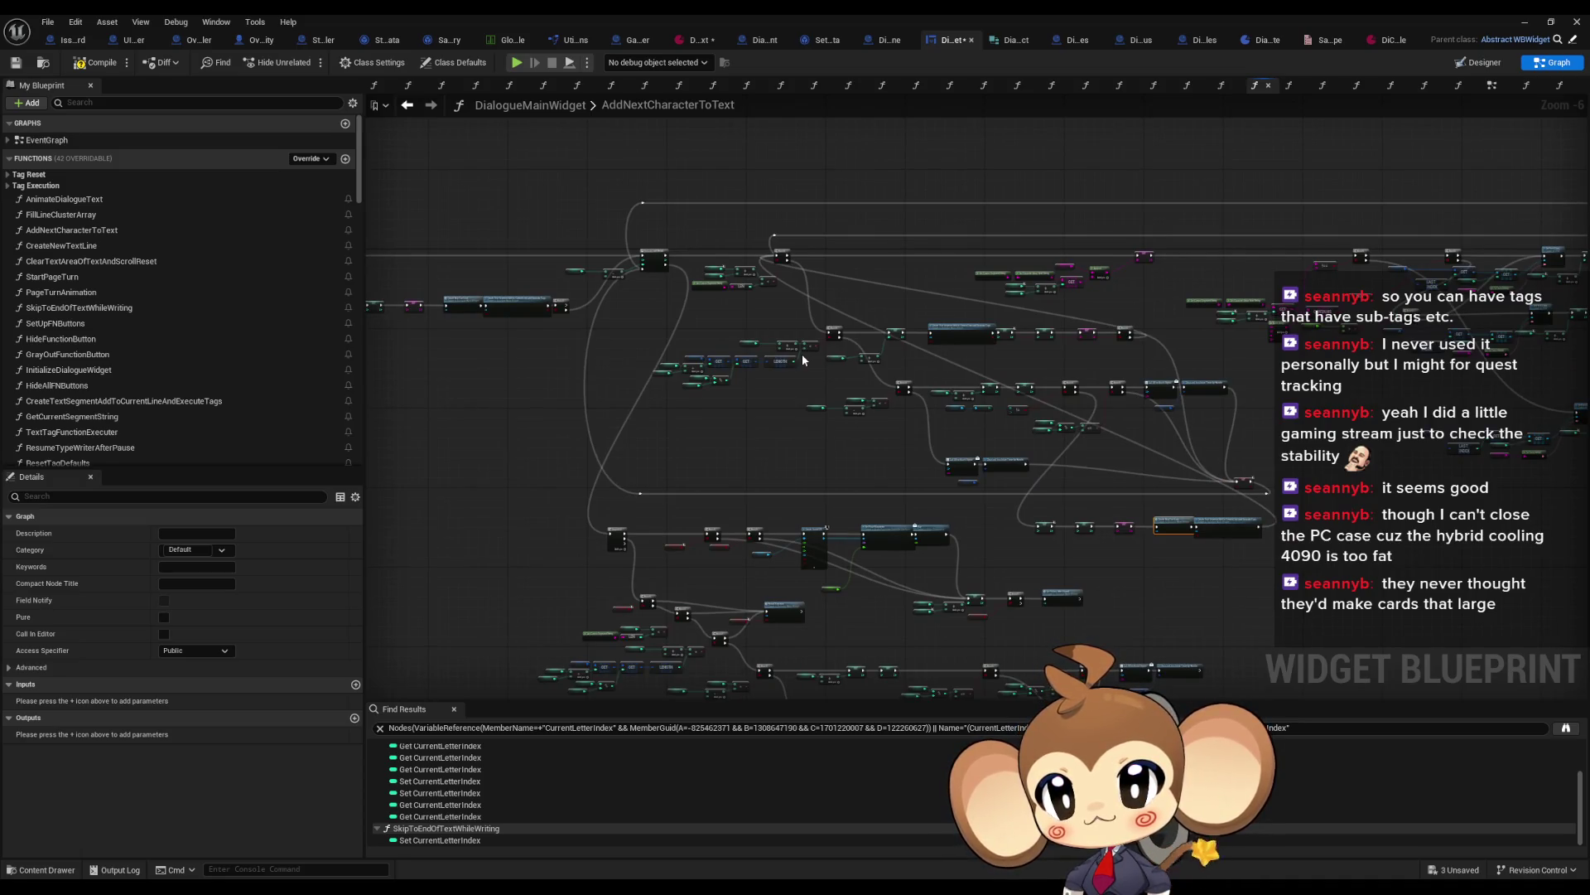
scroll(1216, 573, up, 5)
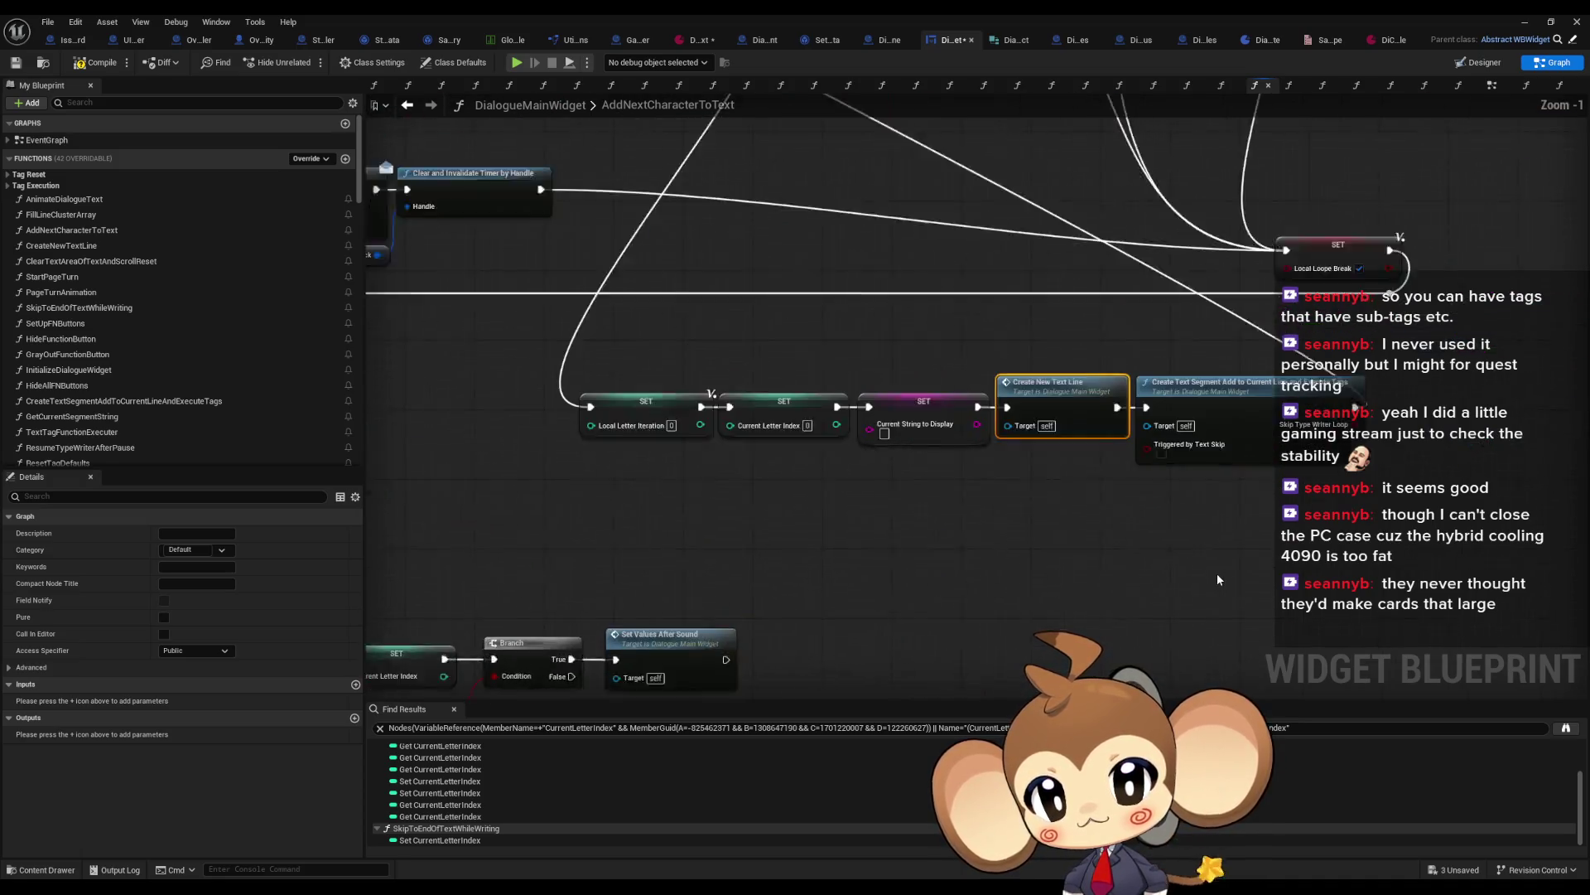
scroll(1218, 574, up, 1)
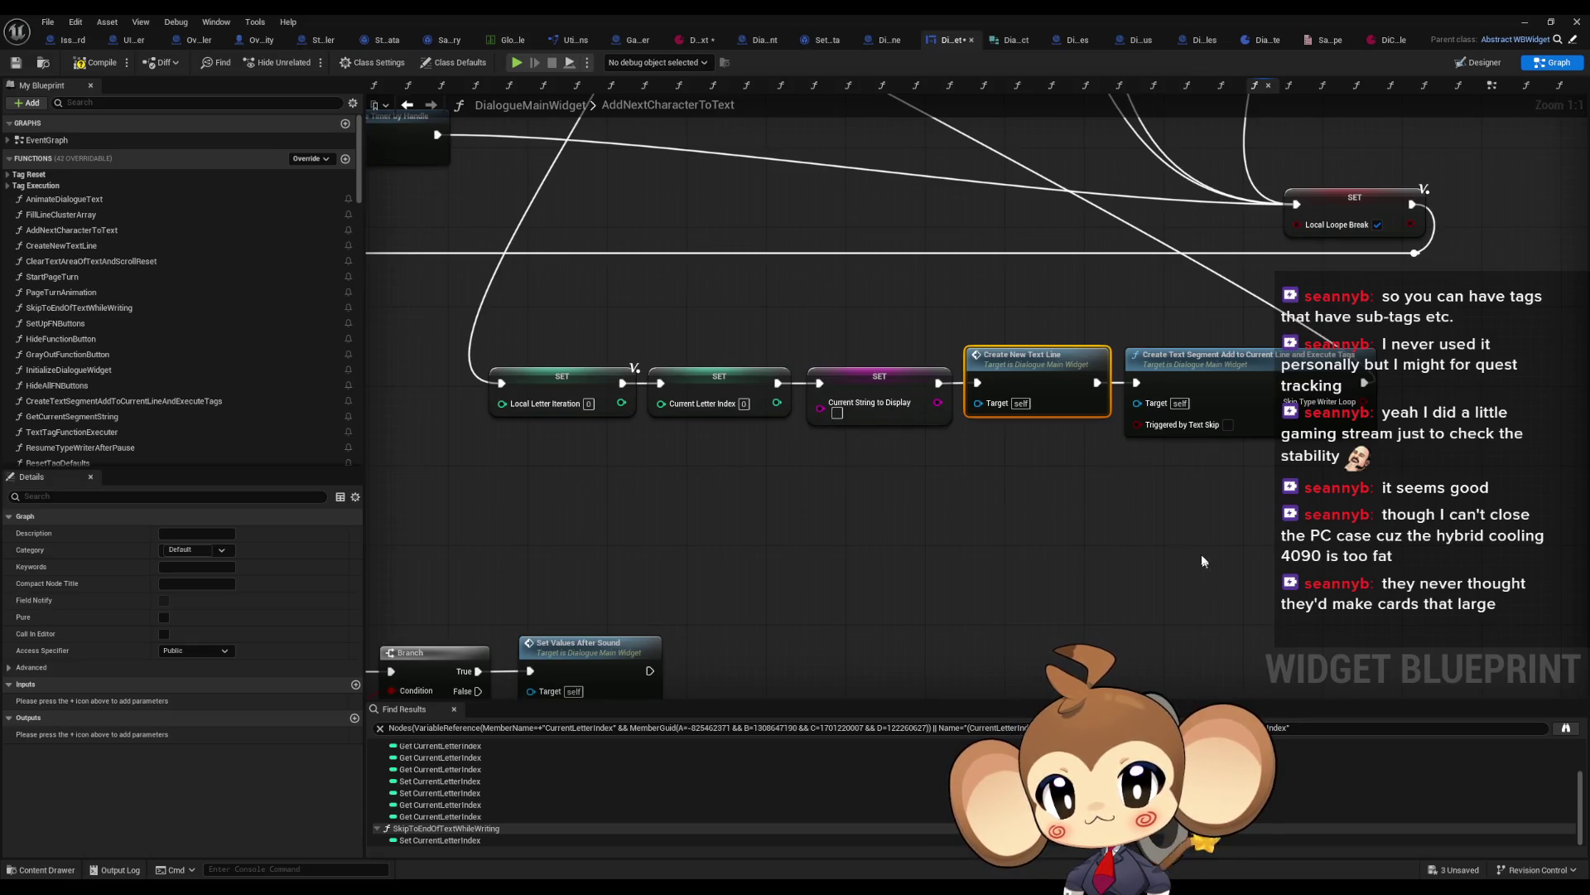
click(1246, 423)
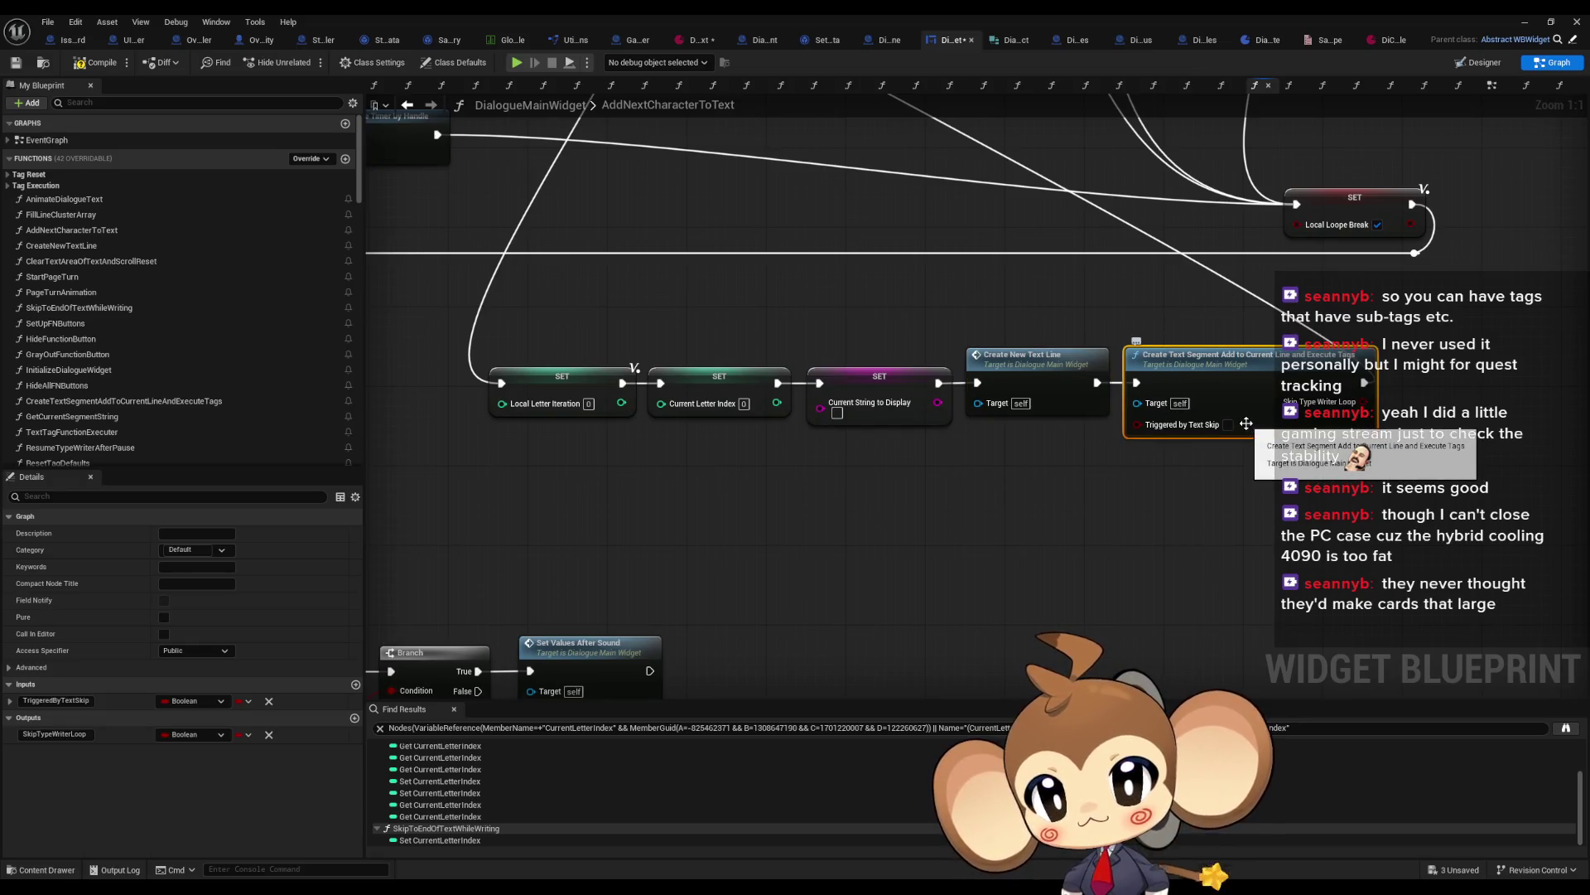
scroll(1246, 423, down, 2)
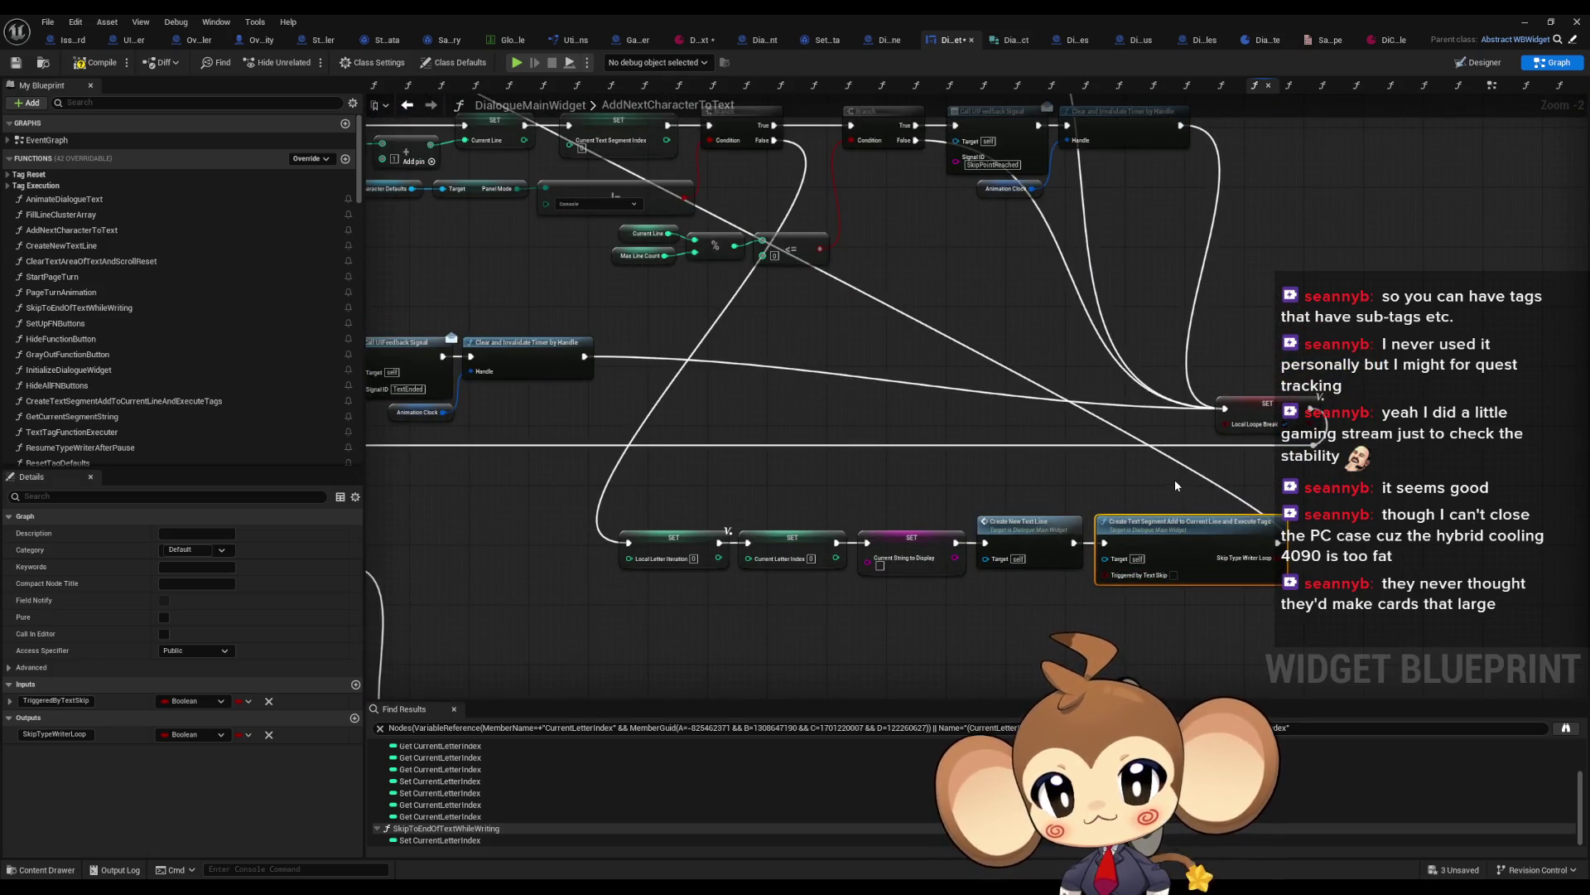
scroll(1139, 487, down, 1)
mouse_move(1140, 487)
mouse_down()
mouse_move(1183, 600)
mouse_move(1090, 613)
mouse_up()
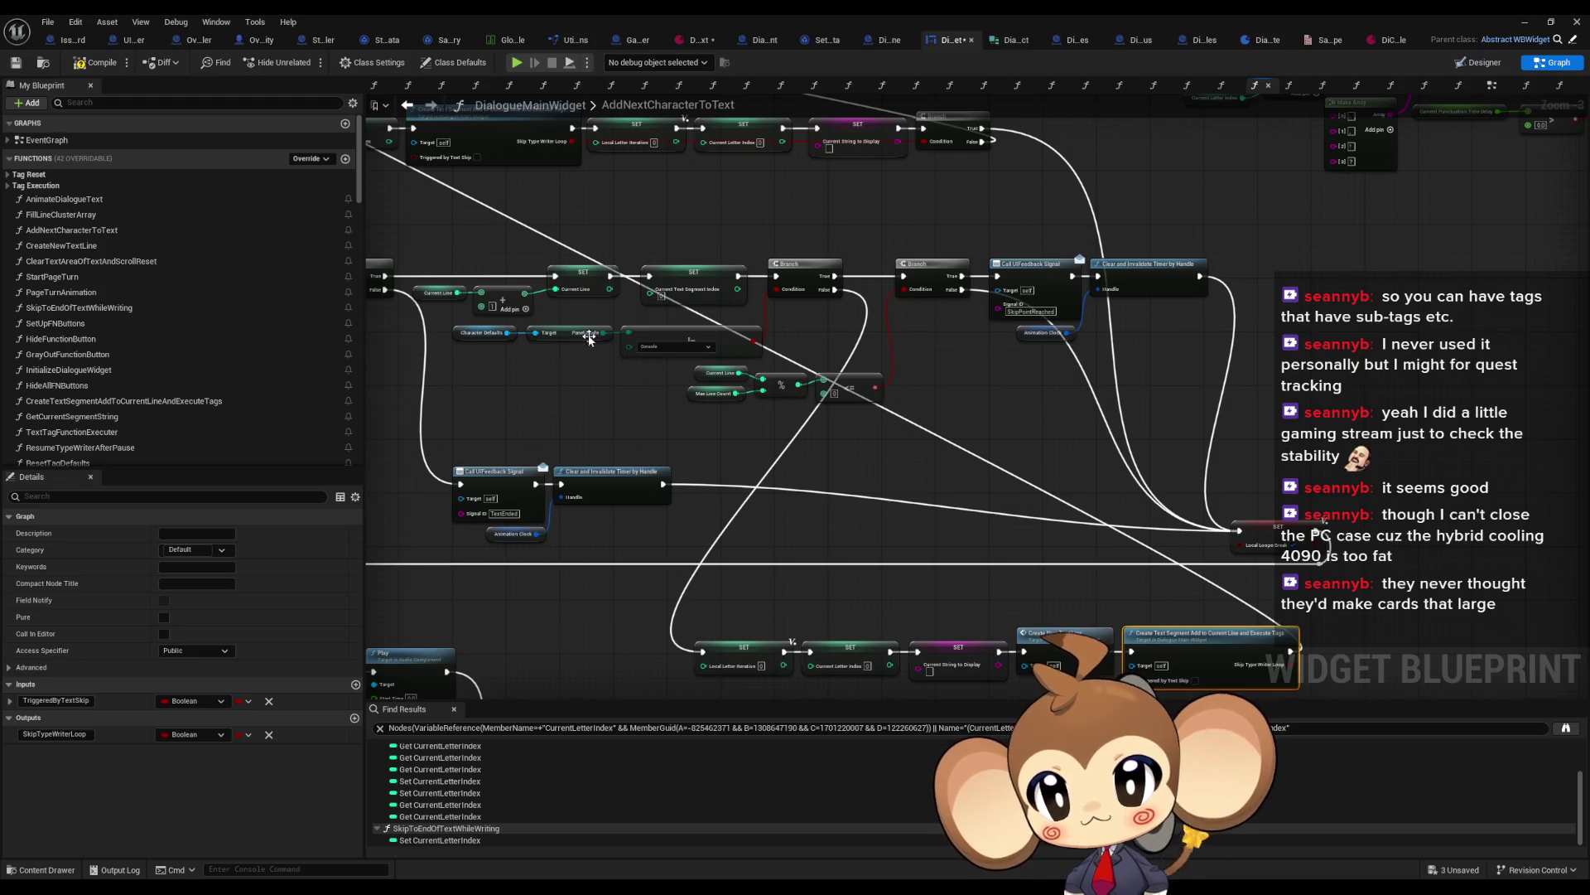
click(439, 293)
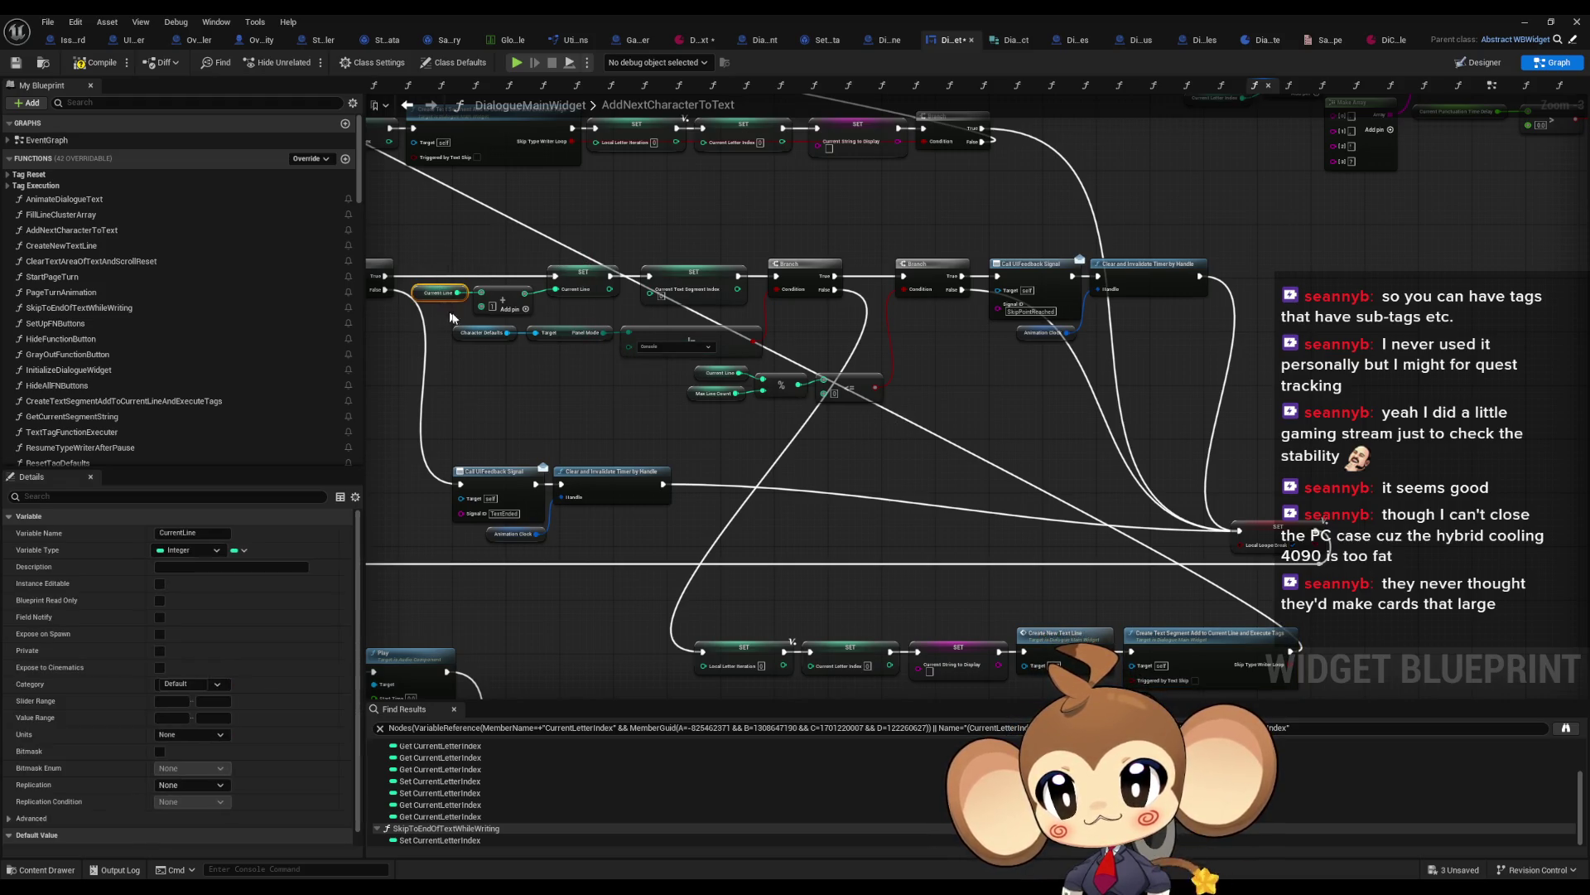
scroll(774, 484, up, 3)
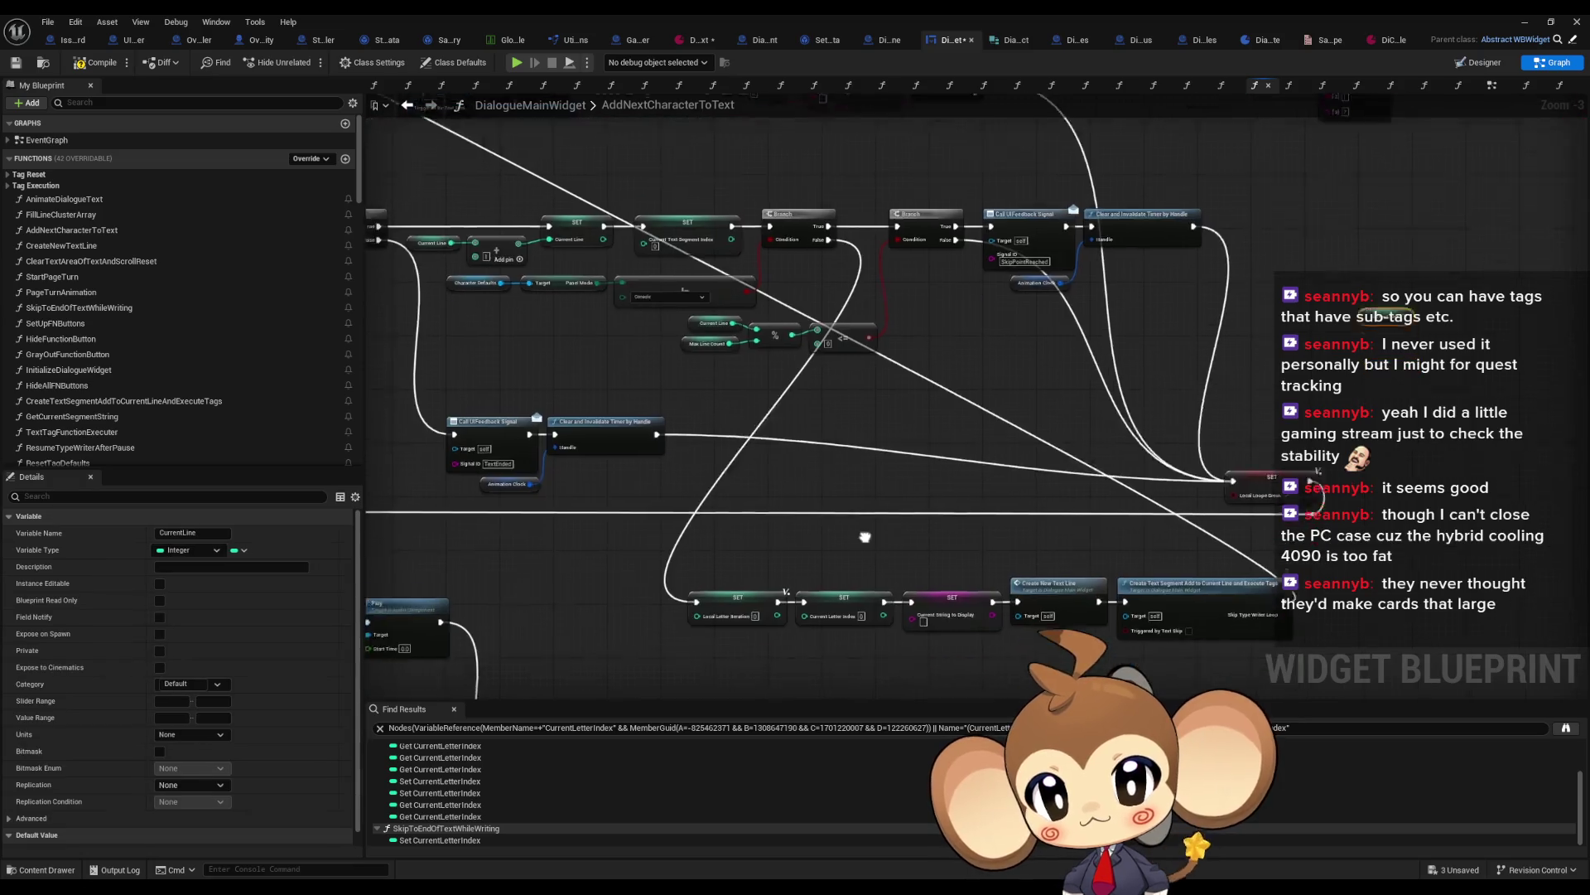
drag(679, 223, 310, 305)
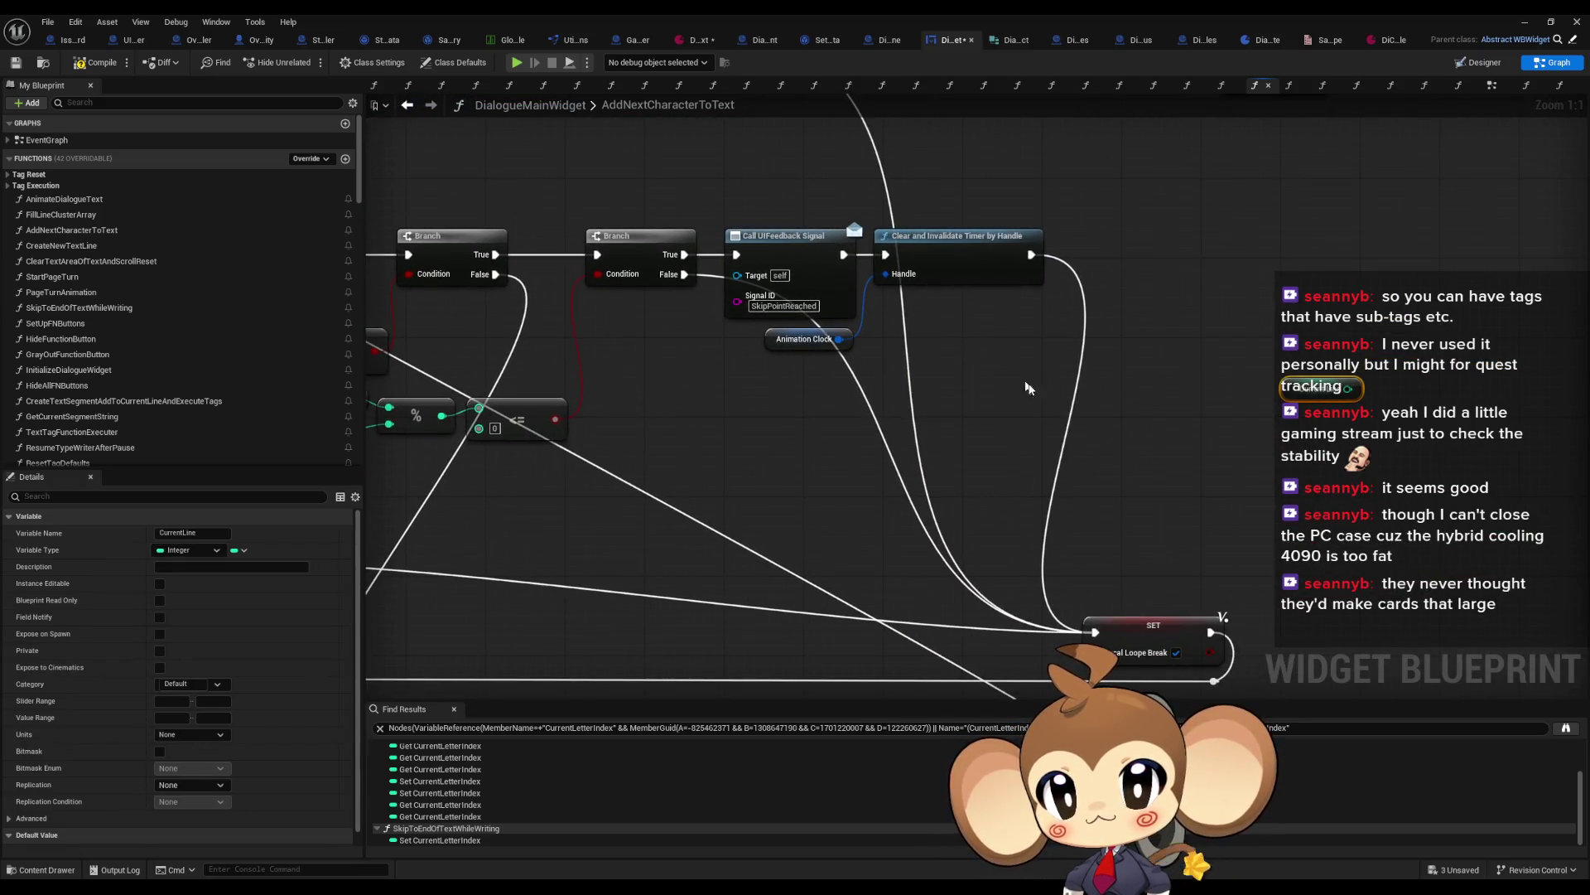
Step: Add Get Current Segment String and Current Text Segment Index getter nodes, then select the getters
right_click(1280, 436)
text(segment)
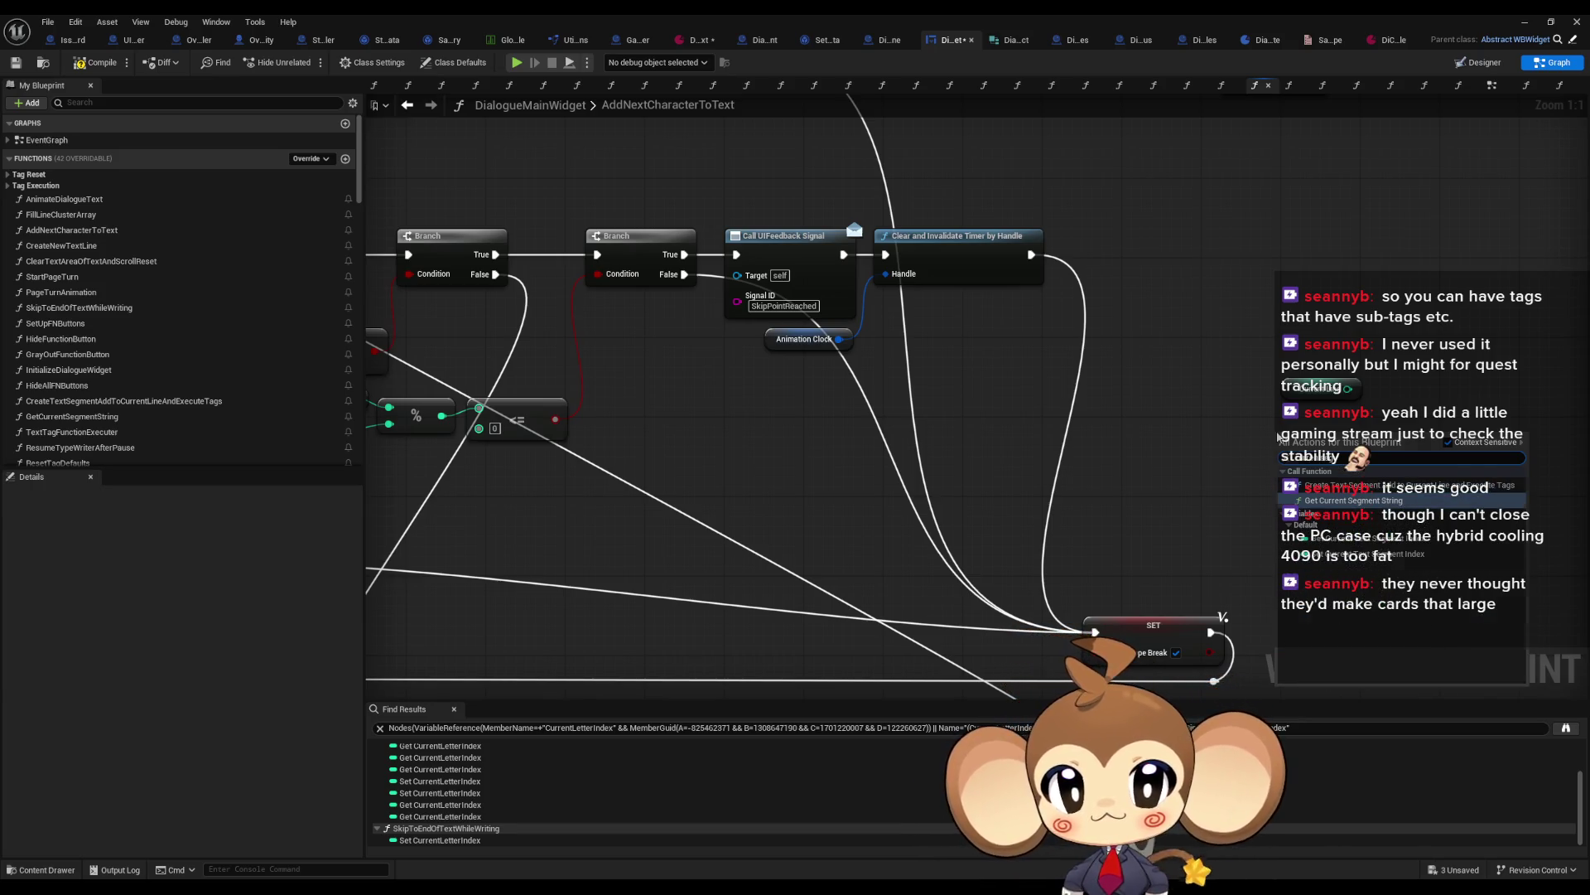
key(Return)
right_click(1271, 513)
text(Get Current Segment)
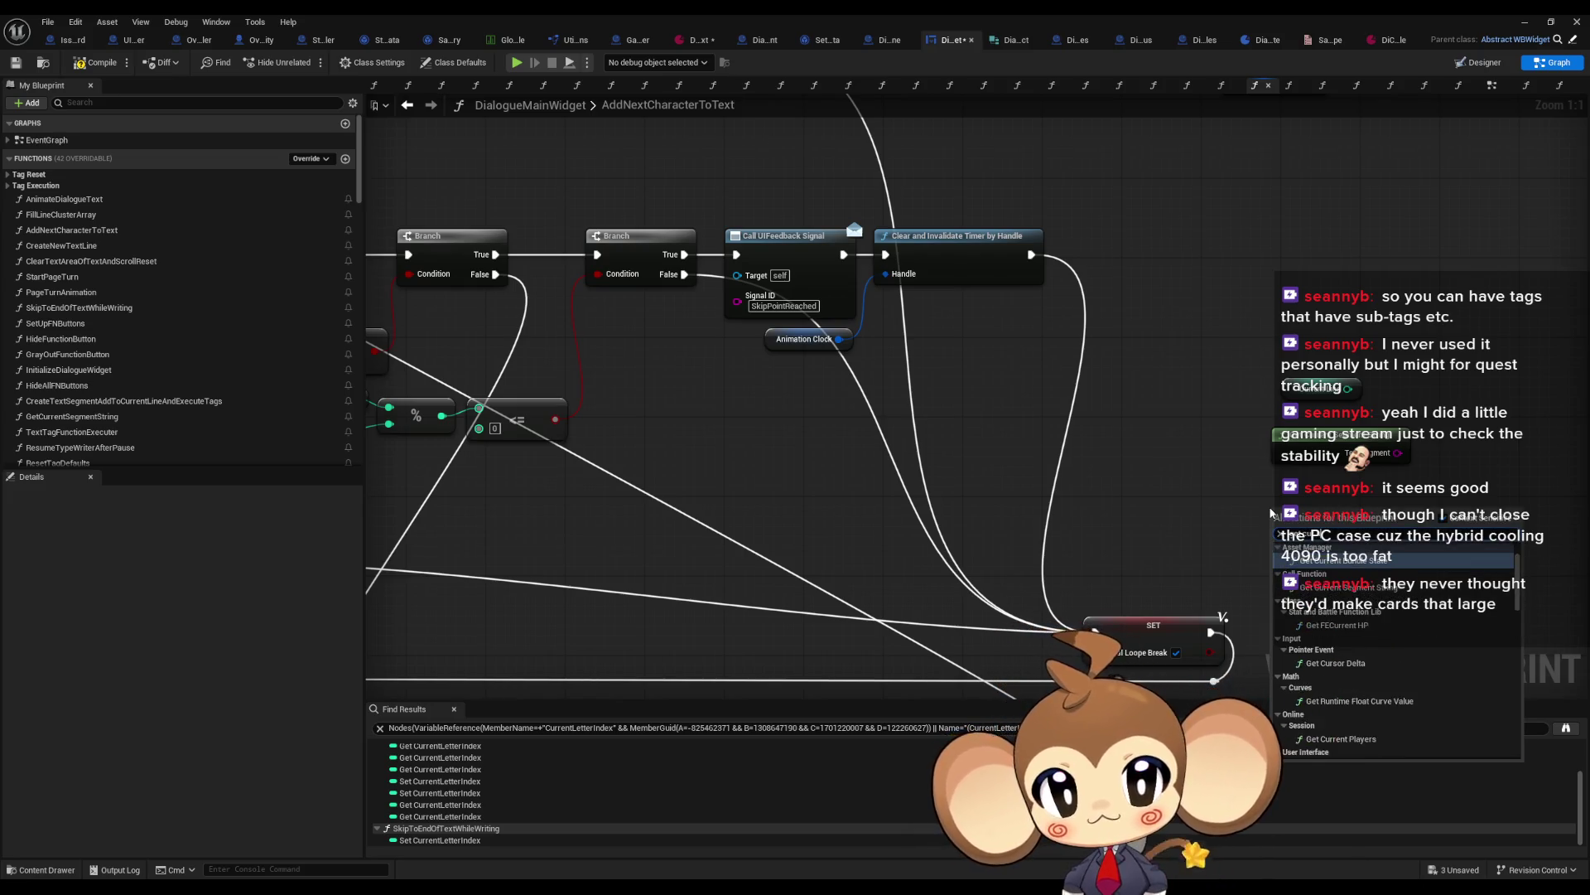
key(Return)
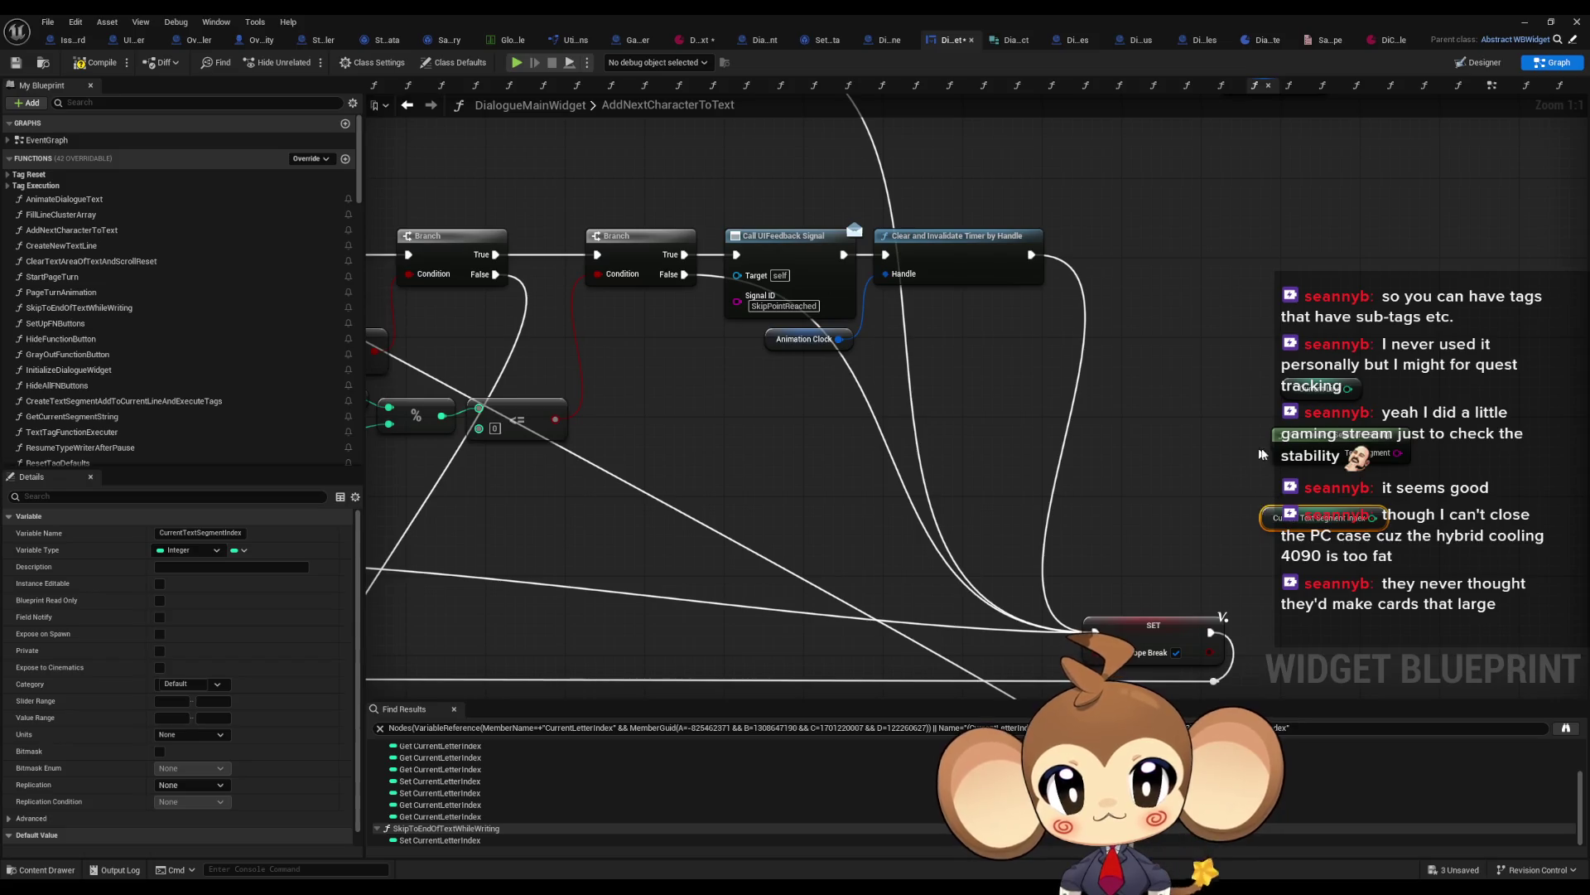
scroll(1264, 447, down, 4)
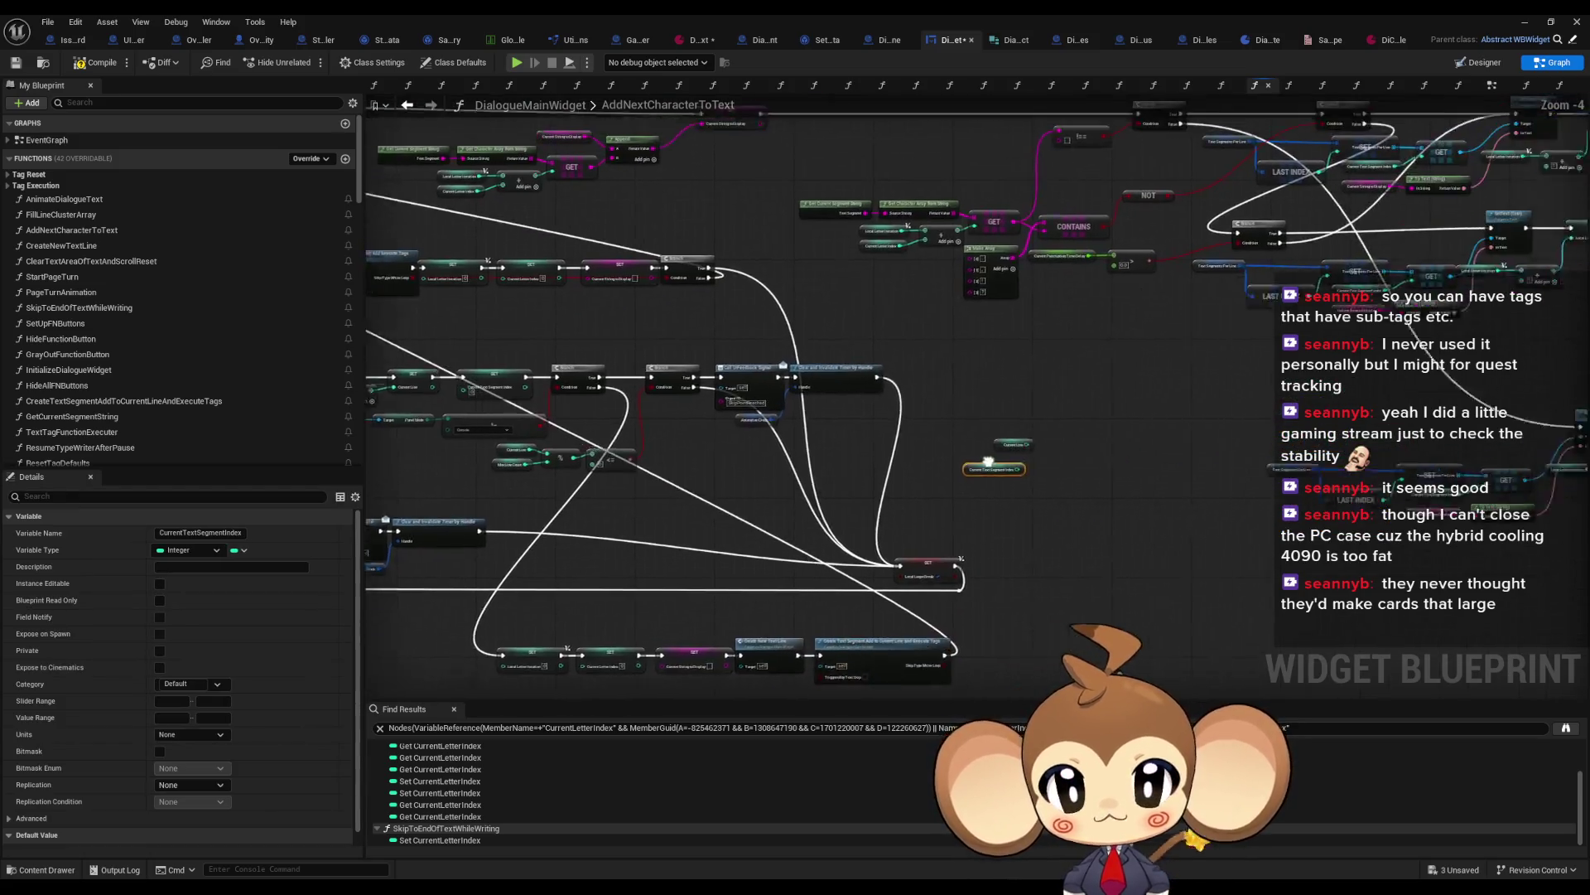
mouse_move(698, 524)
mouse_down()
mouse_move(788, 602)
mouse_move(796, 538)
mouse_move(1129, 192)
mouse_move(1143, 247)
mouse_up()
scroll(746, 605, down, 1)
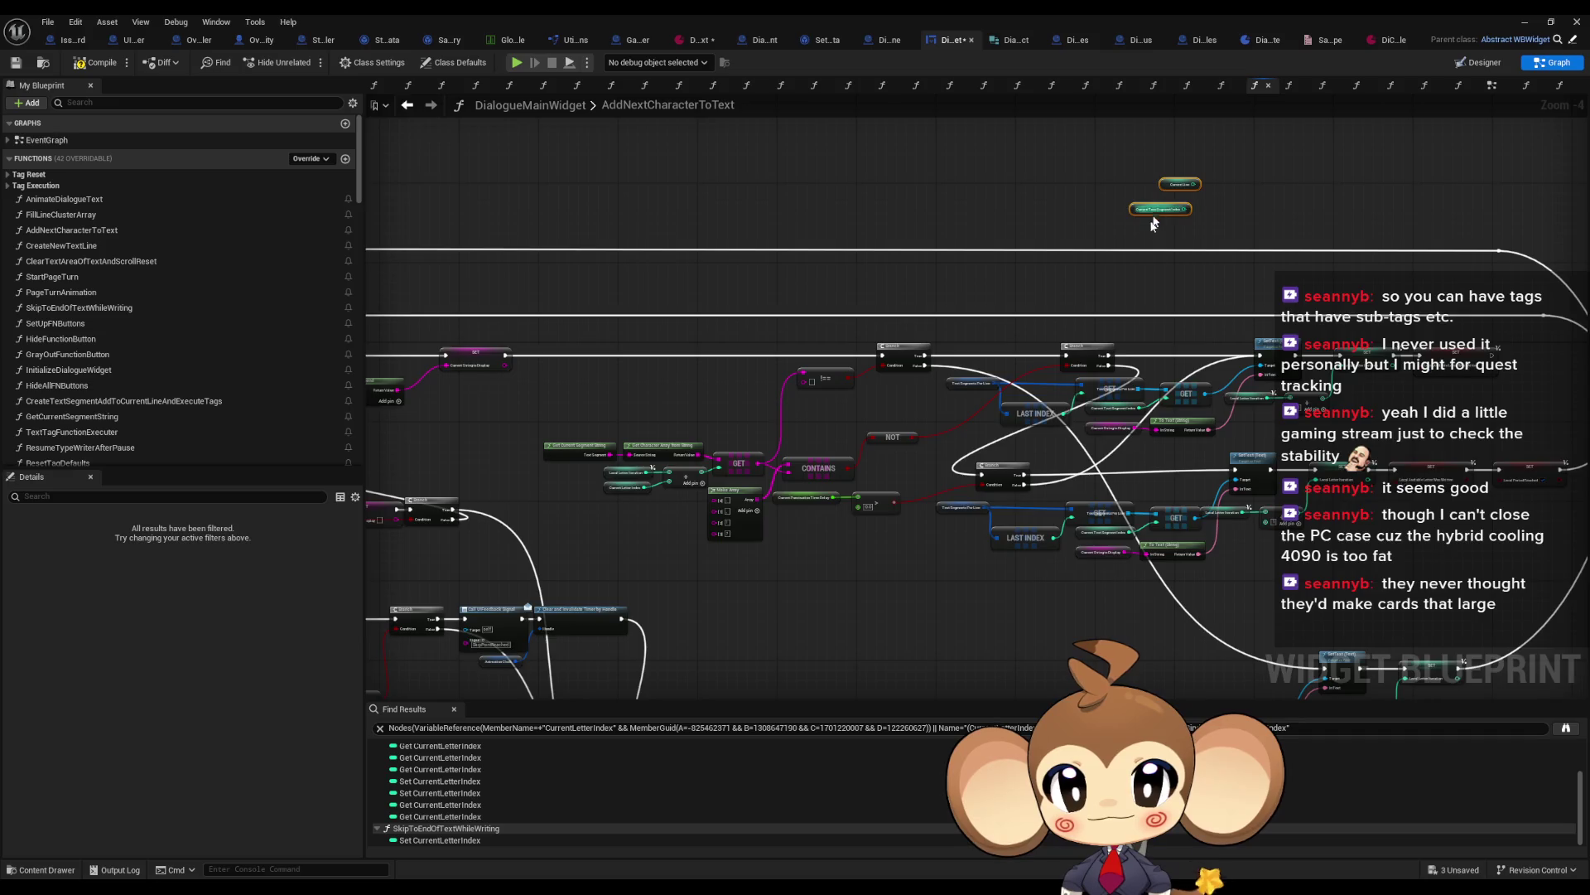
scroll(1156, 217, up, 4)
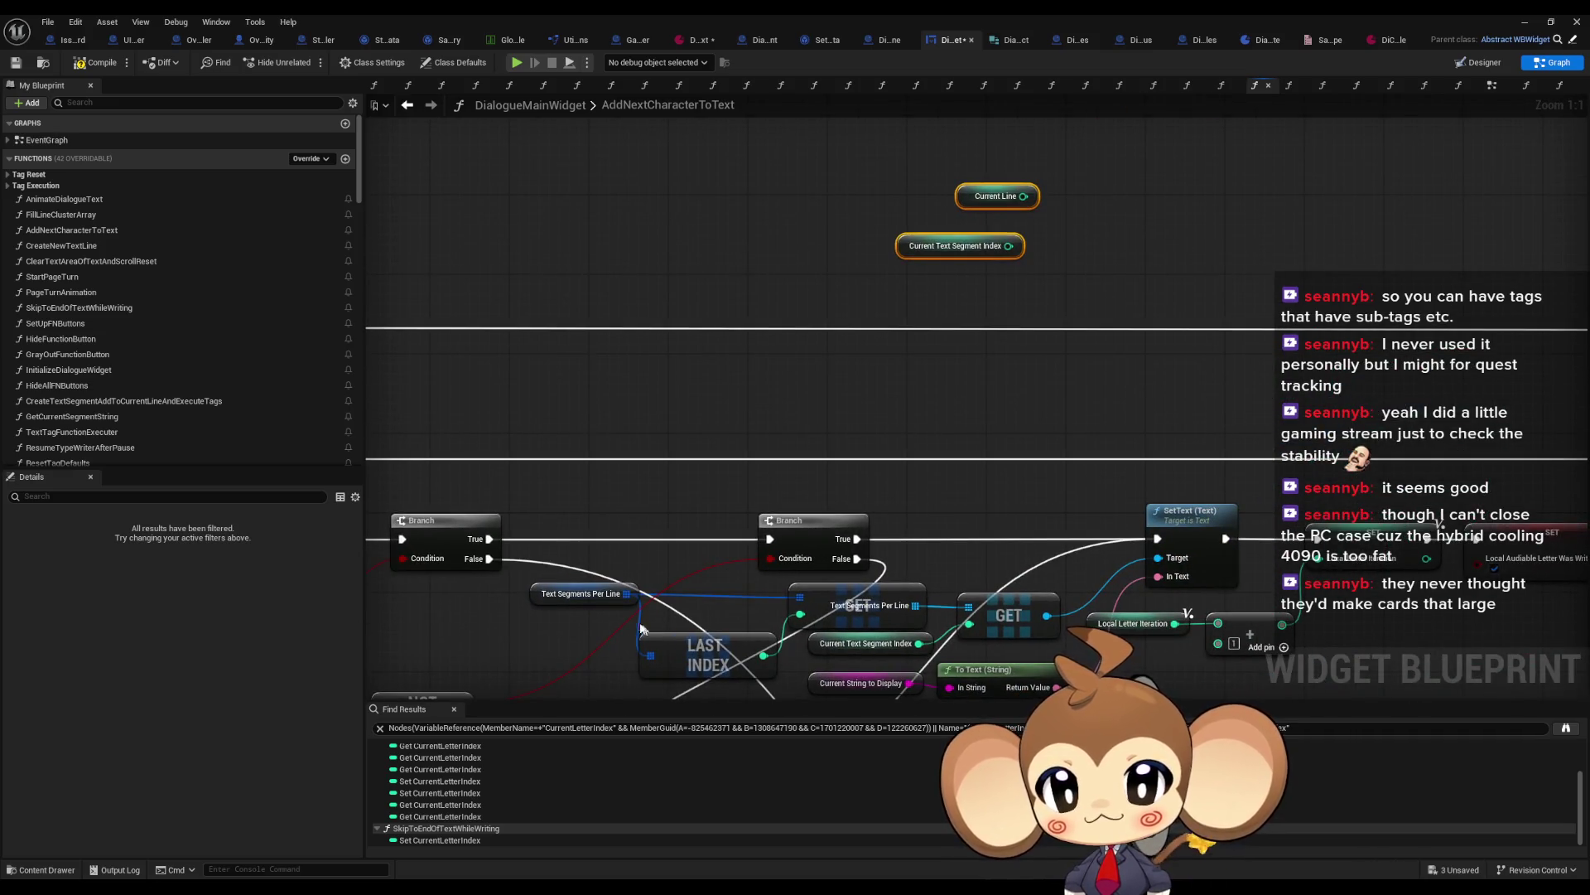
Step: Add a LENGTH node for Text Segments Per Line, a Print String after SetText, and an Append node
drag(625, 594, 739, 394)
text(length)
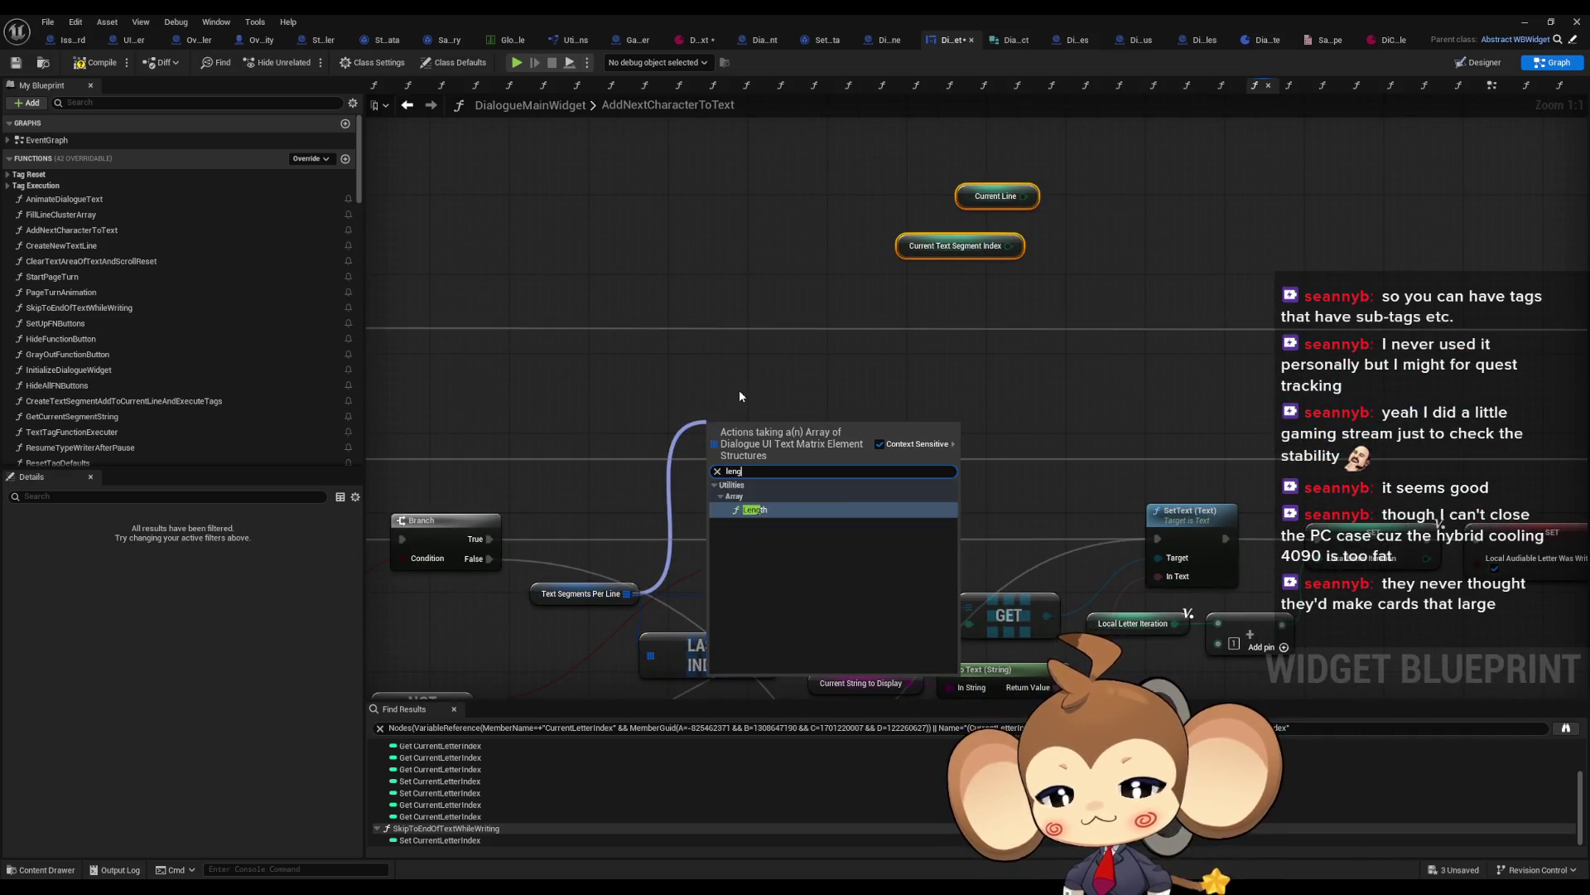
key(Return)
drag(787, 433, 866, 363)
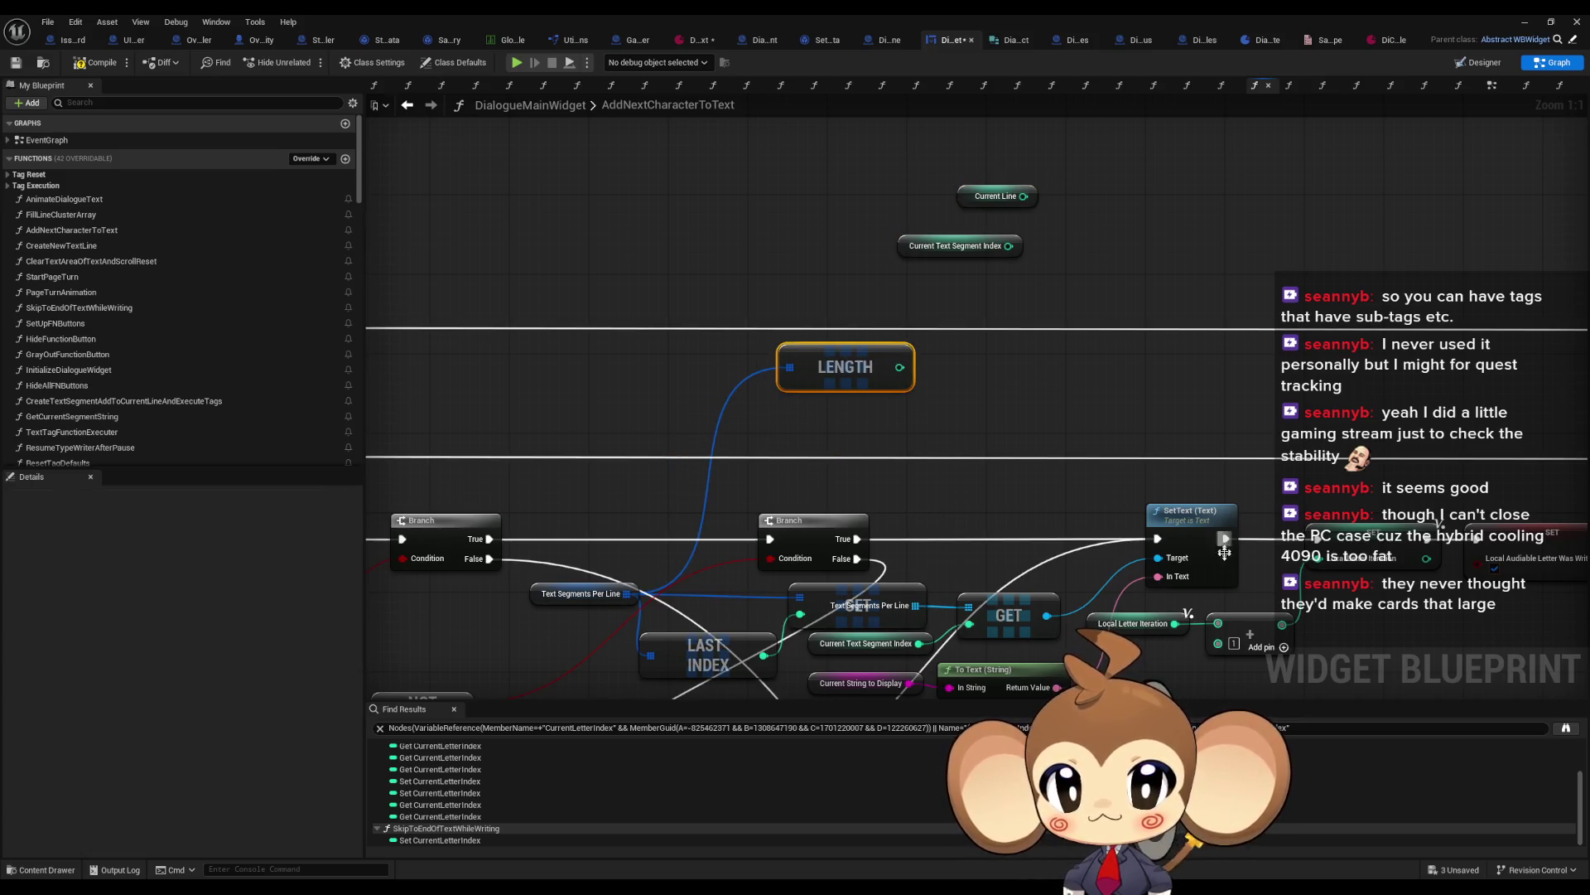
mouse_move(1225, 539)
mouse_down()
mouse_move(1218, 406)
mouse_move(1315, 340)
mouse_move(1138, 379)
mouse_up()
text(print)
key(Return)
text(ap)
key(Return)
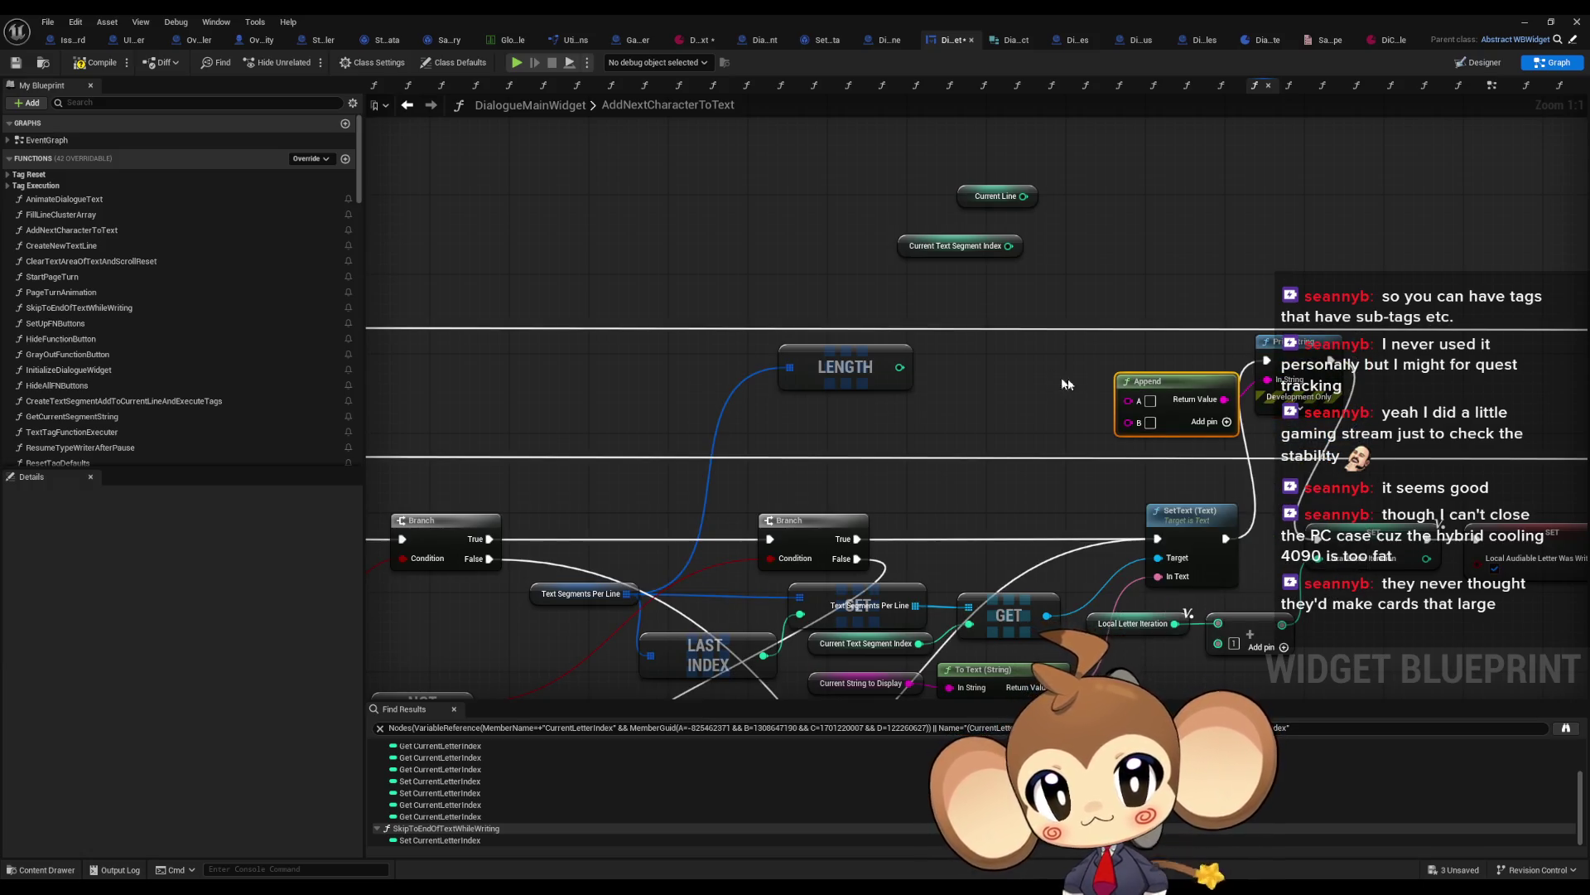
Step: Wire Current String to Display, Current Line, Current Text Segment Index and LENGTH into Append inputs A, C, E, G
drag(903, 616, 1102, 334)
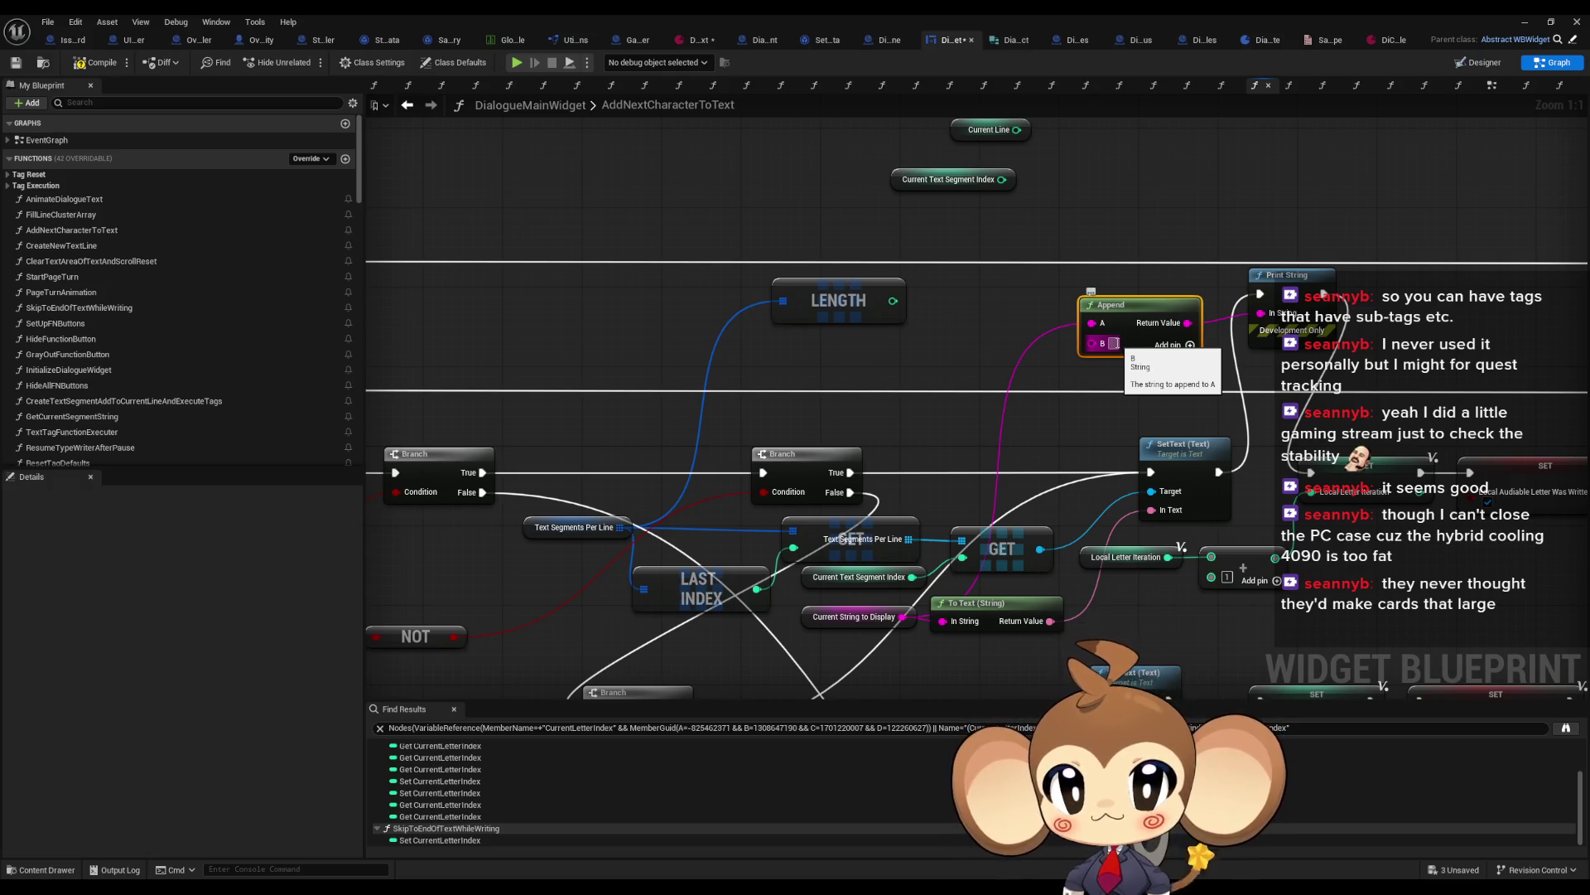
drag(1115, 343, 992, 491)
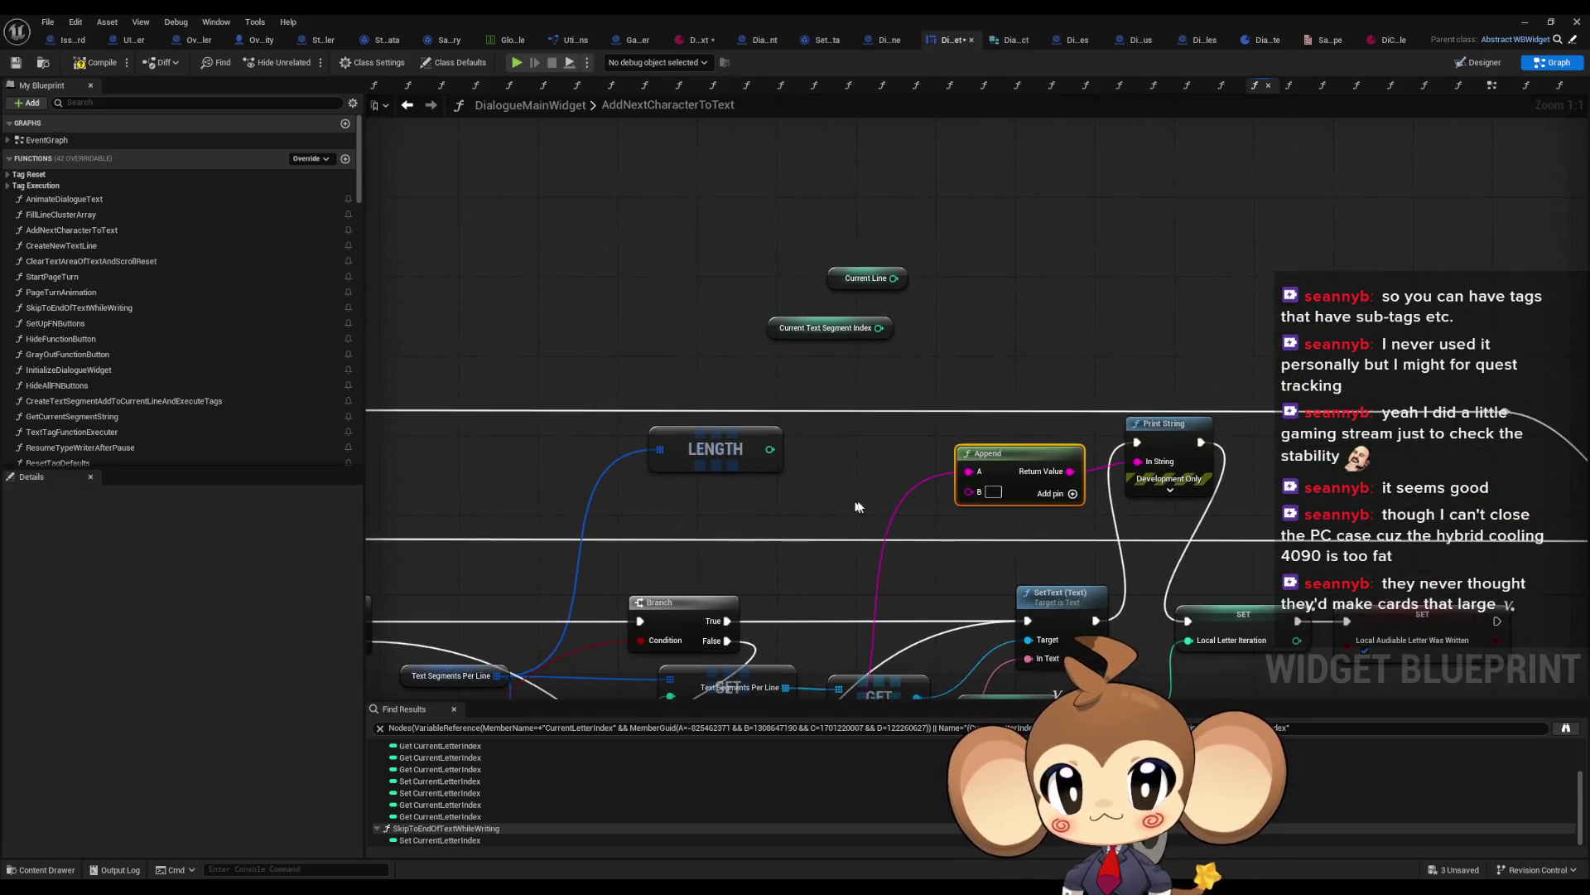
click(1073, 494)
drag(968, 514, 893, 279)
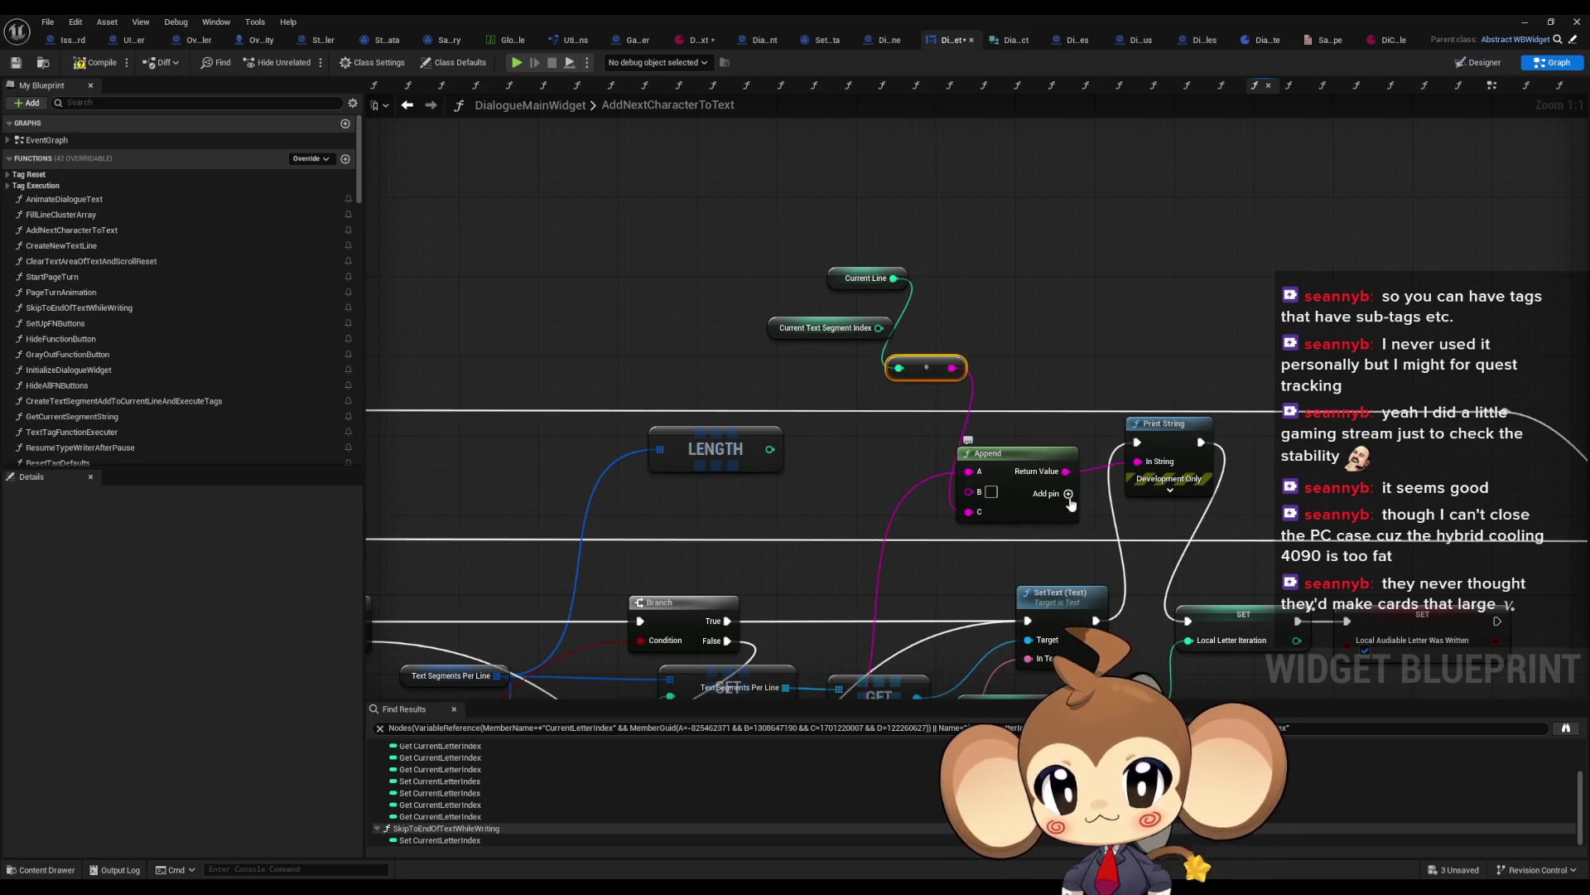
click(1068, 495)
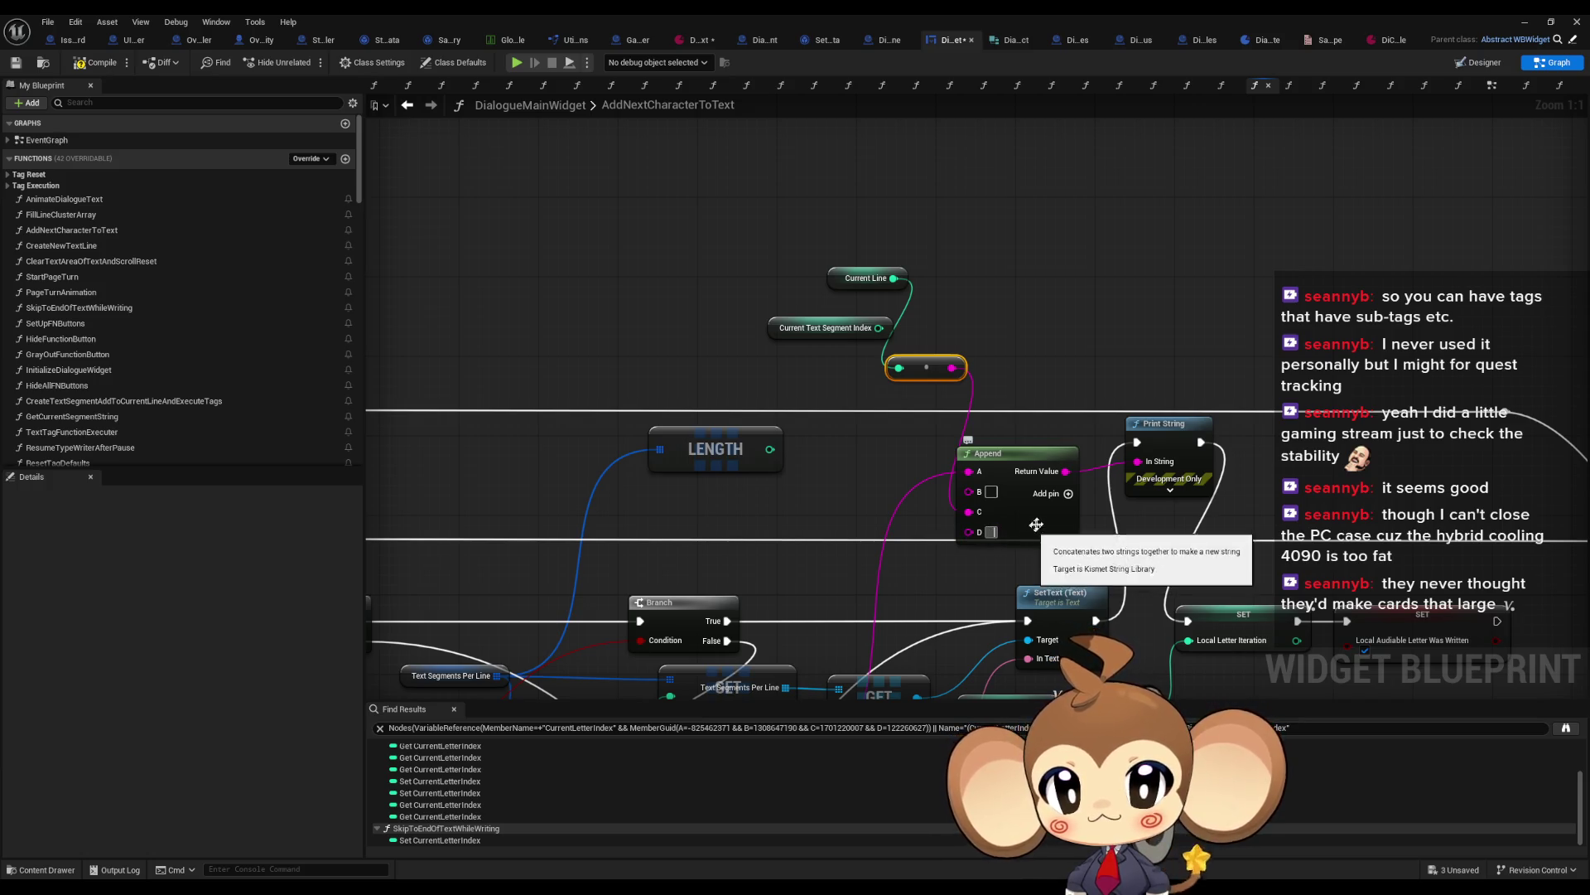
click(1068, 494)
mouse_move(970, 554)
mouse_down()
mouse_move(928, 357)
mouse_move(879, 328)
mouse_up()
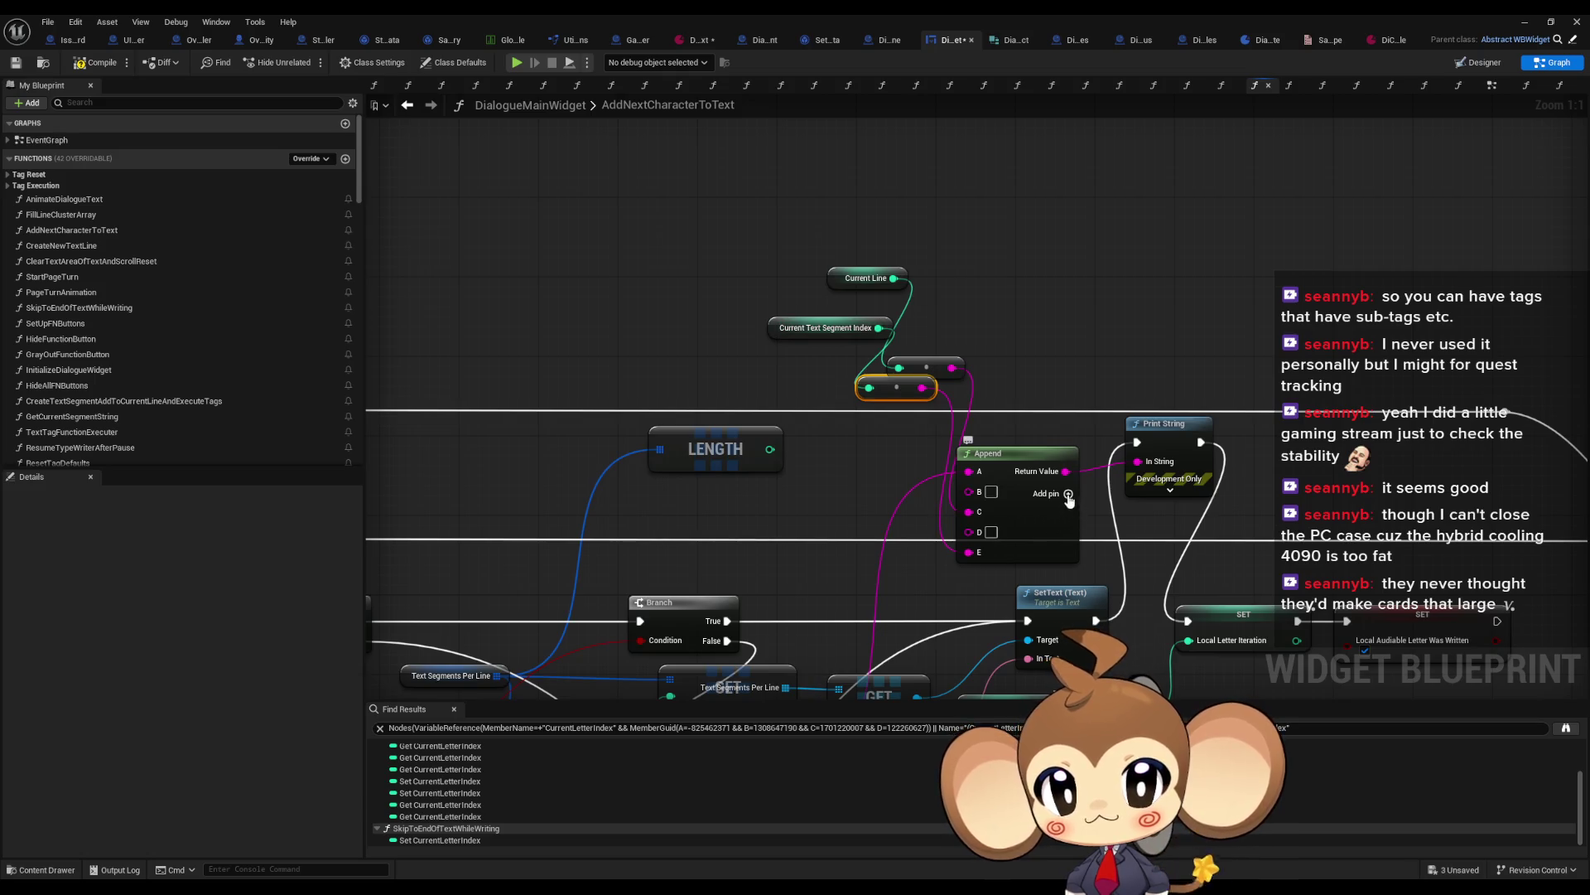
click(1068, 495)
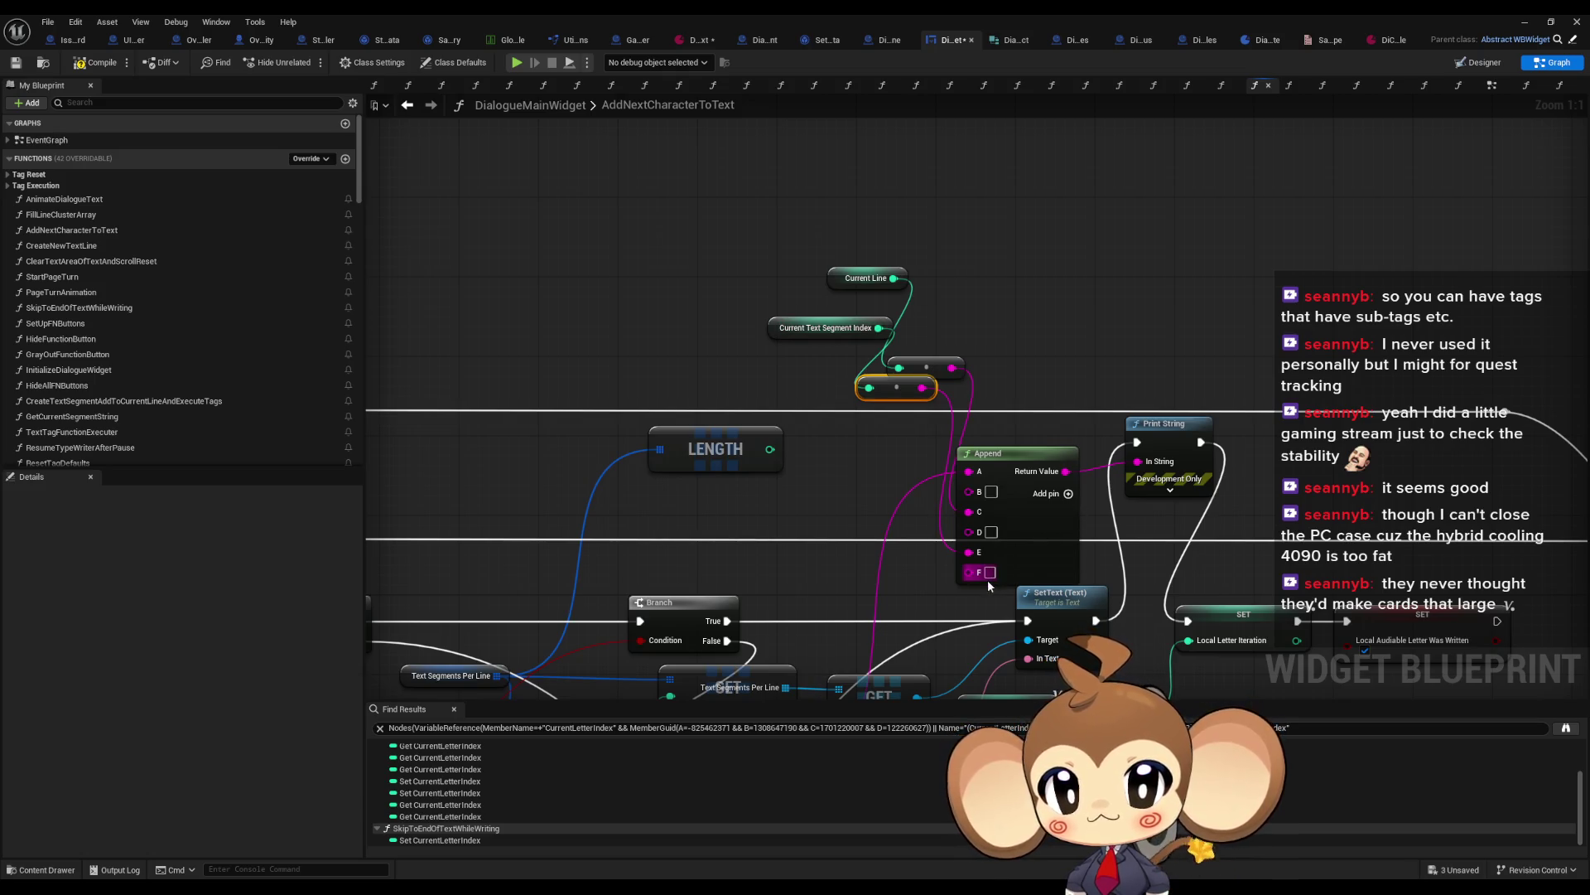
click(1069, 494)
drag(971, 596, 771, 448)
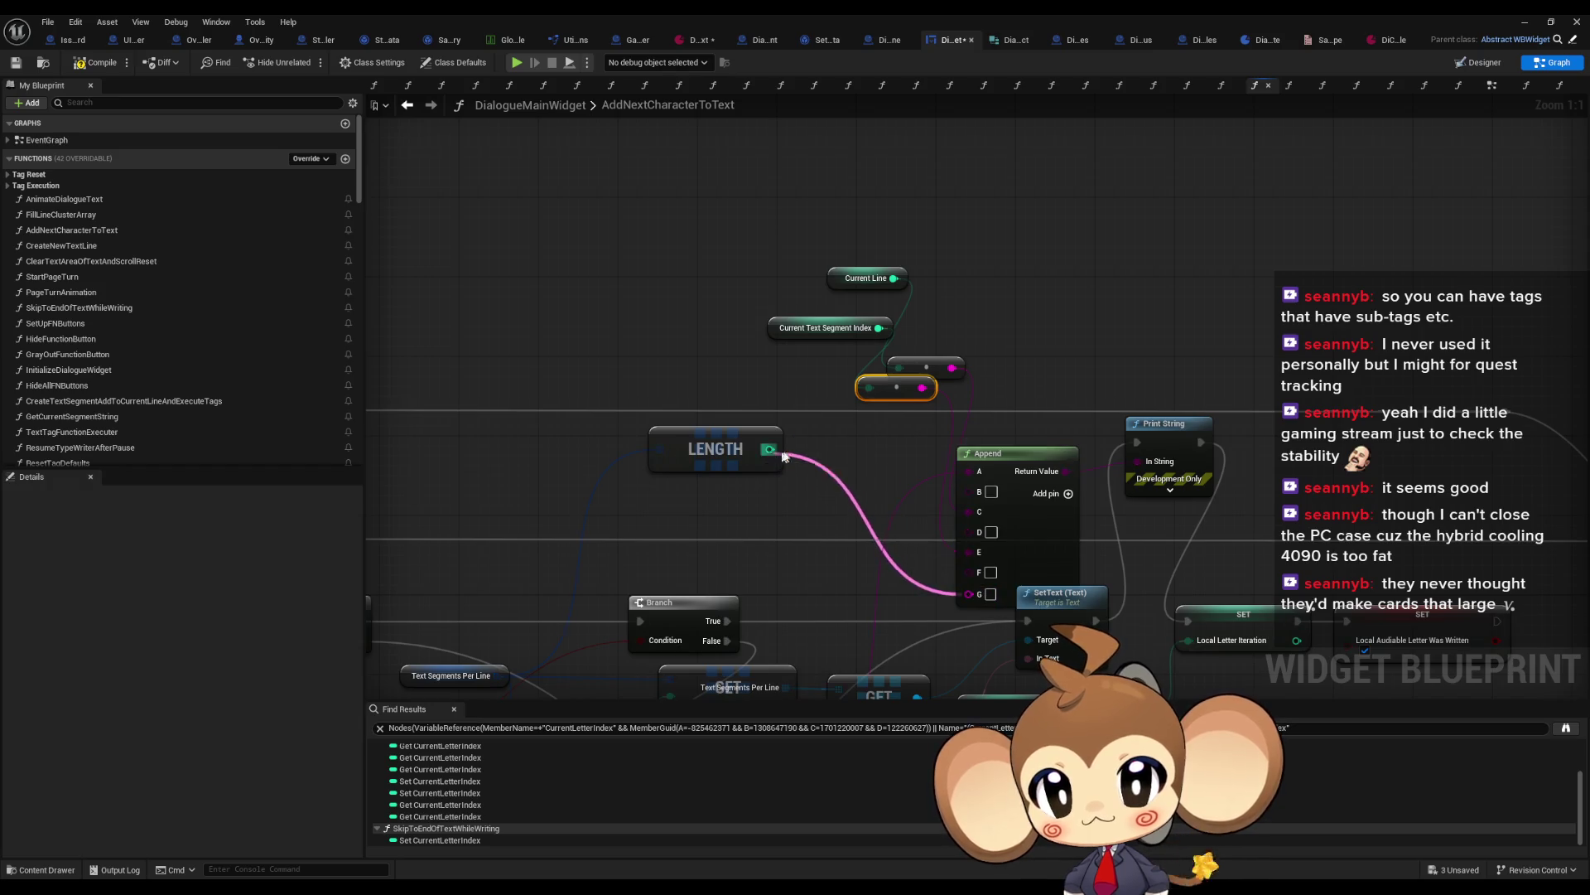
click(1525, 21)
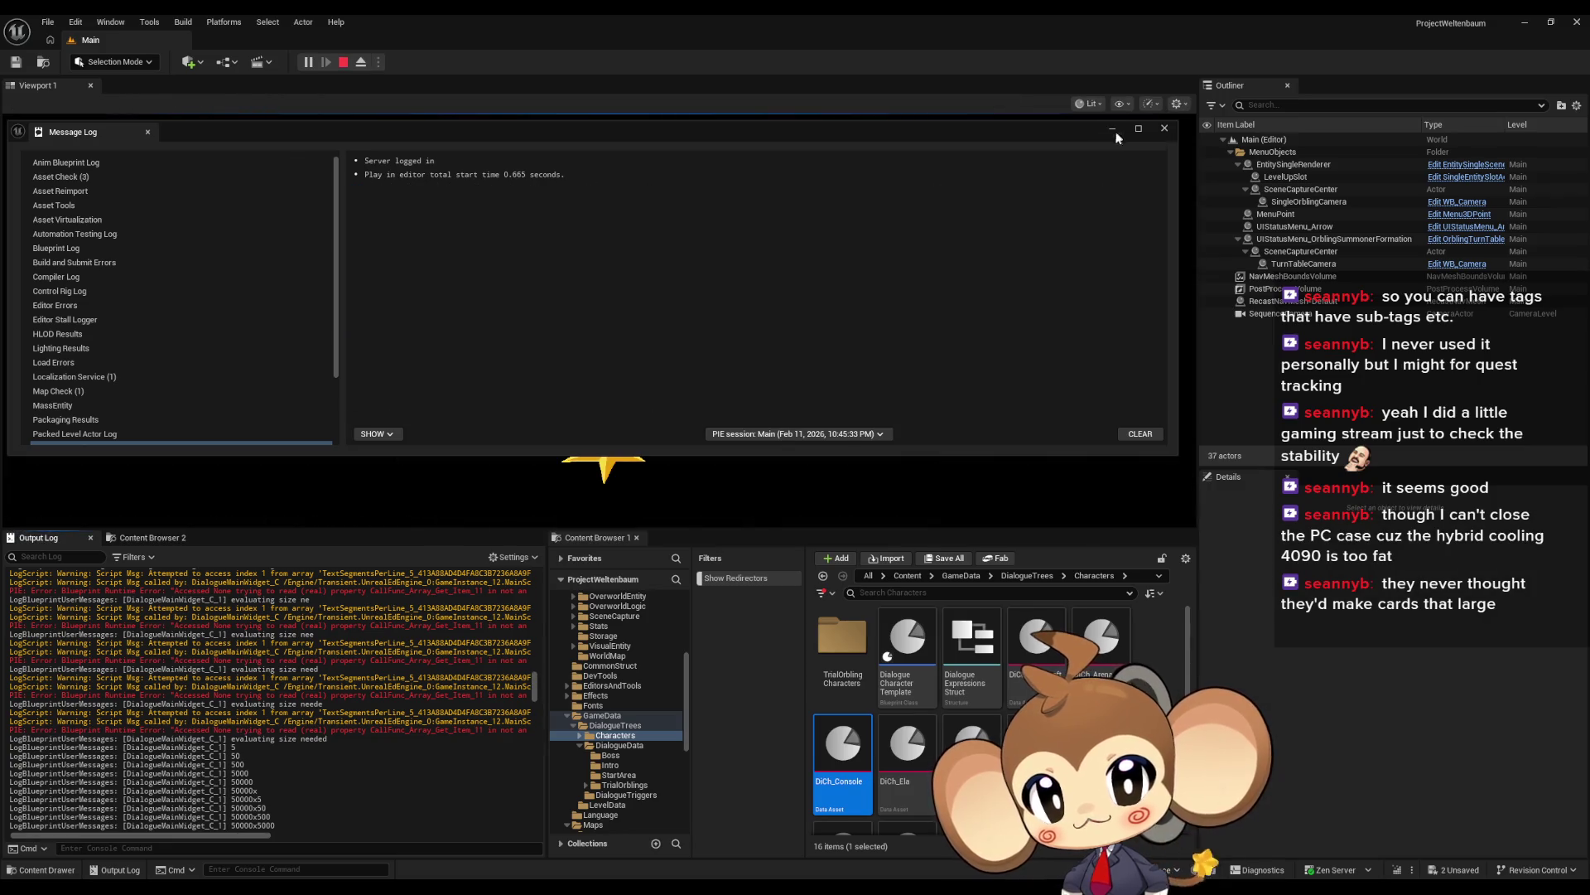
Step: Close the floating Message Log, start play-in-editor with Alt+P, and clear the Output Log
click(1114, 130)
key(alt+p)
right_click(335, 647)
click(365, 664)
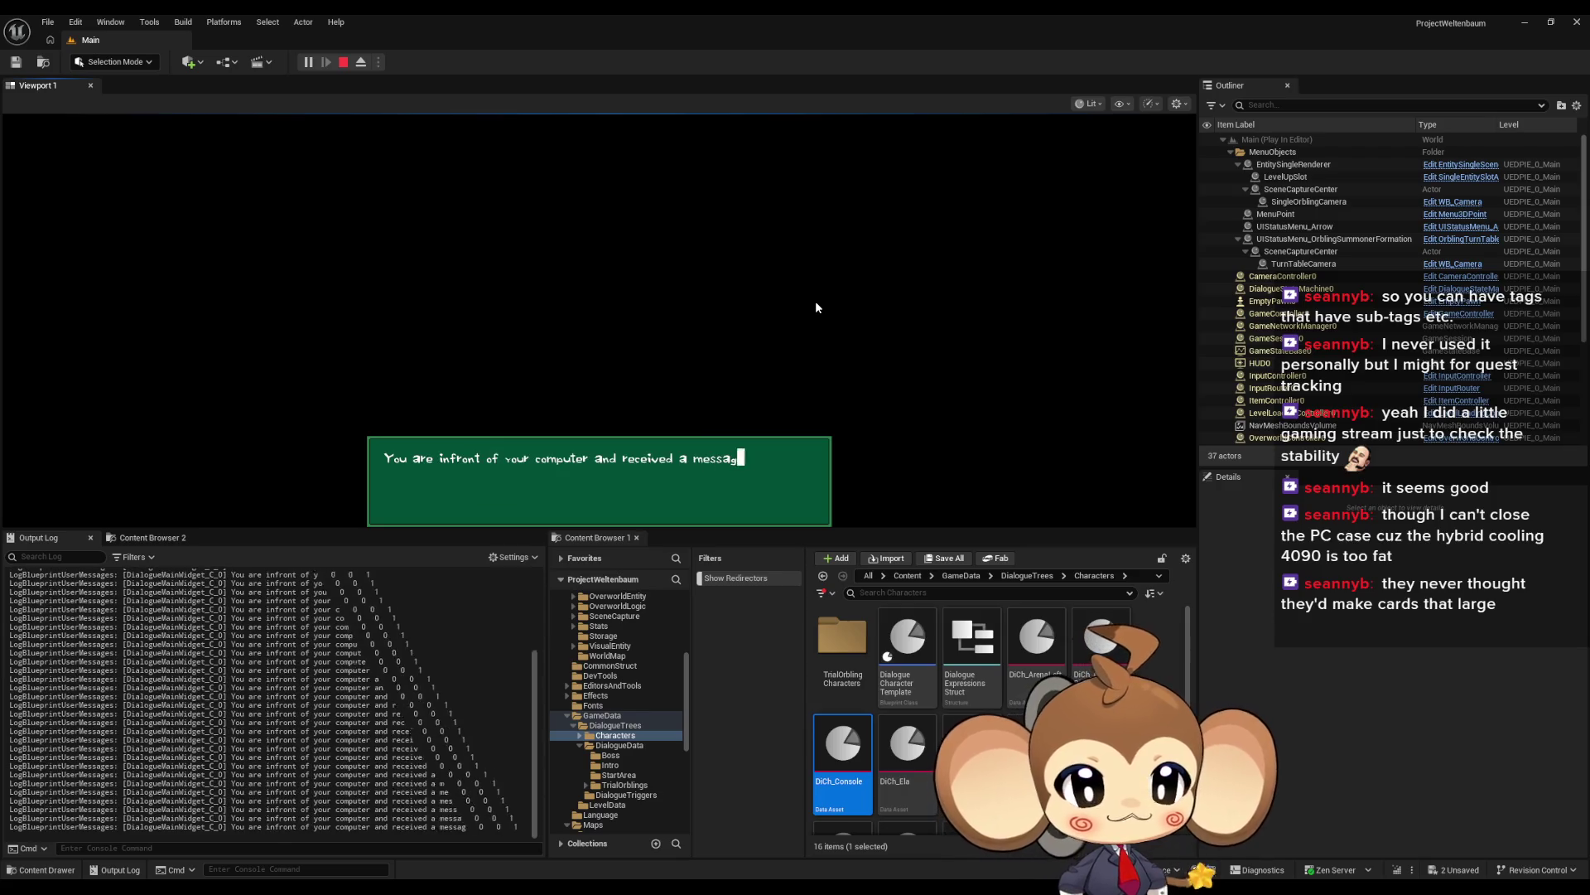
Step: Advance the dialogue twice with Space, then confirm the terms and create-world prompts
key(space)
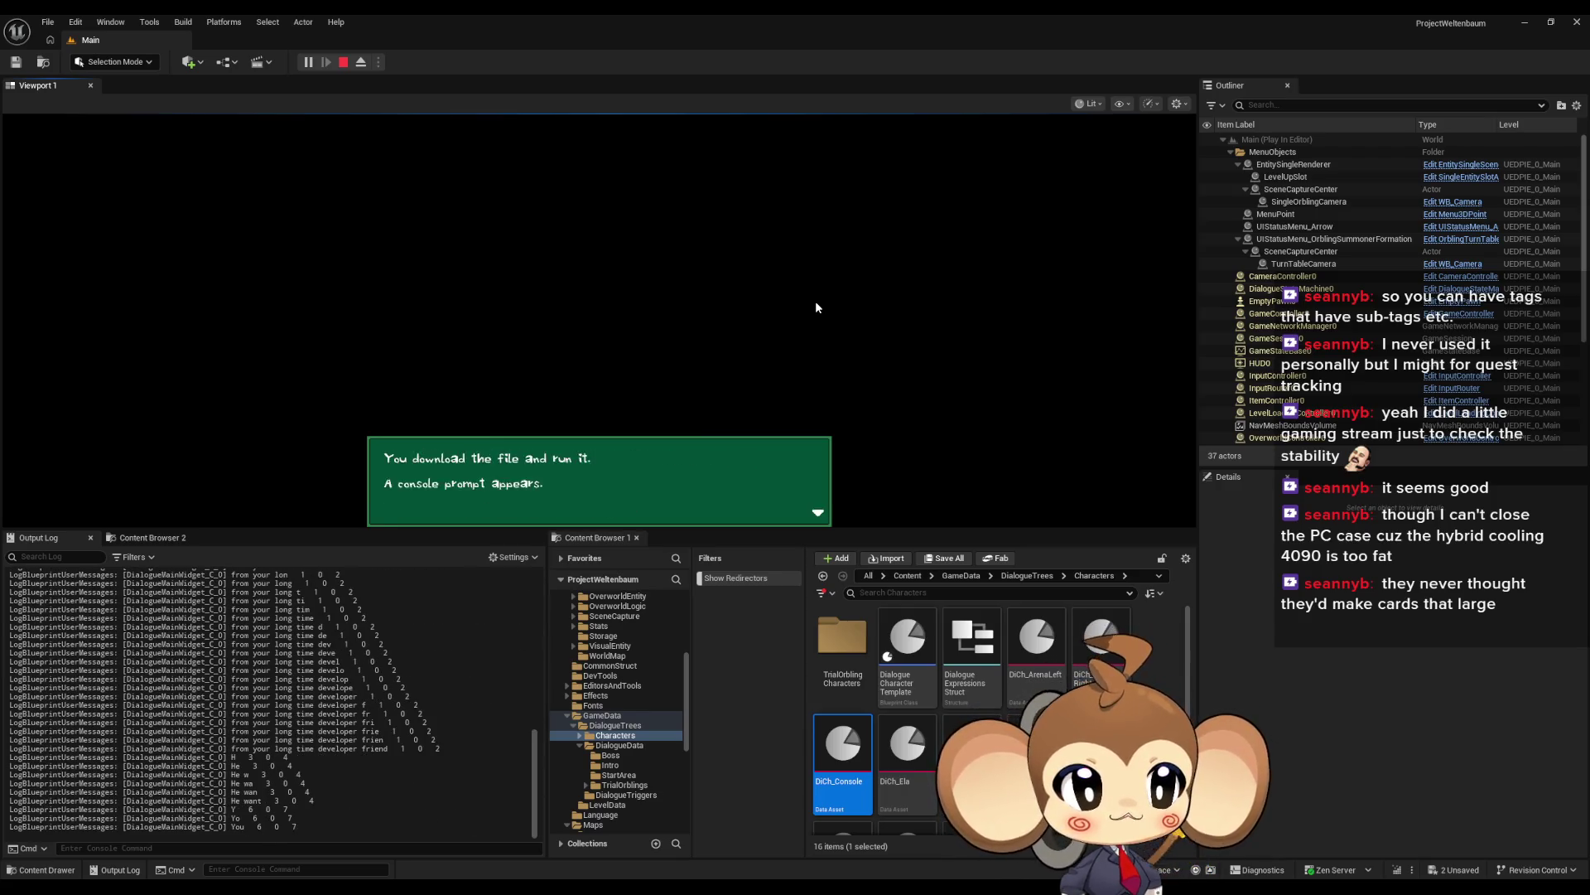
key(space)
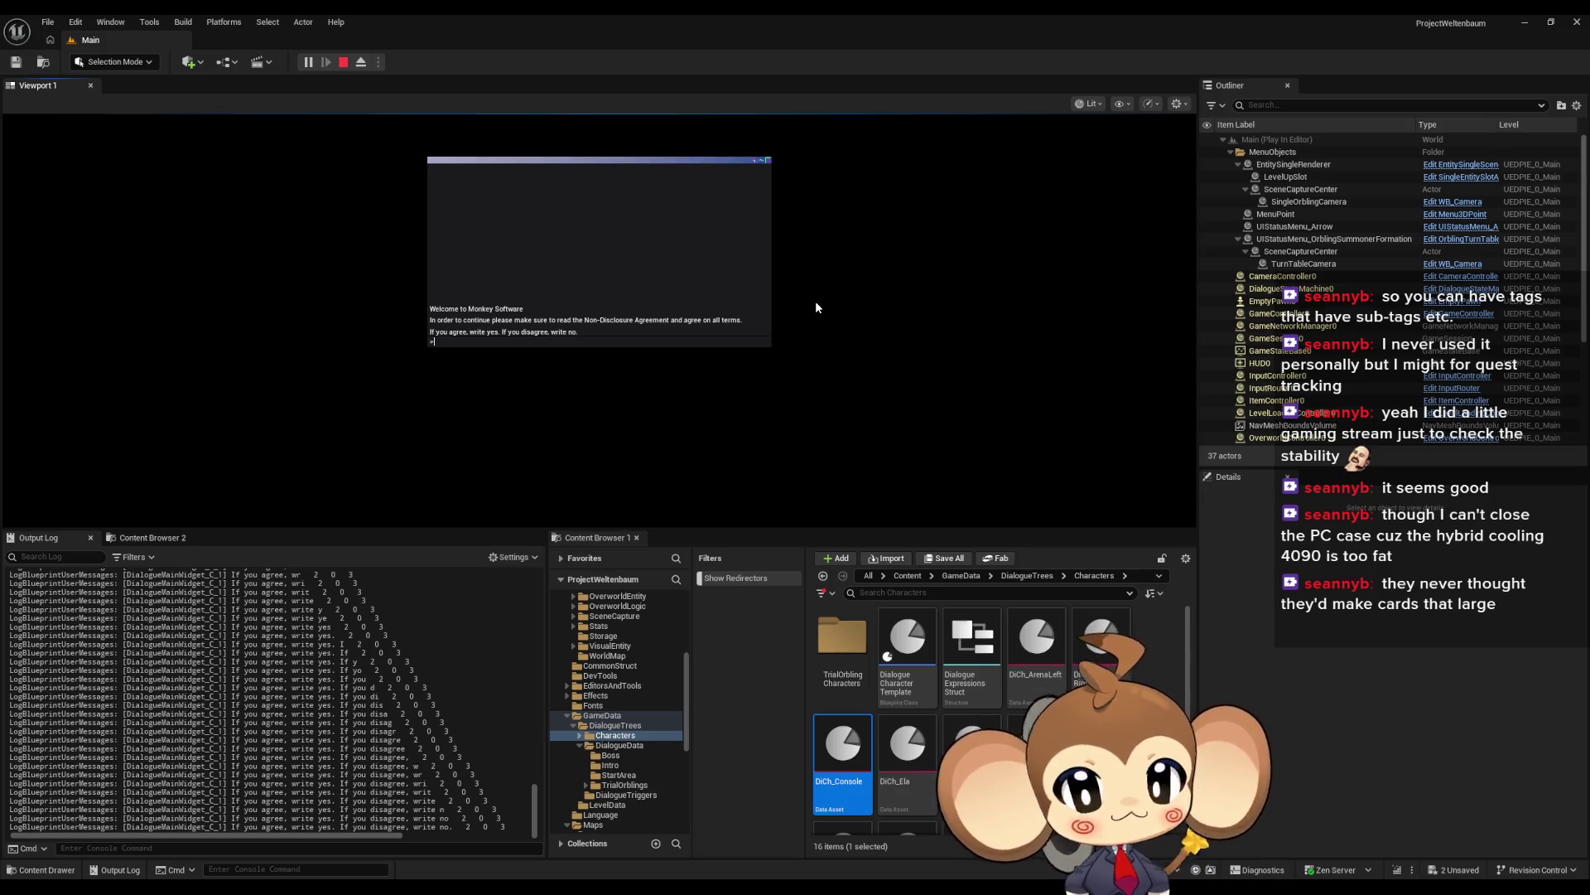
key(Return)
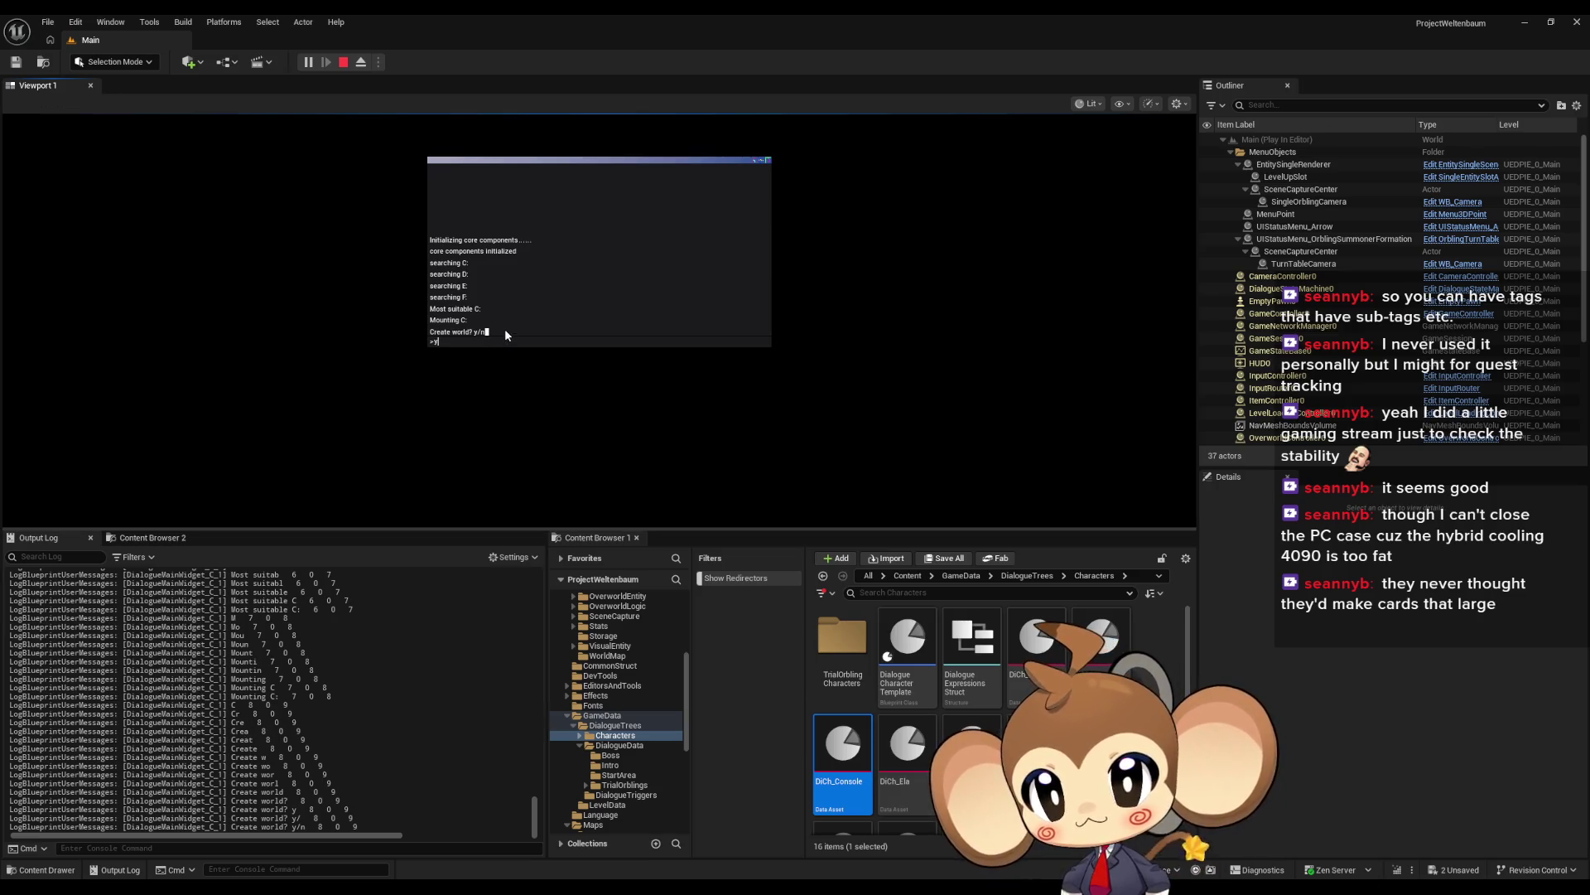
key(Return)
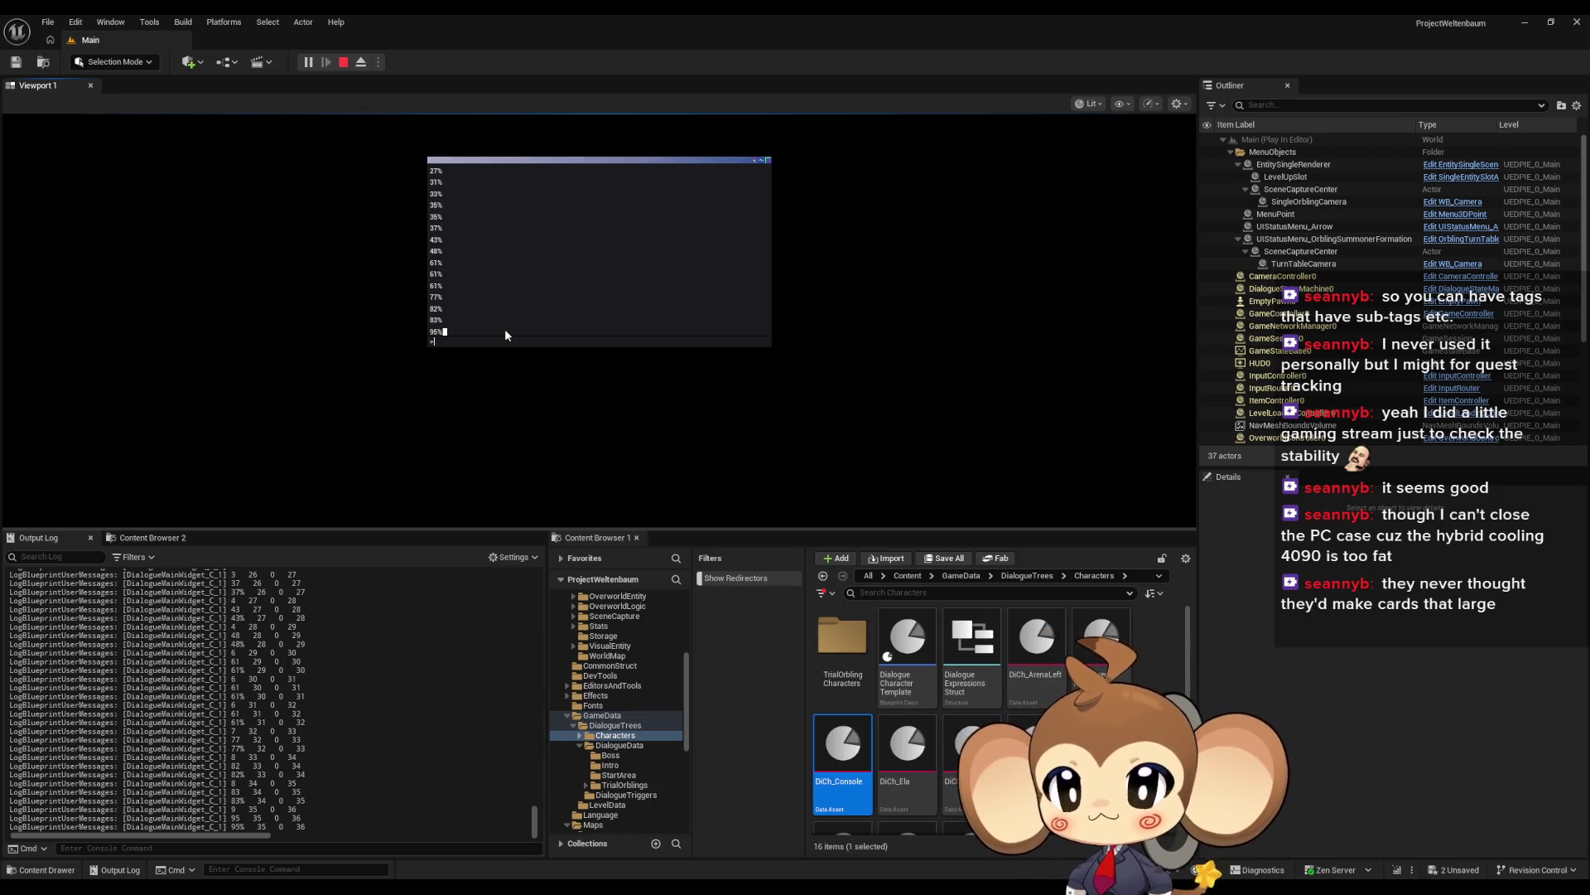
Step: Stop the play session and scroll the Output Log to review the printed strings
click(342, 62)
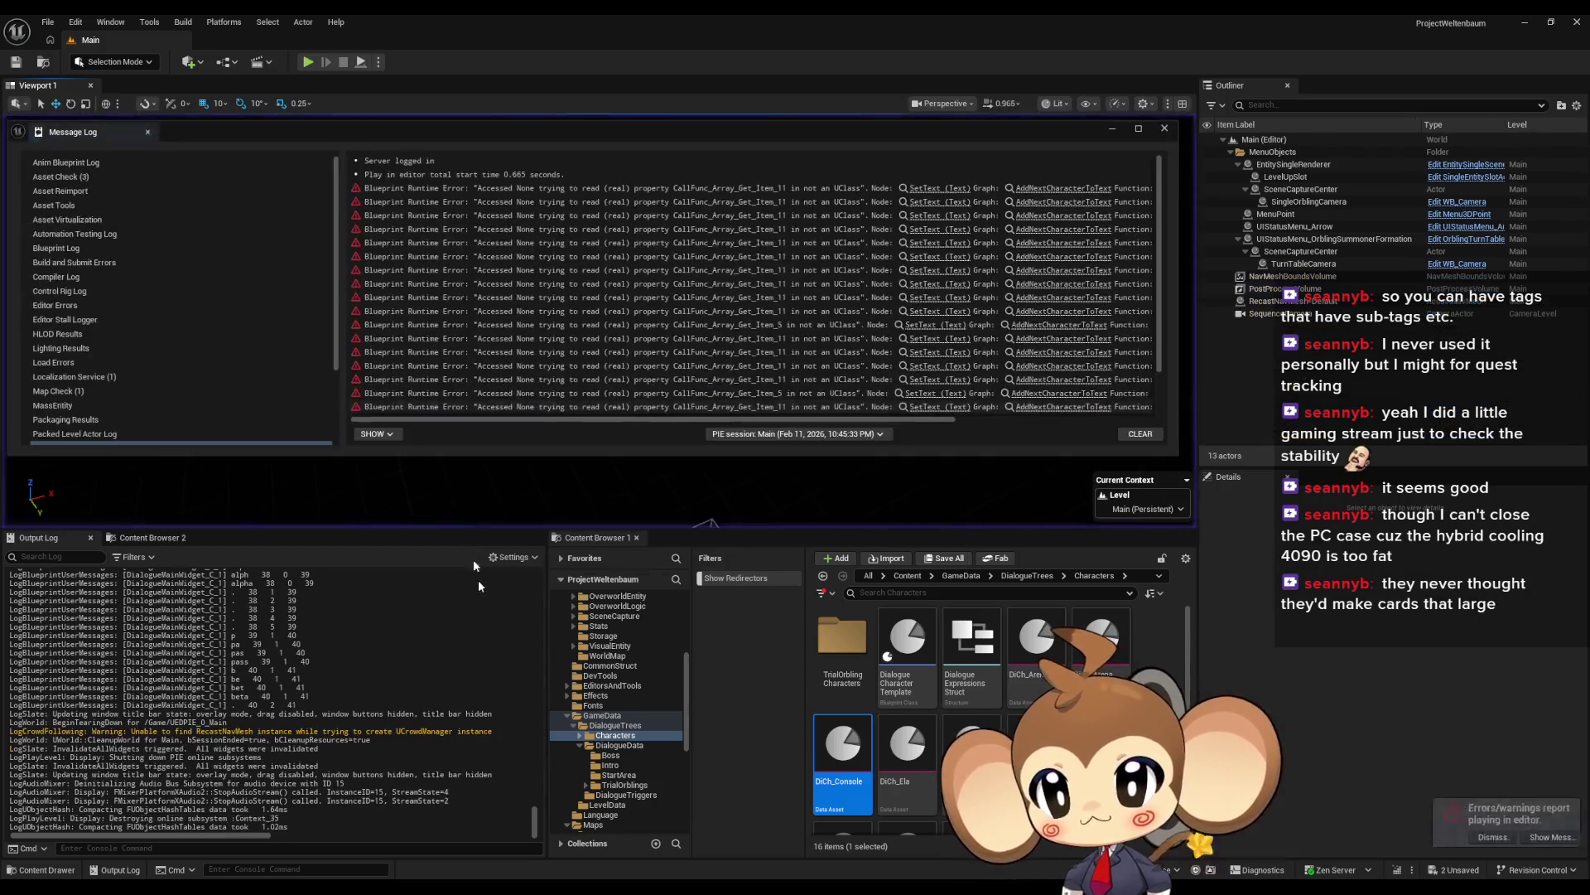
mouse_move(534, 820)
mouse_down()
mouse_move(534, 588)
mouse_move(534, 702)
mouse_up()
scroll(525, 704, down, 1)
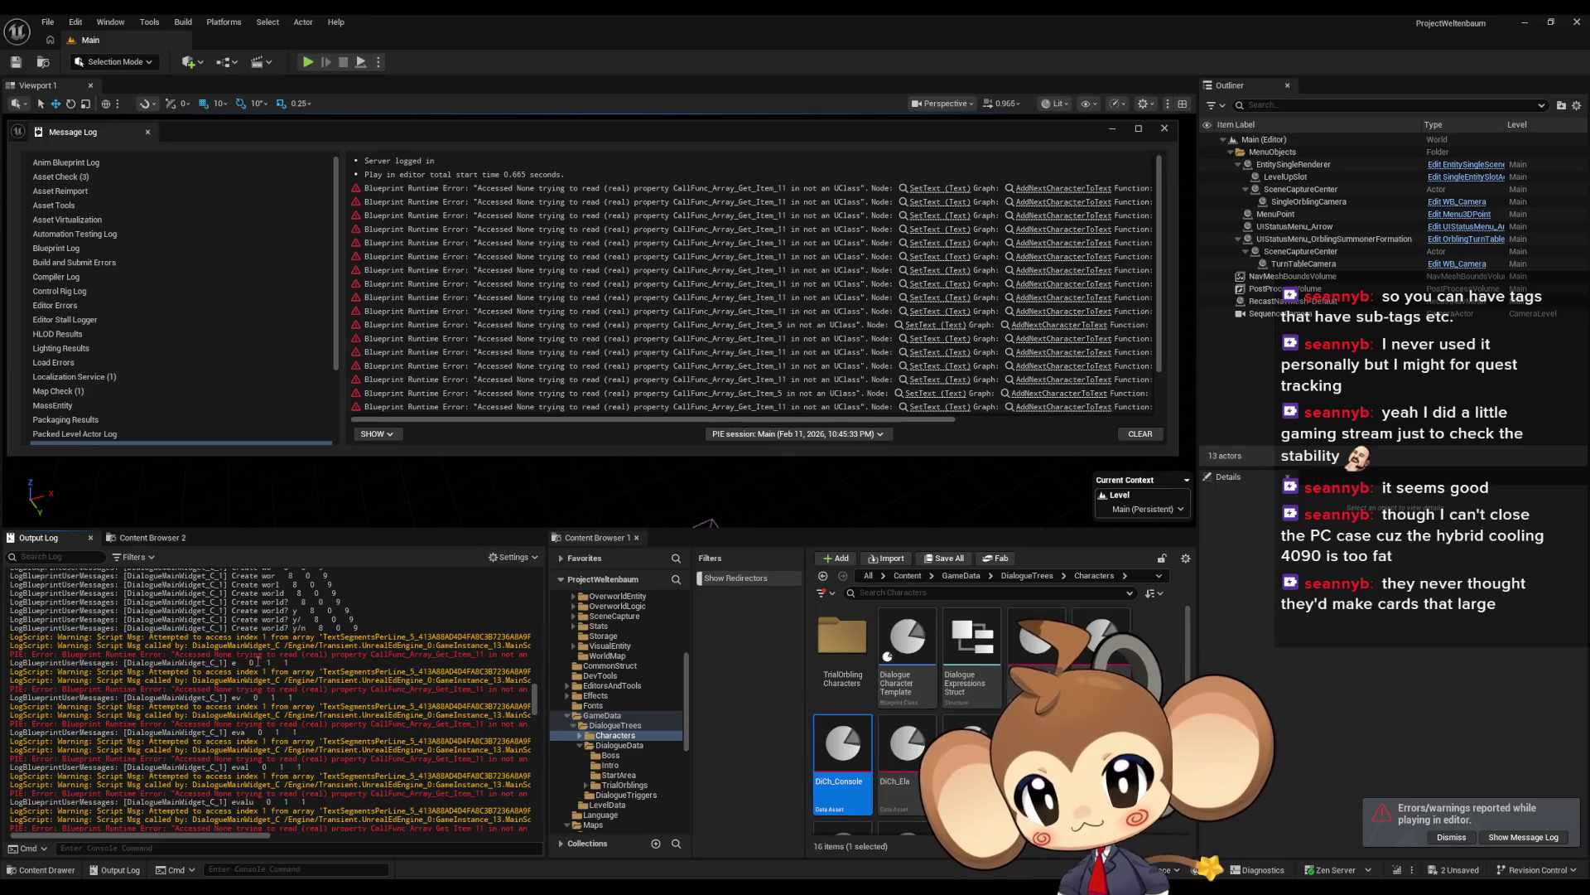
Step: Bring DialogueMainWidget back and tidy reroute knots and the Current Text Segment Index node
mouse_move(651, 886)
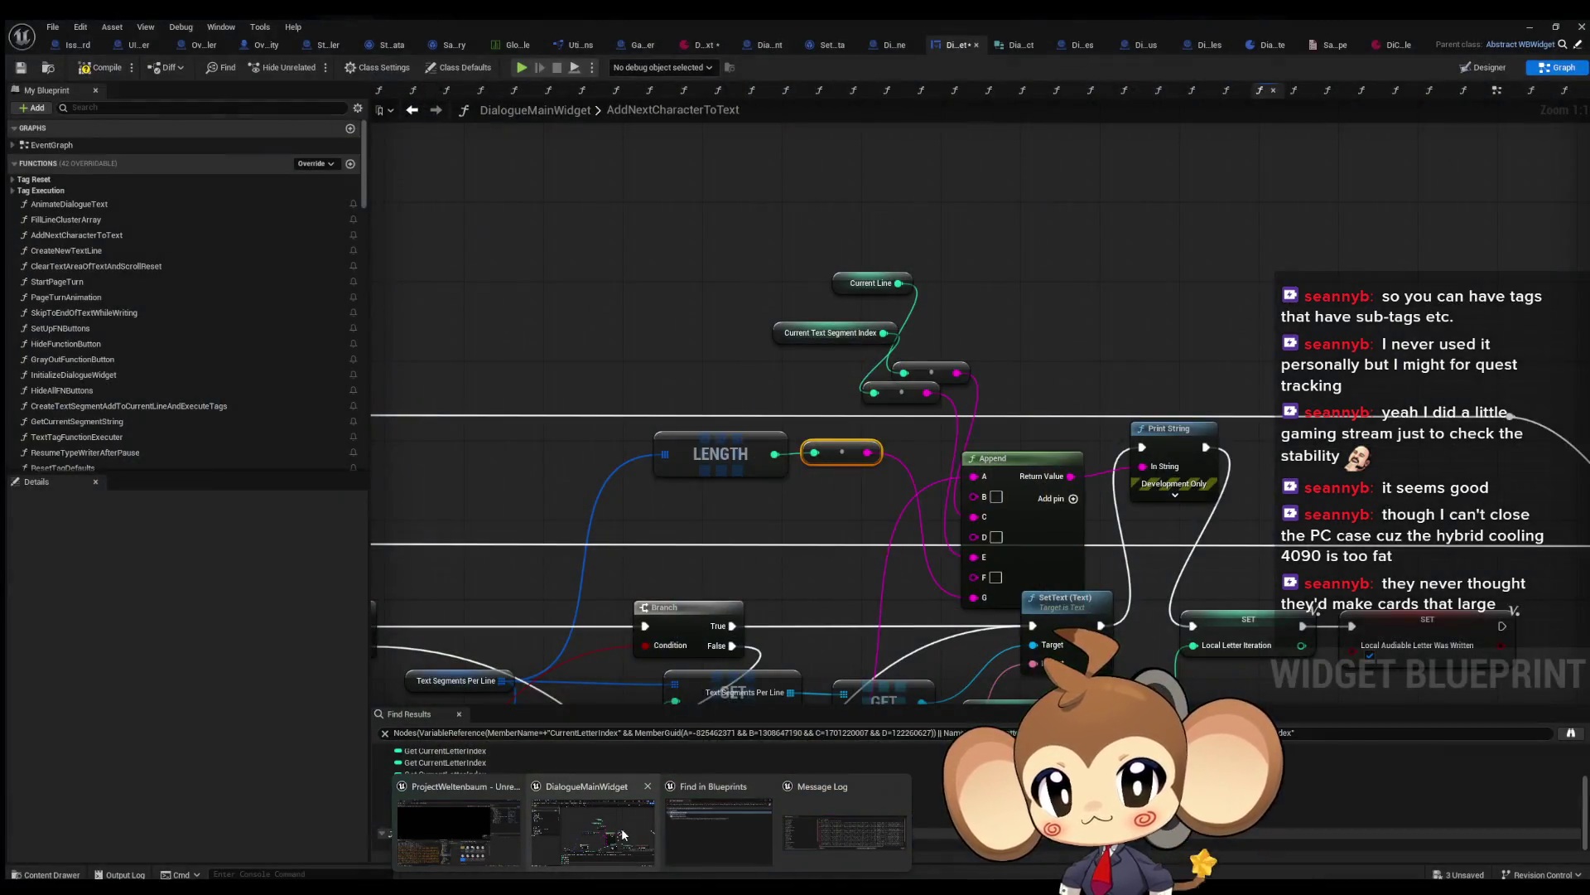
click(624, 835)
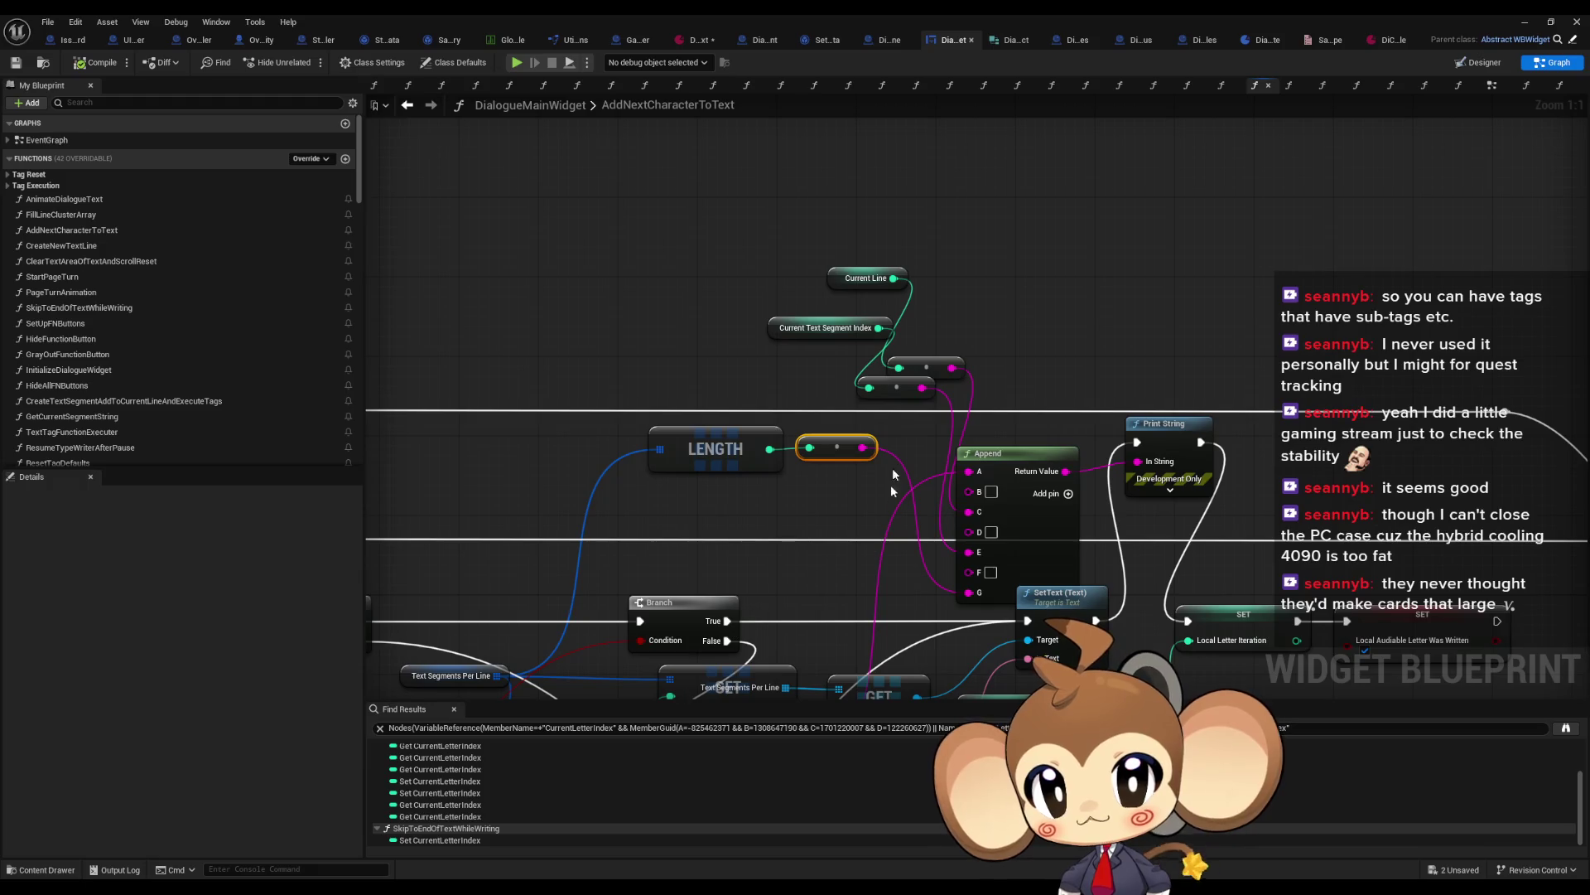
drag(925, 370, 985, 269)
drag(829, 328, 749, 357)
drag(899, 386, 870, 347)
click(738, 356)
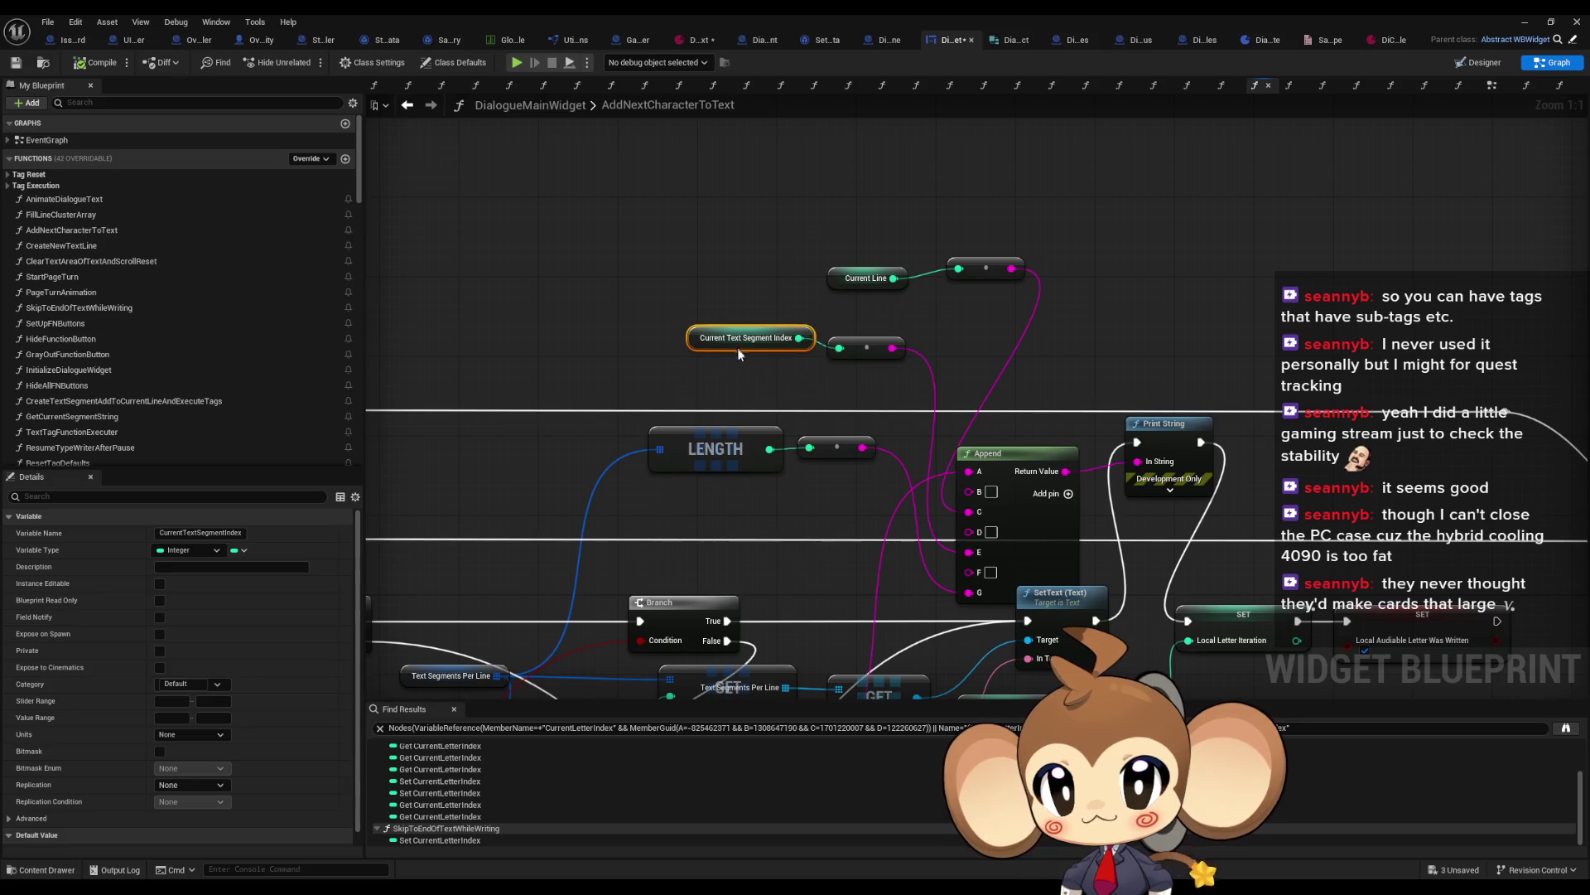
drag(738, 362, 738, 351)
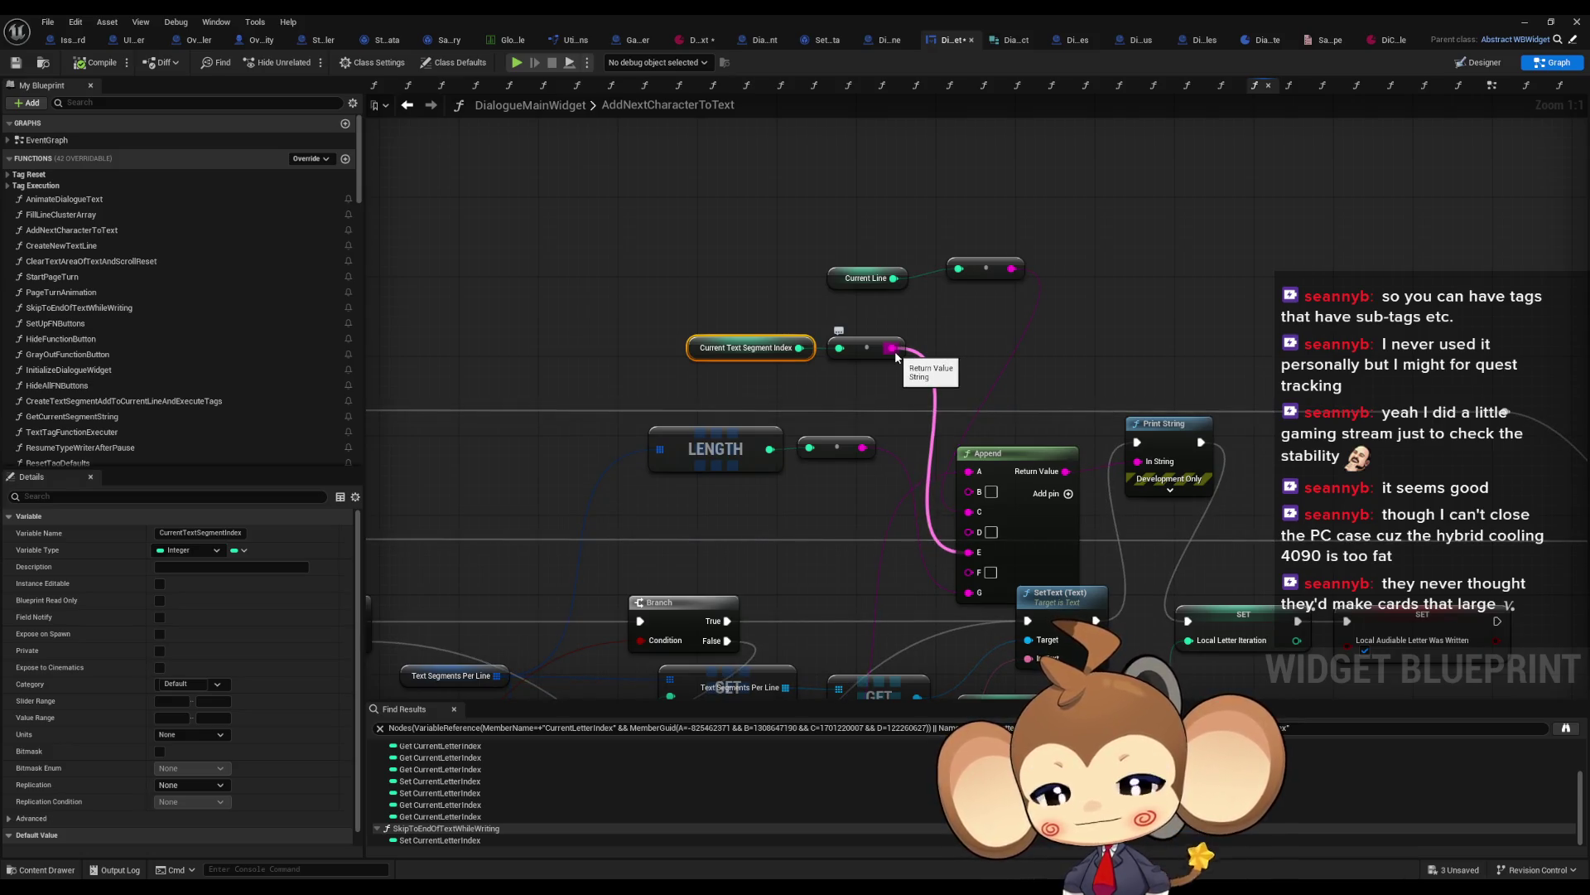
Step: Survey the graph and inspect the Local Letter Iteration and Current Letter Index variables
scroll(895, 356, down, 4)
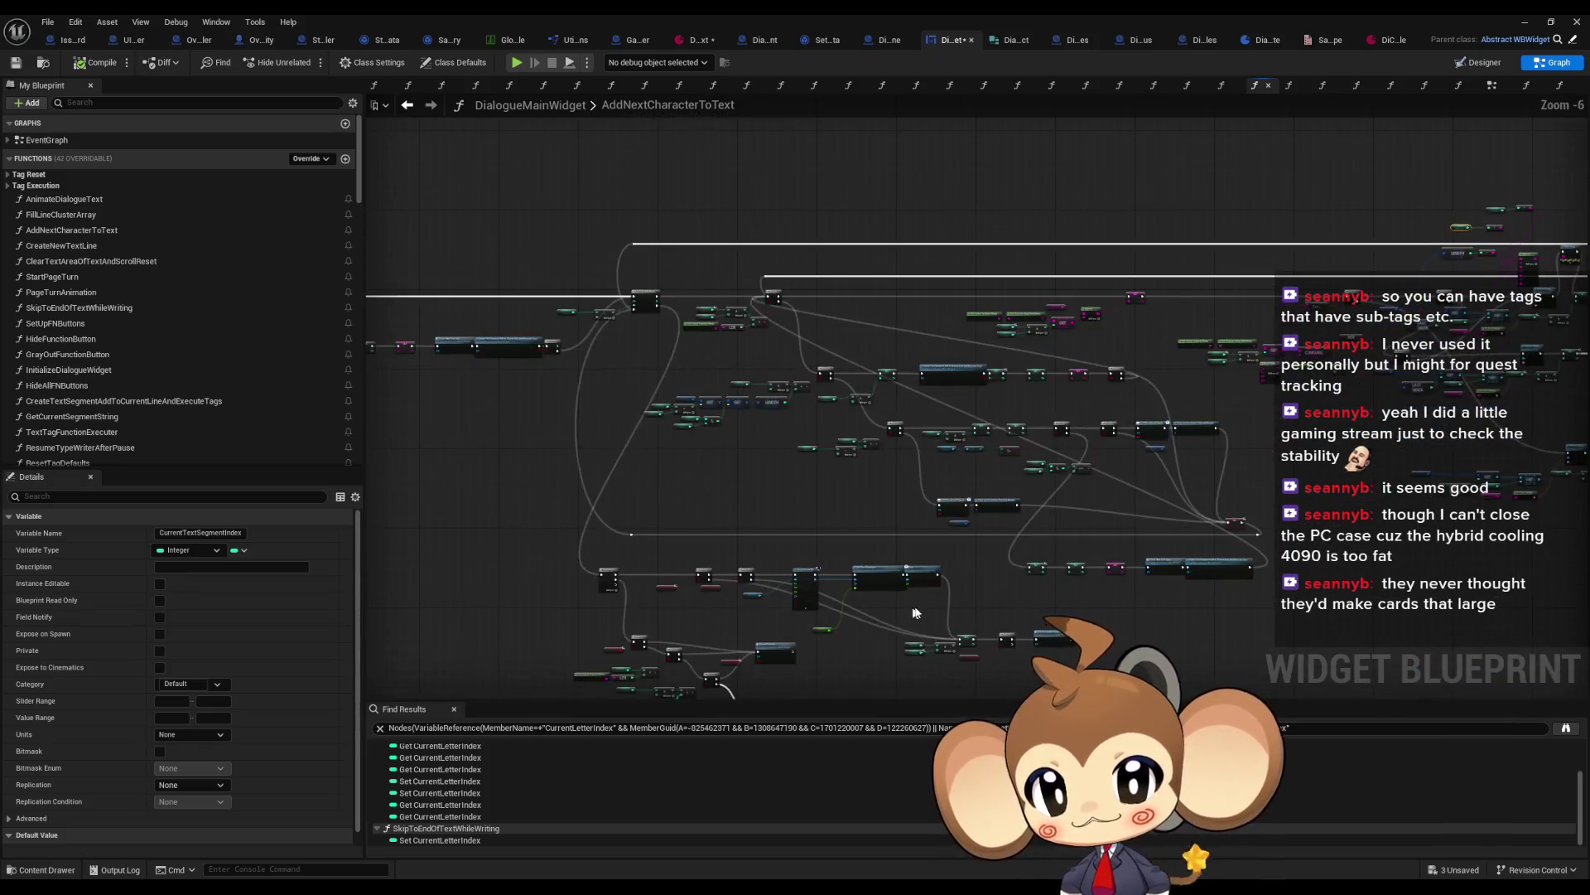
scroll(914, 436, up, 1)
scroll(924, 568, down, 2)
scroll(925, 568, up, 1)
mouse_move(1235, 462)
mouse_down()
mouse_move(624, 451)
mouse_move(490, 425)
mouse_up()
scroll(784, 561, up, 4)
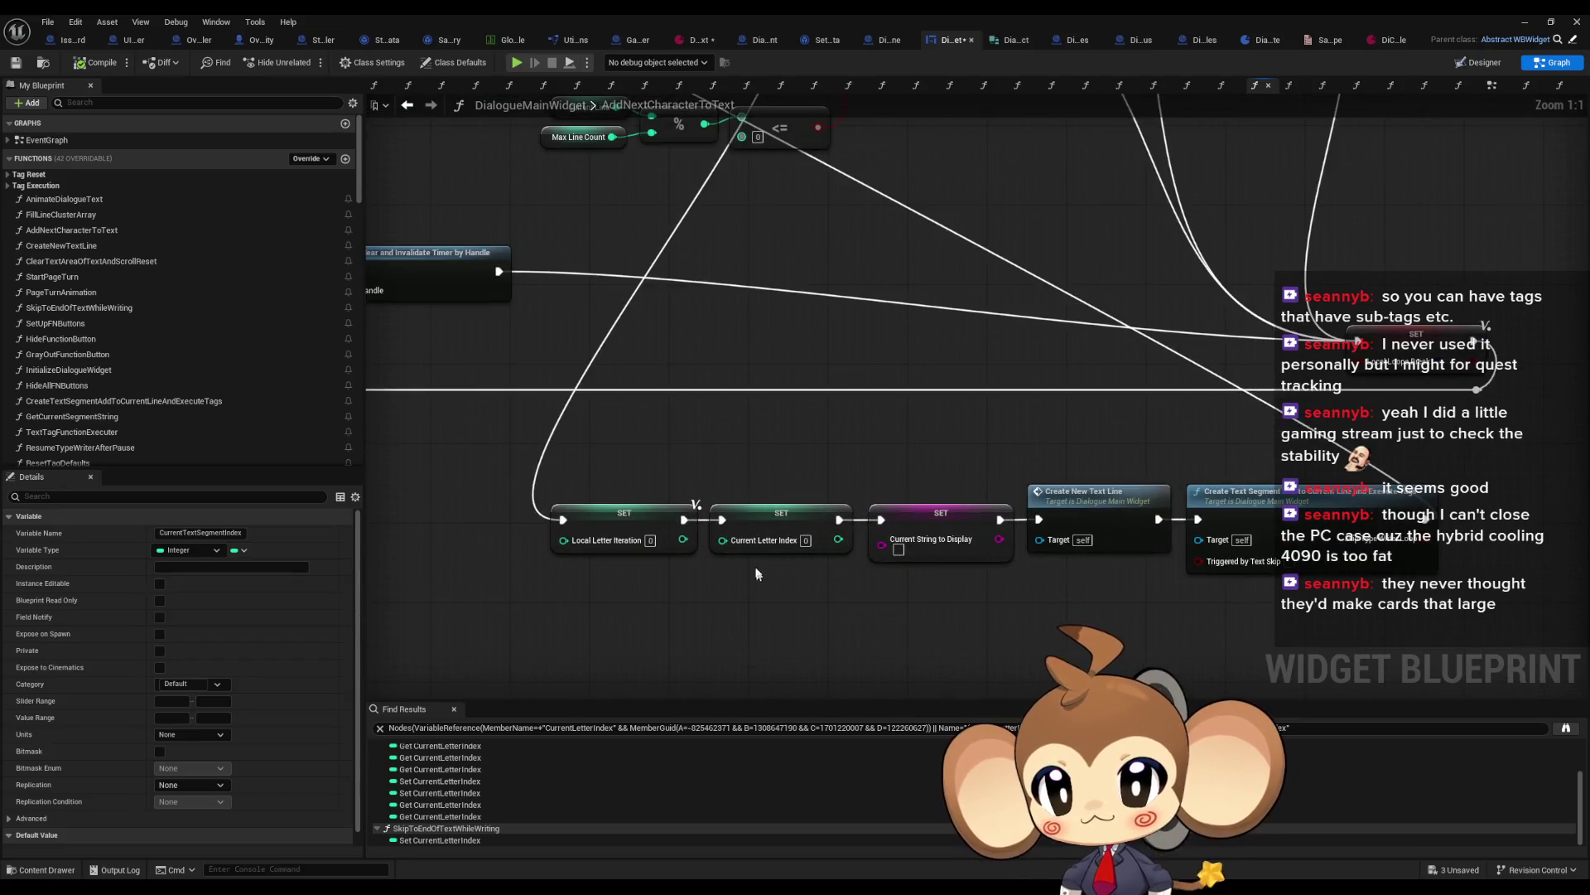
scroll(756, 575, down, 4)
scroll(787, 592, up, 2)
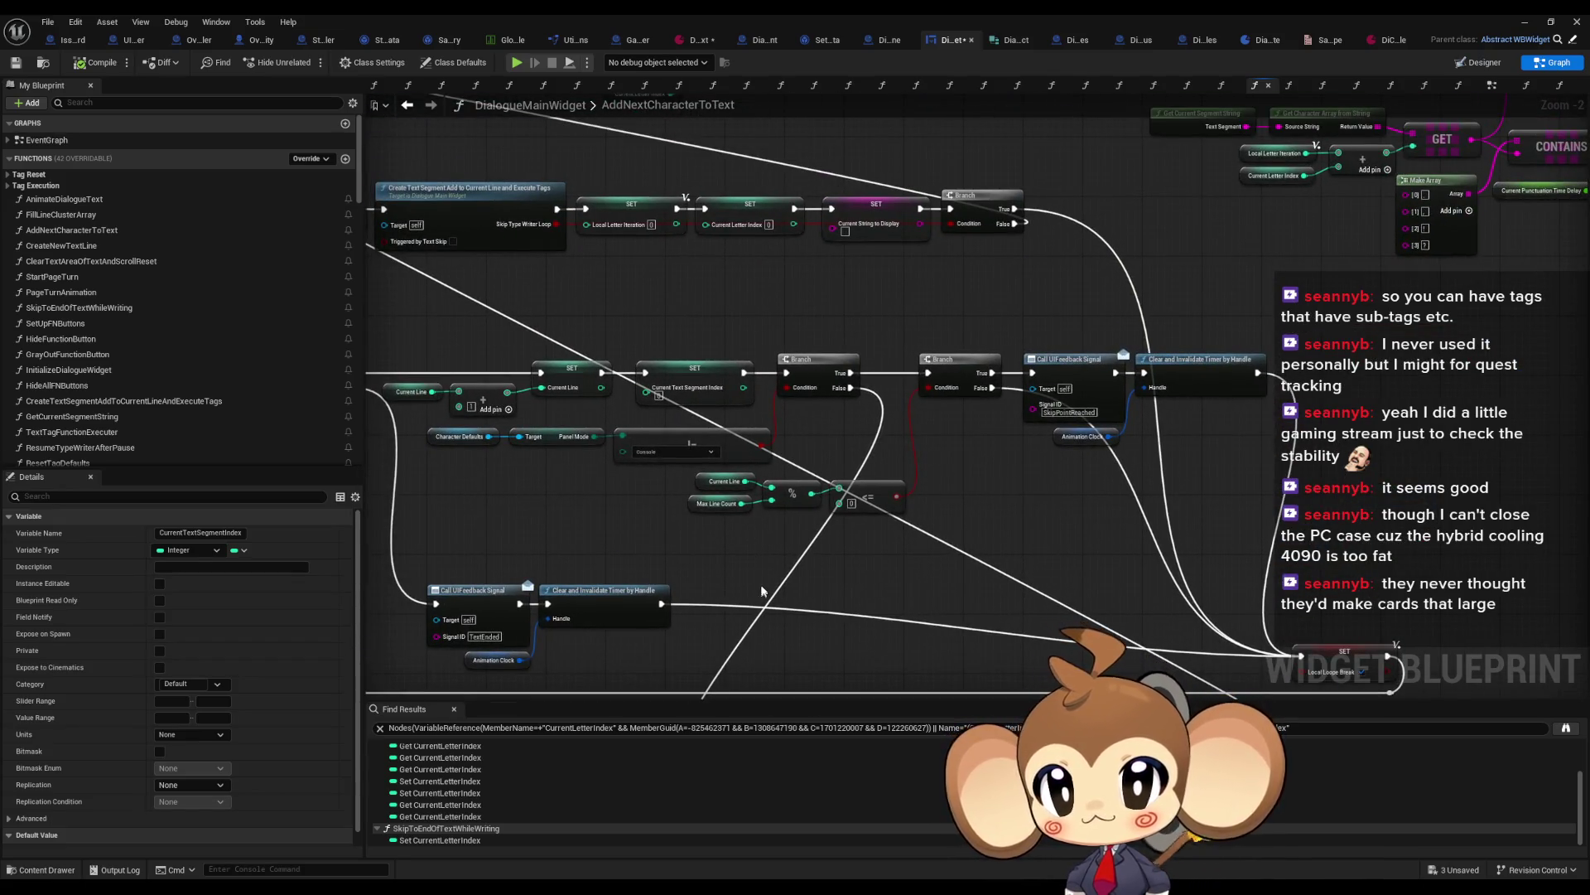
drag(984, 604, 682, 343)
scroll(907, 566, down, 3)
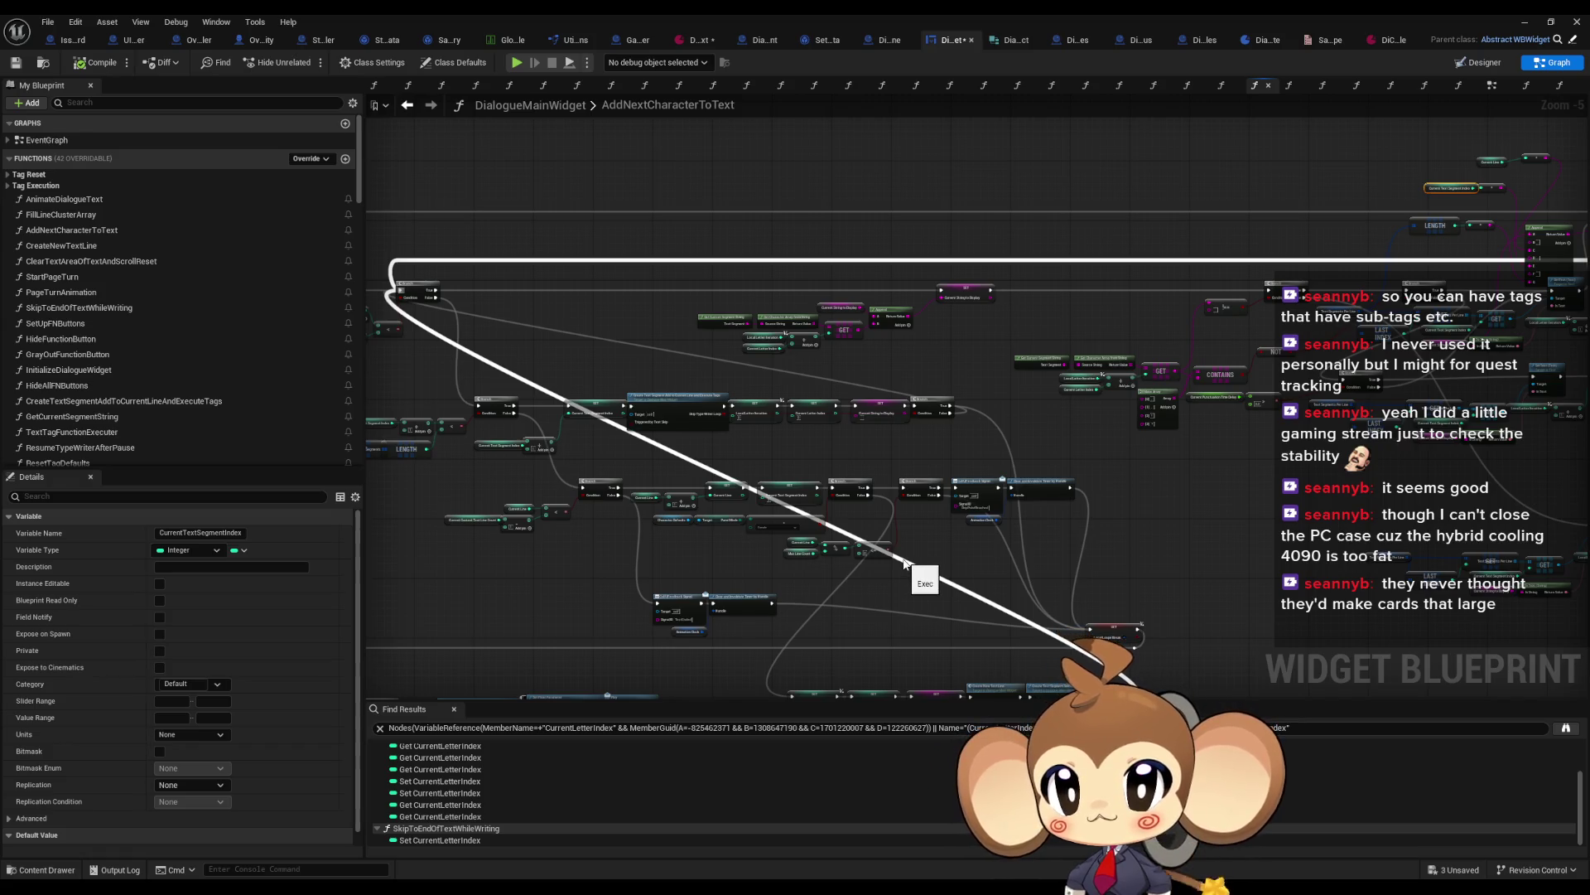
scroll(631, 342, up, 5)
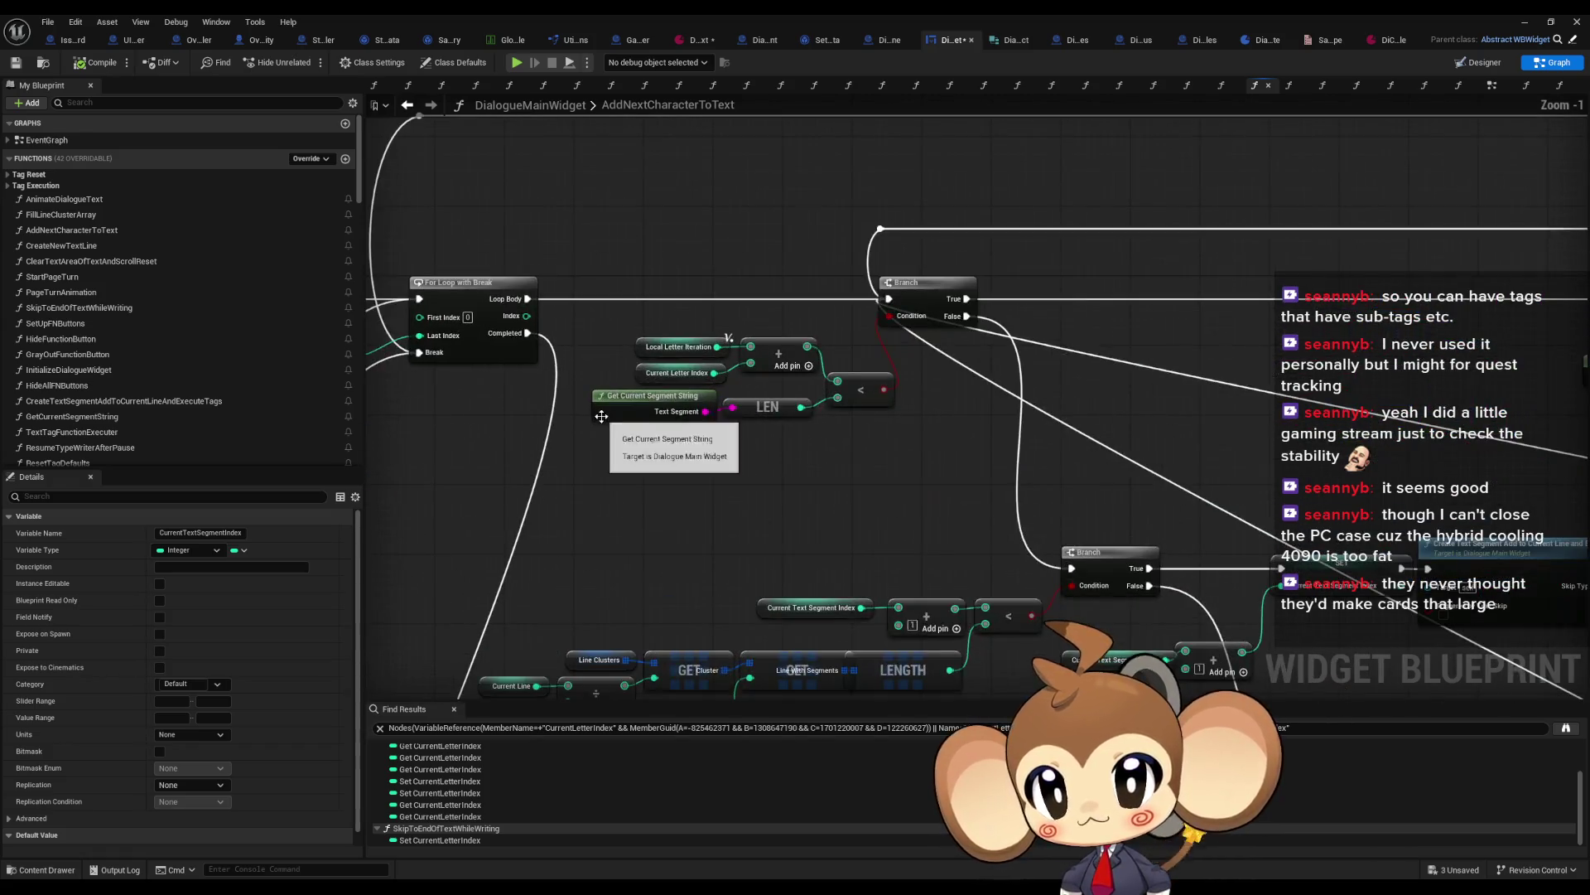
click(667, 337)
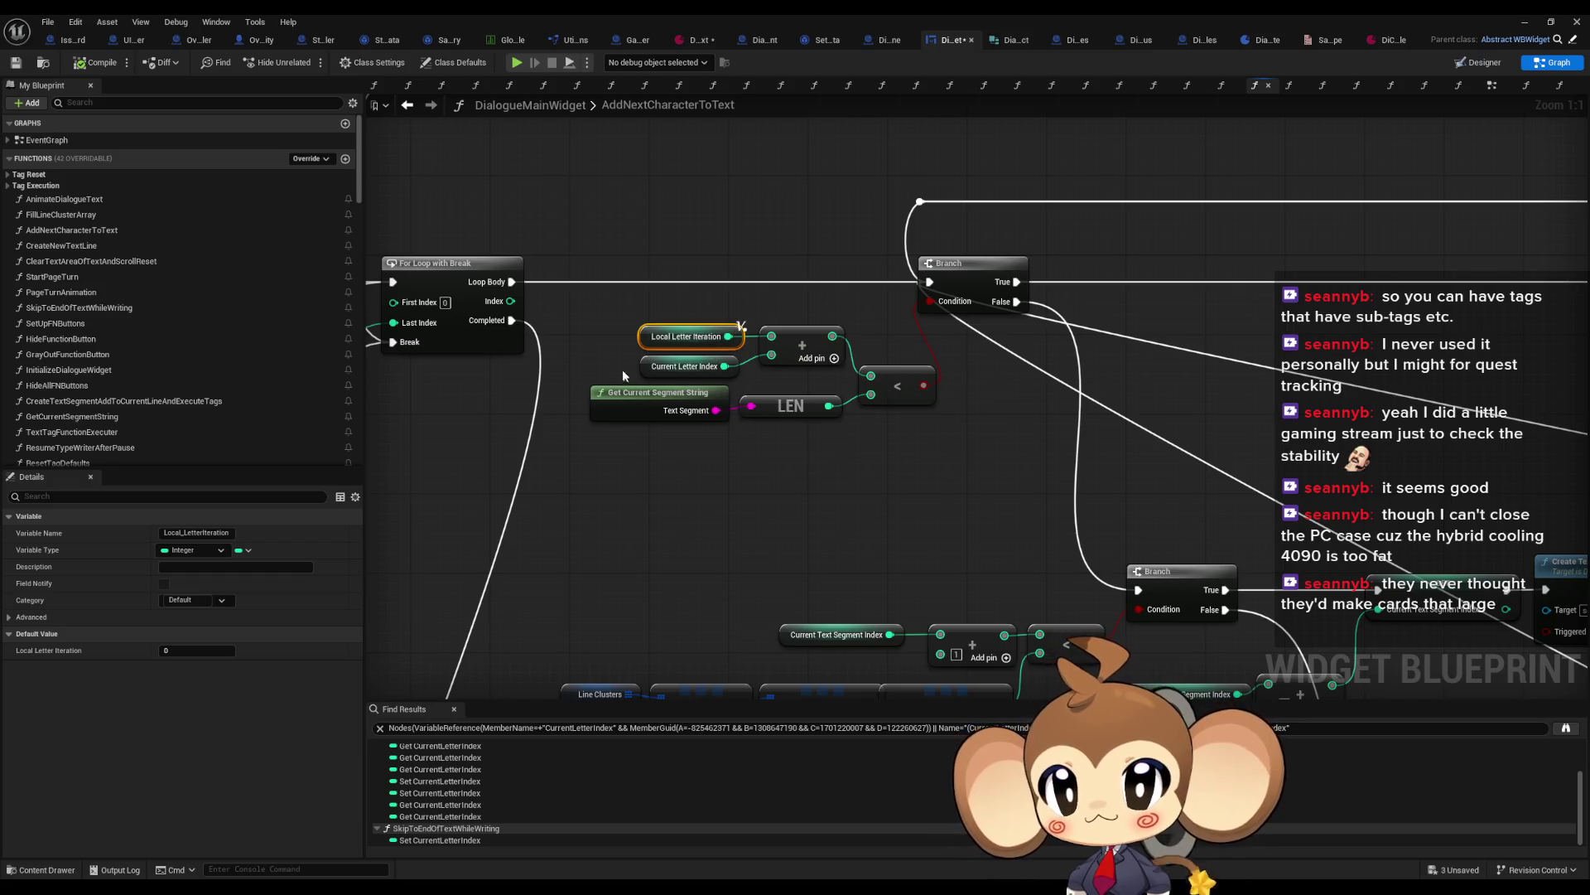
click(663, 367)
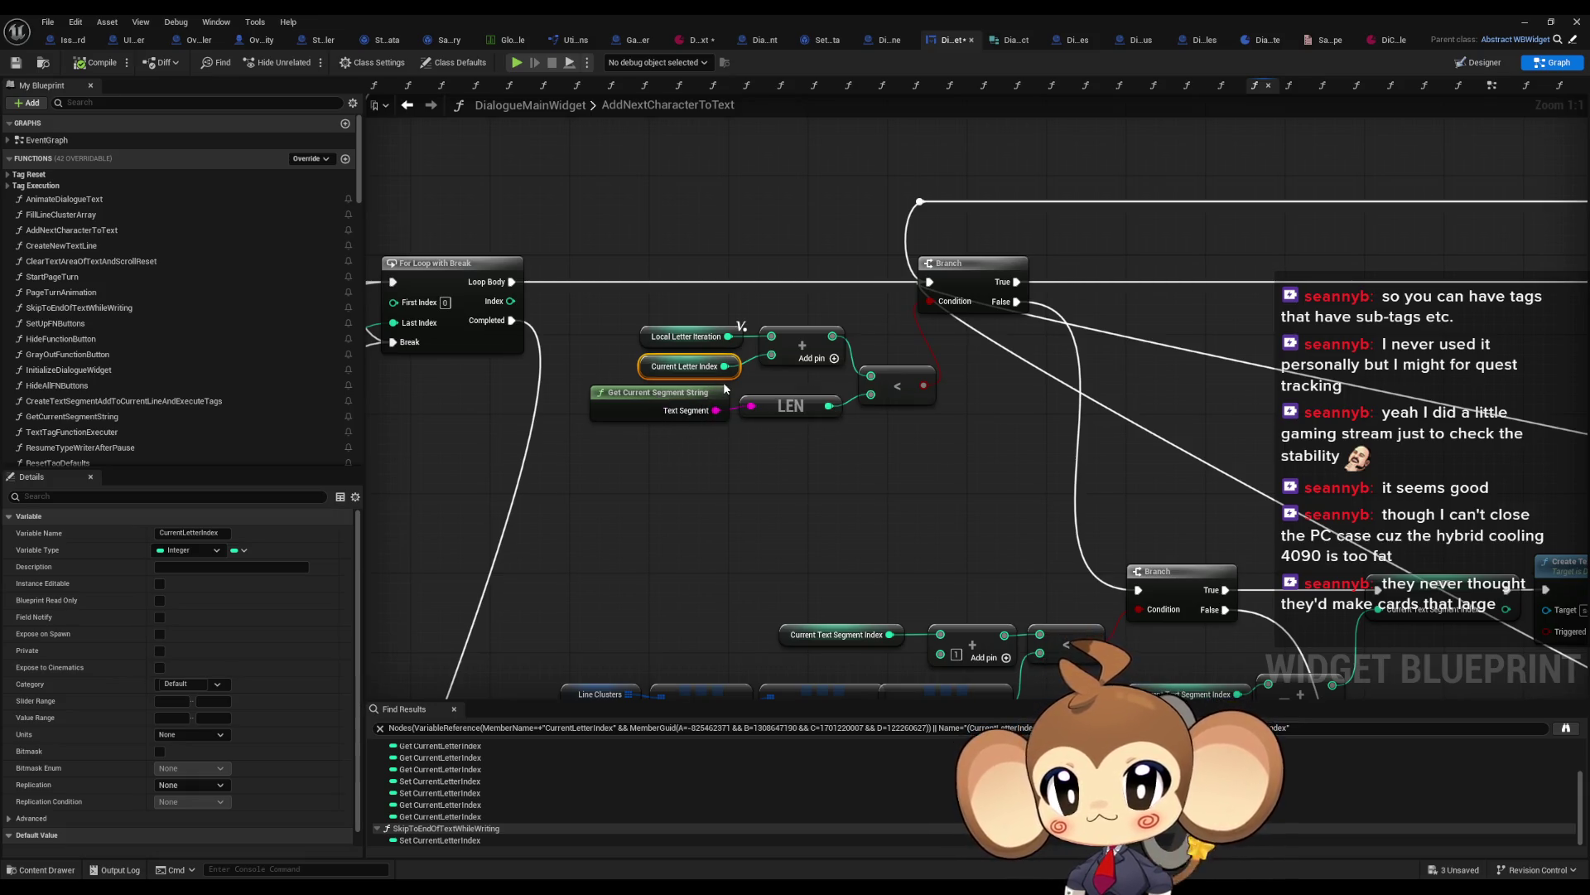
Step: Select the Local Letter Iteration and Current Letter Index SET nodes and Get Current Segment String
scroll(725, 389, down, 6)
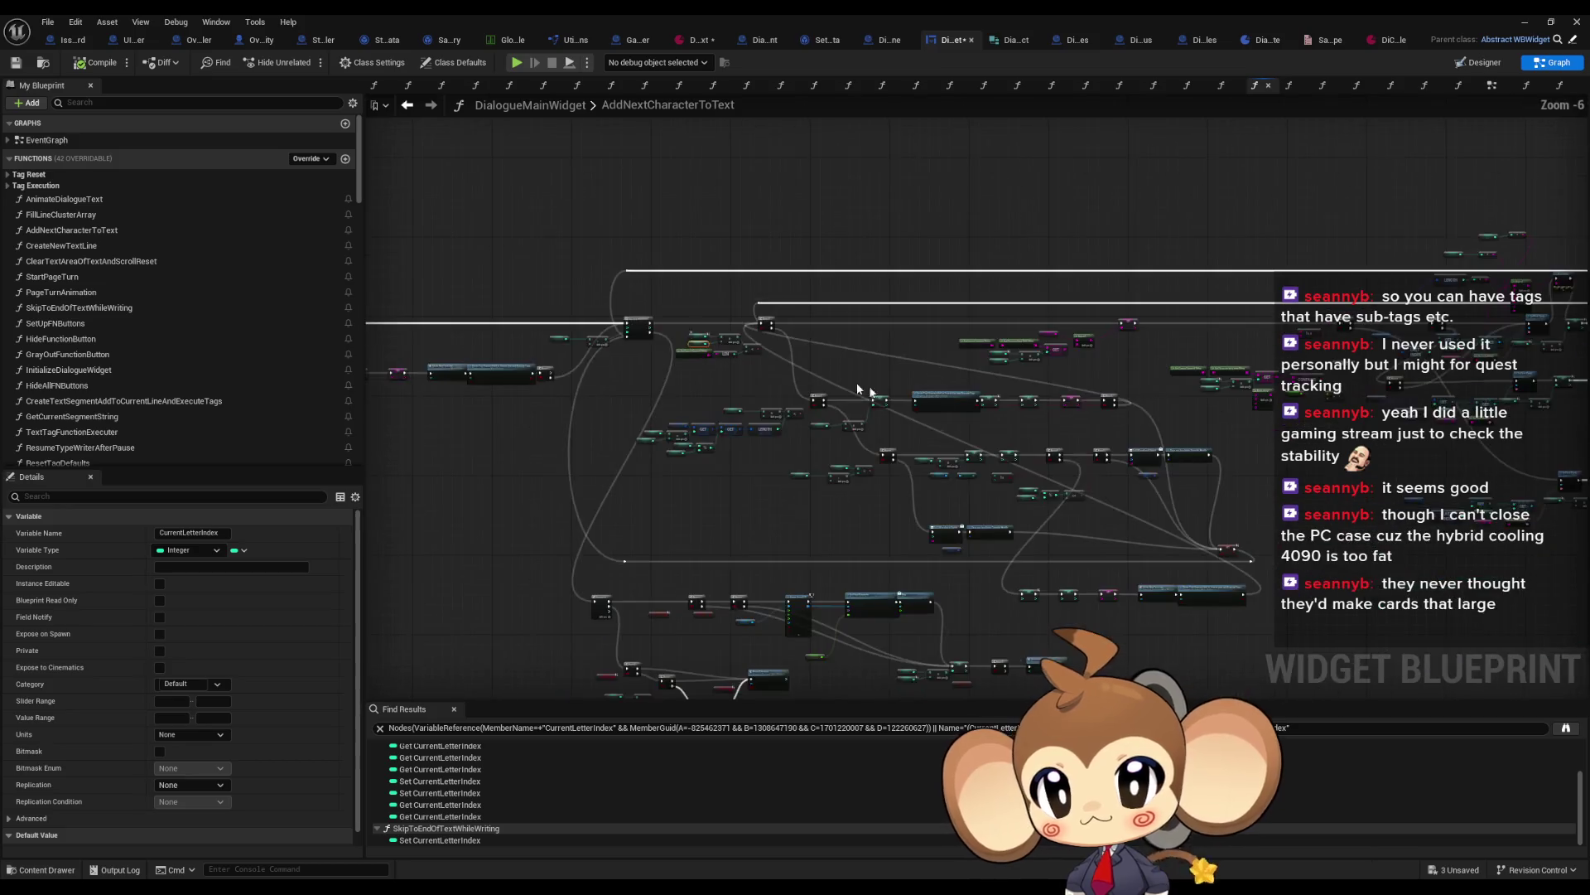
scroll(897, 440, up, 5)
scroll(562, 466, up, 1)
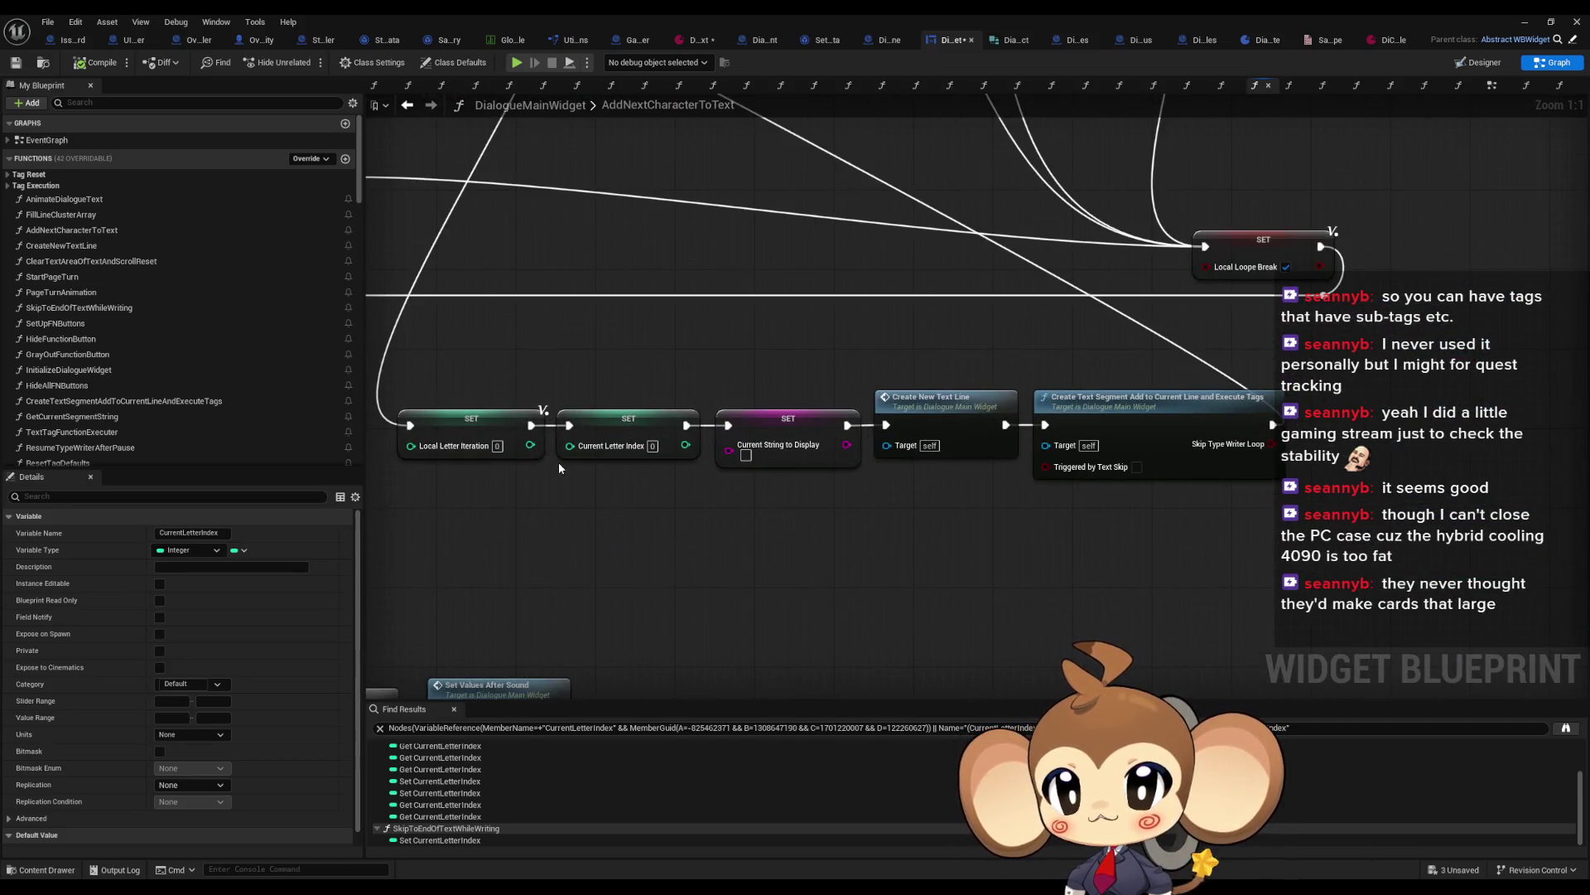
drag(459, 387, 562, 460)
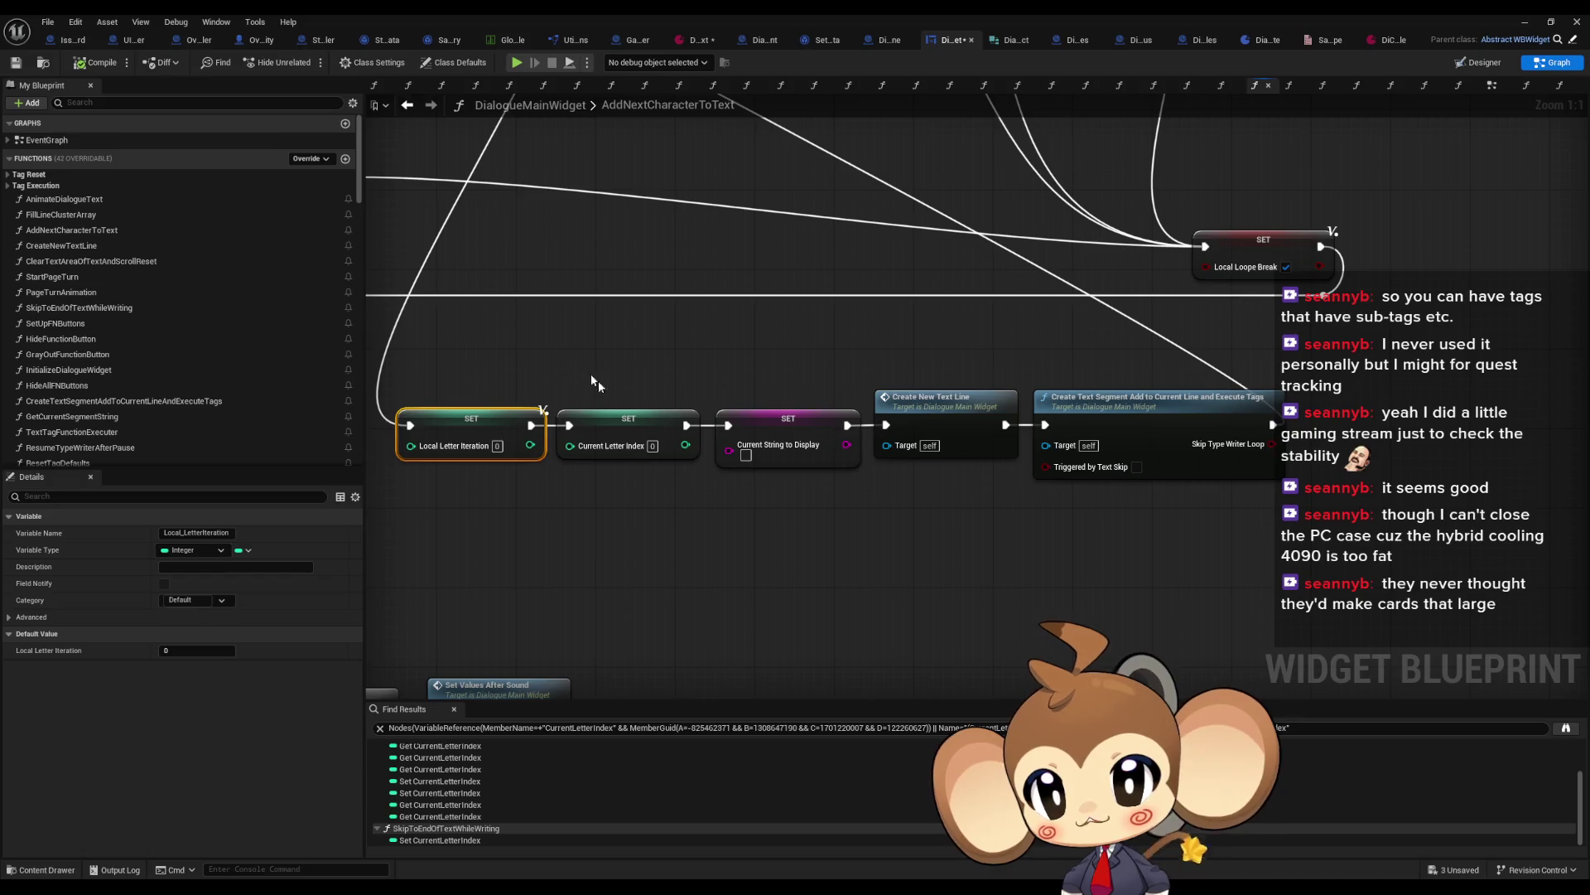
click(646, 439)
scroll(663, 487, down, 8)
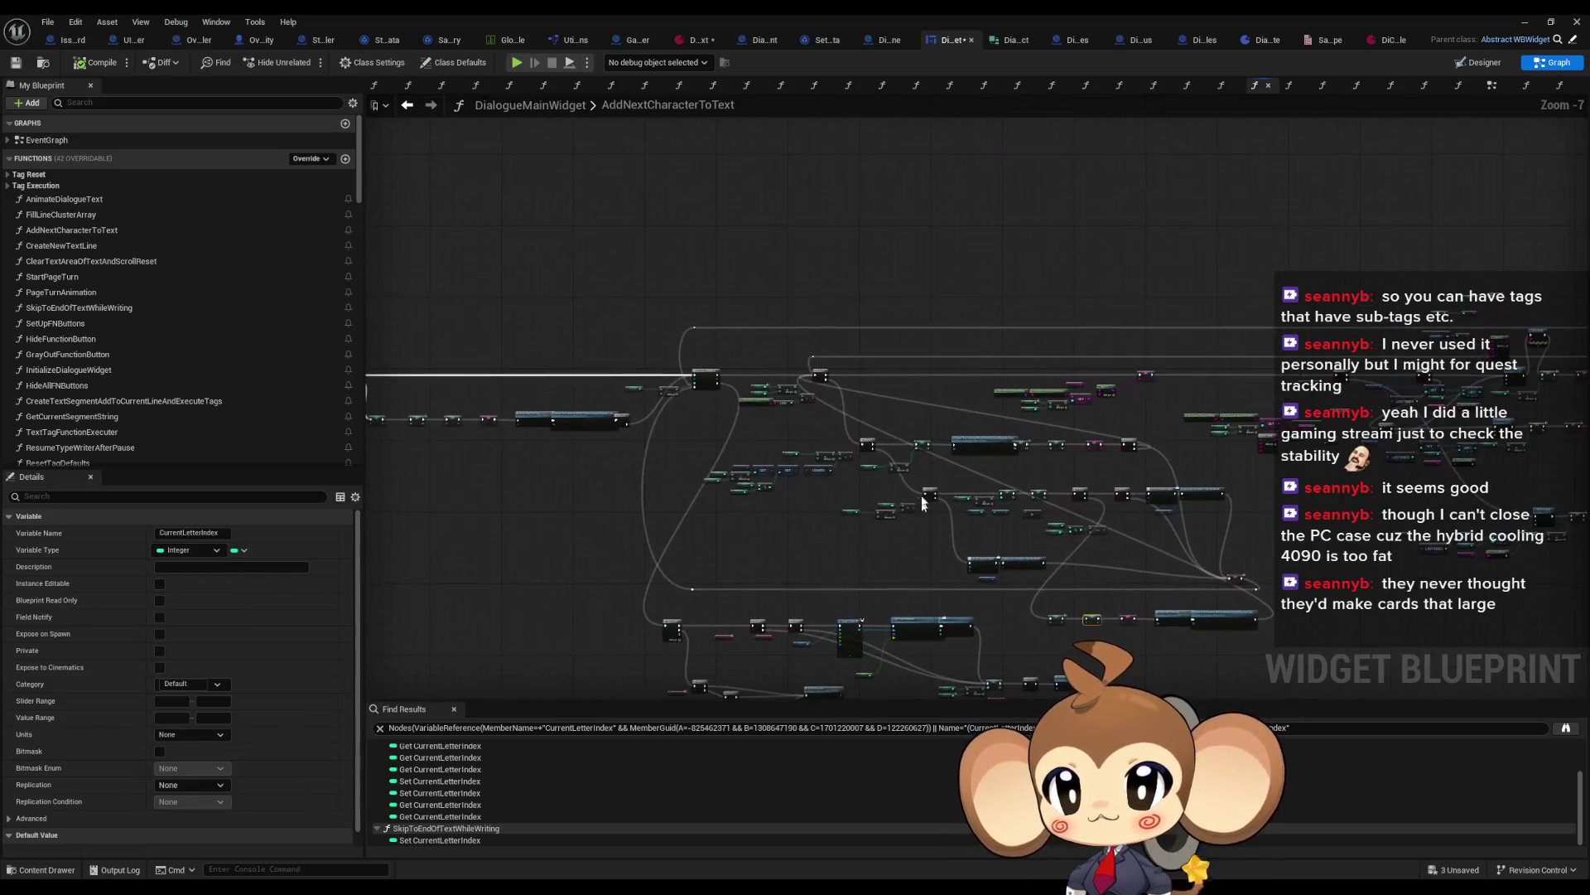
scroll(920, 506, up, 6)
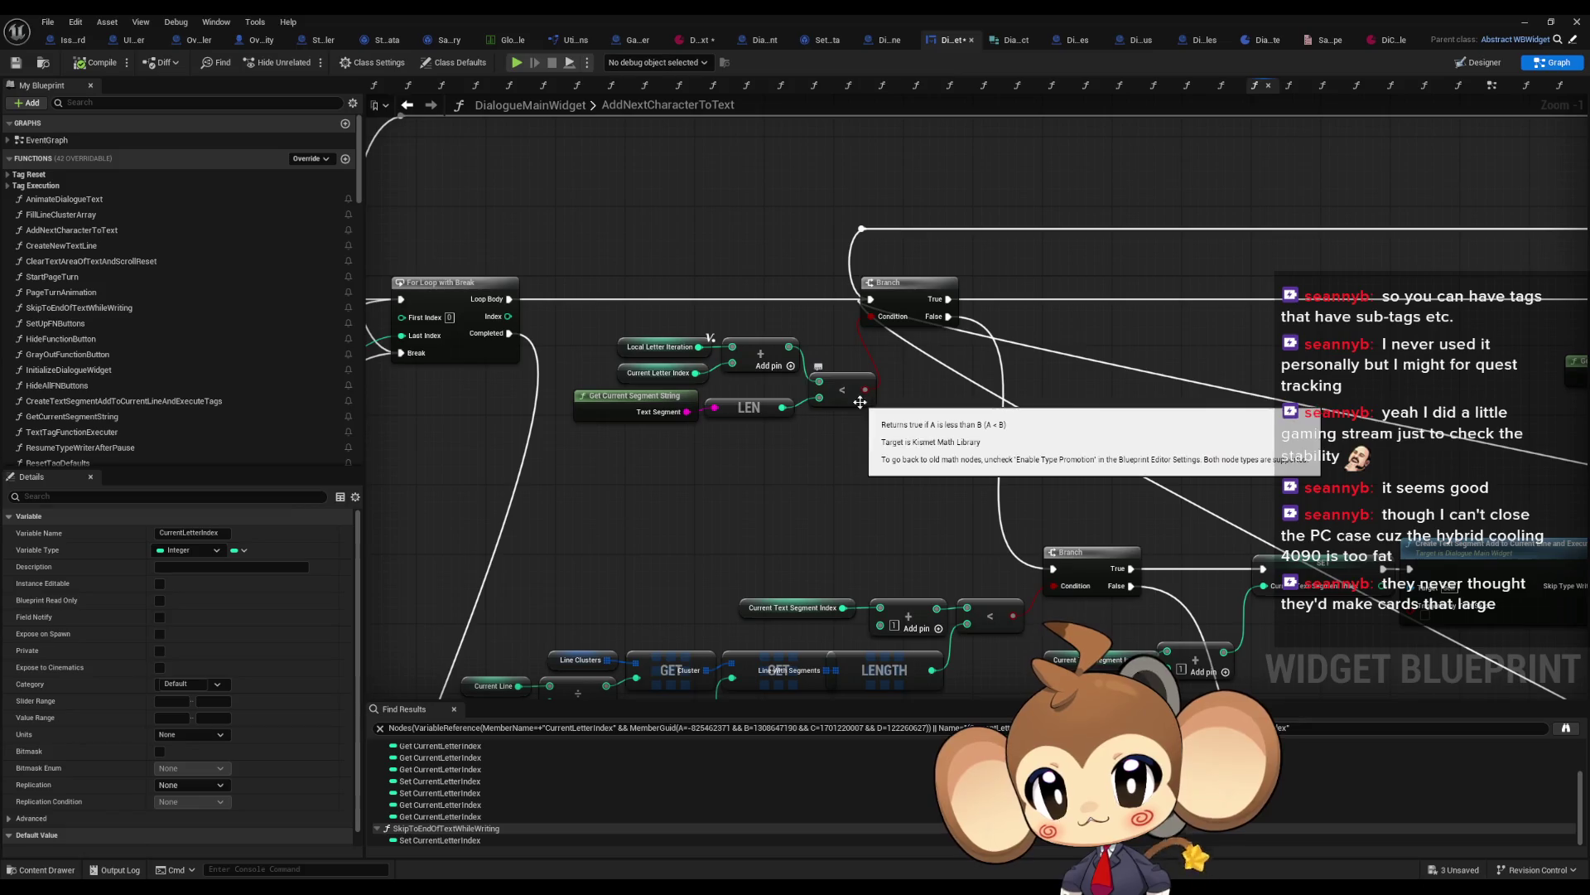
drag(666, 457, 589, 399)
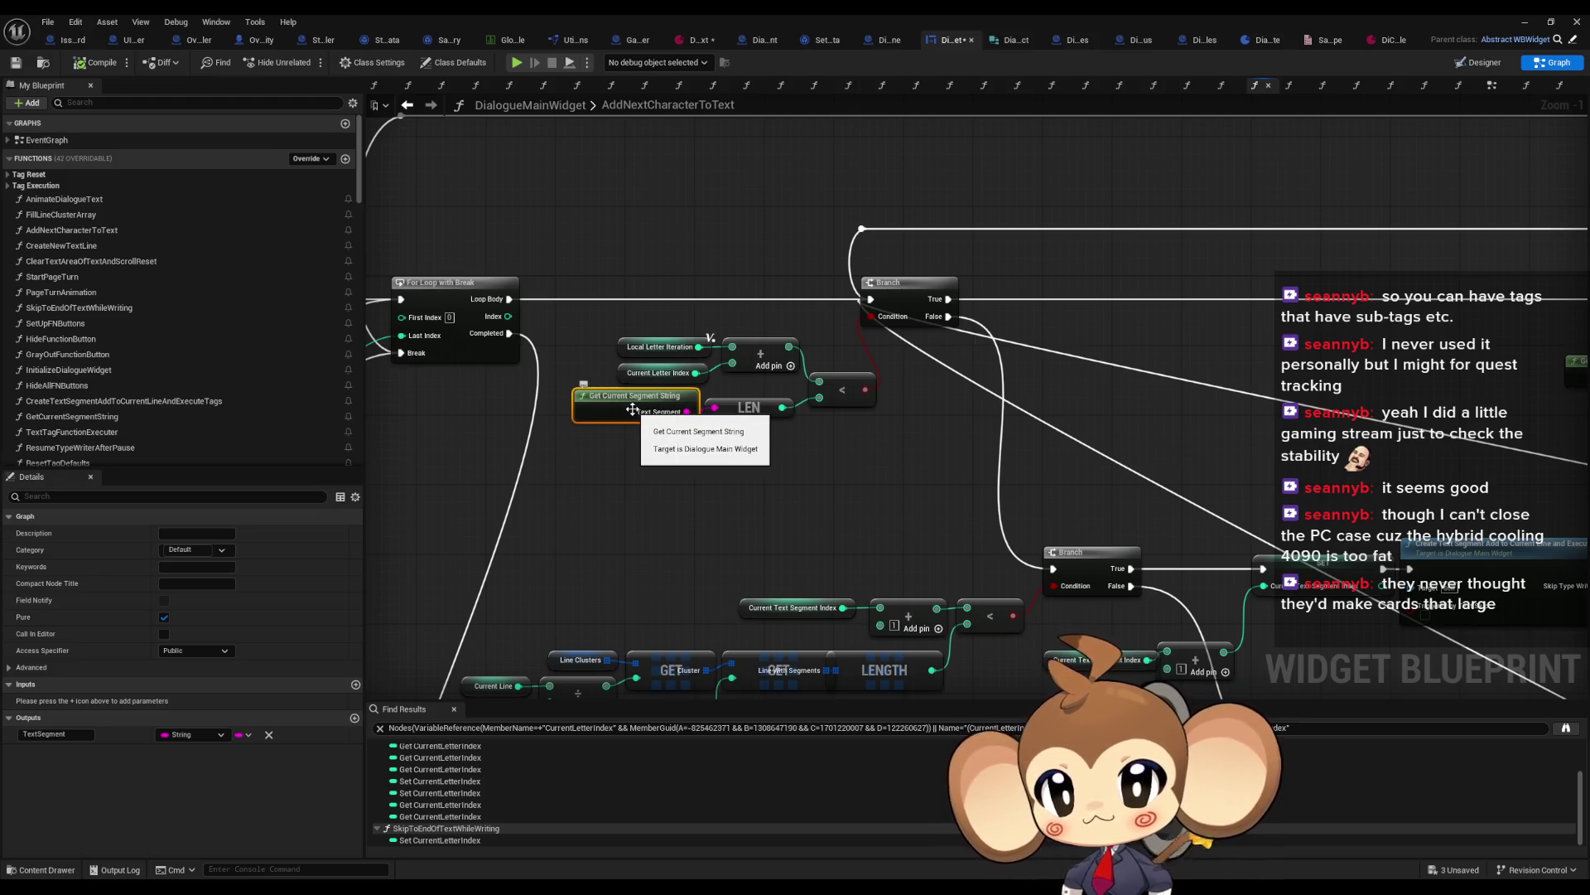
Step: Open the CreateNewTextLine function graph from its call node
drag(1144, 439, 1040, 436)
scroll(658, 340, down, 5)
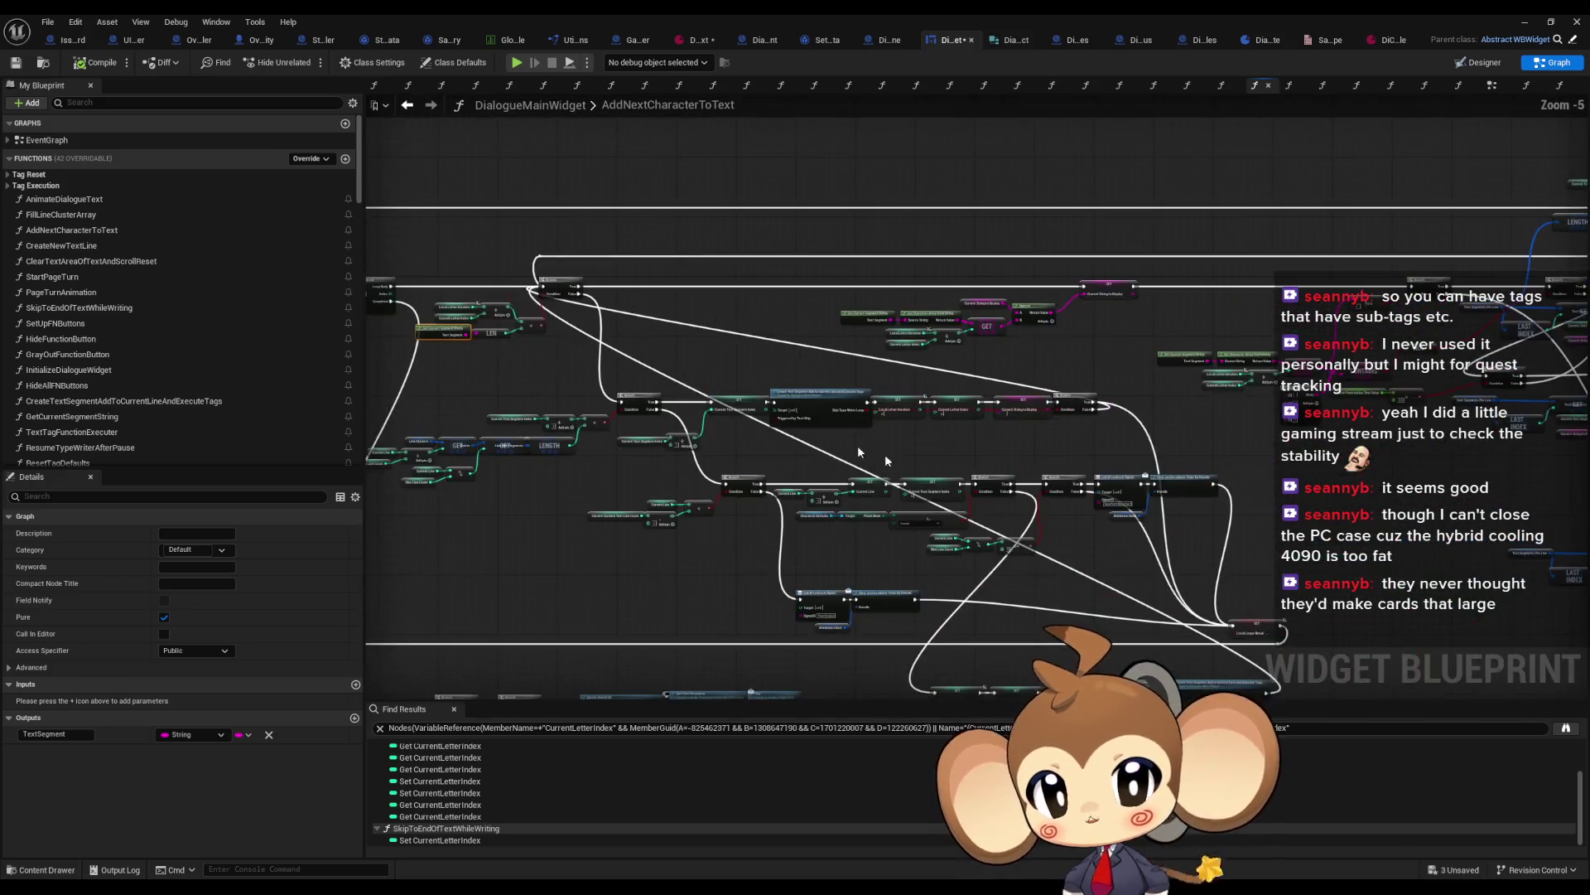
scroll(1060, 578, up, 3)
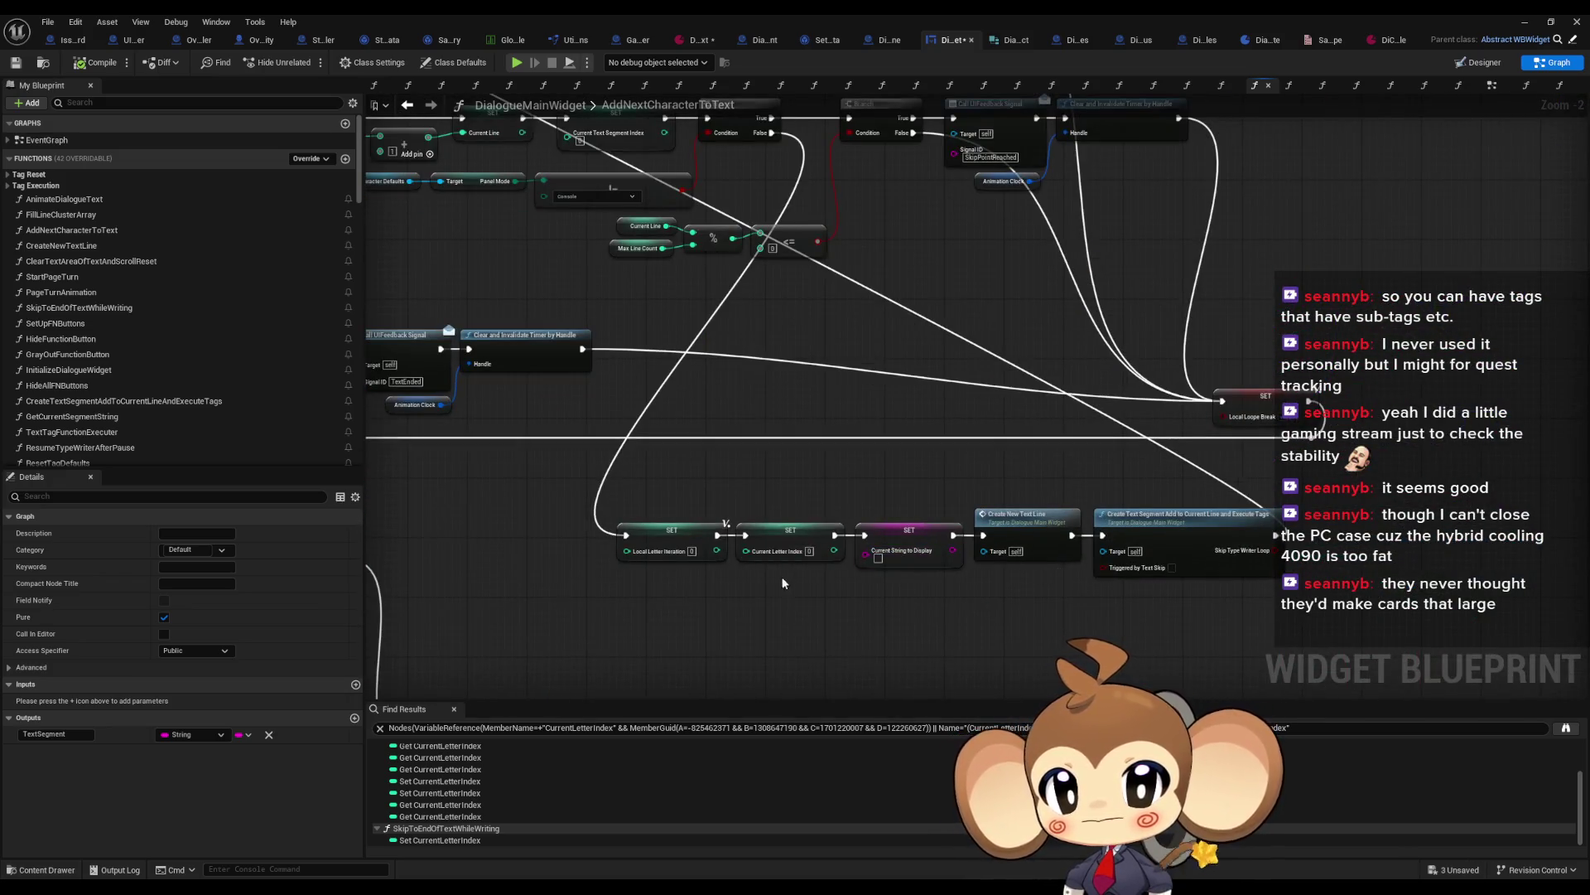
scroll(782, 574, up, 3)
click(793, 530)
double_click(1080, 492)
scroll(1096, 507, down, 5)
Step: Examine CreateNewTextLine's entry, Branch, Make Anchors and Character Defaults nodes
scroll(971, 503, up, 3)
scroll(970, 504, down, 2)
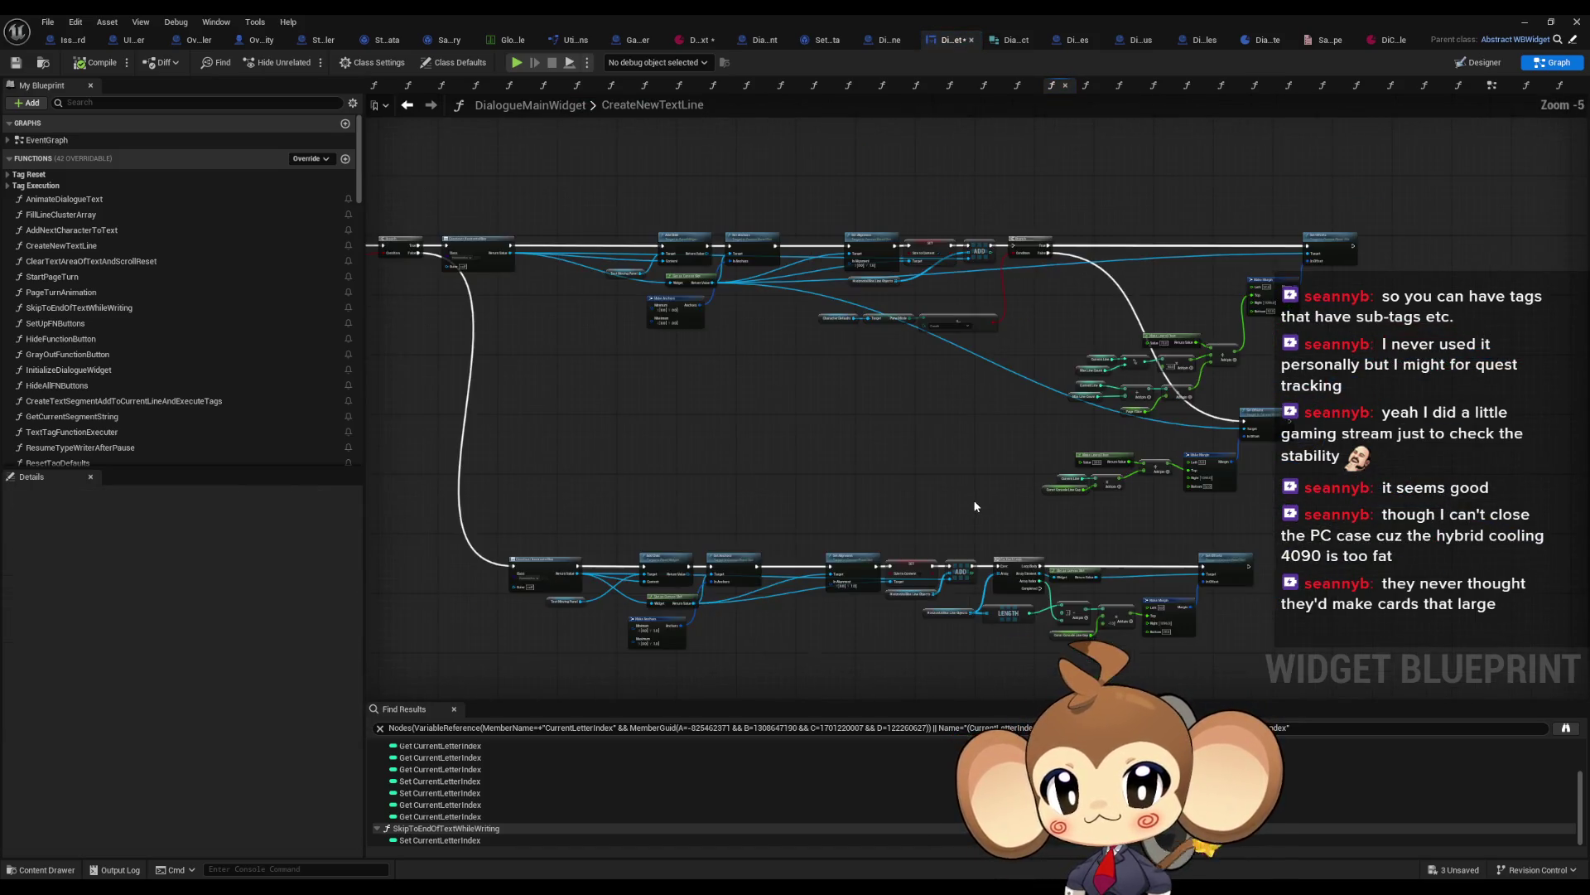
drag(1037, 495, 1082, 472)
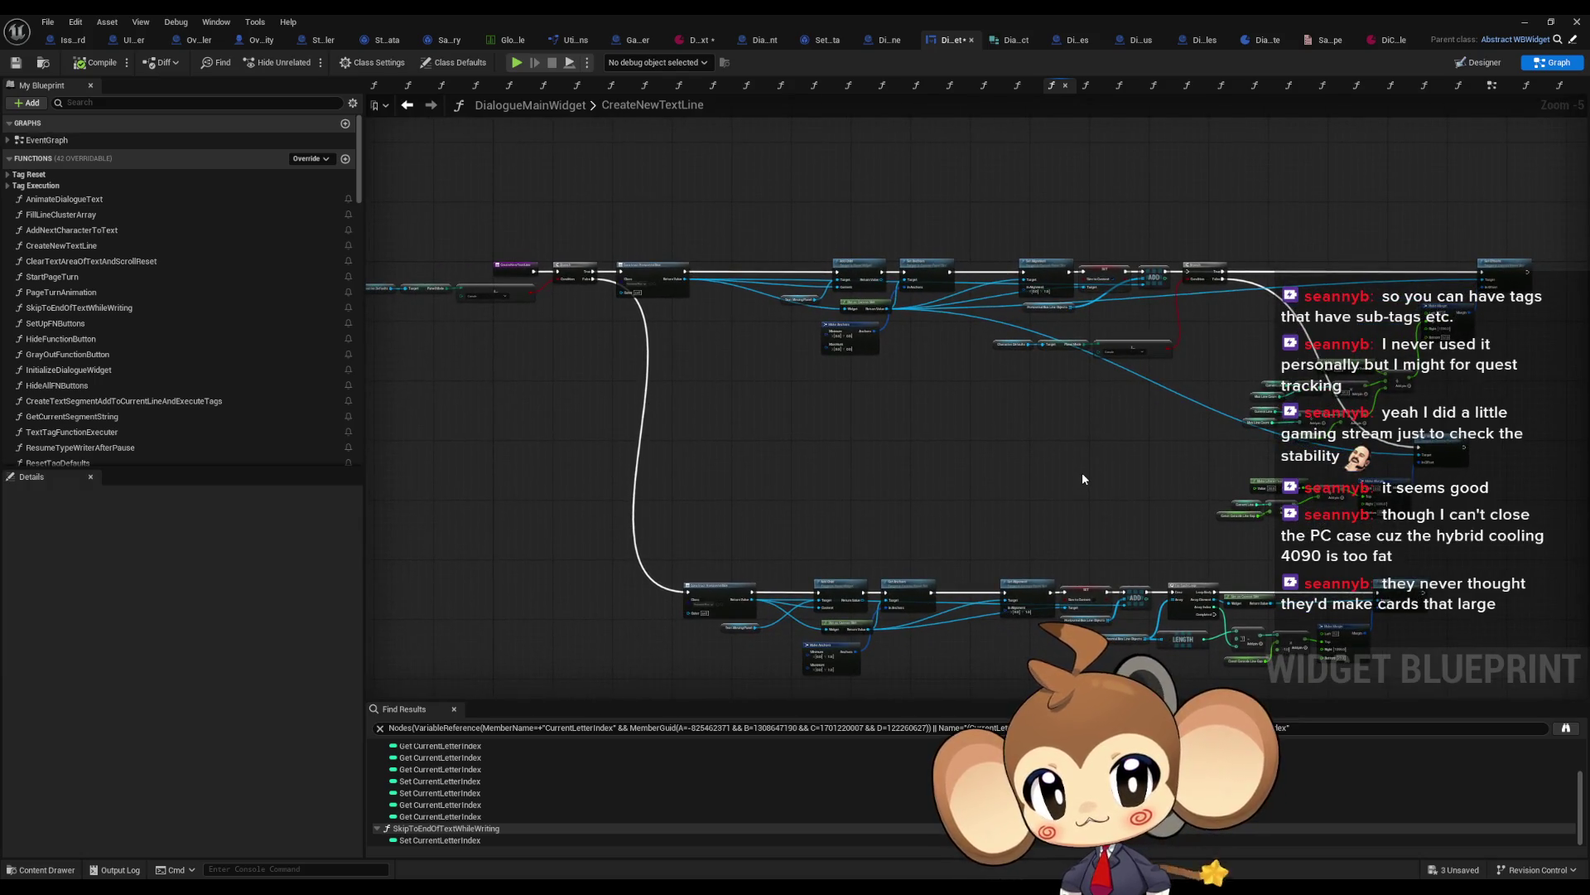
scroll(884, 288, up, 4)
mouse_move(431, 298)
mouse_down()
mouse_move(1007, 313)
mouse_move(834, 132)
mouse_up()
scroll(1008, 313, up, 1)
scroll(834, 132, down, 2)
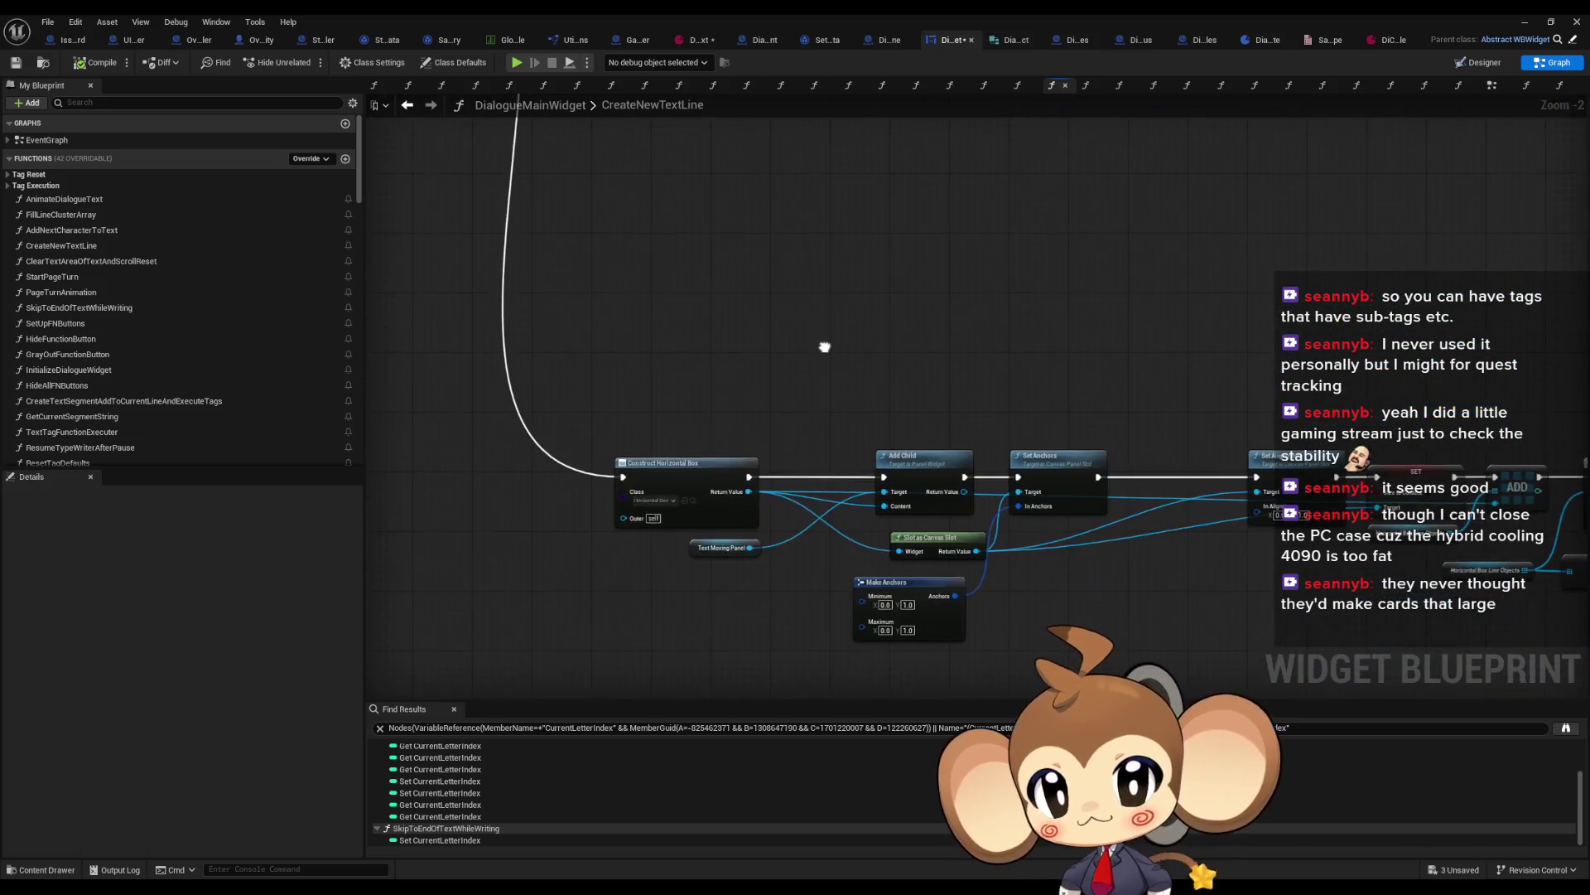
drag(414, 331, 696, 533)
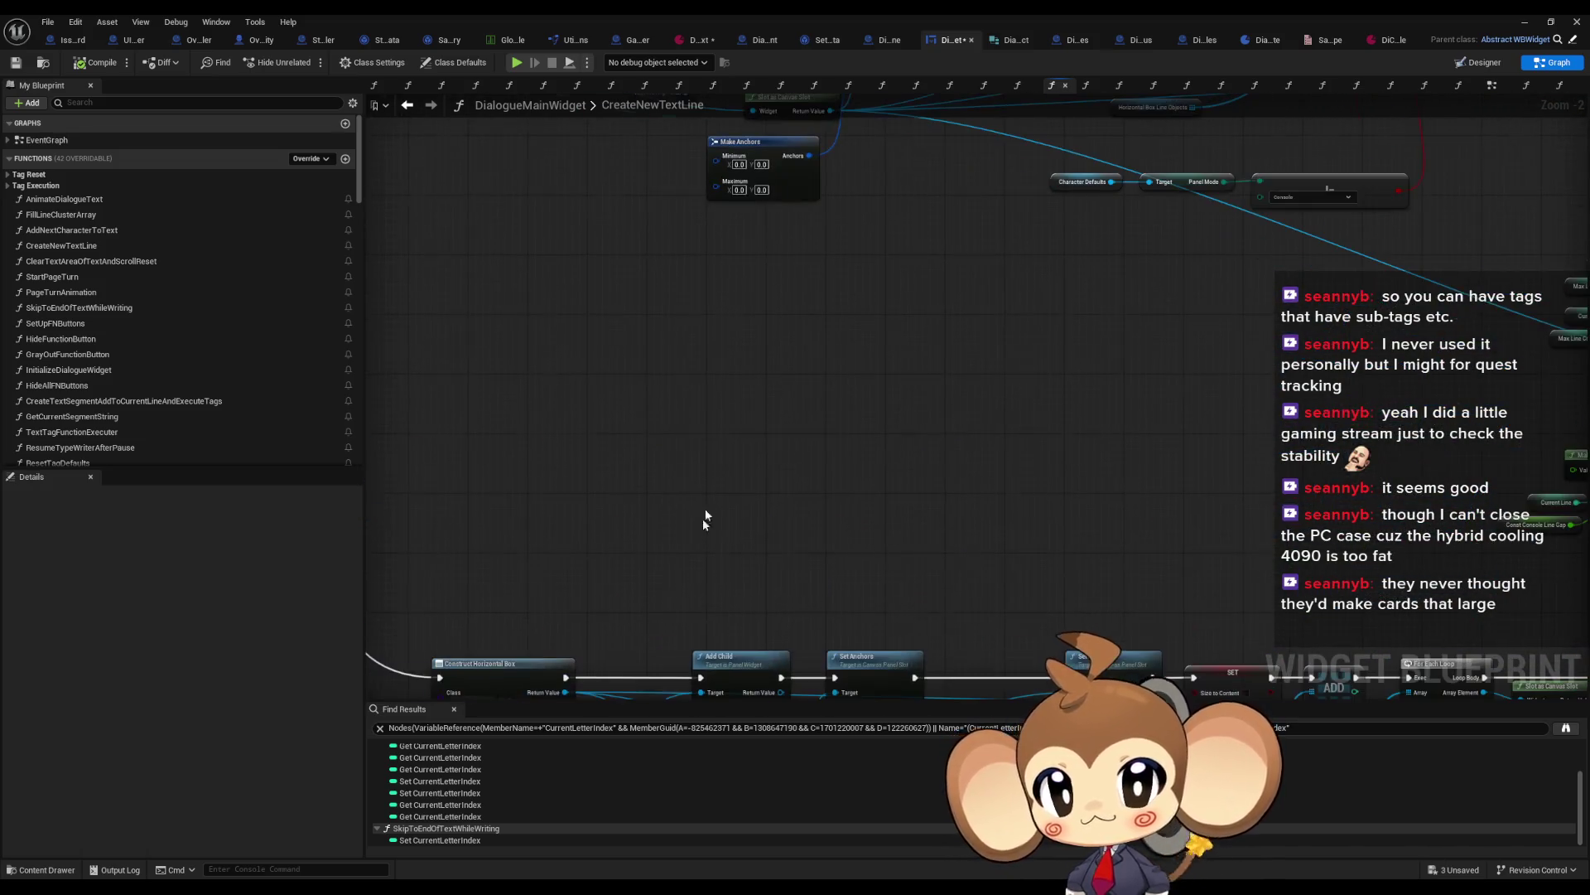
Step: Go back to CreateTextSegmentAddToCurrentLineAndExecuteTags and inspect the CreateTextElement function graph
click(405, 105)
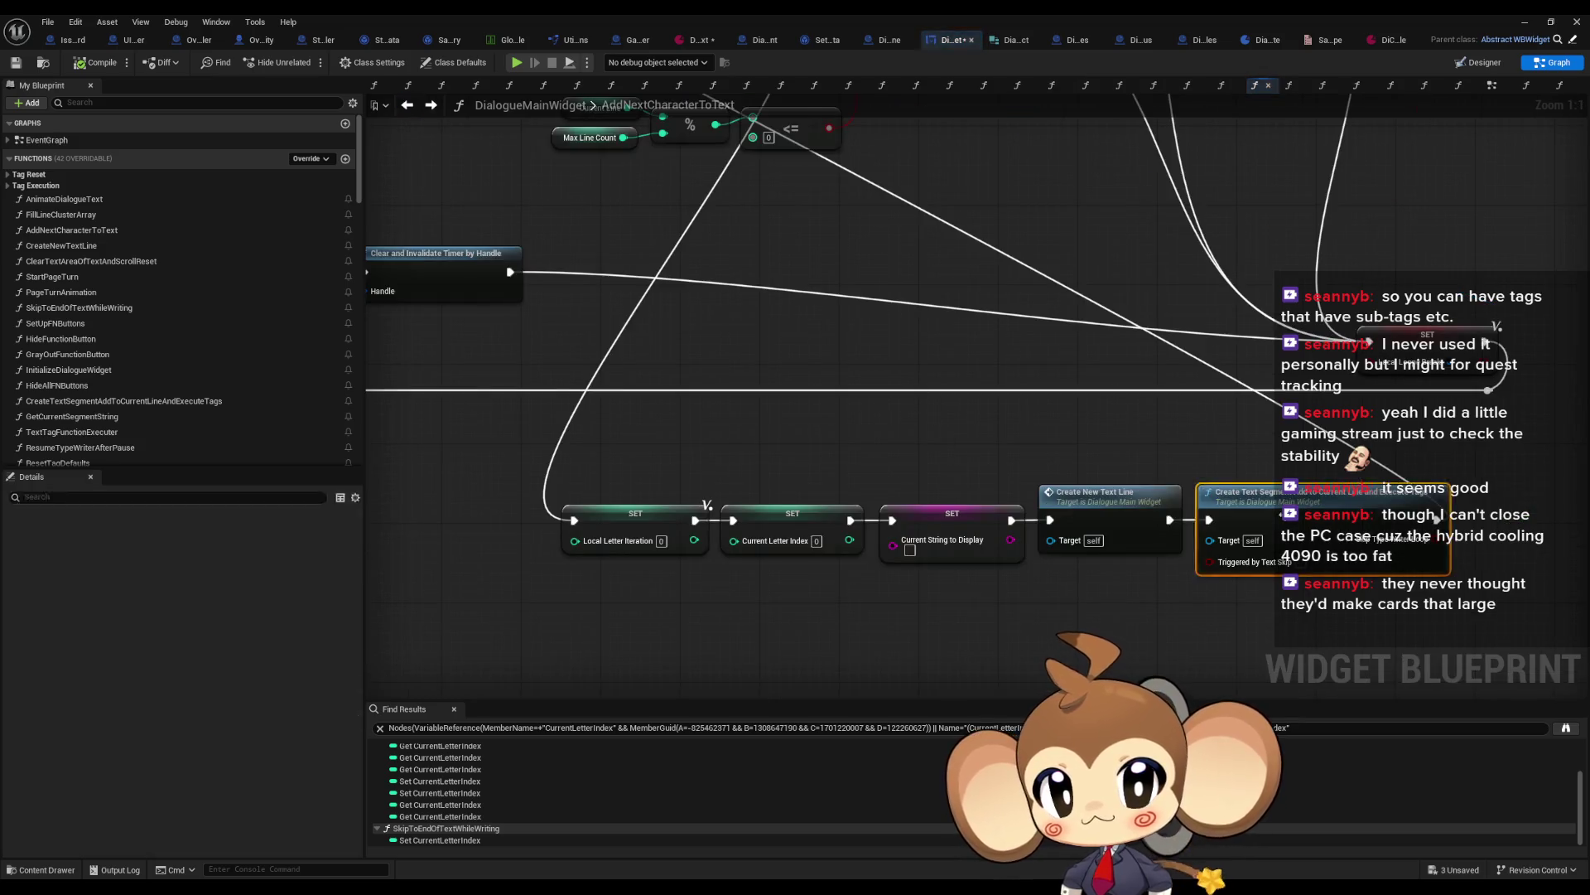
click(406, 104)
mouse_move(907, 378)
mouse_down()
mouse_move(810, 224)
mouse_move(812, 160)
mouse_move(851, 72)
mouse_up()
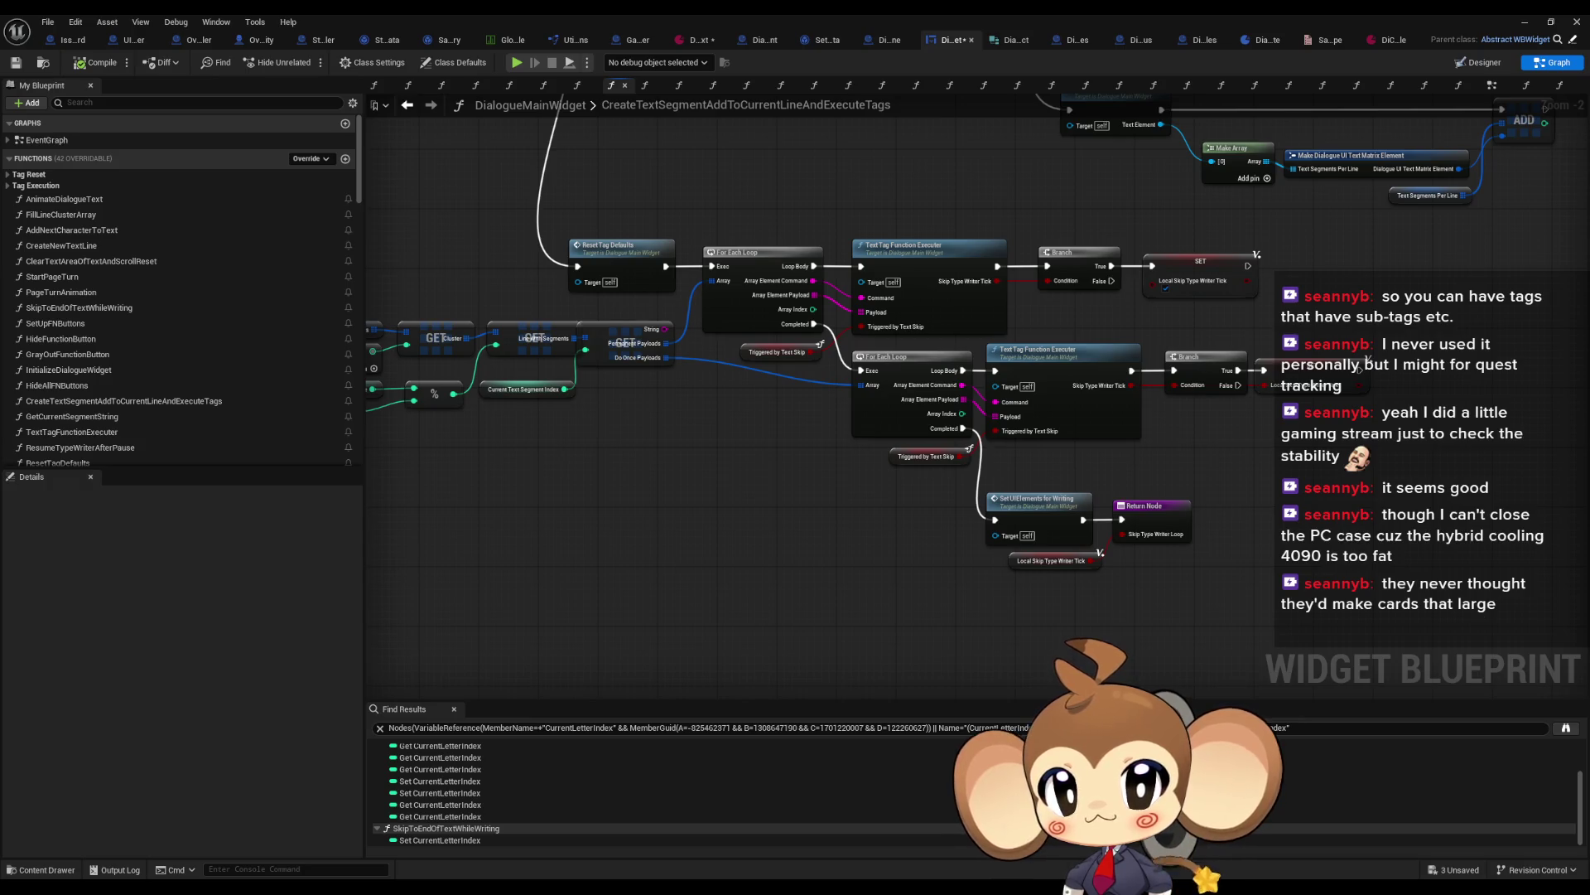
drag(1026, 502, 888, 570)
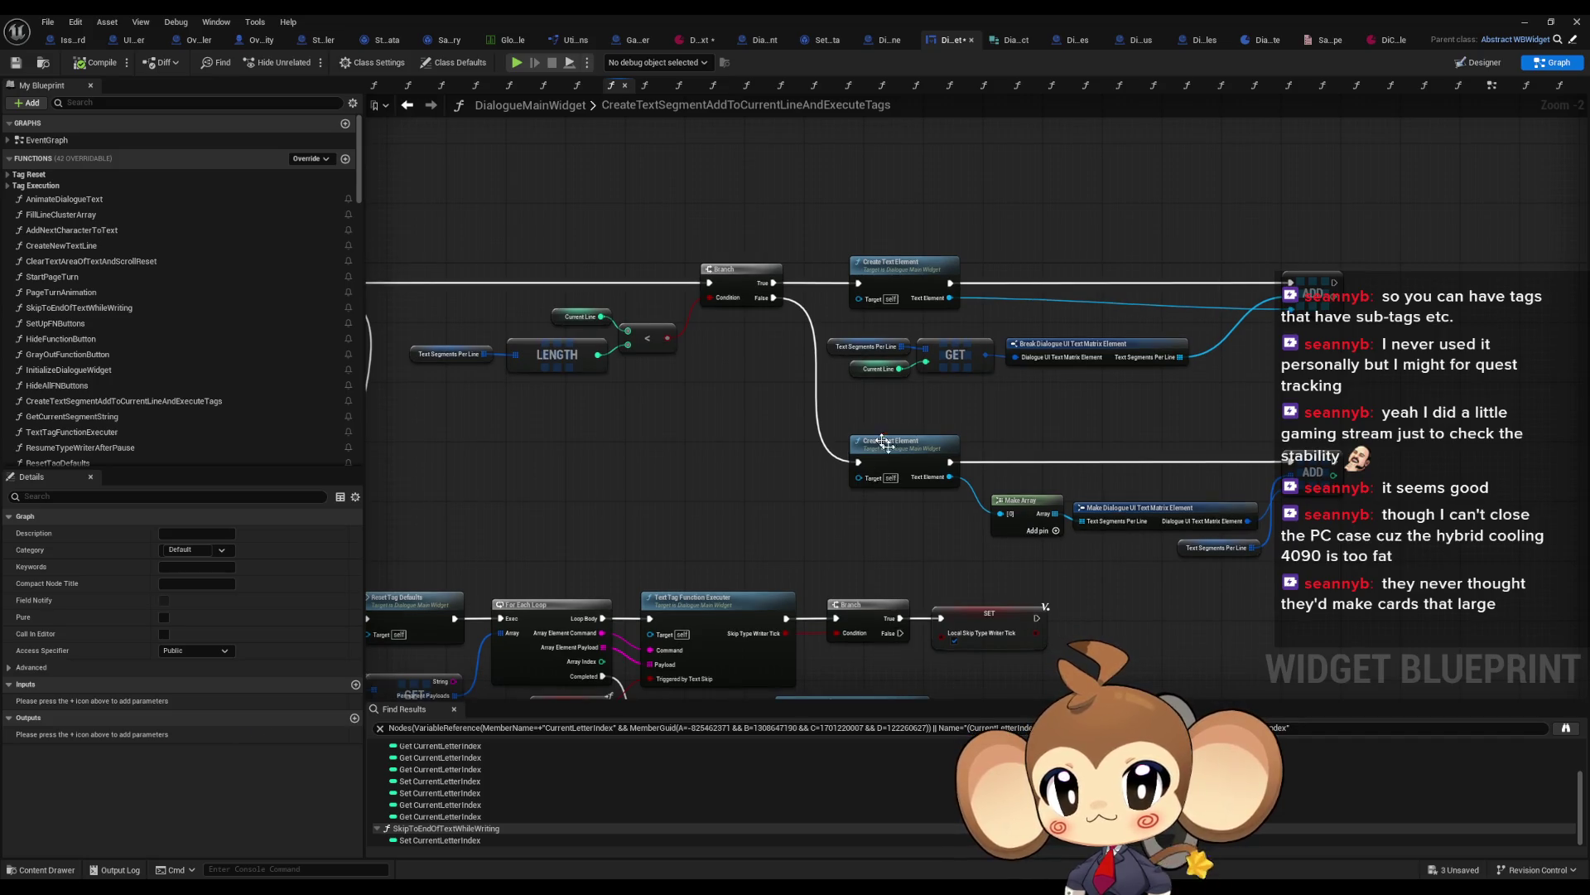
double_click(881, 444)
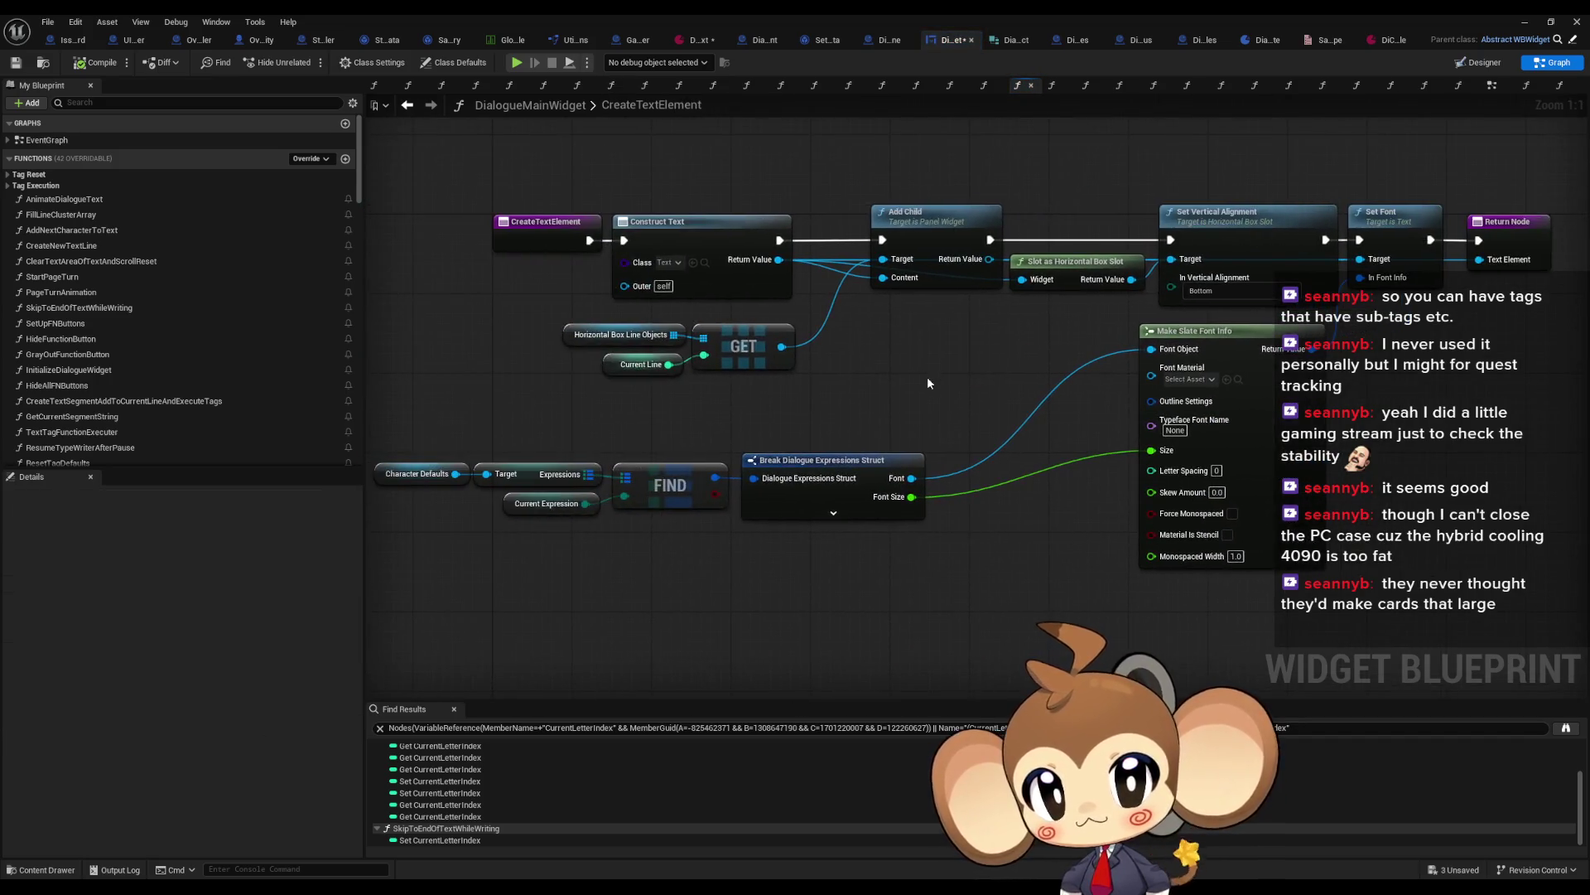
click(410, 104)
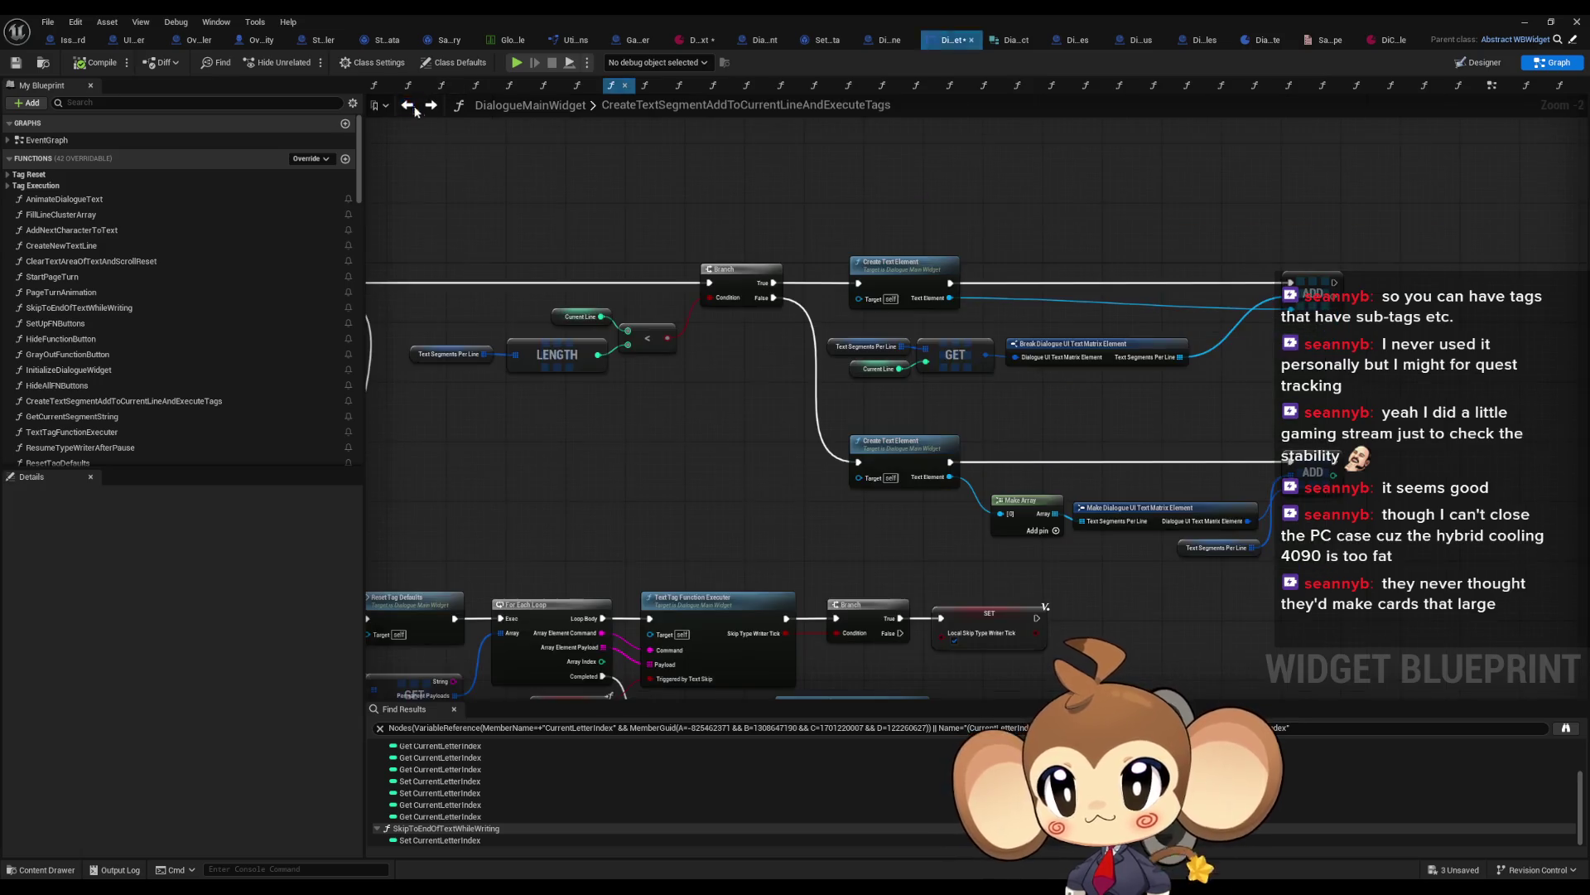
Step: Inspect the SetUIElementsForWriting function graph, then return to AddNextCharacterToText
drag(961, 534, 1165, 372)
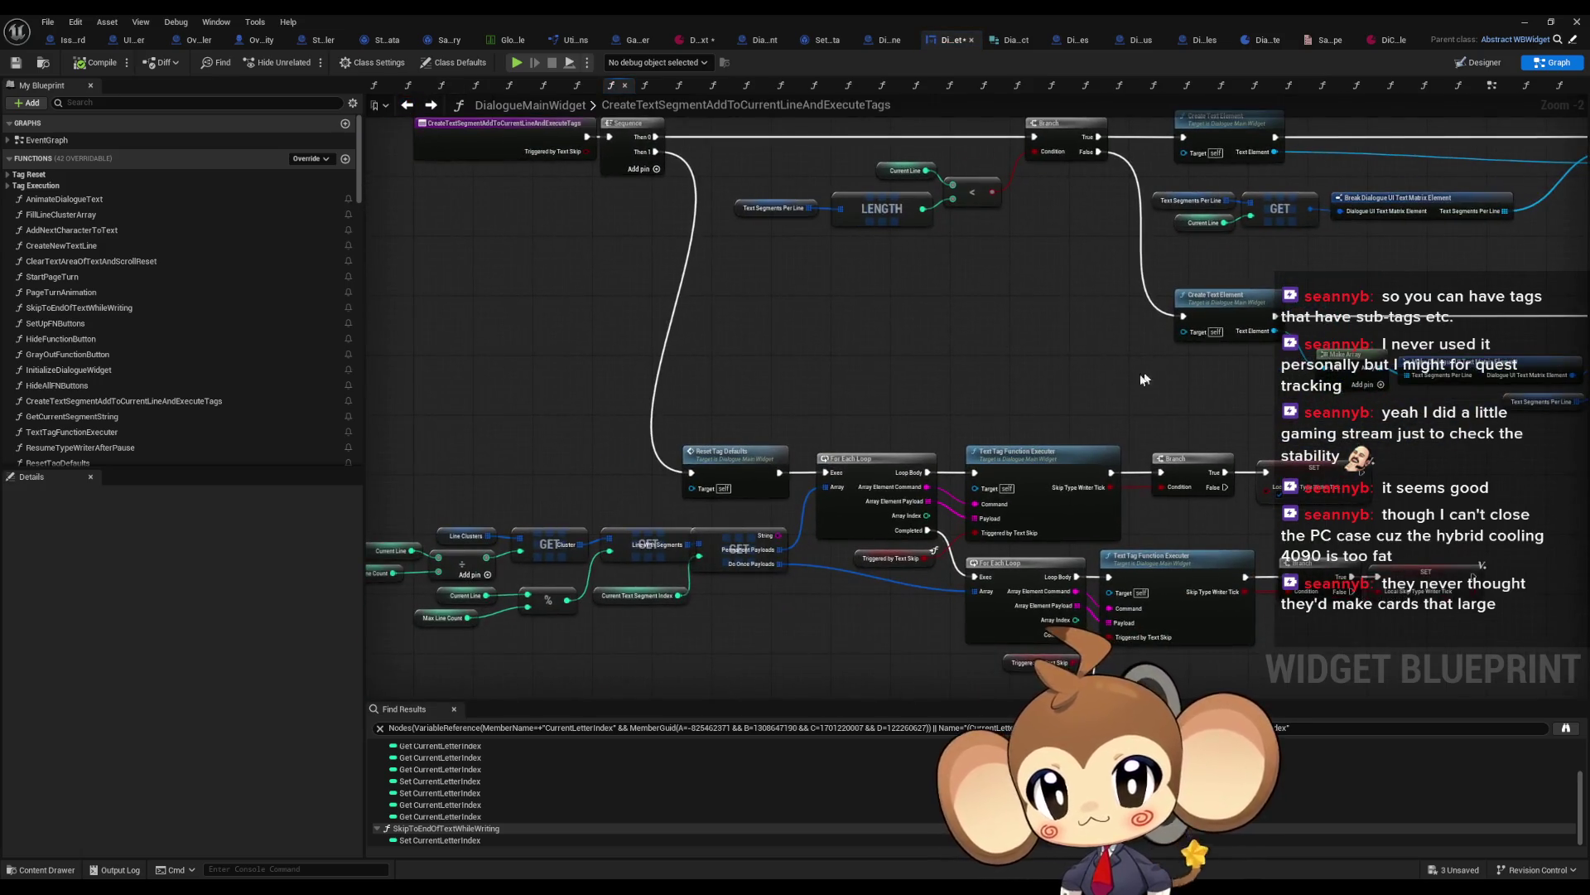
click(735, 478)
drag(734, 478, 589, 228)
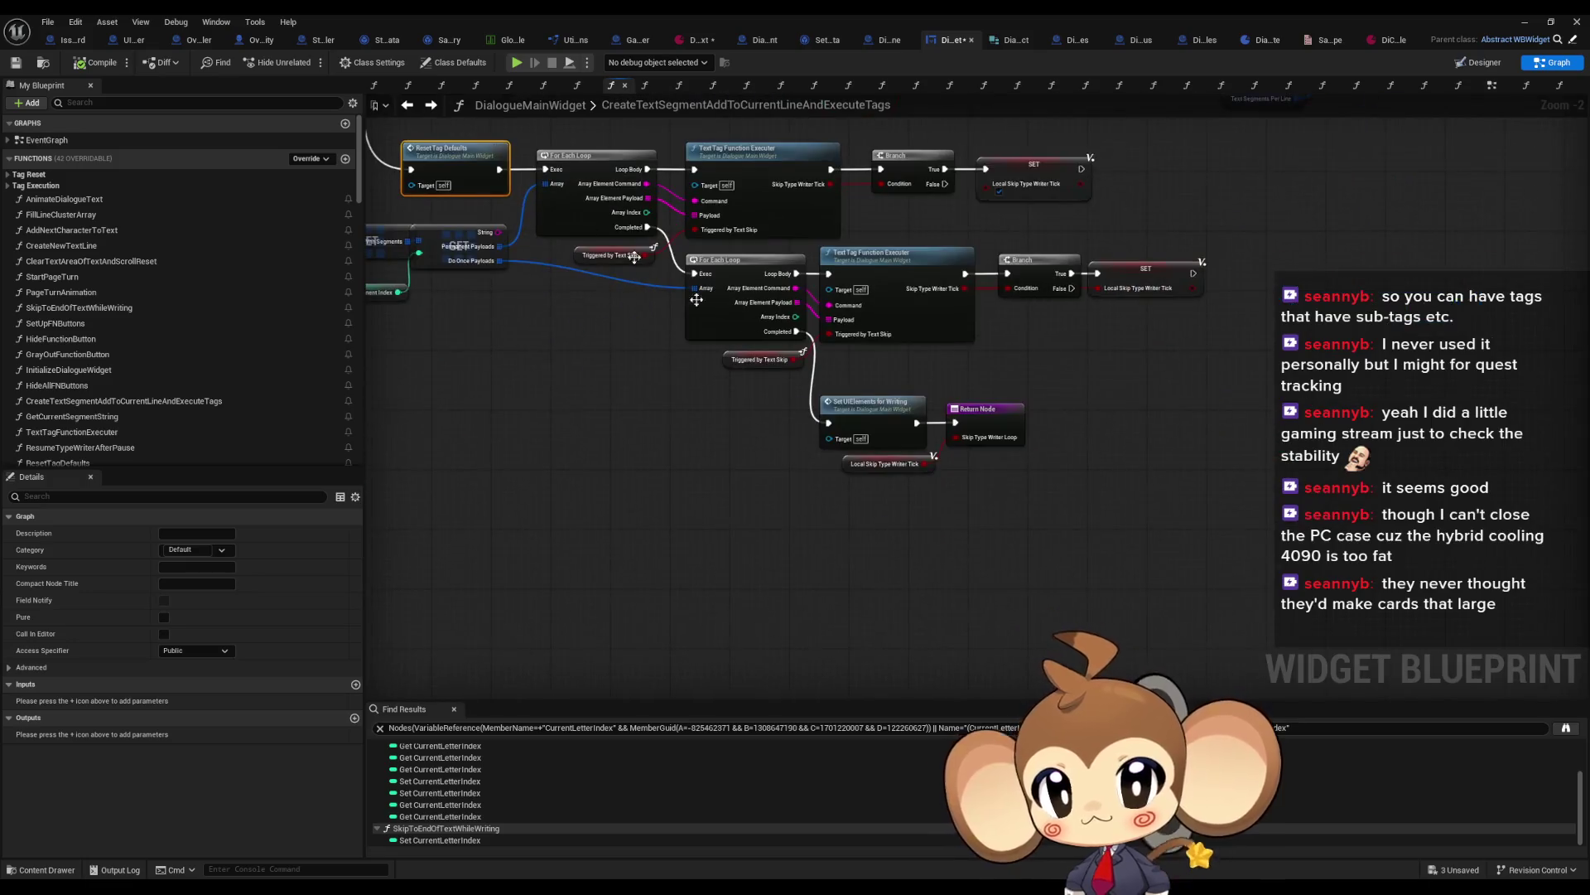
double_click(877, 410)
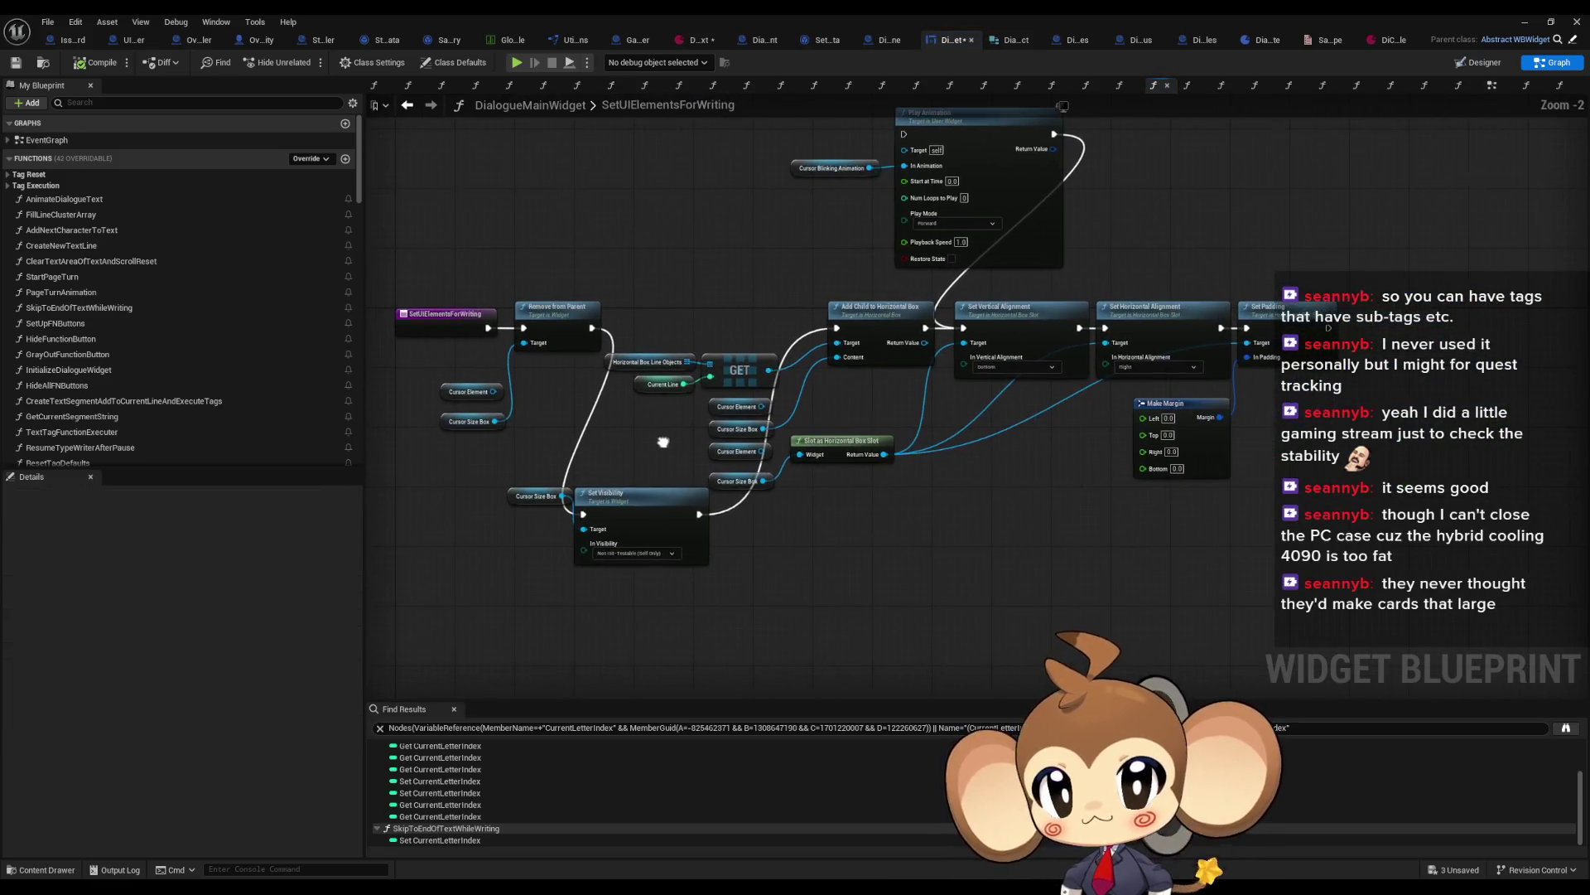
click(407, 105)
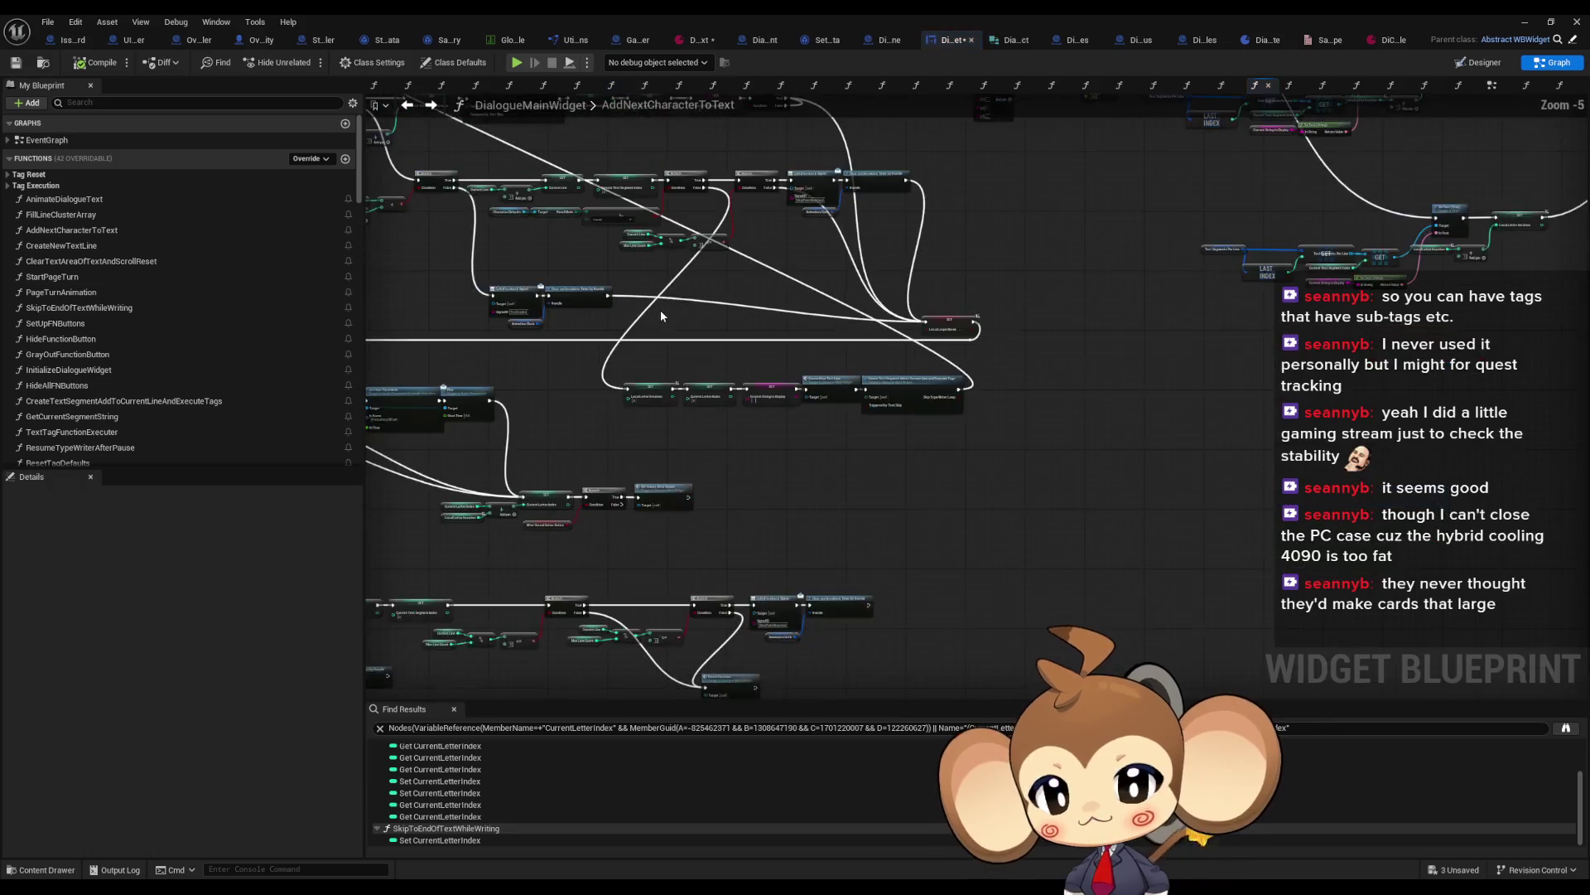
drag(811, 471, 833, 498)
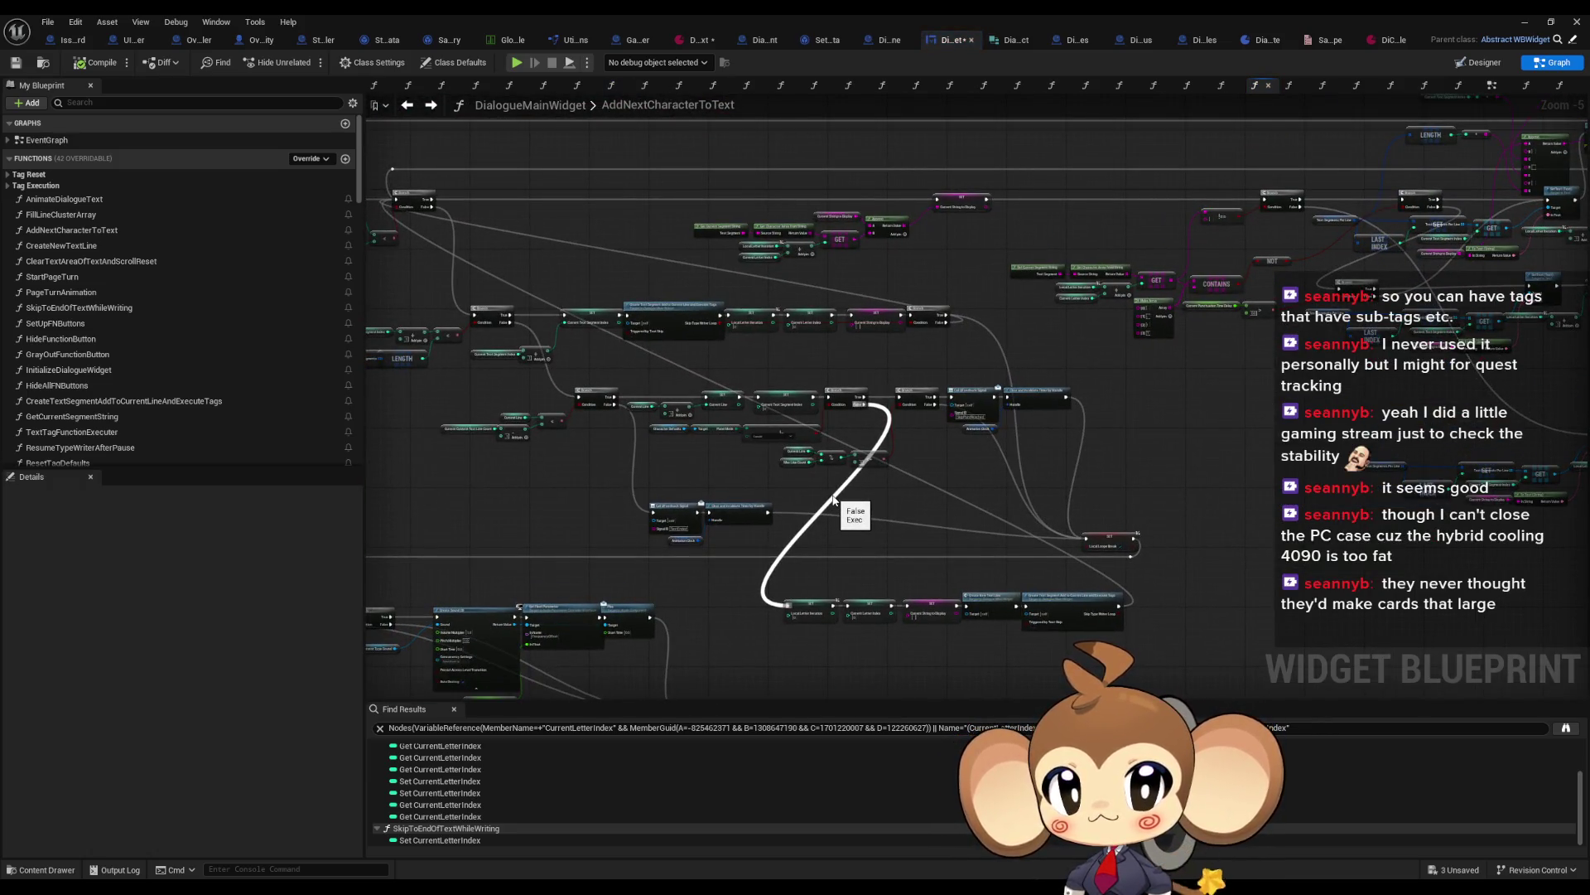
key(ctrl+a)
scroll(829, 496, up, 2)
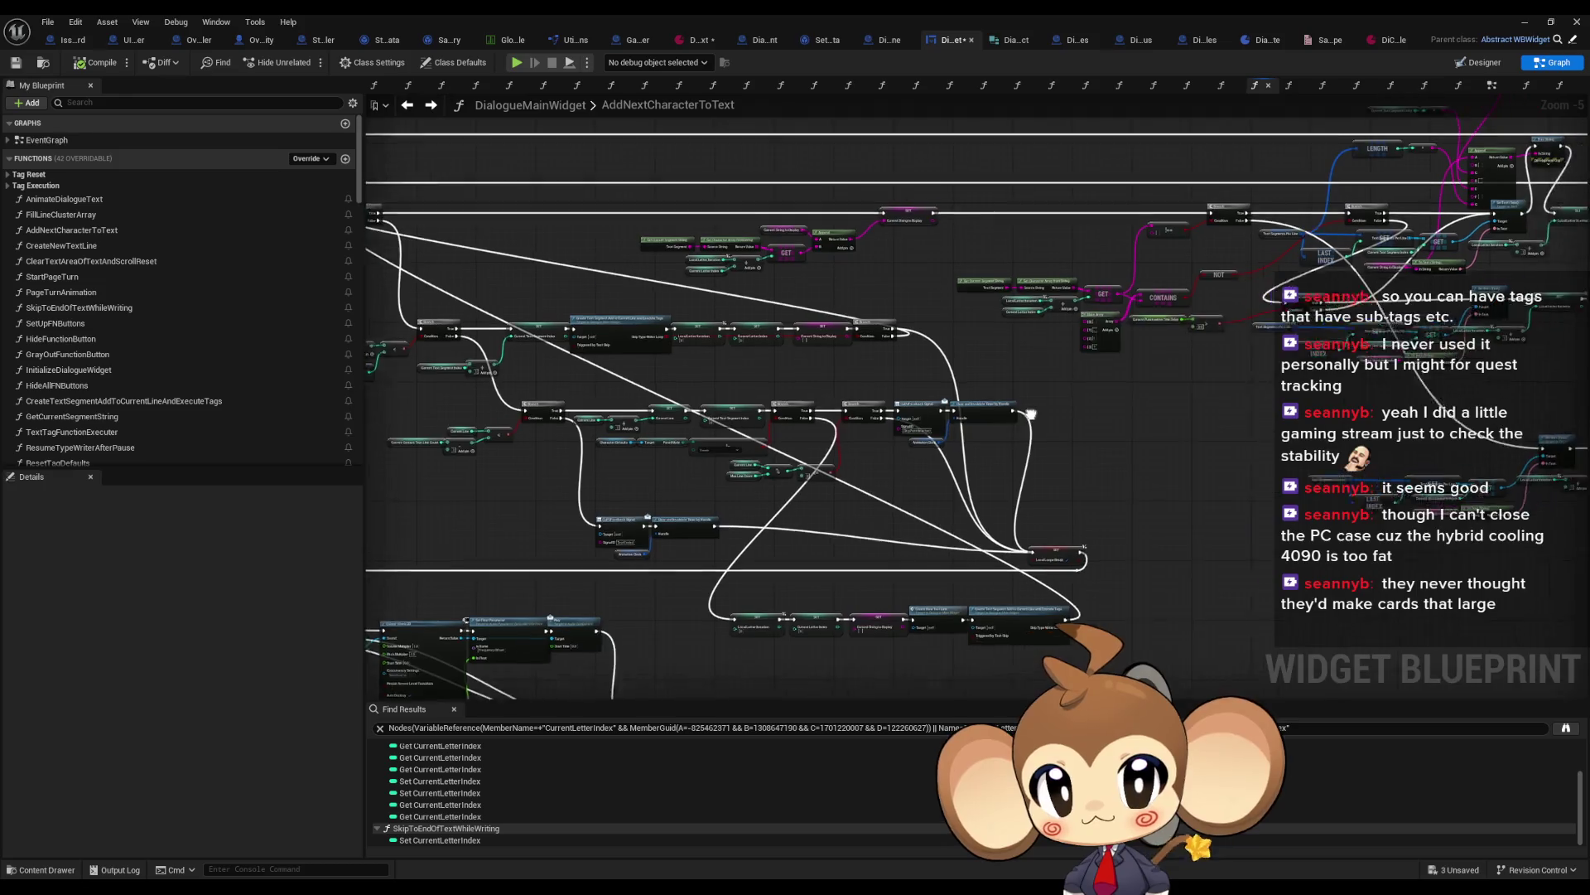
drag(679, 587, 688, 409)
scroll(814, 420, down, 3)
drag(824, 357, 826, 335)
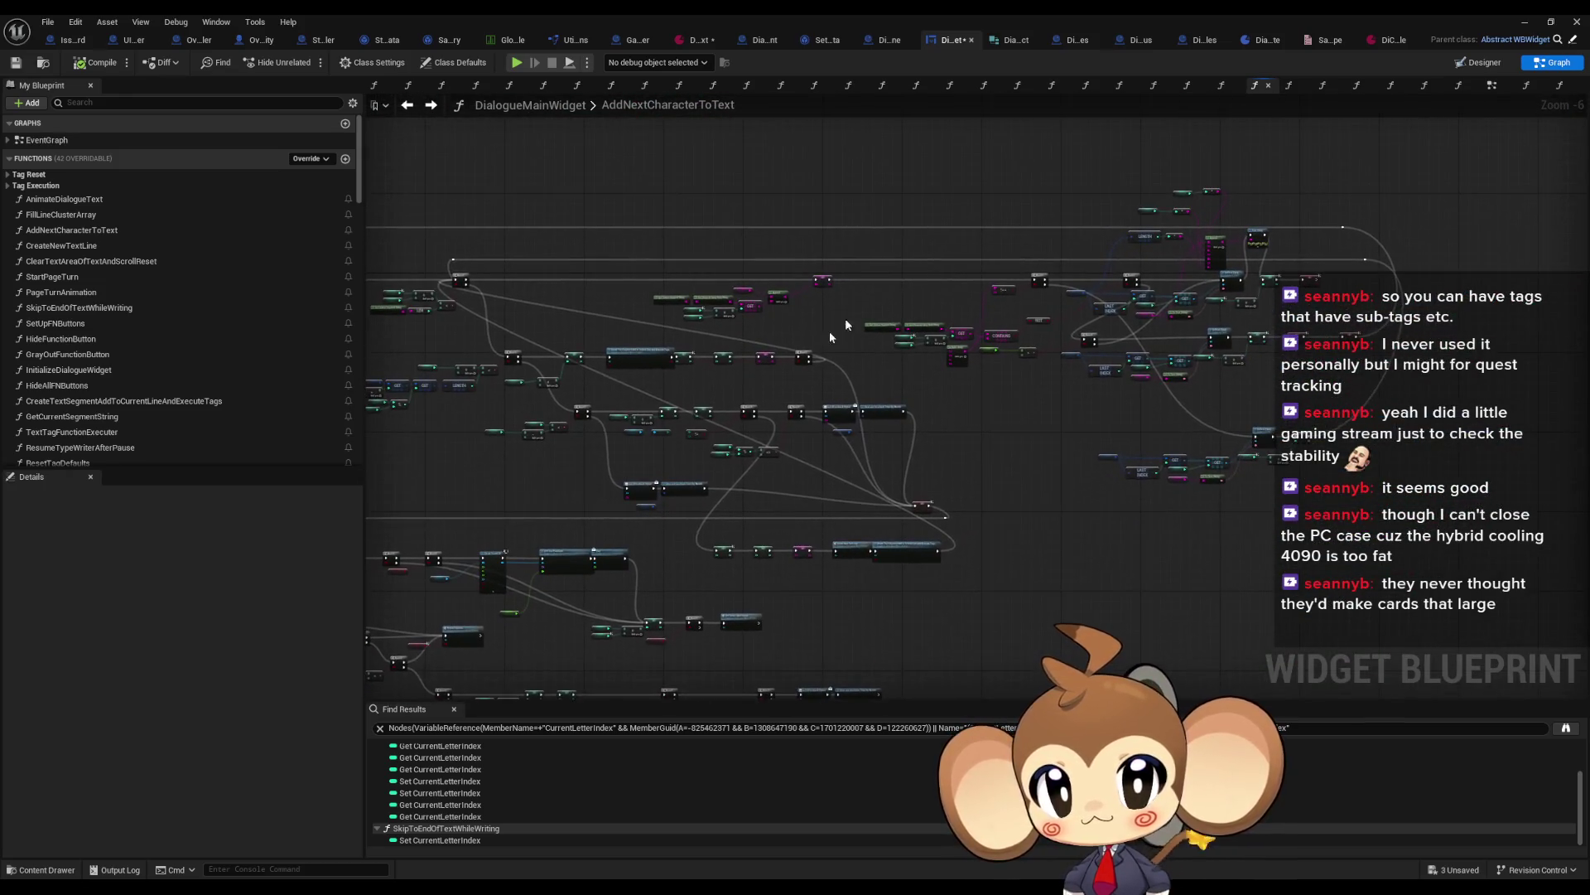
scroll(848, 437, up, 5)
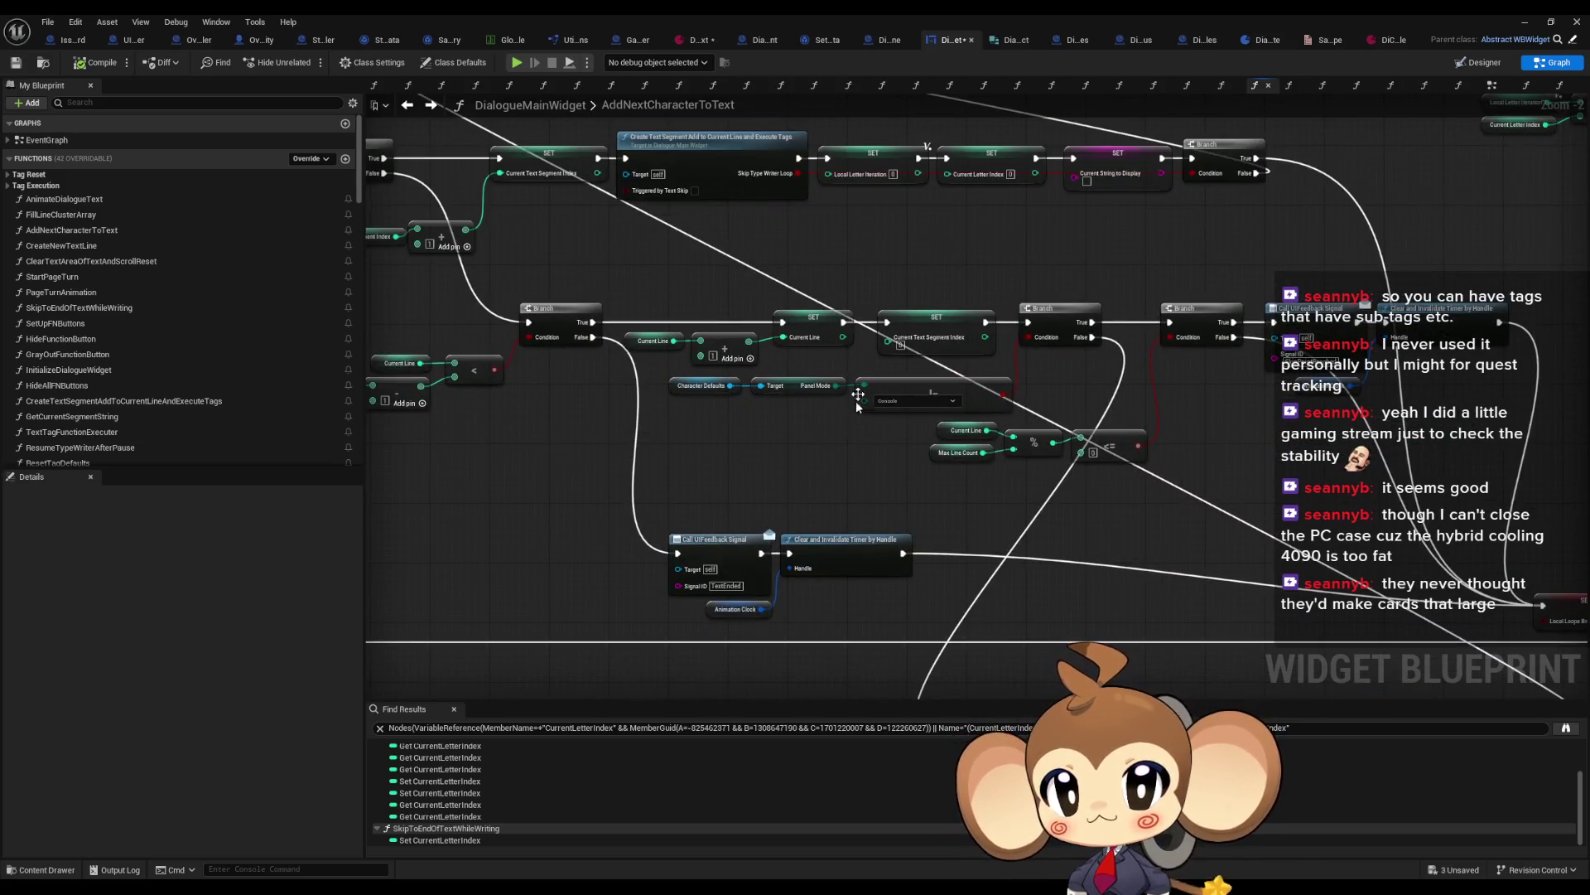
scroll(923, 292, up, 2)
right_click(923, 335)
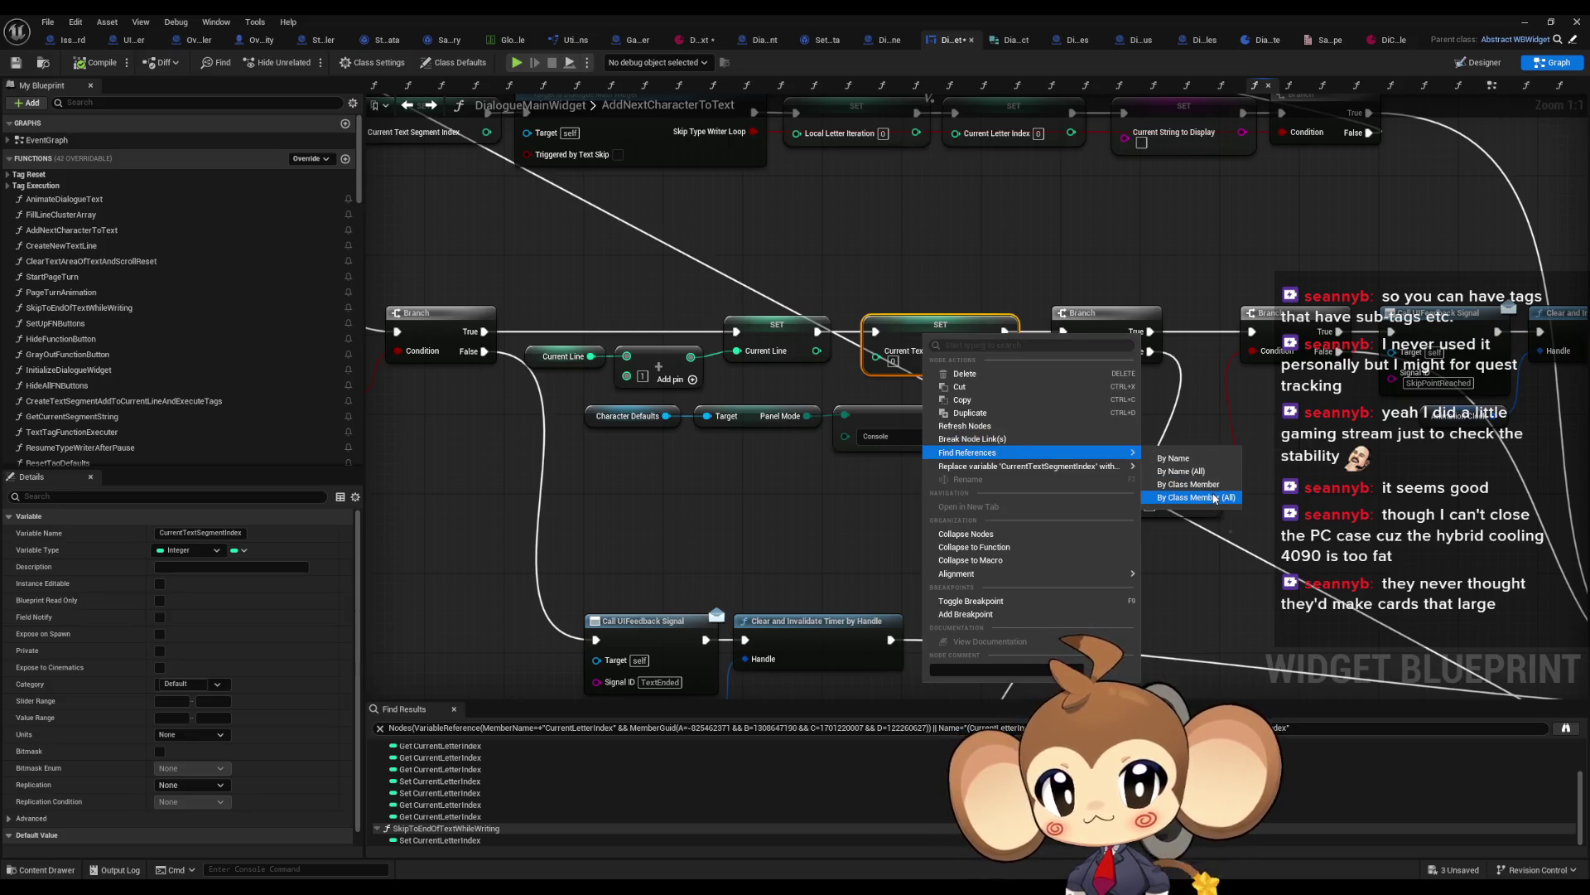
click(1211, 495)
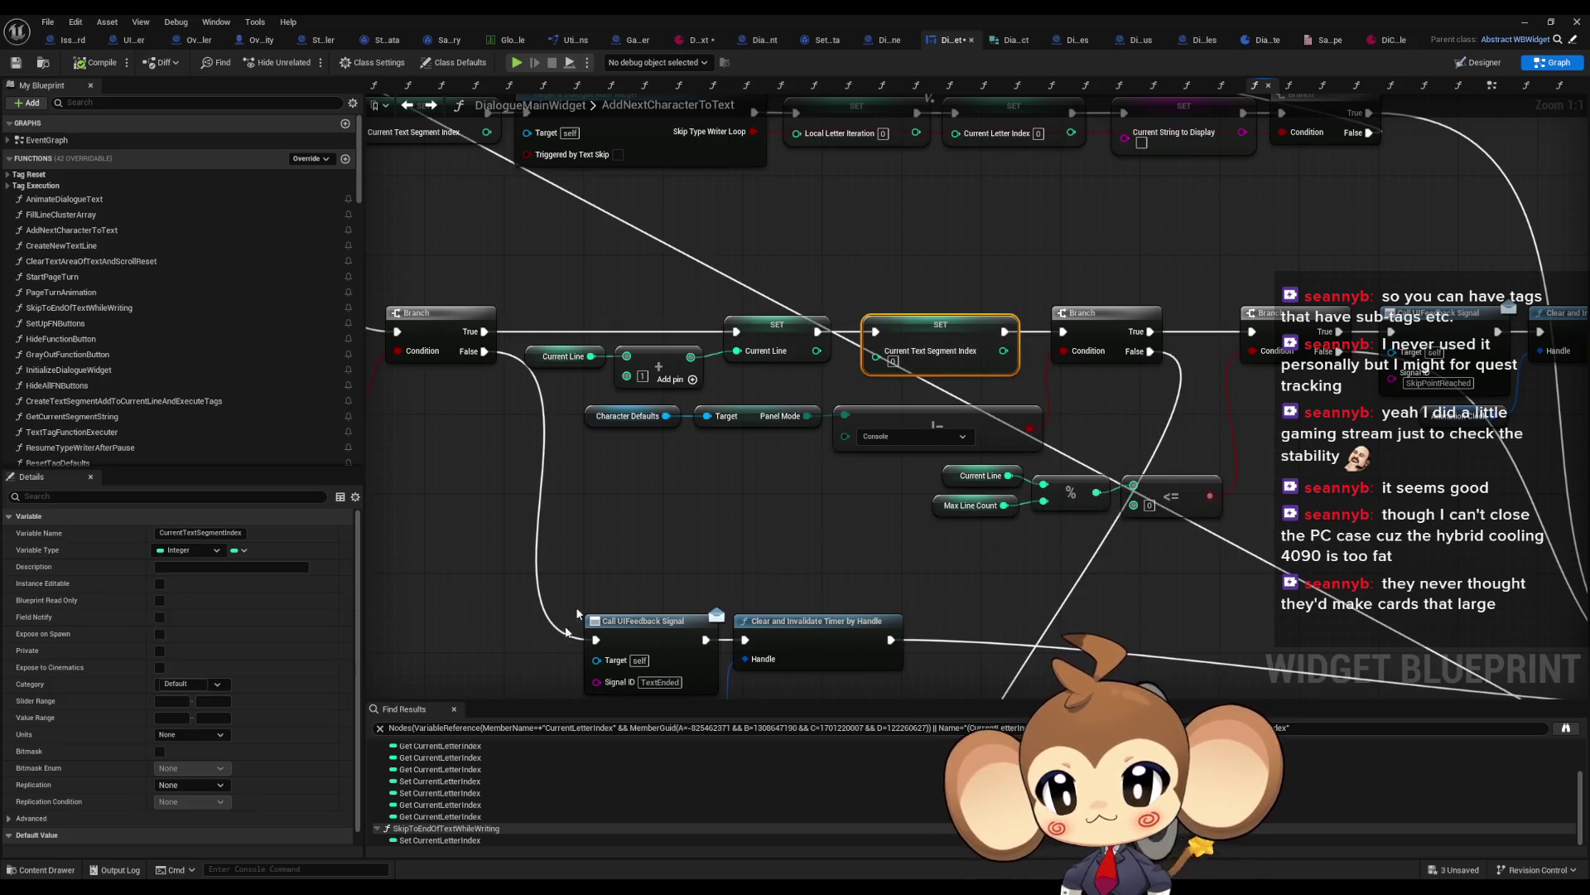
scroll(864, 460, down, 3)
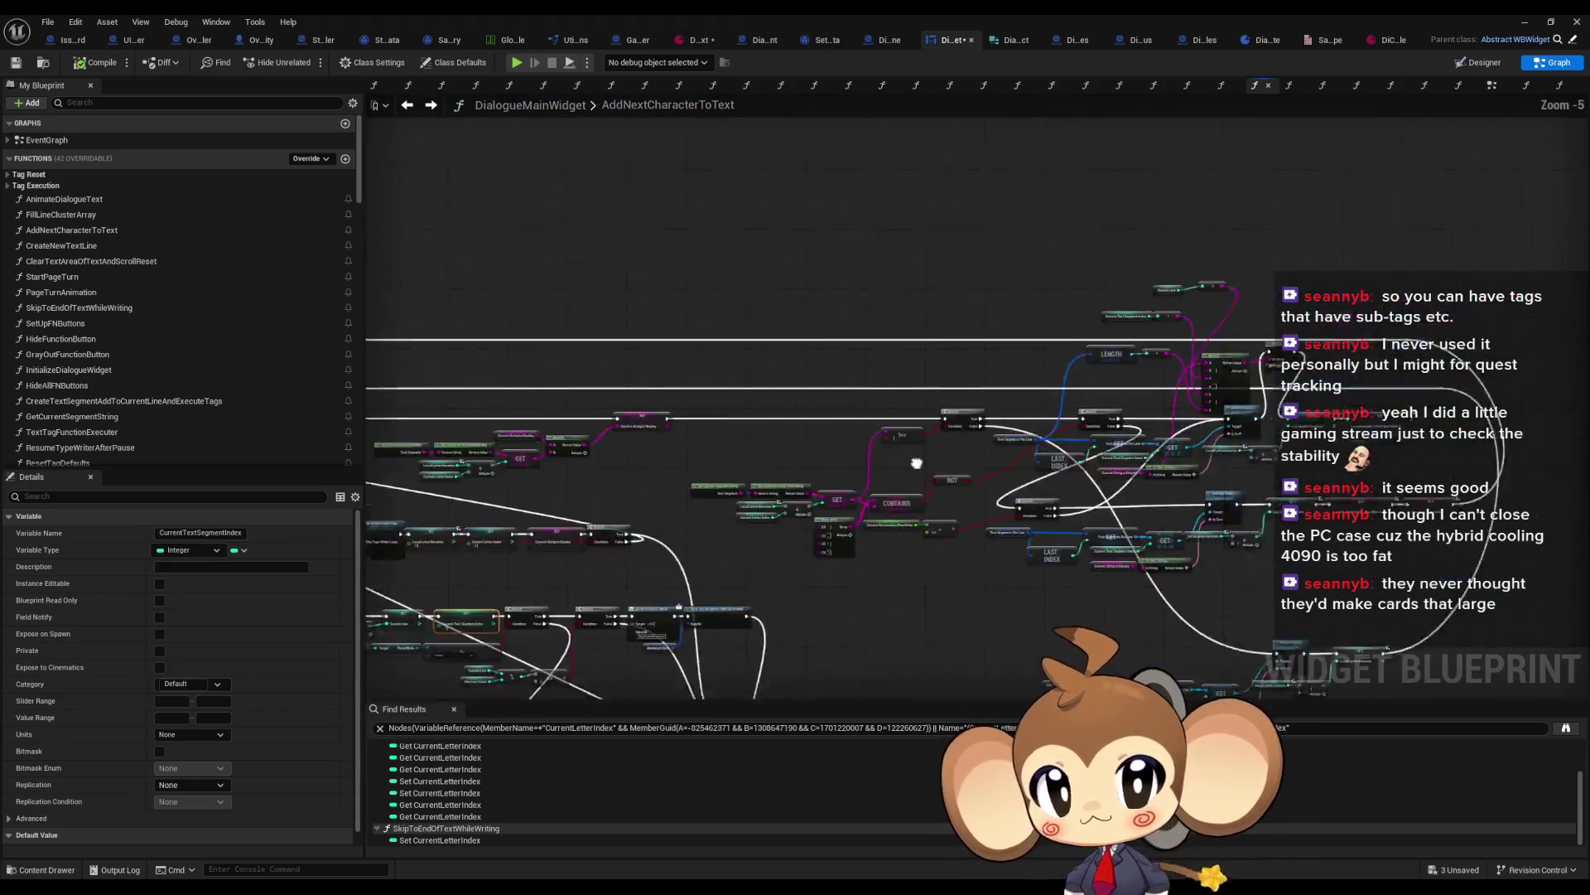
scroll(864, 460, up, 3)
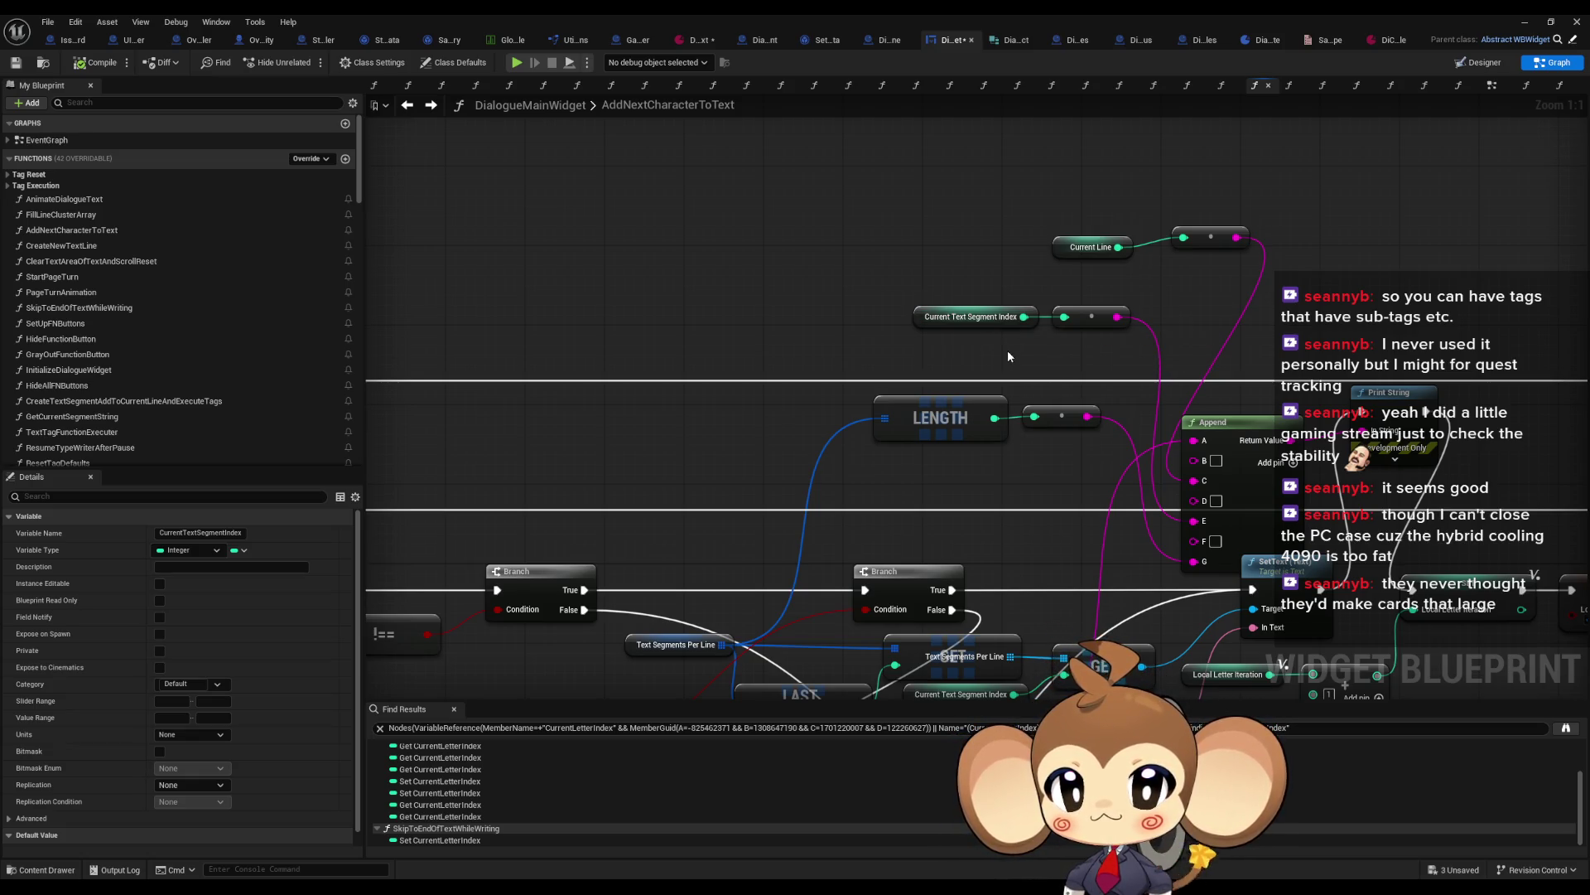
double_click(800, 19)
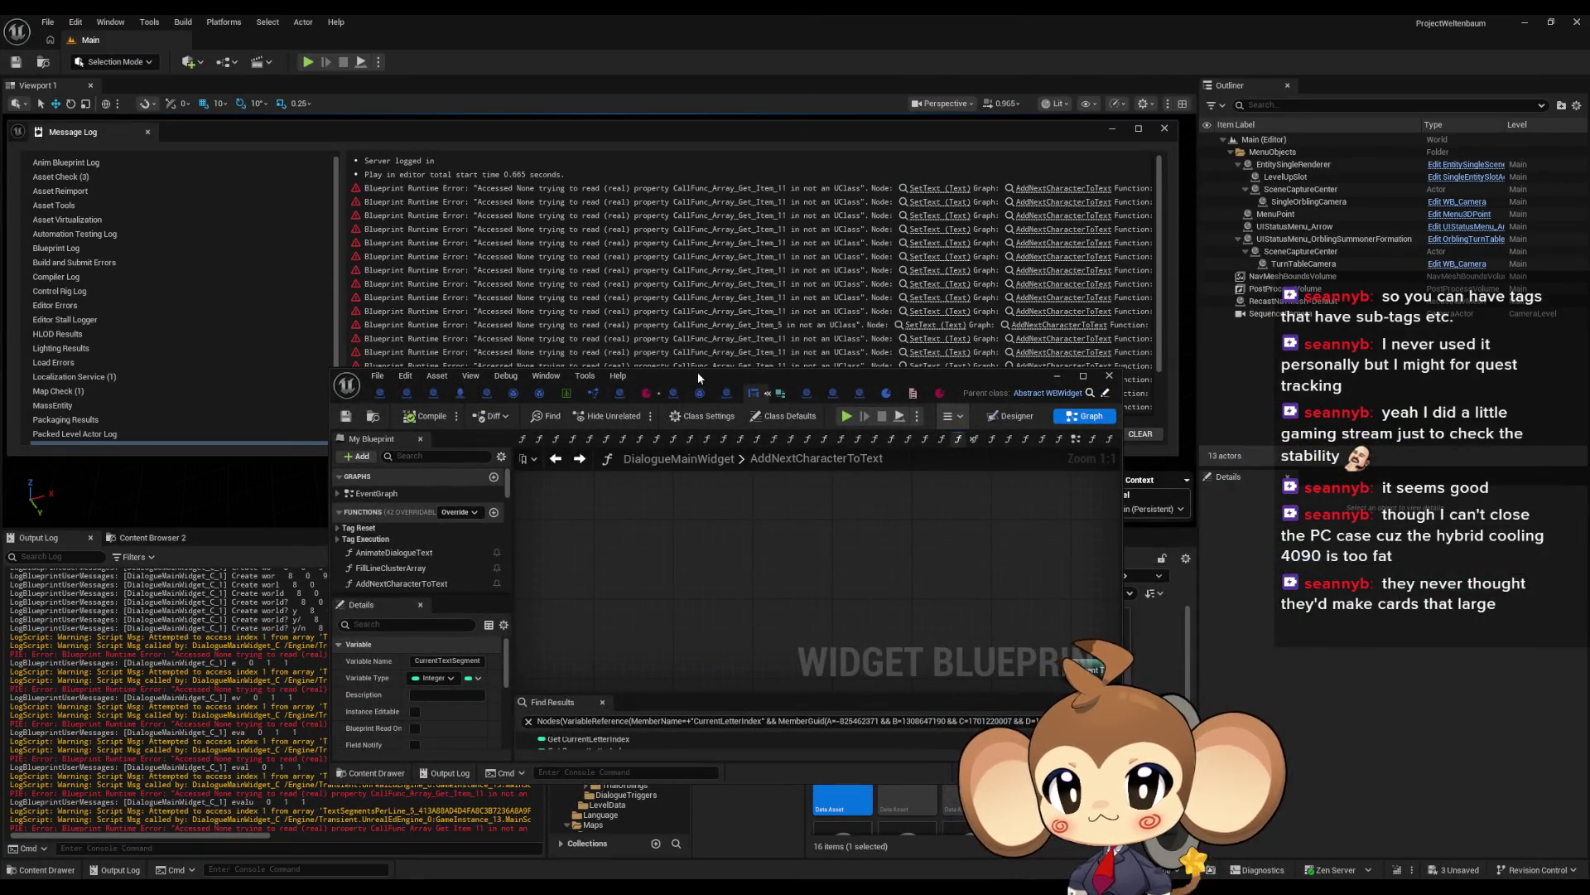
drag(698, 373, 1014, 379)
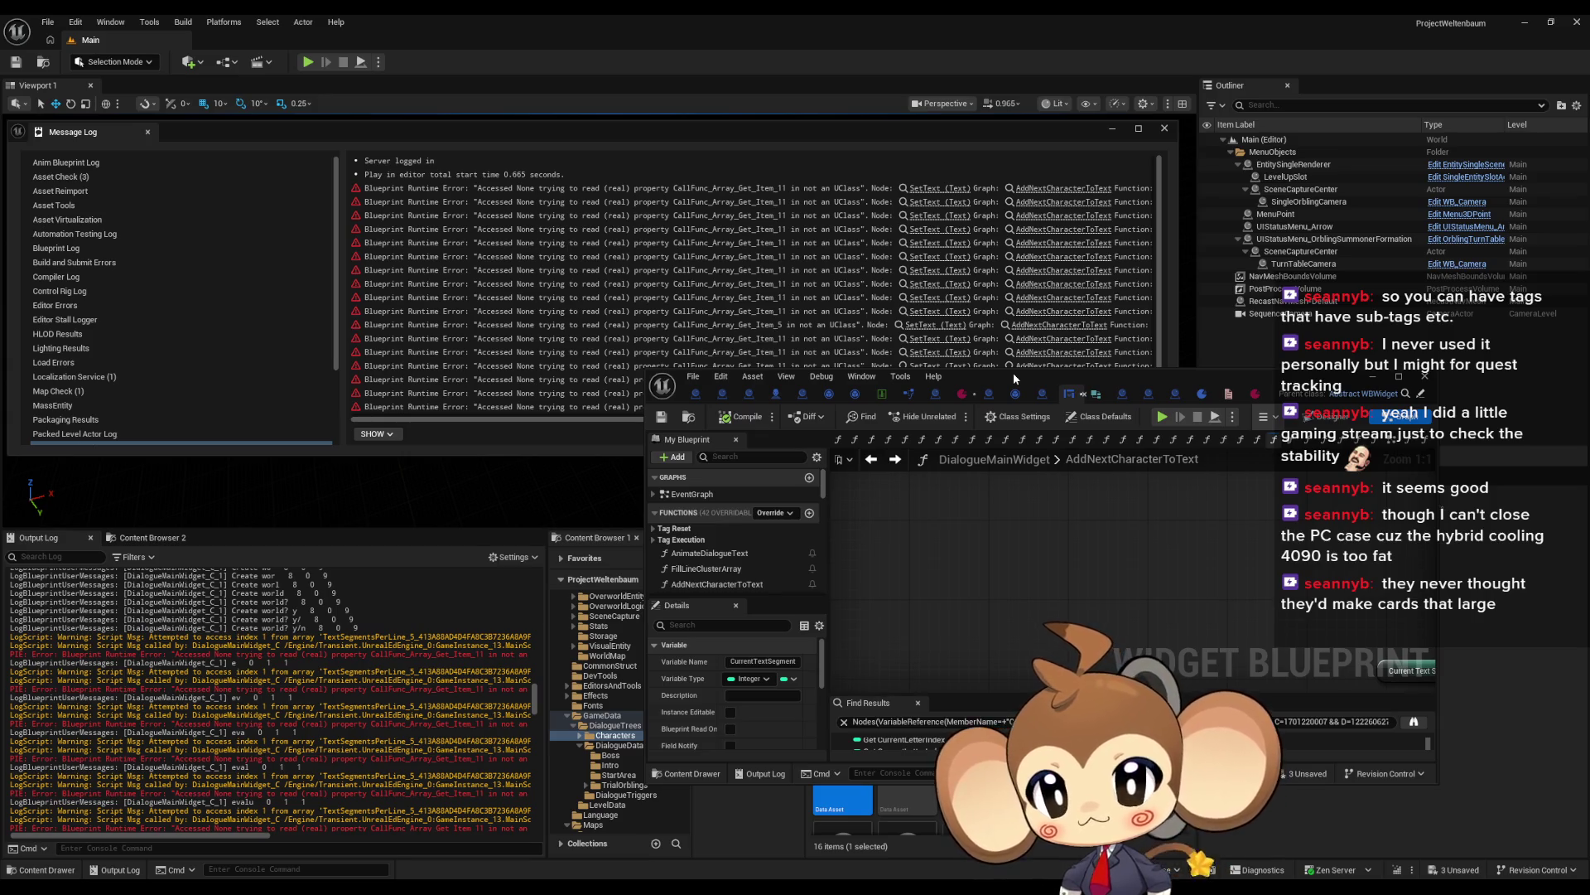
drag(1012, 372, 868, 364)
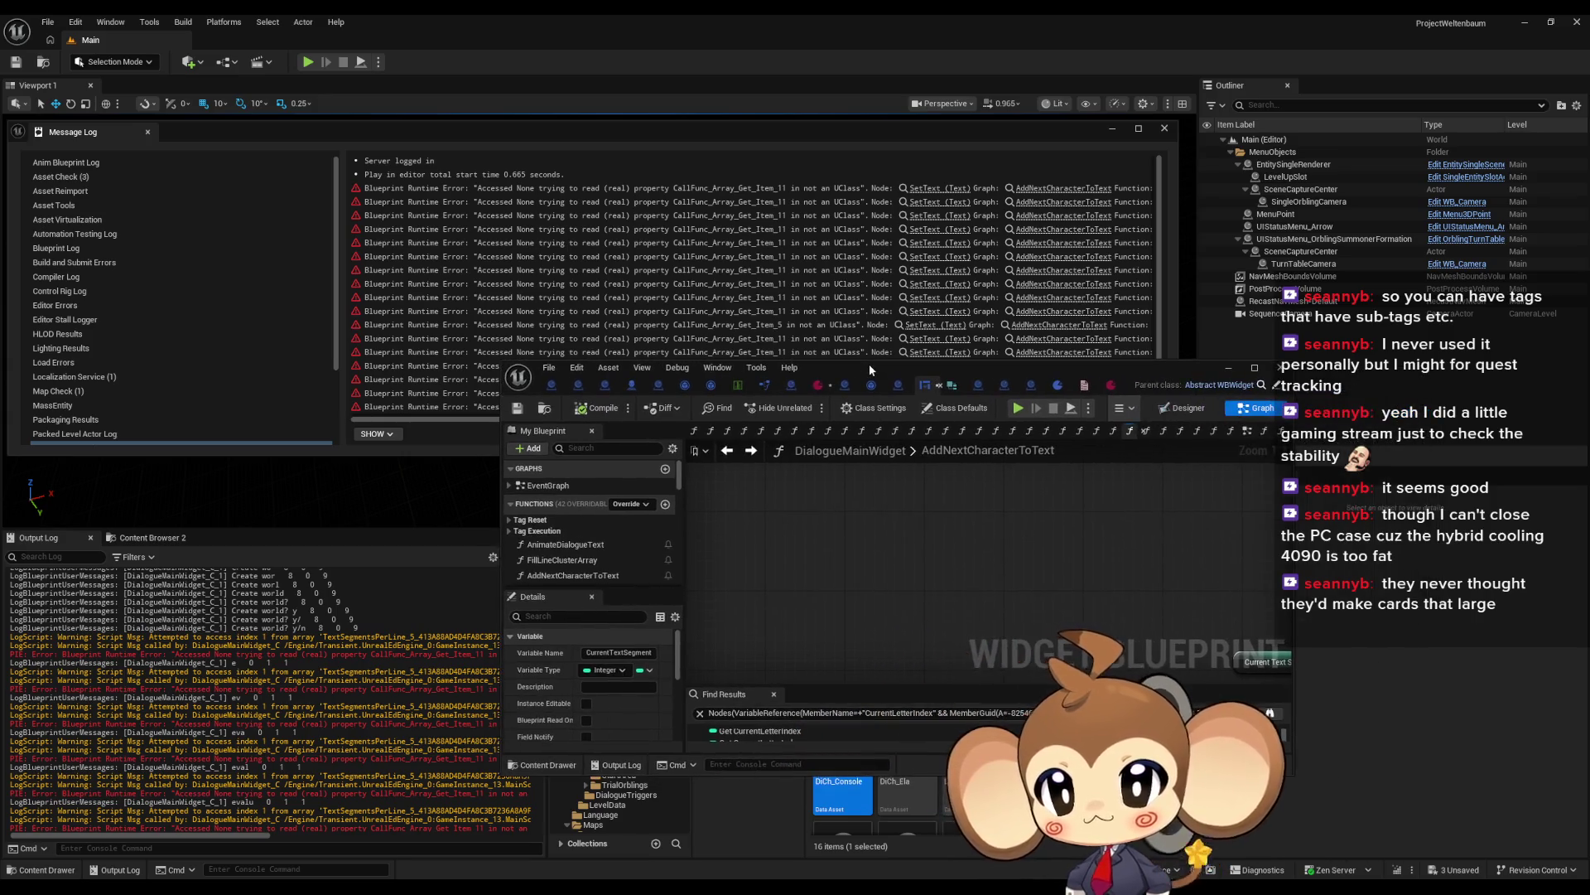
double_click(868, 365)
scroll(416, 760, up, 5)
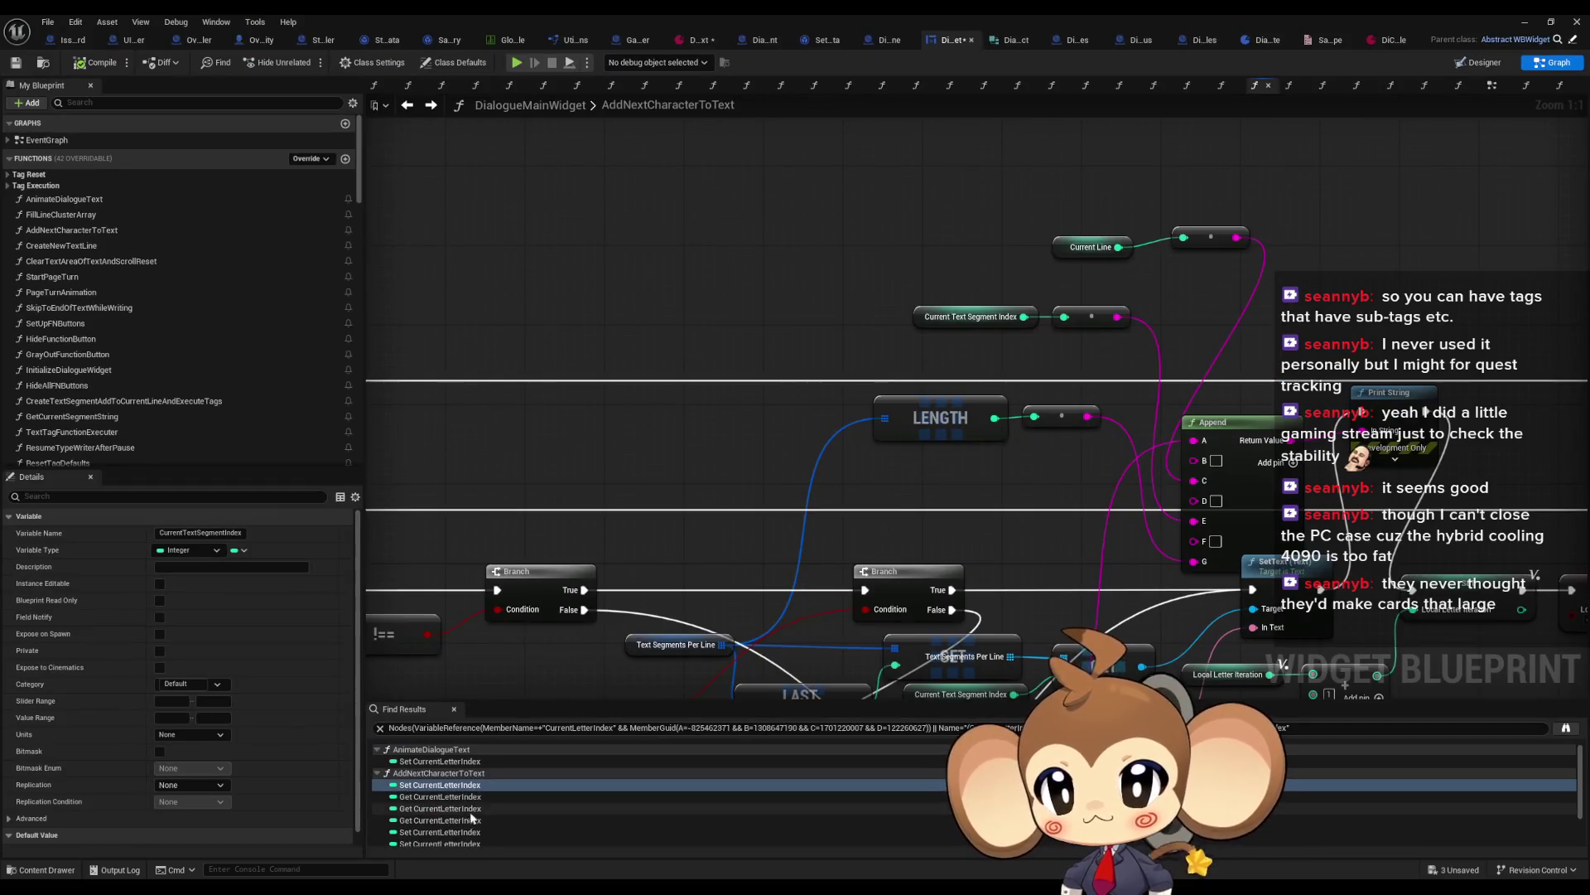
click(423, 763)
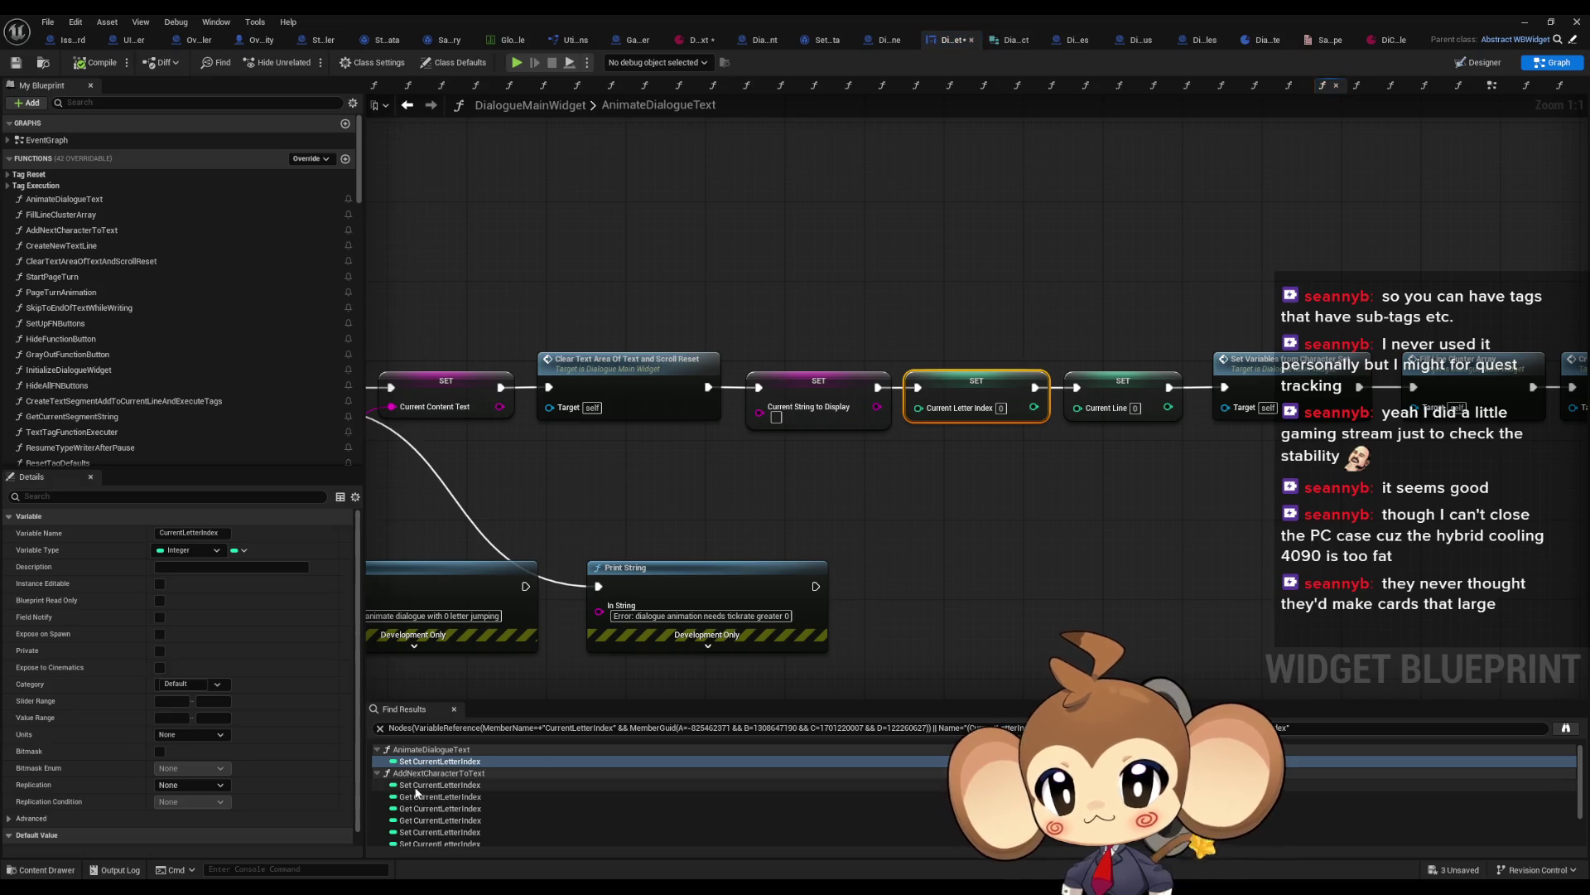
click(416, 787)
scroll(926, 485, down, 3)
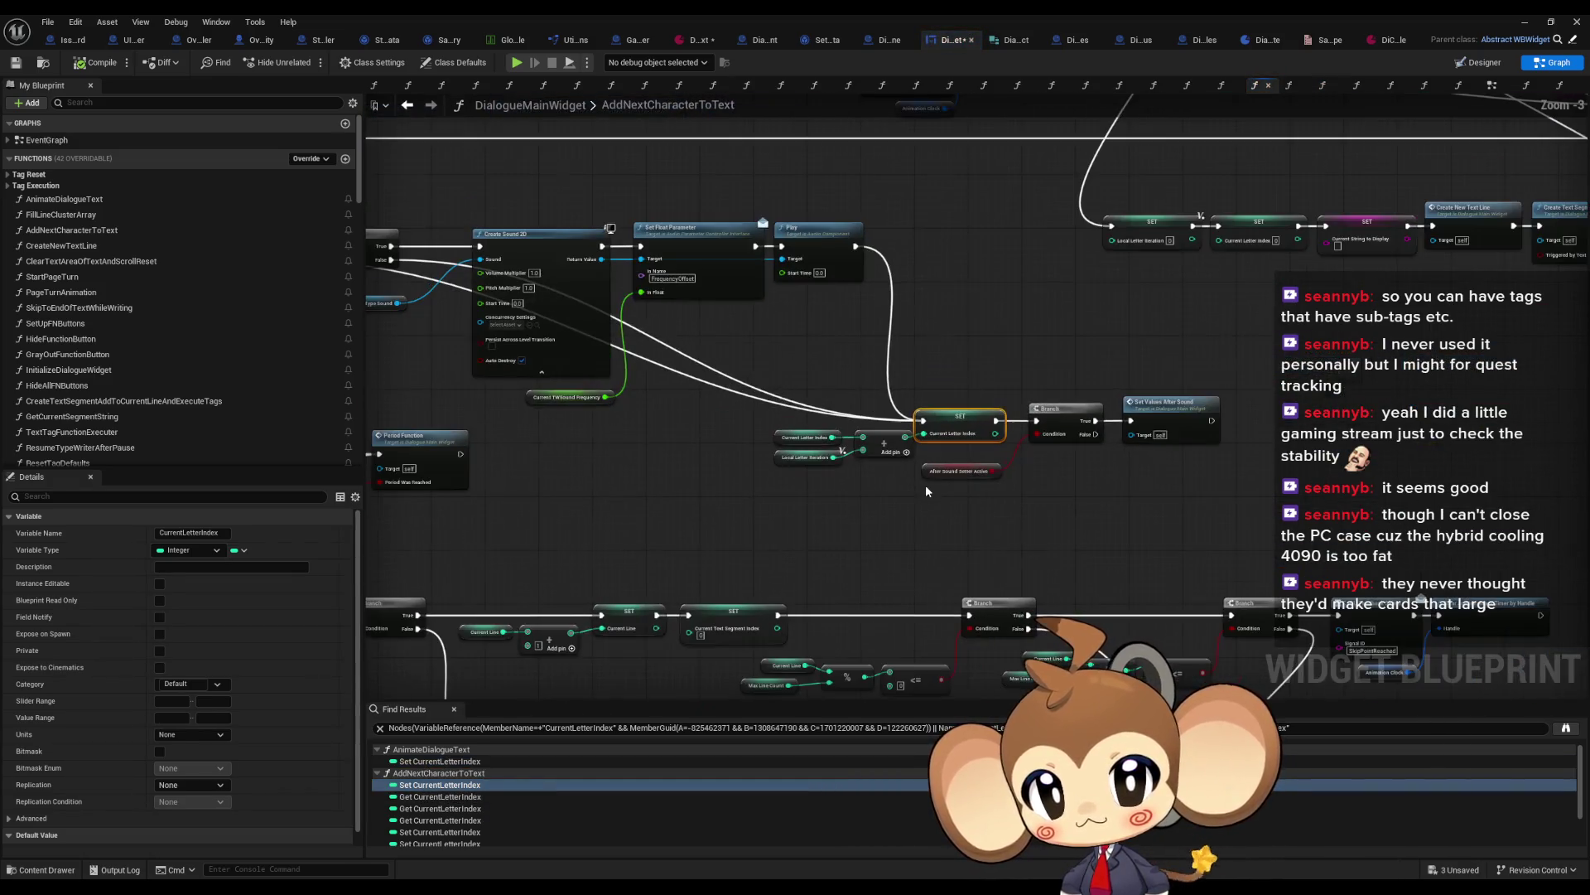
click(431, 832)
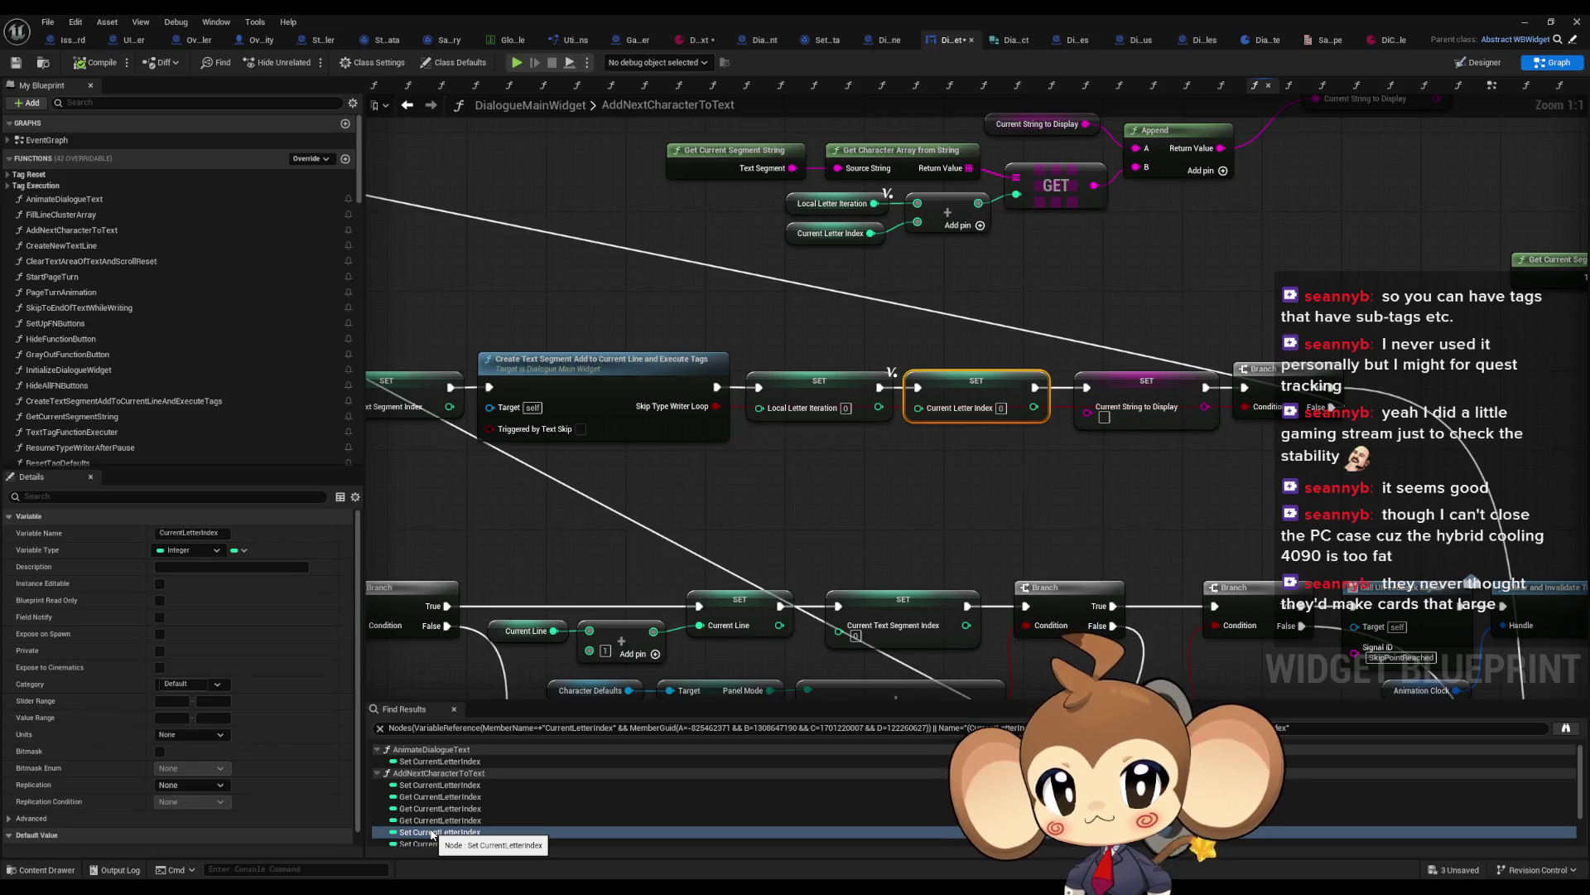
scroll(448, 829, down, 1)
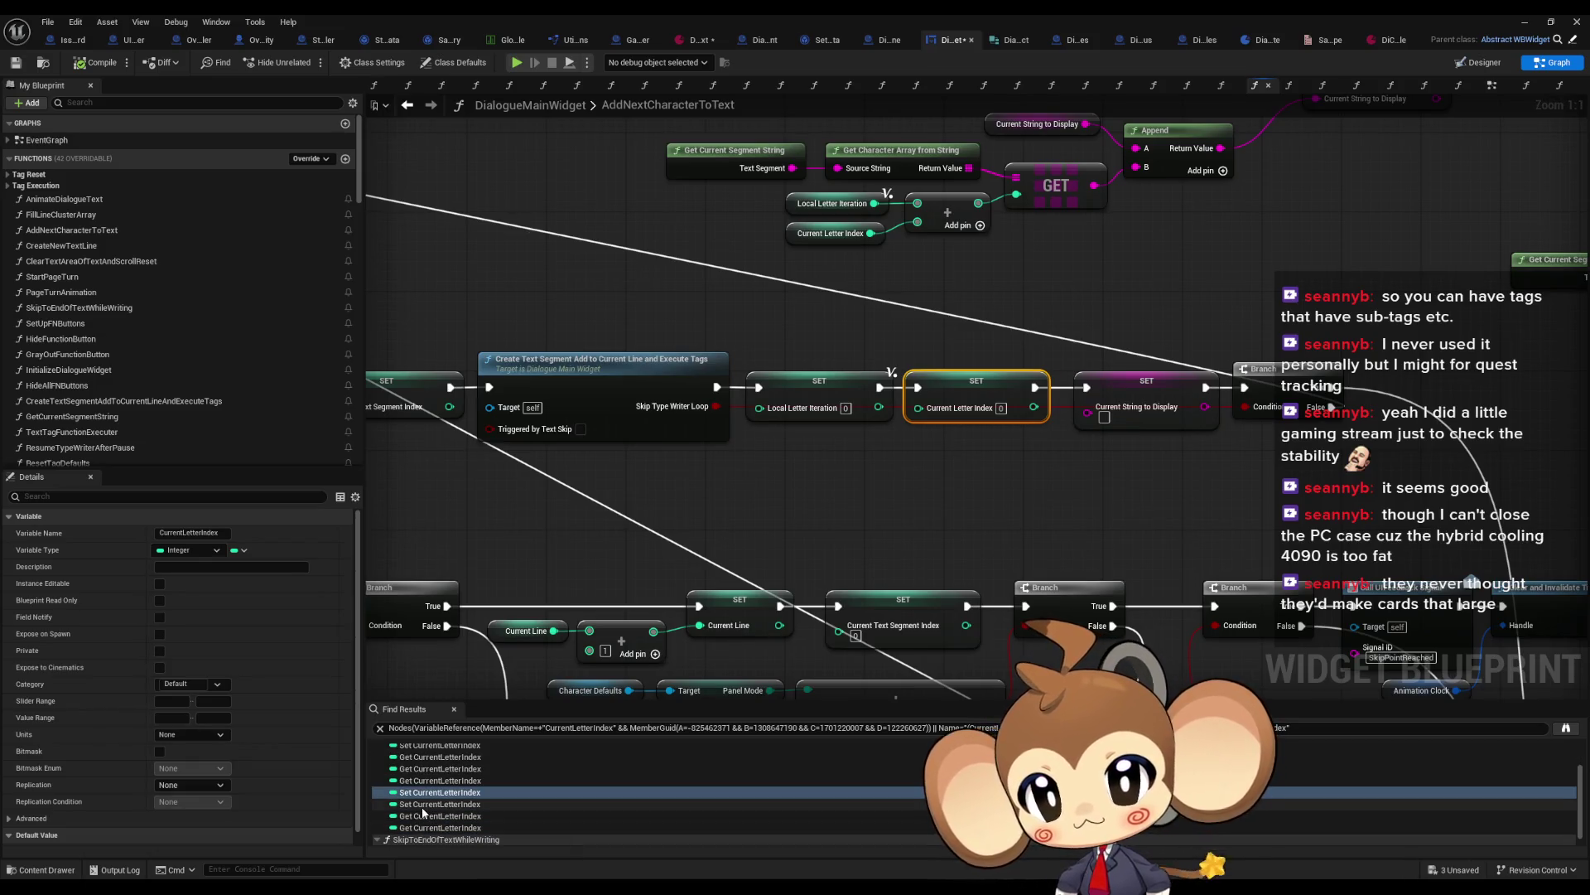
click(422, 806)
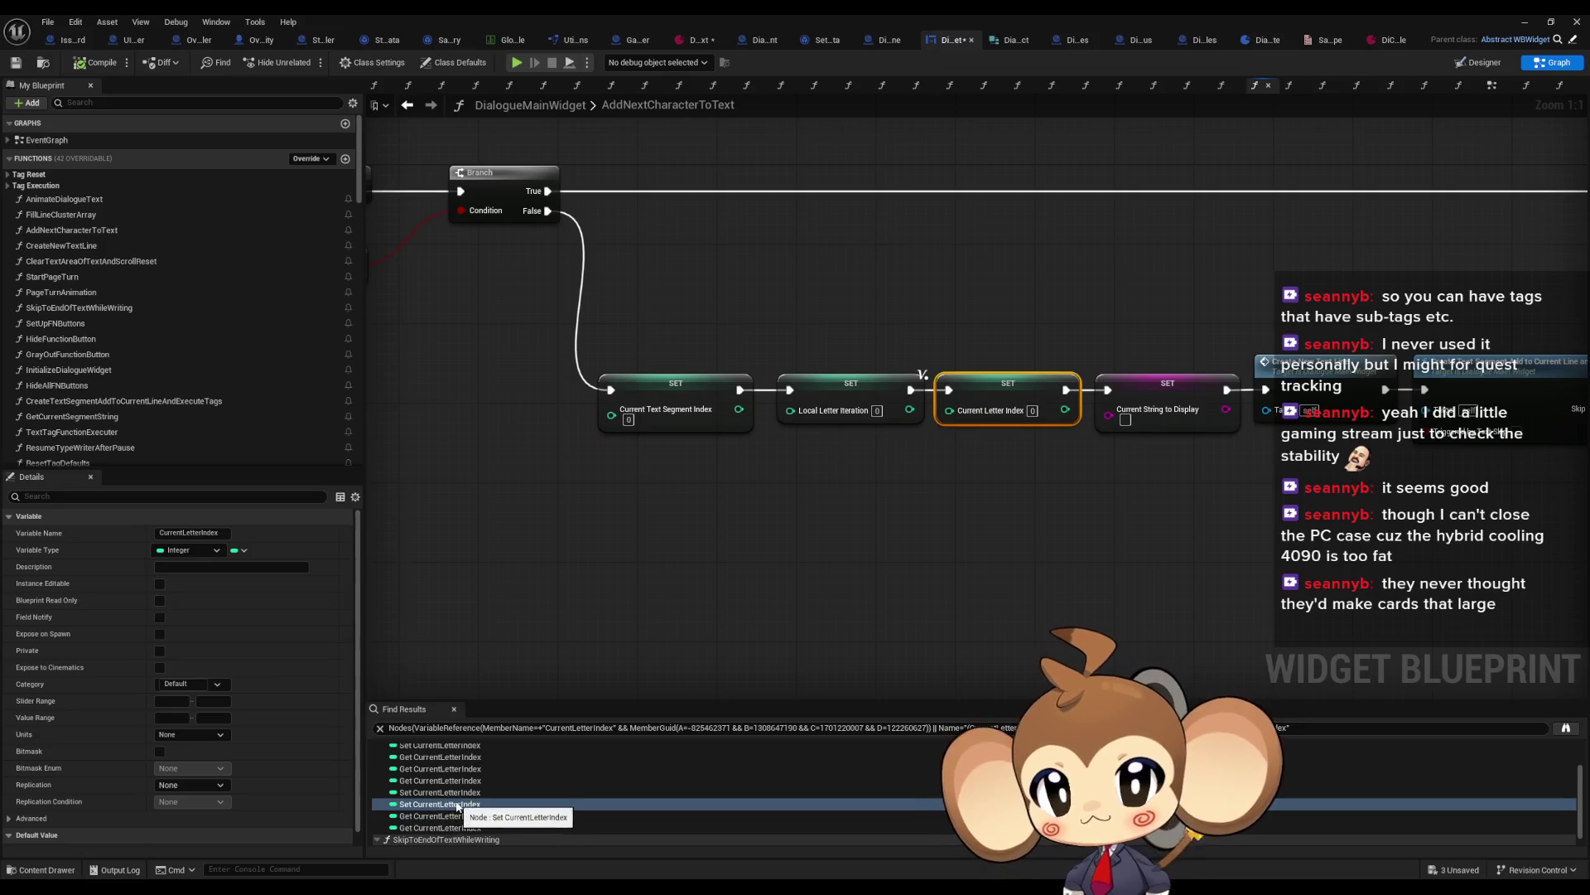
scroll(422, 814, down, 1)
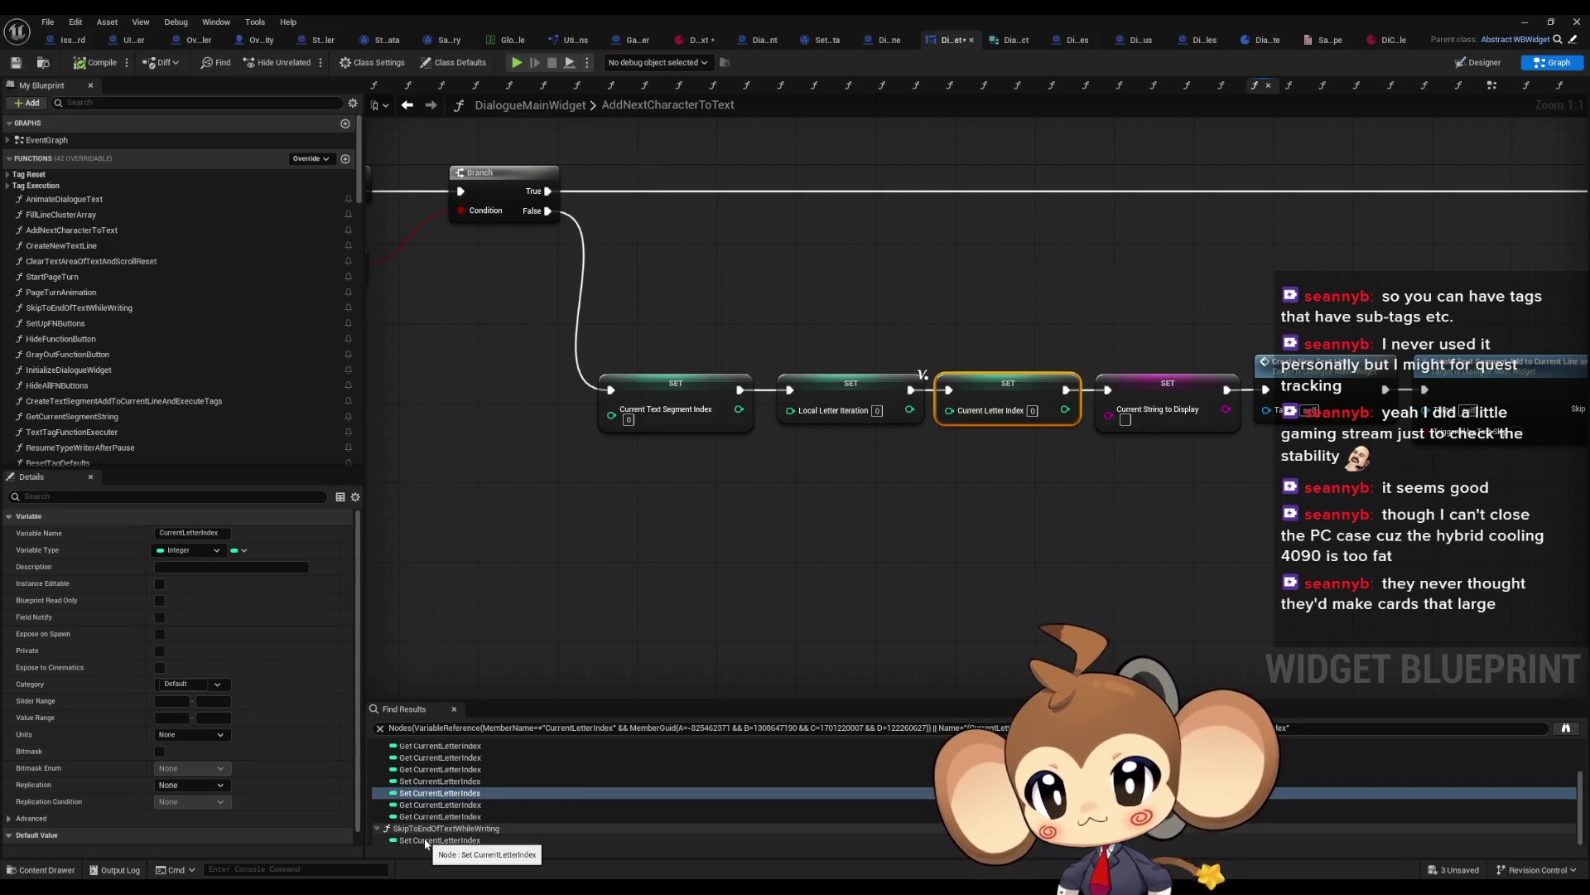
scroll(435, 775, up, 2)
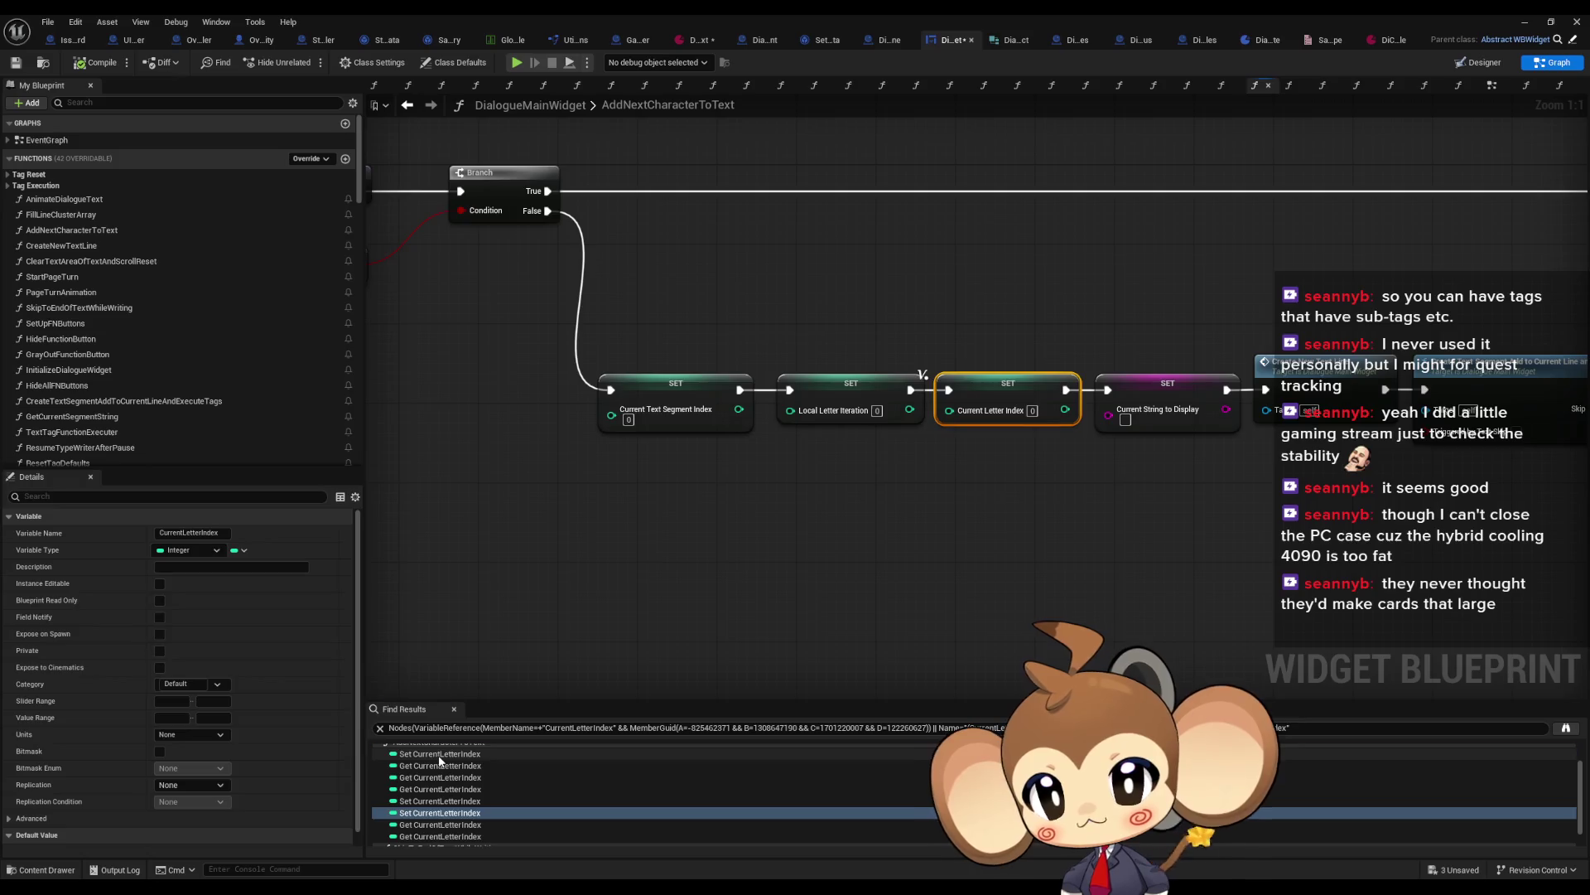
click(438, 754)
drag(709, 338, 932, 448)
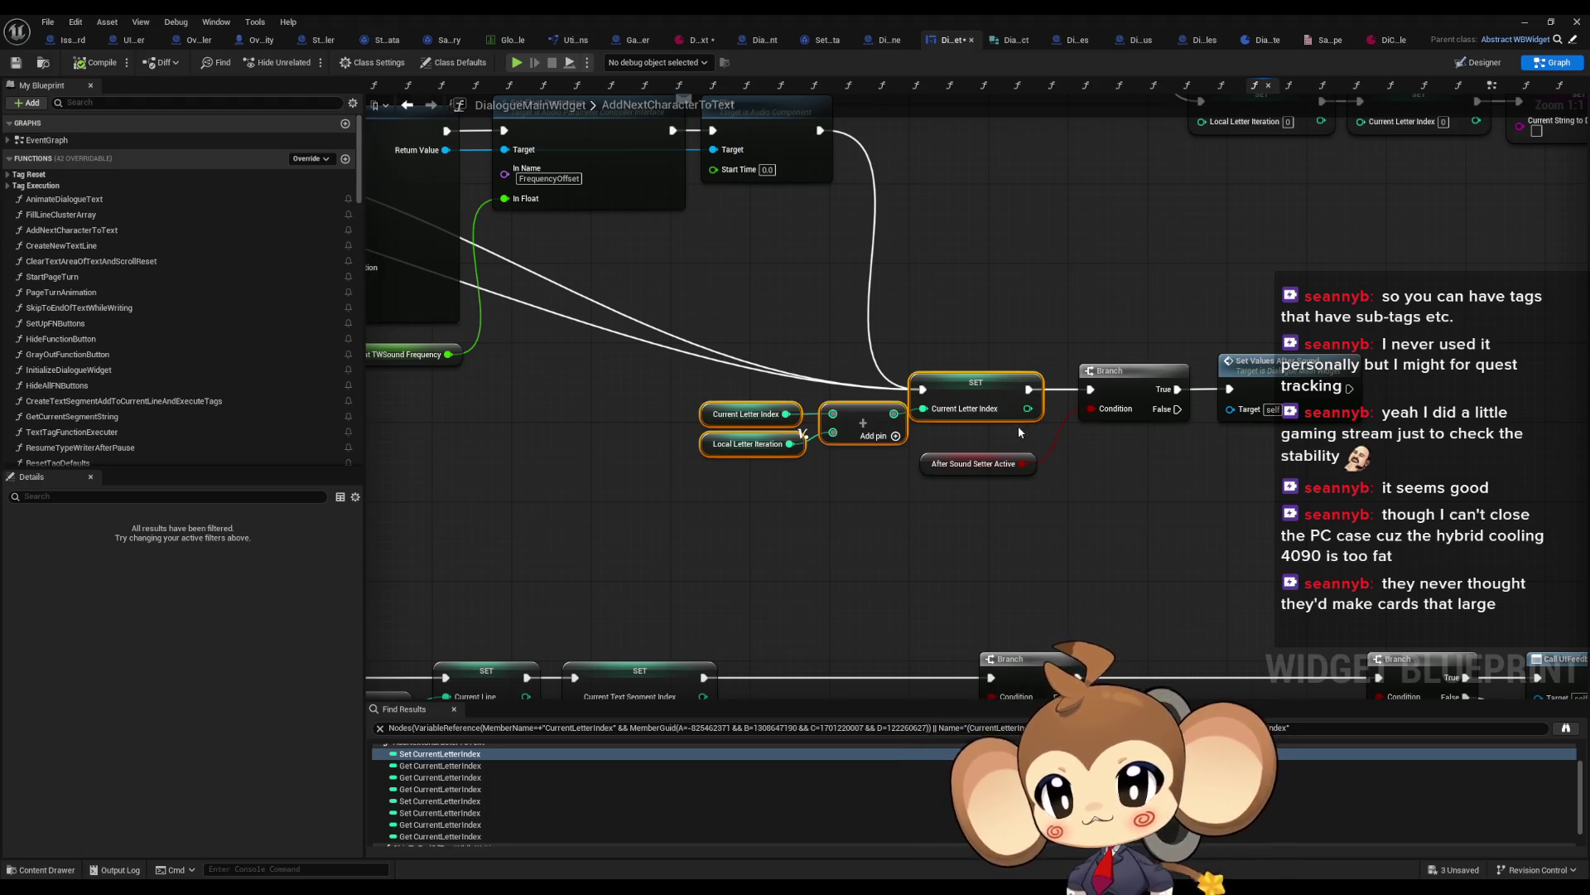
scroll(1019, 431, down, 6)
scroll(986, 431, up, 2)
scroll(967, 434, up, 4)
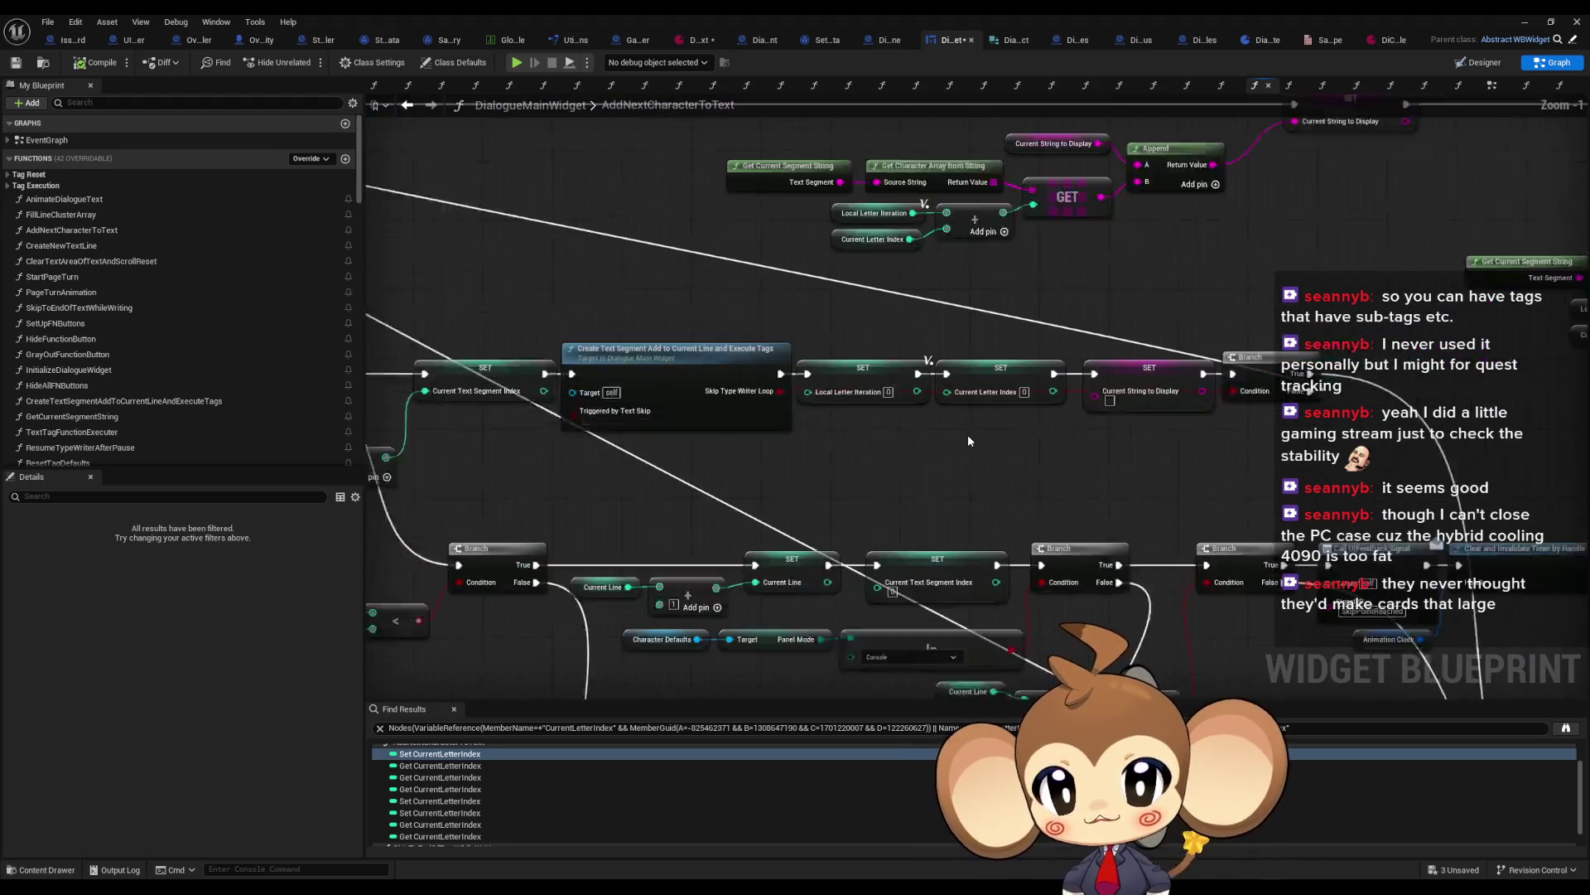
Step: Find all references to CurrentTextSegmentIndex by name and jump to its first three setters
right_click(781, 327)
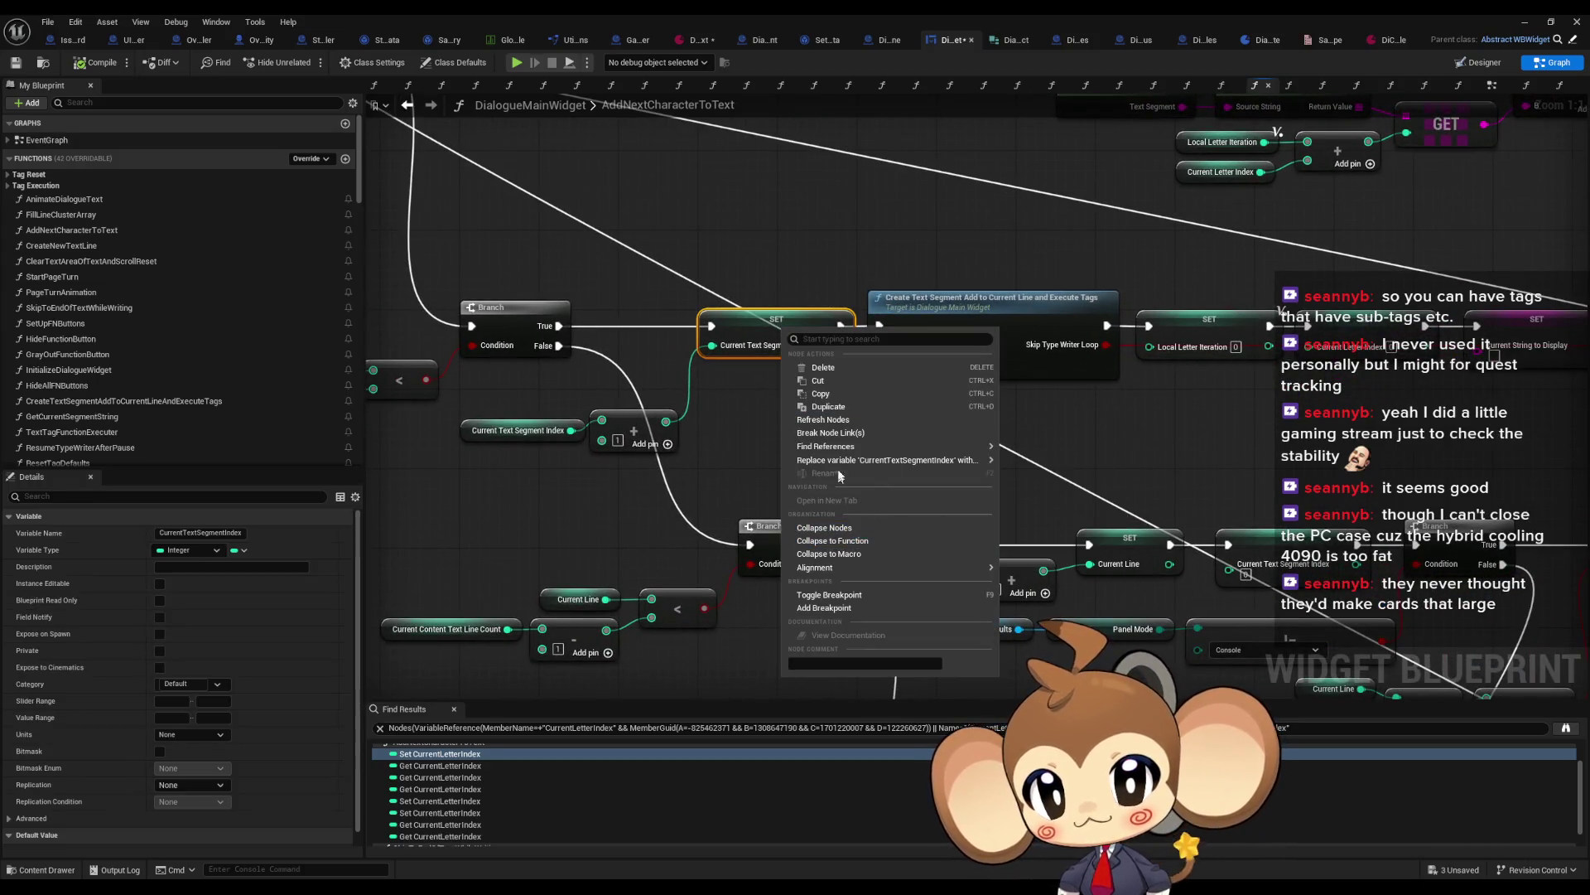
mouse_move(927, 448)
click(1047, 478)
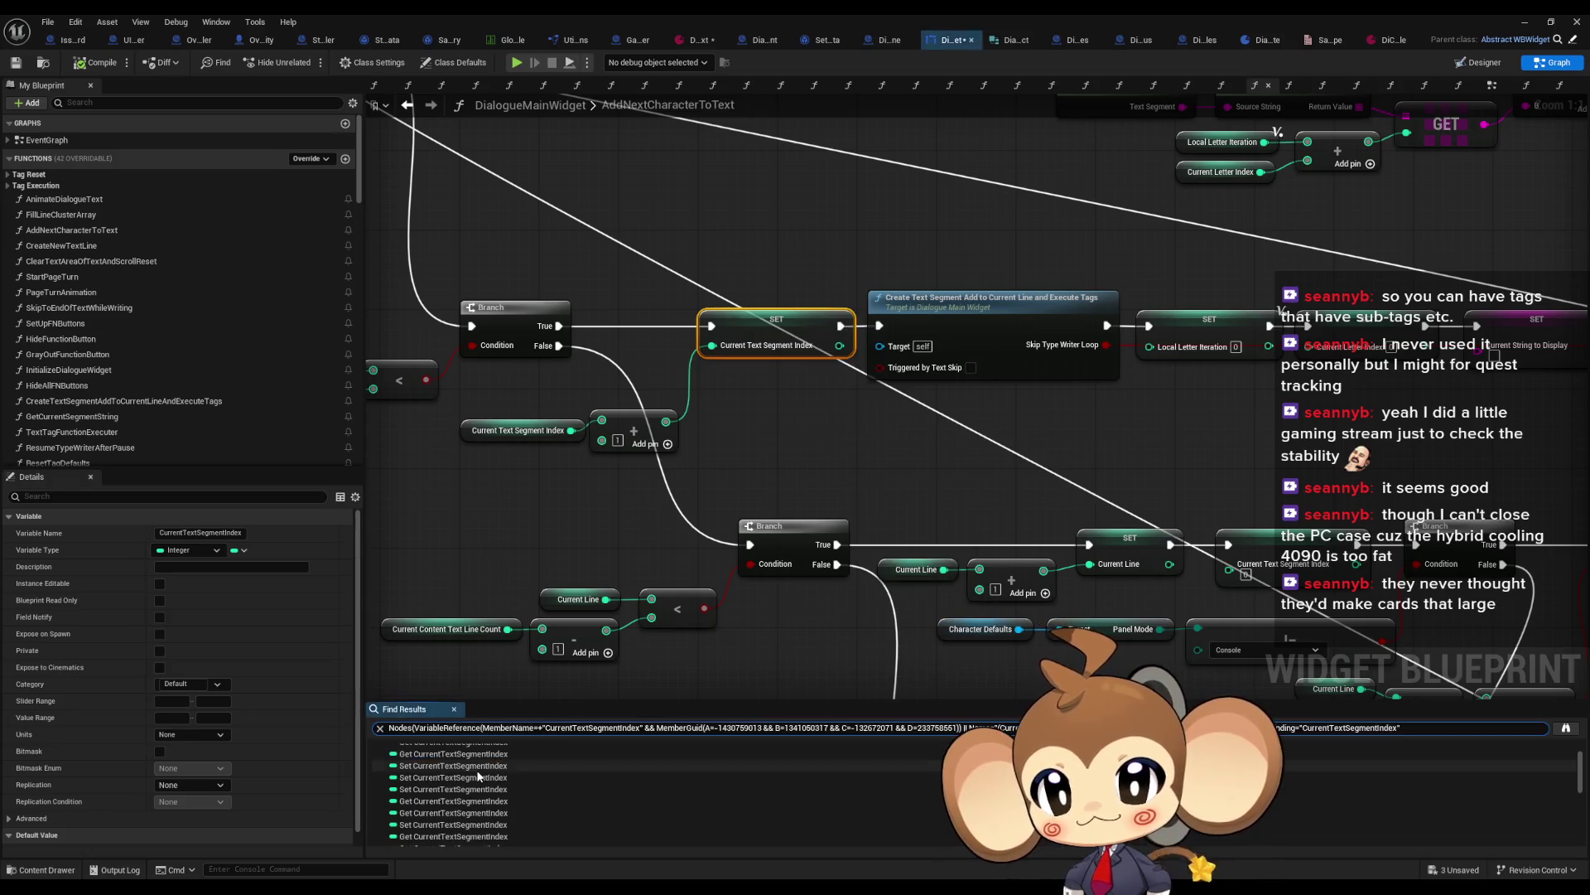
click(454, 796)
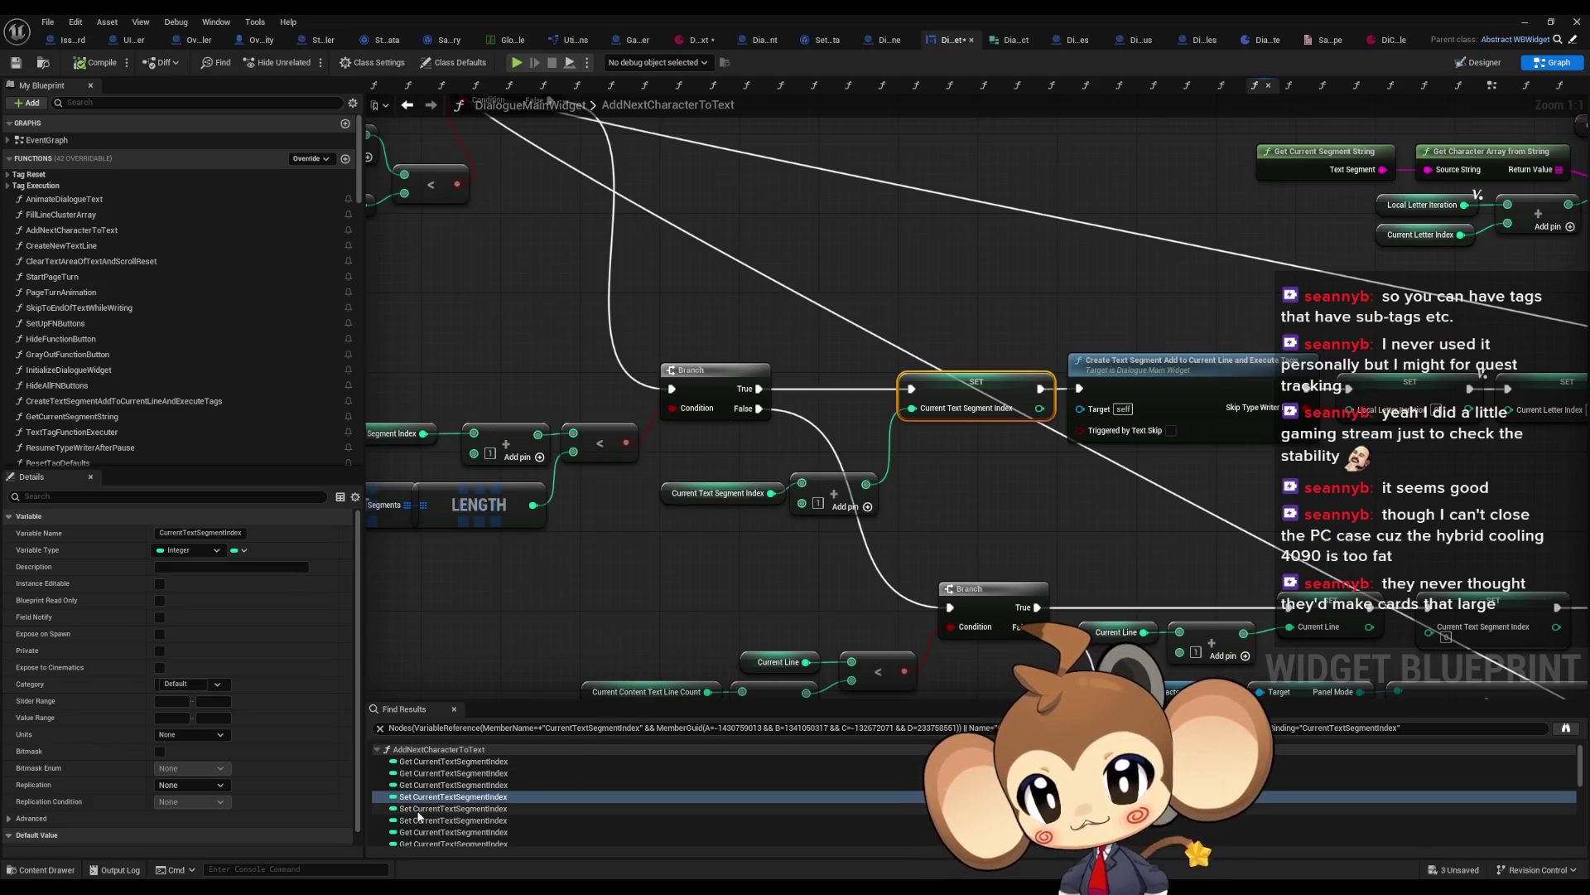
click(421, 809)
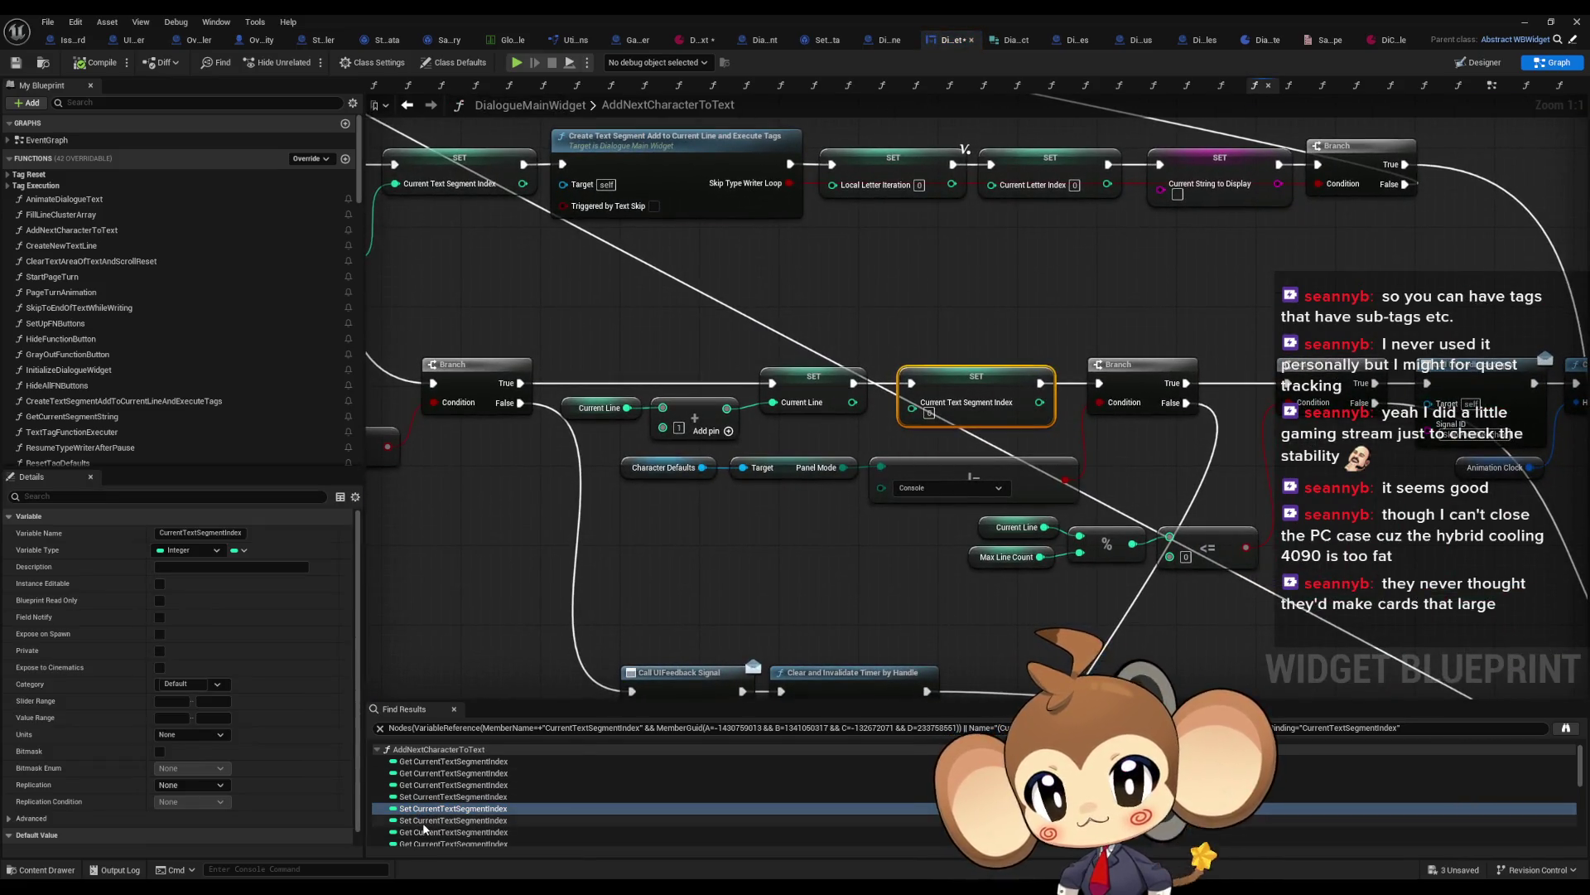
click(439, 820)
Step: Inspect the two CurrentTextSegmentIndex setters in SkipToEndOfTextWhileWriting, including the False-branch one
scroll(435, 820, down, 2)
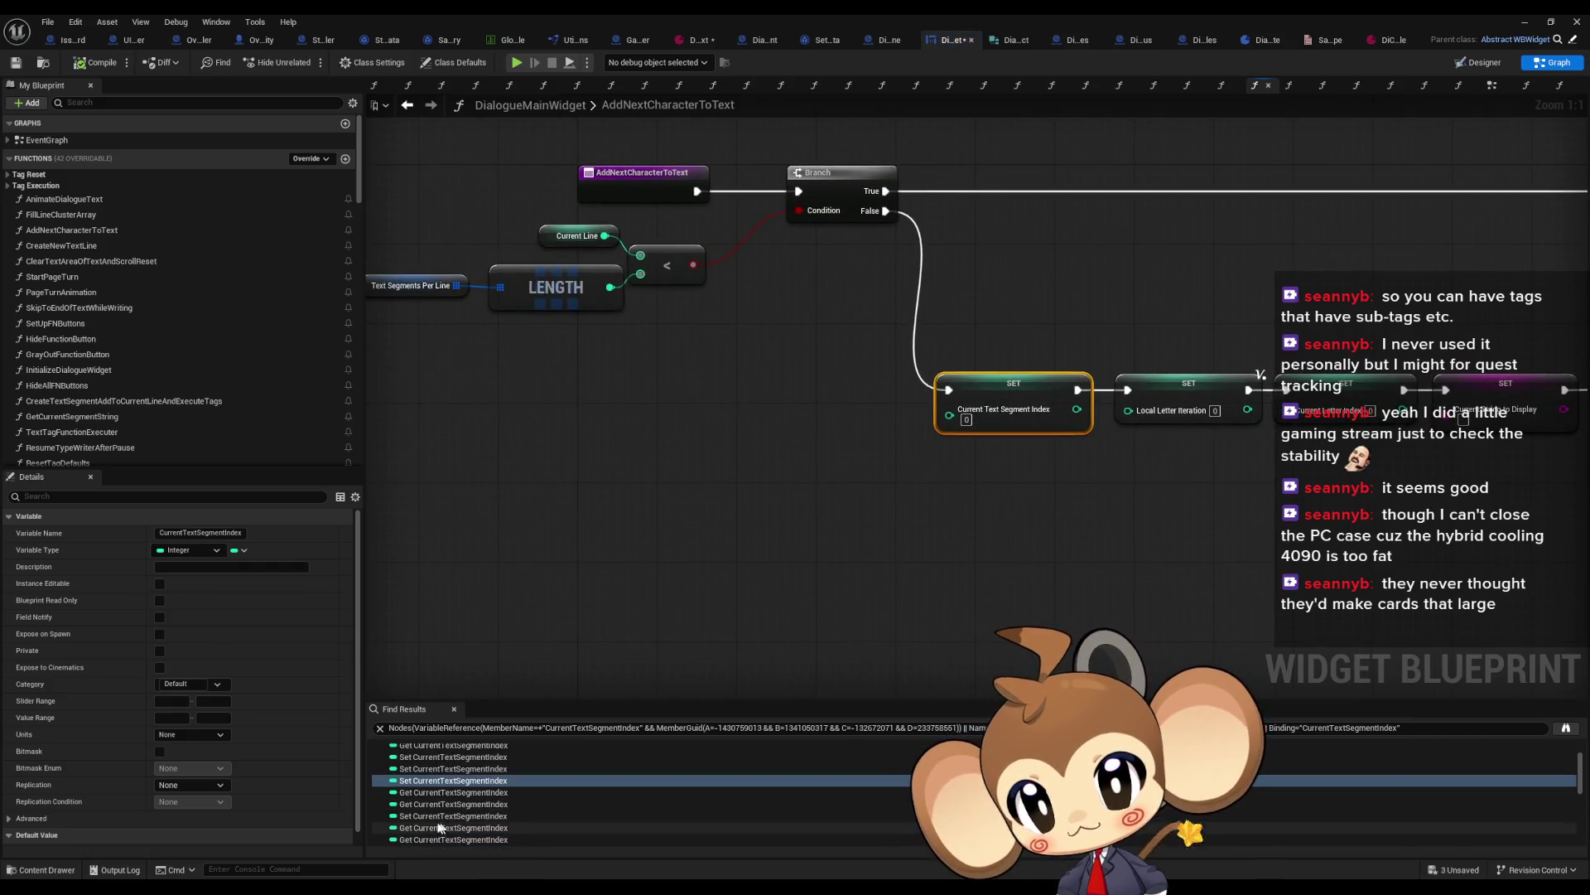
scroll(437, 816, down, 5)
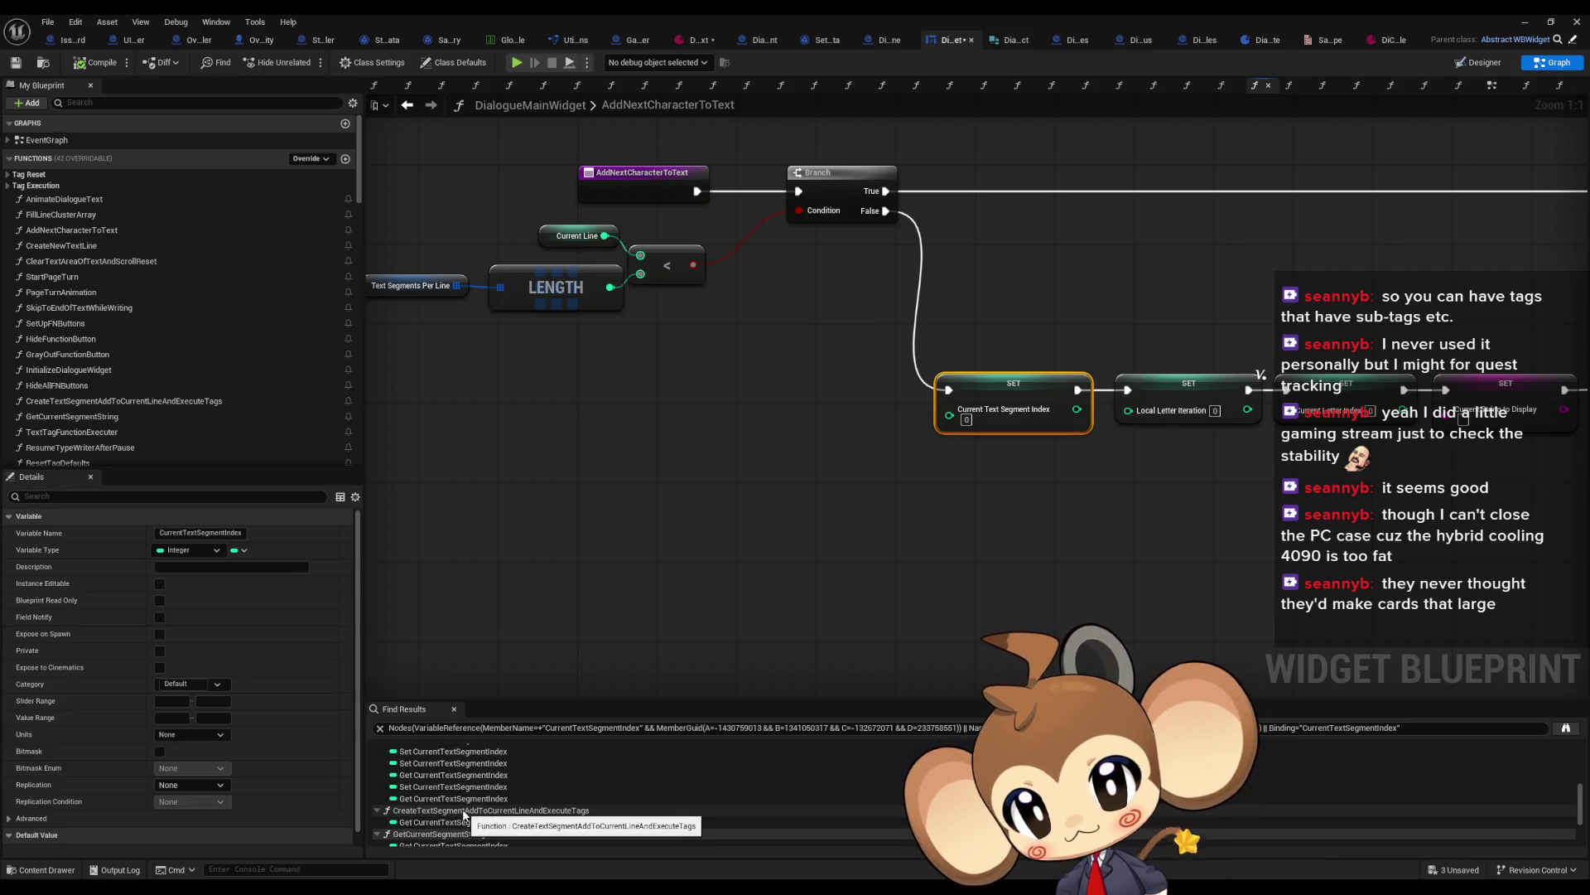
scroll(439, 795, up, 2)
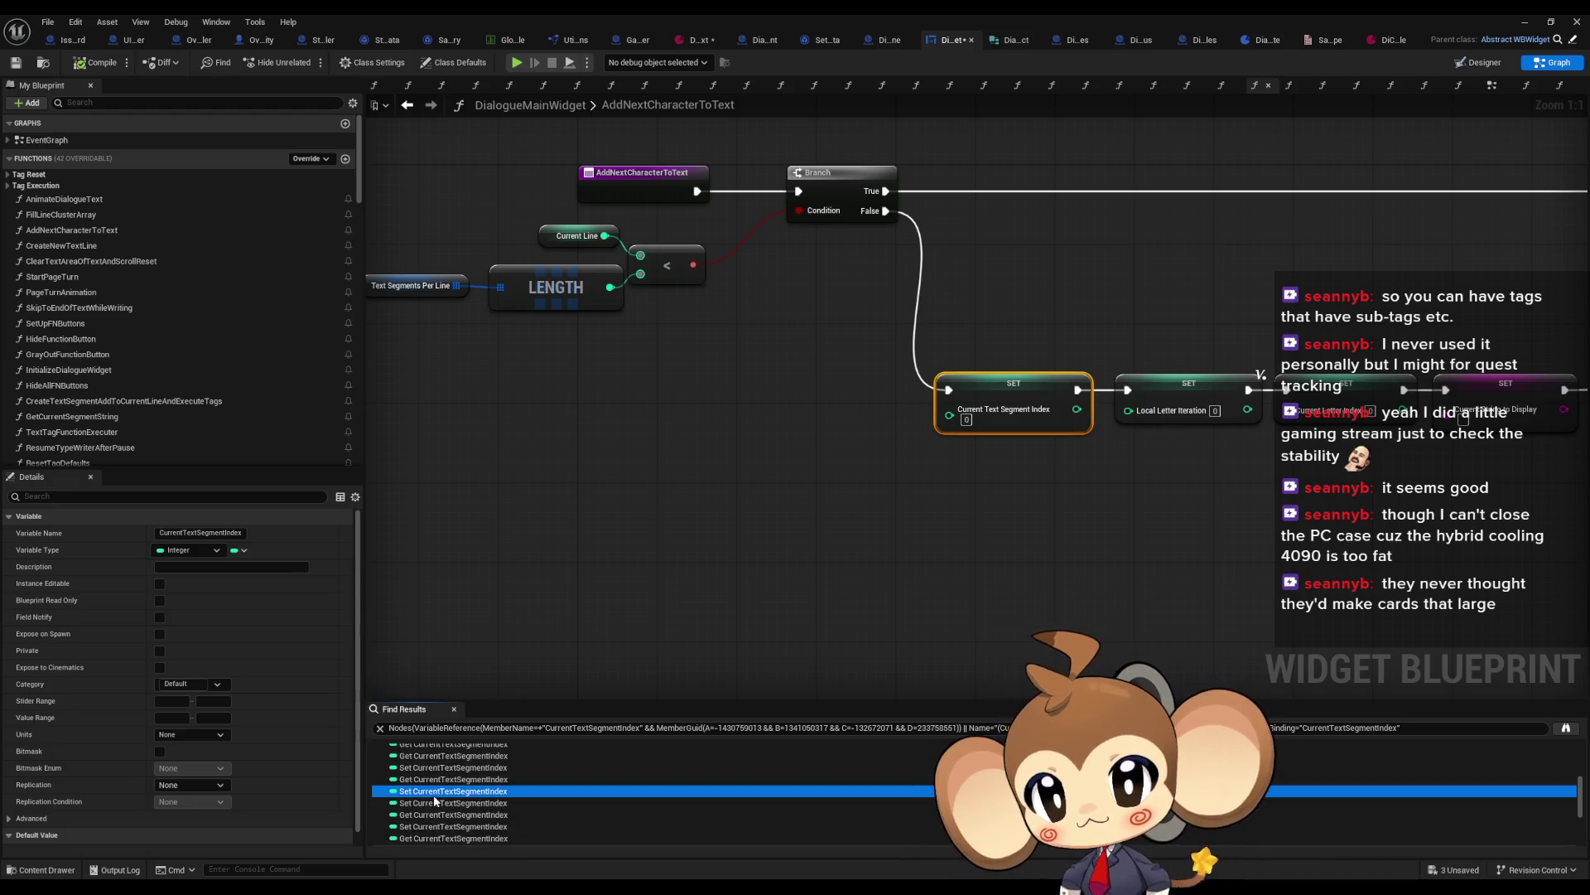
click(435, 792)
click(431, 804)
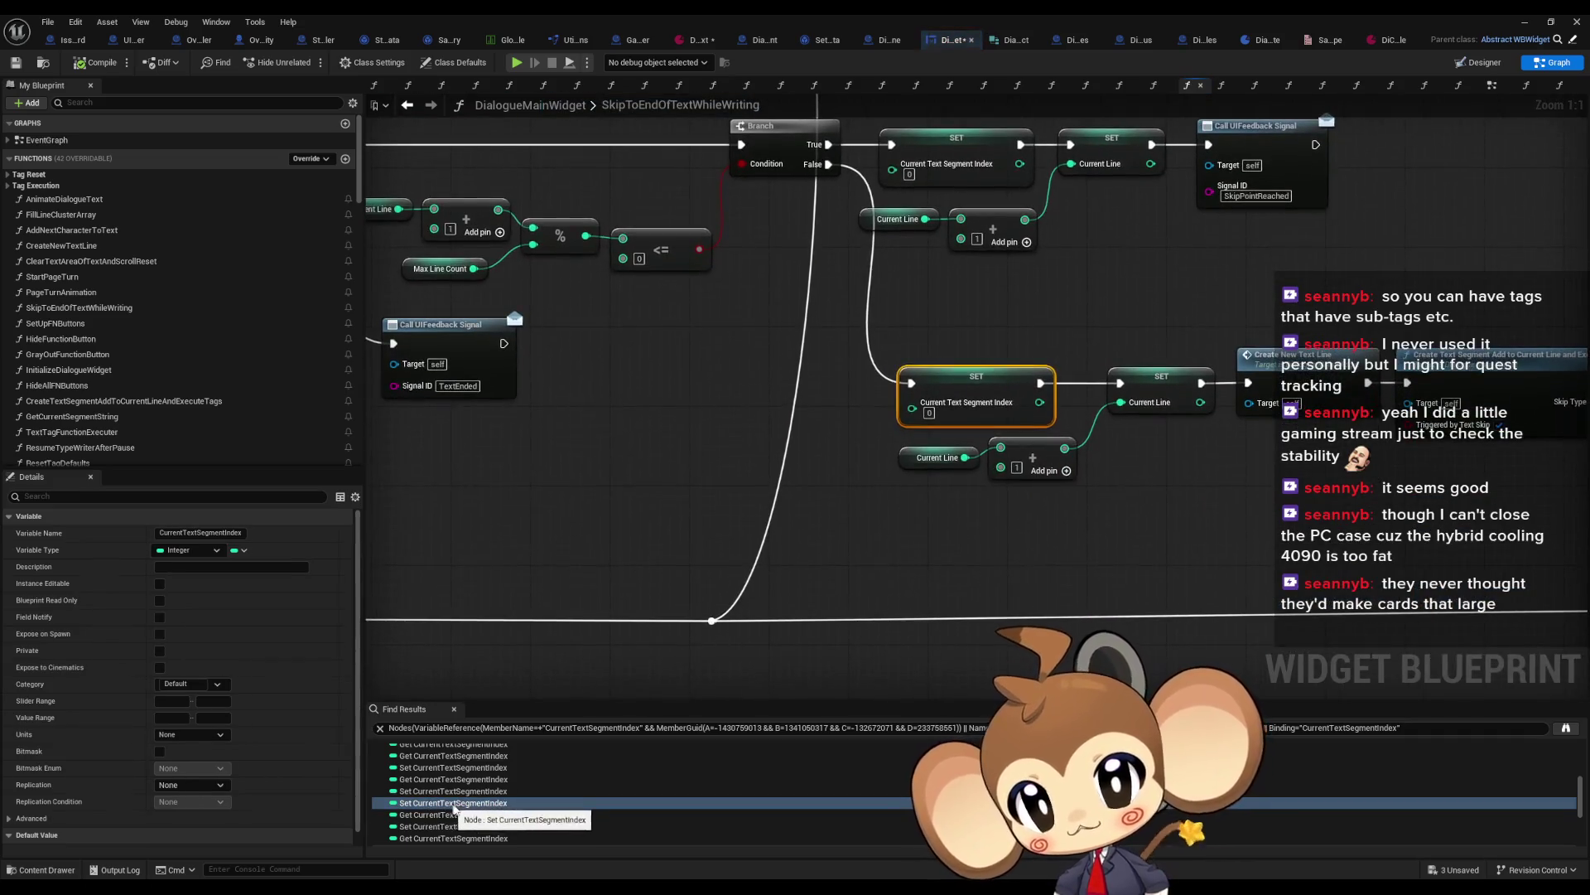
scroll(389, 810, down, 2)
Step: Collapse the SkipToEndOfTextWhileWriting, CreateTextSegment, GetCurrentSegmentString and TextTagFunctionExecuter result groups
click(381, 812)
scroll(381, 791, down, 3)
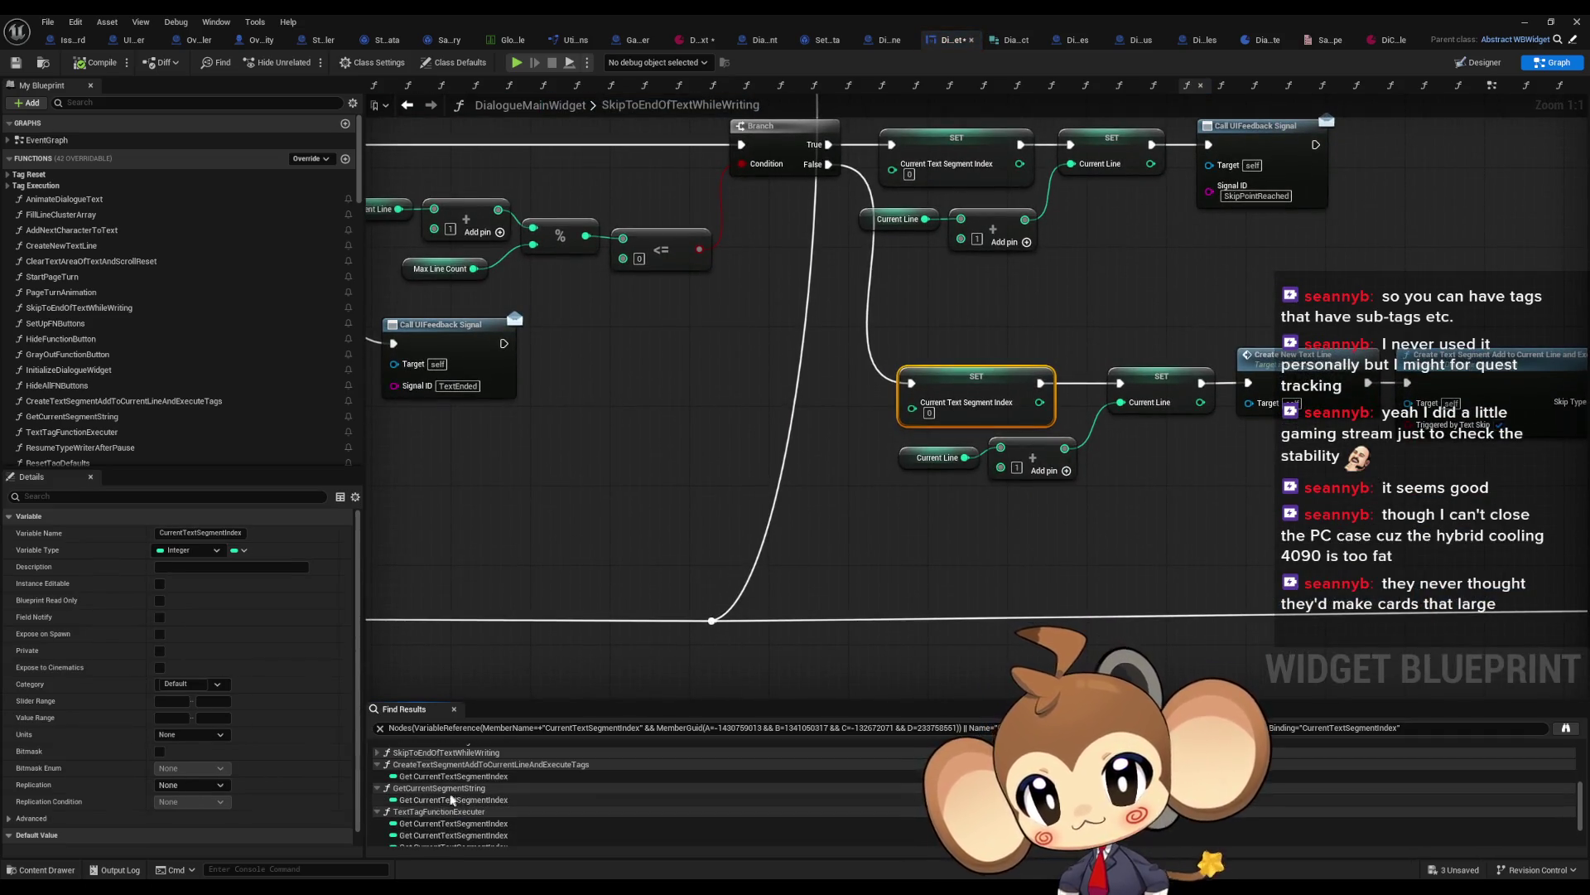
click(379, 765)
click(380, 778)
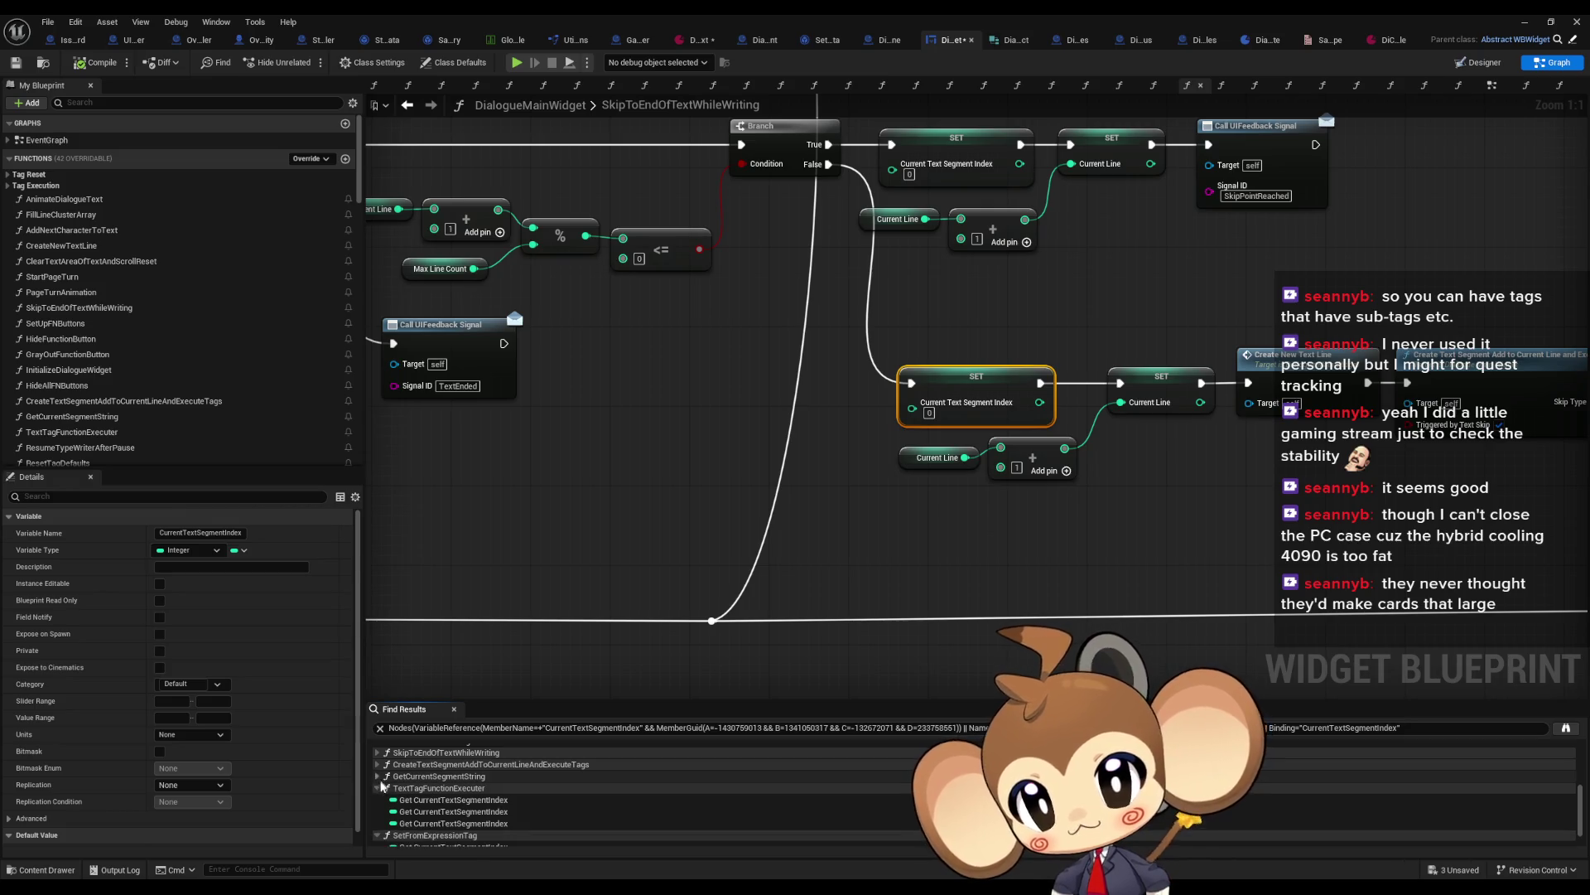
click(381, 793)
scroll(389, 795, up, 3)
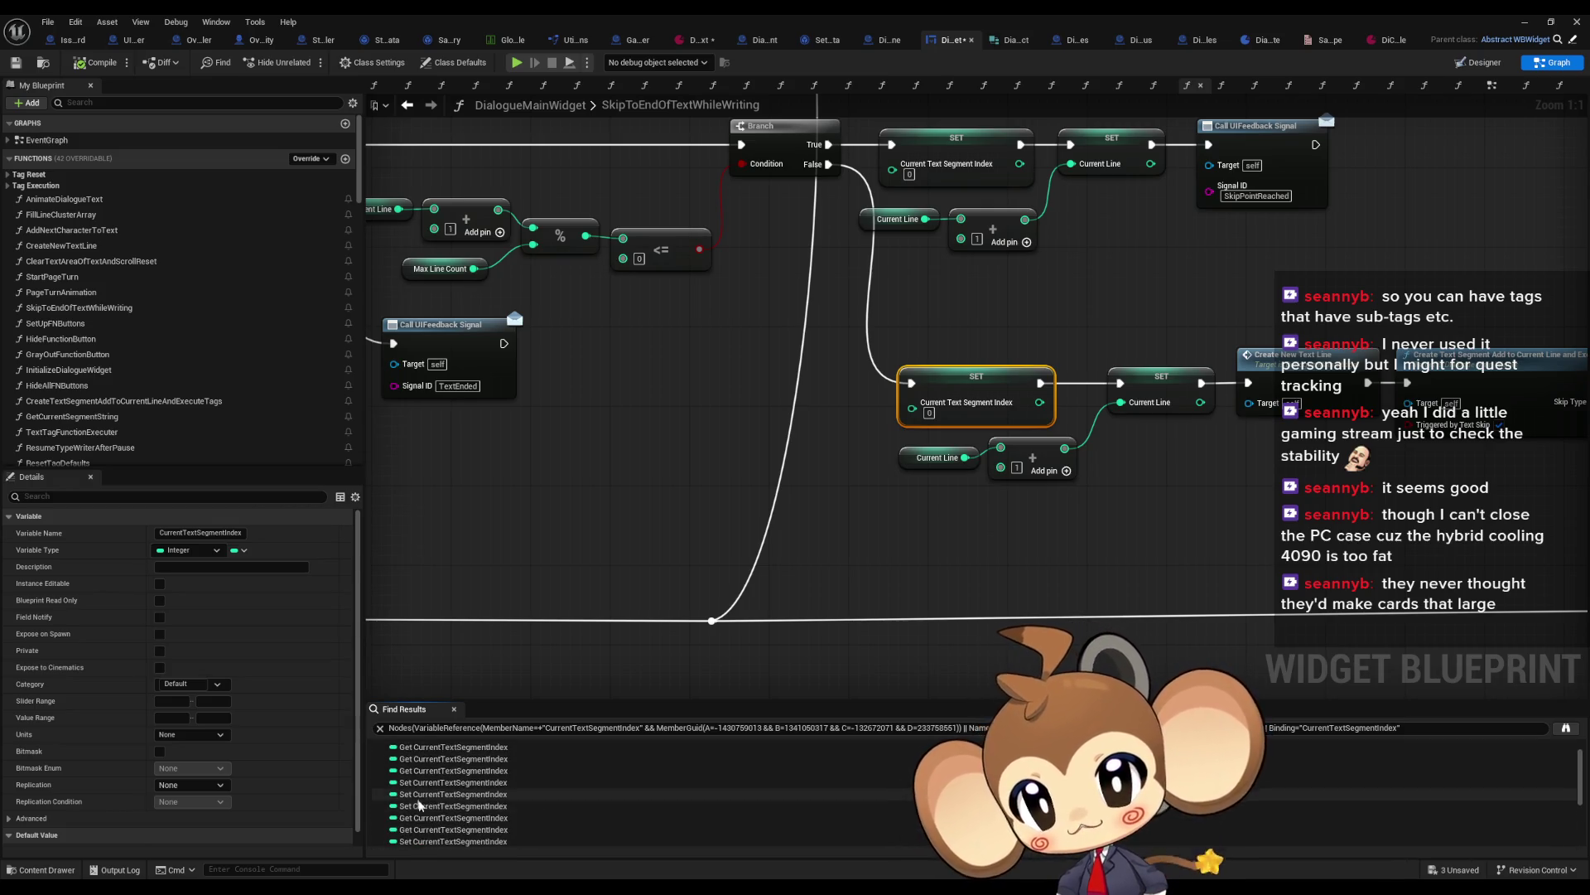
Step: Revisit the remaining CurrentTextSegmentIndex setter nodes, starting with AddNextCharacterToText
double_click(424, 797)
scroll(422, 807, down, 2)
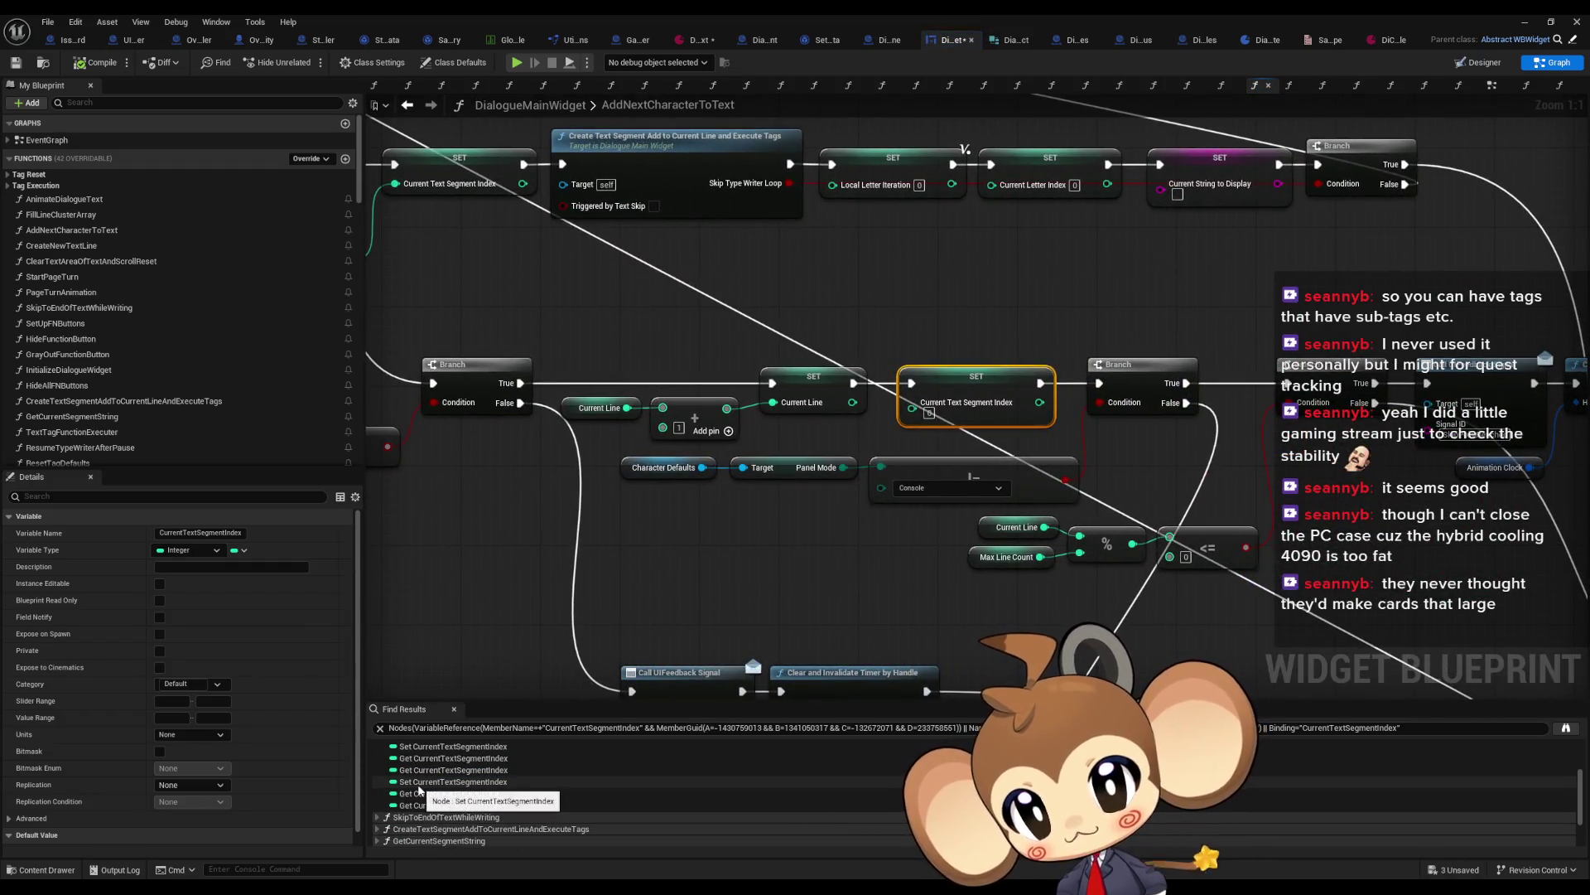
double_click(420, 783)
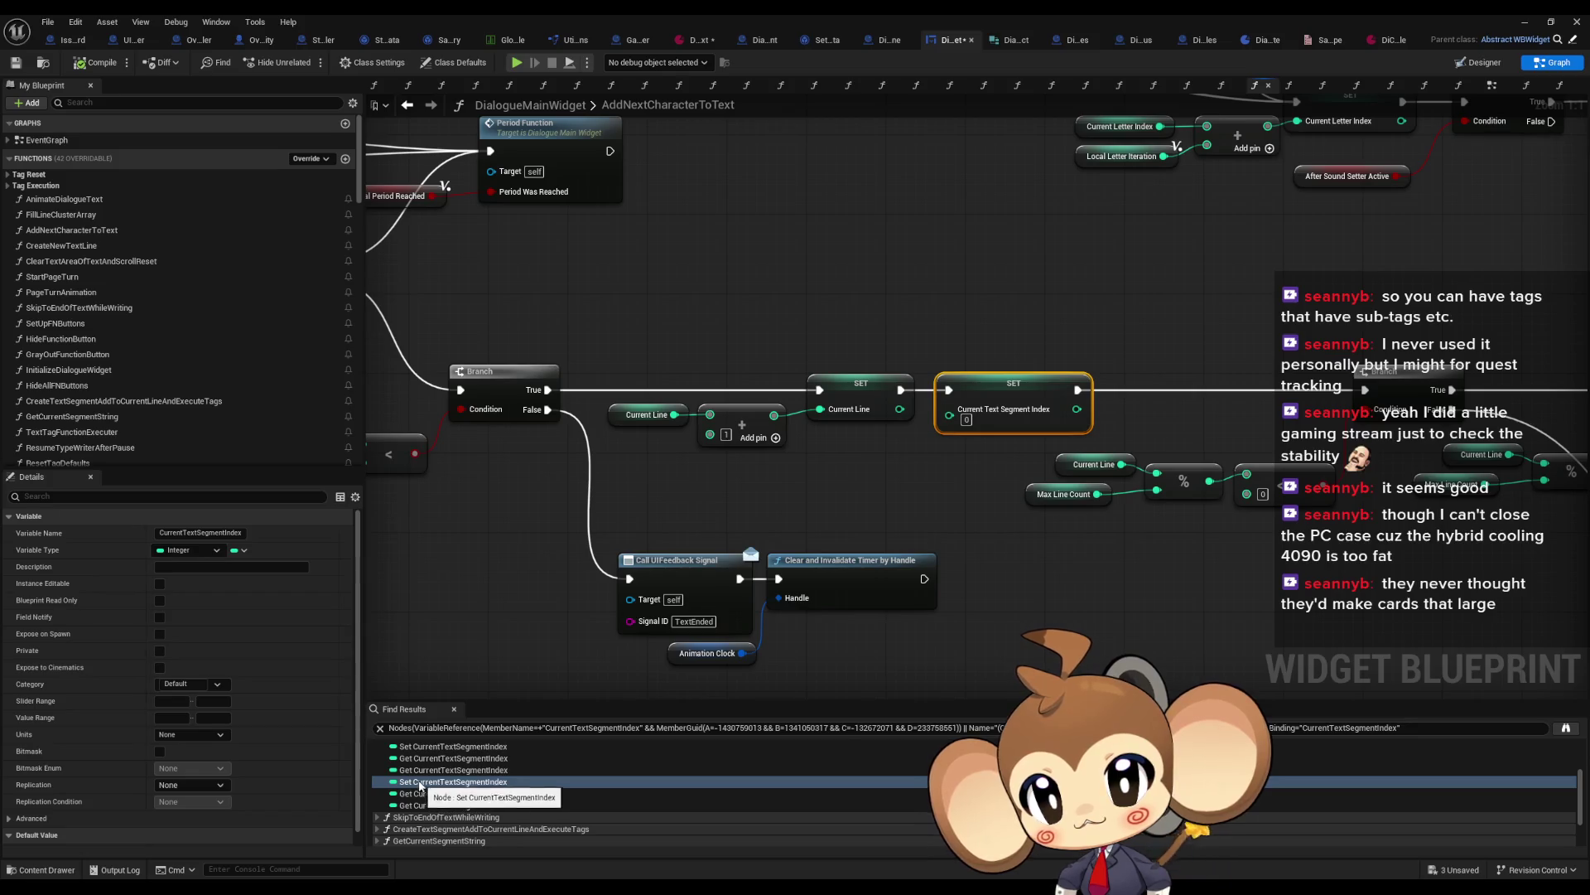
double_click(420, 748)
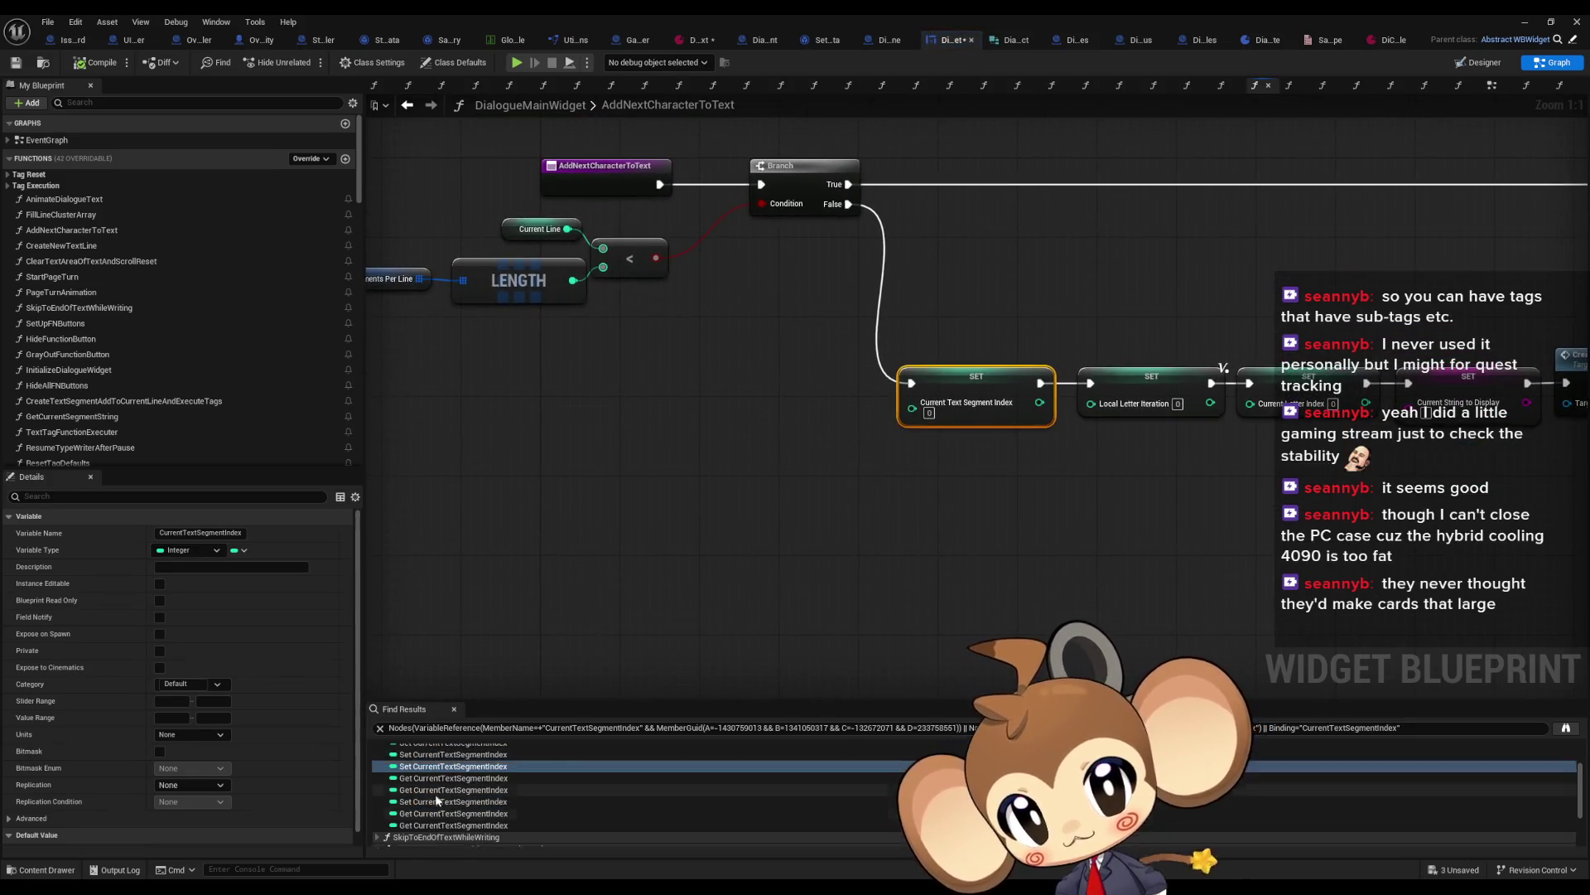
scroll(426, 787, up, 2)
double_click(420, 772)
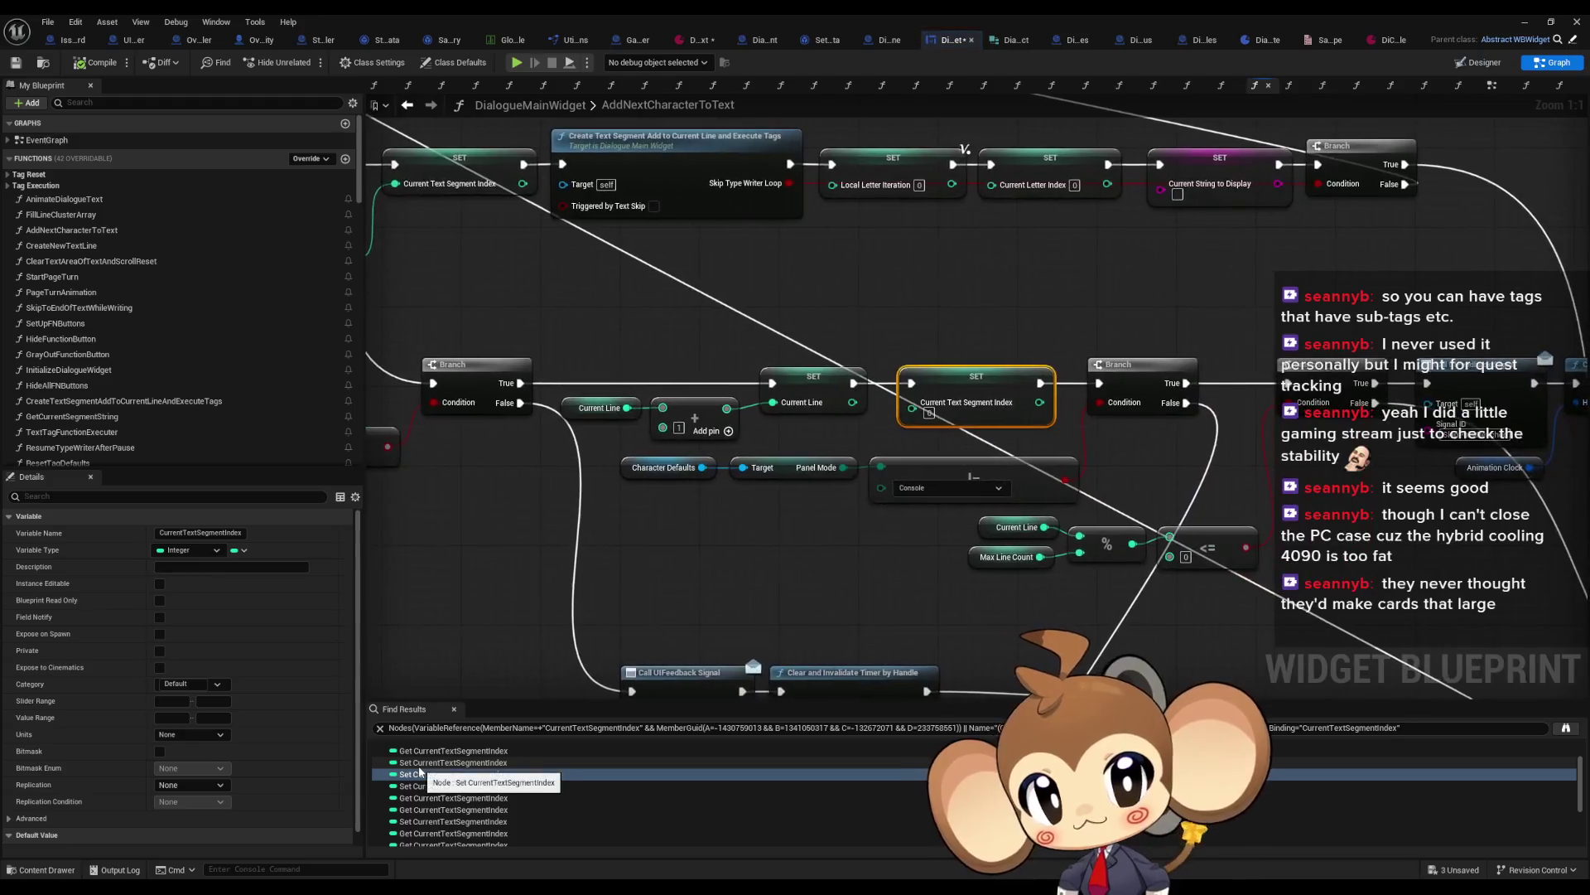
double_click(419, 762)
scroll(444, 802, up, 1)
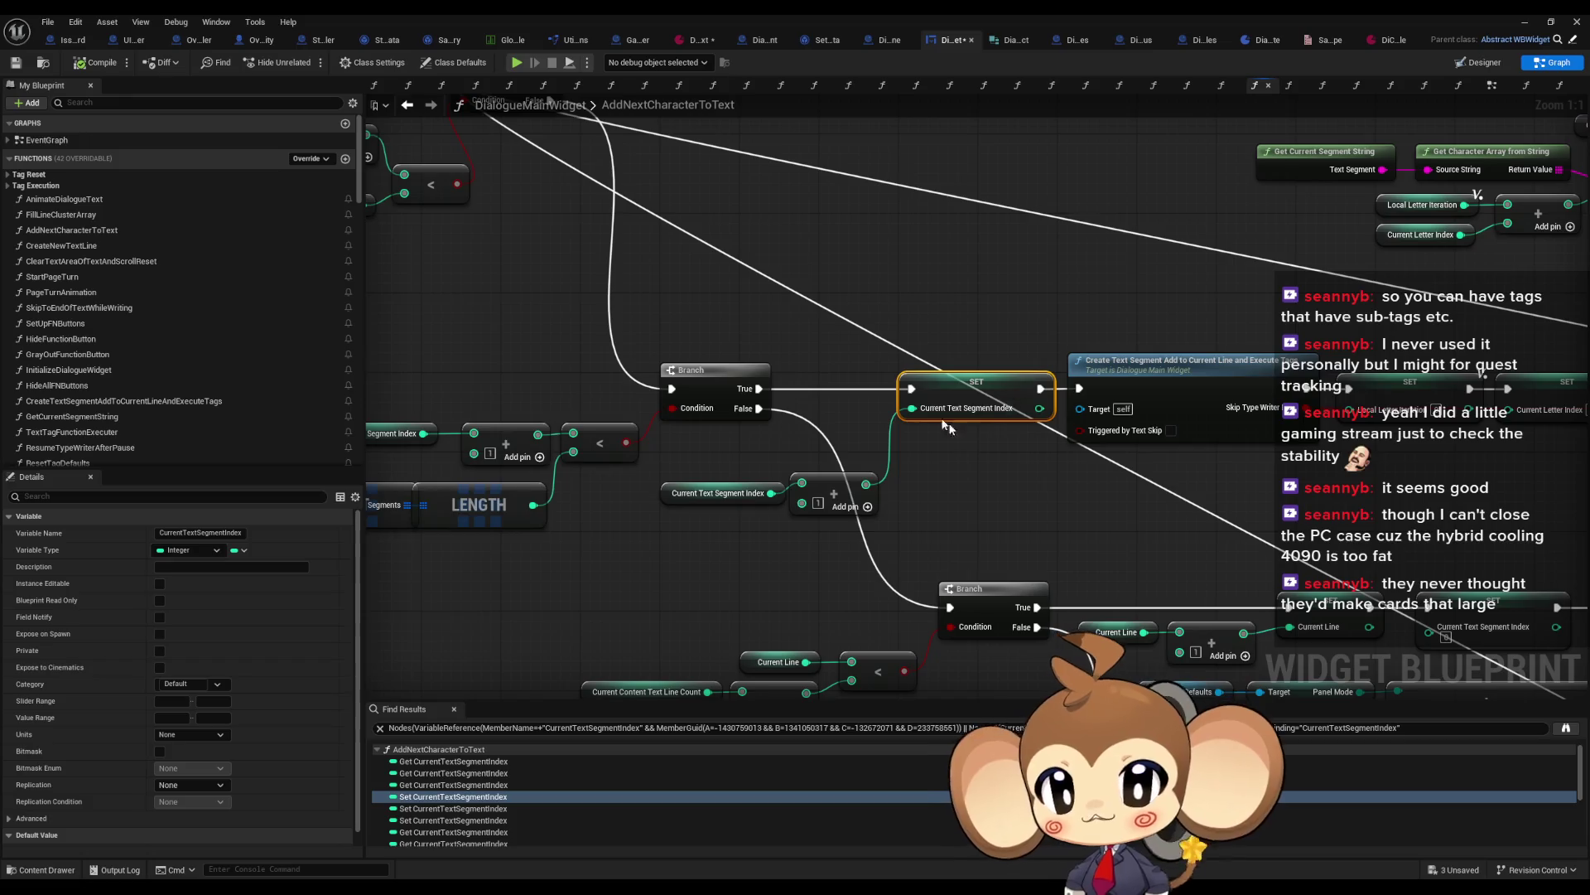
scroll(946, 461, down, 2)
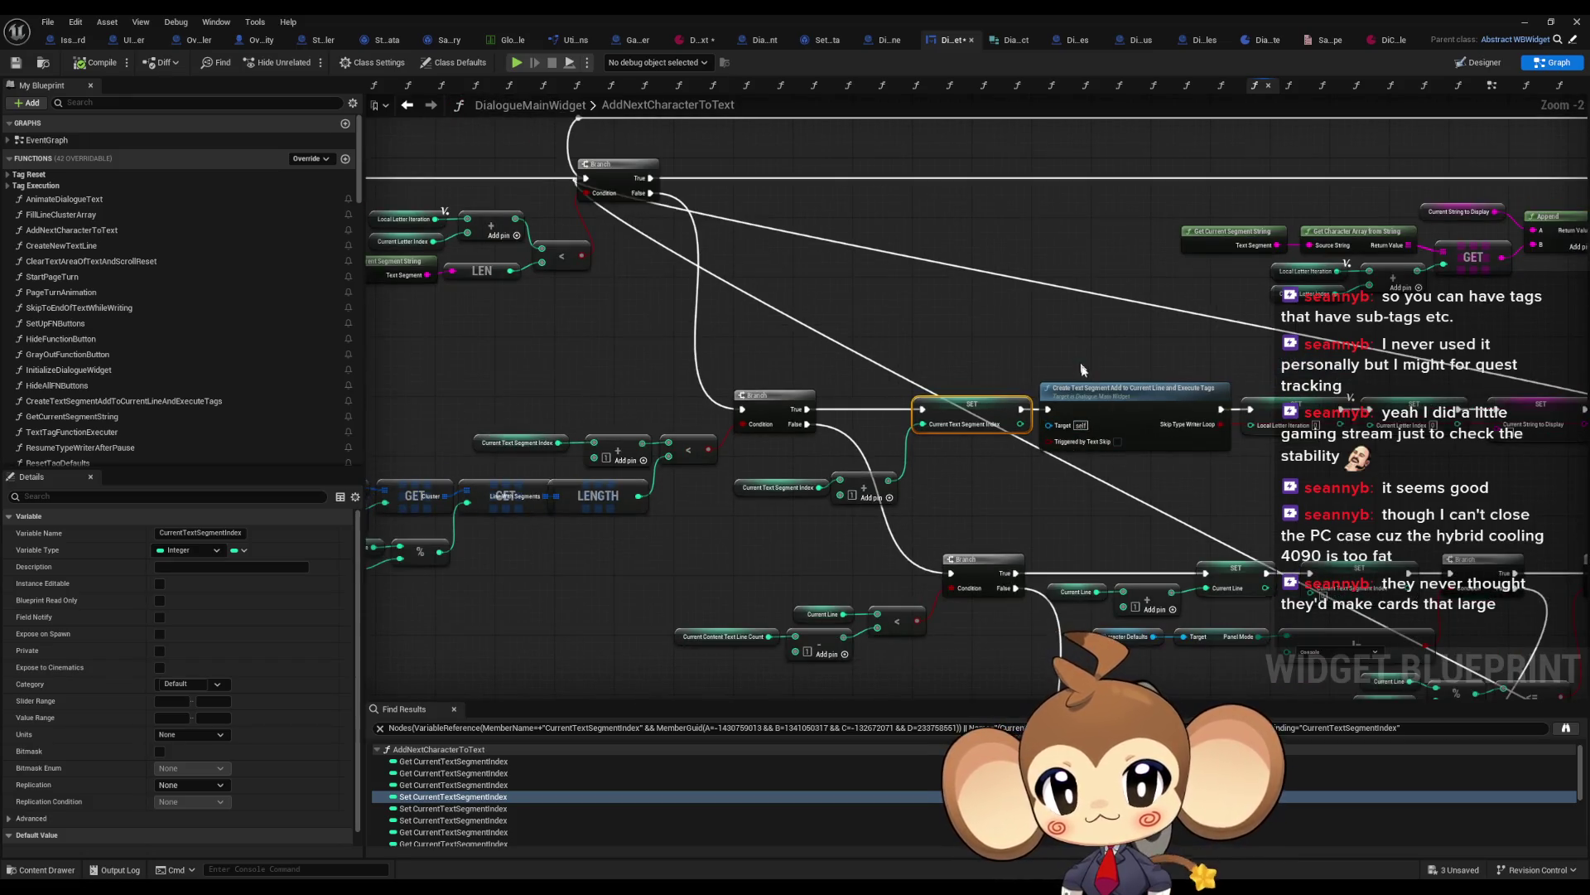
click(1118, 435)
scroll(1128, 472, up, 2)
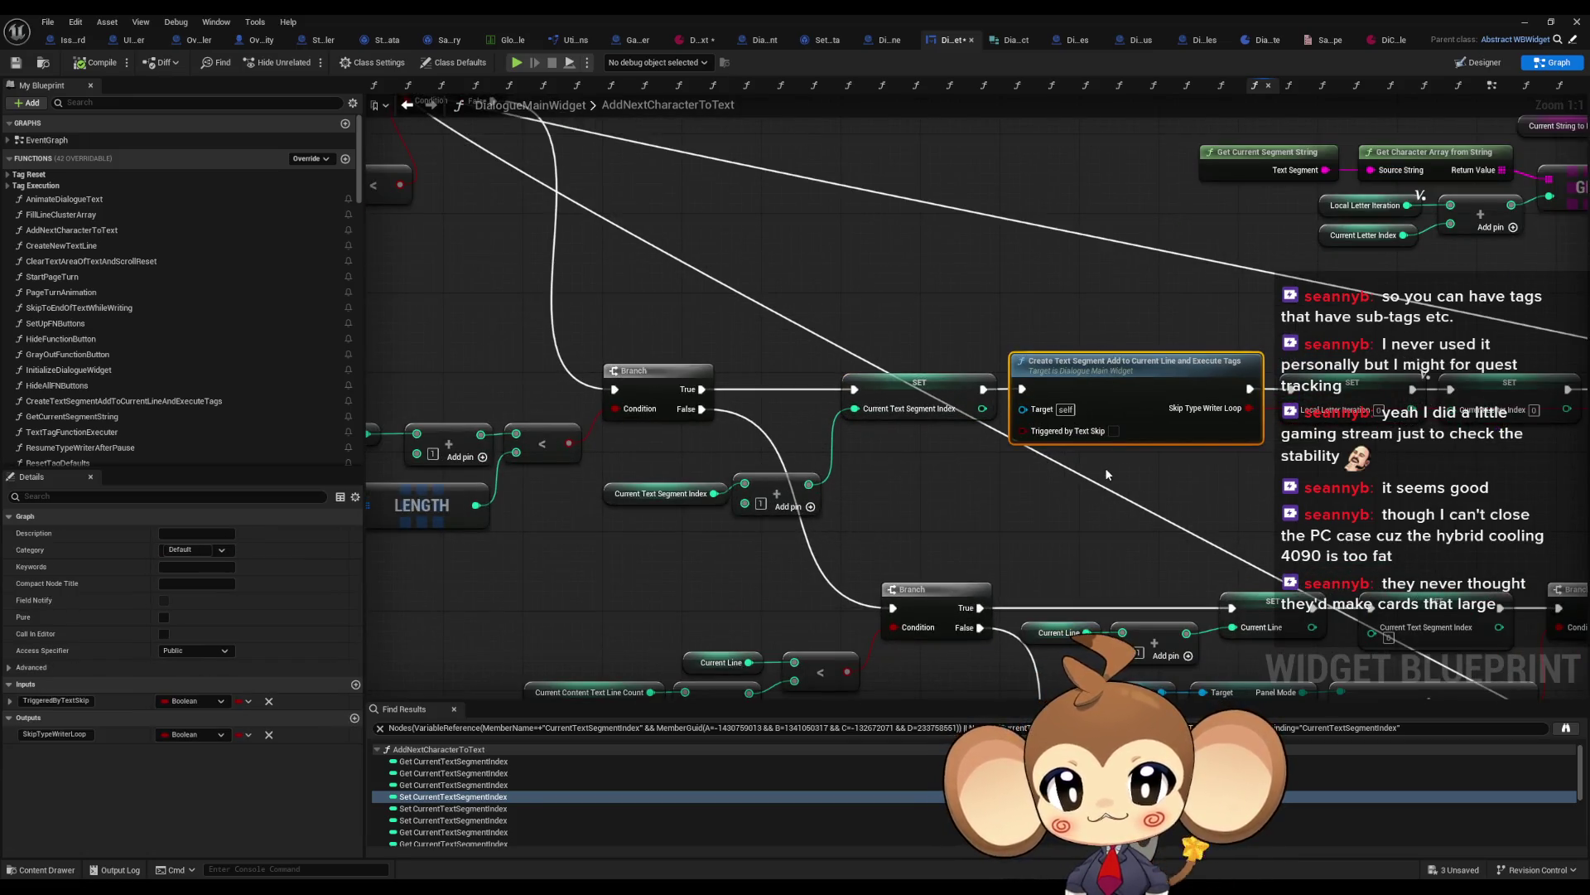
scroll(1108, 468, down, 5)
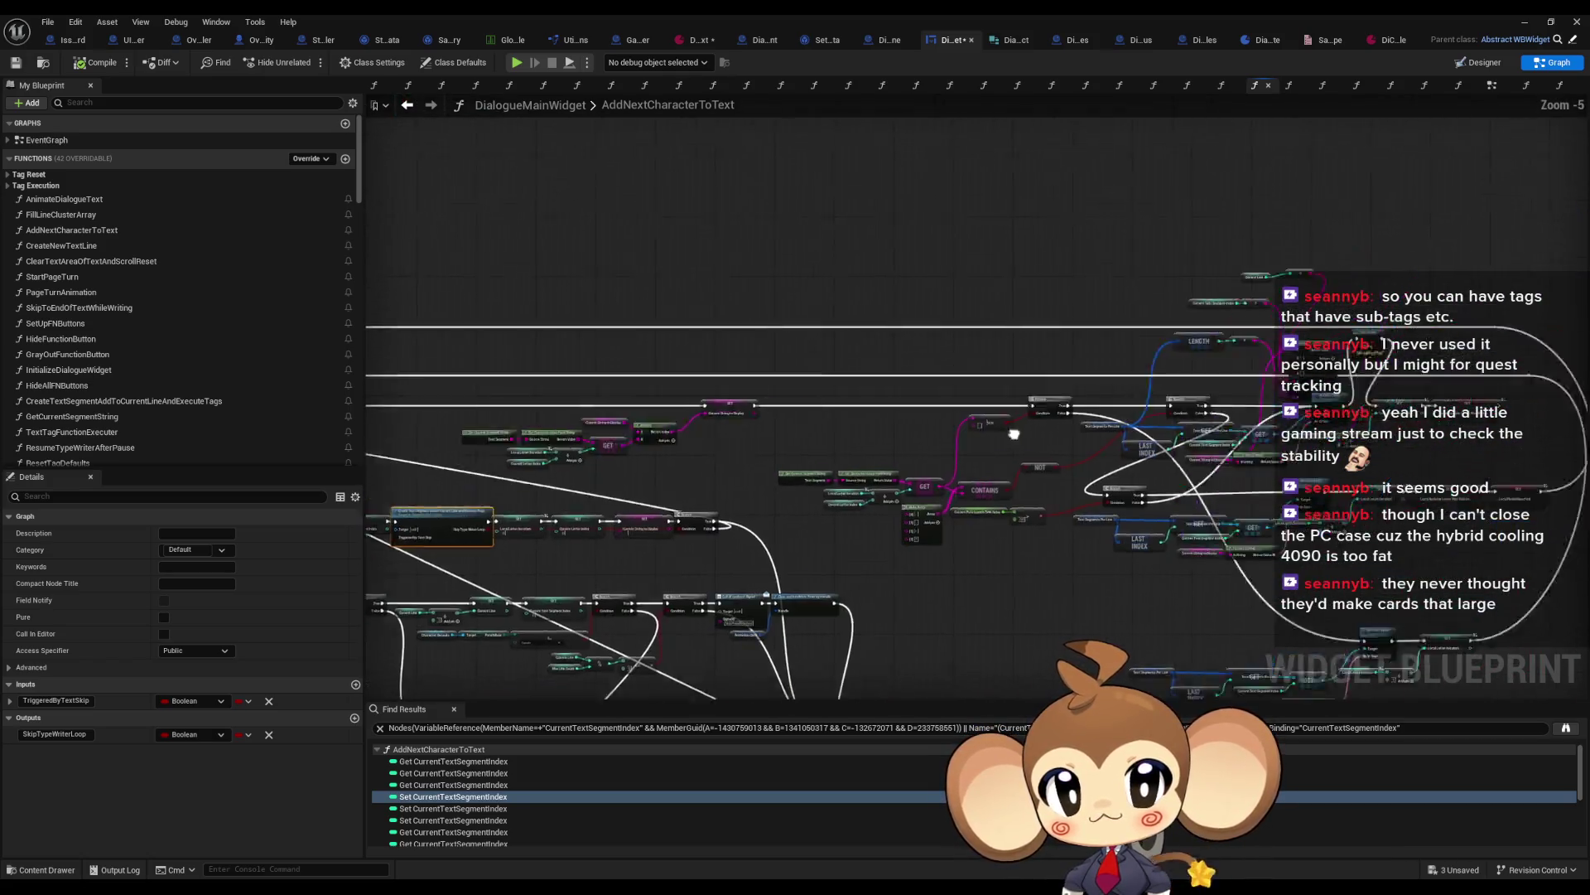
scroll(811, 470, up, 3)
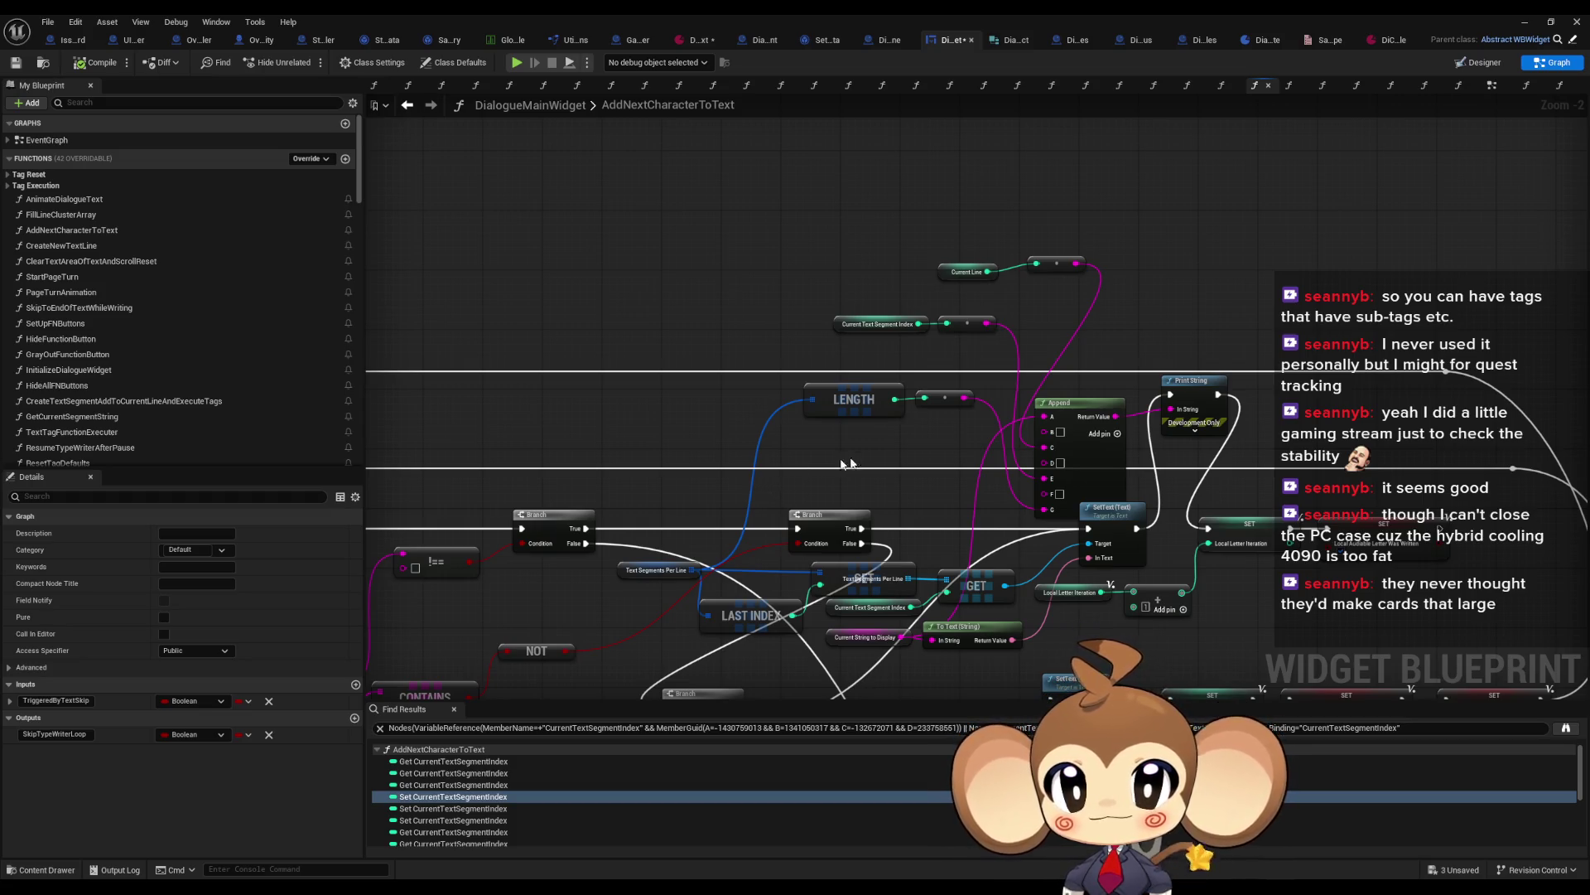
scroll(812, 484, up, 2)
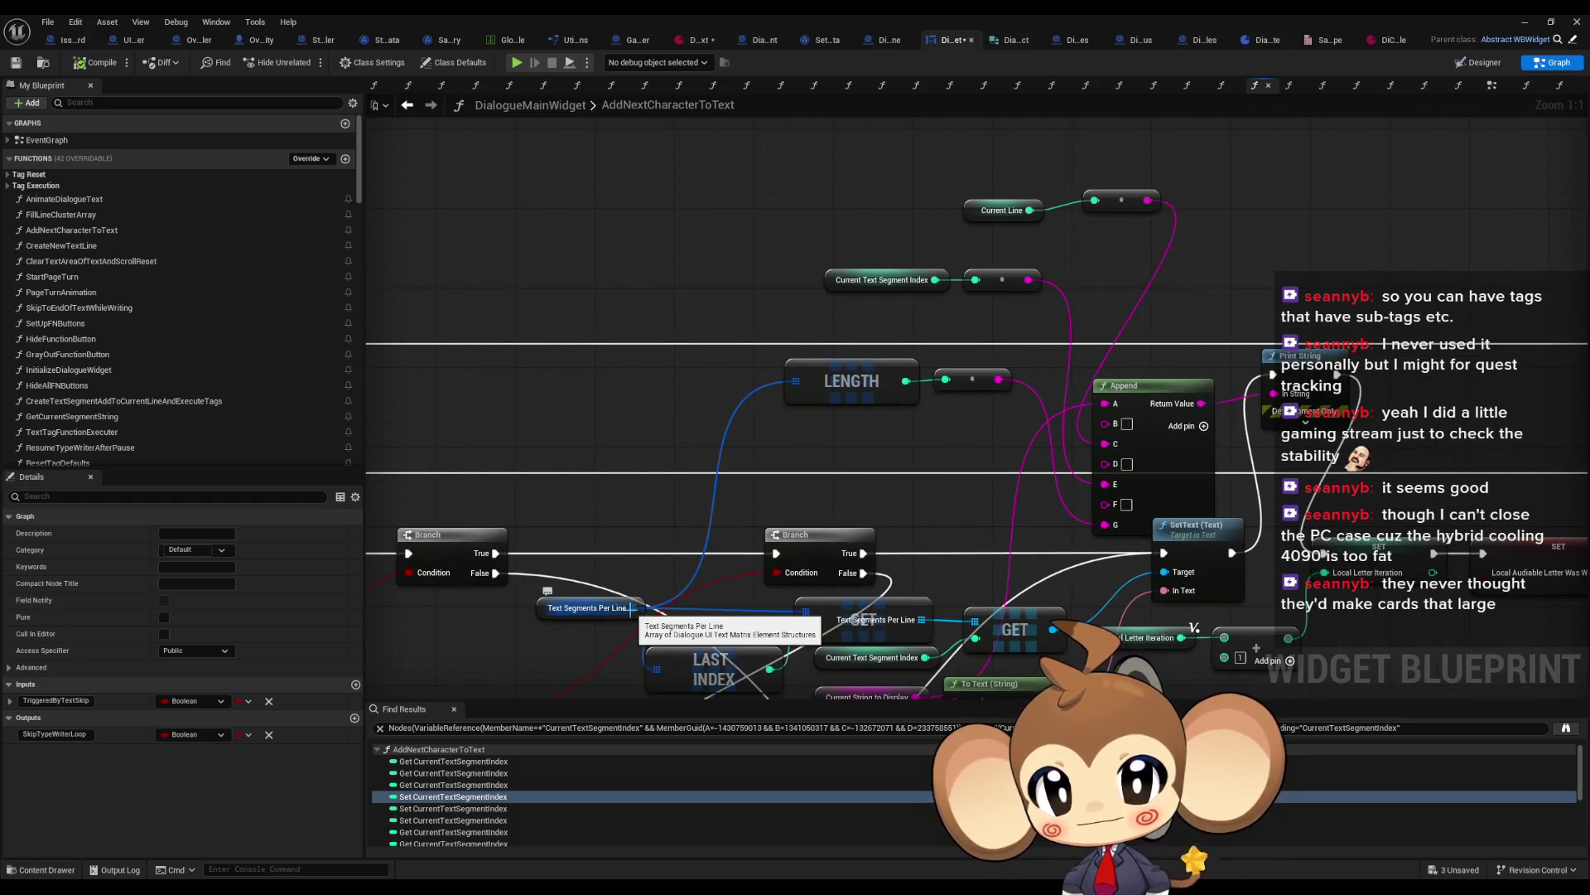
scroll(655, 597, down, 5)
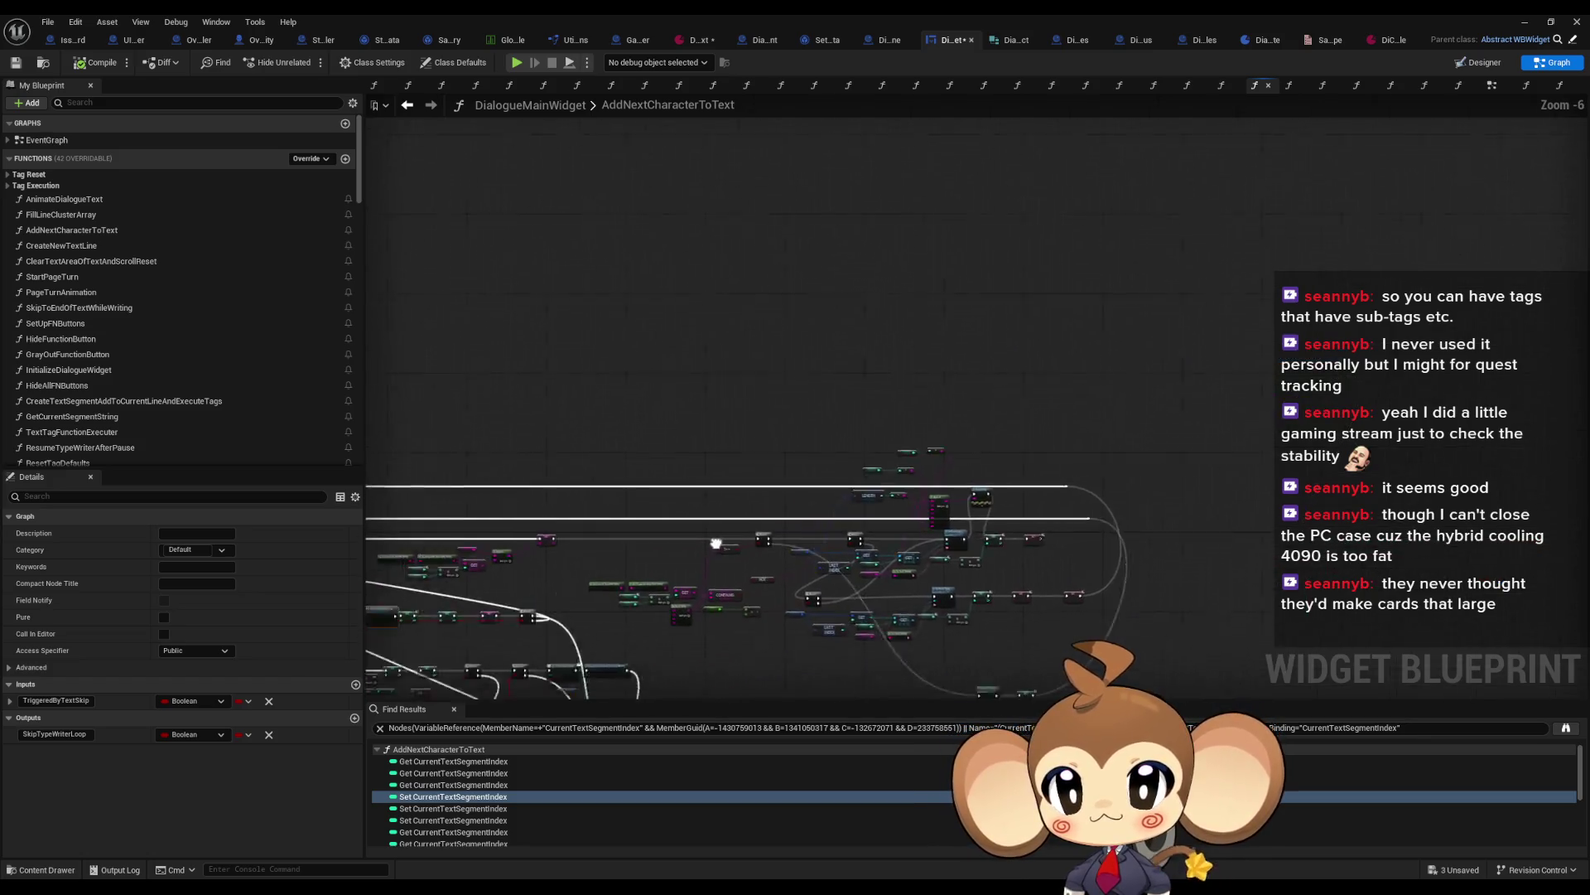
scroll(892, 567, up, 3)
mouse_move(892, 568)
mouse_down()
mouse_move(1052, 689)
mouse_move(1050, 655)
mouse_up()
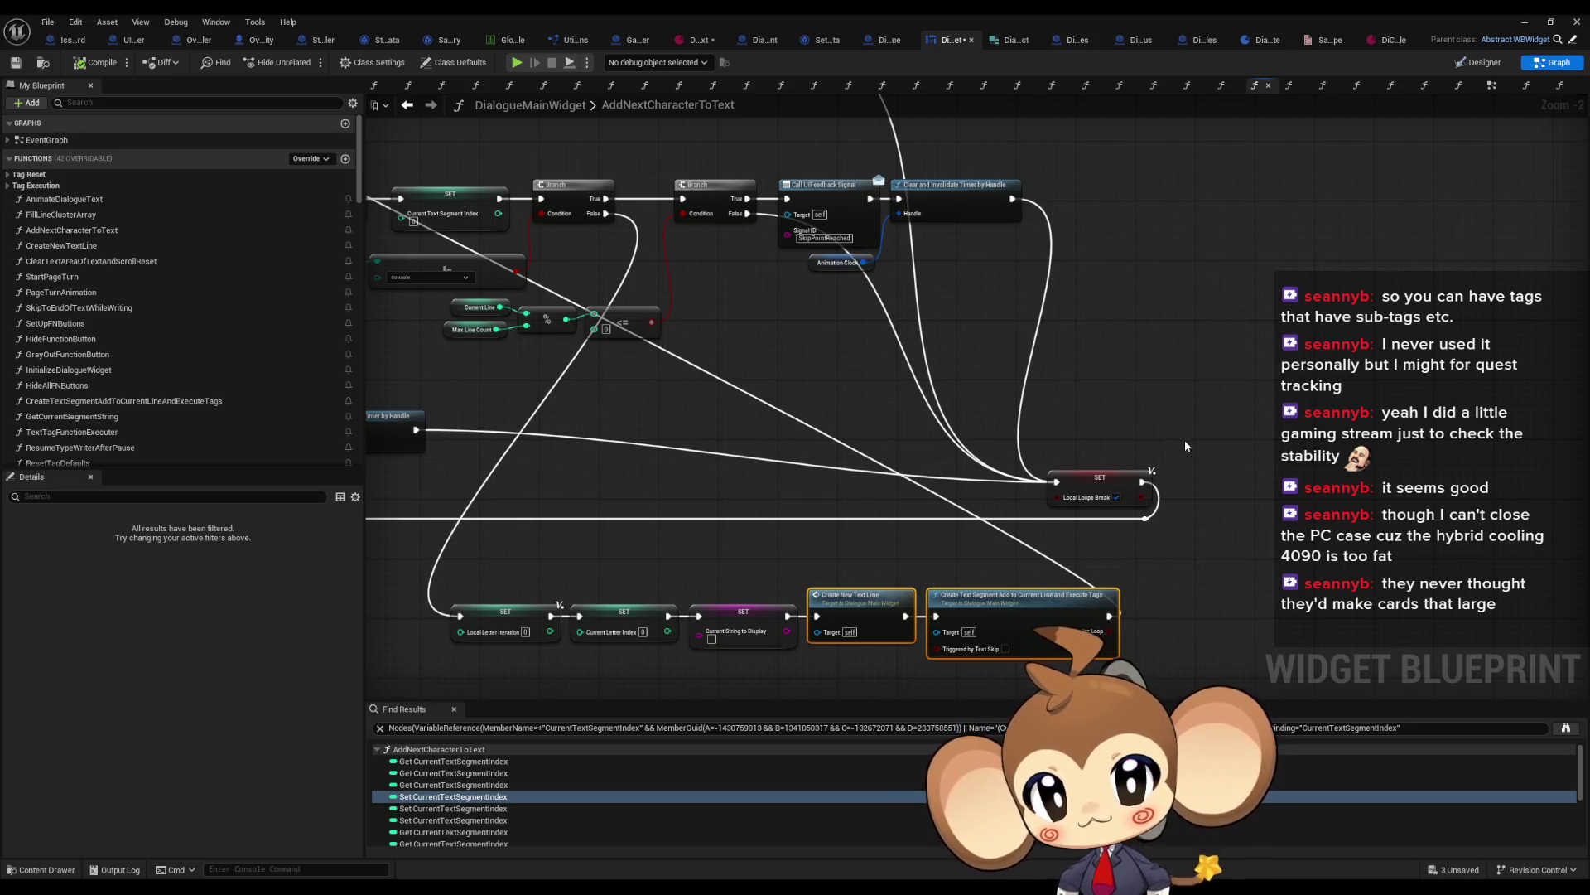
scroll(1181, 439, down, 3)
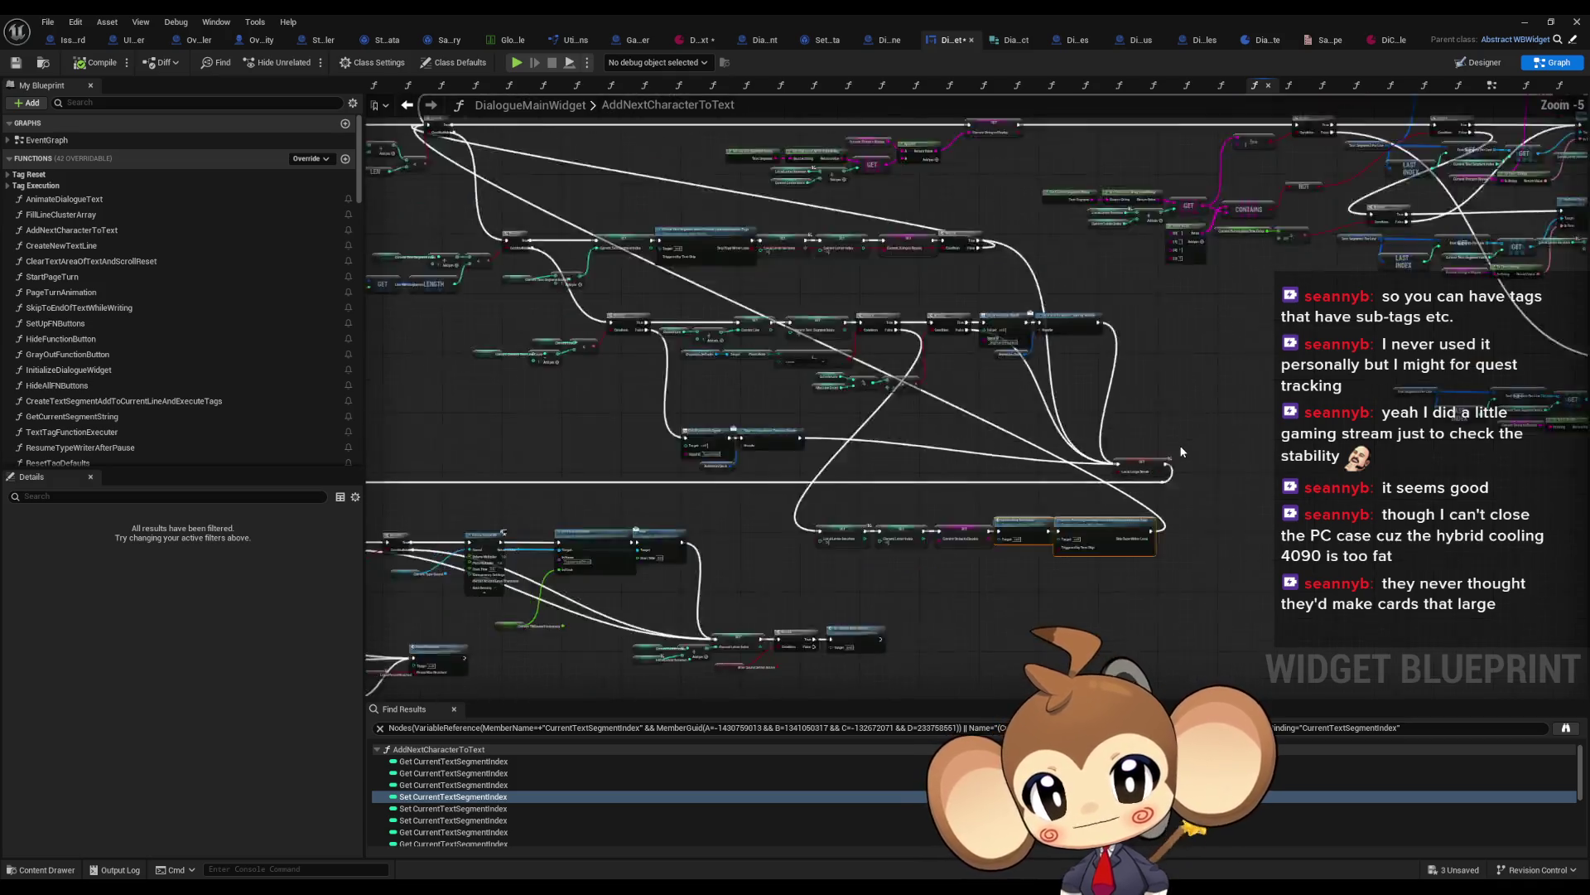
scroll(1145, 336, up, 3)
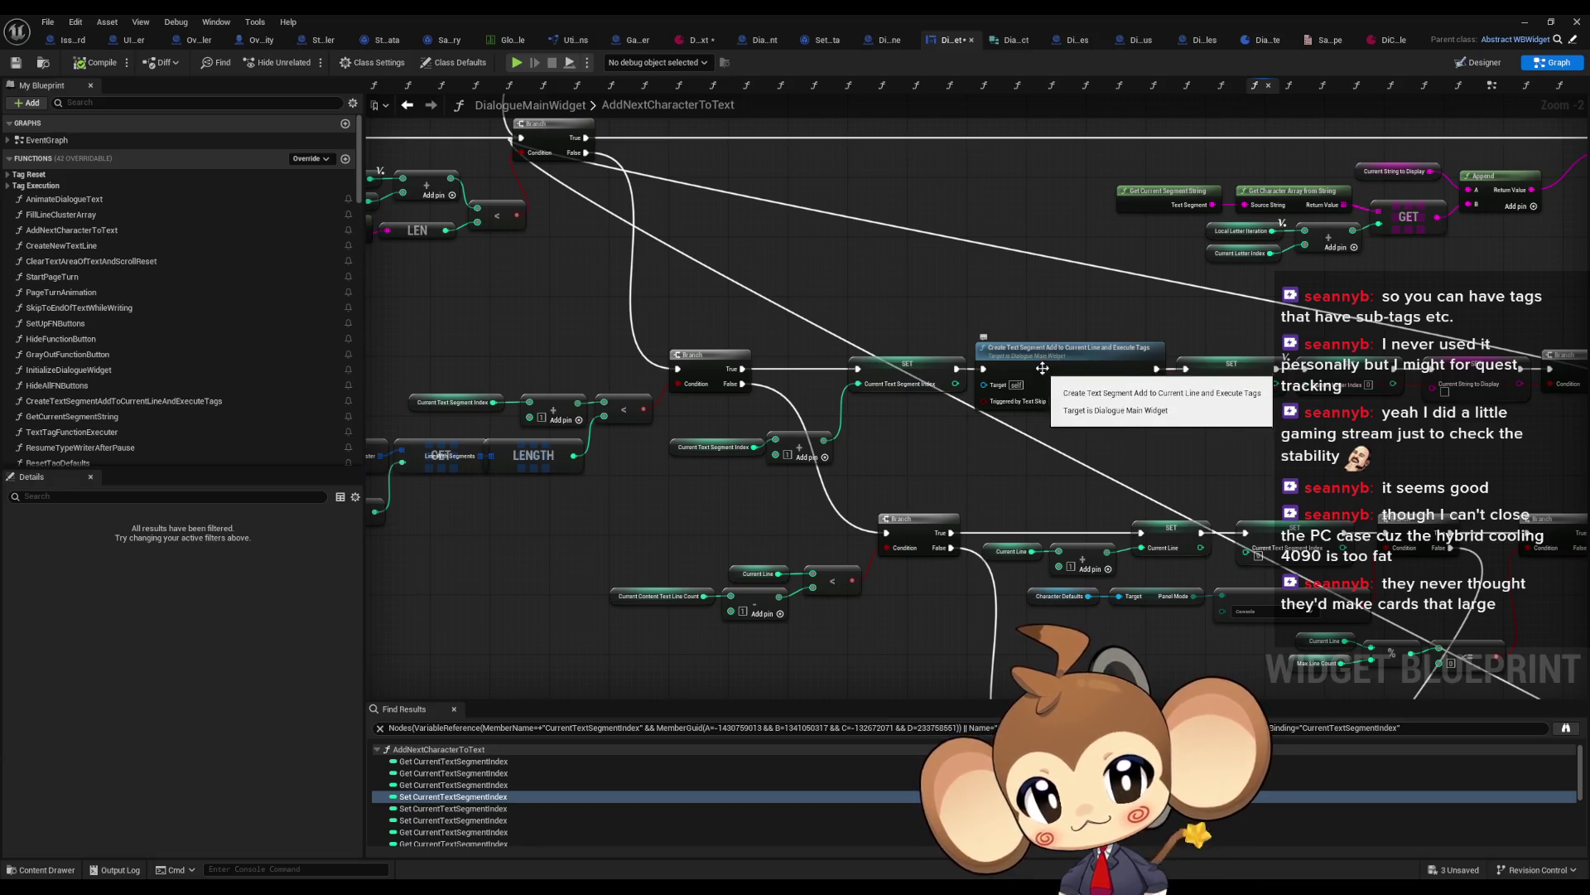
scroll(1037, 339, down, 4)
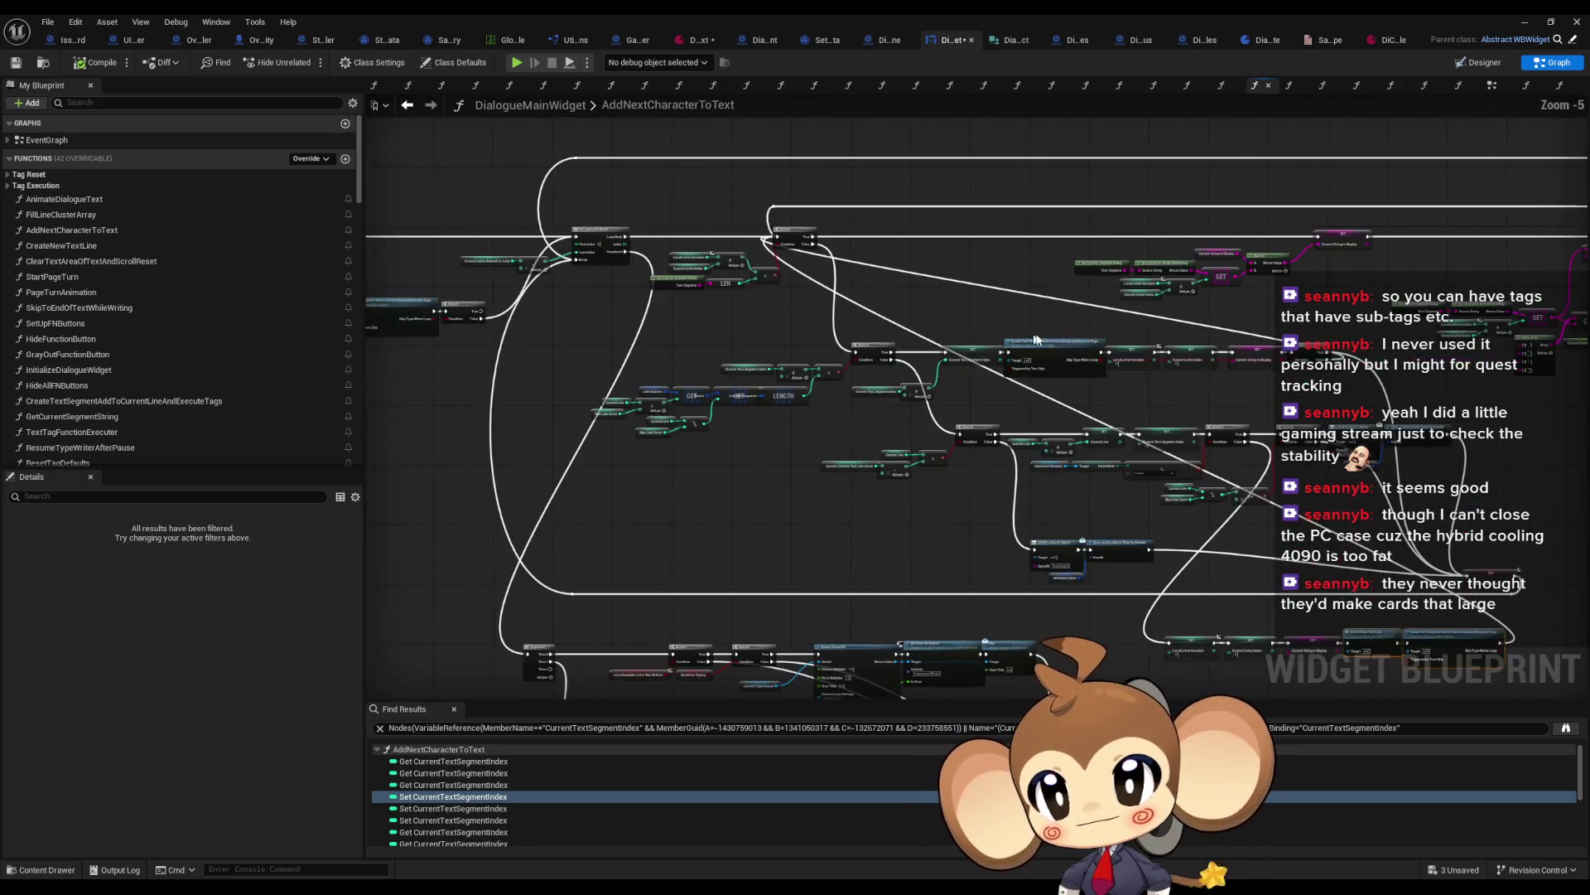
scroll(777, 335, up, 5)
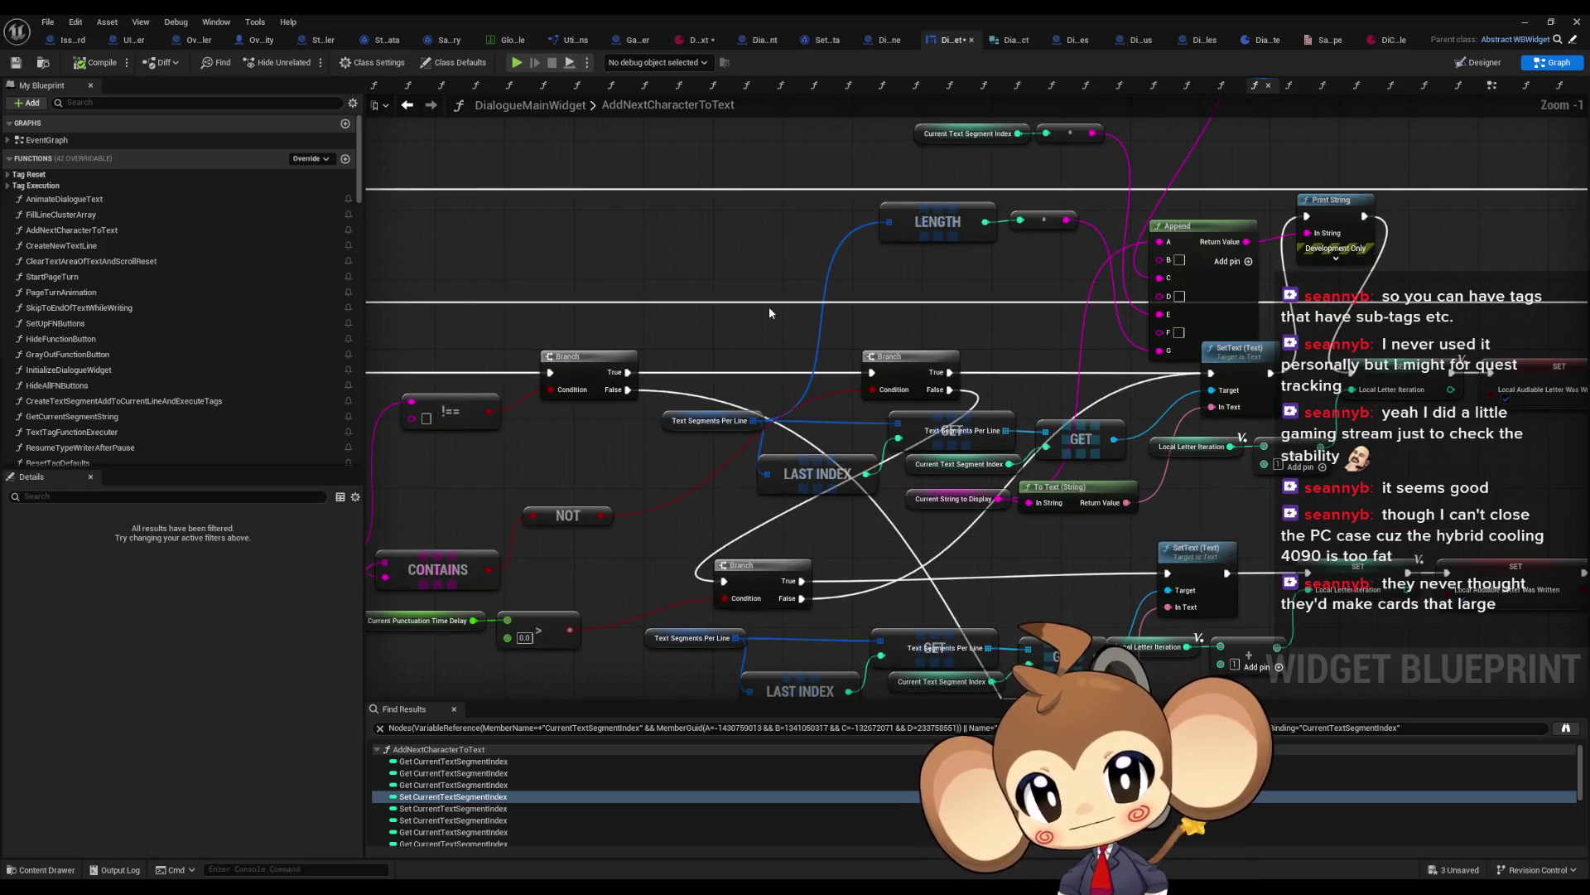
drag(758, 315, 687, 422)
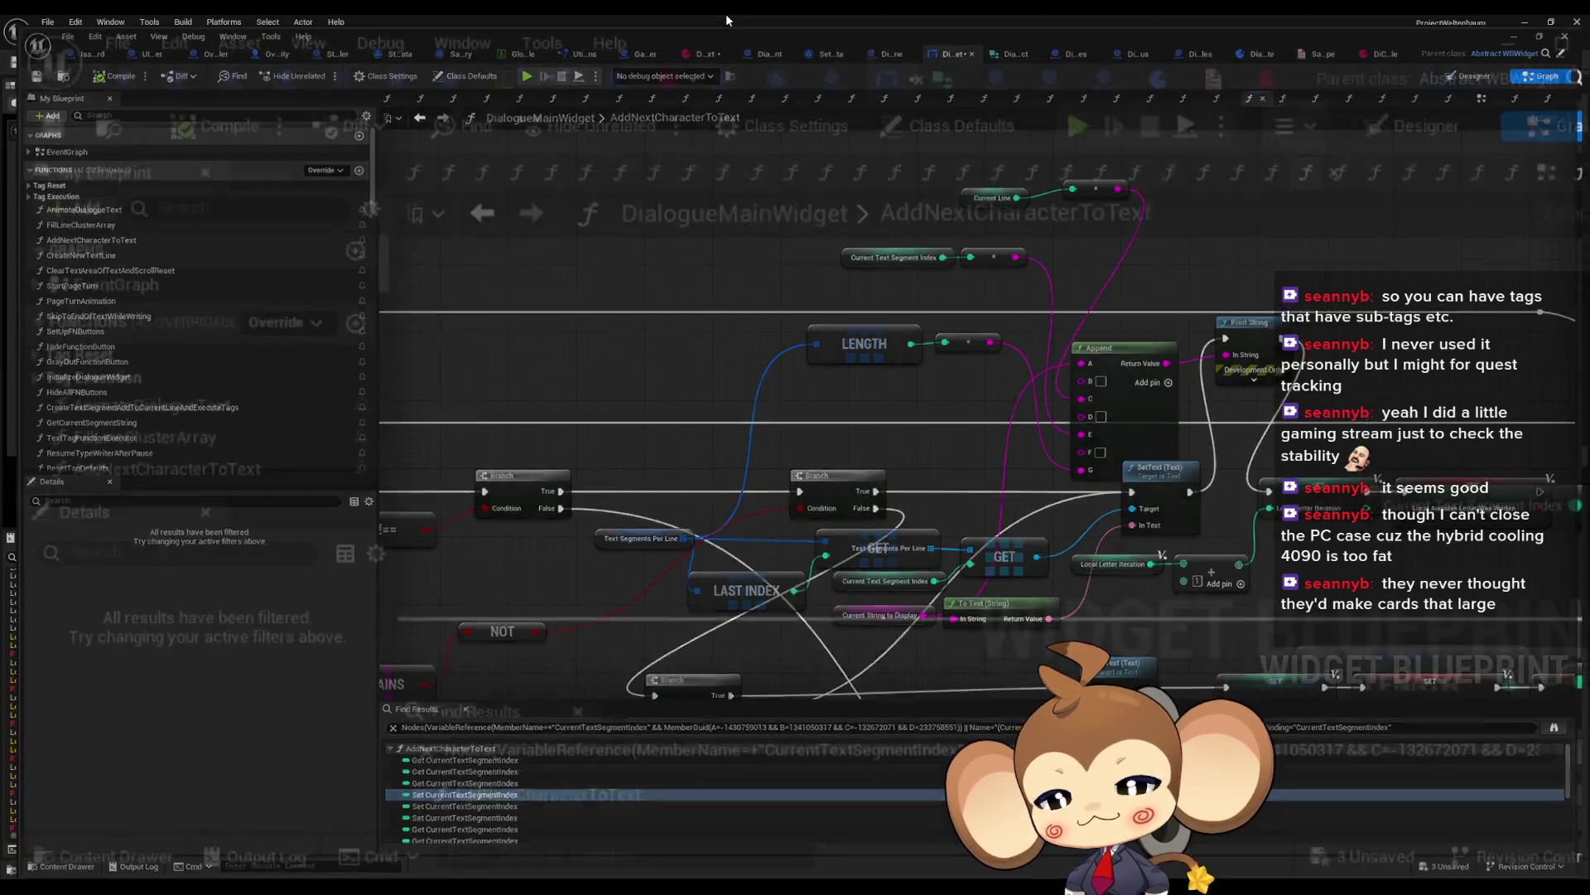
double_click(725, 15)
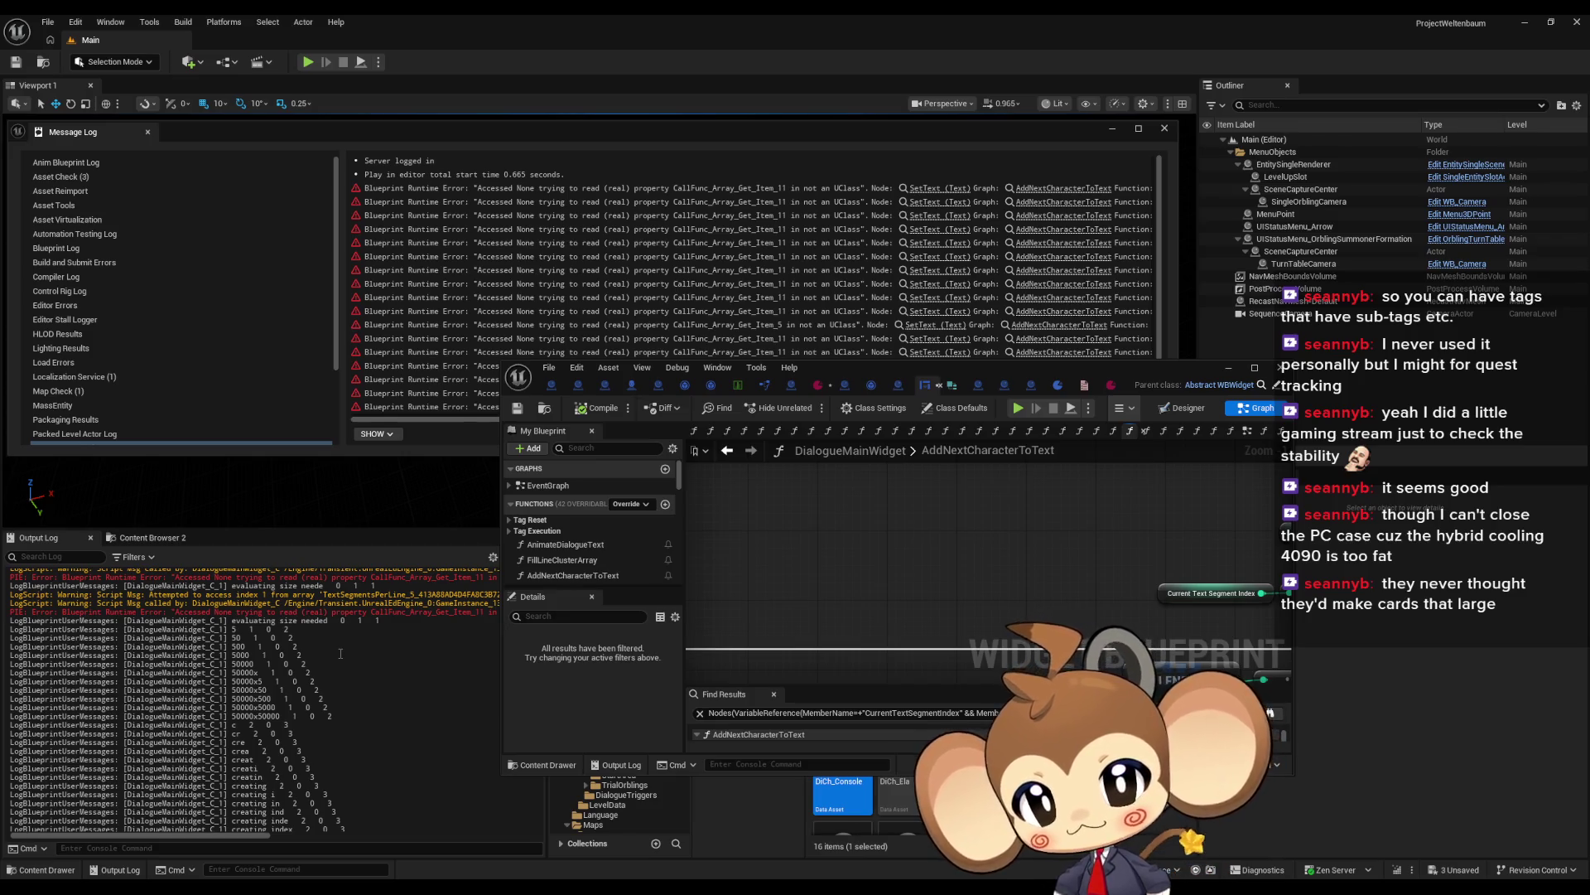
scroll(340, 649, up, 4)
scroll(341, 649, down, 2)
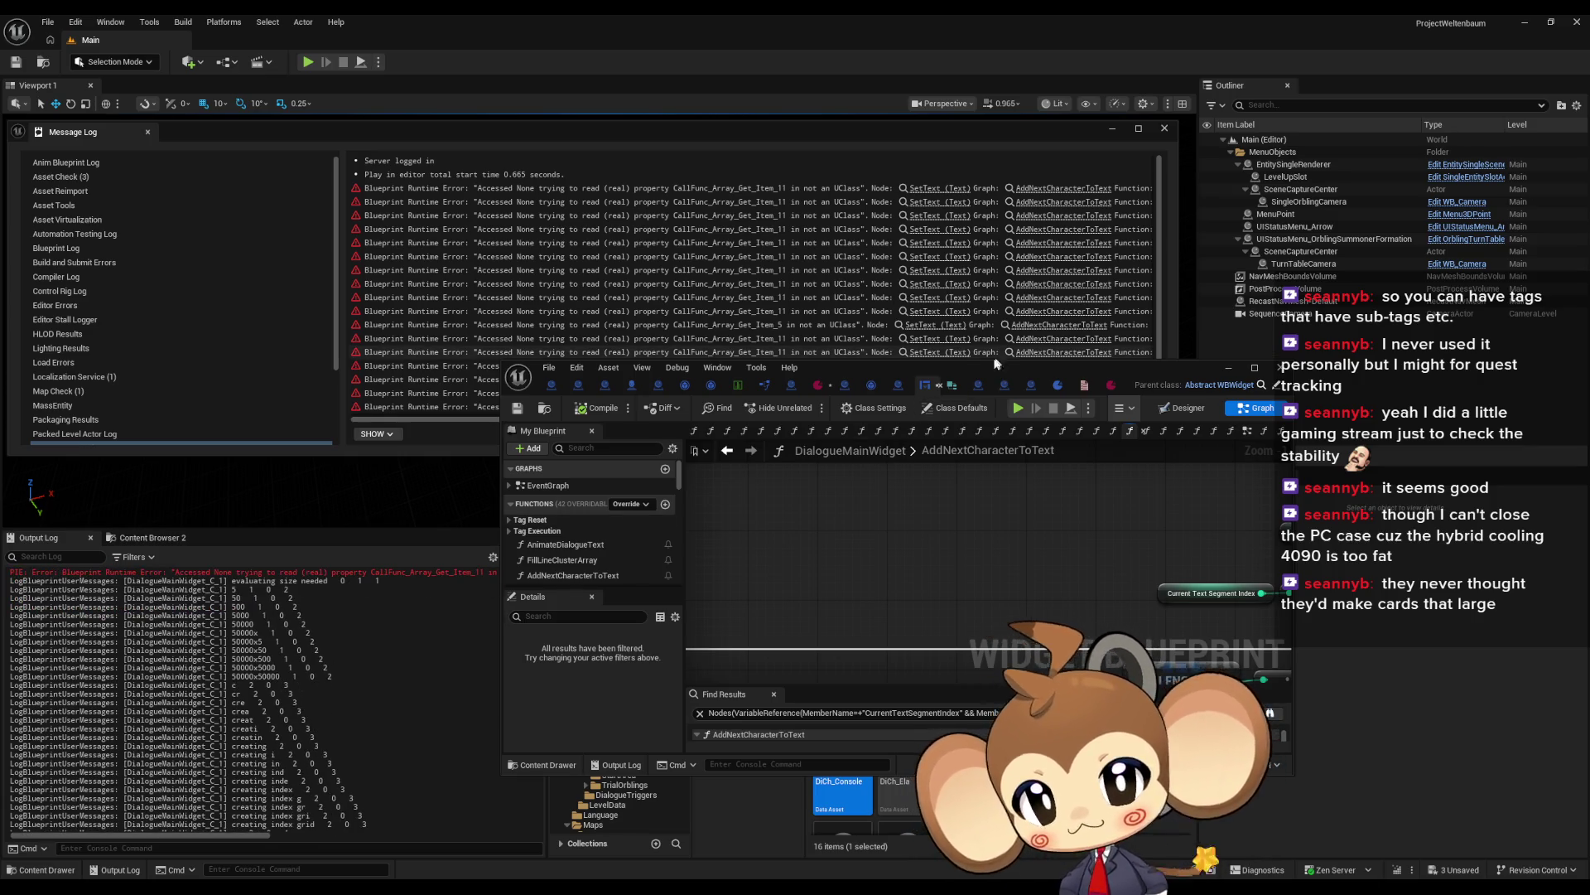
double_click(975, 375)
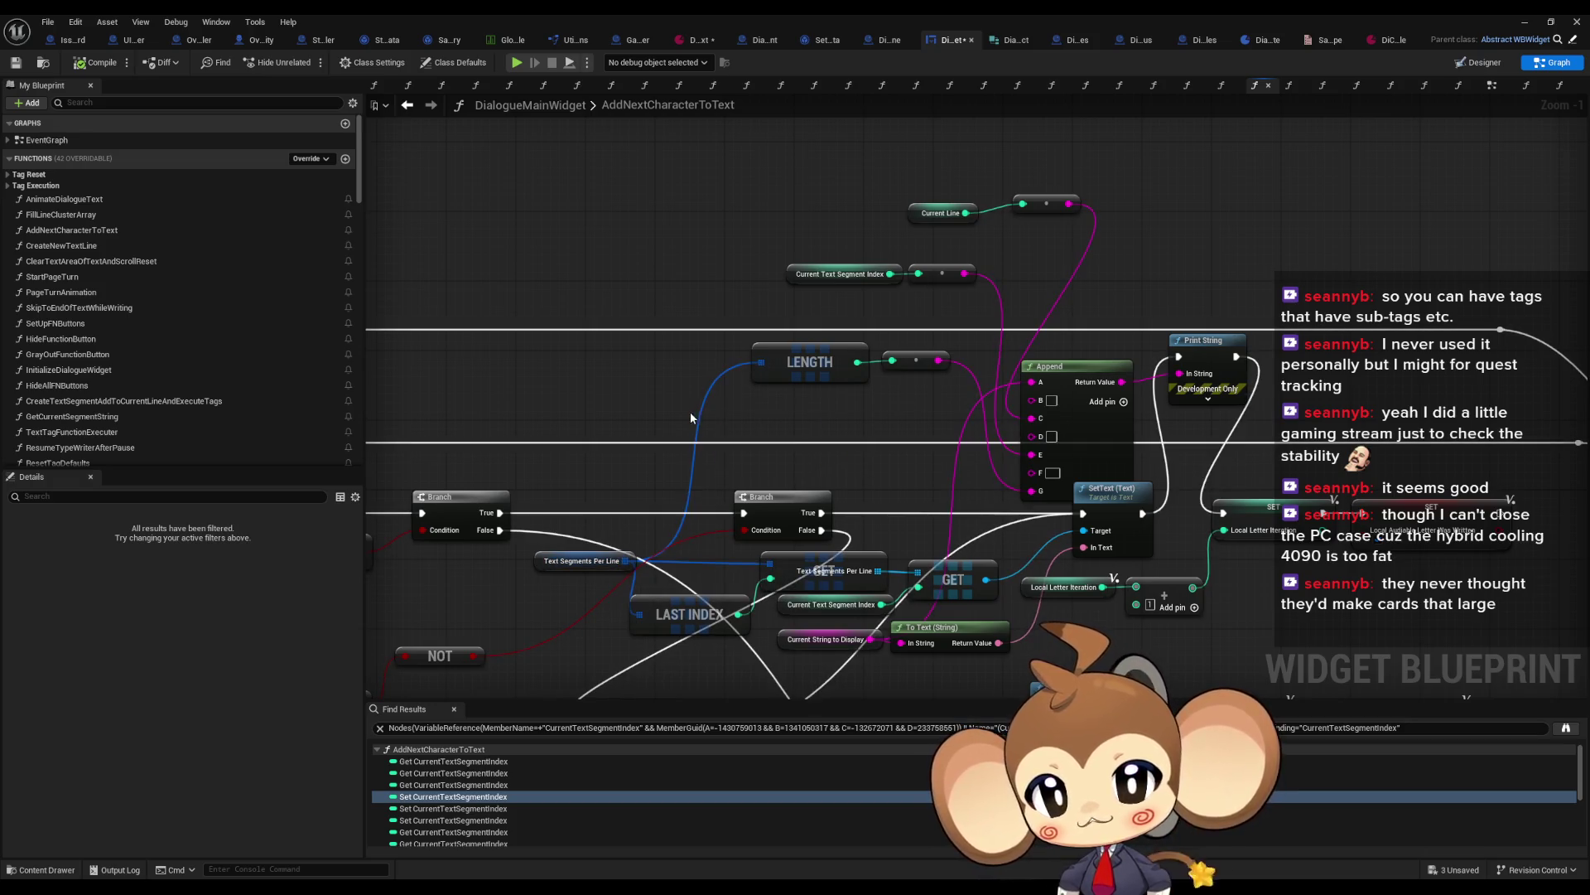
double_click(752, 15)
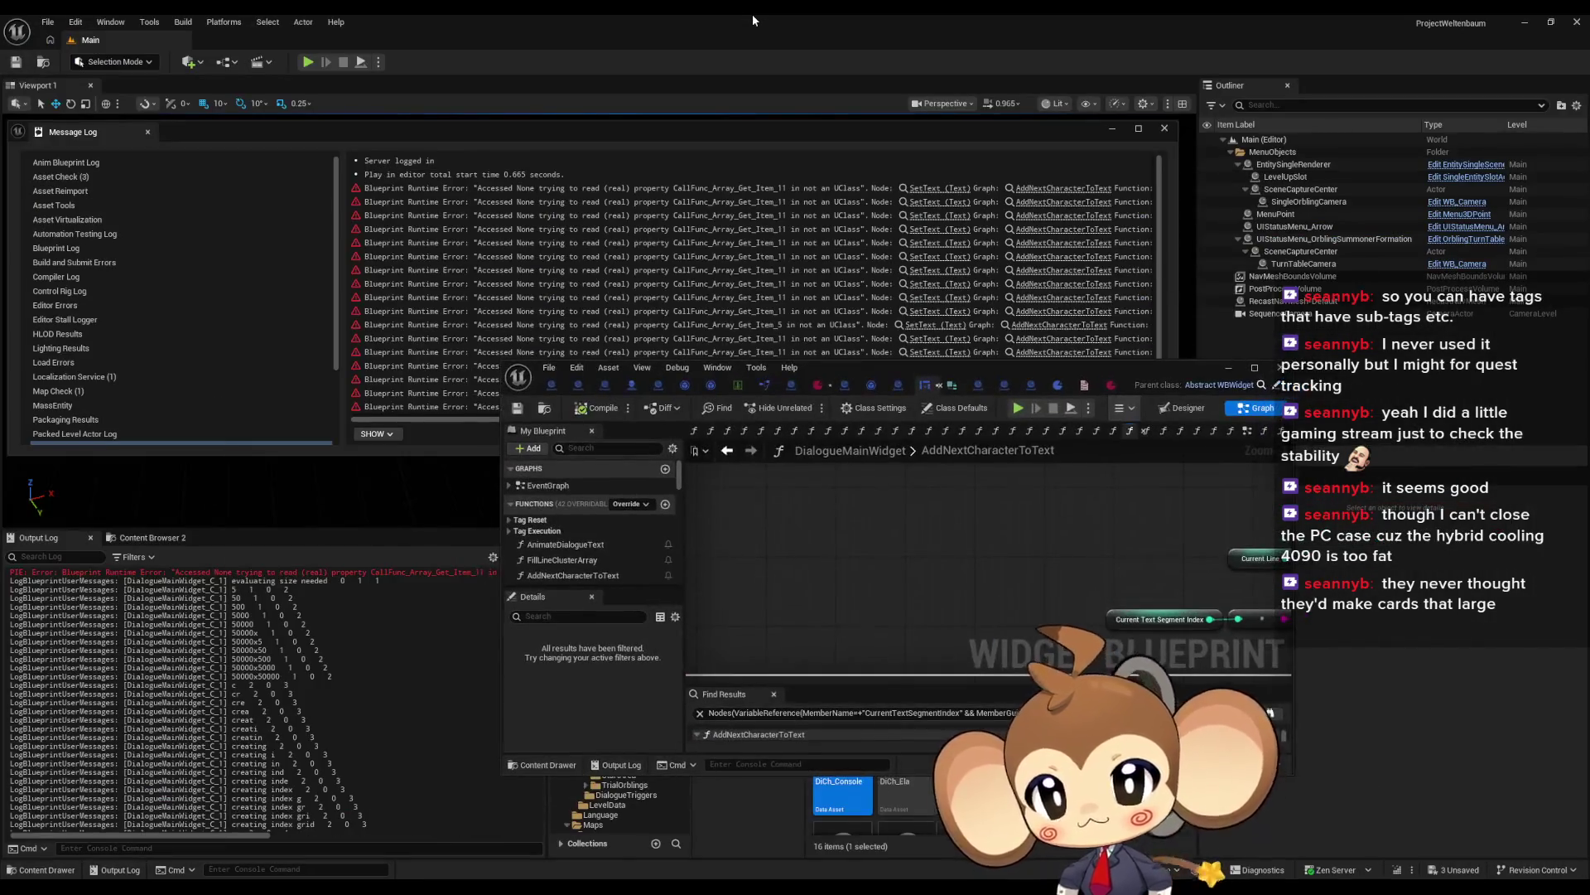
scroll(331, 663, up, 3)
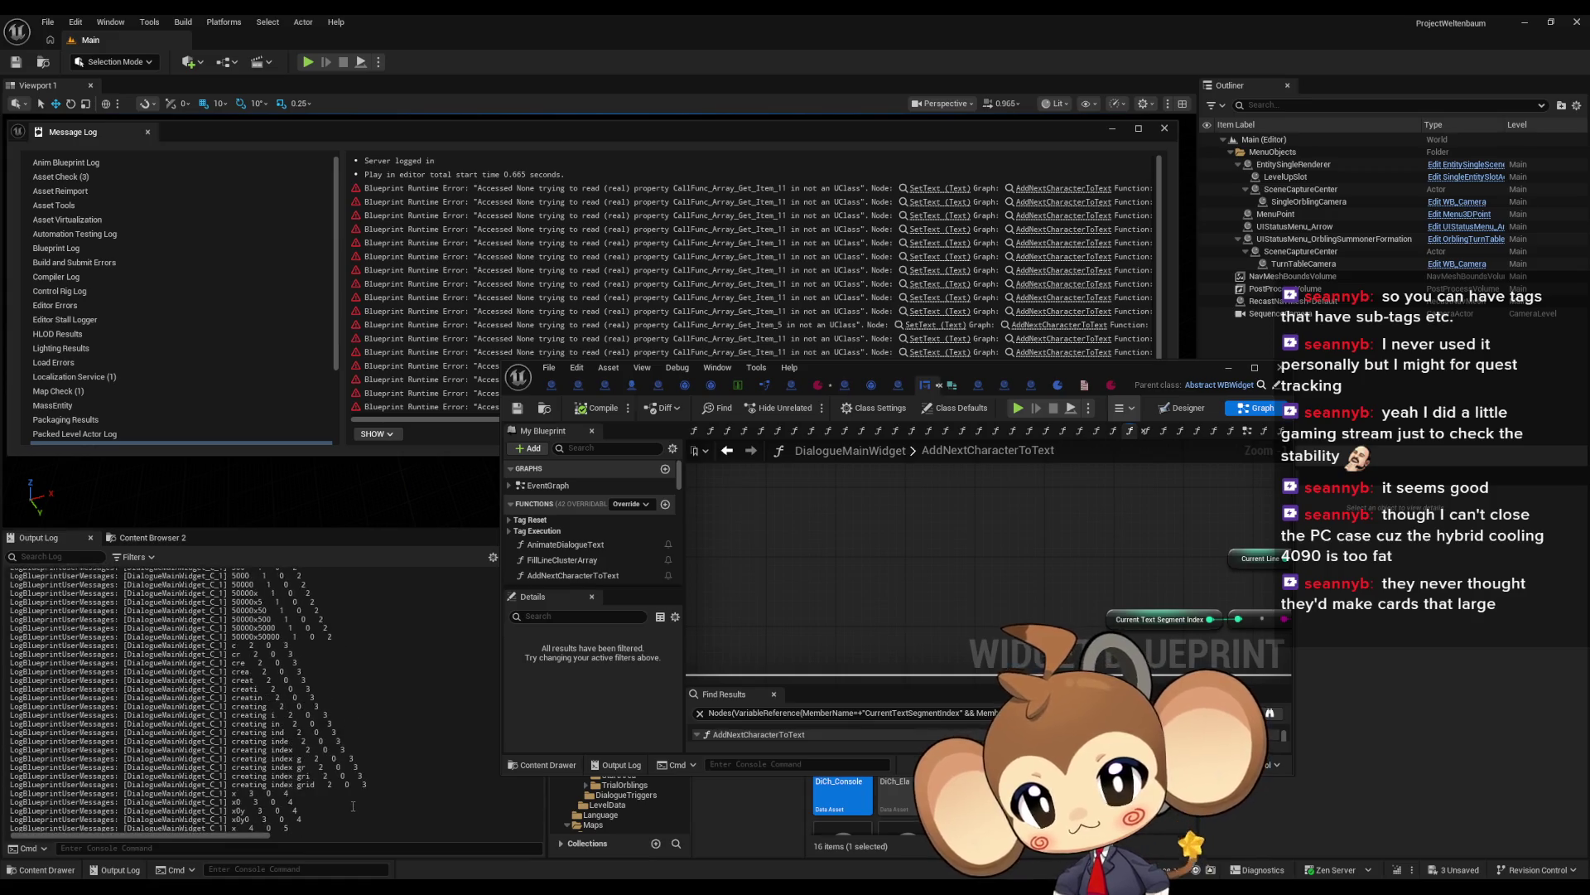
drag(921, 374, 861, 379)
double_click(861, 379)
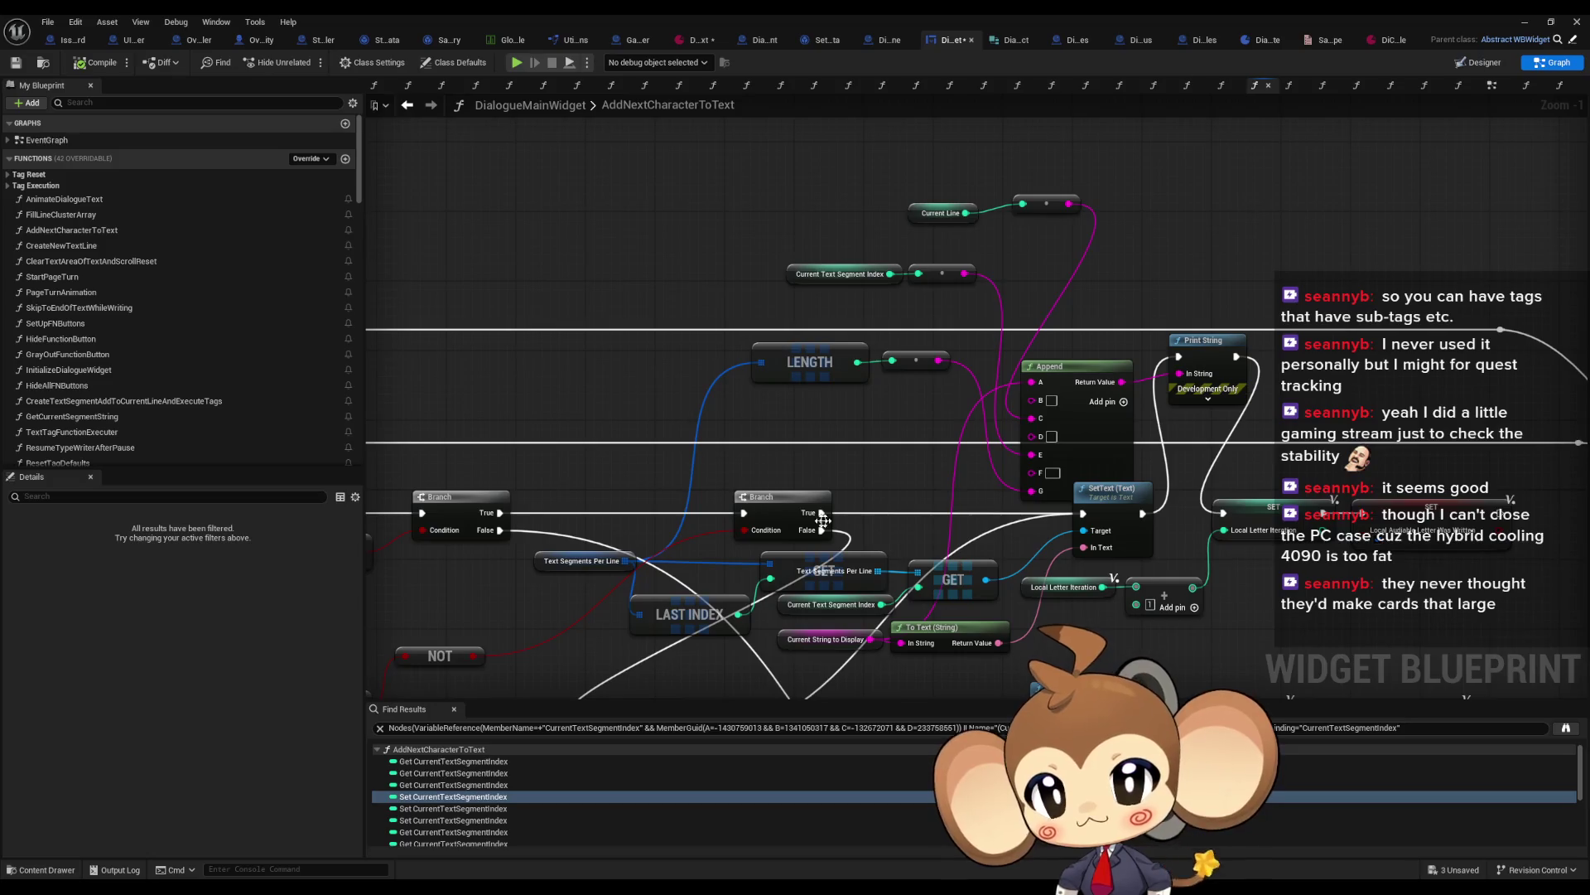
Step: Find all references to the Text Segments Per Line variable node
drag(839, 527, 900, 520)
click(679, 563)
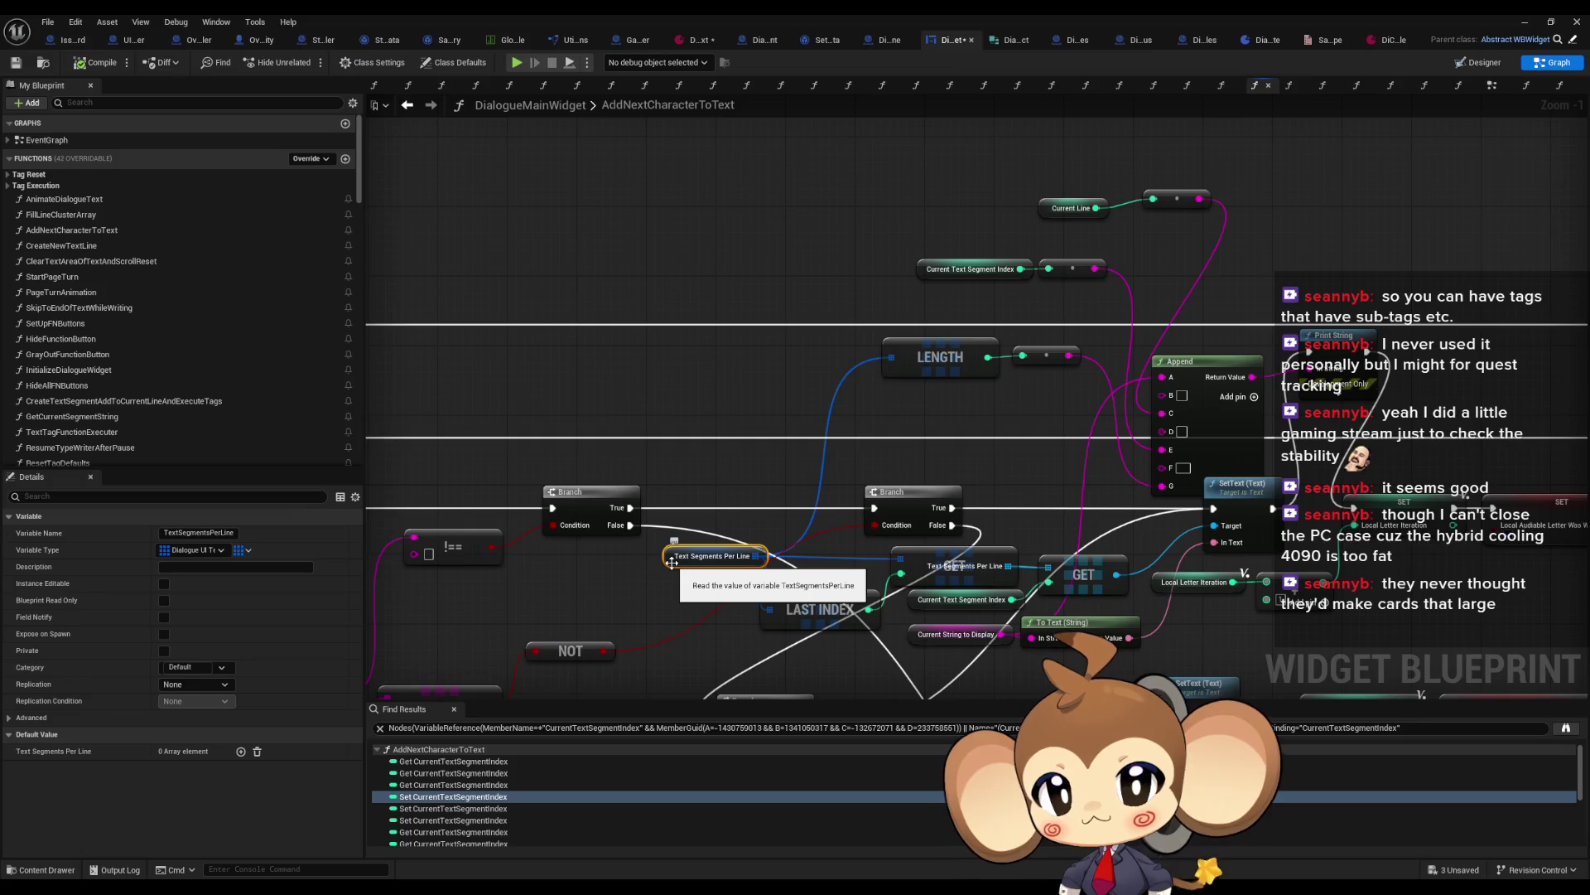
right_click(672, 563)
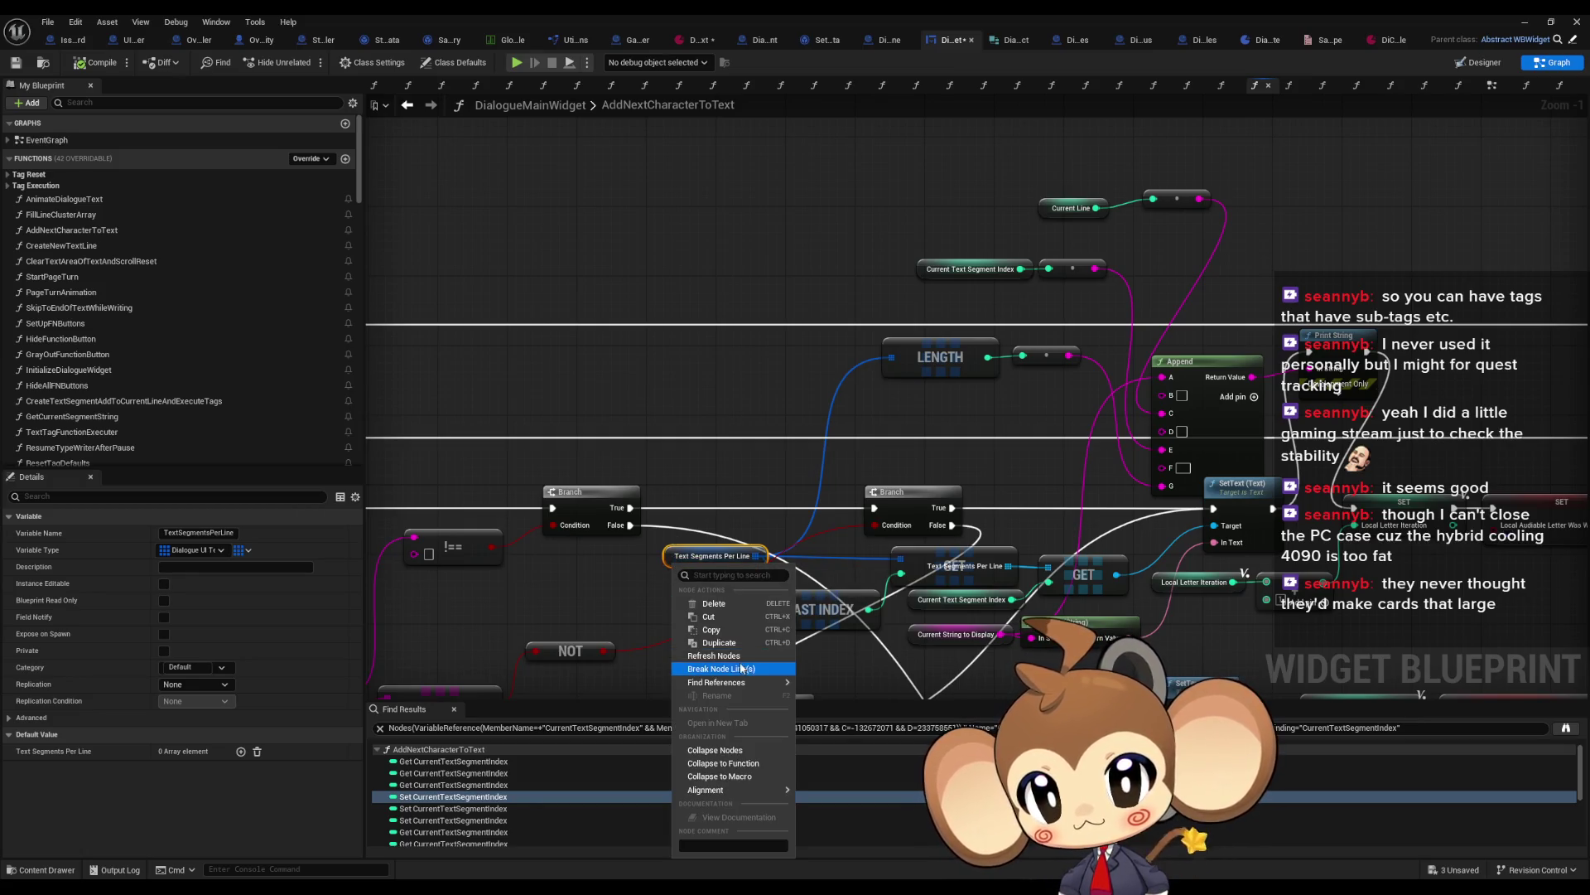
mouse_move(723, 684)
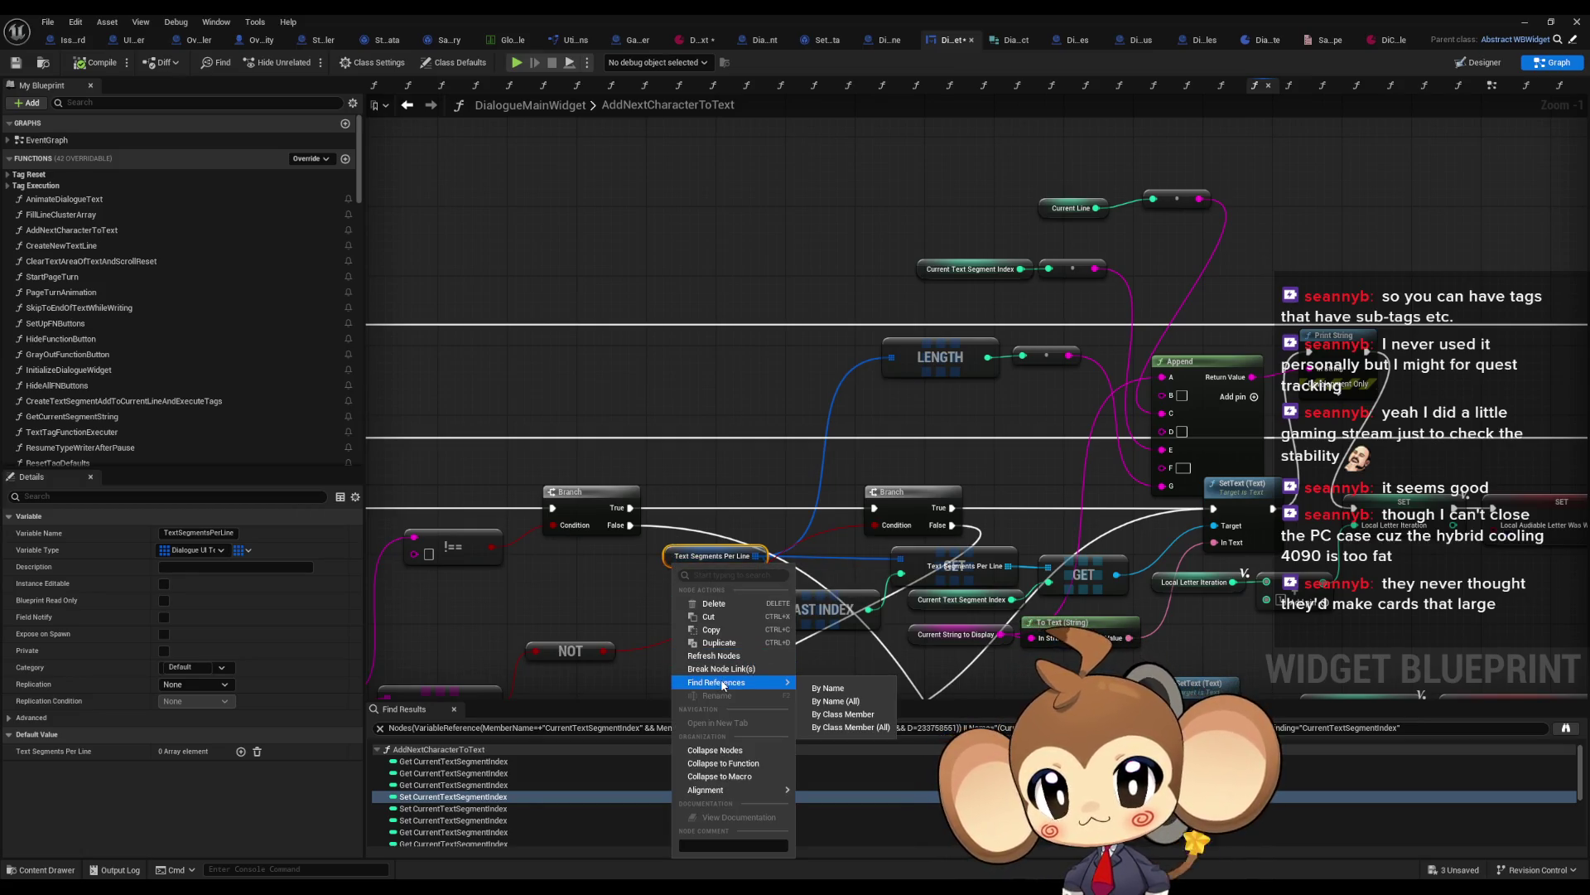
click(833, 709)
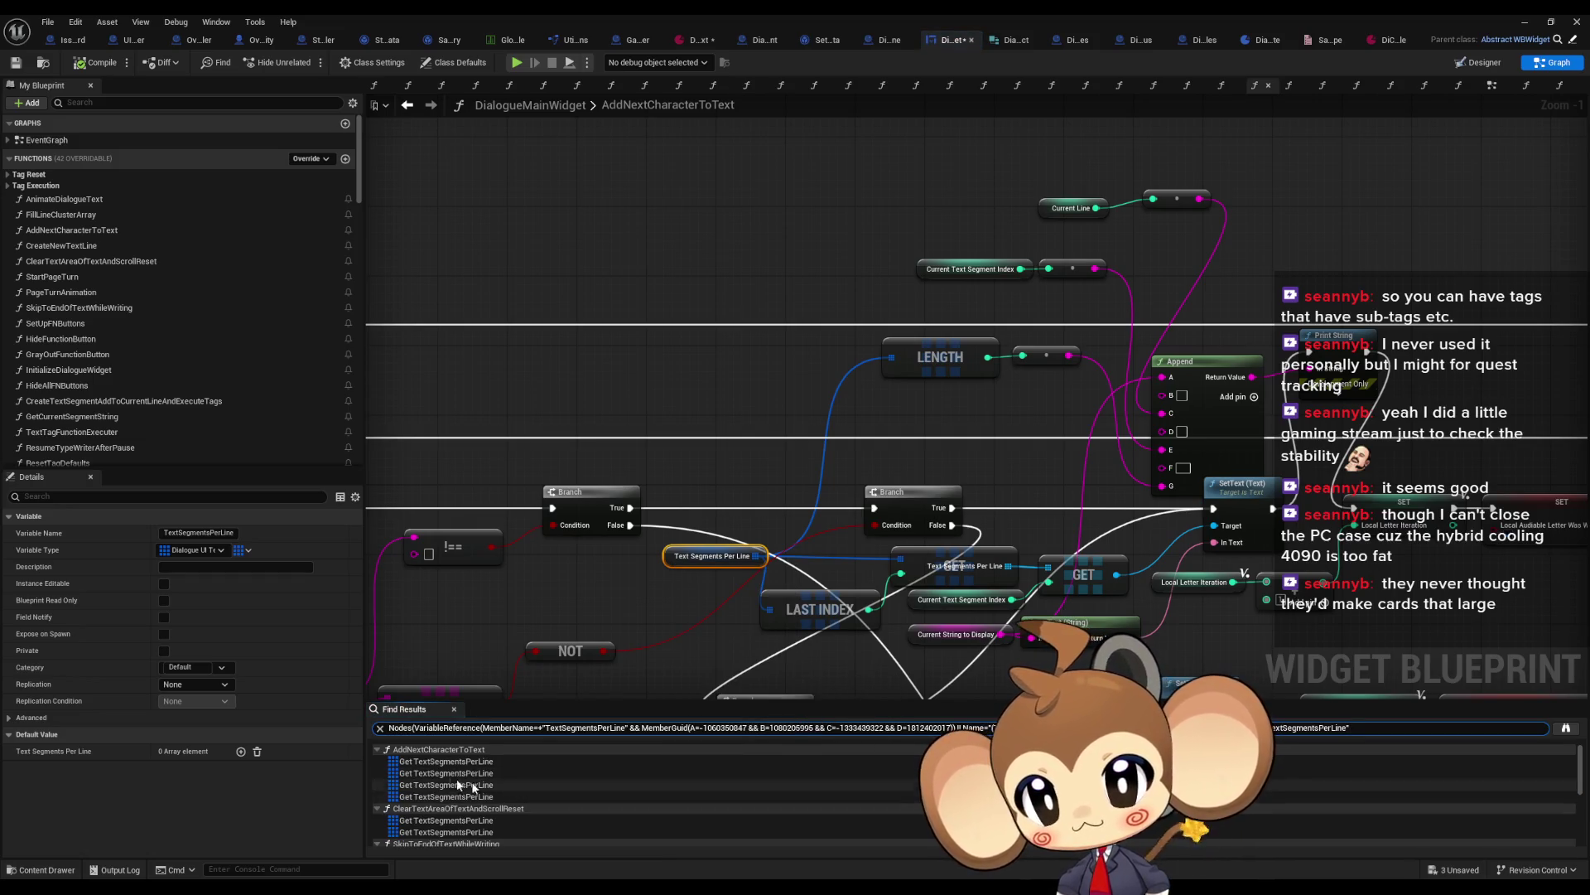
Step: Step through the four TextSegmentsPerLine references in AddNextCharacterToText, including LENGTH and LAST INDEX
scroll(509, 790, down, 2)
scroll(510, 793, up, 1)
click(448, 762)
click(446, 773)
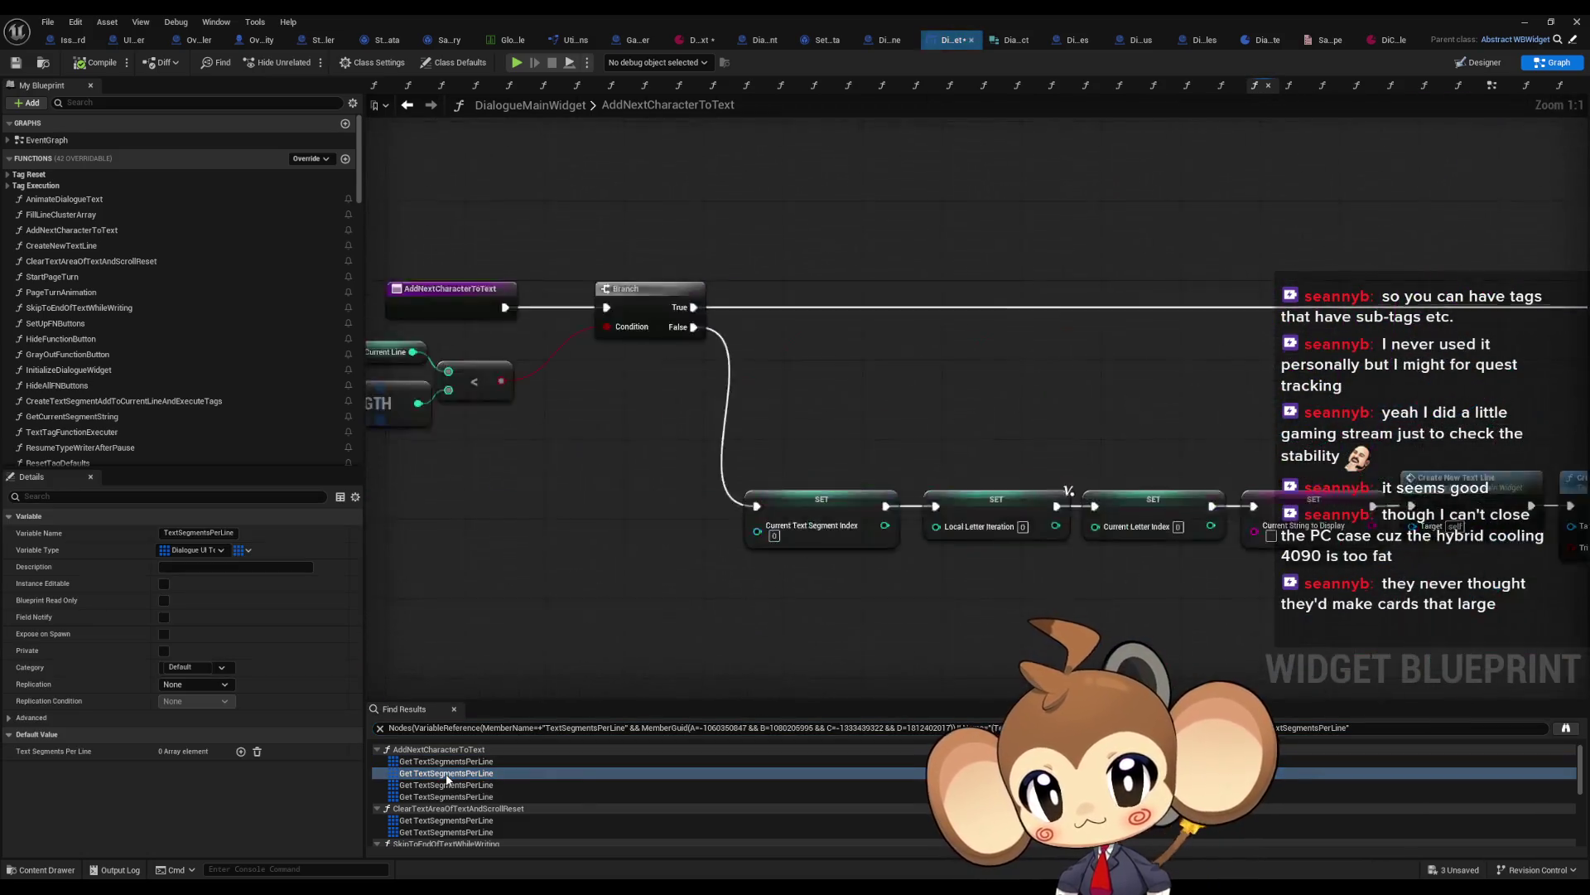
click(444, 784)
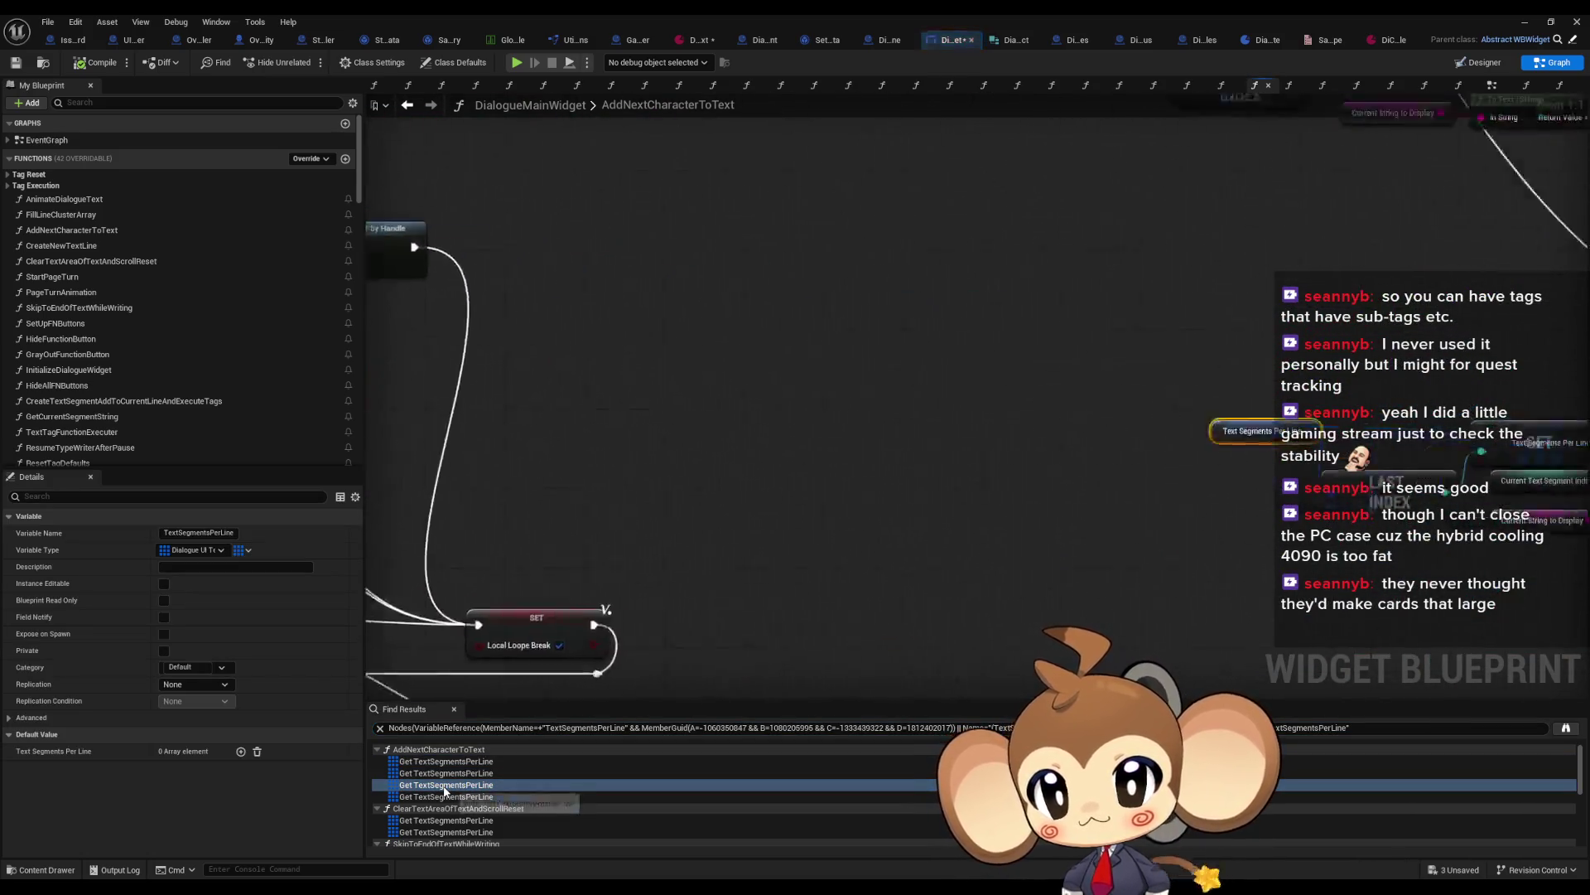
click(443, 797)
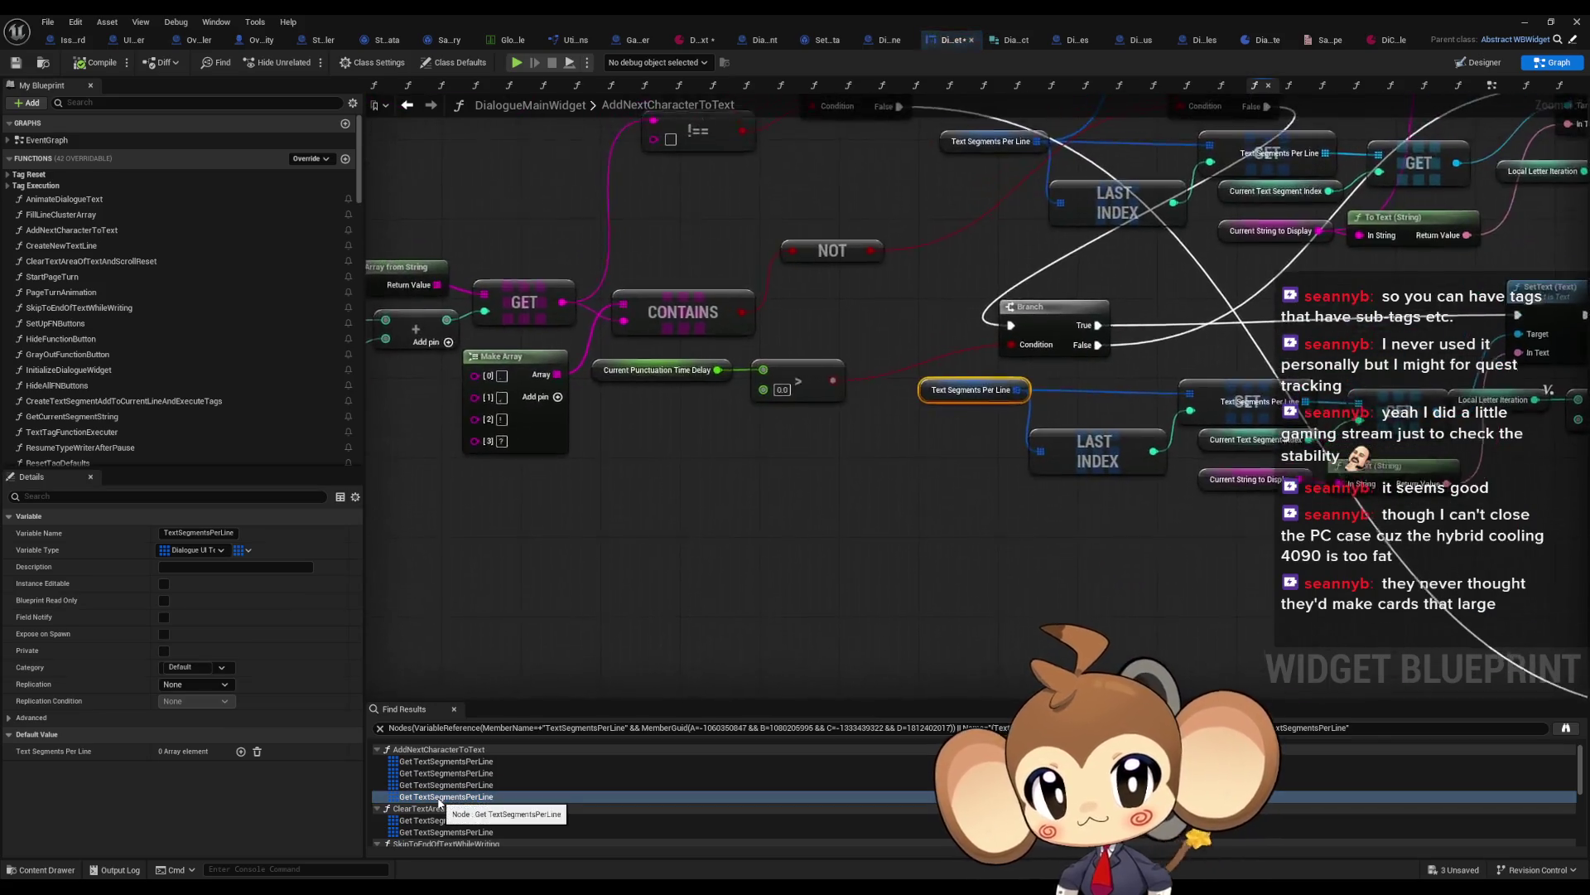
Step: Inspect the two TextSegmentsPerLine references in ClearTextAreaOfTextAndScrollReset near the CLEAR node
scroll(463, 808, down, 1)
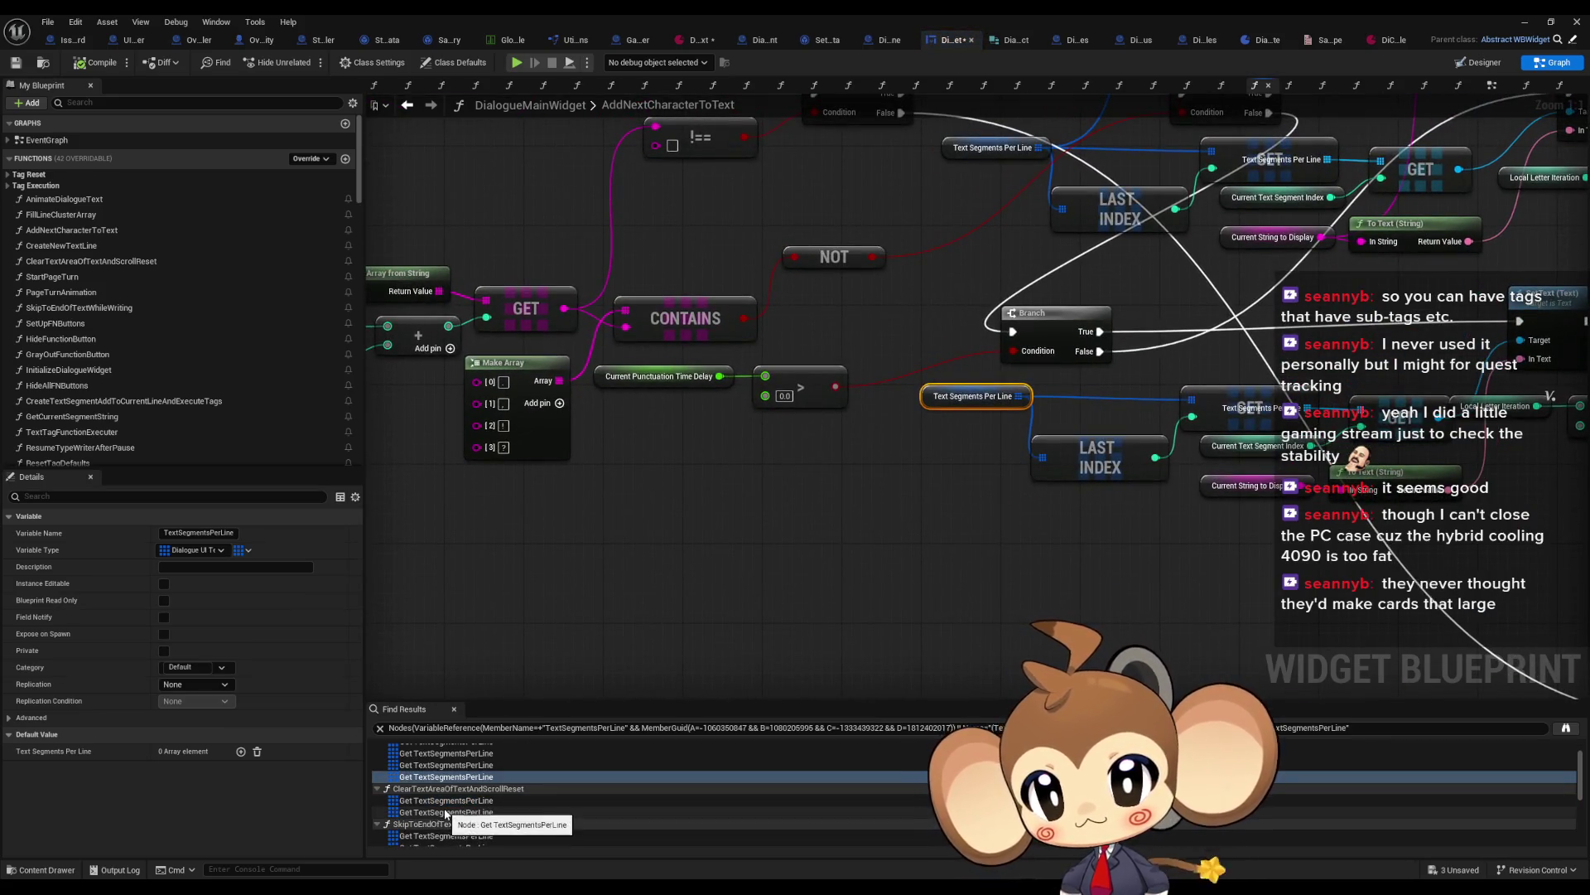
click(447, 802)
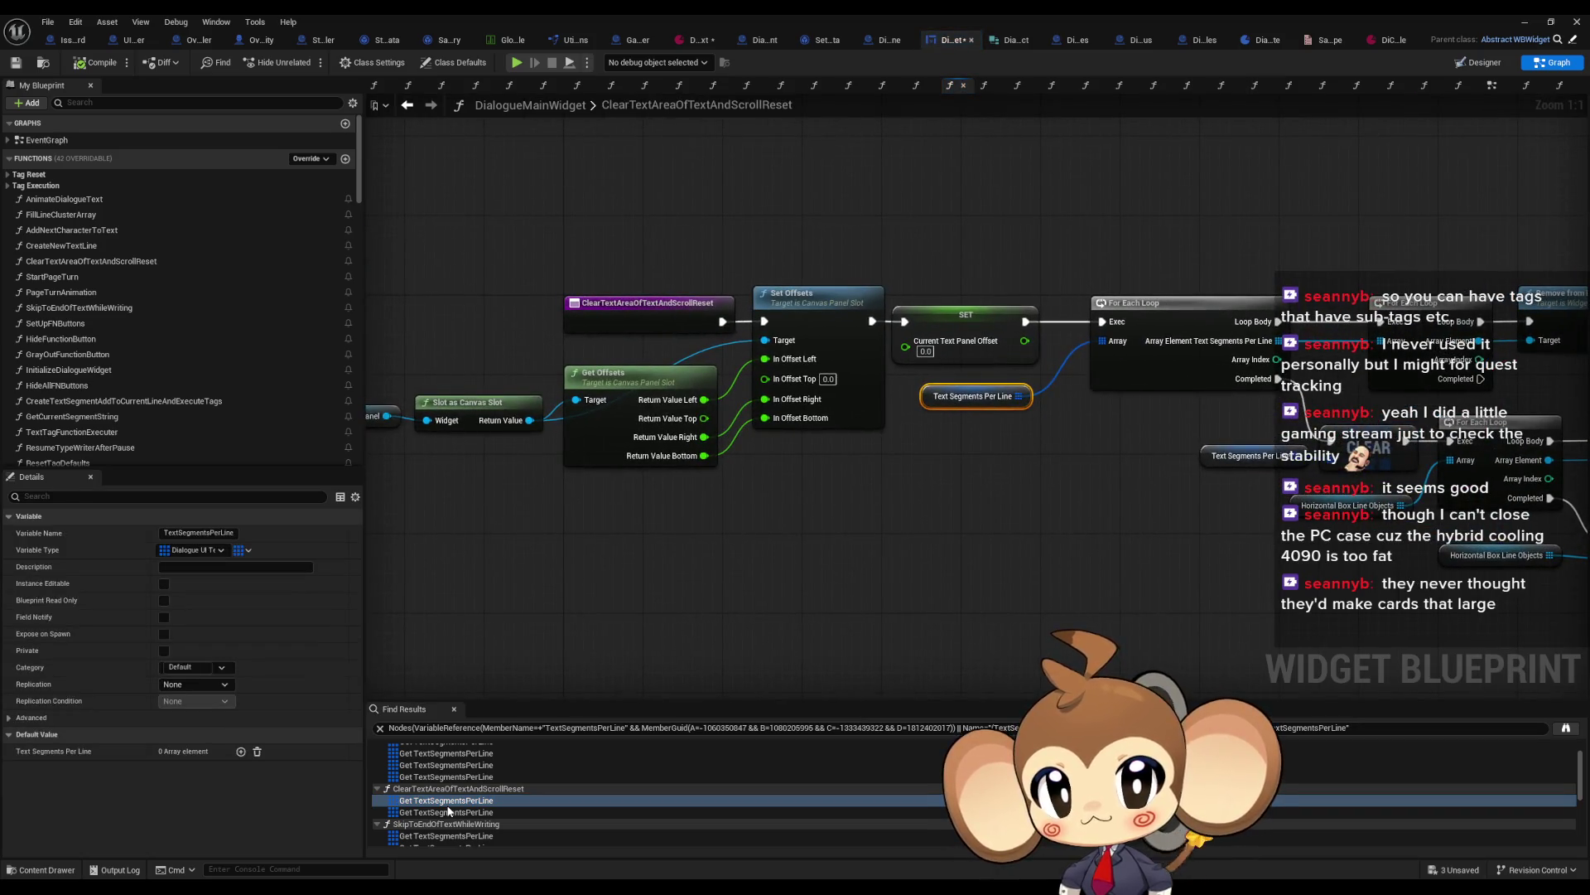
click(448, 811)
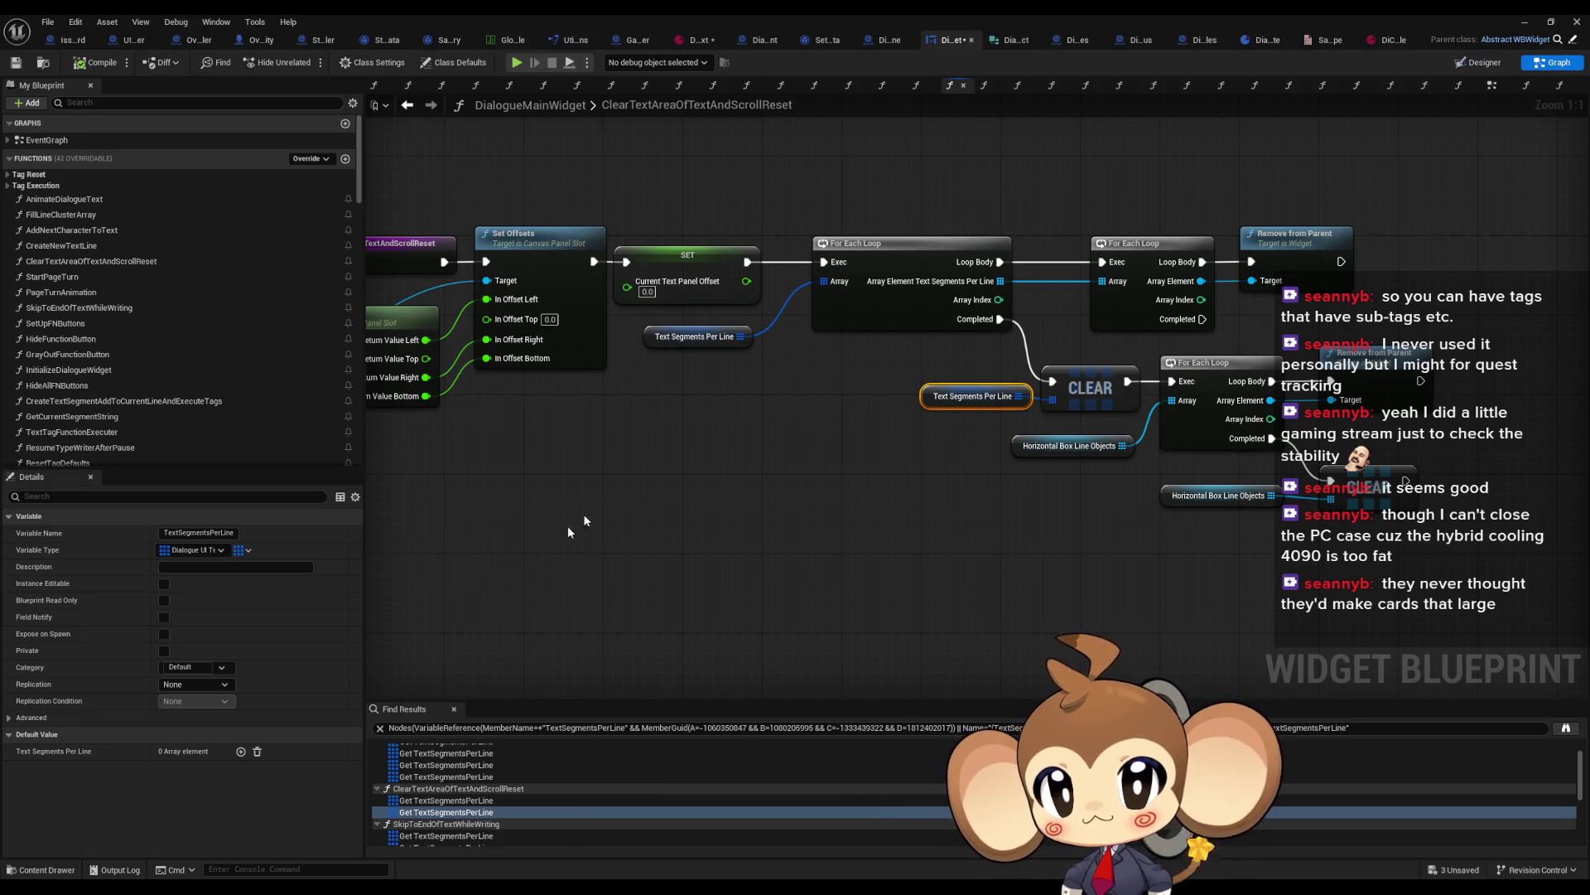
drag(558, 543, 954, 568)
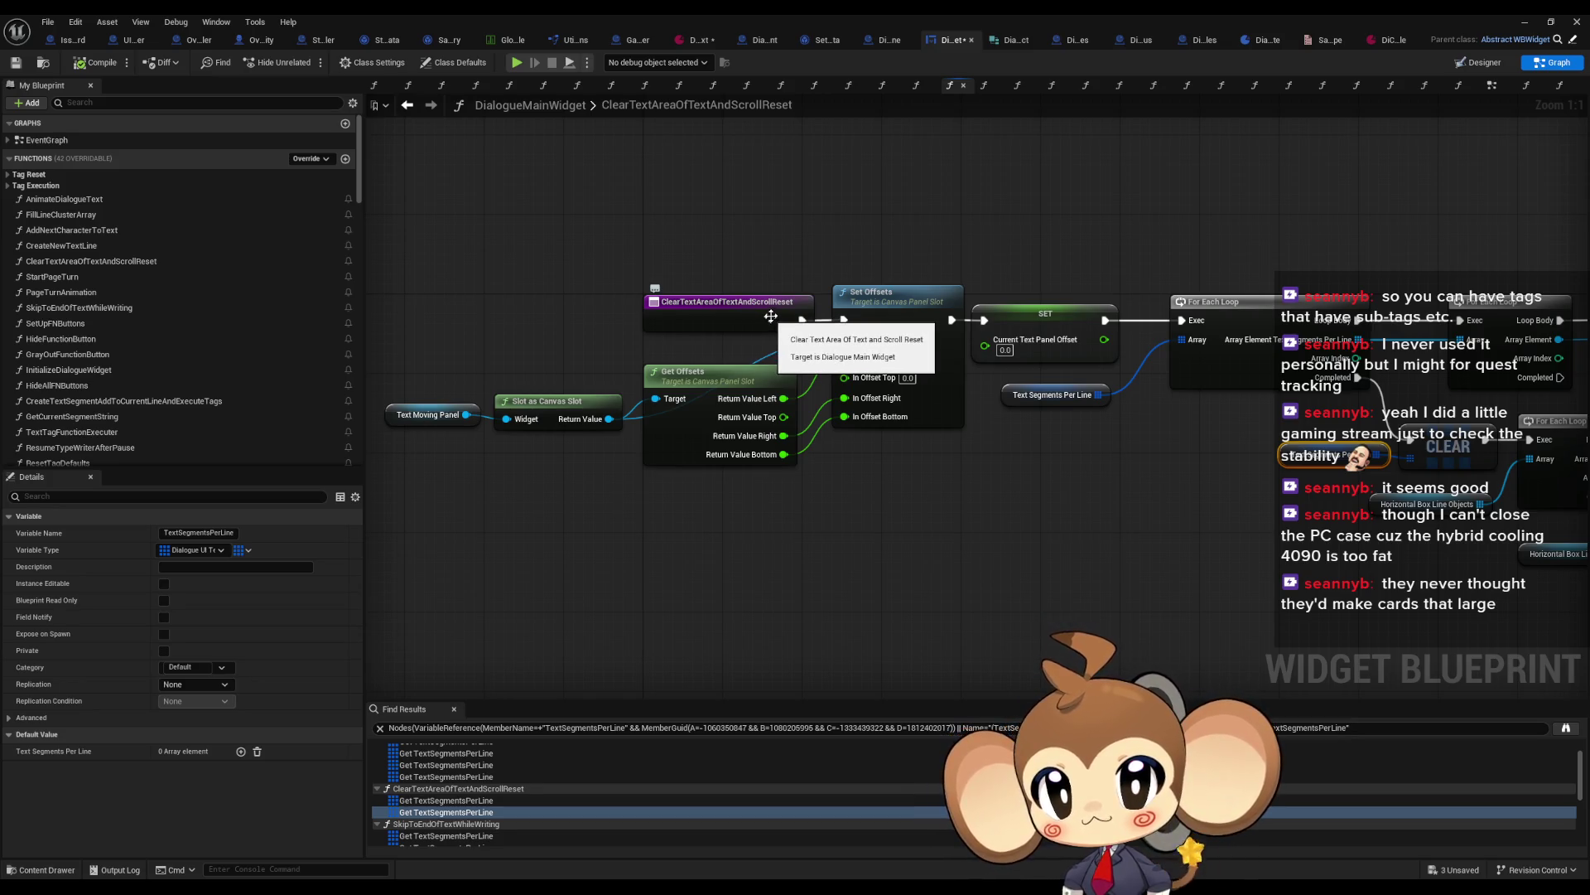
scroll(464, 795, down, 3)
Step: Inspect references in SkipToEndOfTextWhileWriting and CreateTextSegmentAddToCurrentLineAndExecuteTags
click(435, 776)
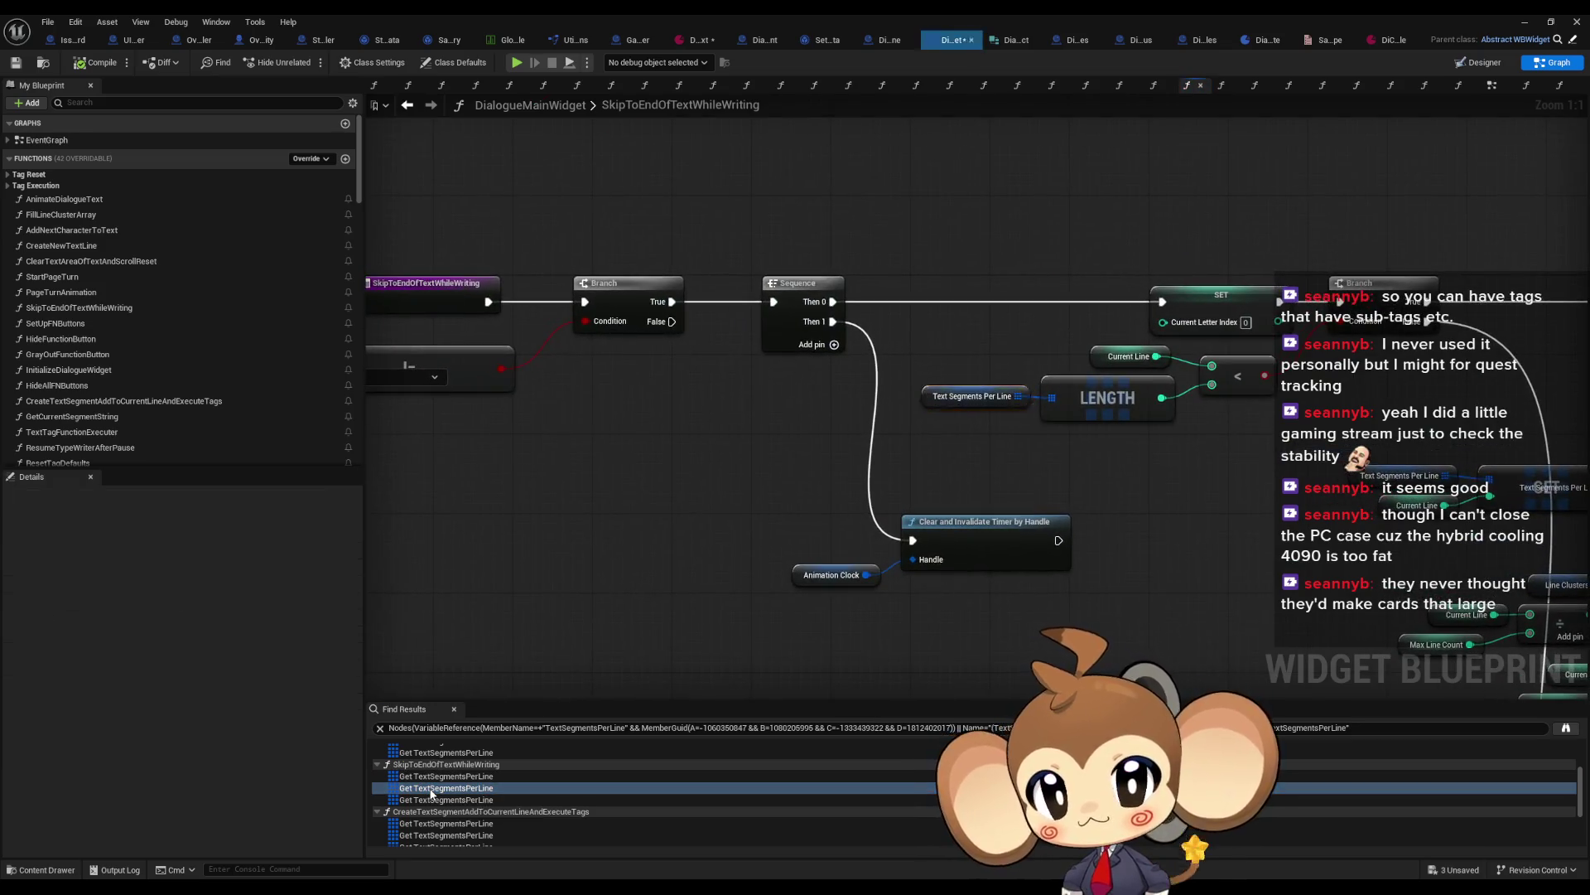
click(433, 787)
click(432, 801)
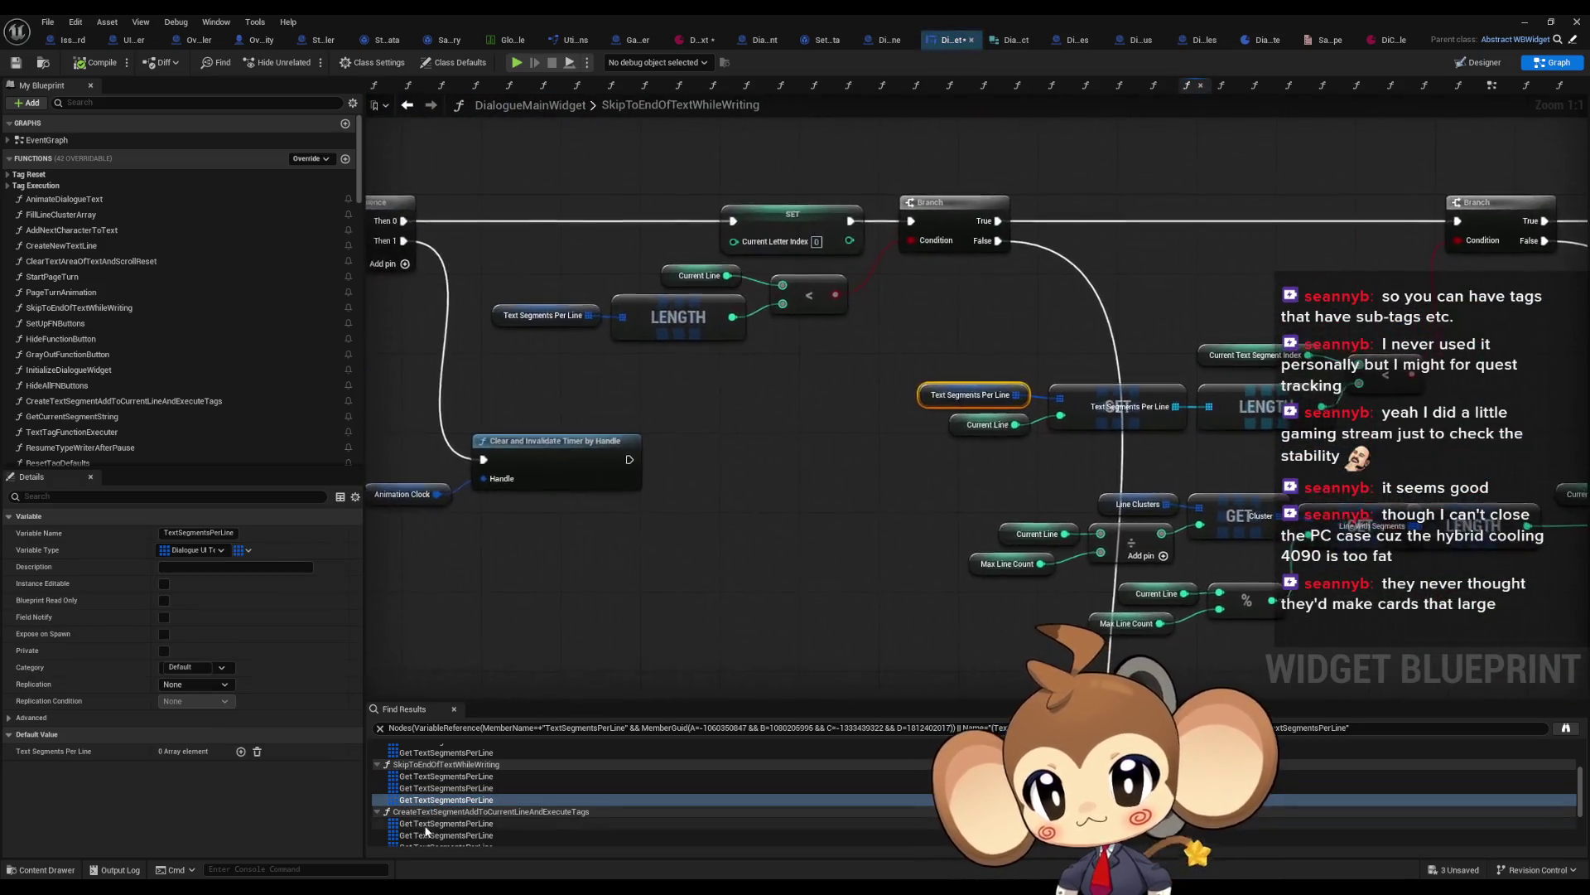
click(426, 823)
scroll(426, 828, down, 2)
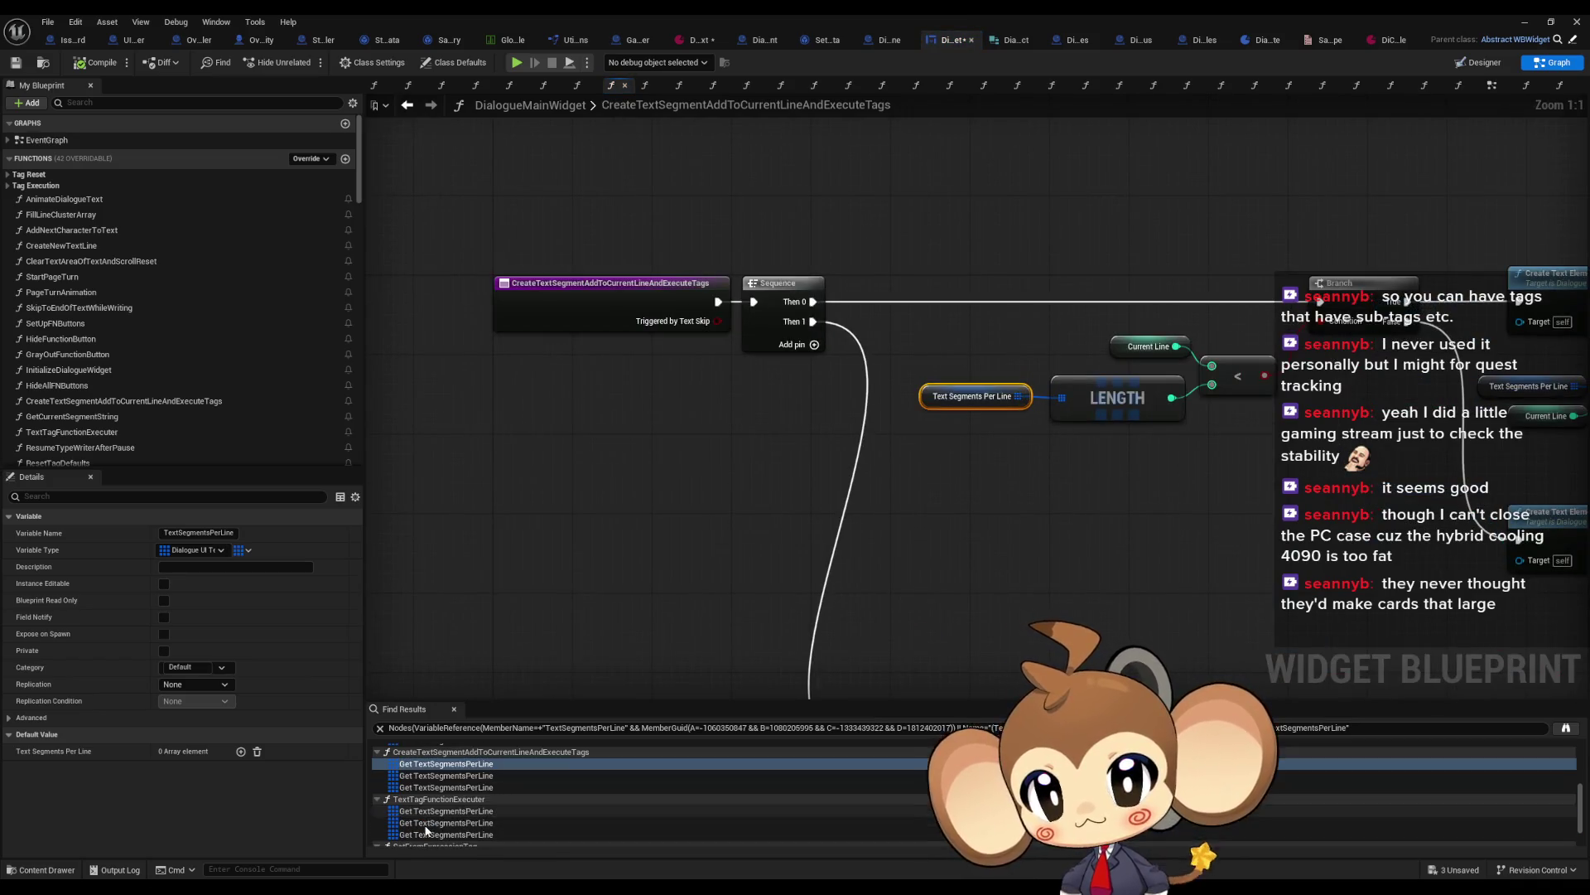
click(424, 788)
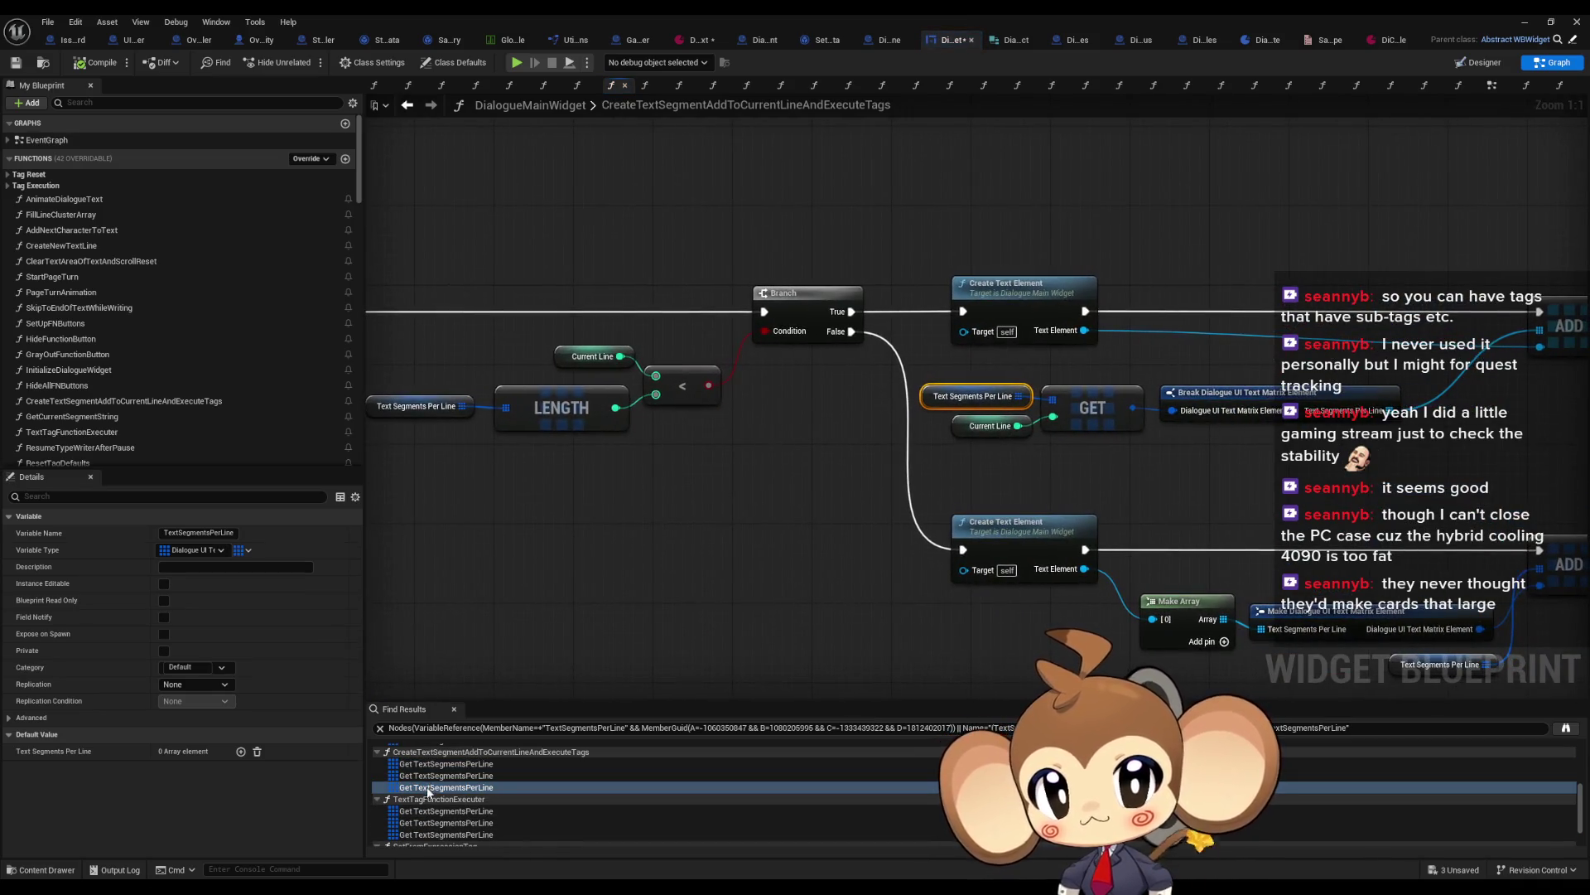
click(430, 778)
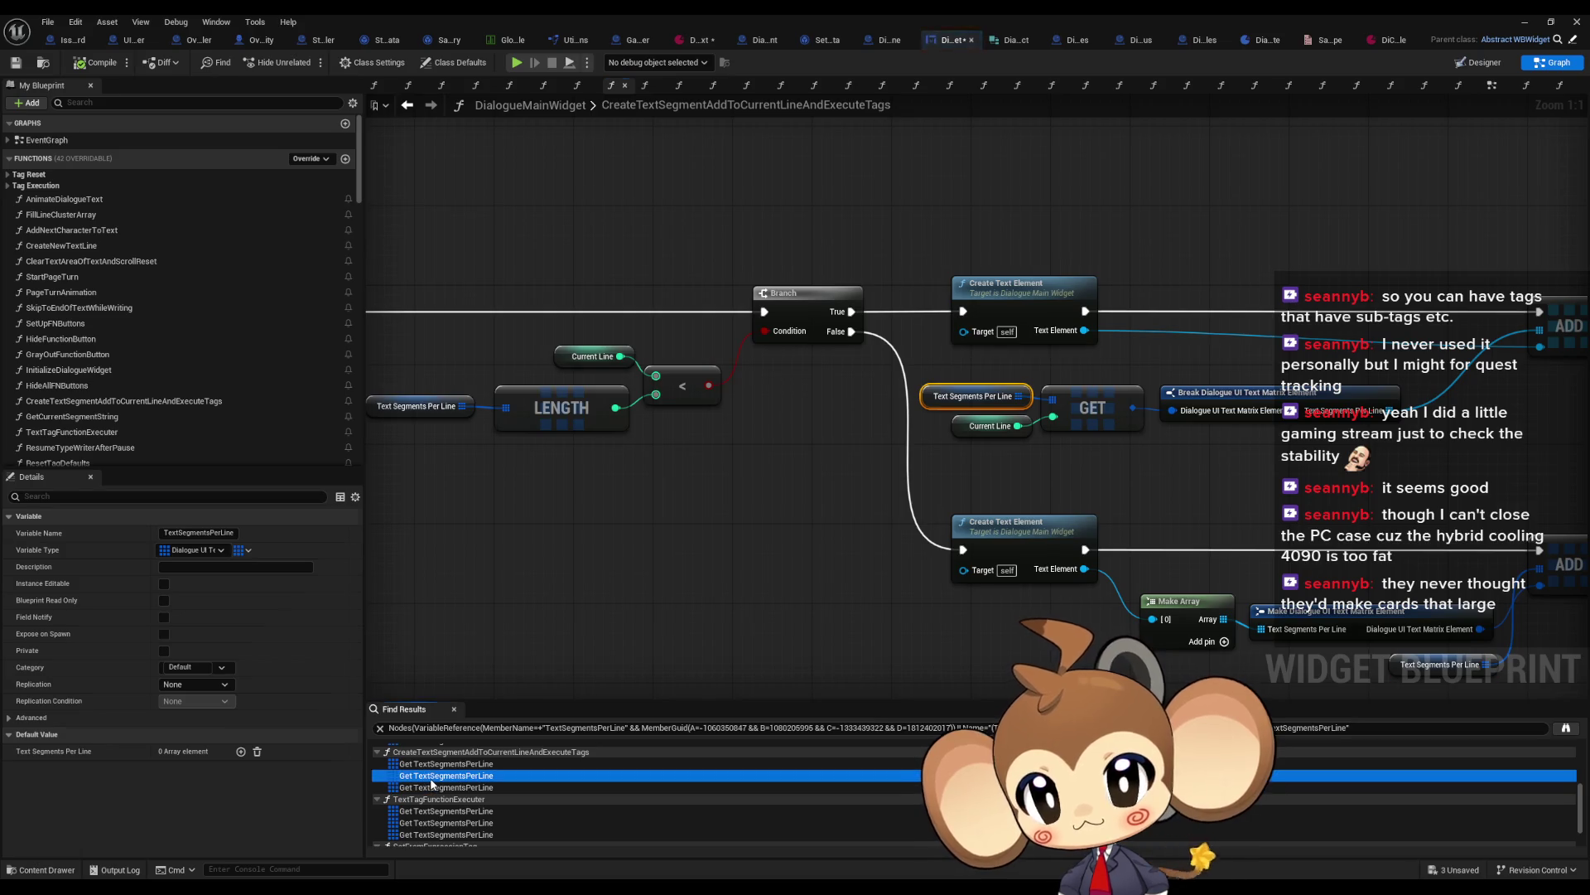
scroll(430, 778, down, 1)
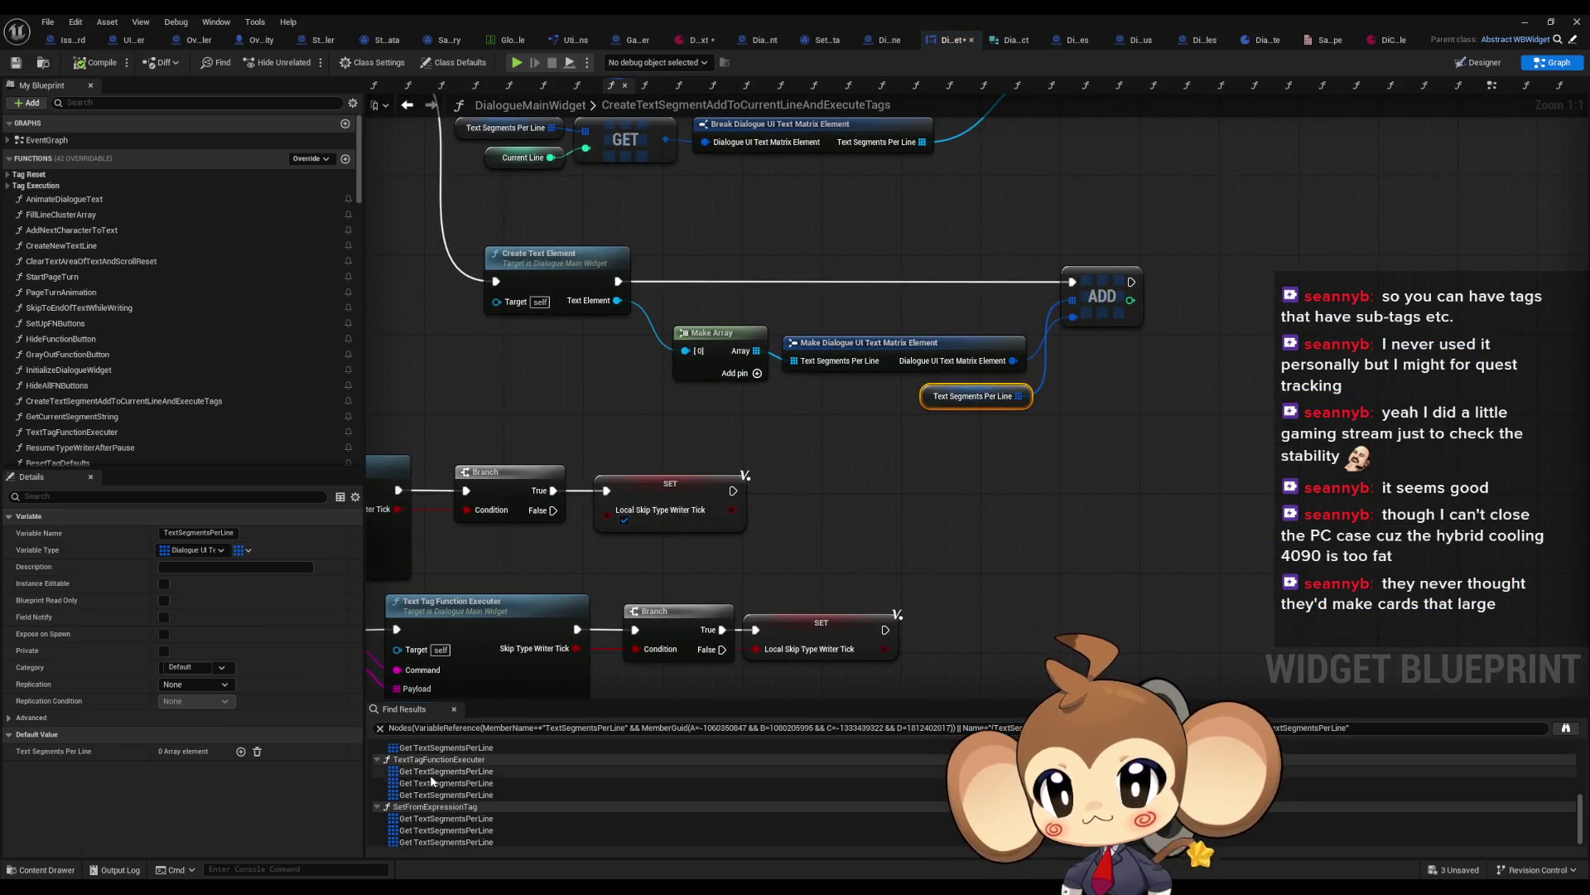
Step: Inspect the three TextTagFunctionExecuter and three SetFromExpressionTag references
click(430, 774)
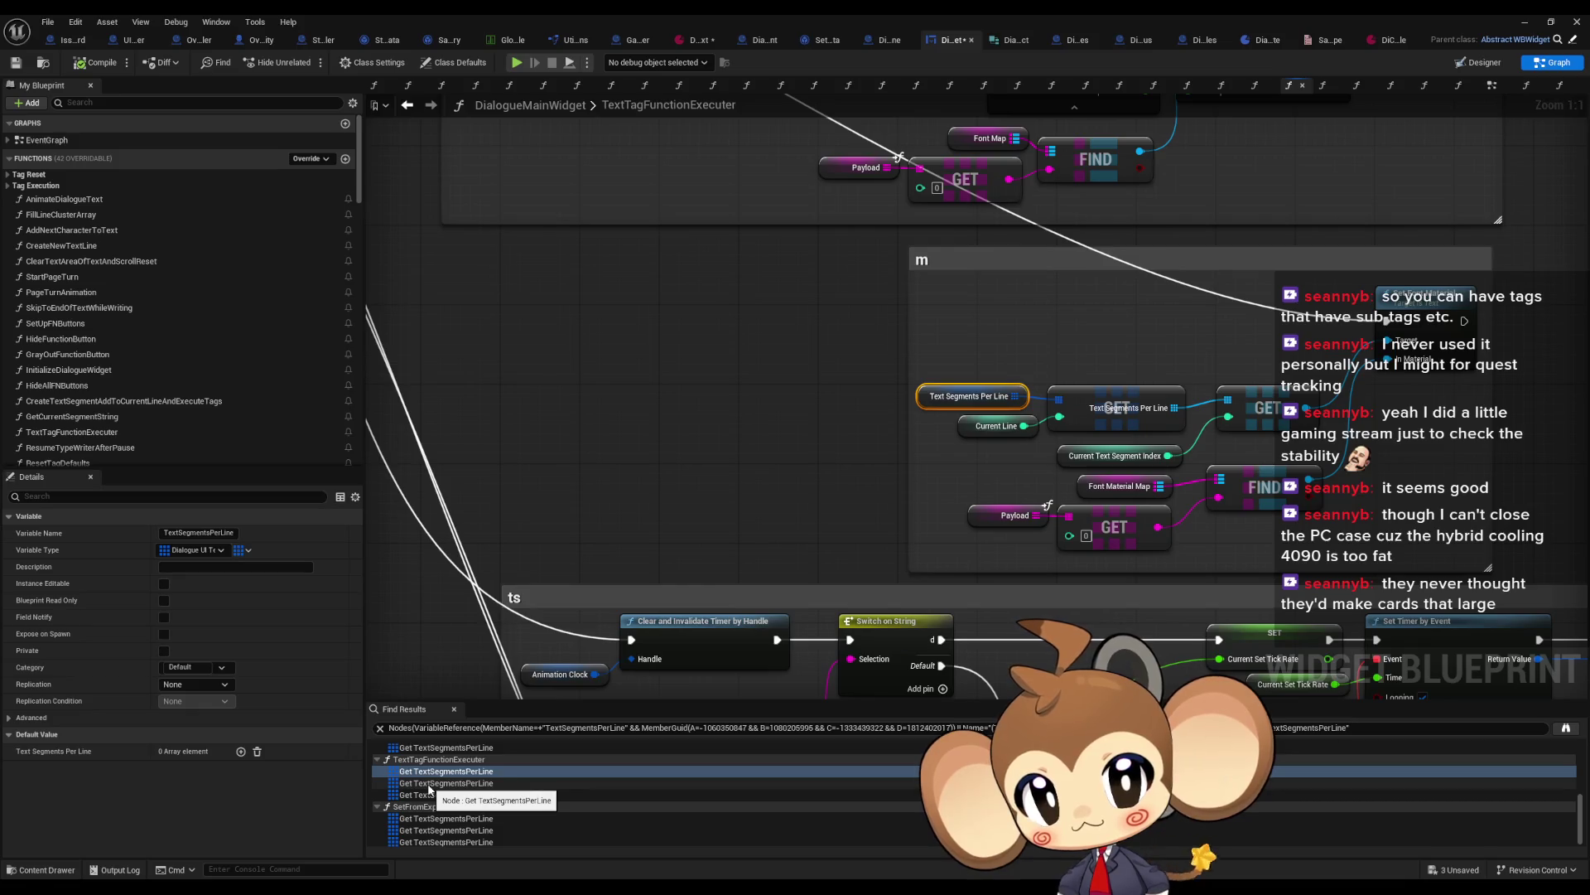
click(429, 785)
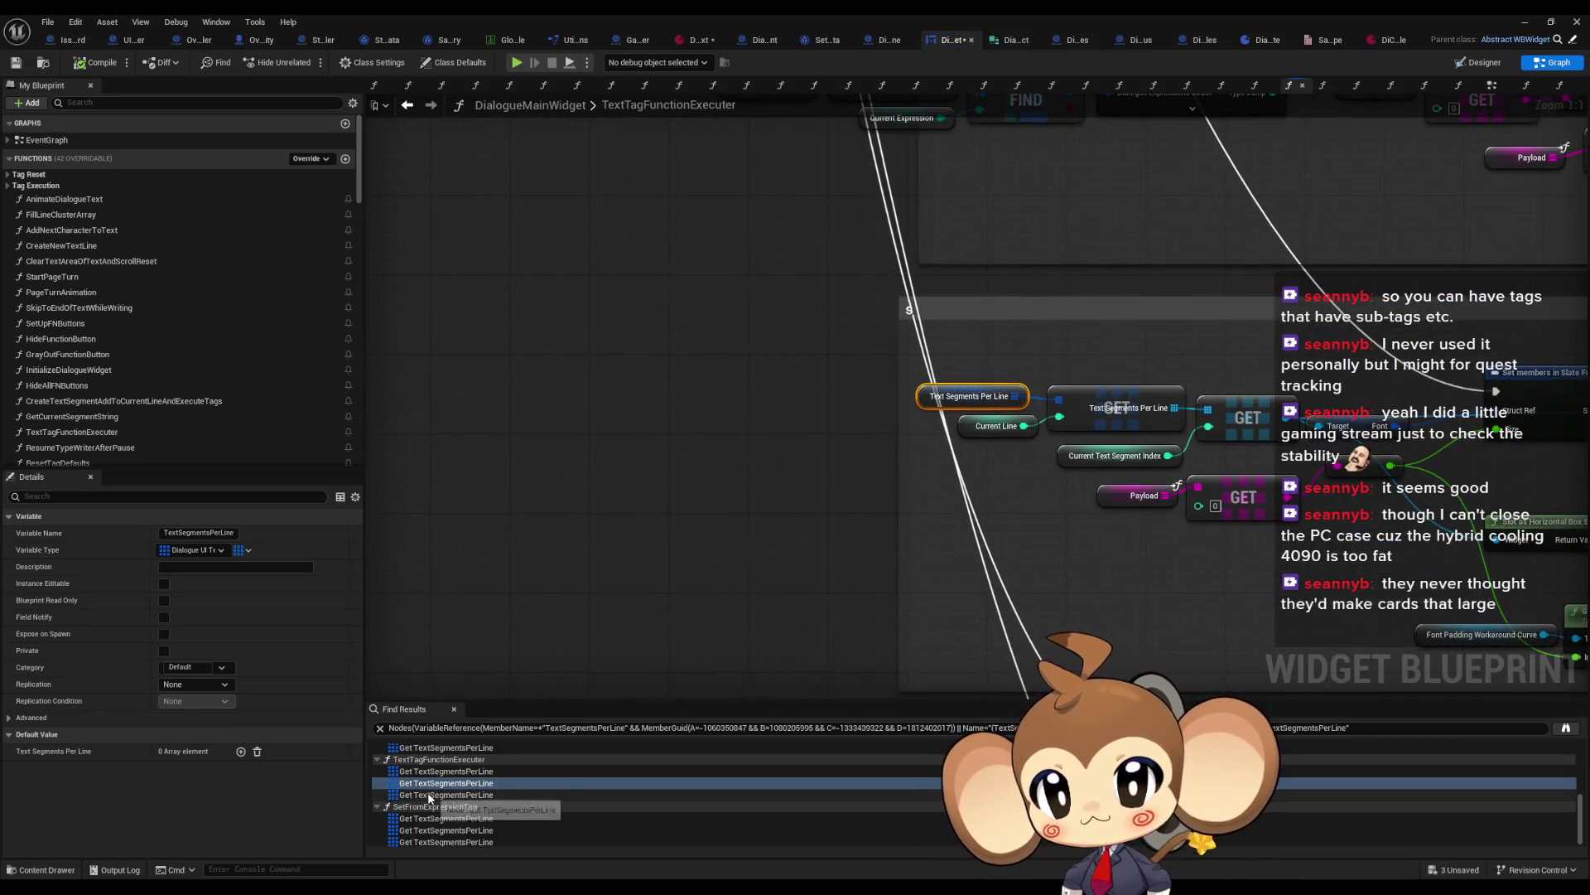
click(429, 795)
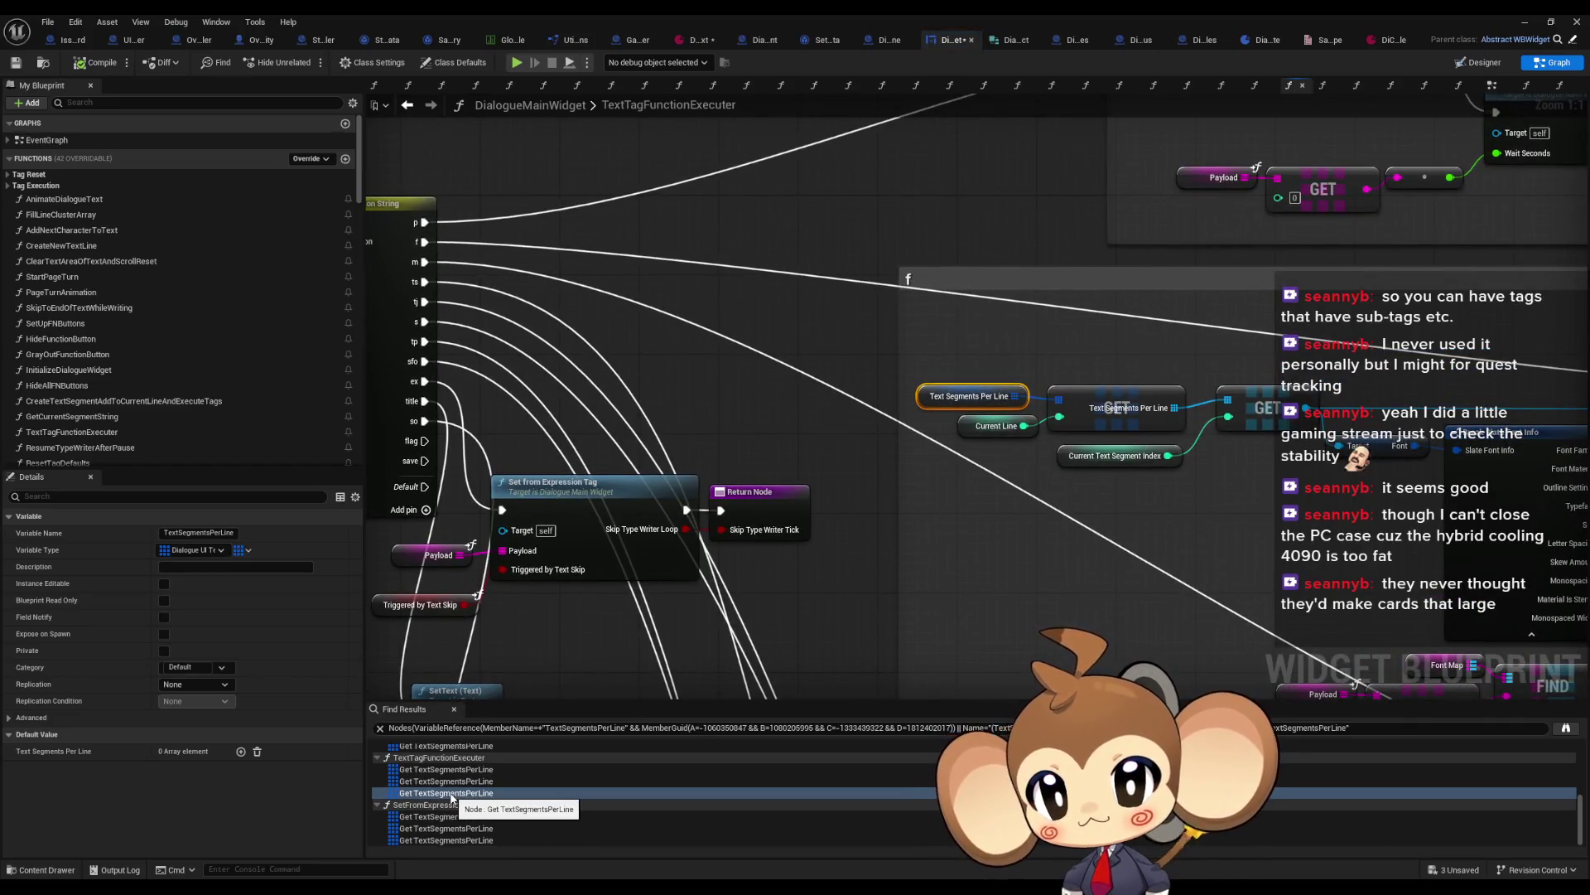
click(429, 817)
click(427, 828)
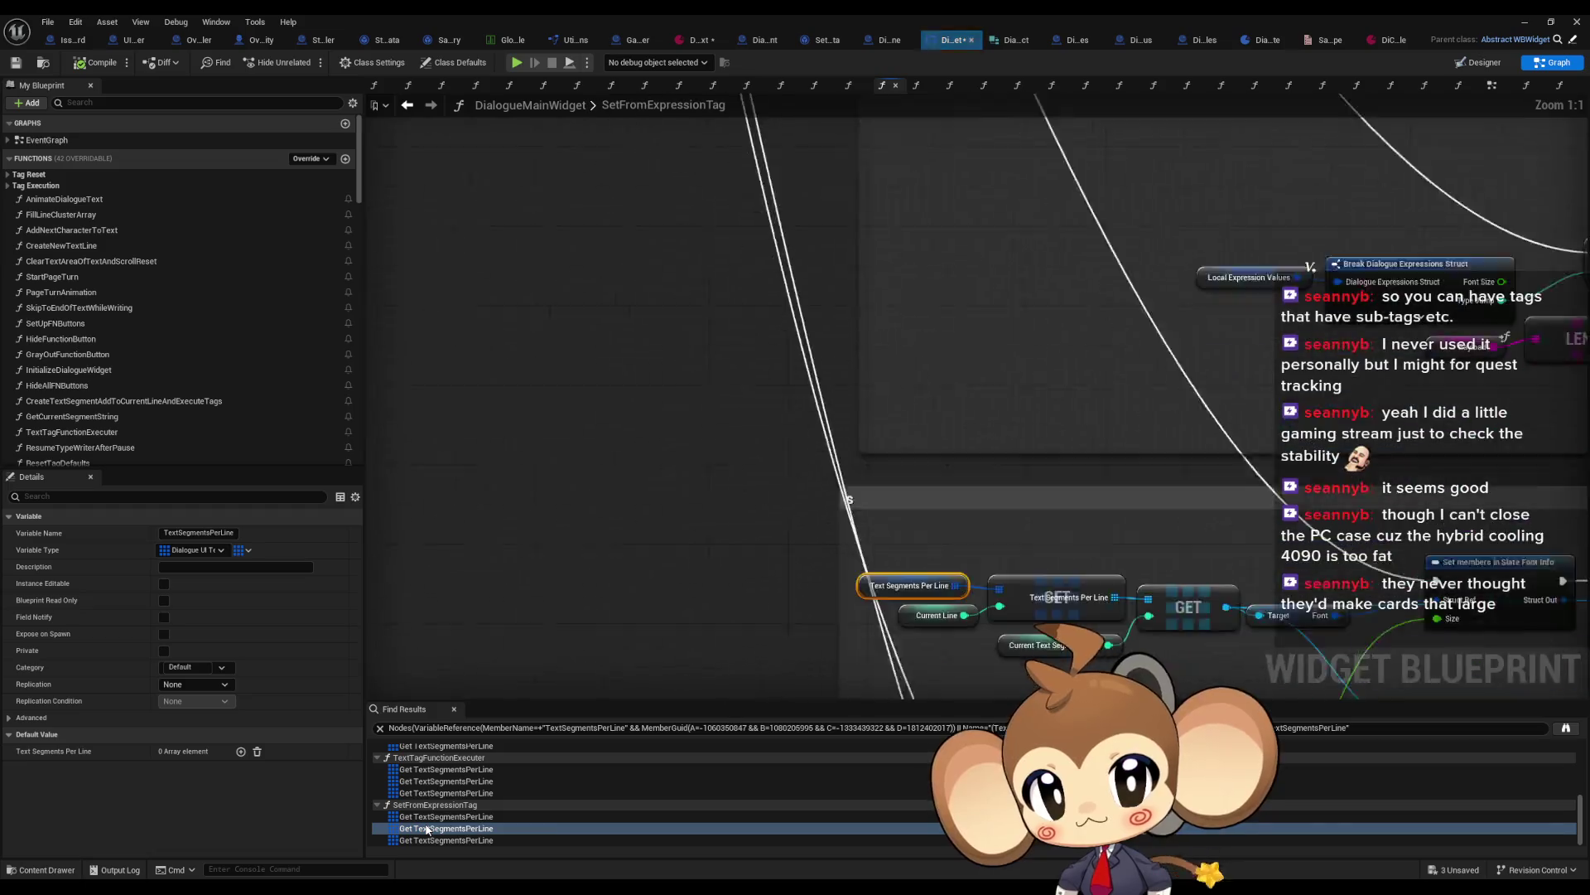
click(429, 839)
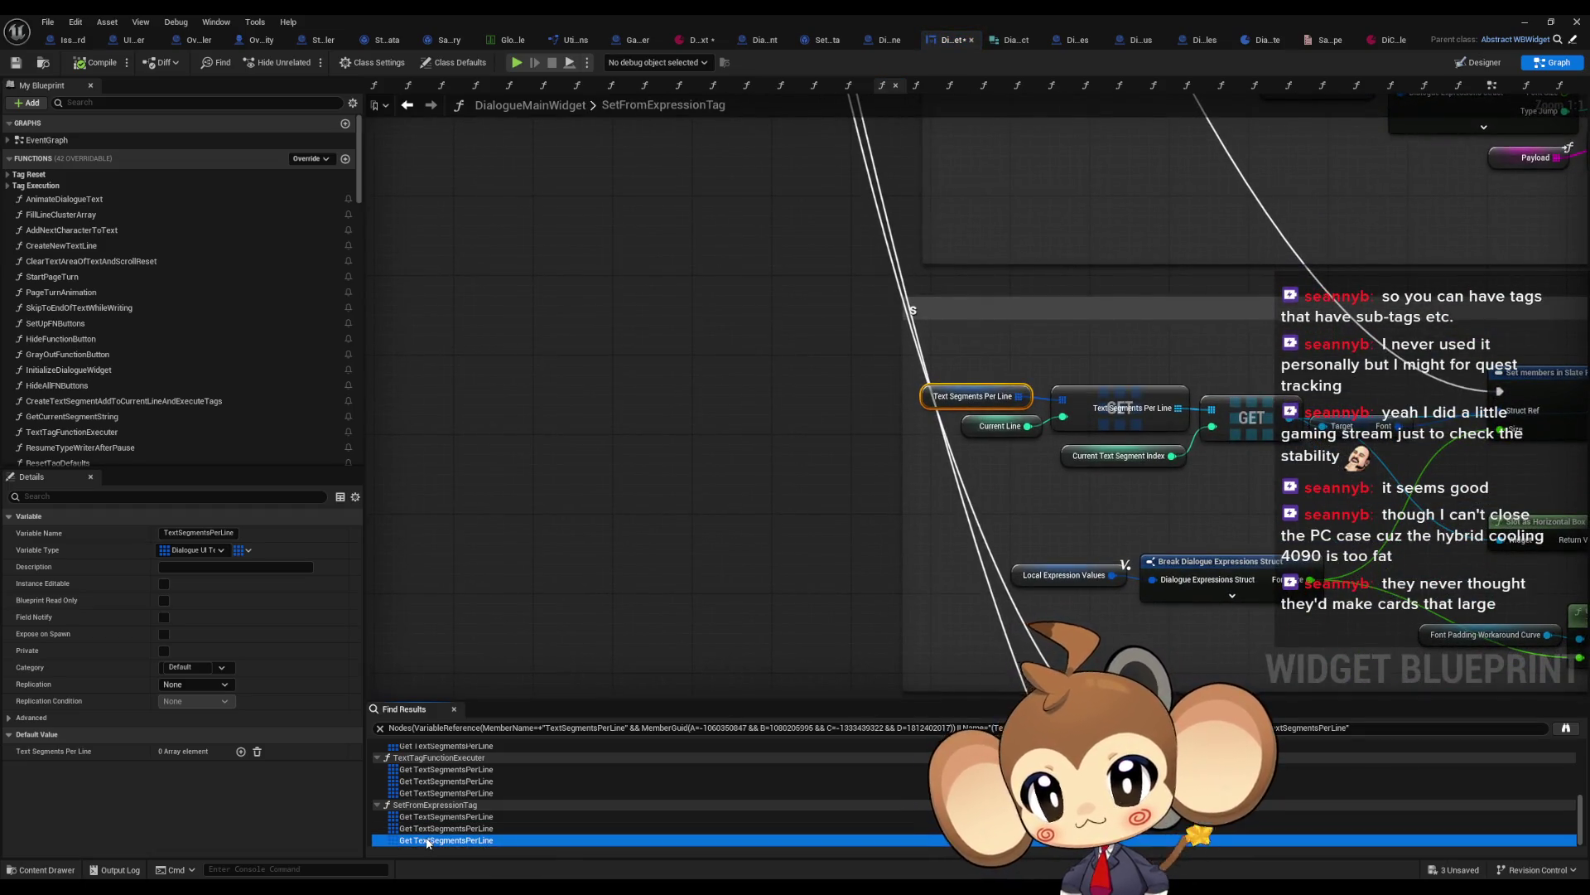
scroll(425, 829, up, 5)
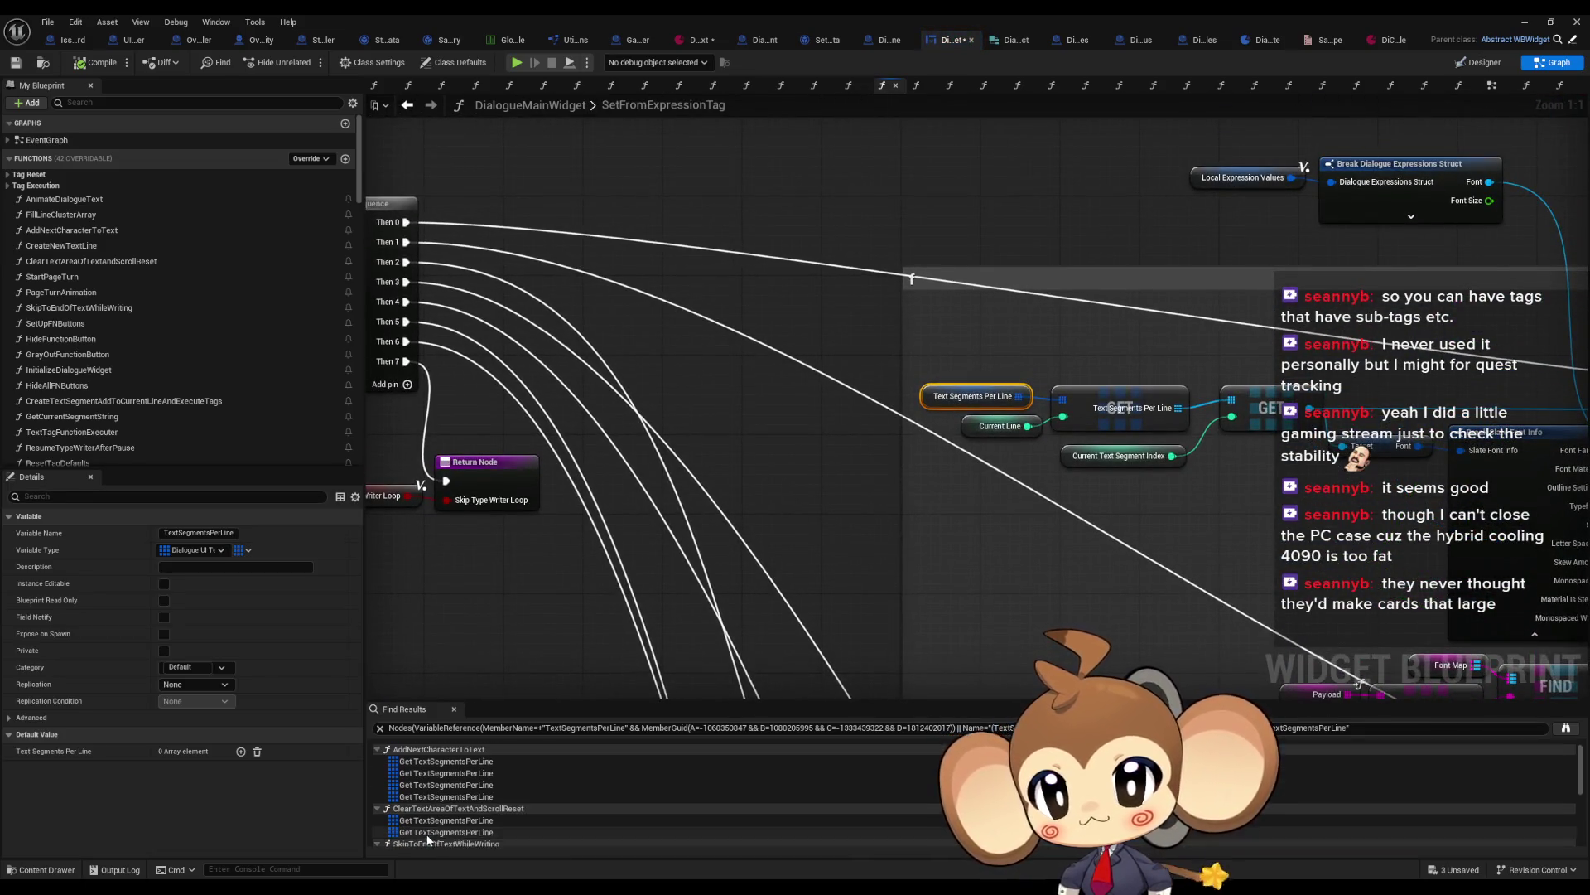
Step: Revisit the four TextSegmentsPerLine references in AddNextCharacterToText
click(444, 761)
drag(772, 560, 661, 478)
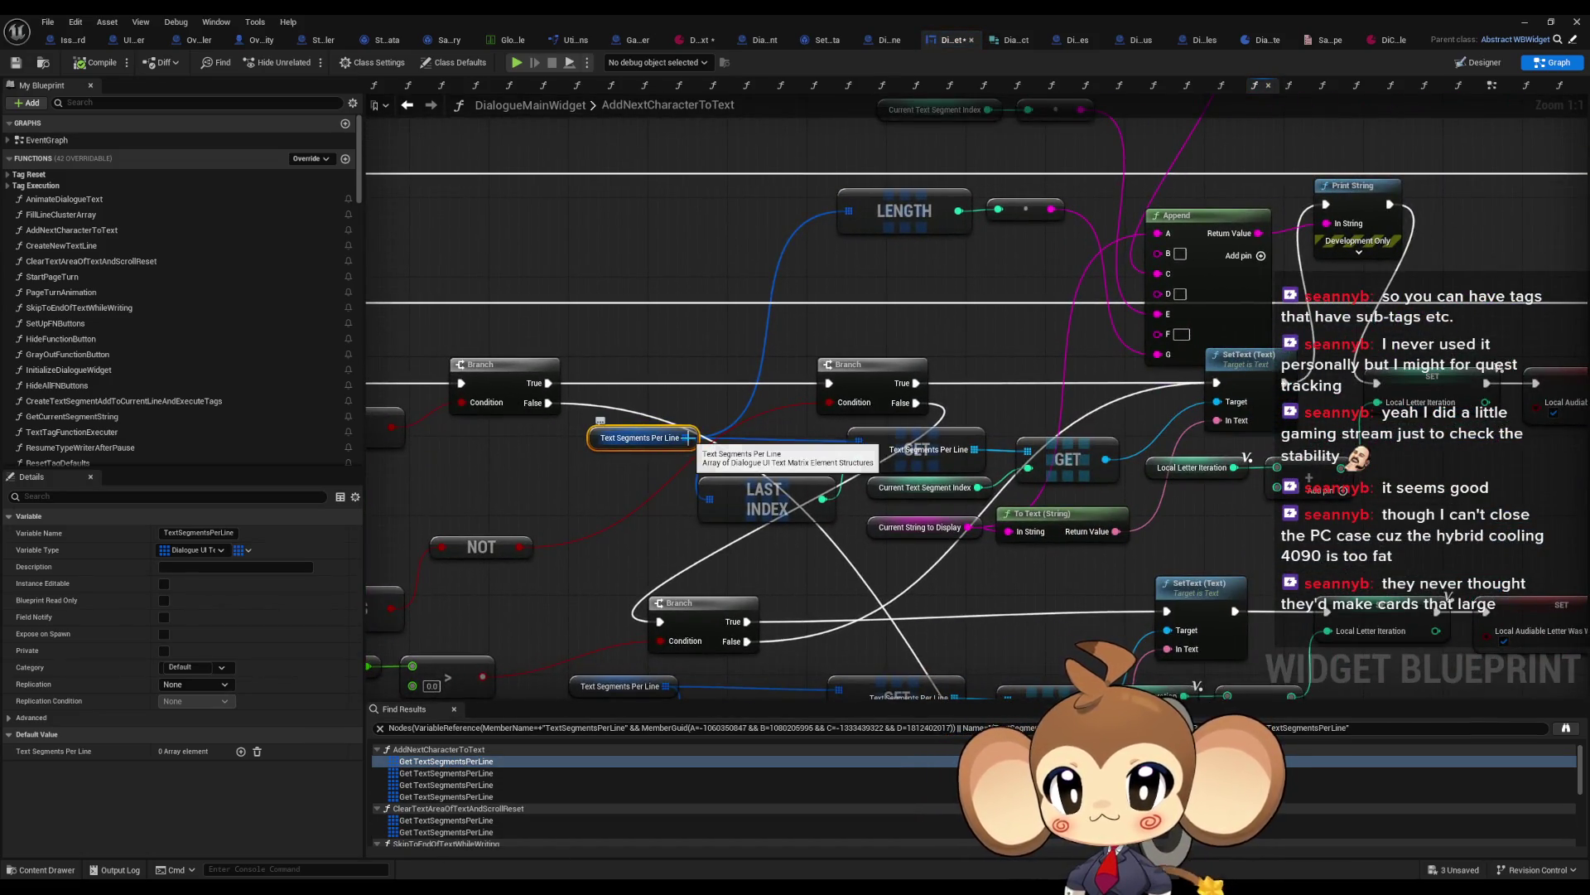
drag(753, 373, 723, 449)
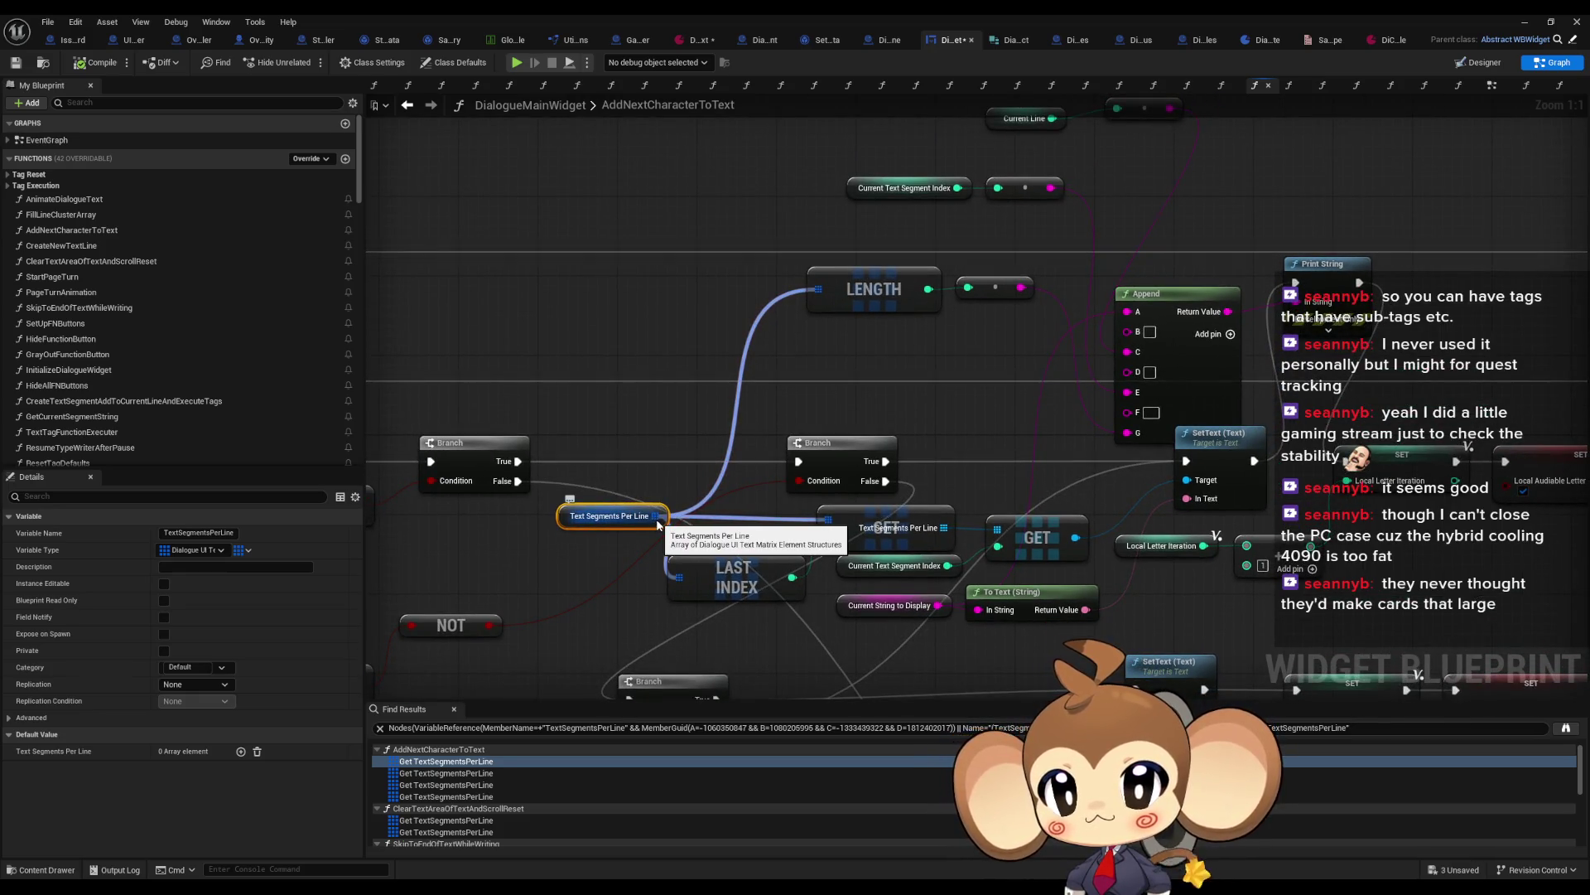
click(430, 773)
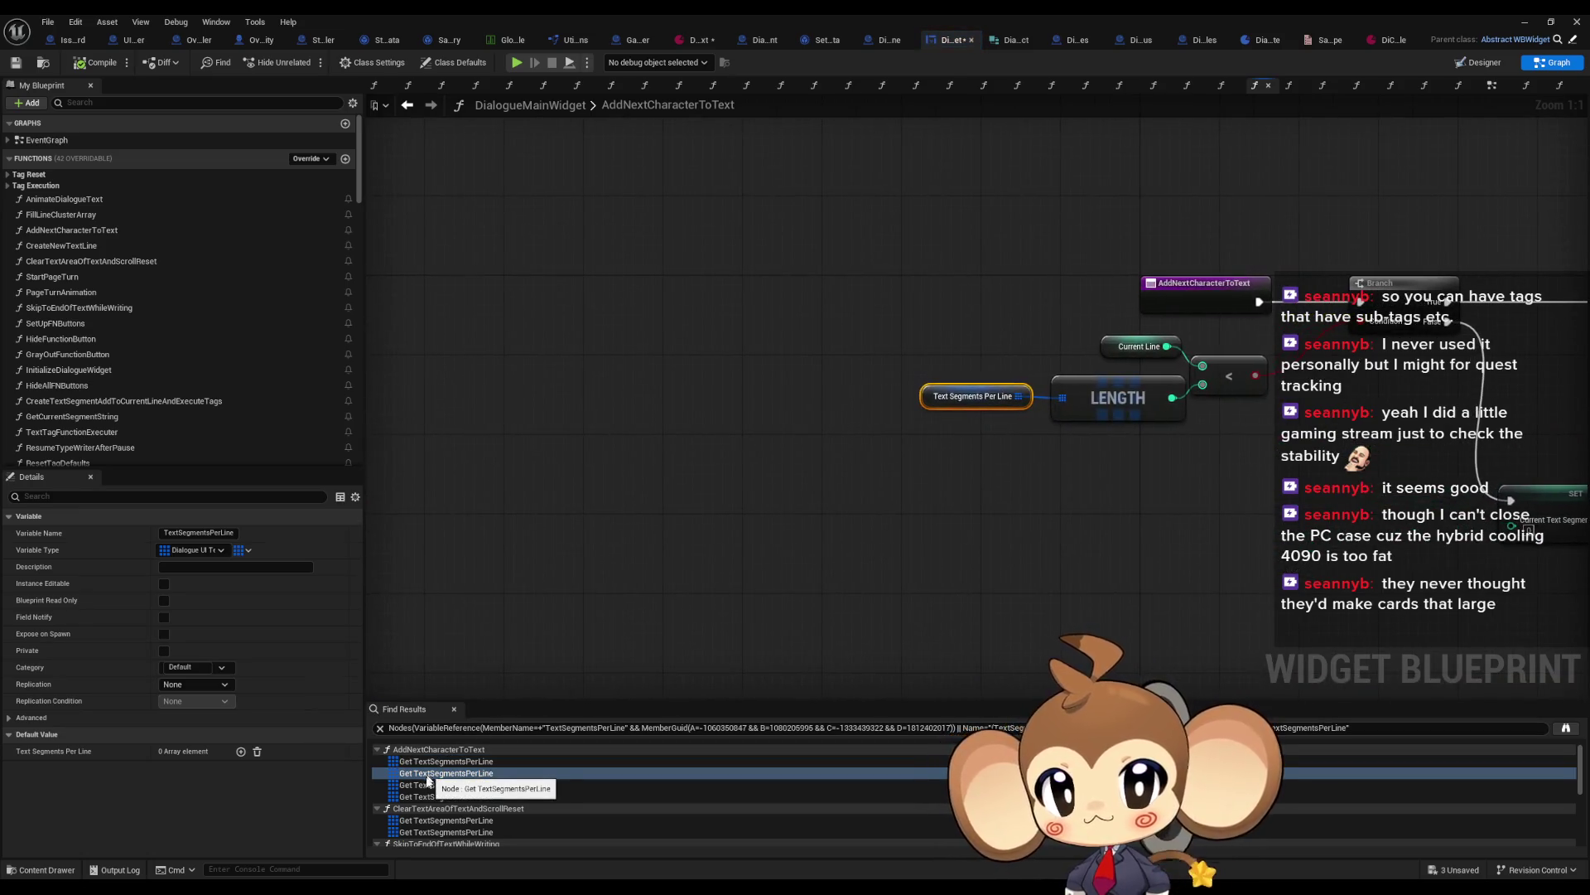
click(428, 785)
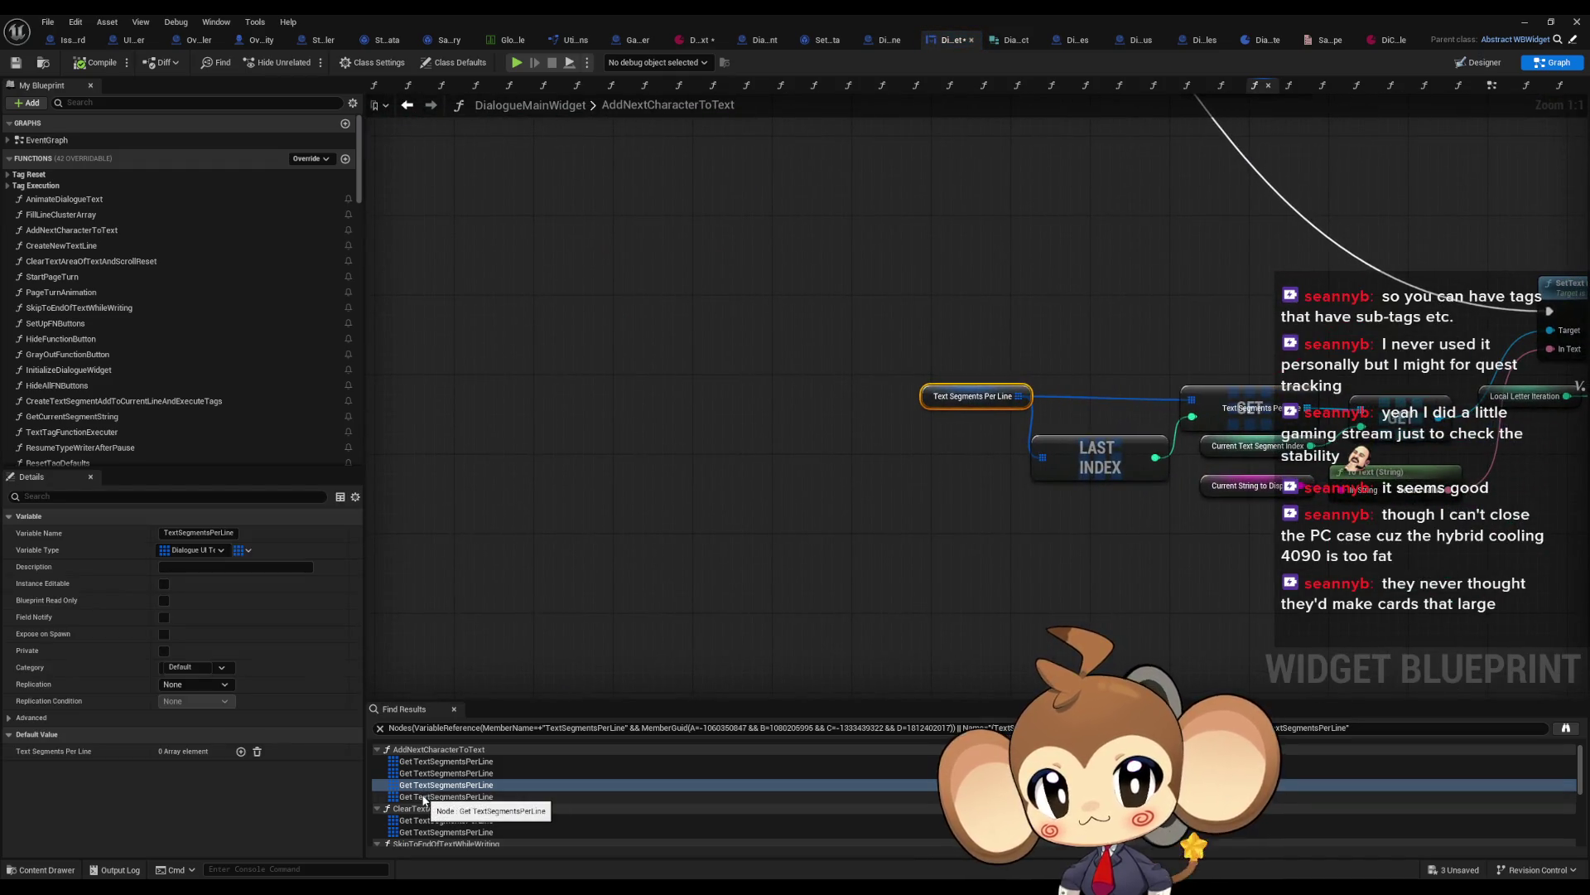
click(424, 797)
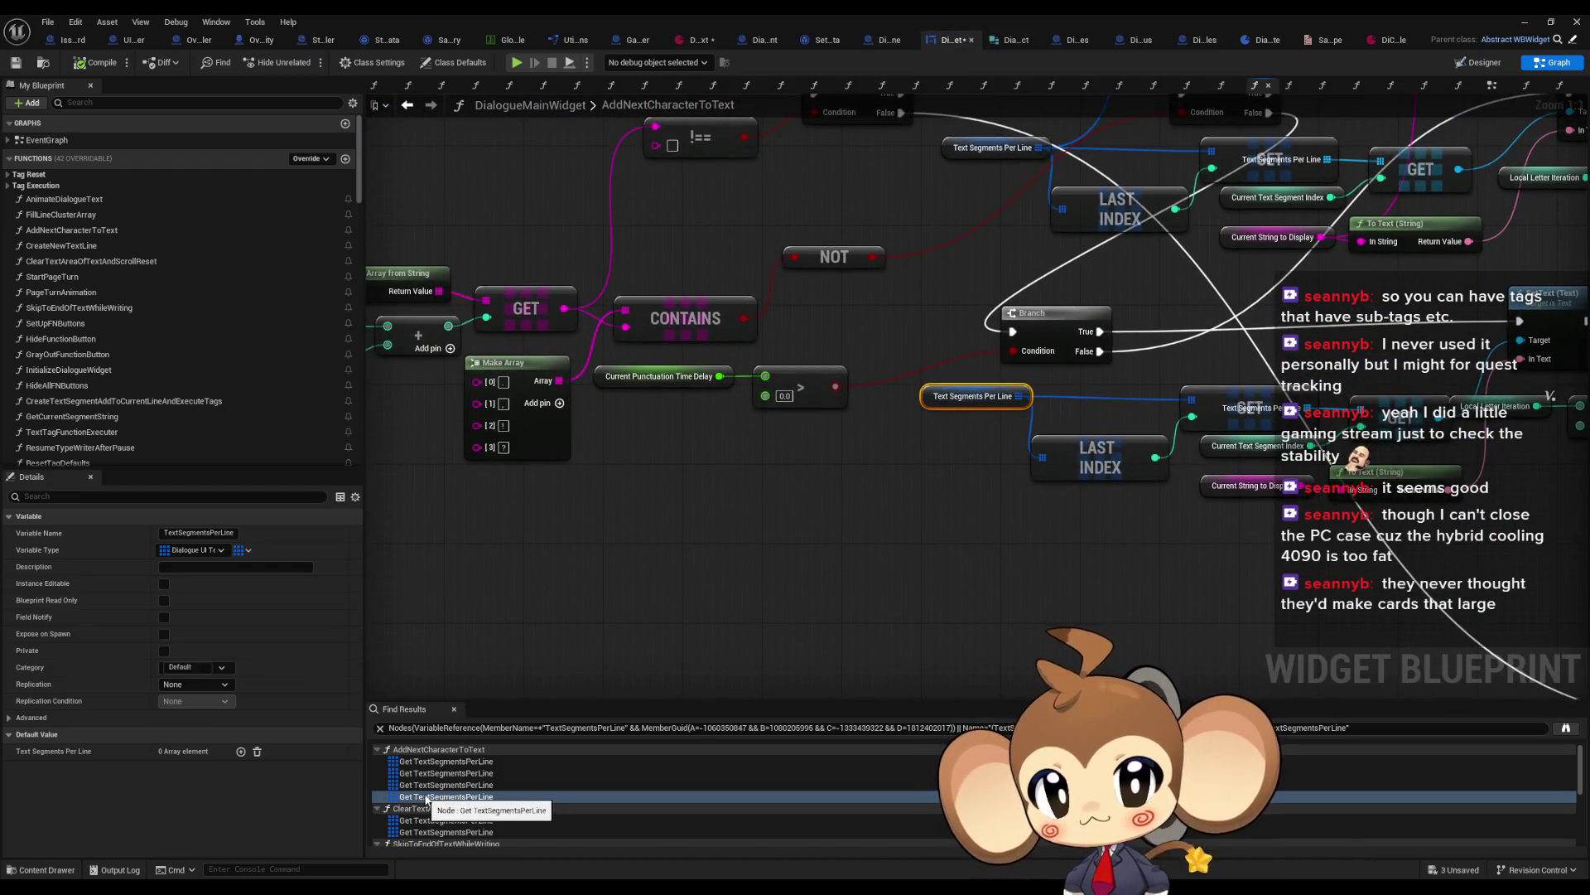
Step: Check the ClearTextAreaOfTextAndScrollReset and SkipToEndOfTextWhileWriting references
scroll(441, 797, down, 3)
click(426, 761)
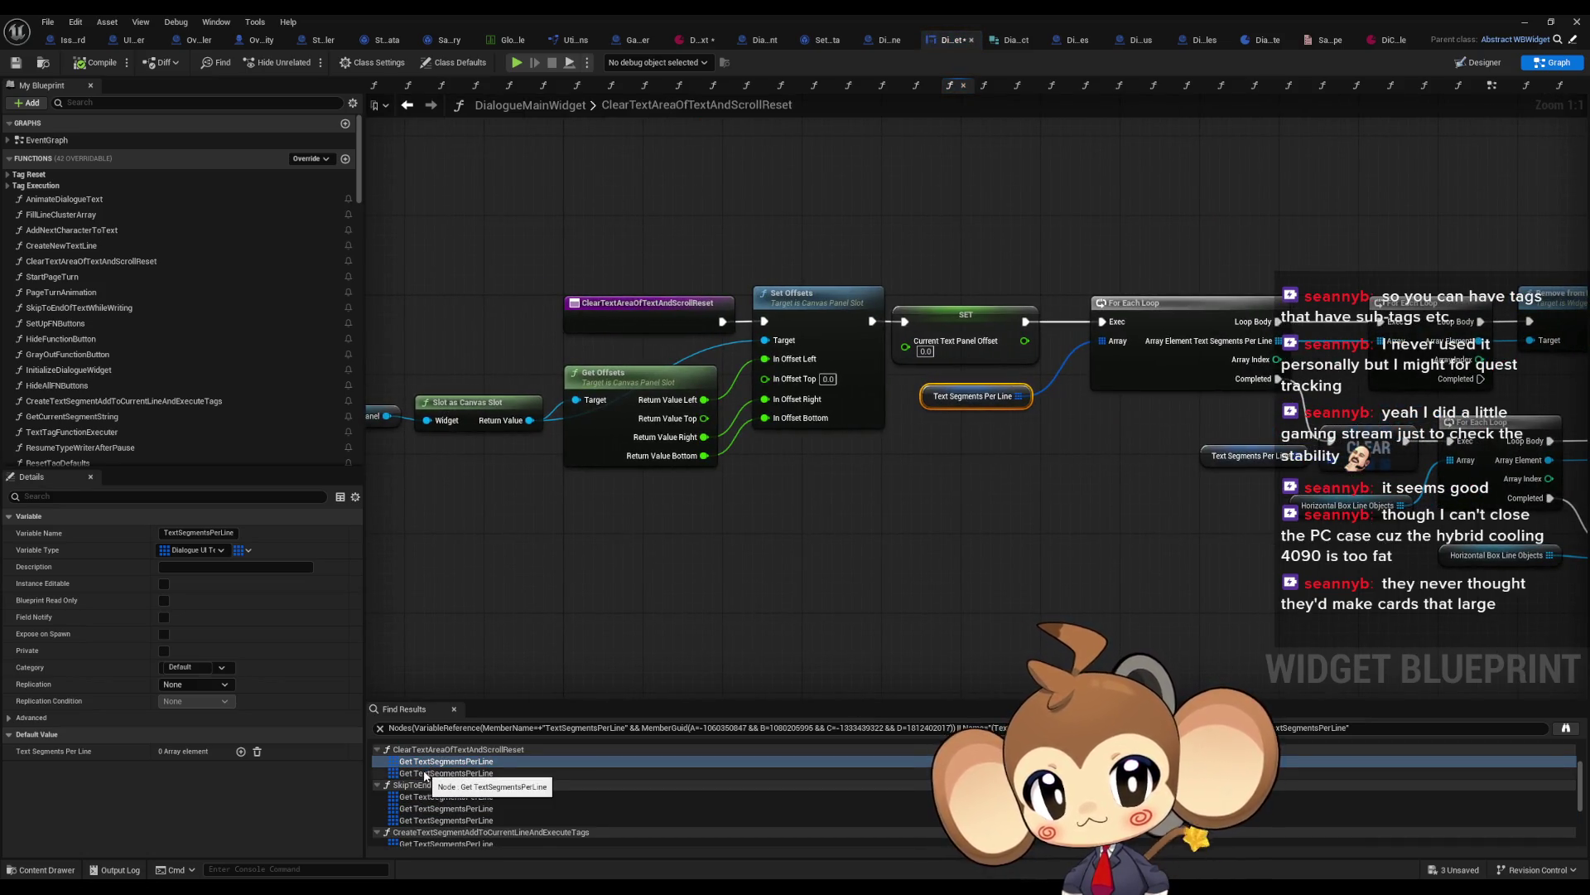
click(424, 773)
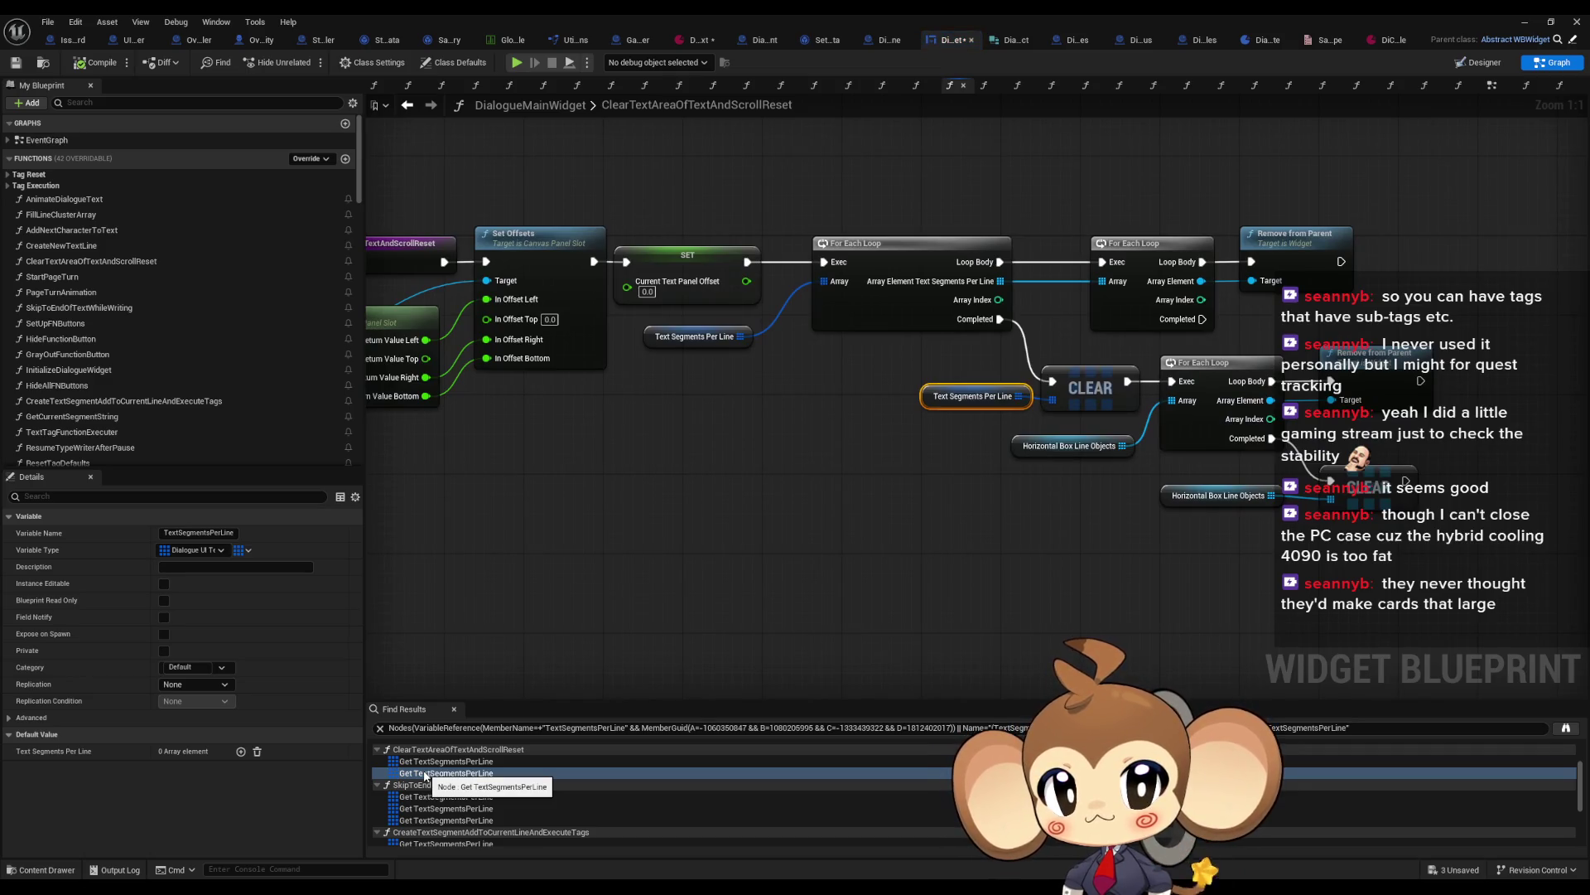
scroll(424, 774, down, 1)
click(424, 776)
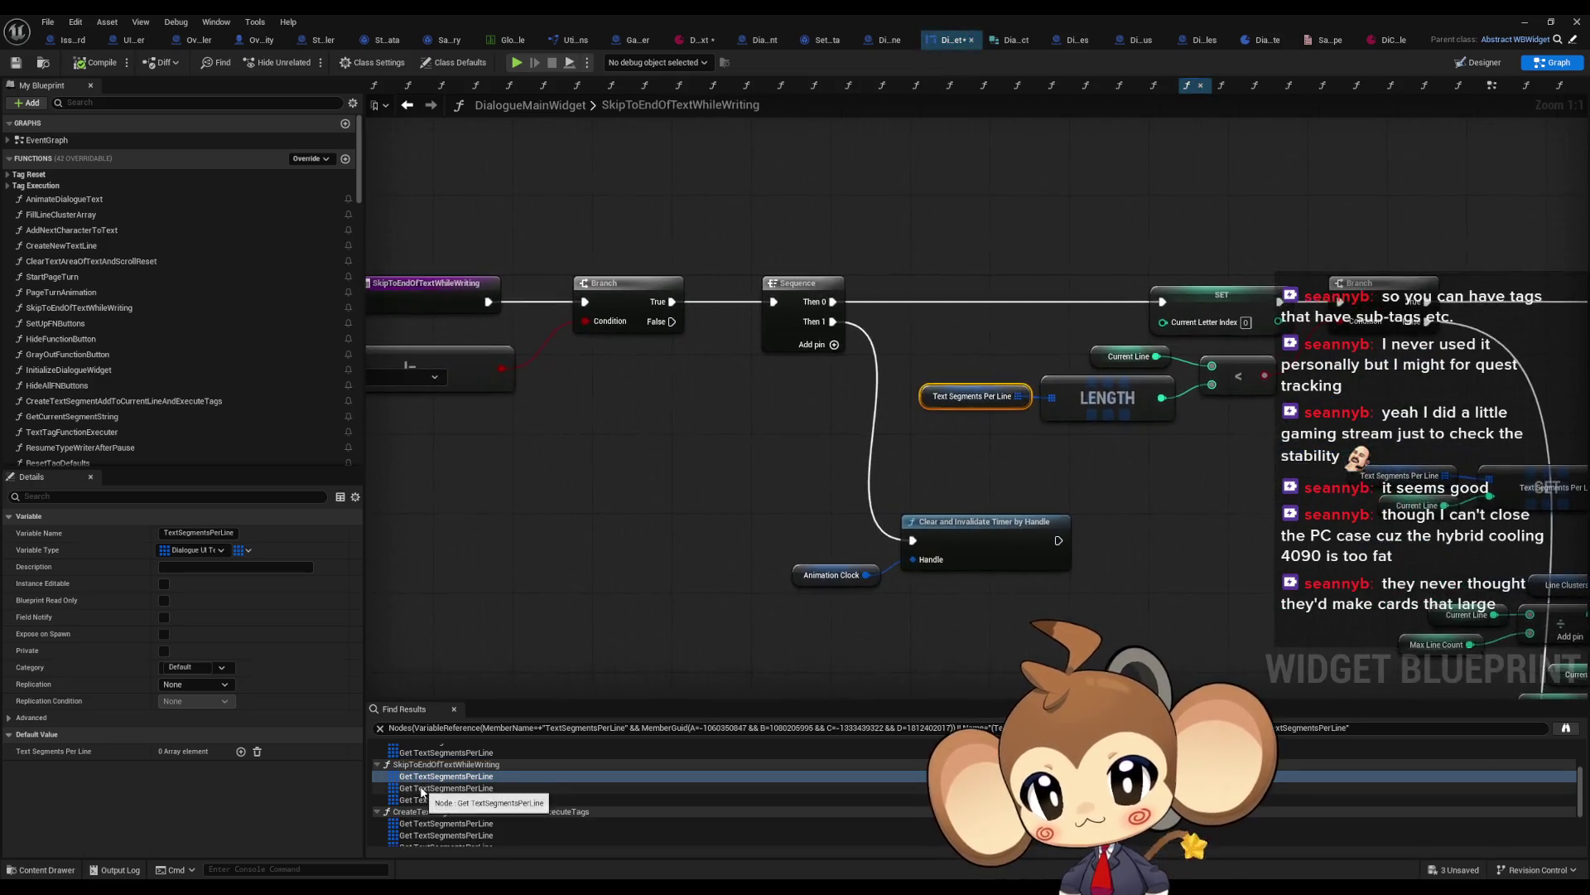
click(421, 789)
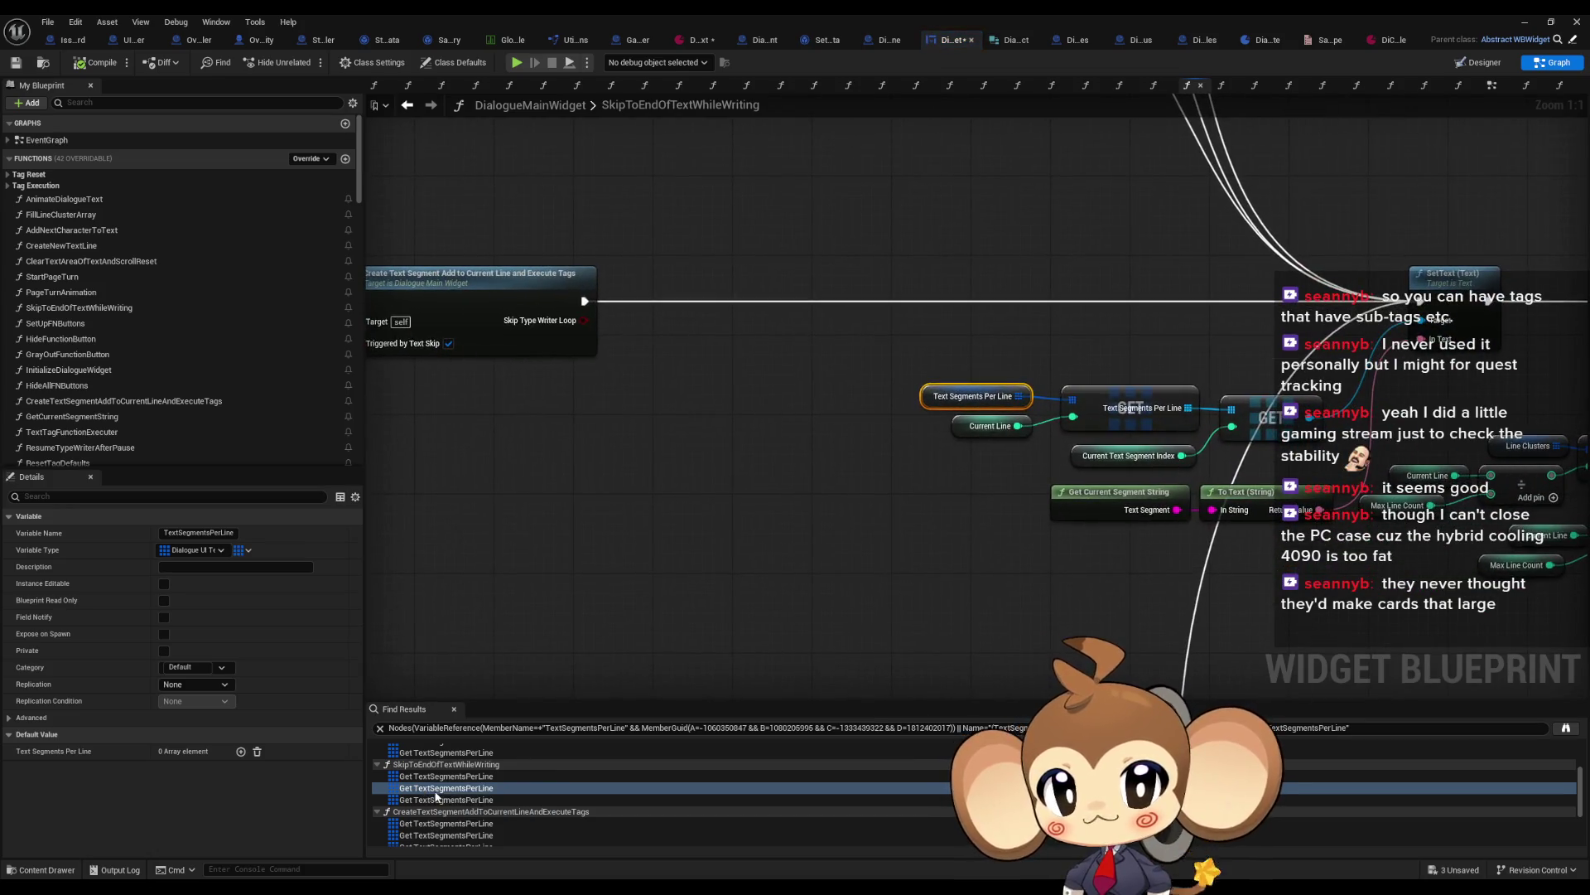
click(438, 801)
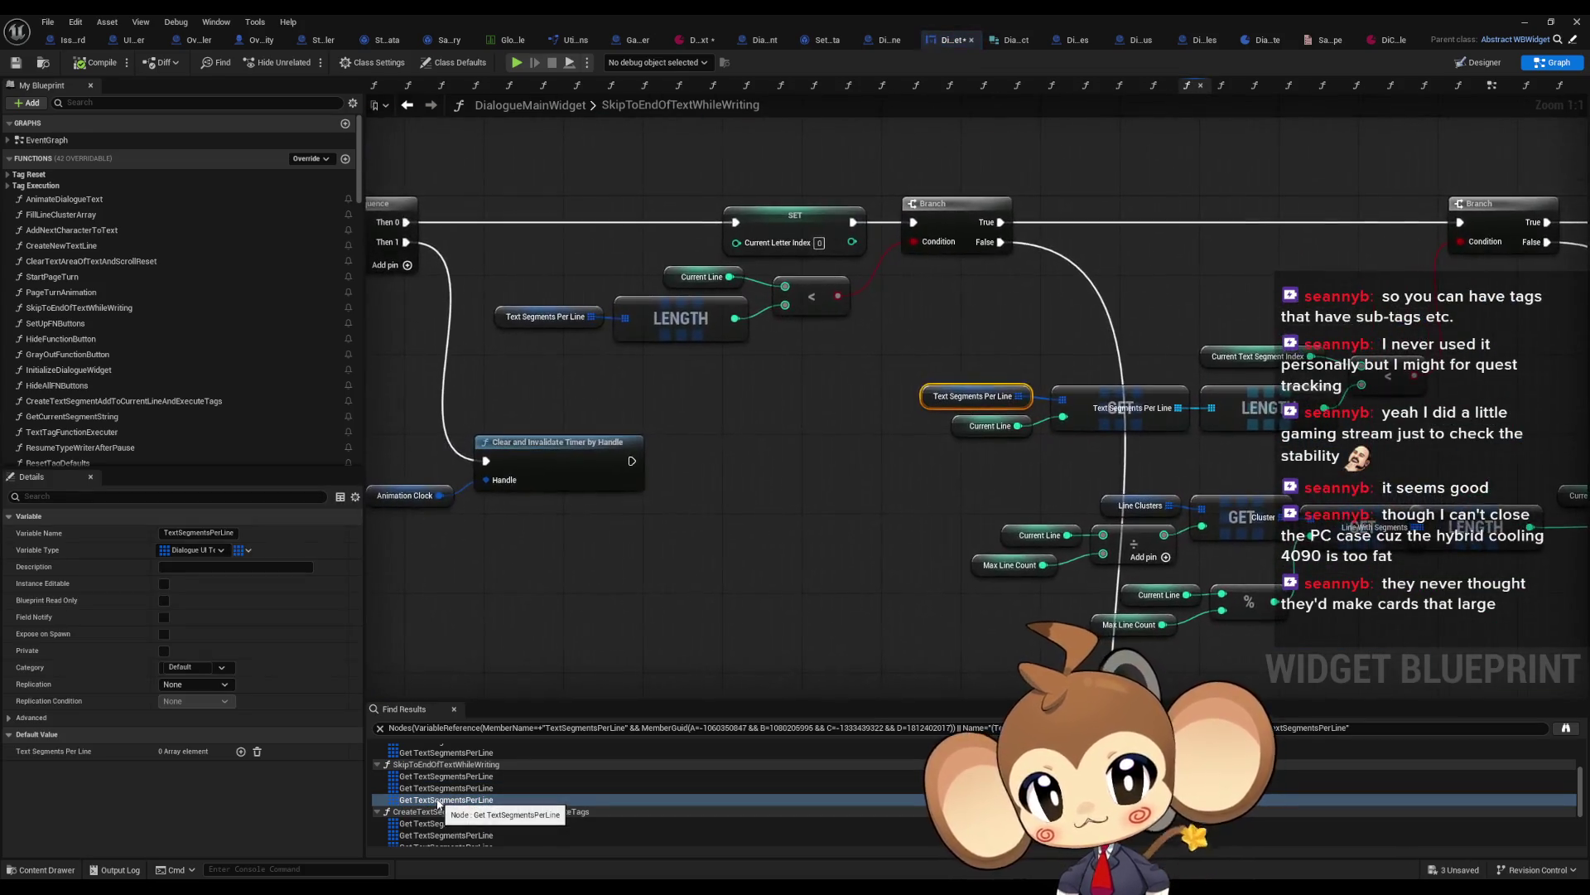
Step: Check the CreateTextSegmentAddToCurrentLineAndExecuteTags and TextTagFunctionExecuter references
scroll(435, 801, down, 1)
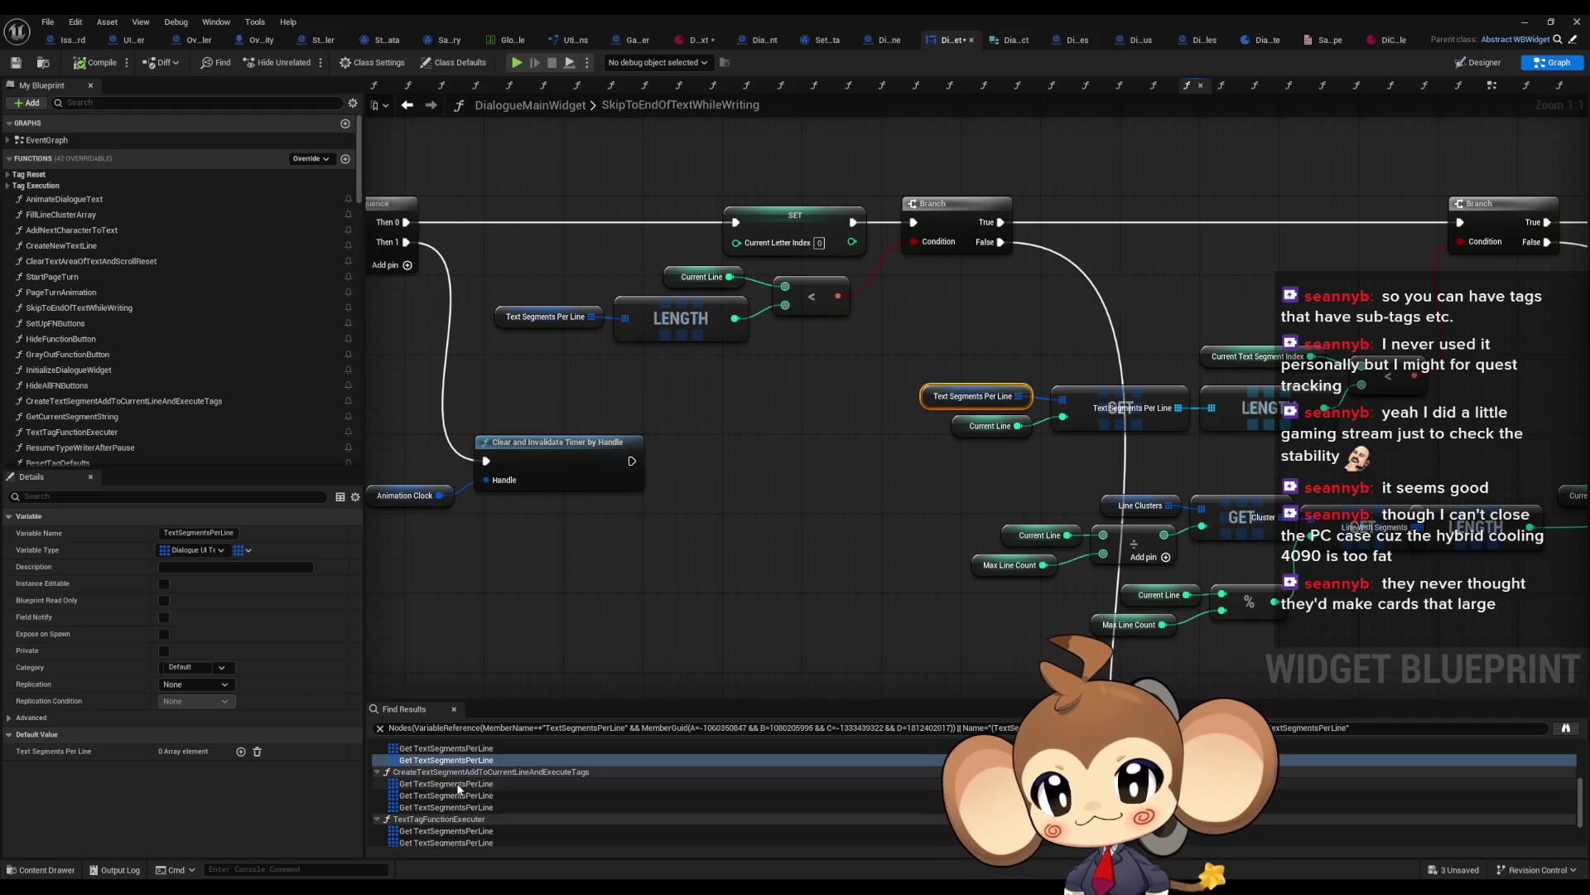
click(425, 783)
click(426, 796)
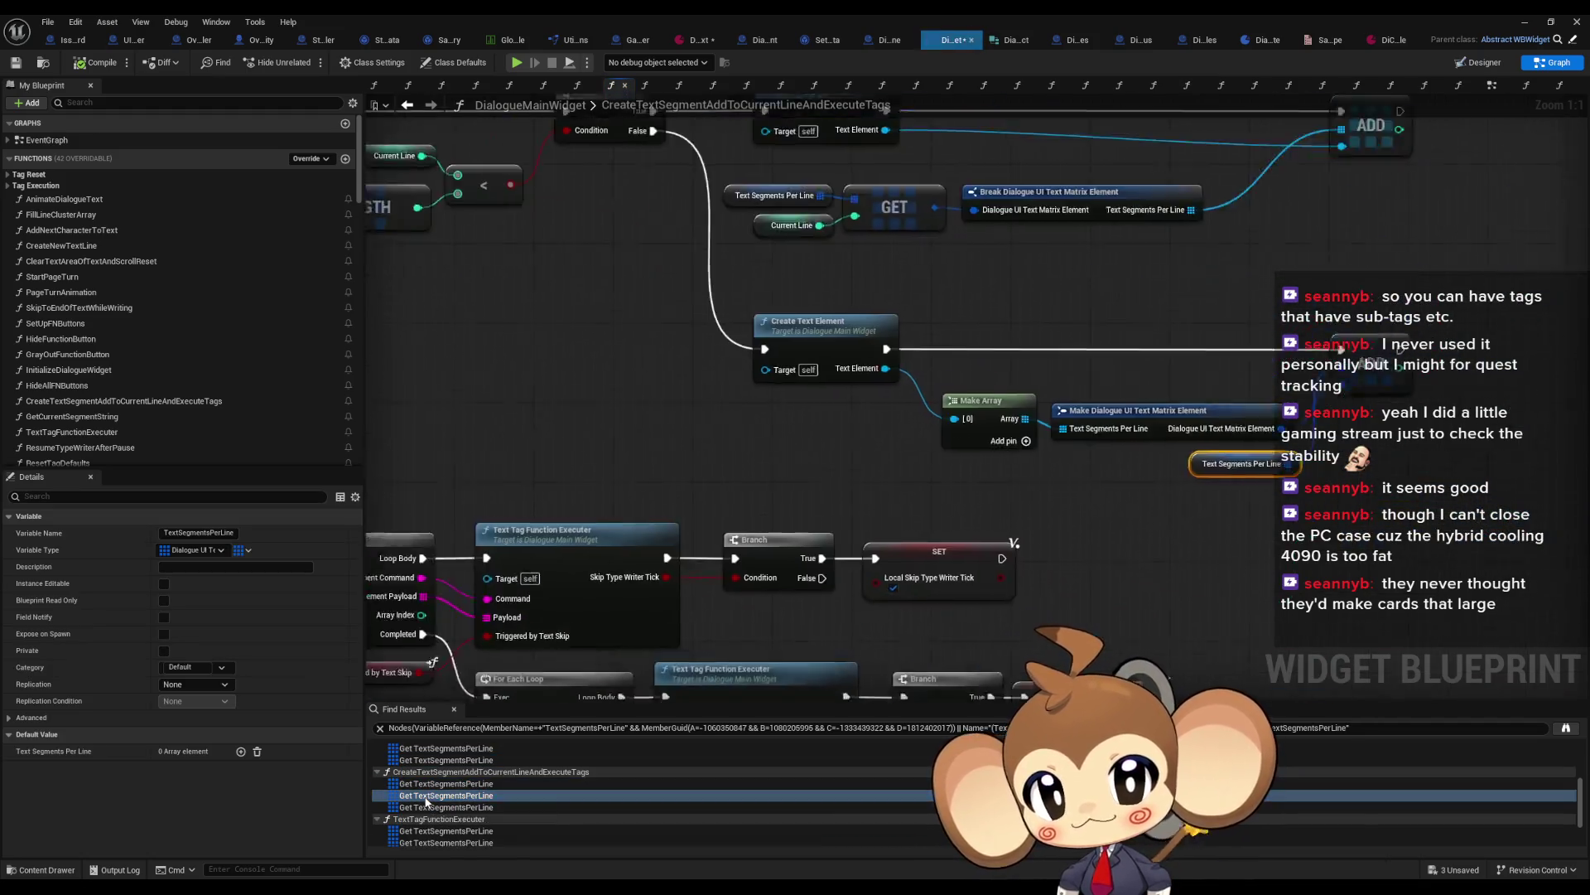
click(426, 808)
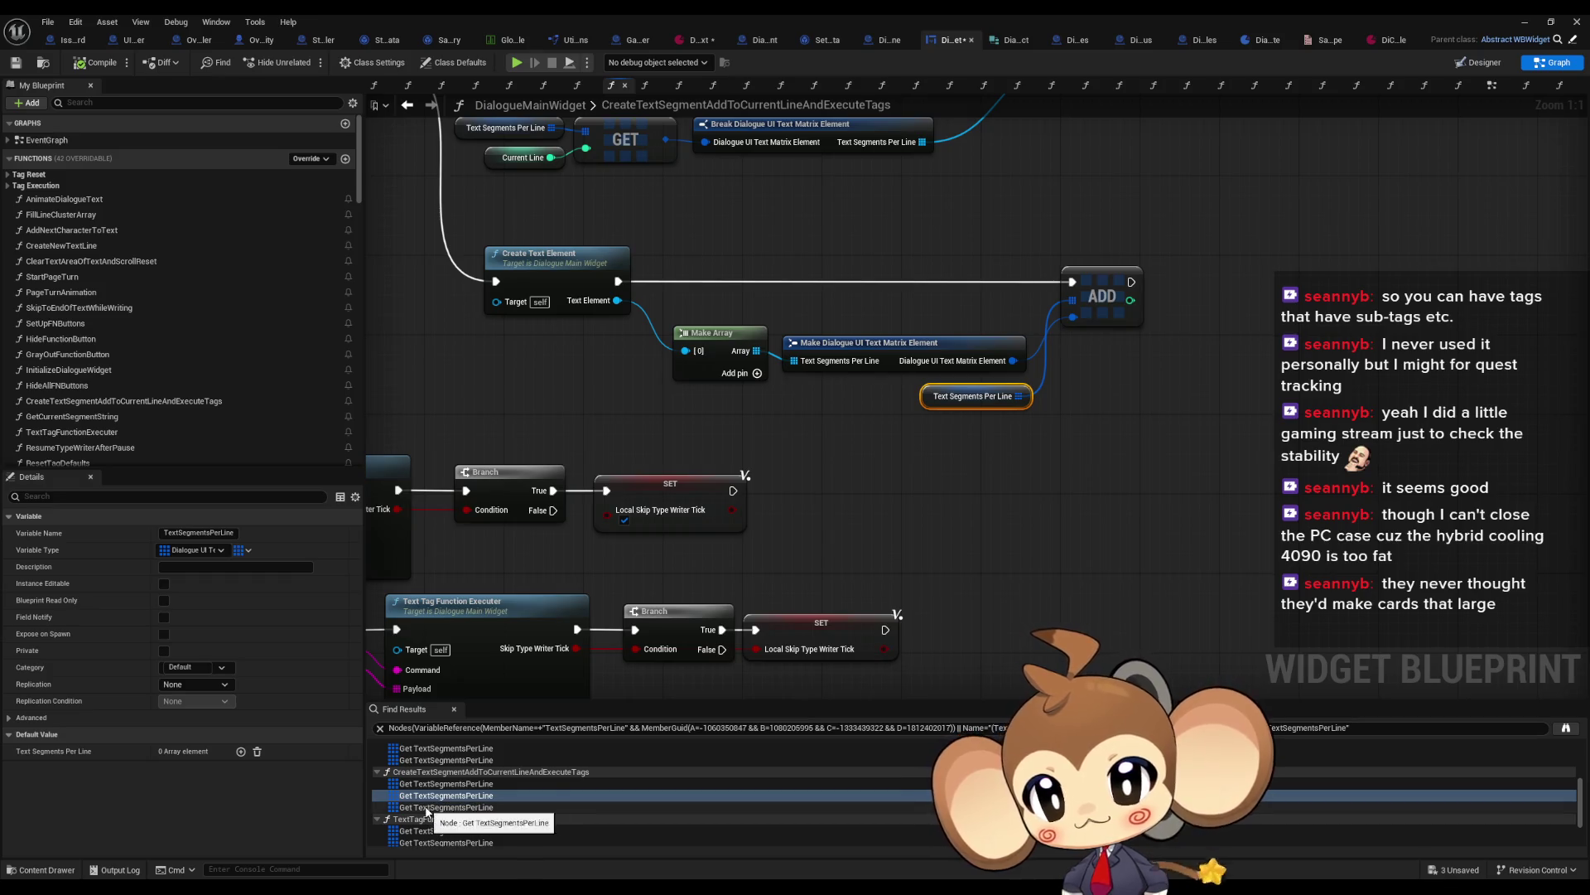
click(426, 830)
scroll(423, 804, down, 2)
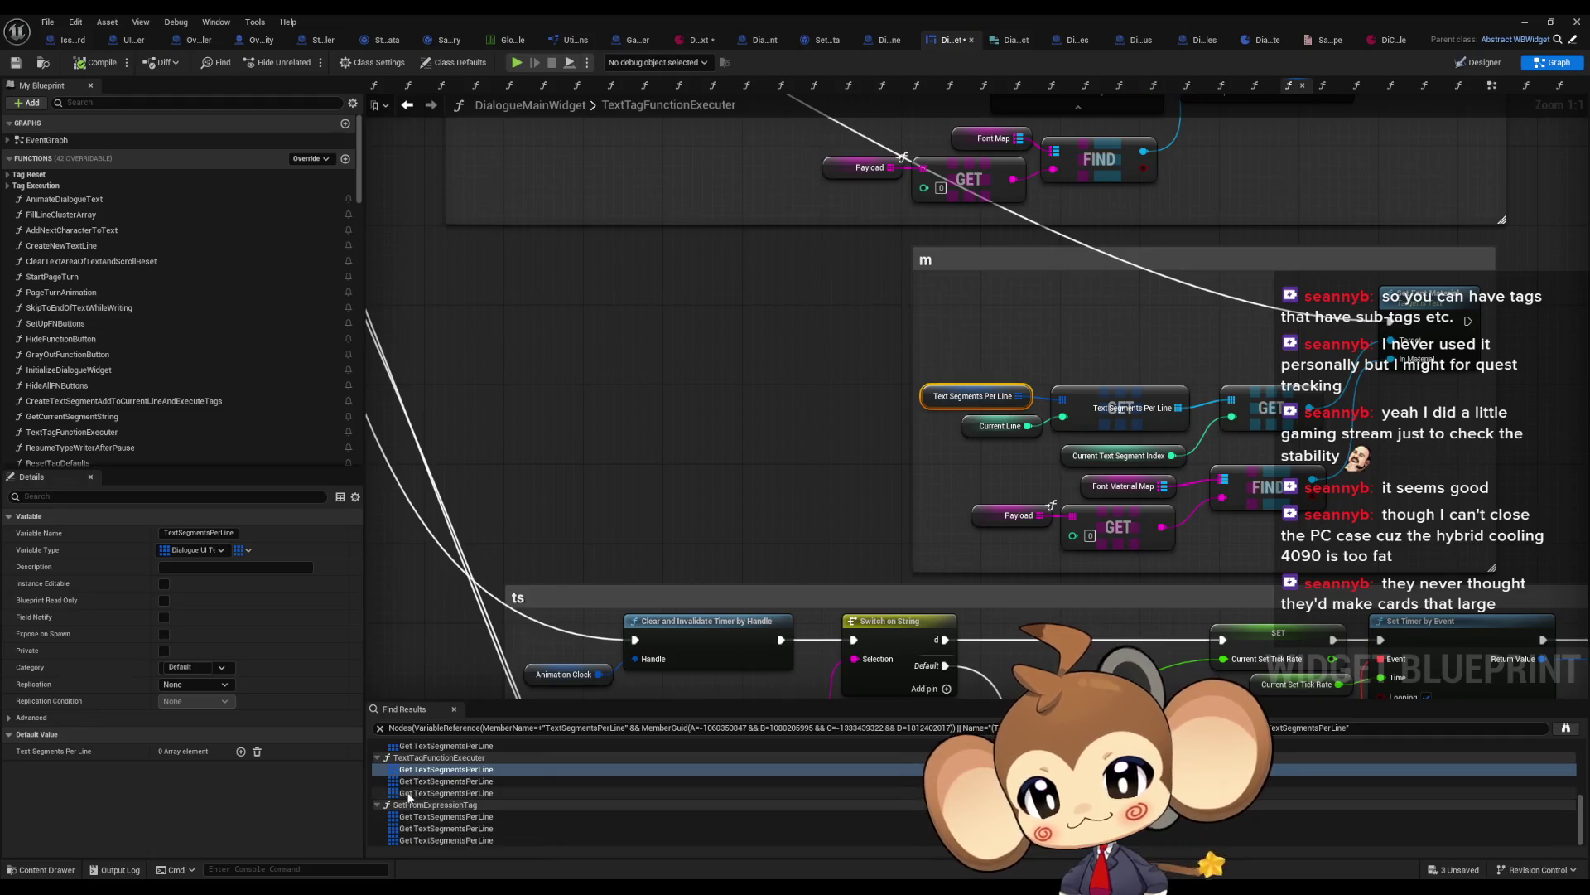
click(422, 781)
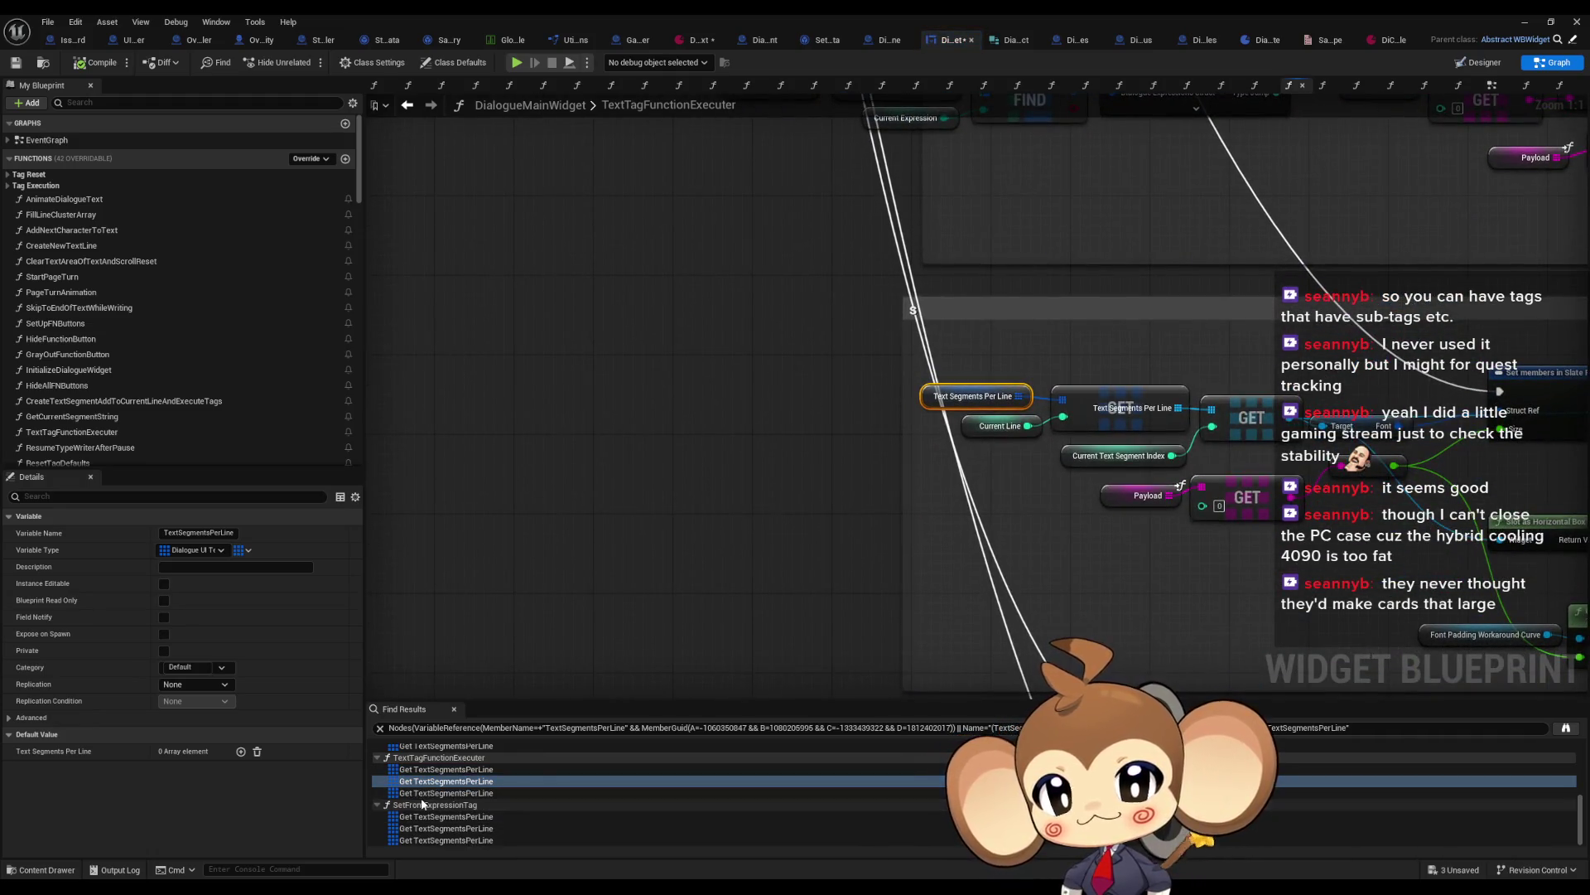
click(422, 793)
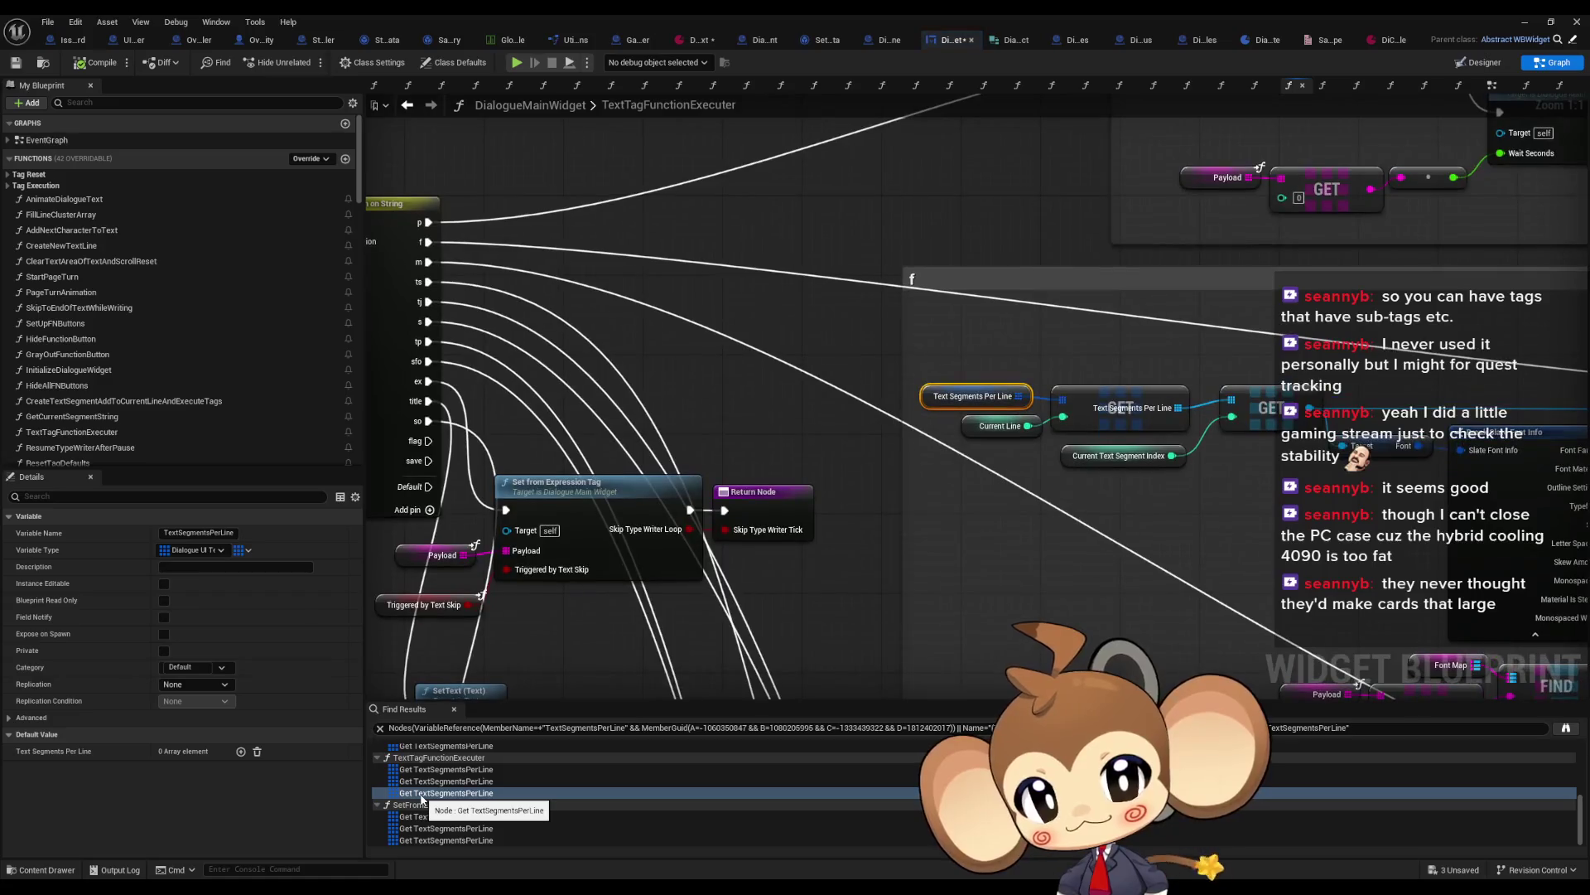
Step: Check the three SetFromExpressionTag references, returning to CreateTextSegmentAddToCurrentLineAndExecuteTags
click(419, 816)
click(418, 829)
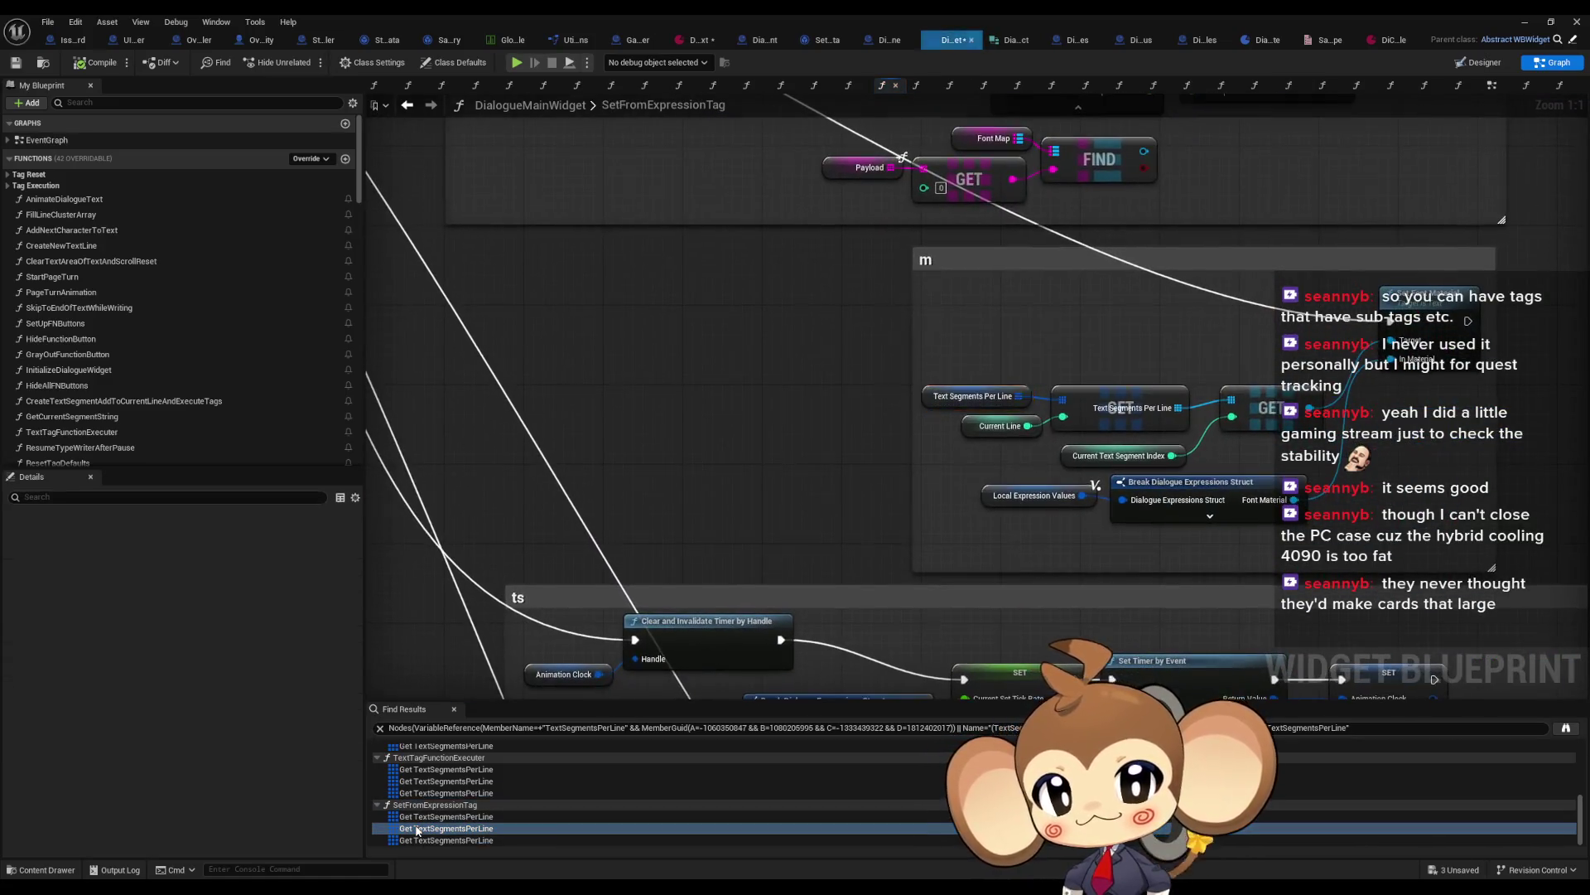
click(421, 840)
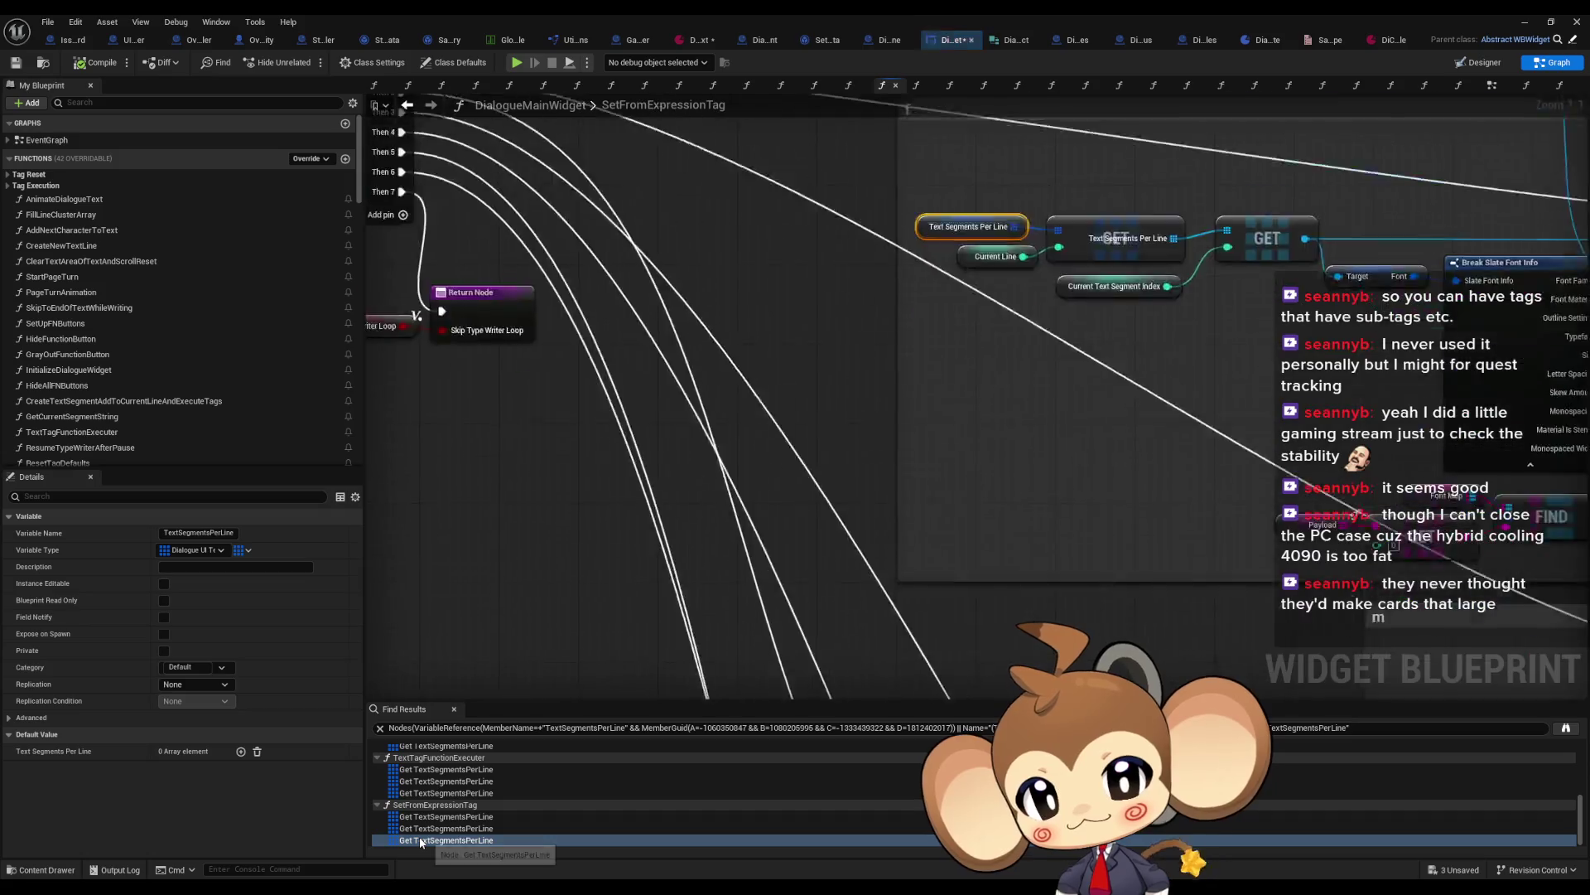
click(424, 782)
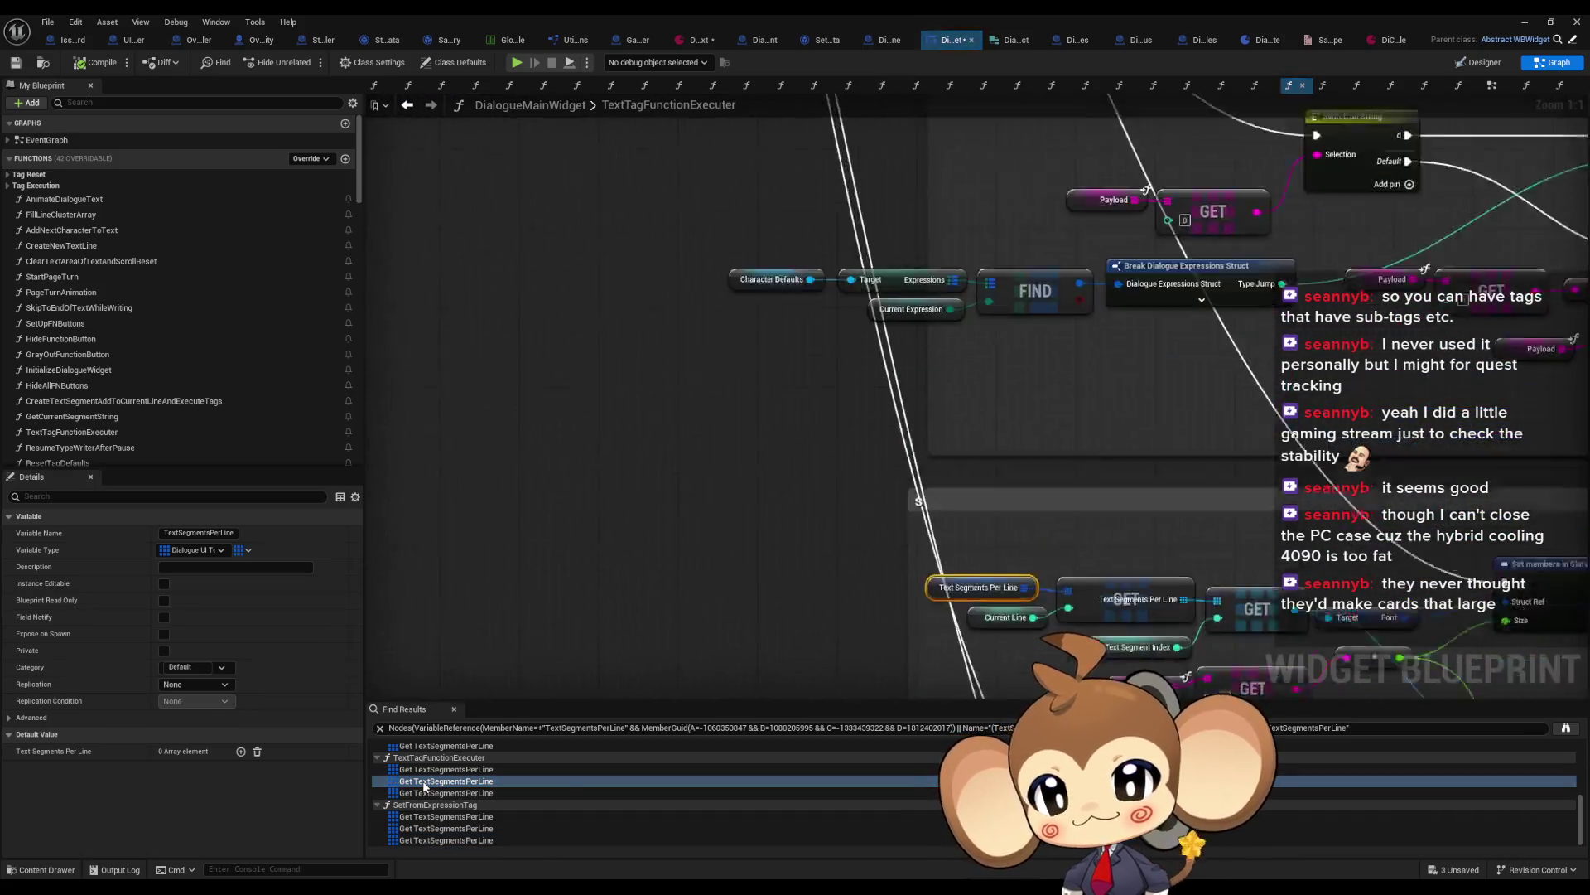
scroll(430, 791, up, 2)
click(434, 794)
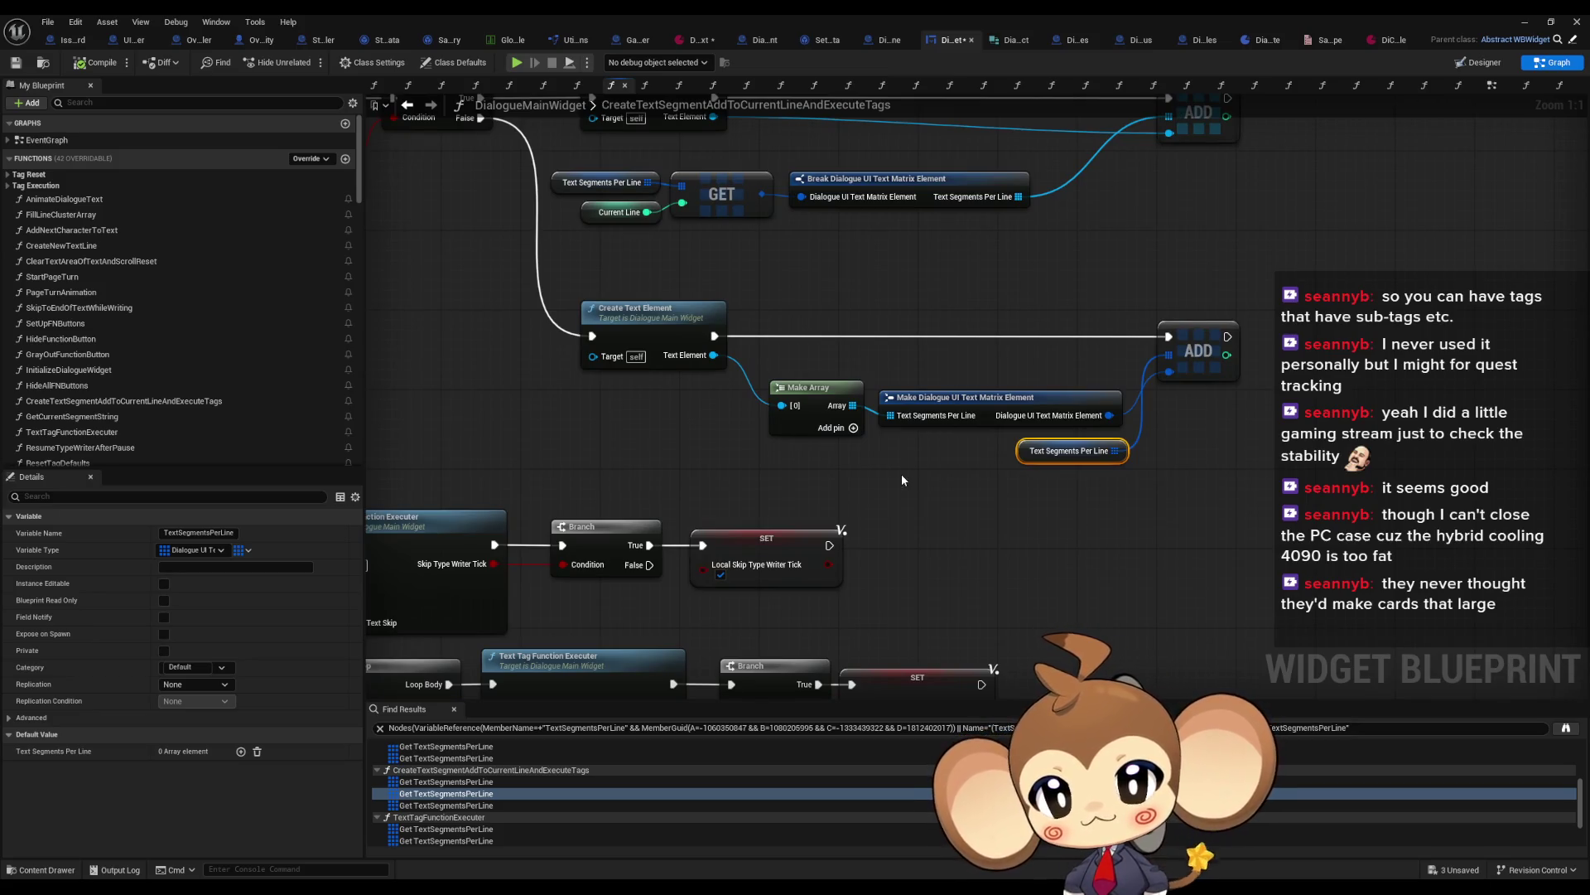
Step: Zoom out and pan across the CreateTextSegmentAddToCurrentLineAndExecuteTags graph
scroll(902, 479, down, 2)
mouse_move(903, 479)
mouse_down()
mouse_move(1017, 525)
mouse_move(1159, 523)
mouse_move(1526, 450)
mouse_move(1500, 450)
mouse_move(1499, 495)
mouse_move(1234, 501)
mouse_up()
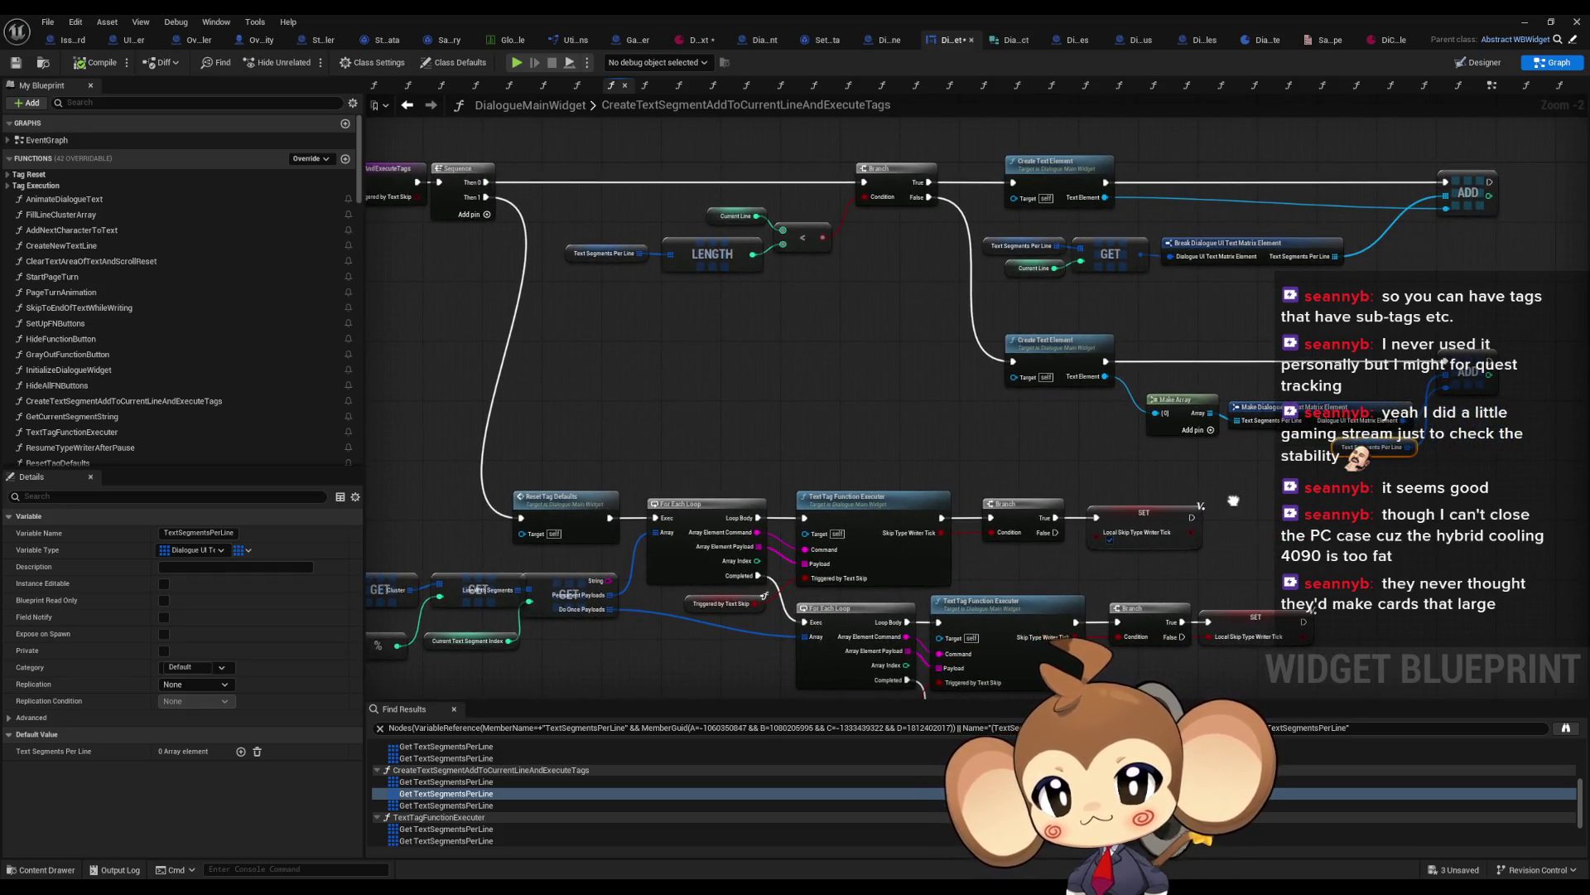
mouse_move(1233, 500)
mouse_down()
mouse_move(1235, 477)
mouse_move(1319, 573)
mouse_up()
mouse_move(1135, 558)
mouse_down()
mouse_move(1418, 506)
mouse_move(1471, 327)
mouse_move(1325, 328)
mouse_move(911, 414)
mouse_move(772, 473)
mouse_move(818, 416)
mouse_up()
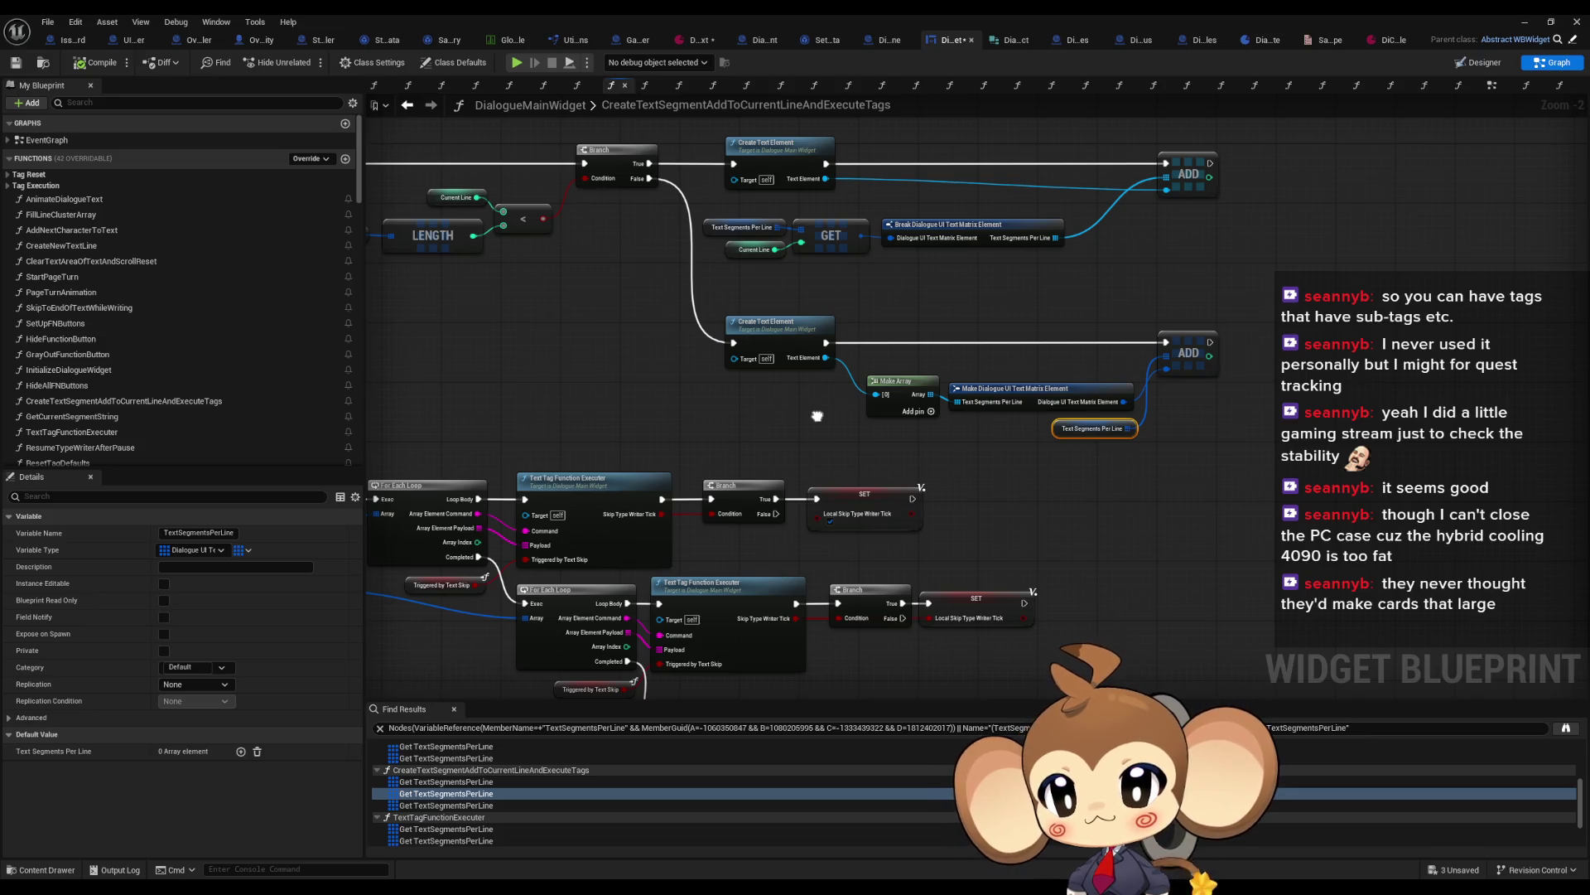
drag(818, 415, 818, 412)
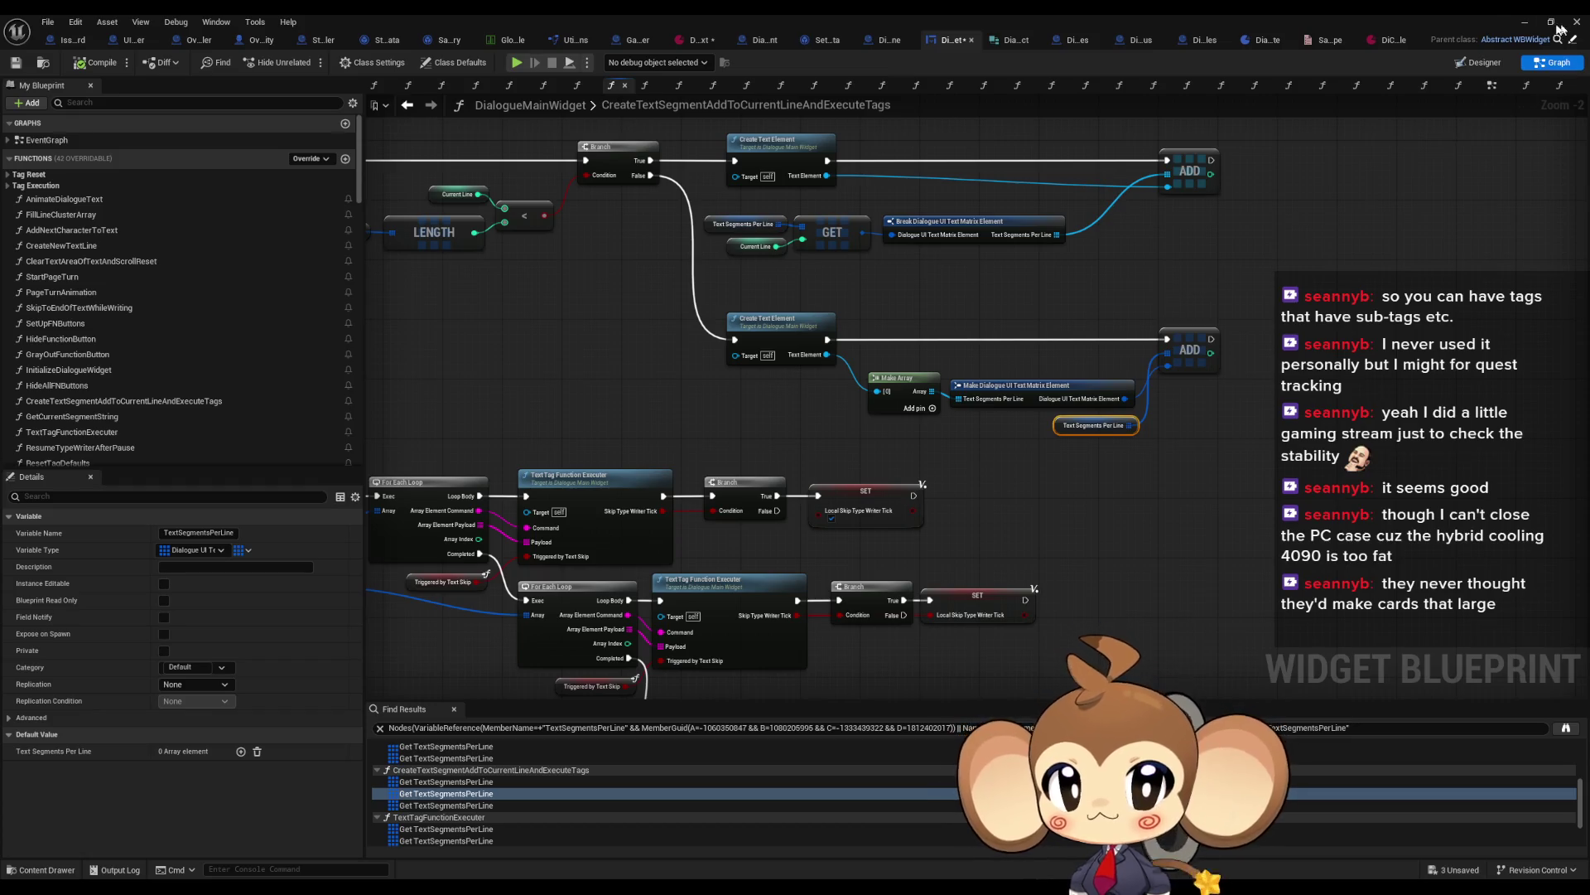
Step: Open the AddNextCharacterToText function graph and pan over its nodes
double_click(60, 230)
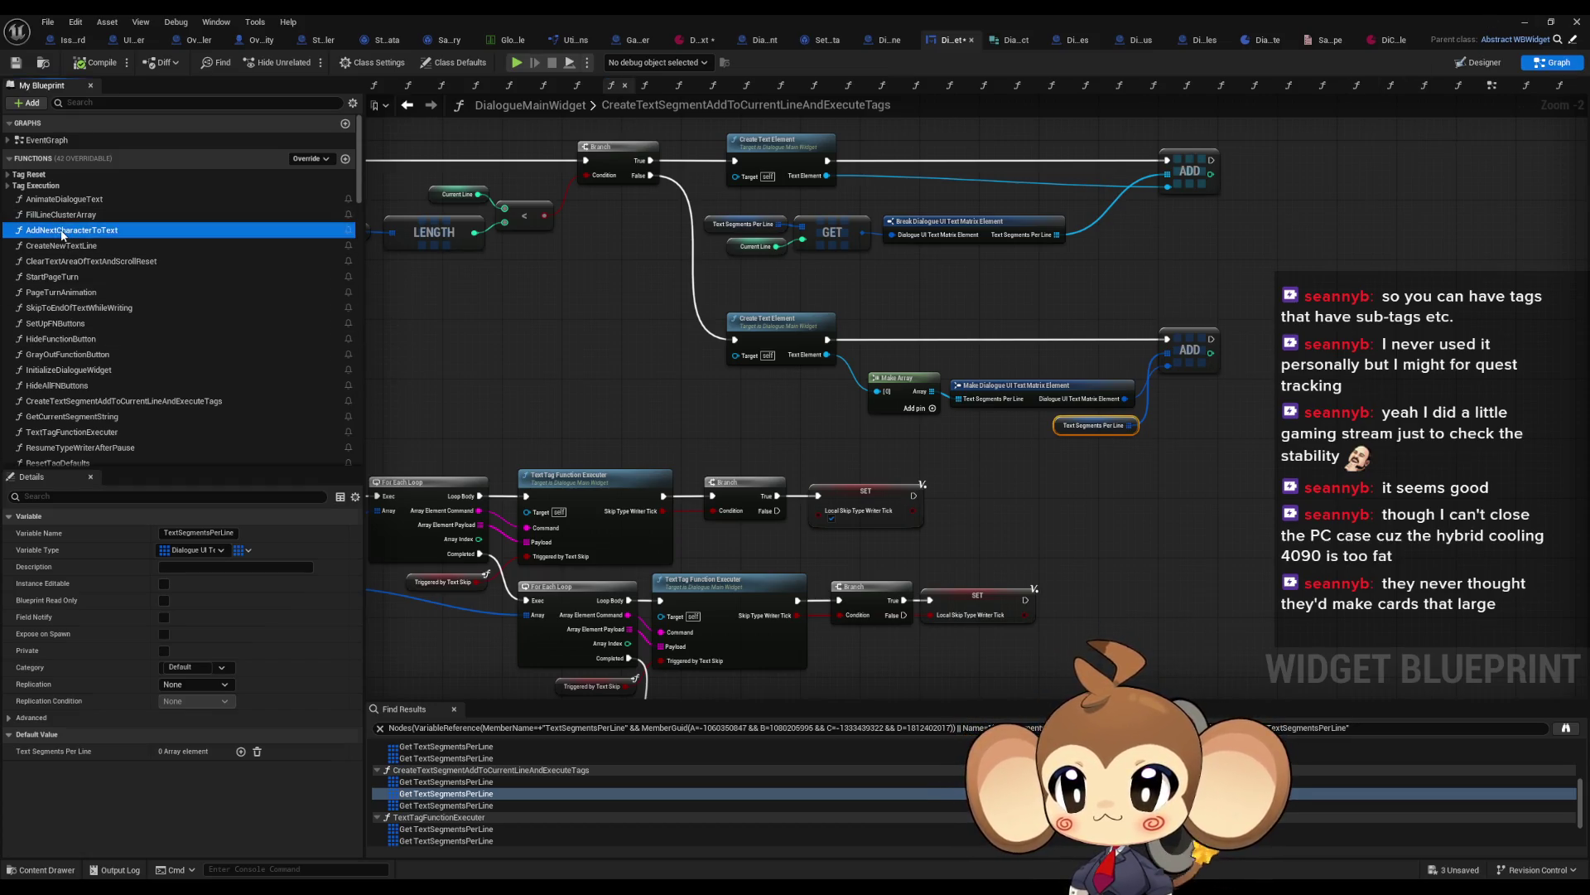
scroll(622, 494, up, 1)
mouse_move(622, 494)
mouse_down()
mouse_move(766, 454)
mouse_move(899, 503)
mouse_move(875, 576)
mouse_up()
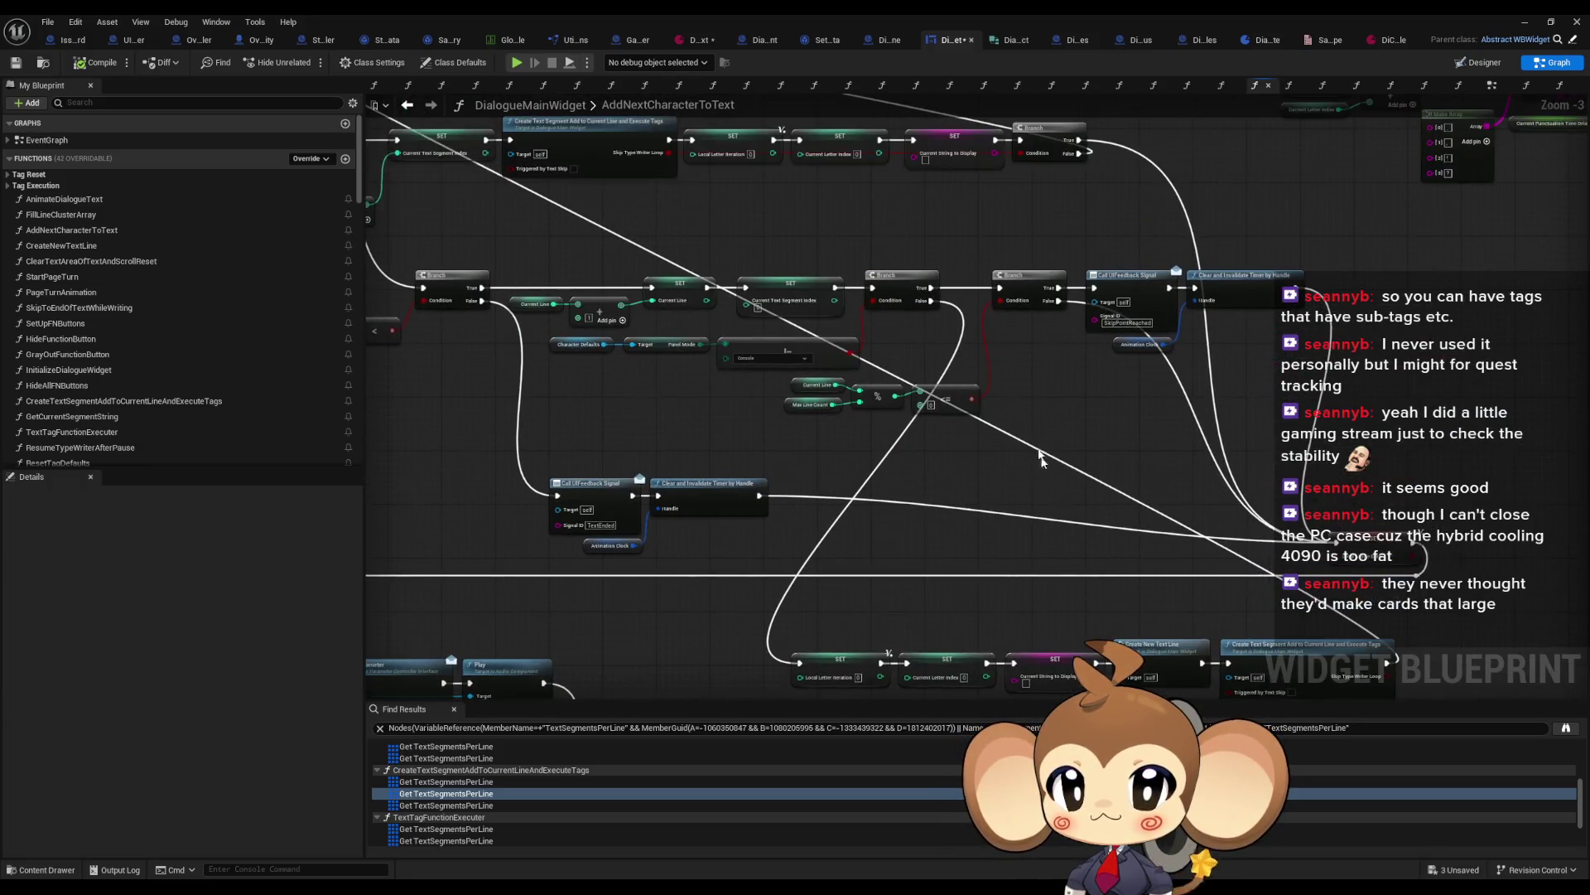
drag(932, 301, 1280, 532)
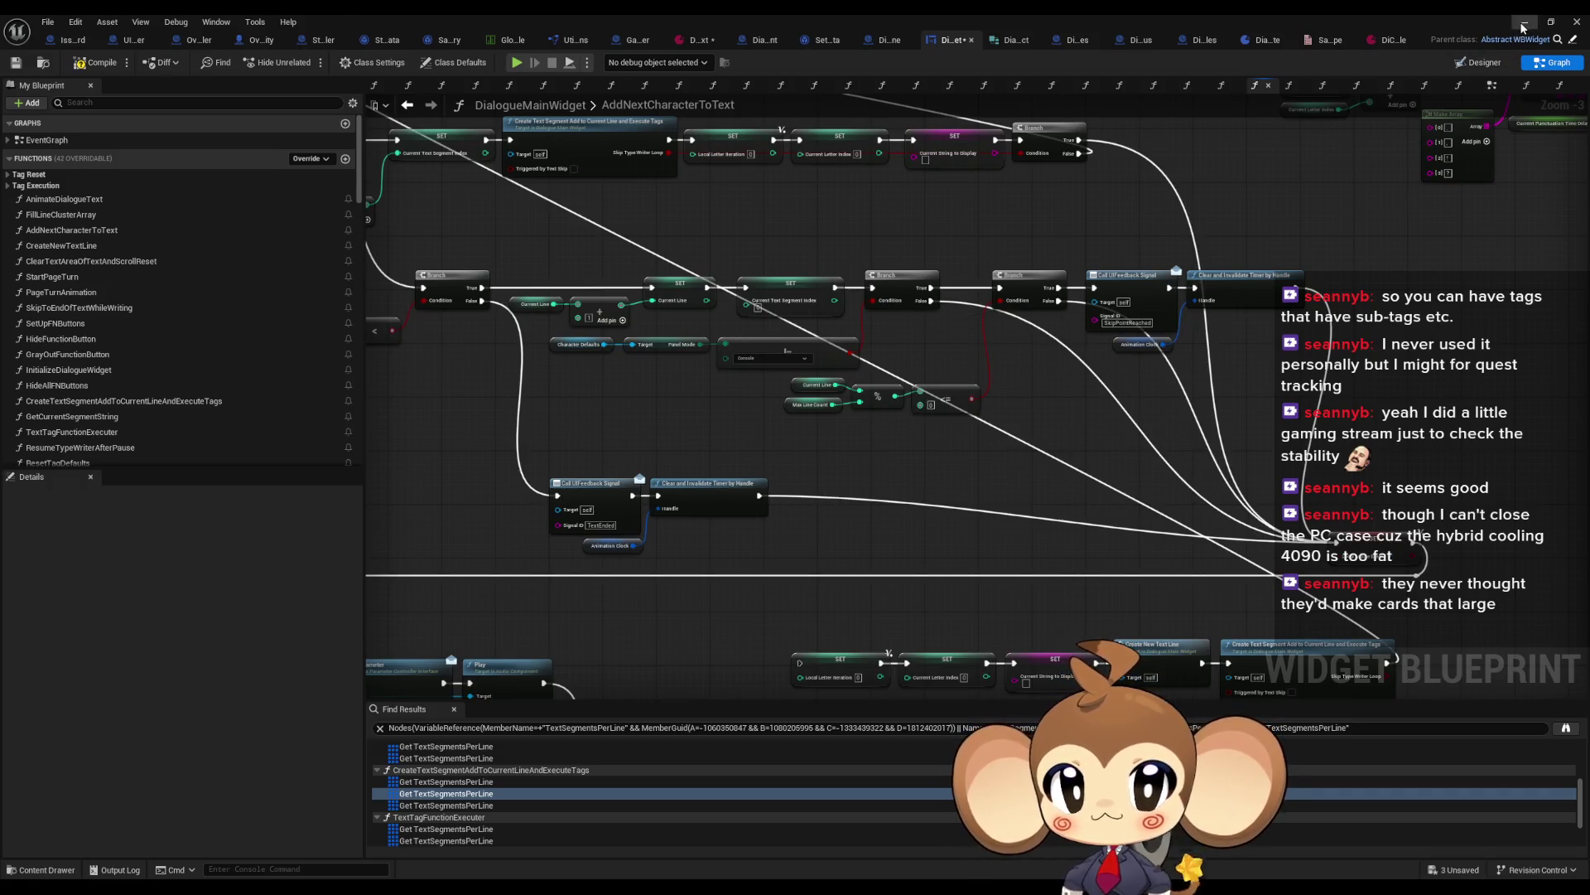
Step: Close the widget blueprint, start a play-in-editor session and clear the Output Log
click(1525, 23)
key(alt+p)
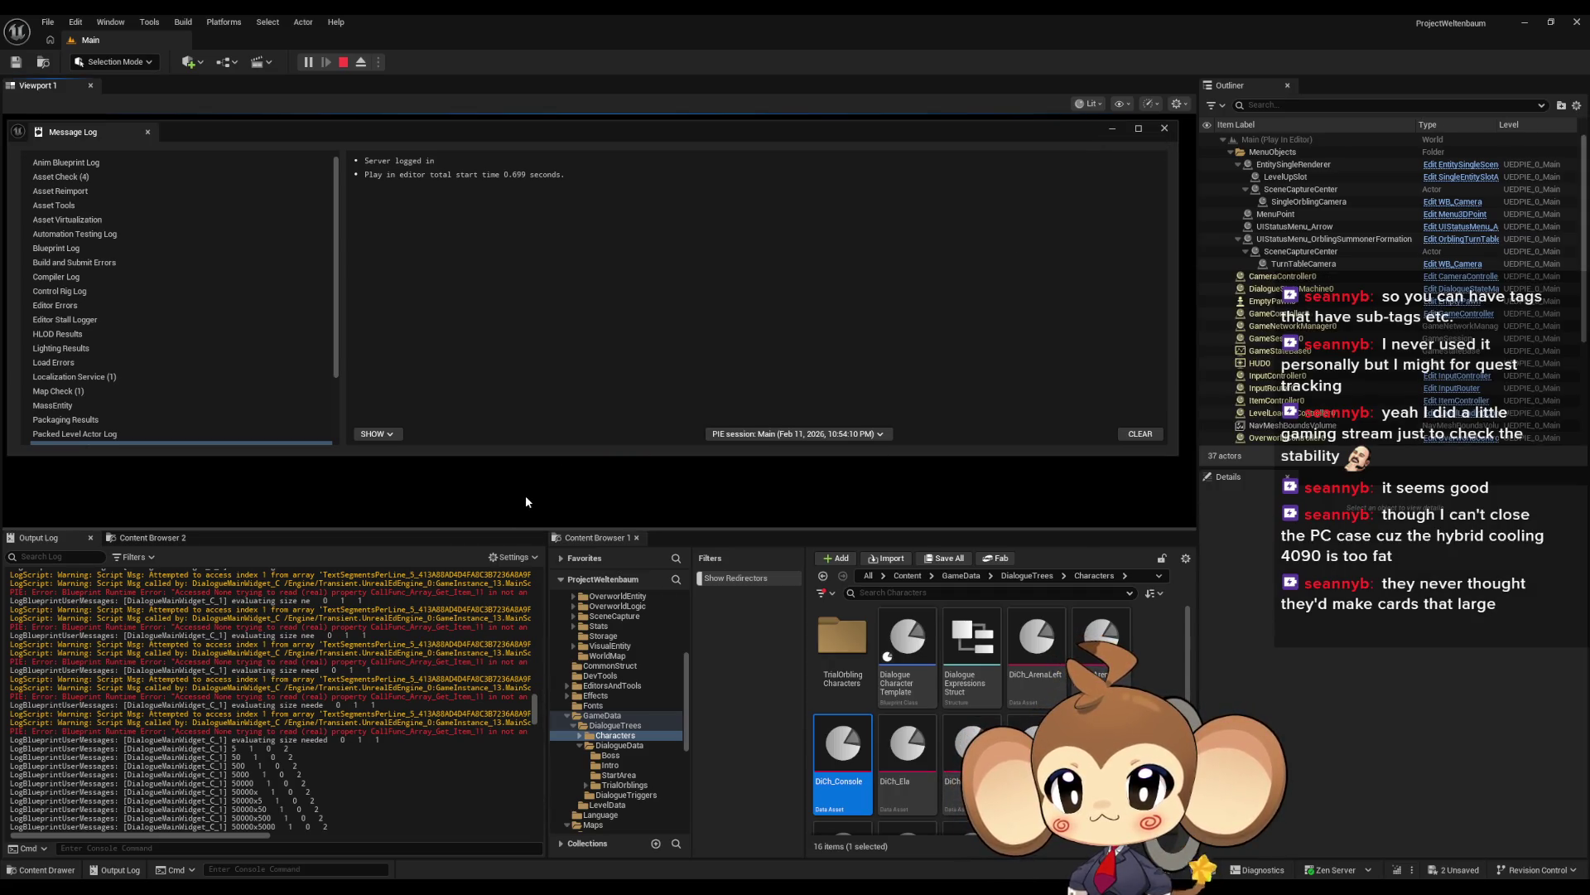
right_click(364, 672)
click(400, 688)
Step: Click through the dialogue pages in the game view until the box closes
click(553, 505)
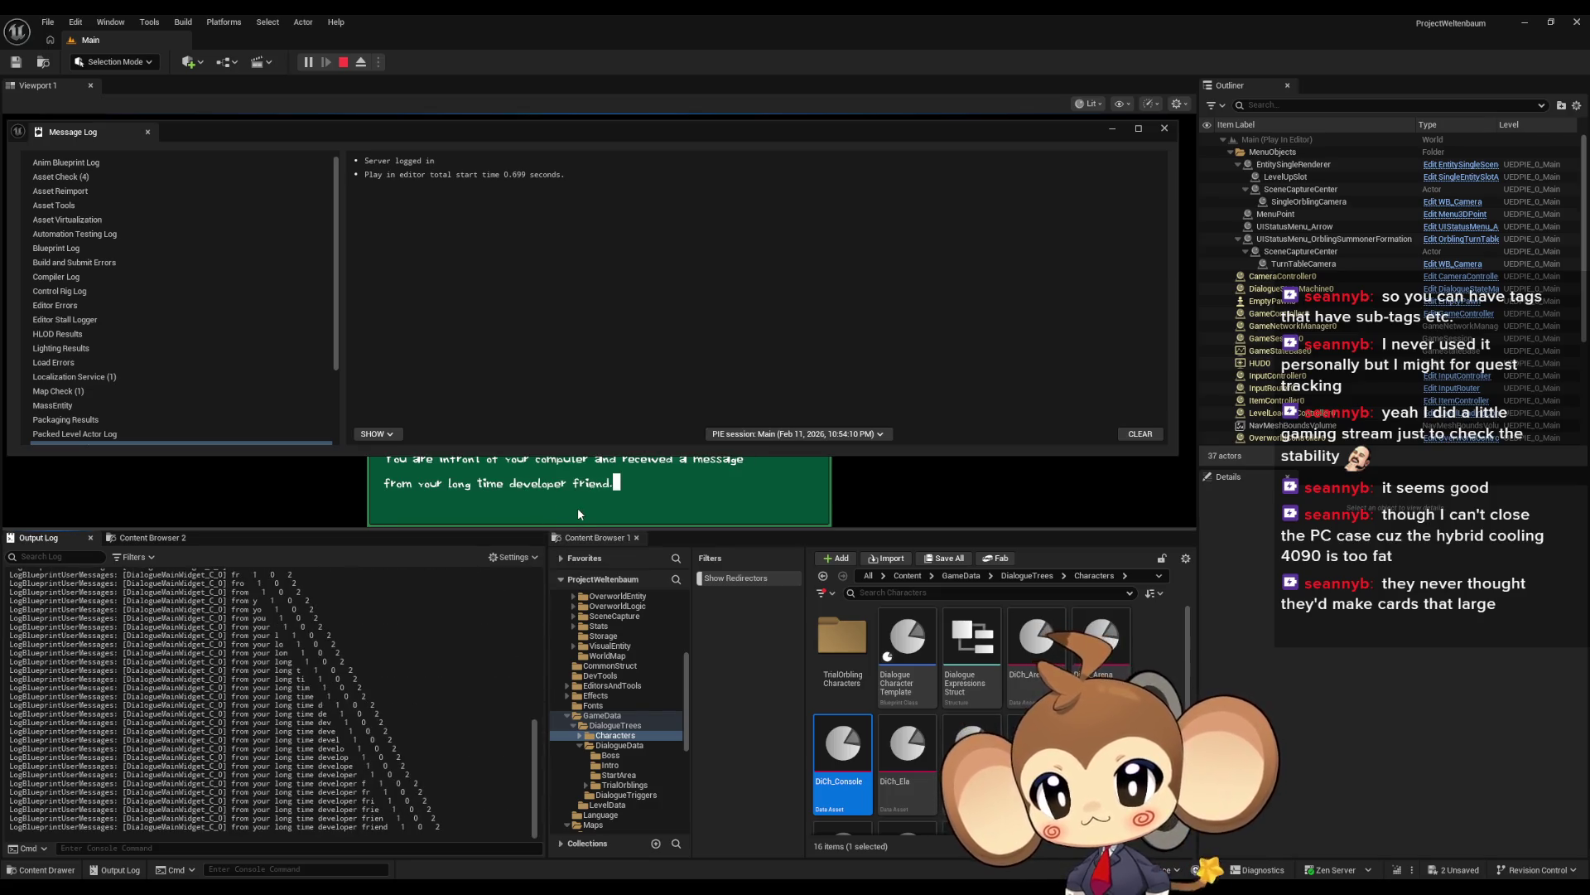
click(578, 511)
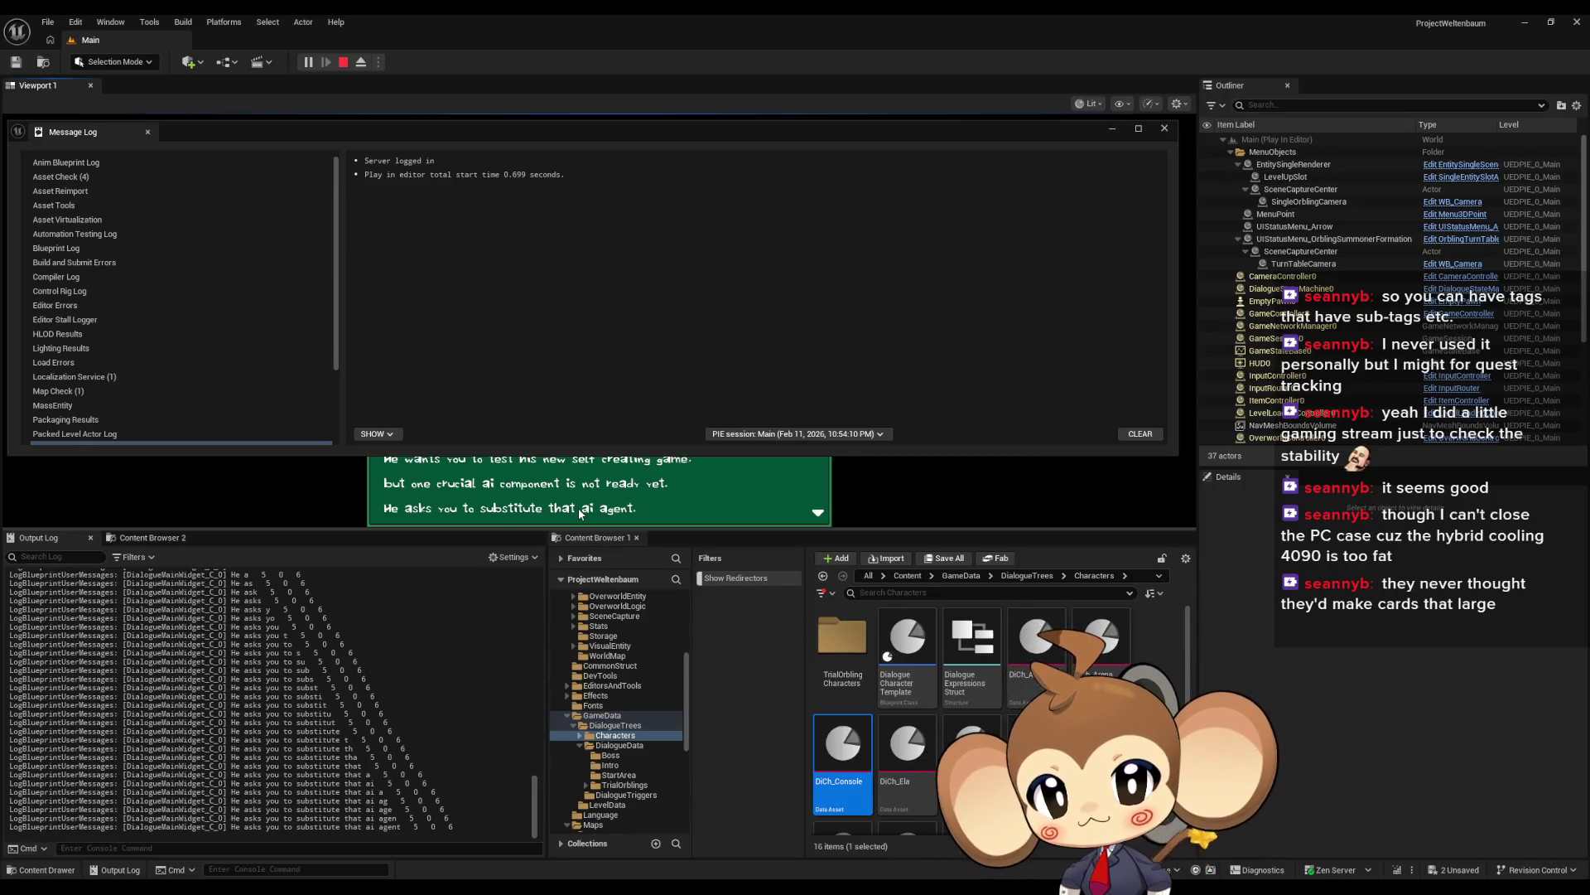
click(578, 511)
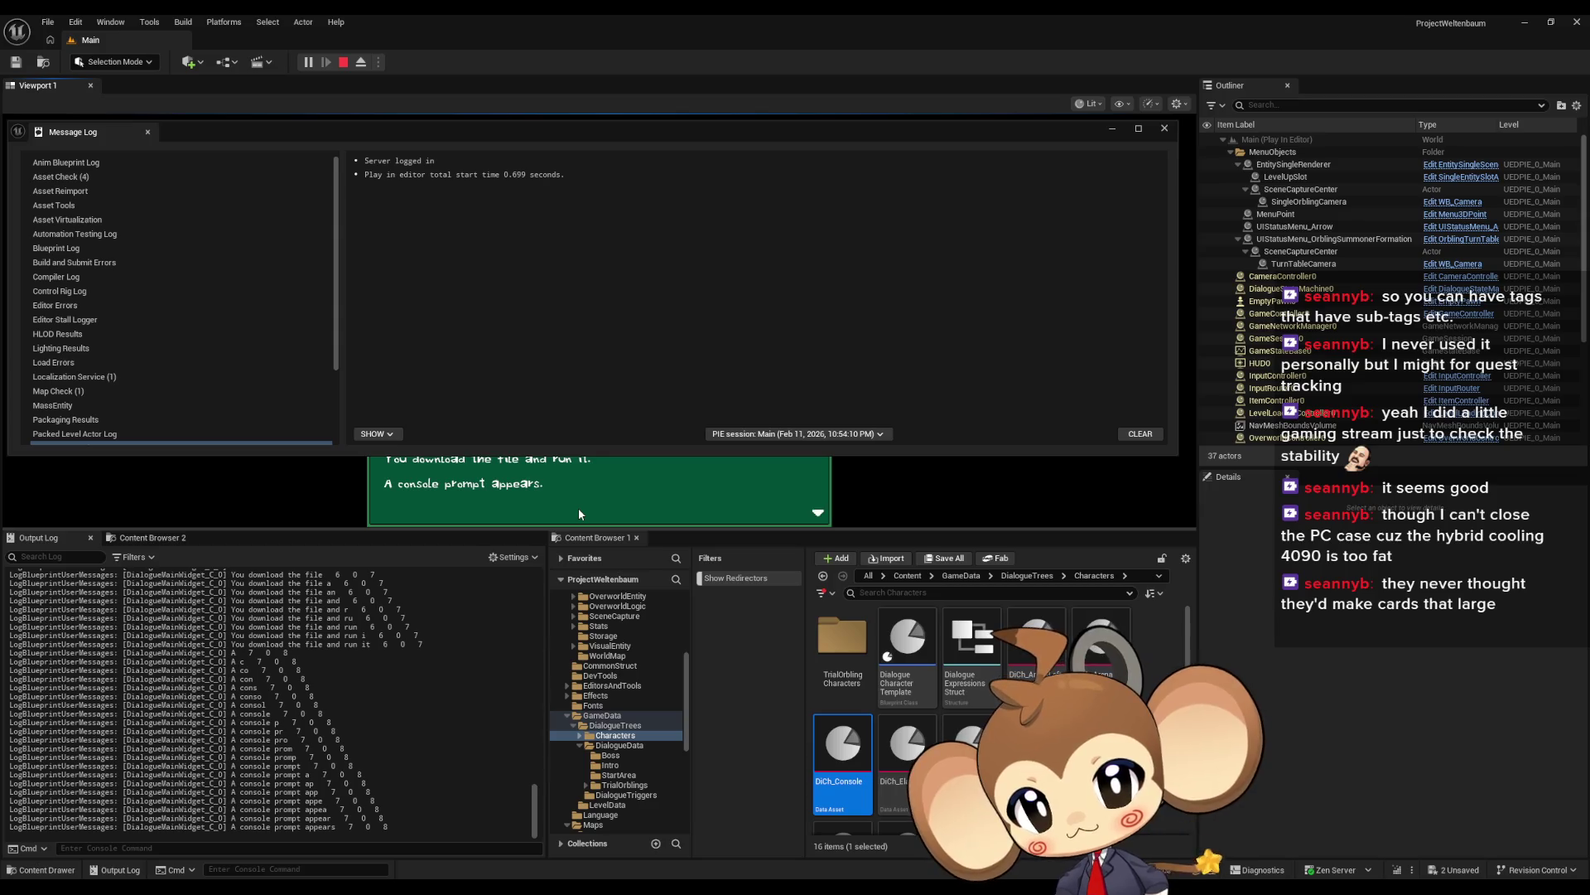
click(578, 509)
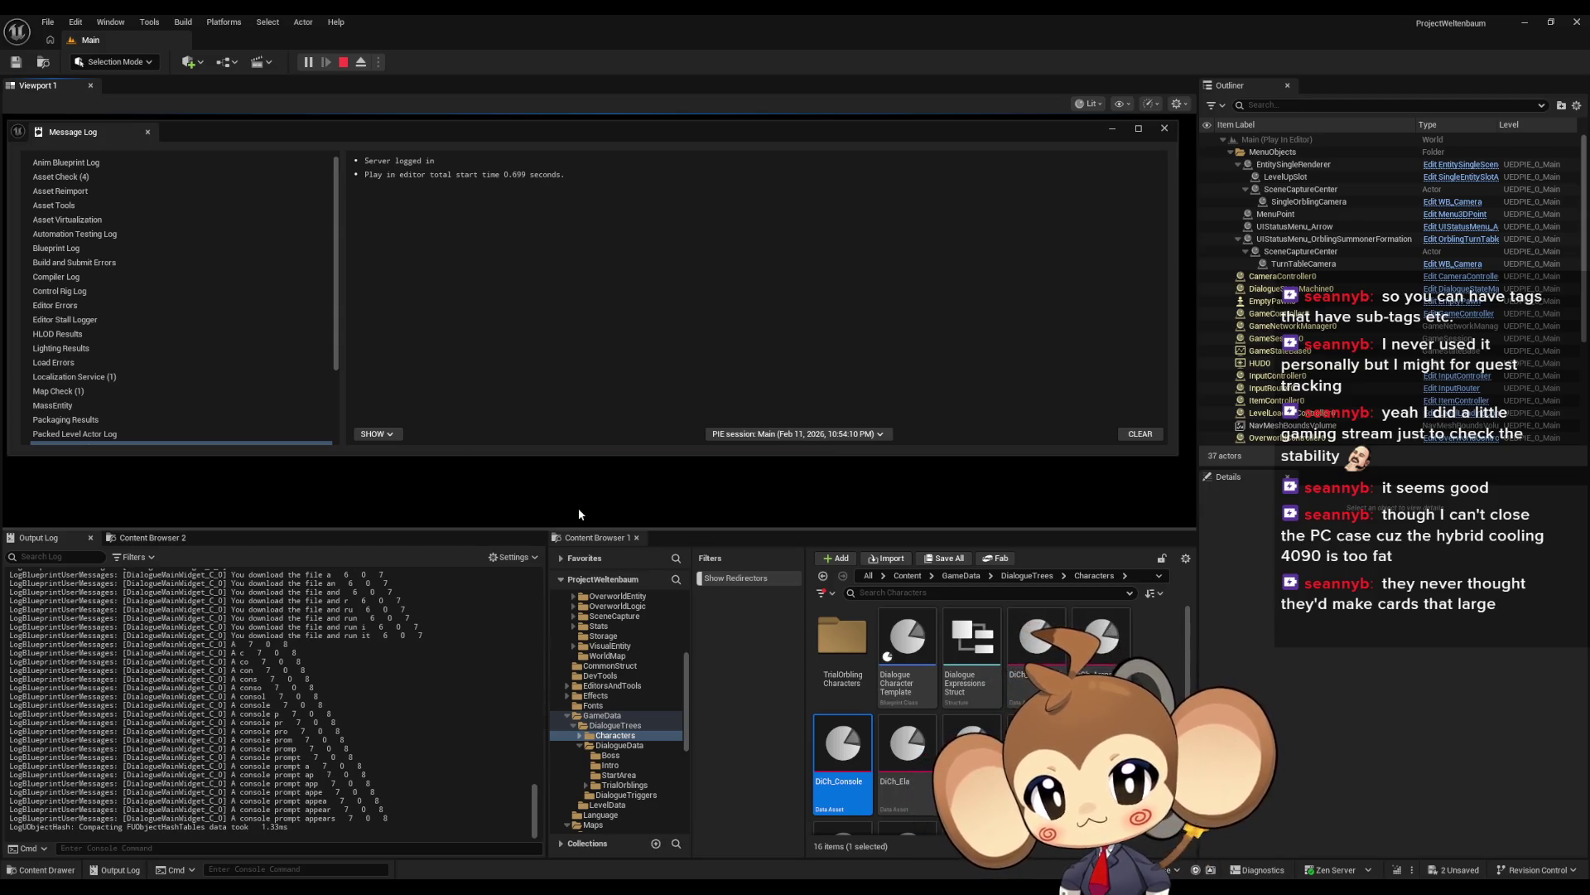
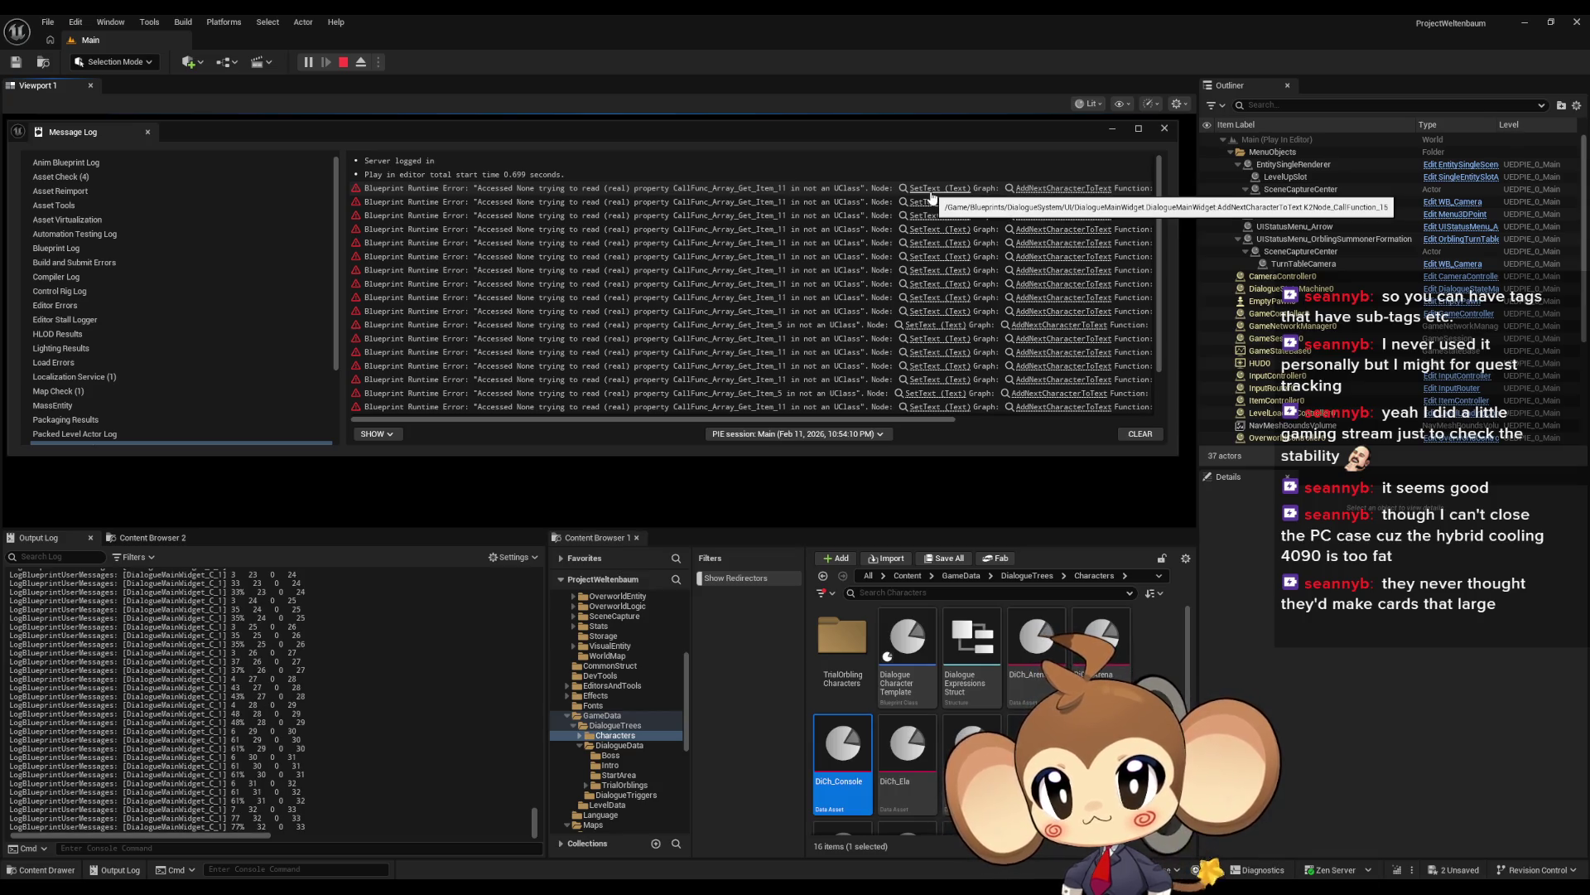
Step: Stop the play session and jump to the SetText node behind the runtime error
key(Escape)
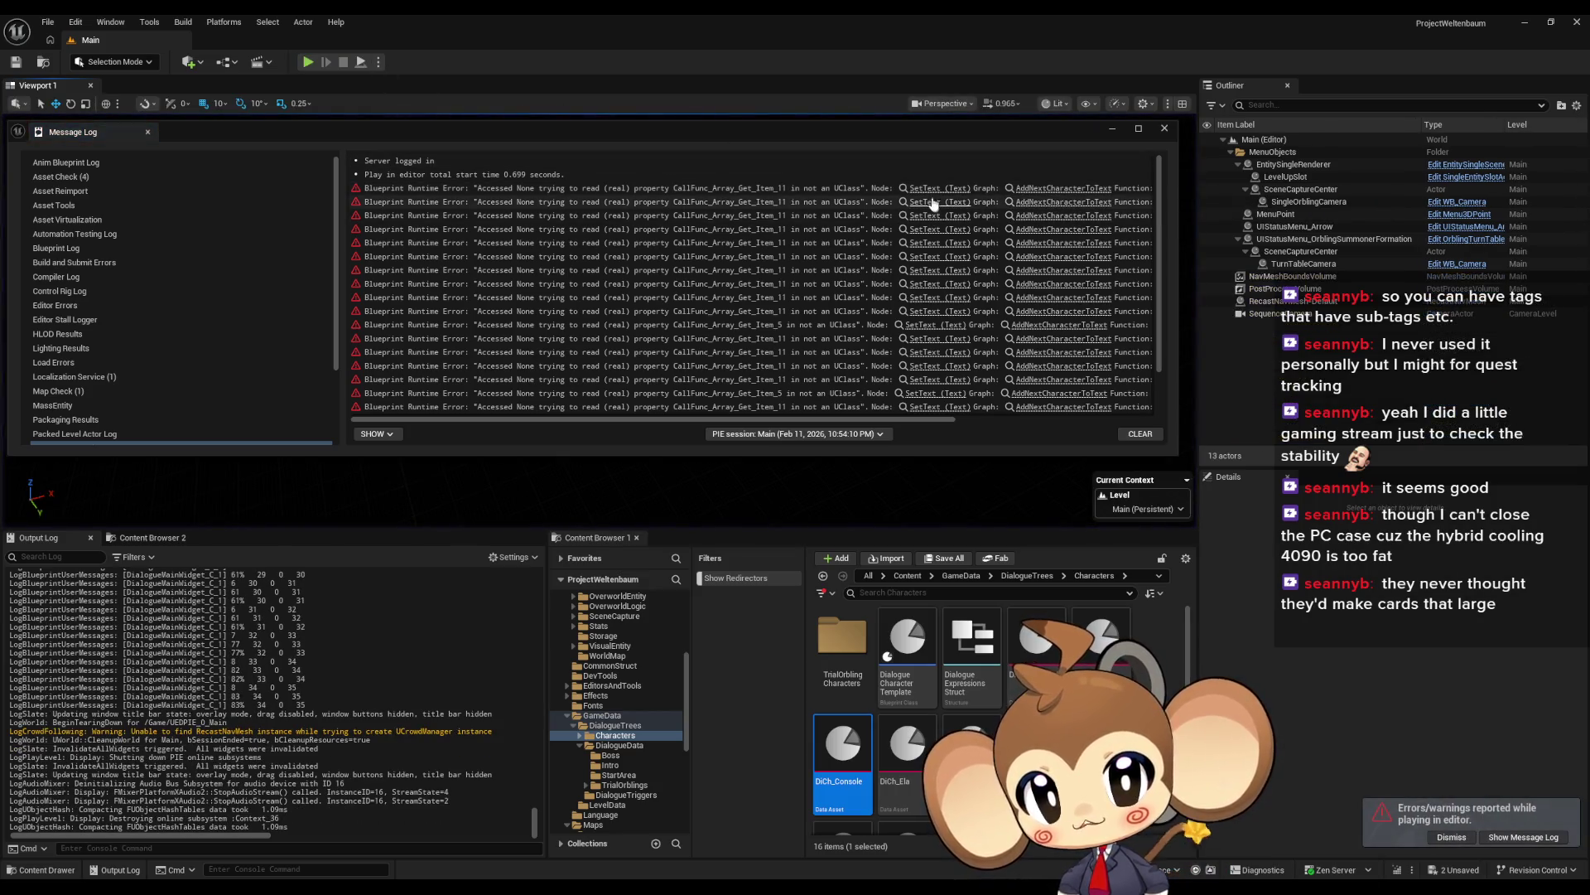
click(931, 202)
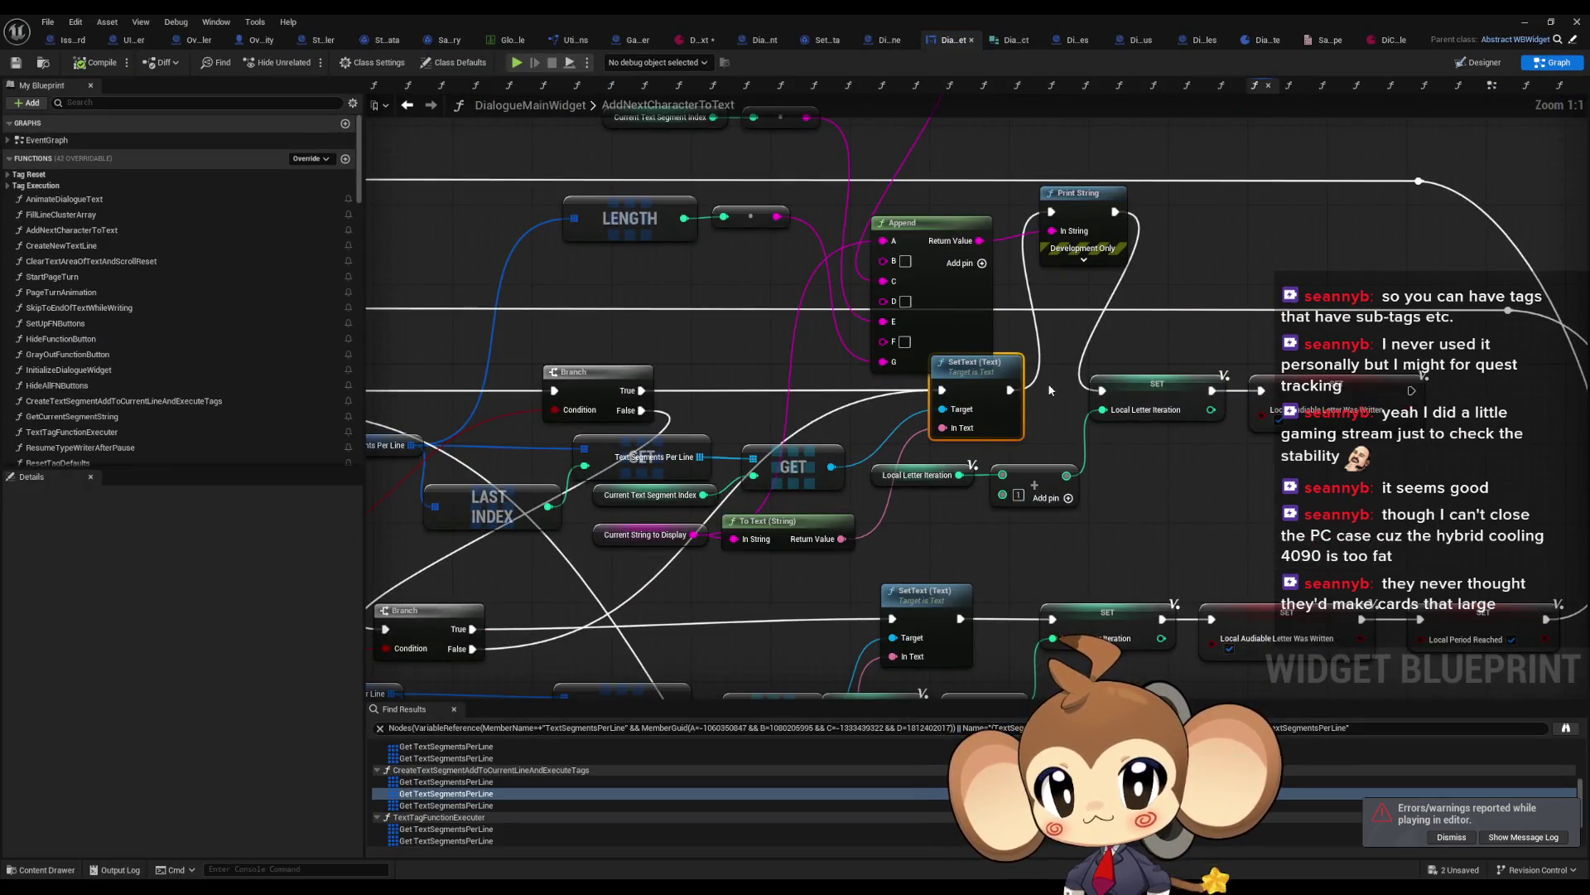
scroll(1047, 383, down, 3)
scroll(1008, 414, down, 4)
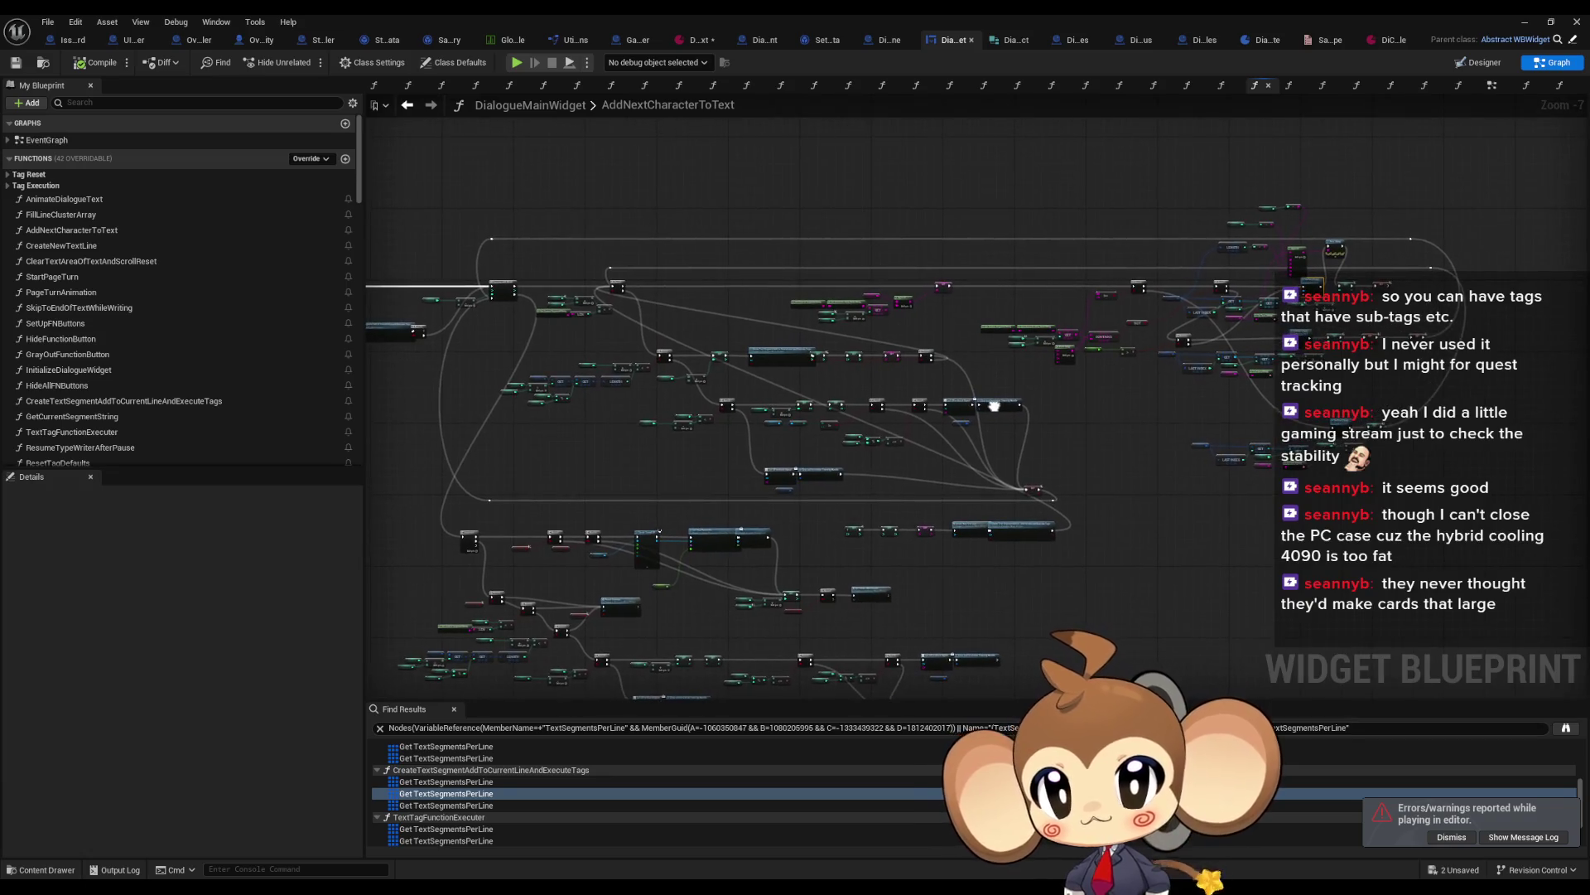
Step: Bring the Message Log back to front and minimize the Blueprint editor
mouse_move(650, 888)
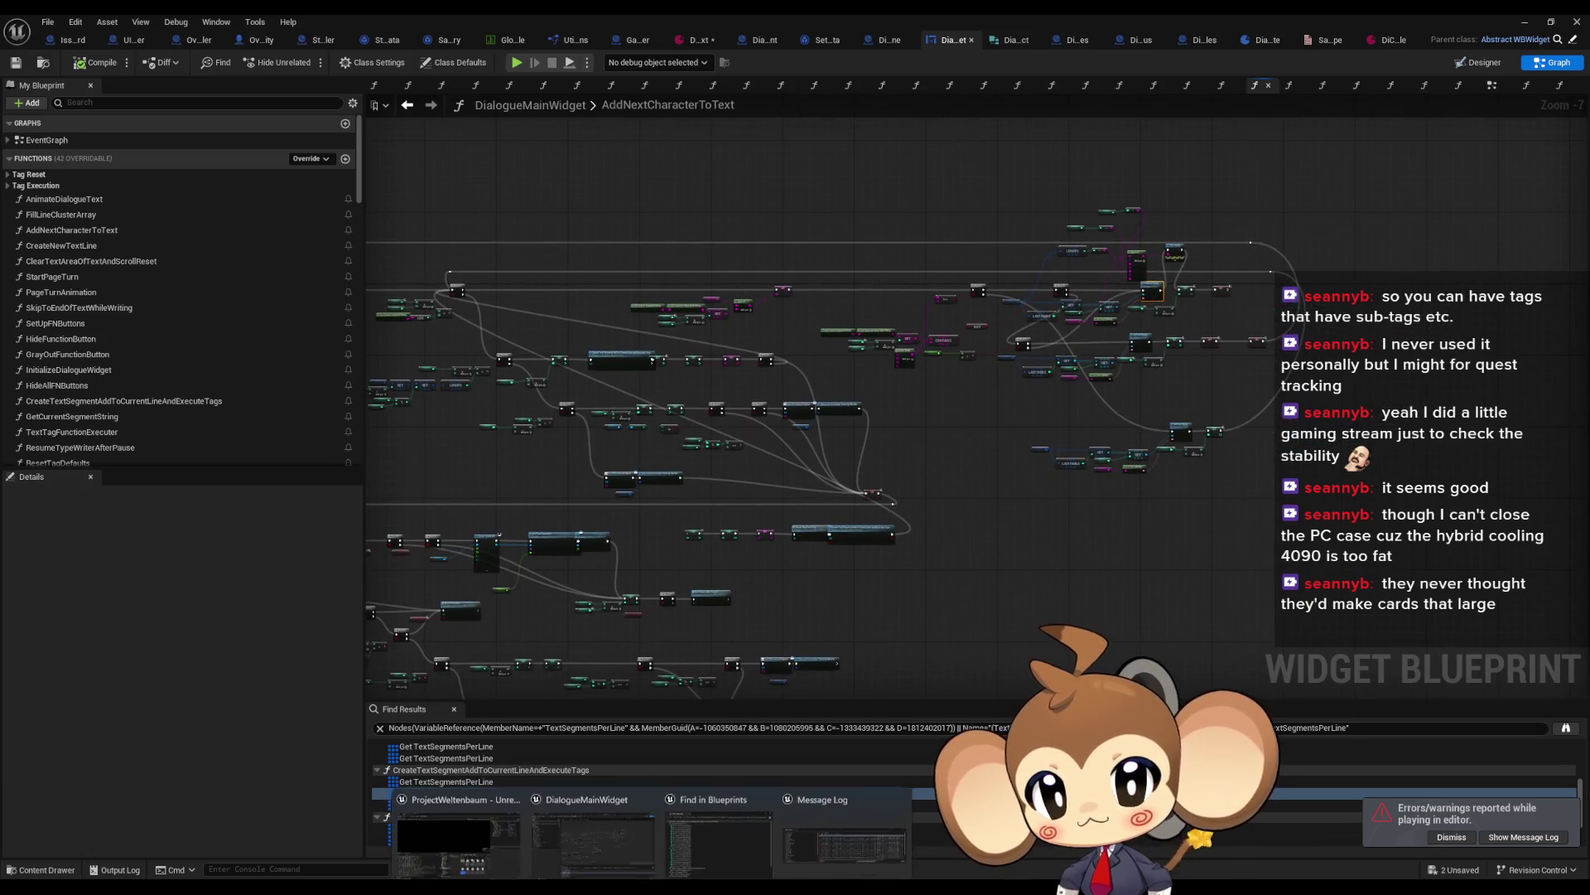
click(843, 845)
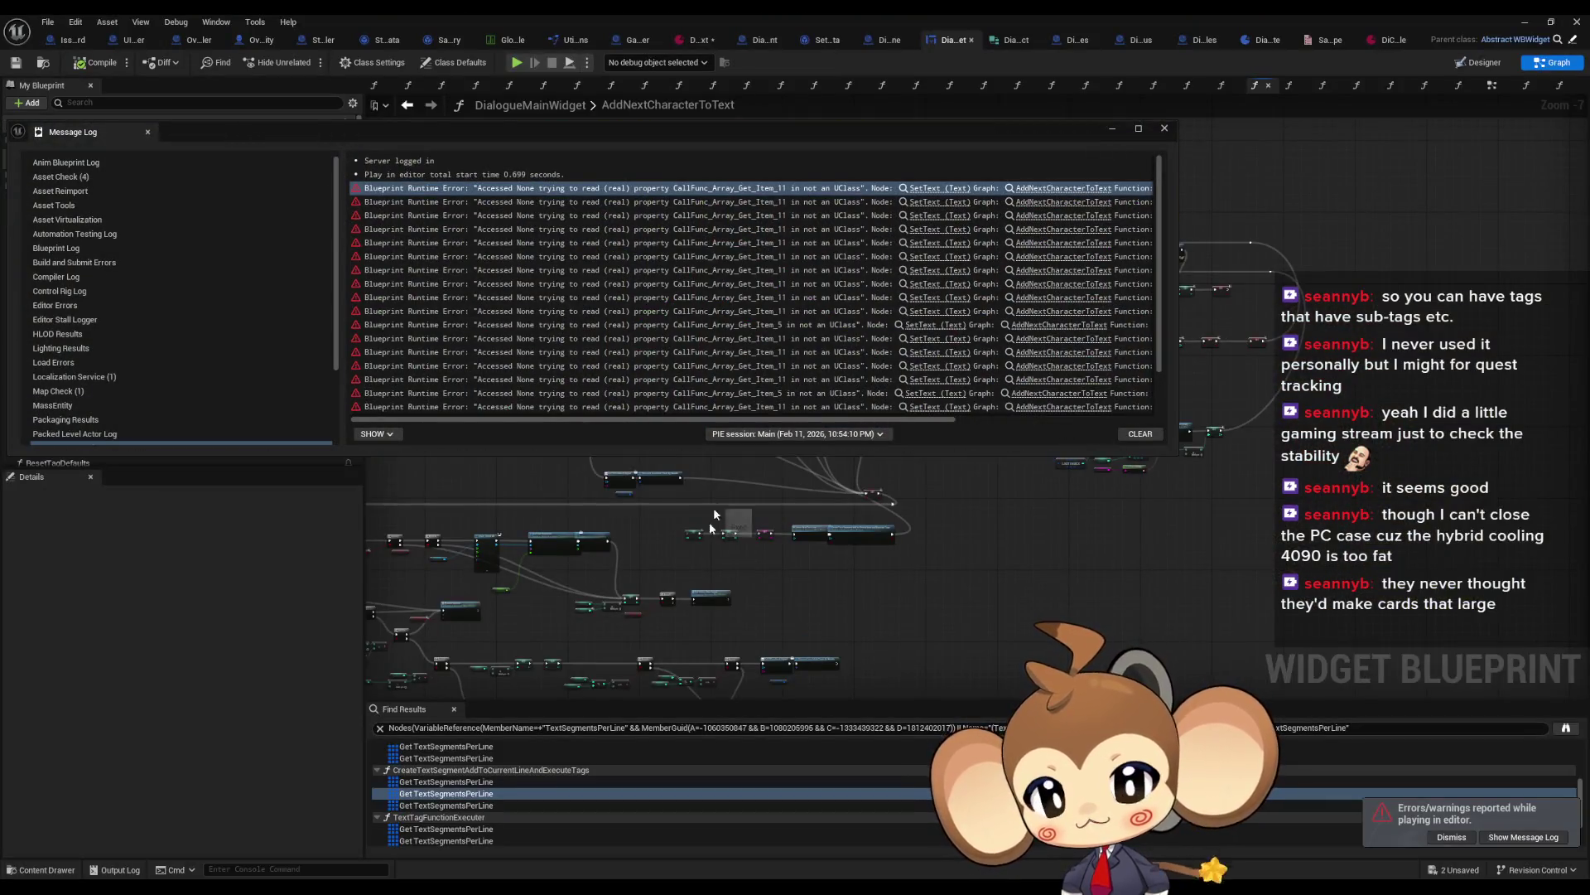
click(1525, 22)
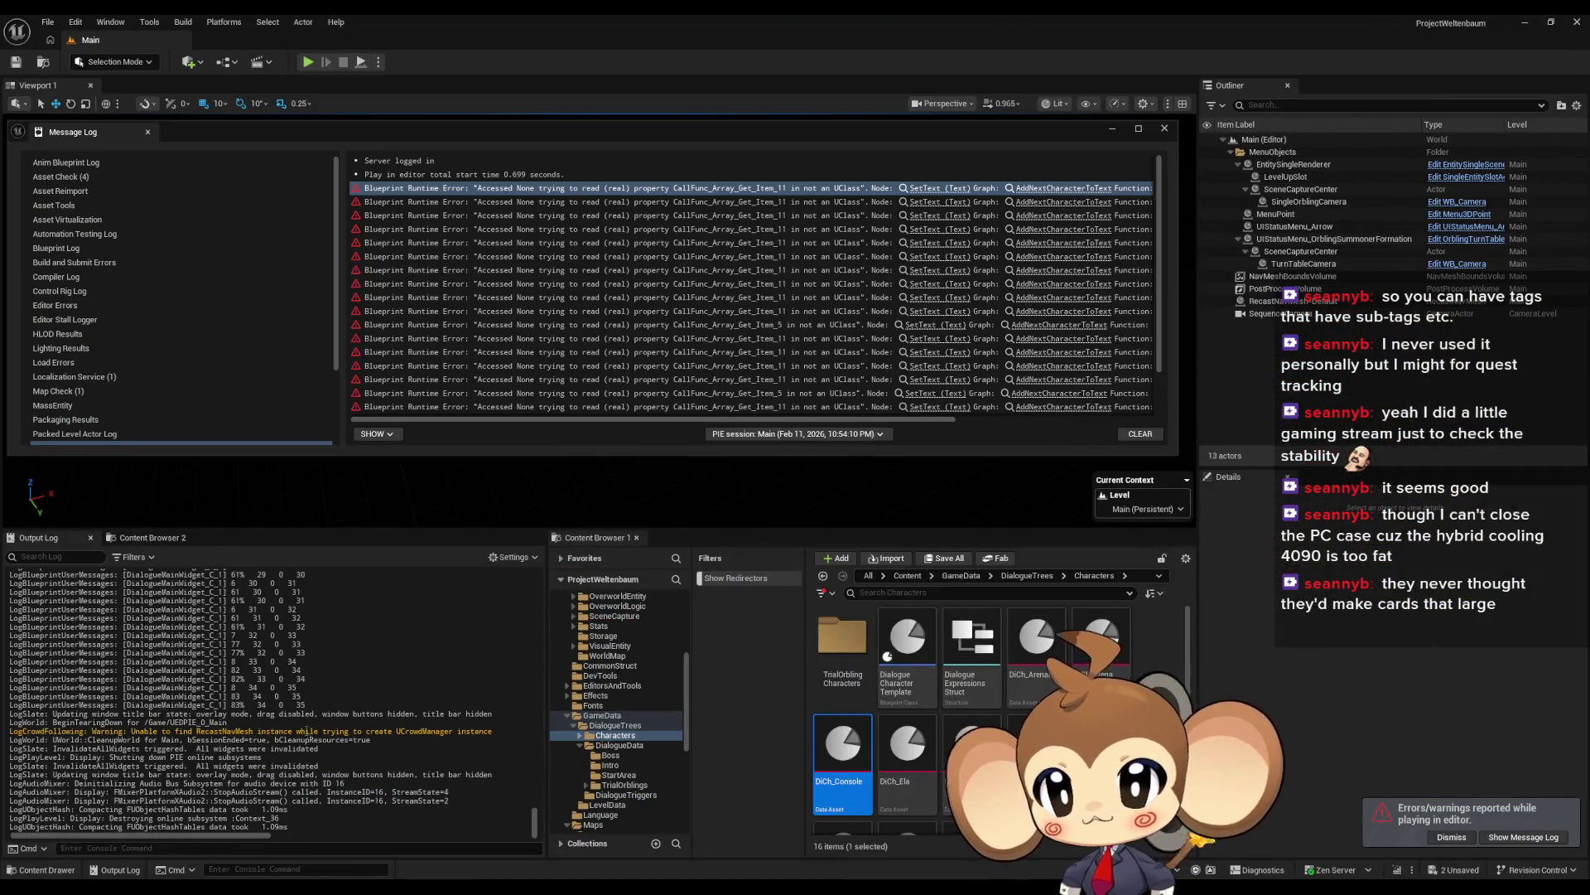
Step: Scroll through the warnings in the Output Log
scroll(306, 731, up, 5)
drag(535, 807, 539, 729)
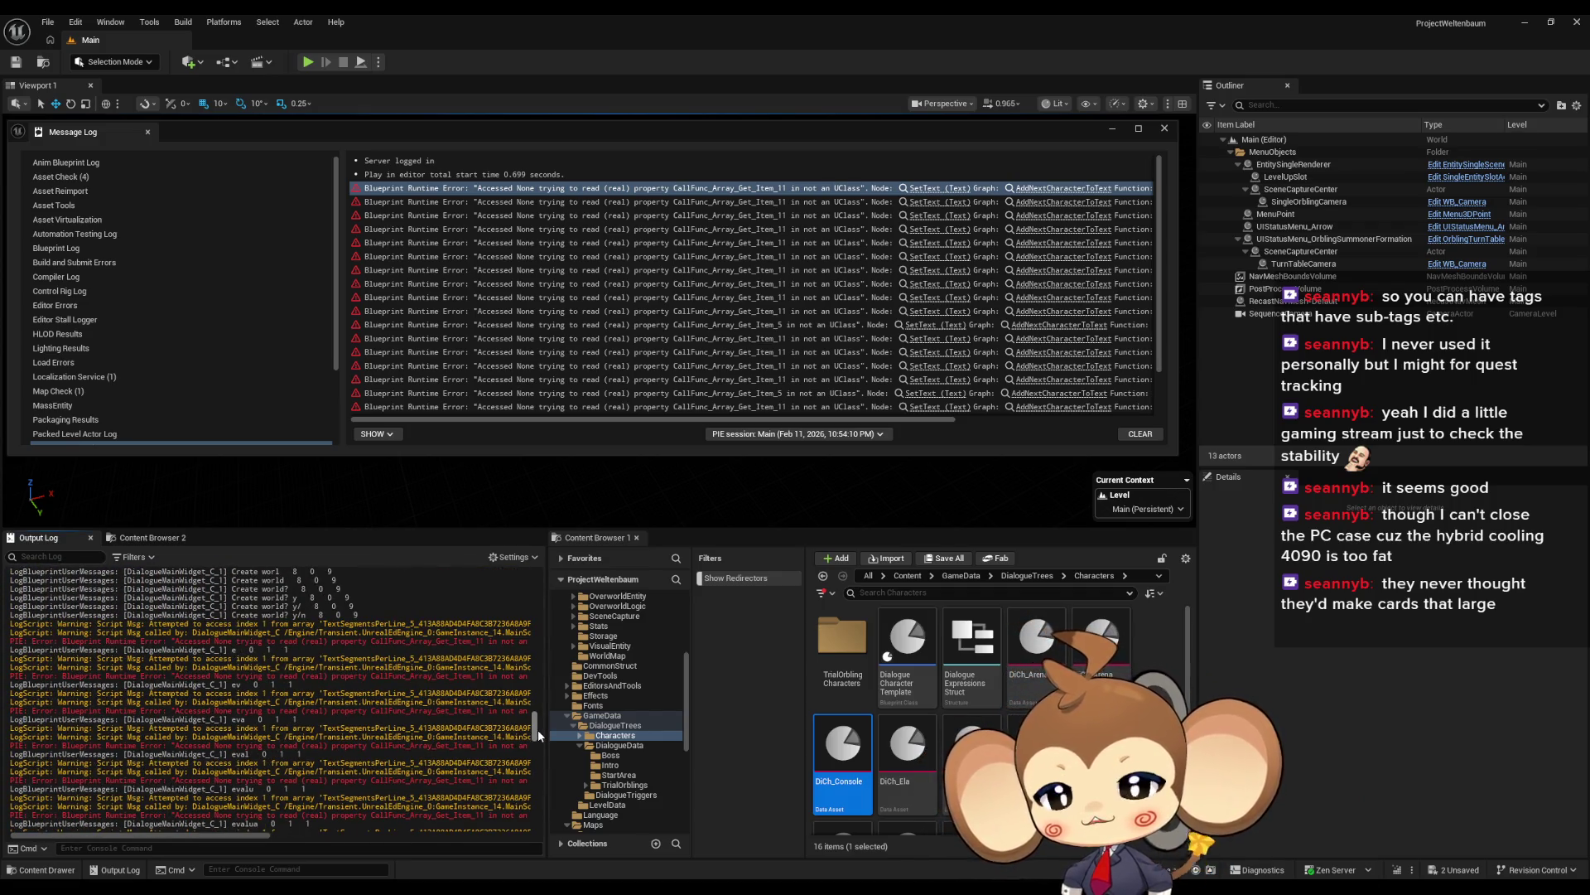
drag(539, 729, 541, 726)
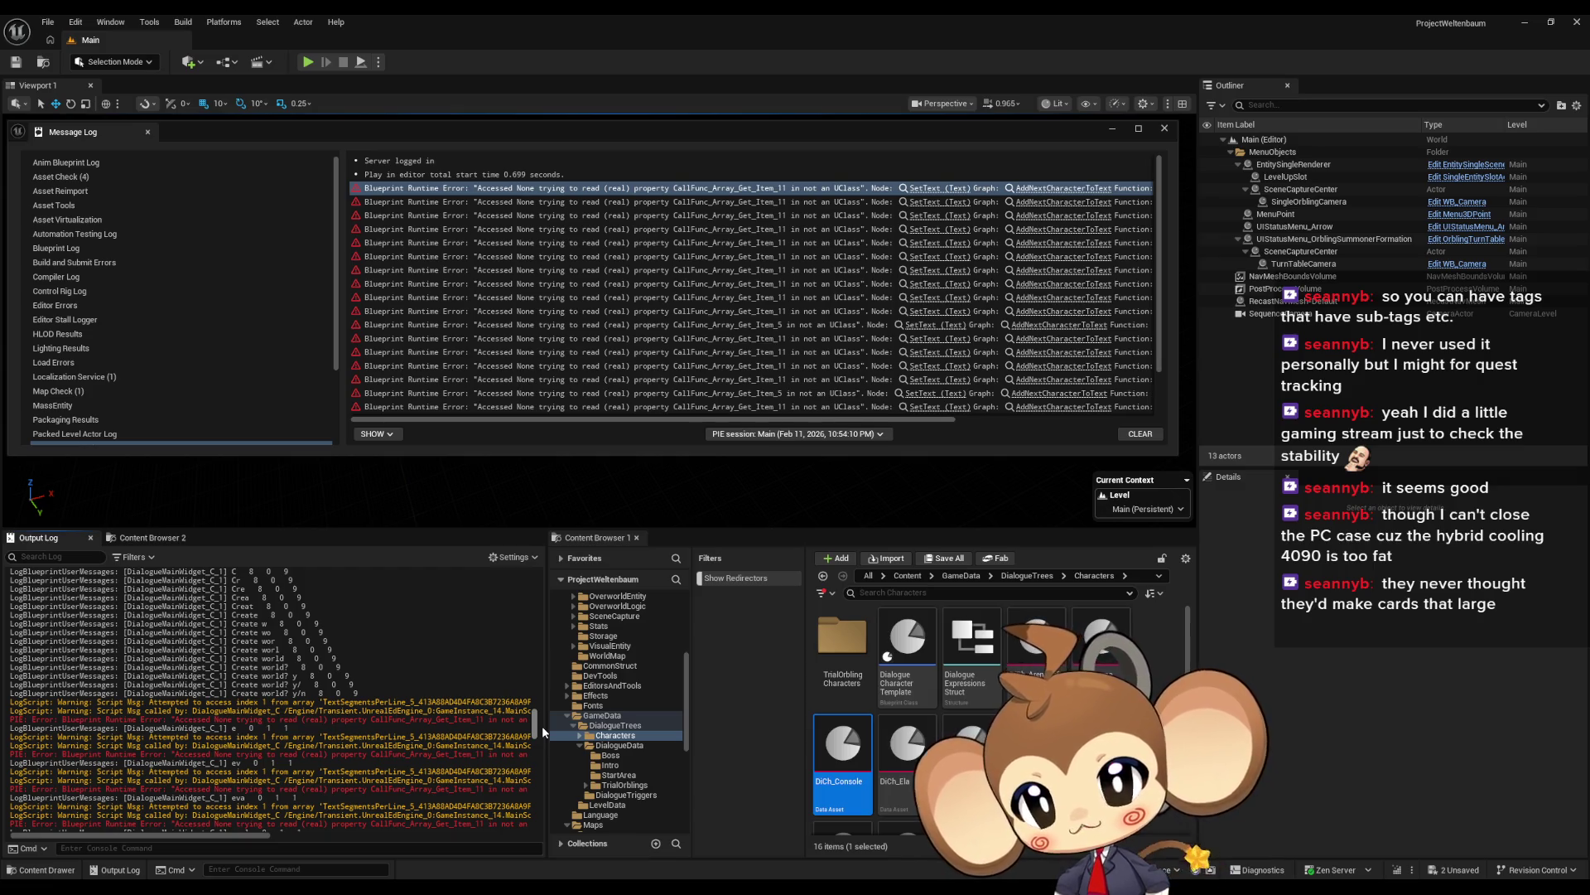
scroll(541, 726, up, 1)
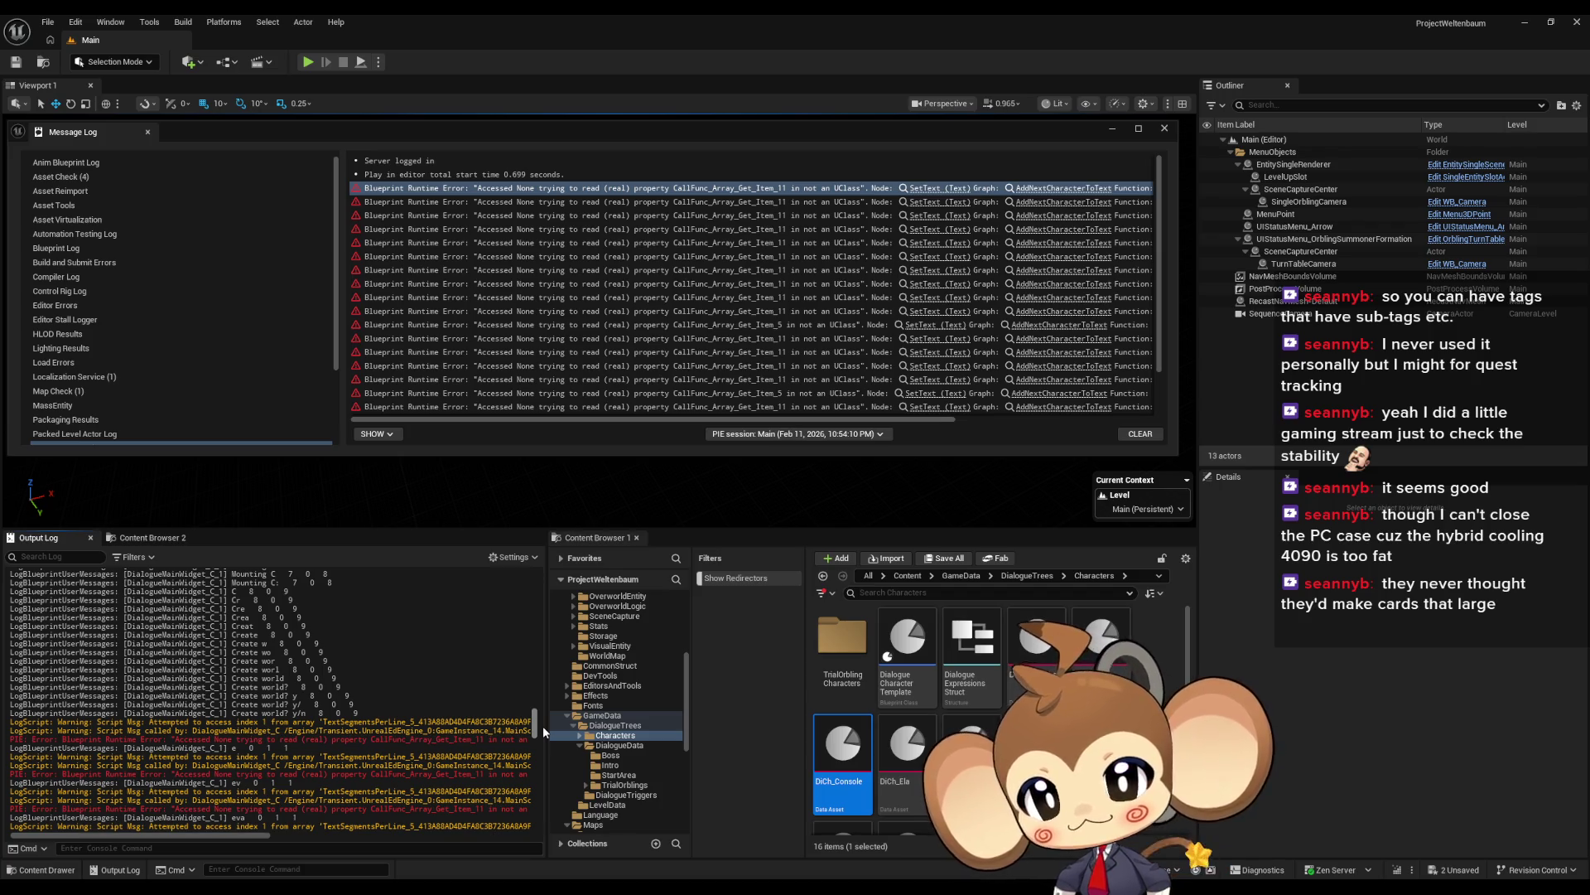
scroll(542, 726, down, 1)
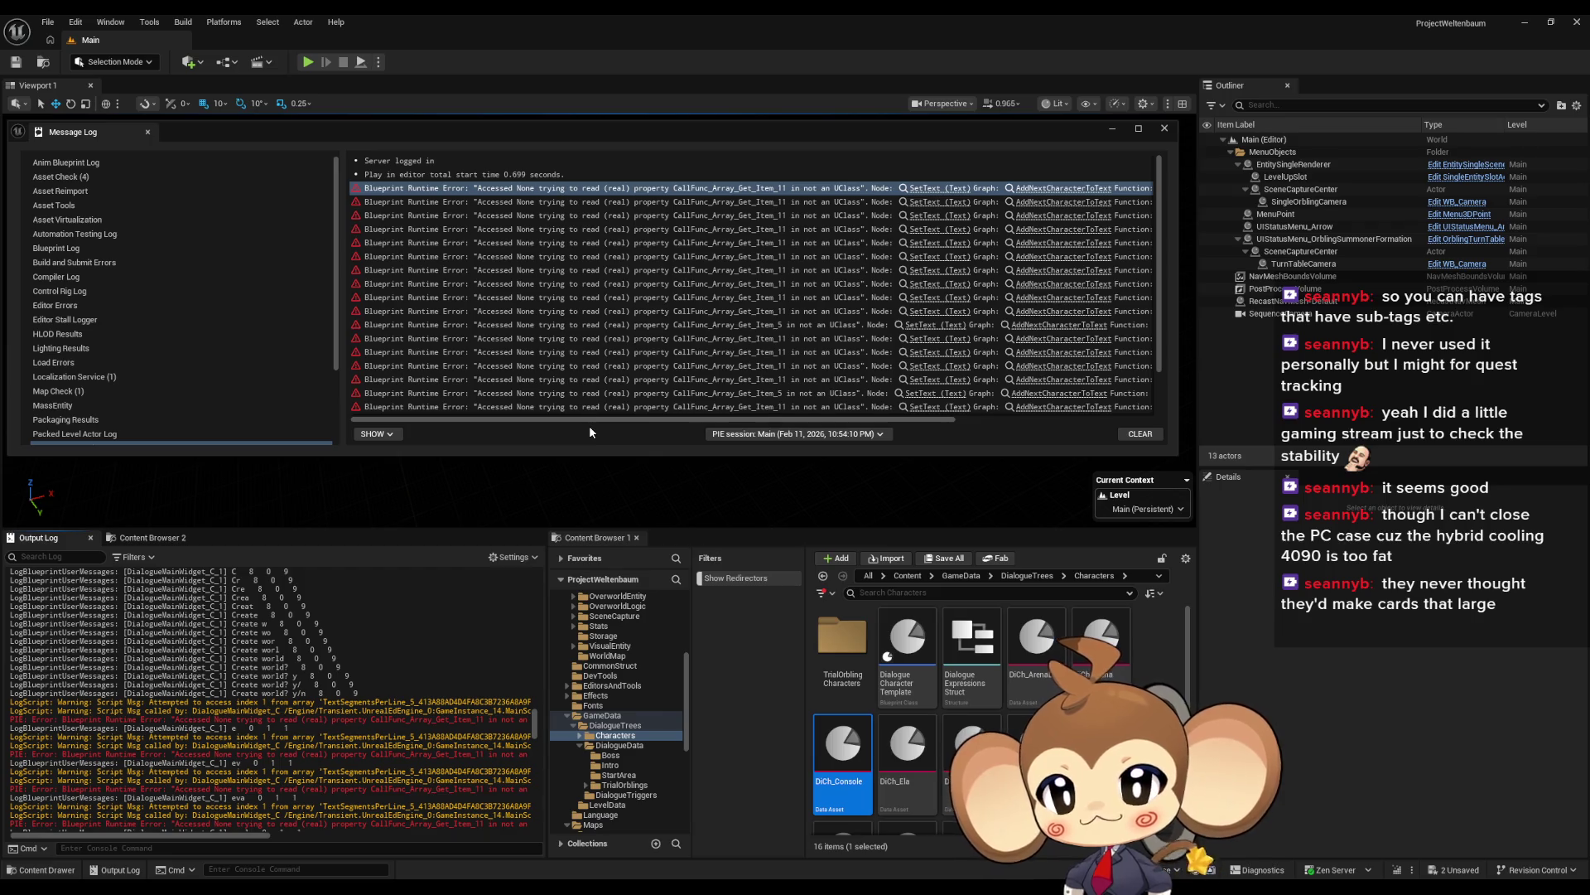
Step: Restore the DialogueMainWidget window and switch to the dialogue data asset's tab
mouse_move(652, 891)
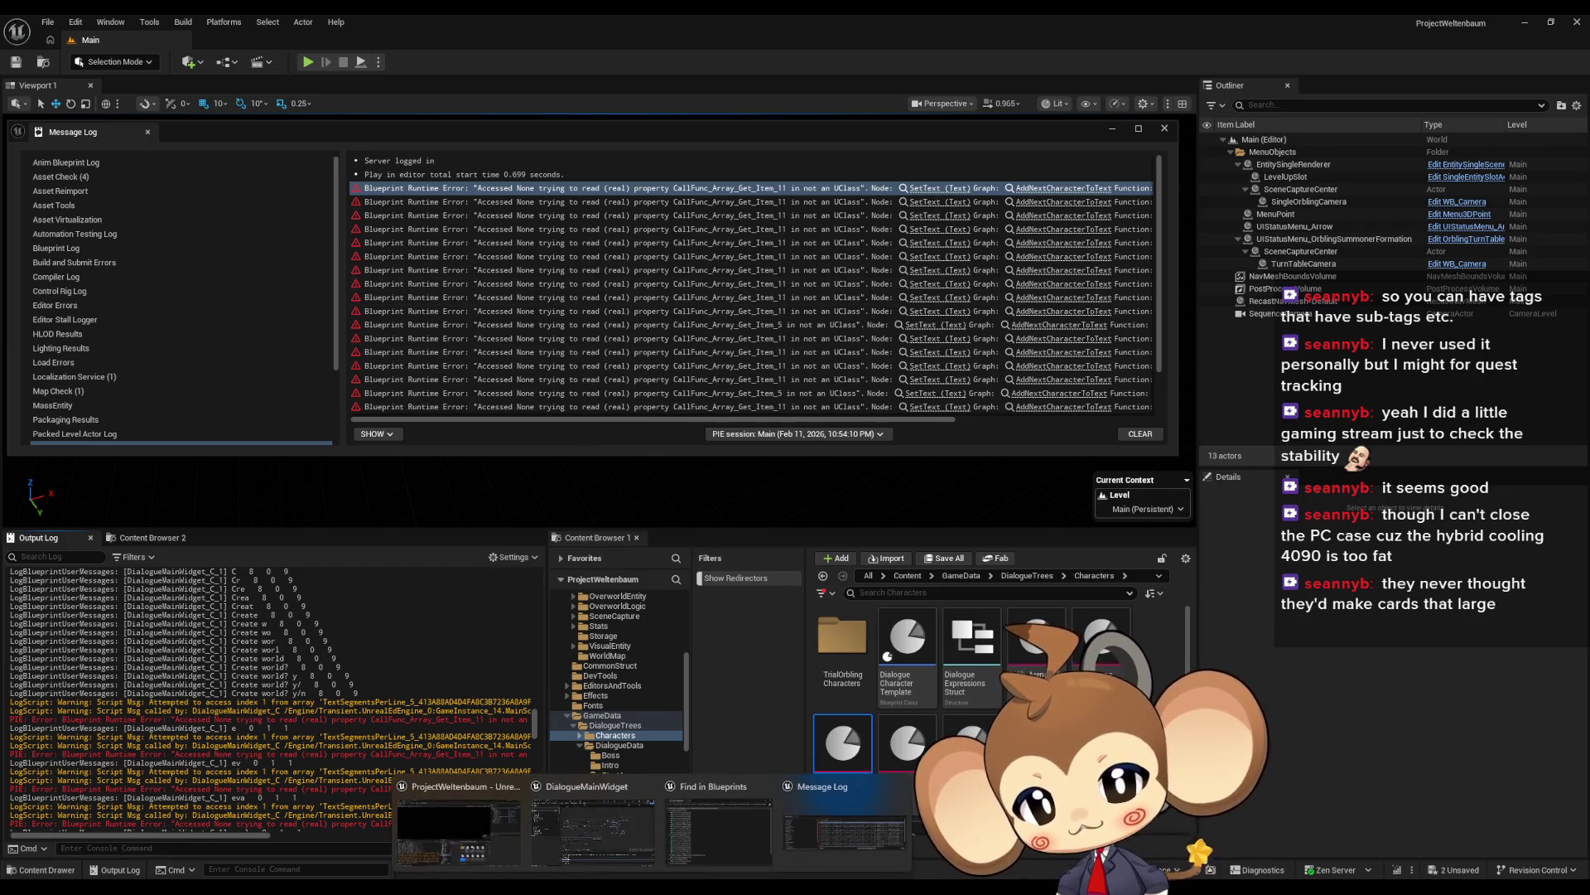
click(623, 833)
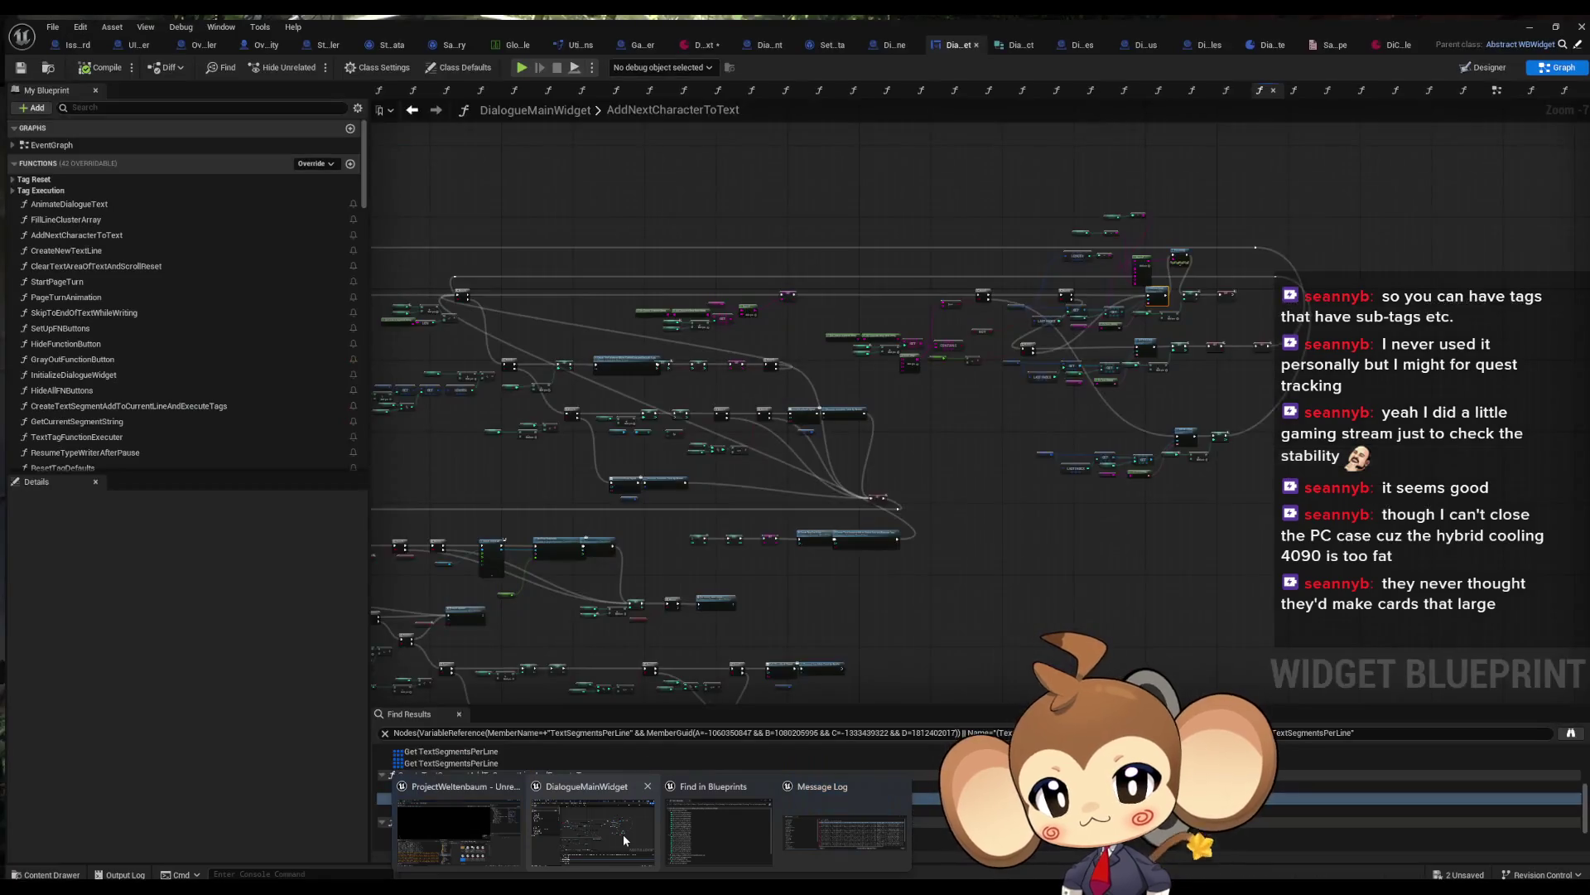
click(694, 40)
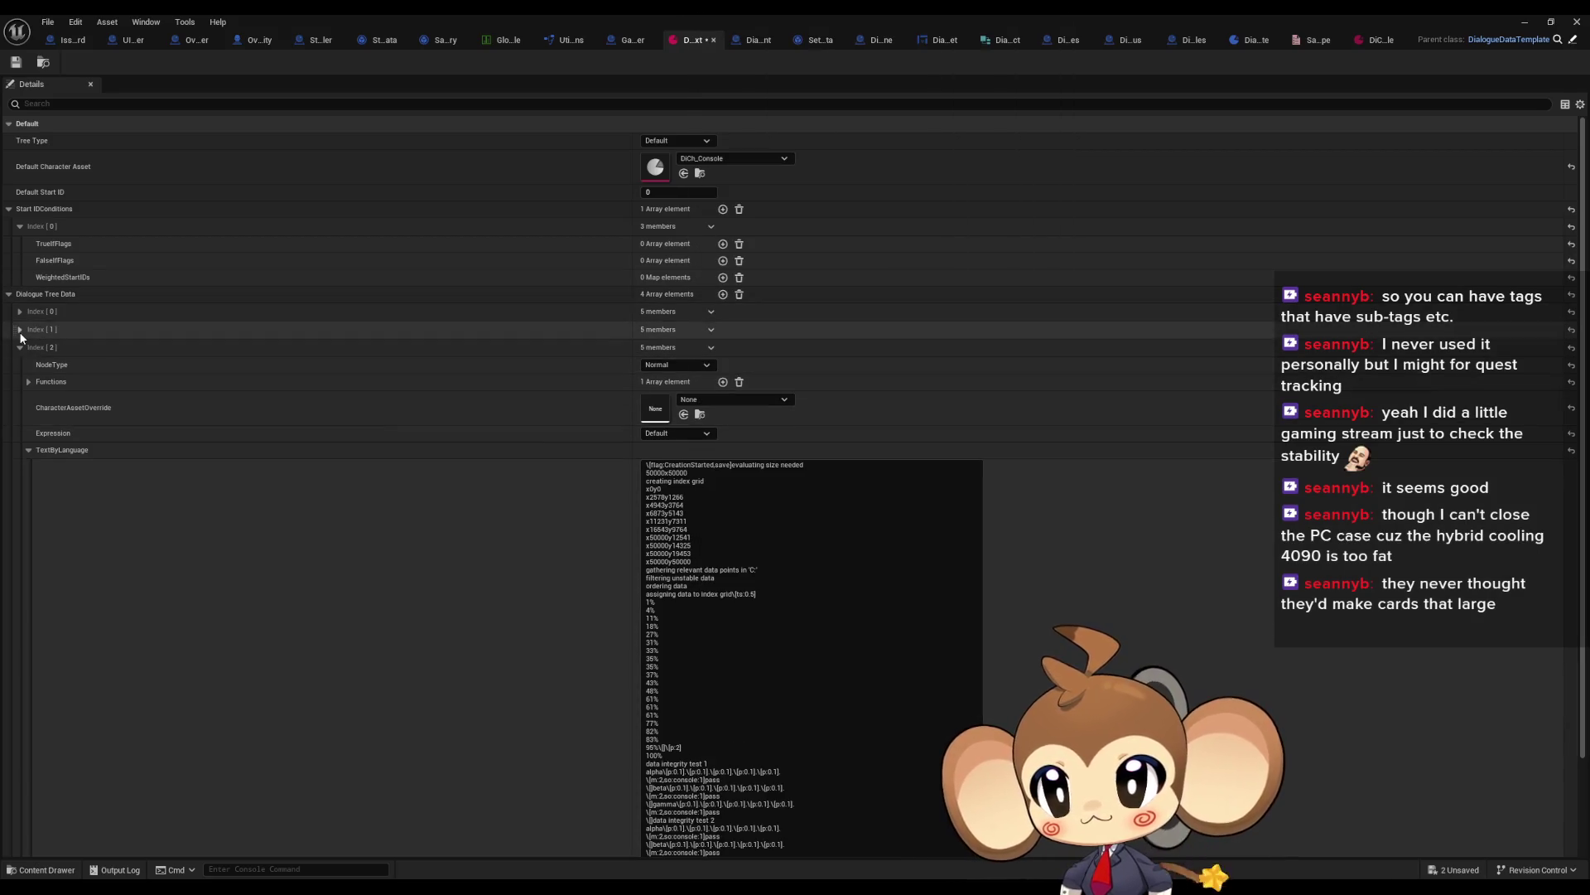
Step: Expand and collapse Dialogue Tree Data Index [1] to read it, then minimize the asset window
click(20, 331)
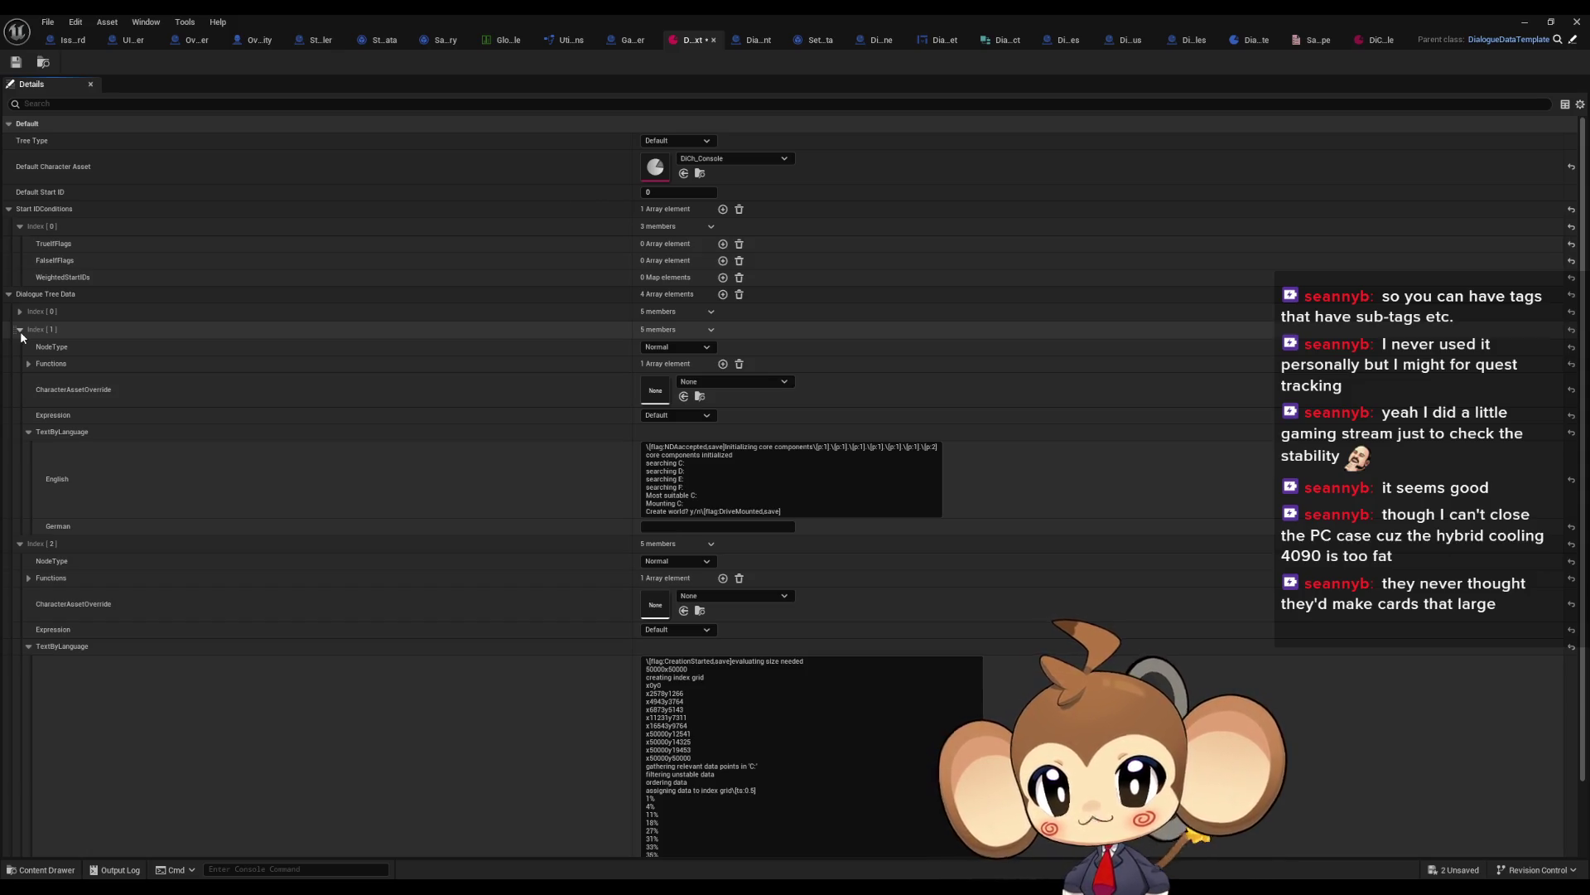
click(20, 330)
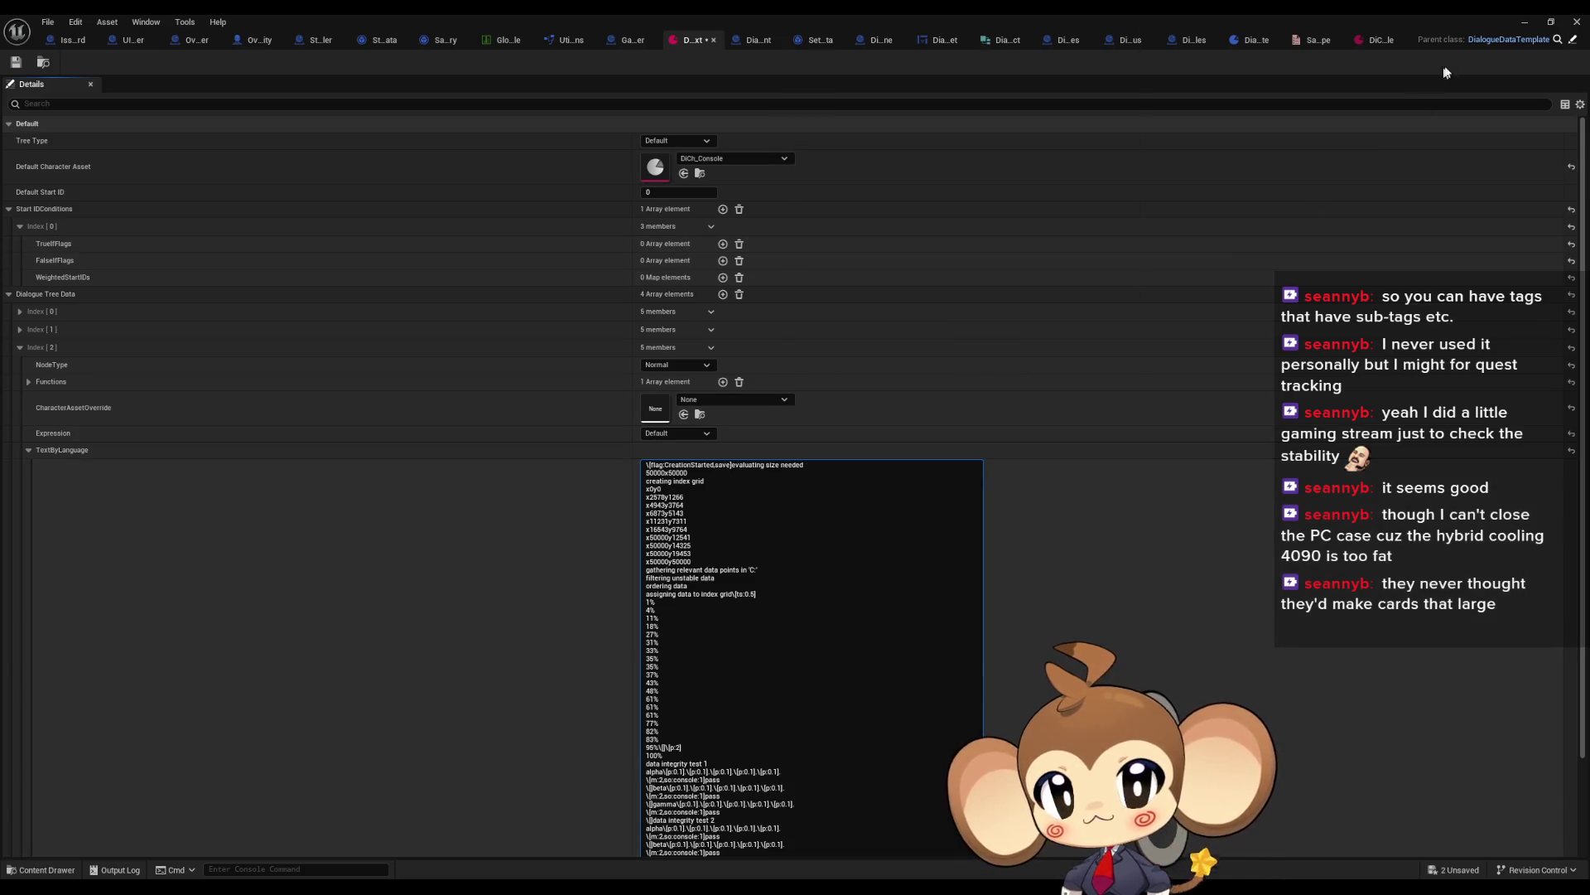
click(1525, 22)
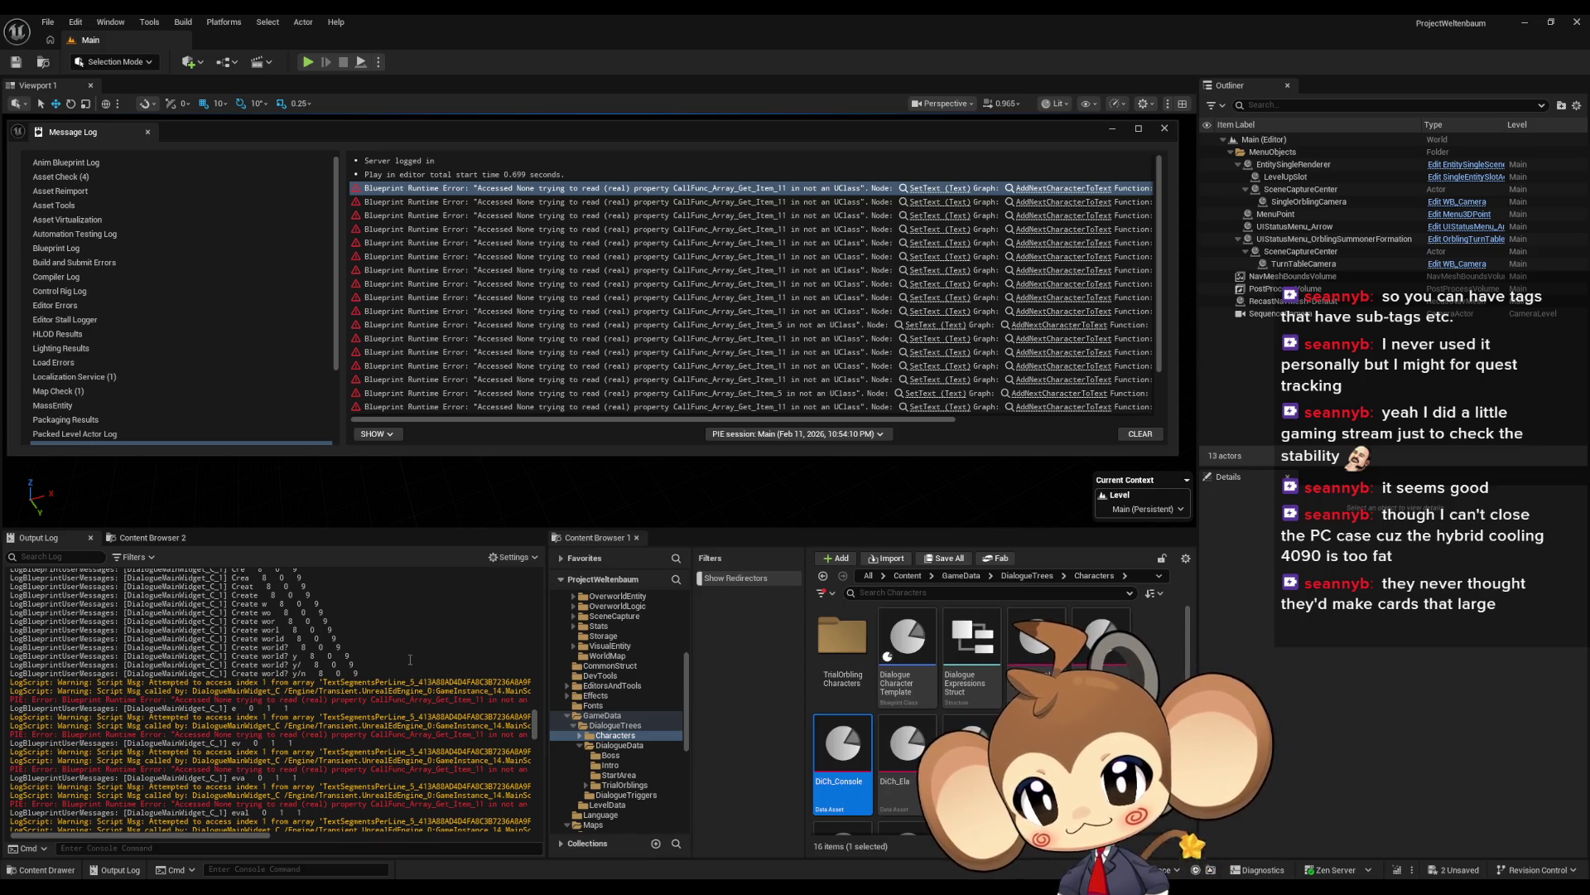
Step: Review the Output Log messages, then bring the DD_FirstConsoleText data asset window forward
drag(536, 676, 532, 653)
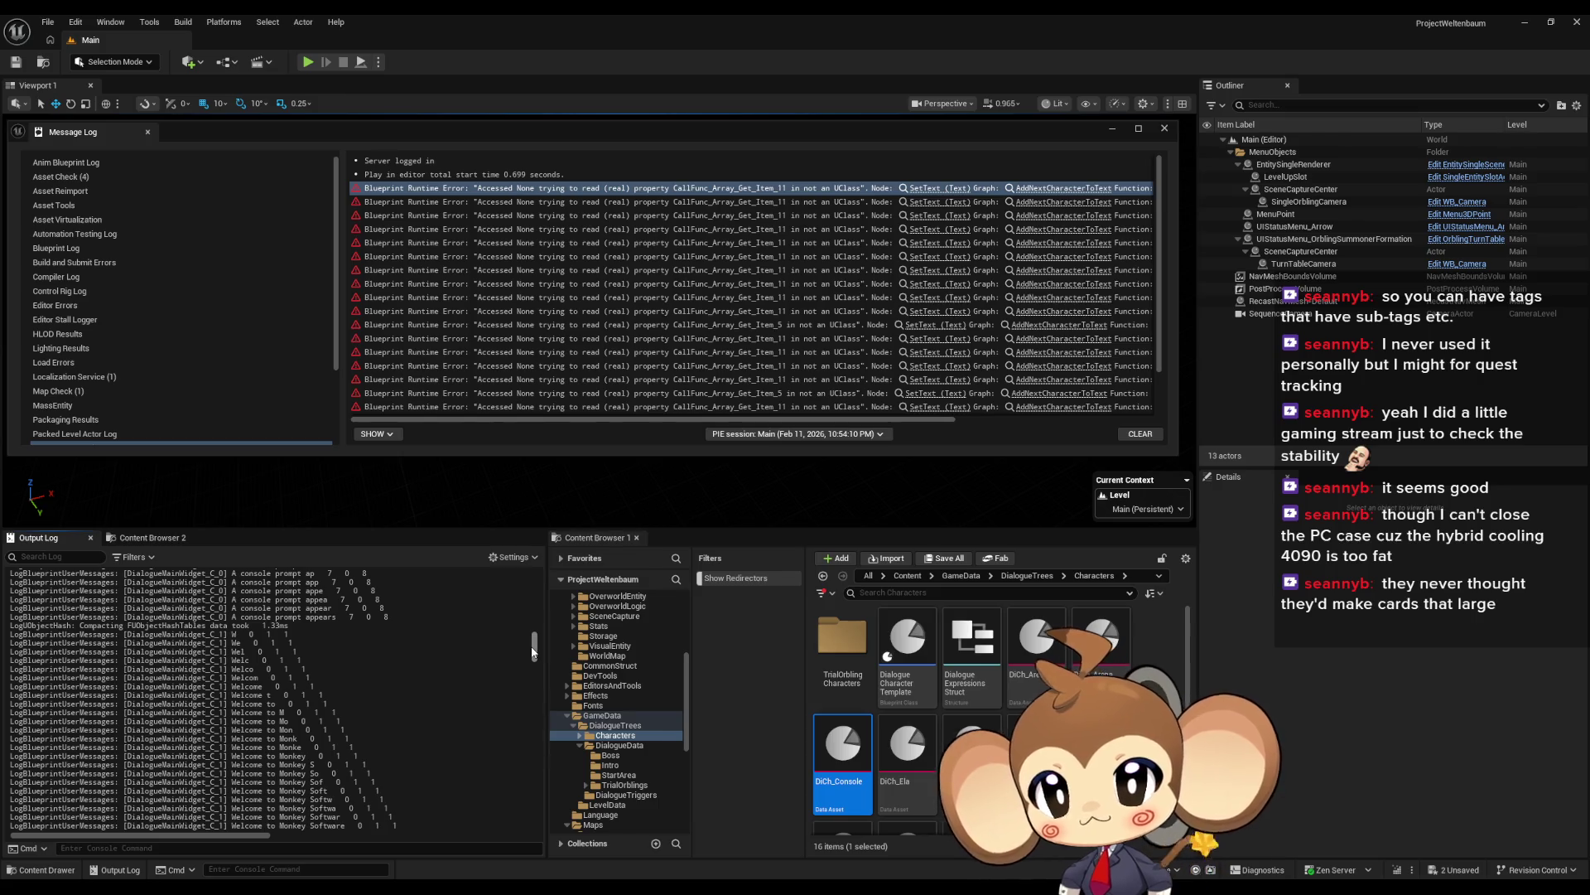
drag(530, 646, 509, 727)
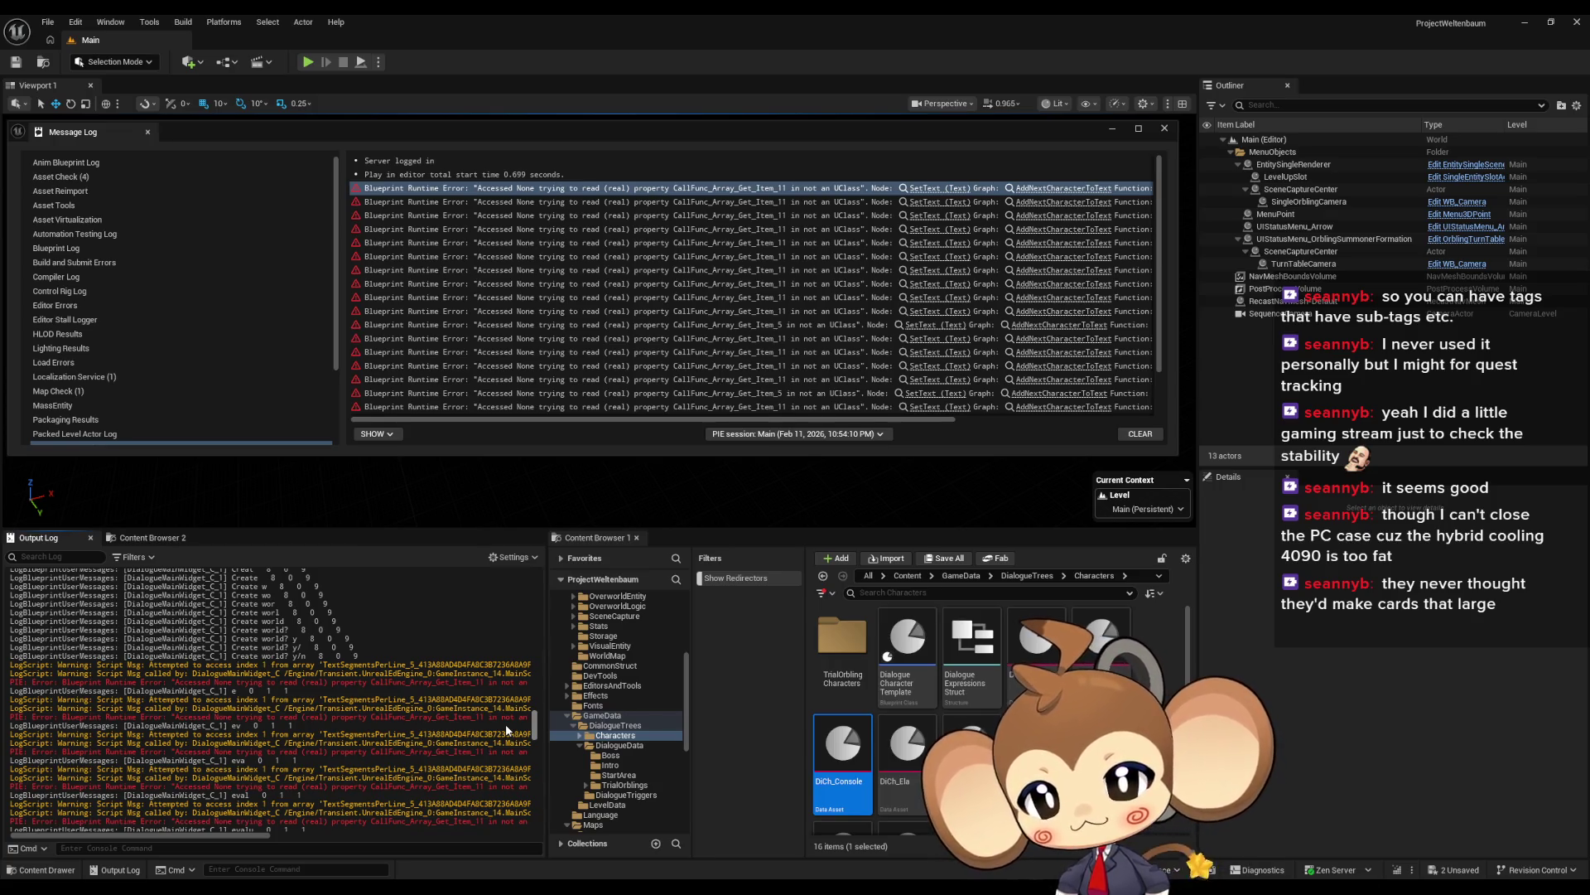
mouse_move(505, 729)
mouse_down()
mouse_move(498, 588)
mouse_move(474, 722)
mouse_move(477, 559)
mouse_move(455, 643)
mouse_up()
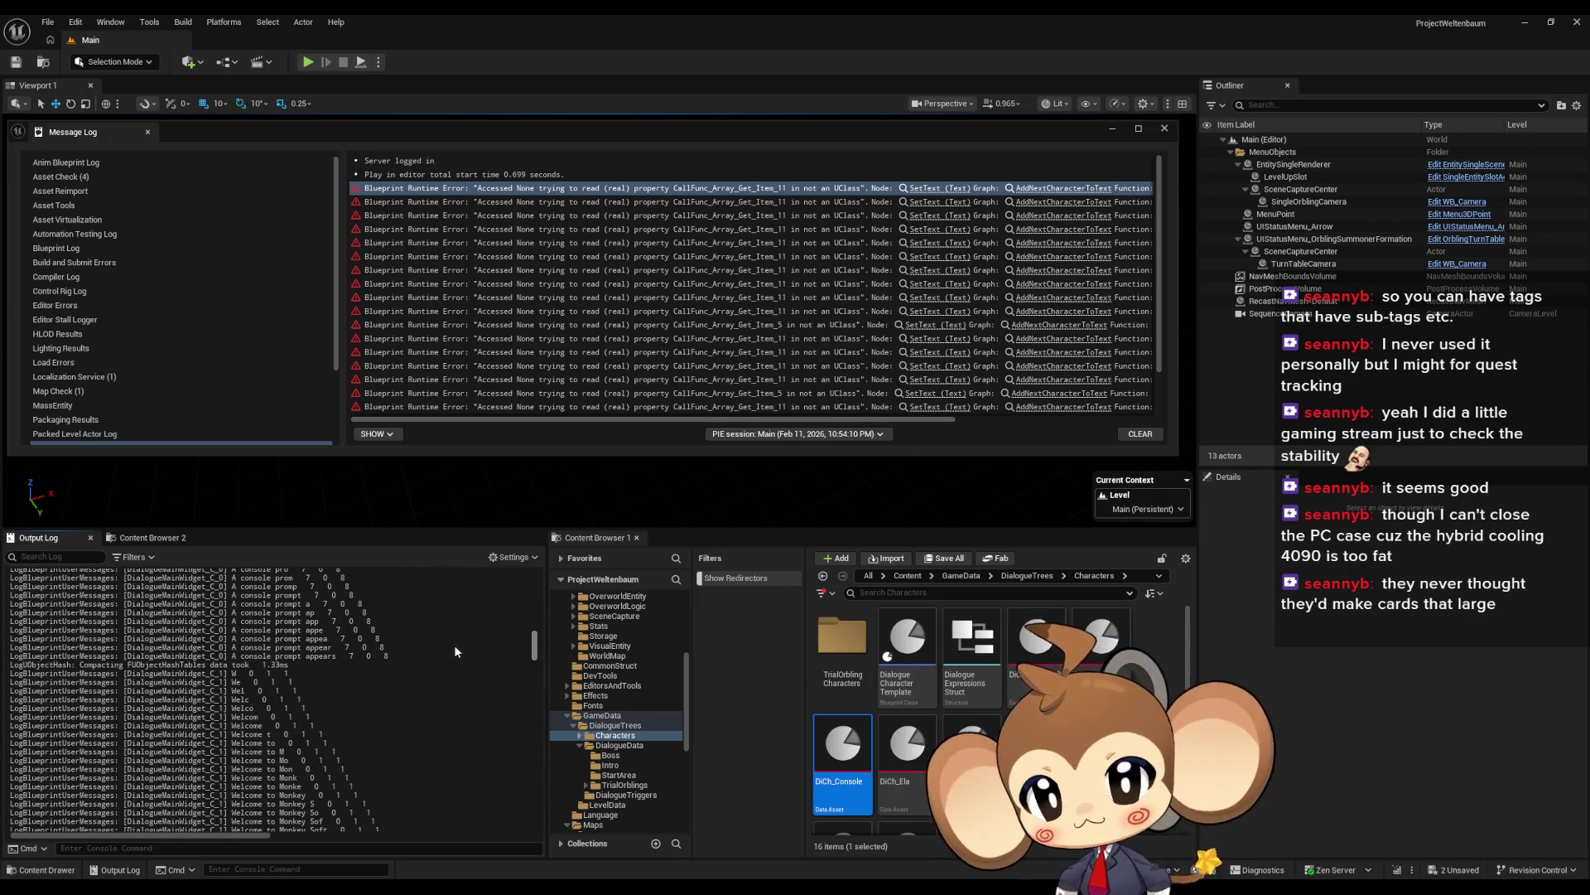
scroll(454, 645, up, 1)
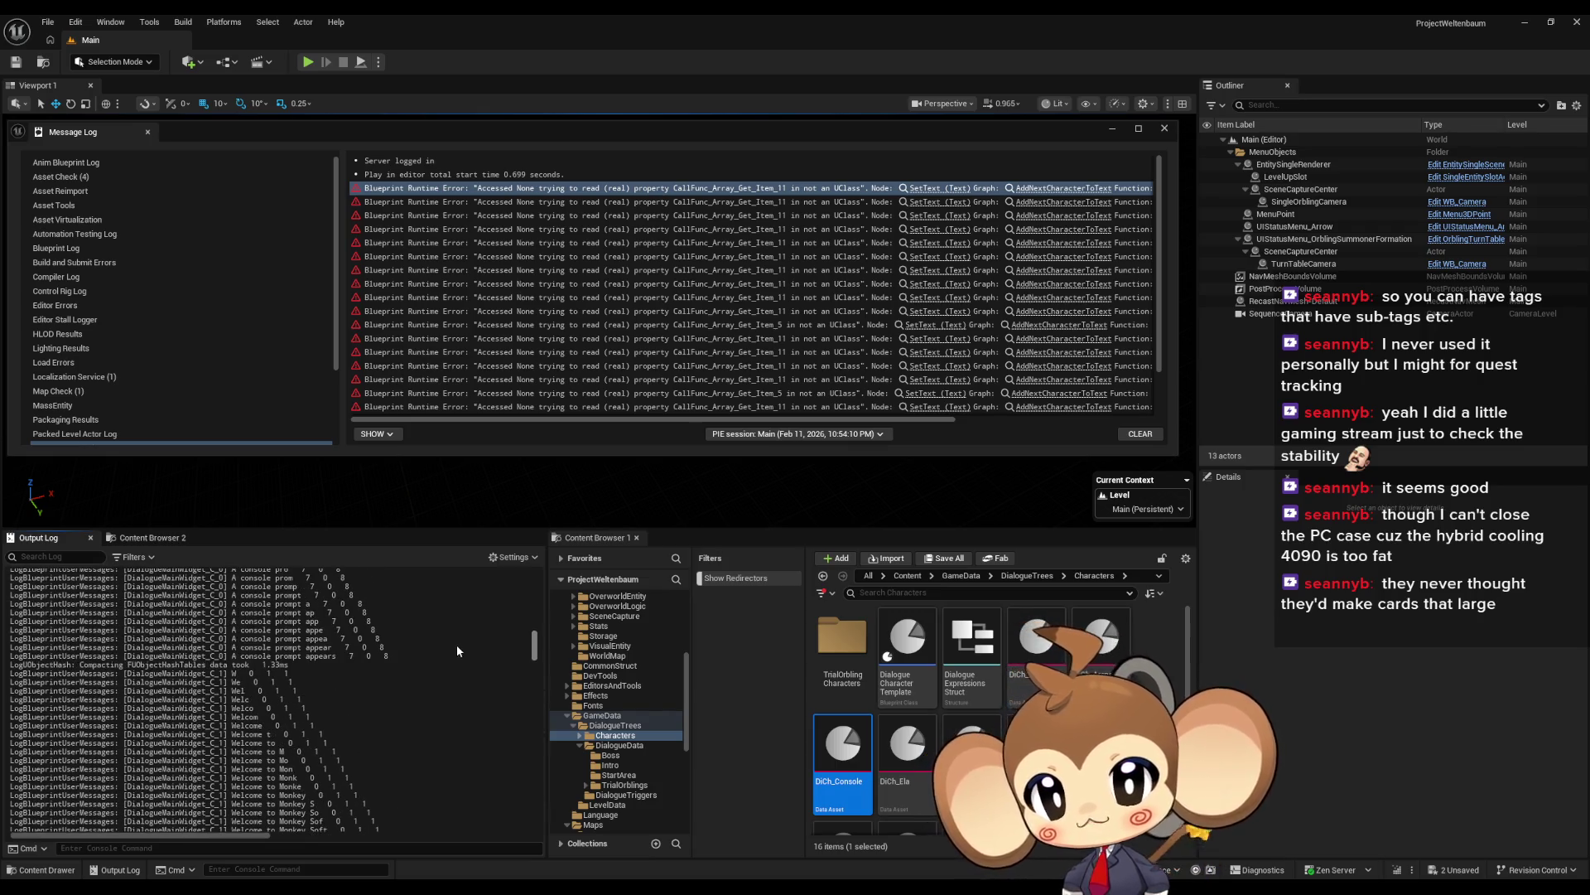
scroll(456, 643, up, 3)
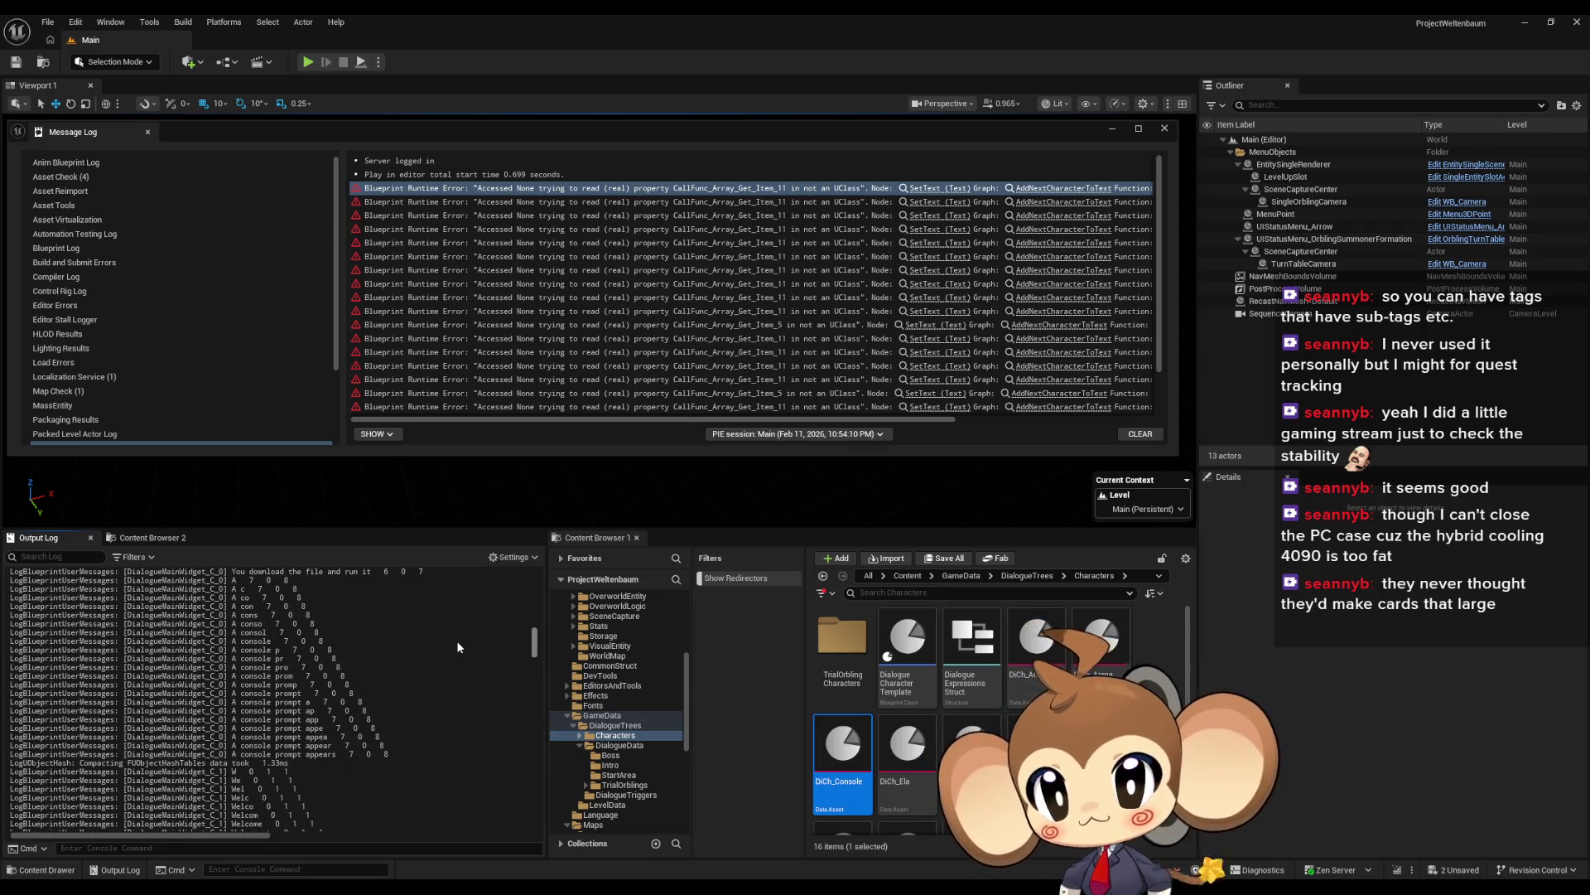
scroll(454, 643, down, 10)
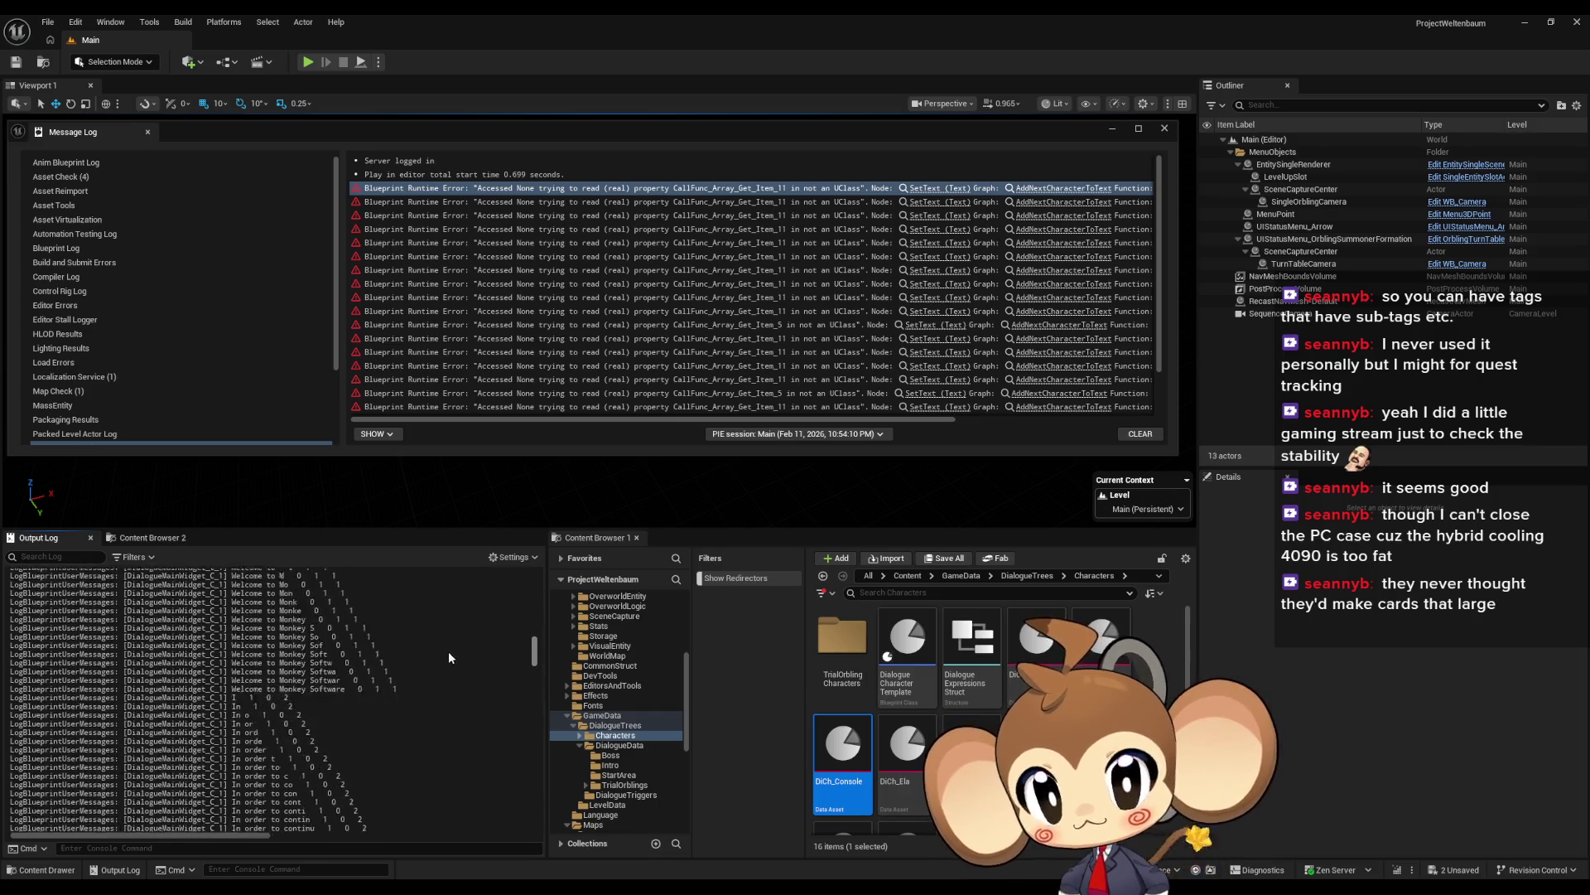
scroll(448, 661, up, 5)
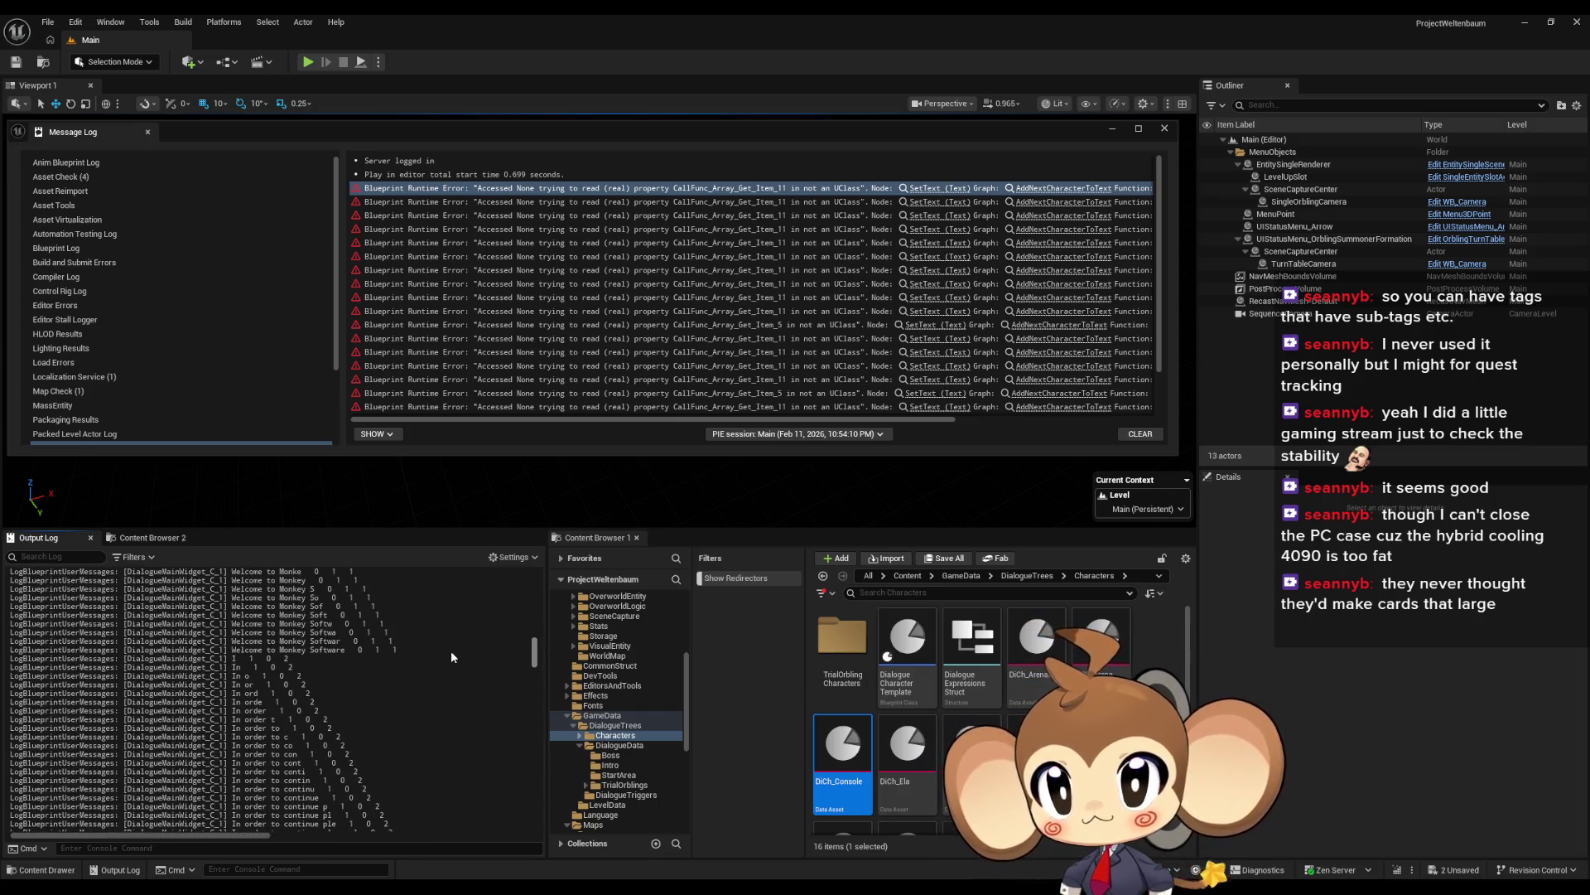
mouse_move(638, 887)
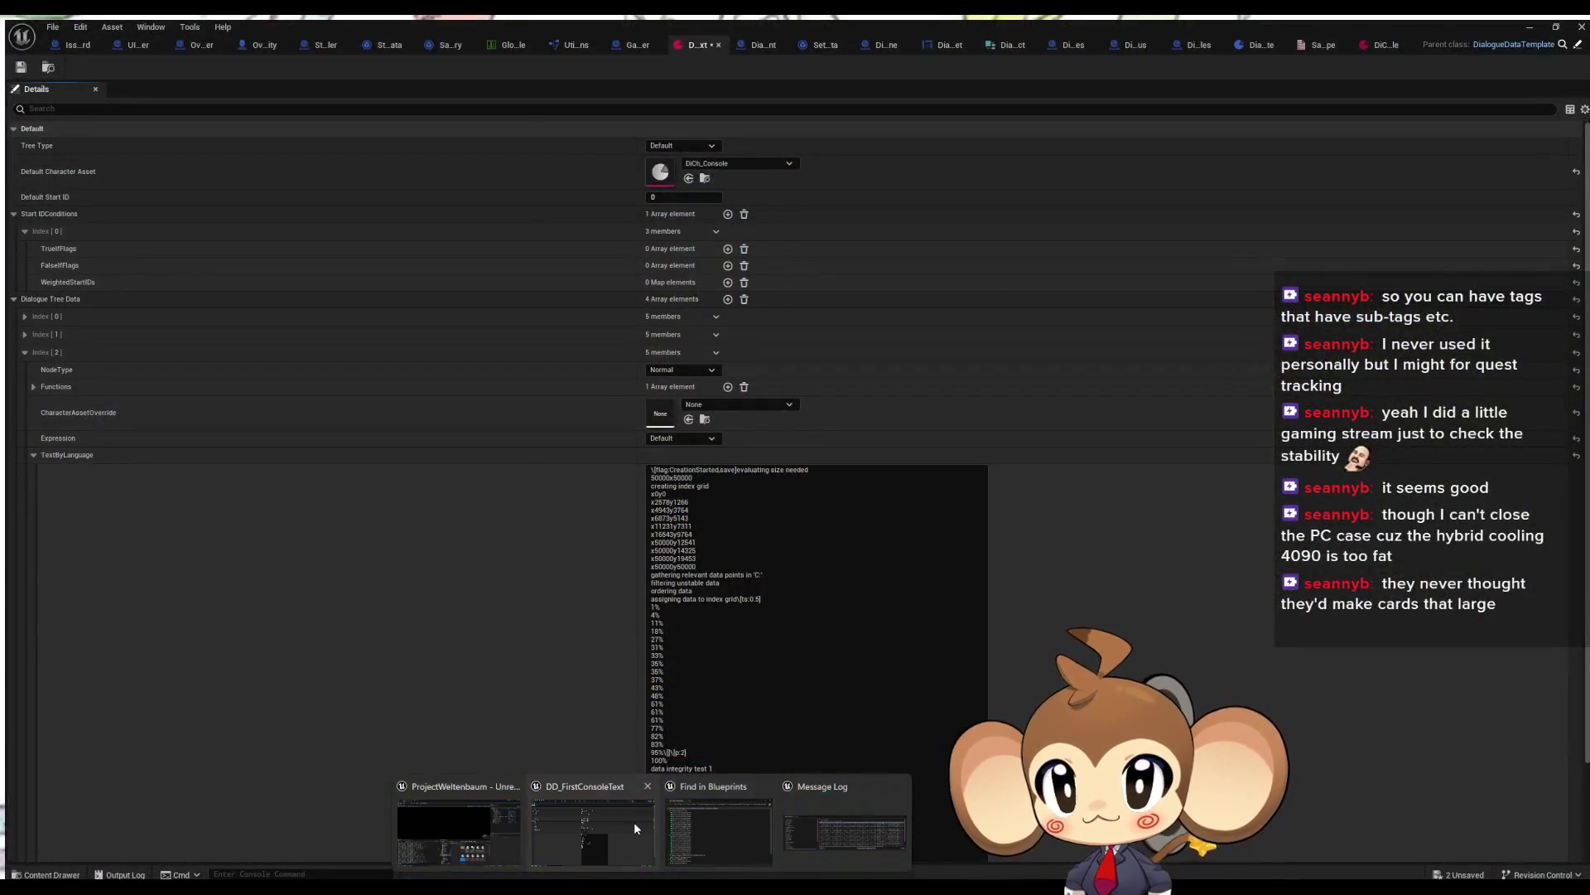
click(633, 821)
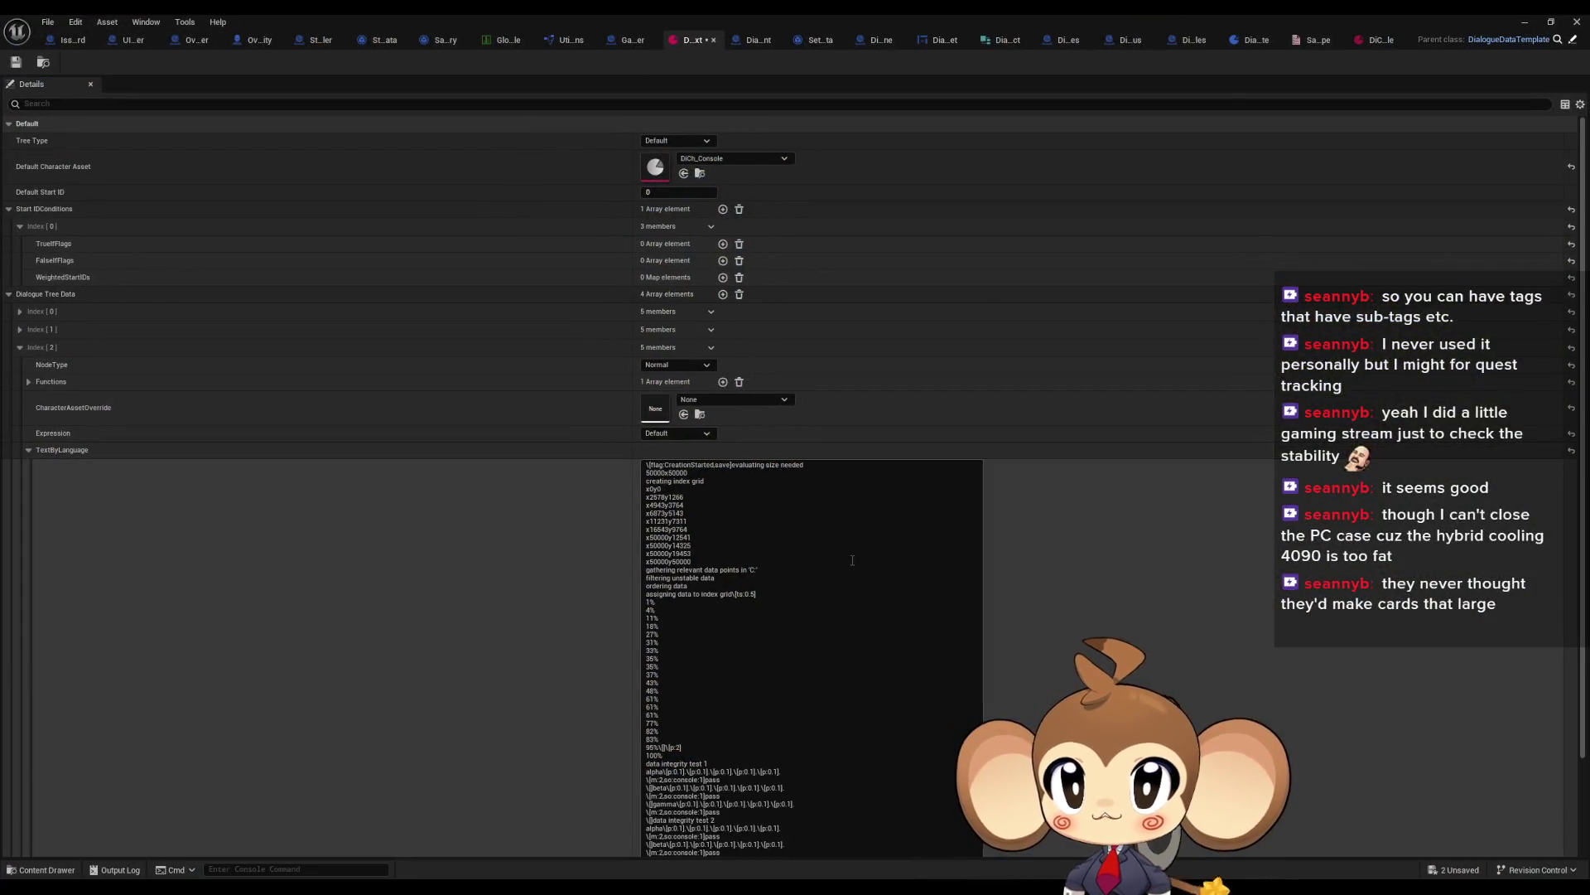
Step: Return to the DialogueMainWidget AddNextCharacterToText graph and pan to its node network
click(934, 43)
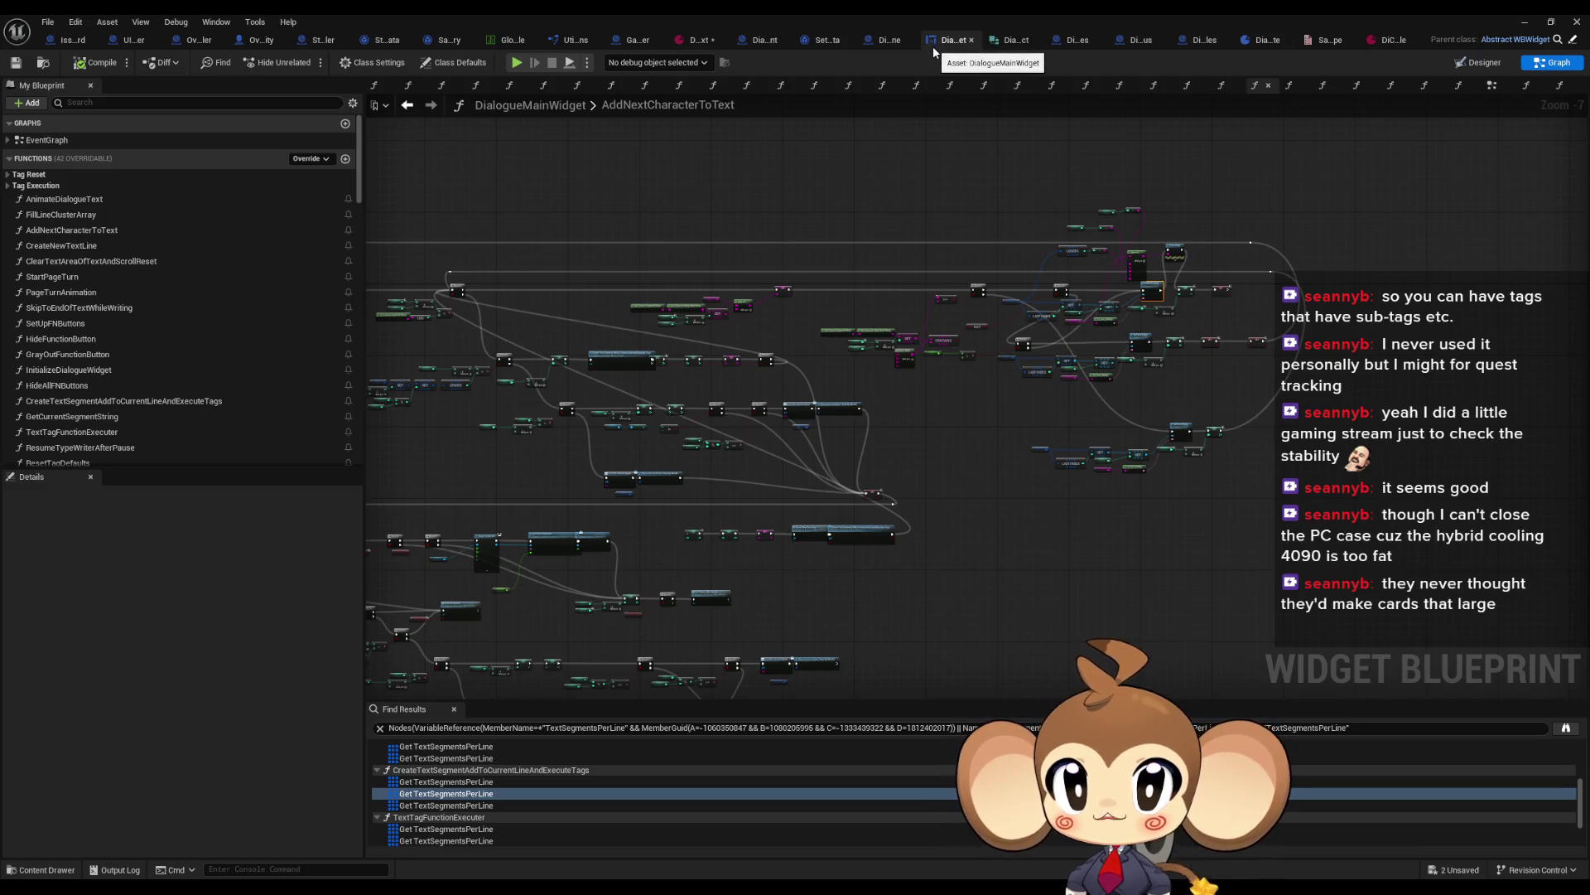
mouse_move(1002, 257)
mouse_down()
mouse_move(961, 275)
mouse_move(1003, 315)
mouse_up()
scroll(1164, 297, up, 4)
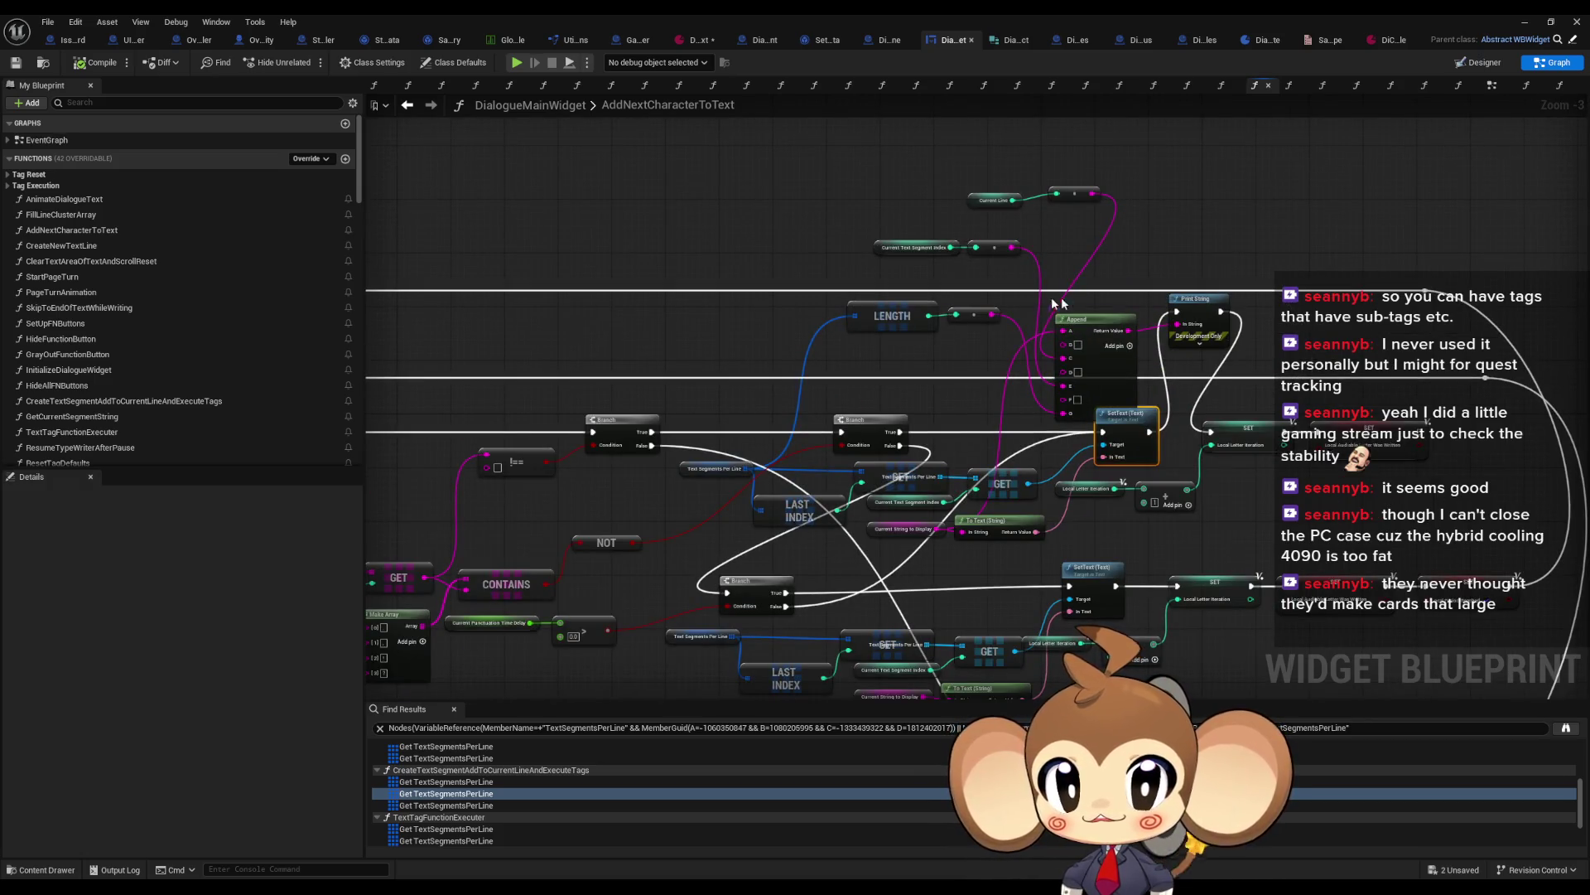
drag(1027, 299, 1070, 296)
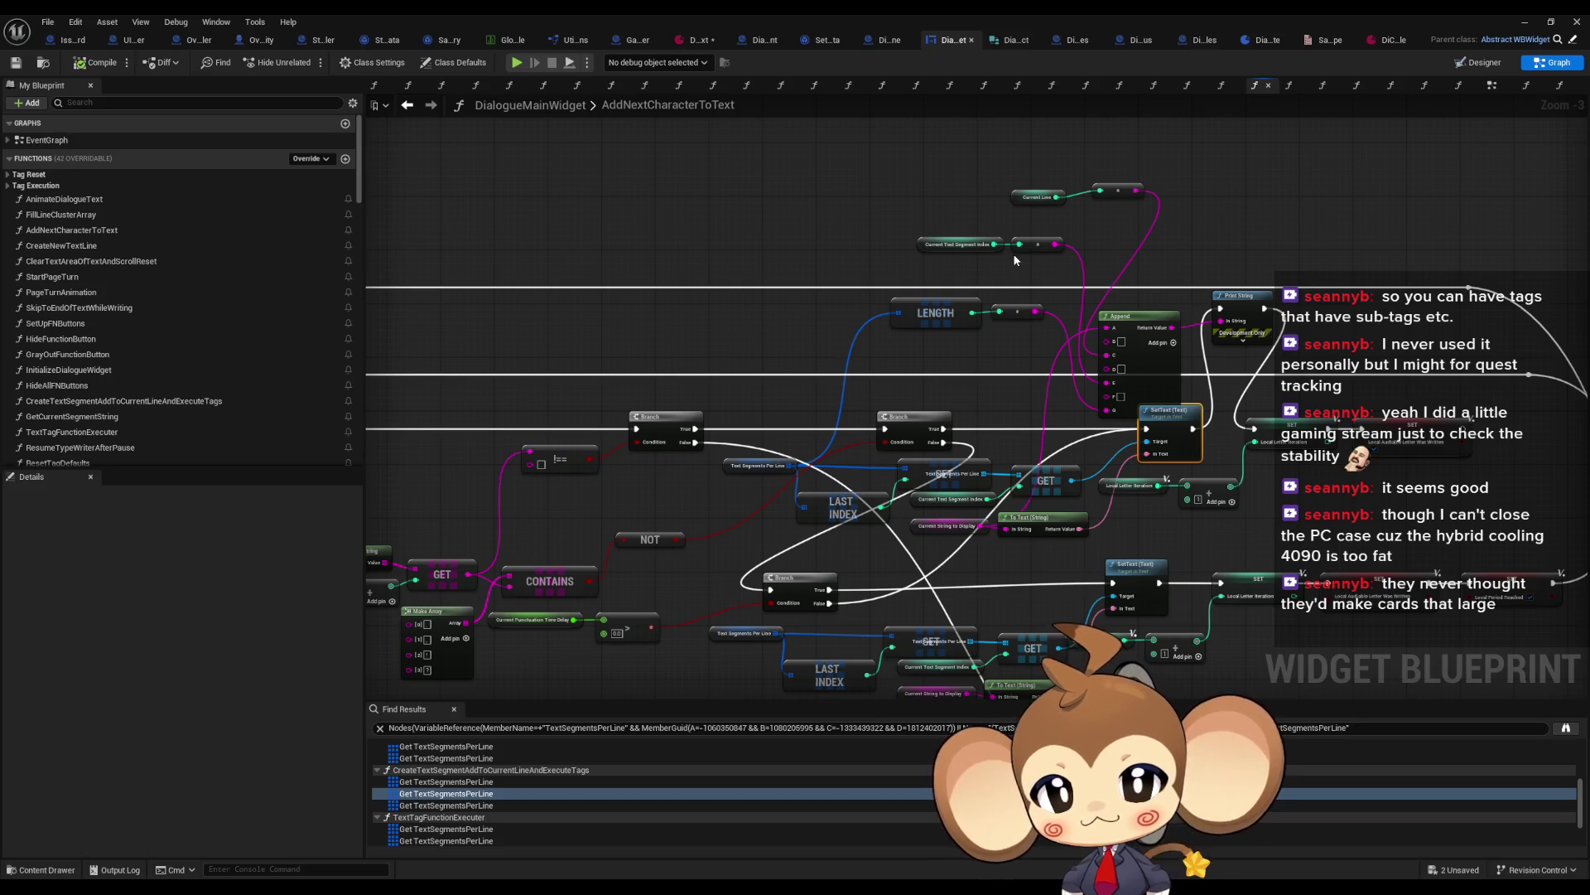
scroll(1015, 261, up, 3)
Step: Rearrange the Current Text Segment Index and Current Line nodes, then select Current Text Segment Index
mouse_move(843, 171)
mouse_down()
mouse_move(1057, 256)
mouse_move(794, 207)
mouse_move(665, 207)
mouse_move(671, 286)
mouse_move(674, 257)
mouse_up()
mouse_move(816, 272)
mouse_down()
mouse_move(907, 319)
mouse_move(1041, 210)
mouse_move(915, 242)
mouse_move(895, 313)
mouse_move(917, 234)
mouse_move(908, 195)
mouse_up()
mouse_move(536, 234)
mouse_down()
mouse_move(692, 275)
mouse_move(821, 265)
mouse_move(808, 277)
mouse_move(858, 280)
mouse_move(903, 247)
mouse_move(909, 197)
mouse_move(908, 316)
mouse_move(908, 300)
mouse_up()
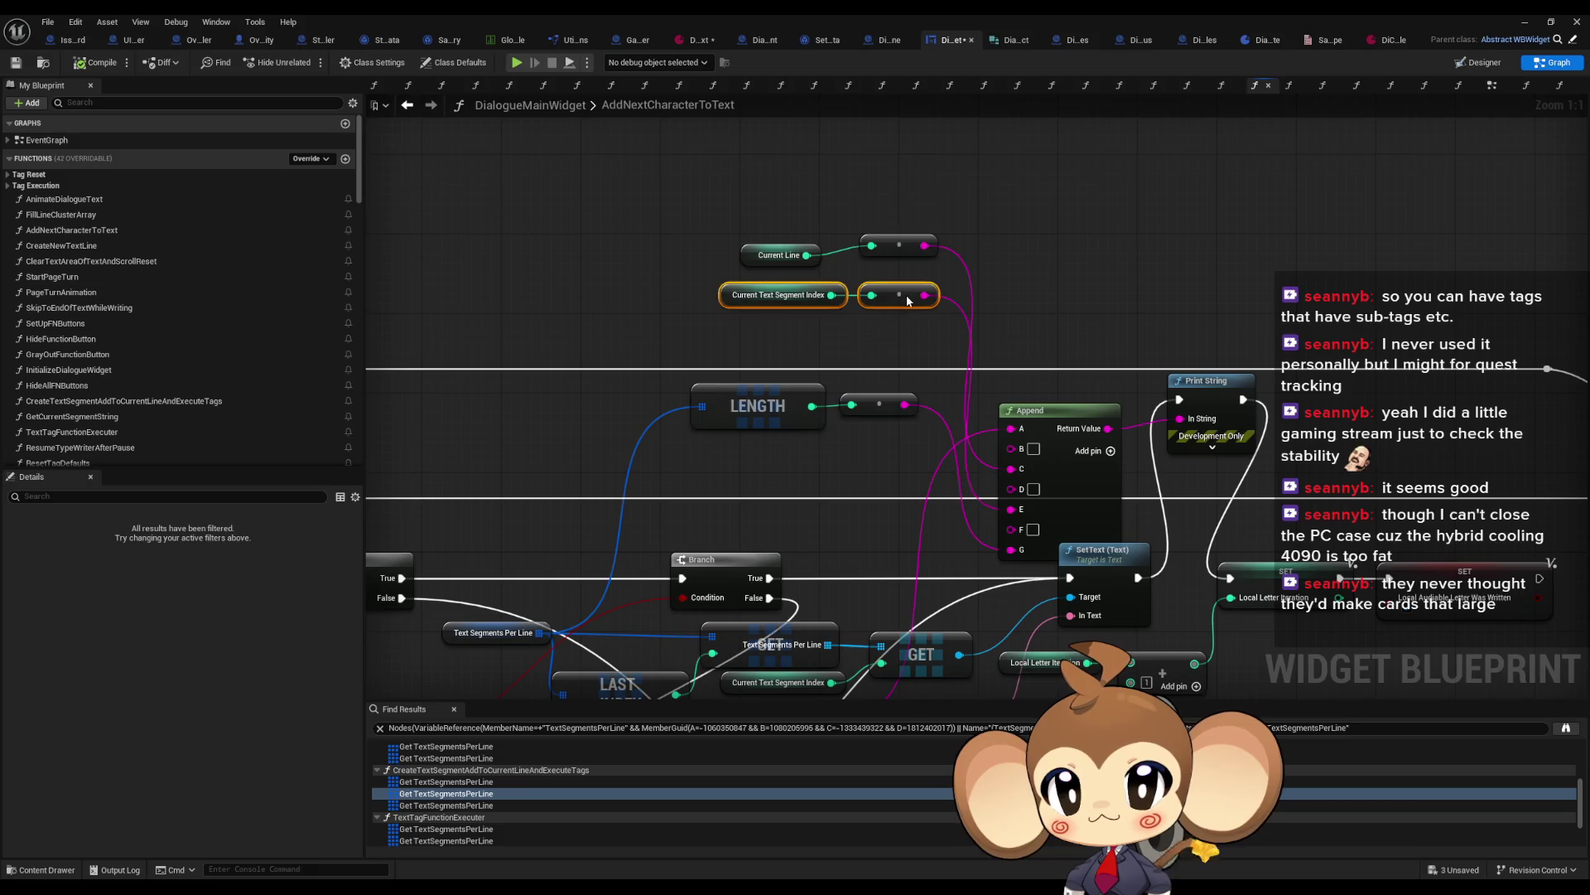
drag(799, 255, 830, 246)
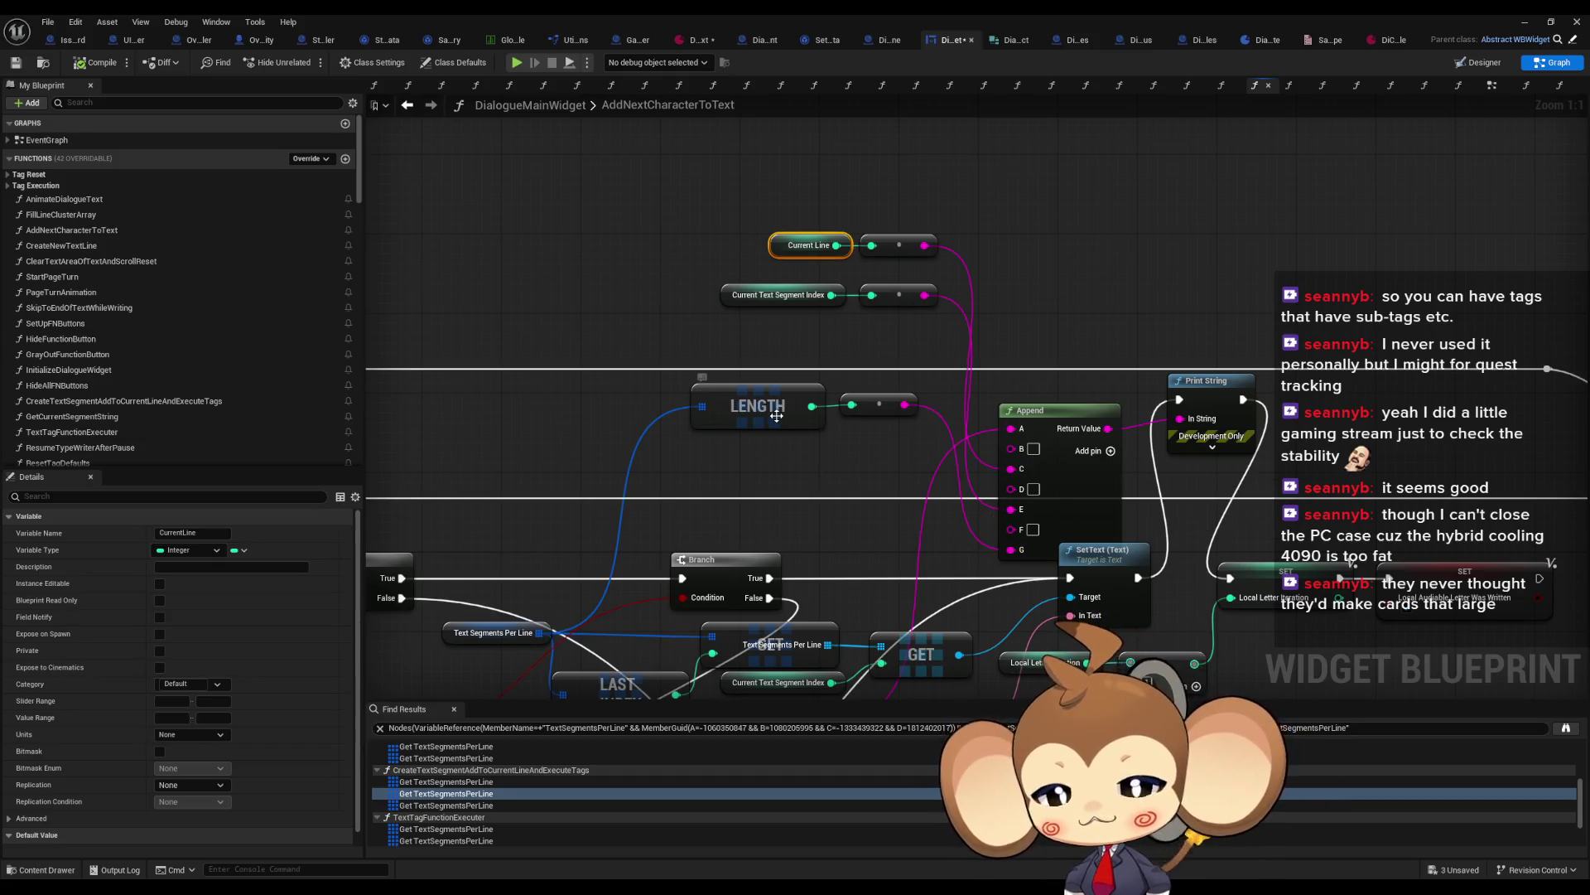
click(795, 295)
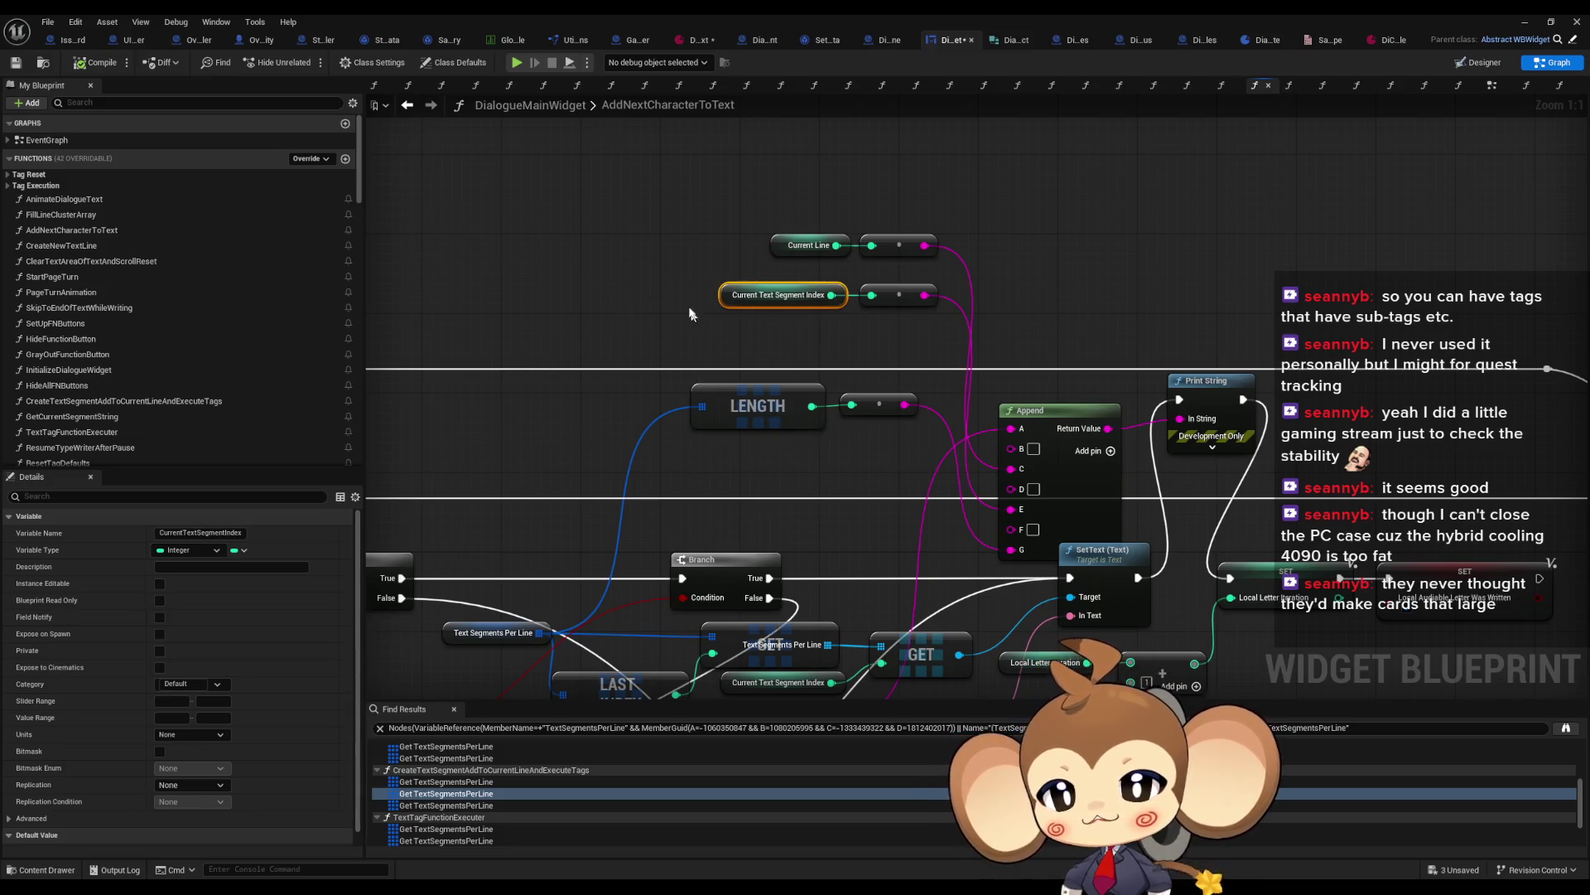
Step: Pan through AddNextCharacterToText and center the view on the Create Text Segment call
scroll(644, 315, down, 6)
scroll(787, 357, up, 4)
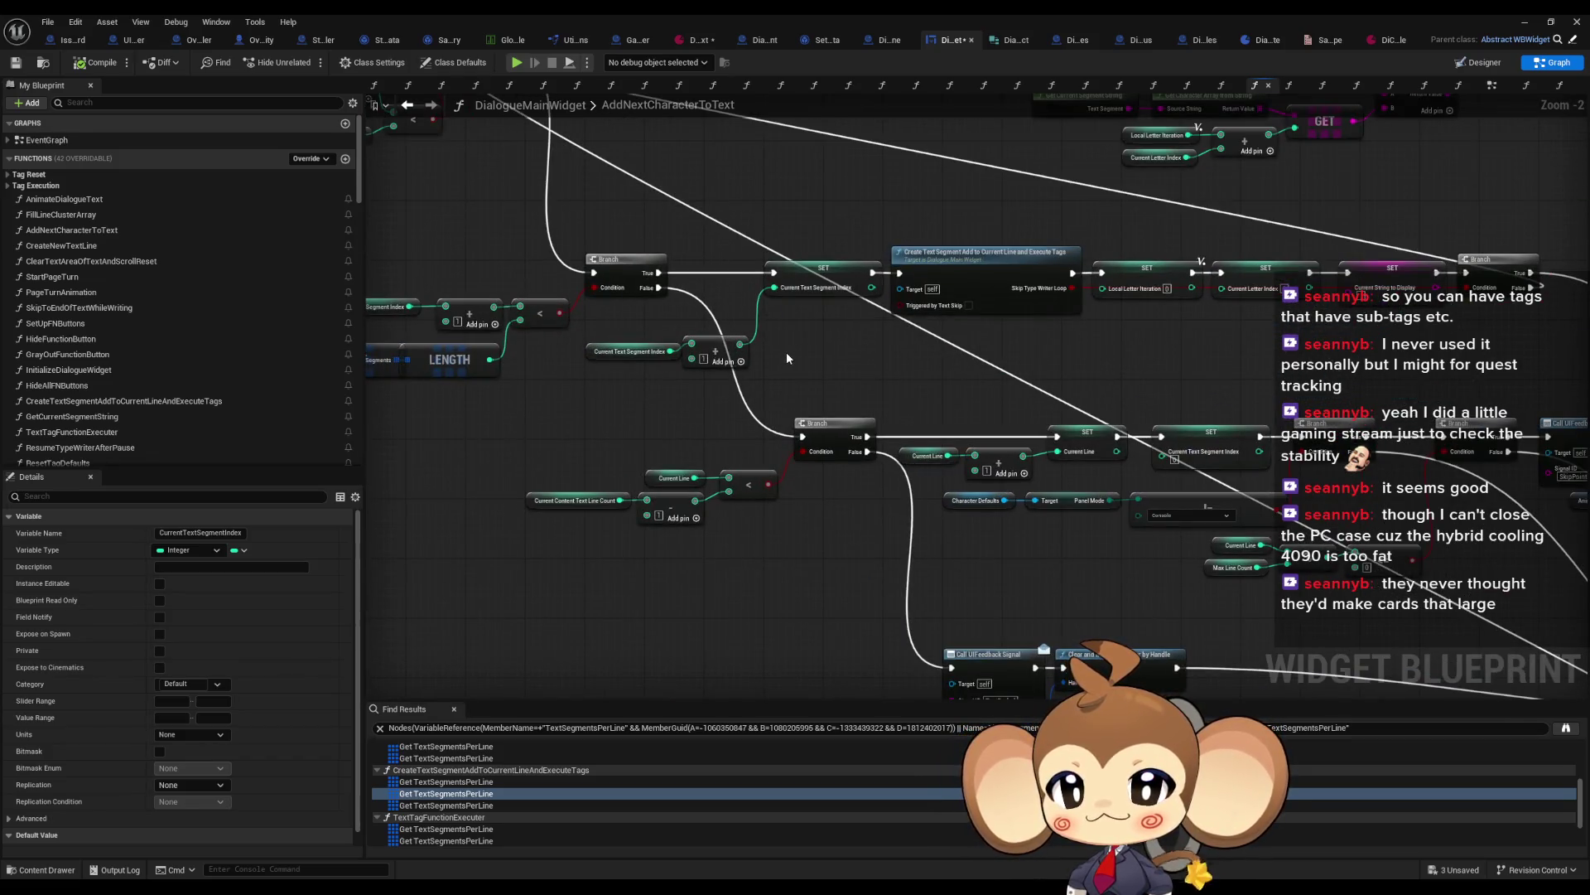
scroll(786, 358, down, 1)
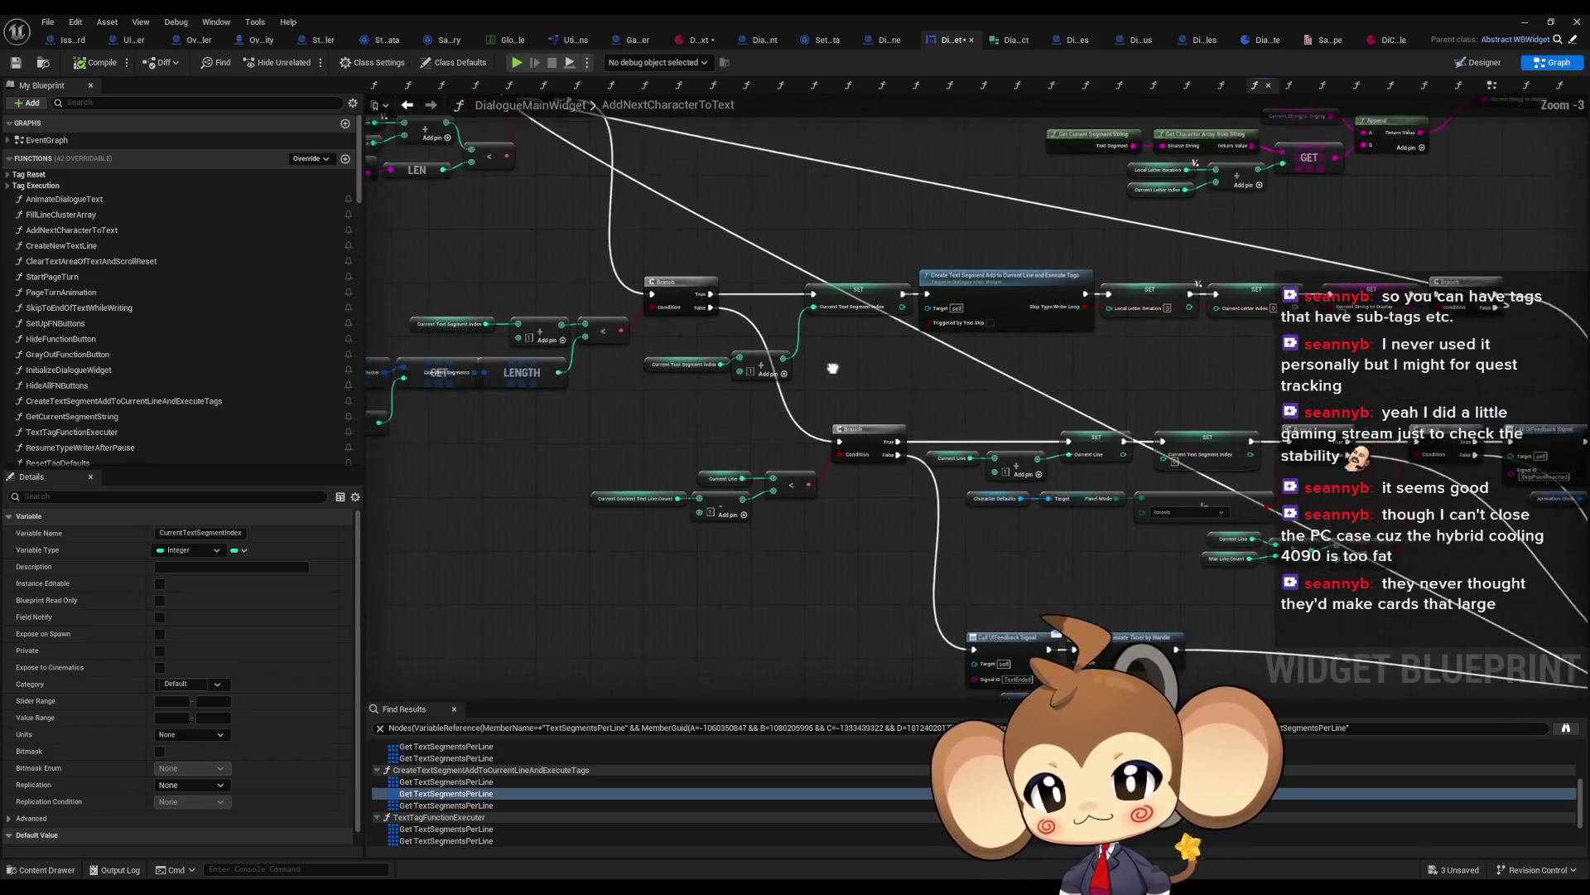
drag(786, 358, 1008, 417)
click(1209, 358)
drag(1209, 358, 917, 402)
scroll(917, 402, up, 3)
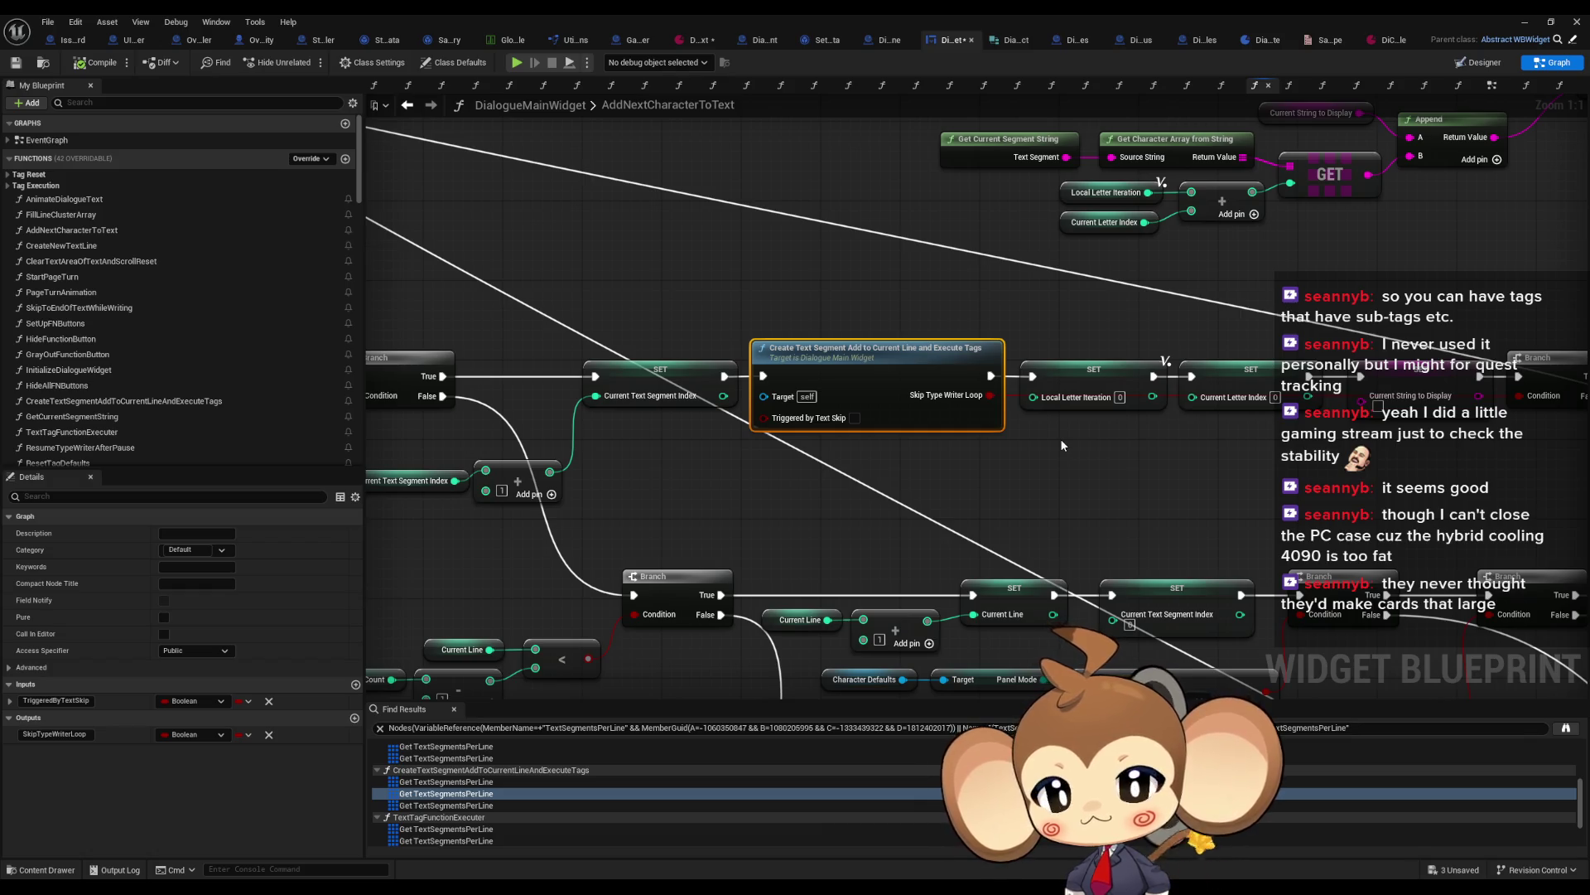
scroll(1057, 446, down, 5)
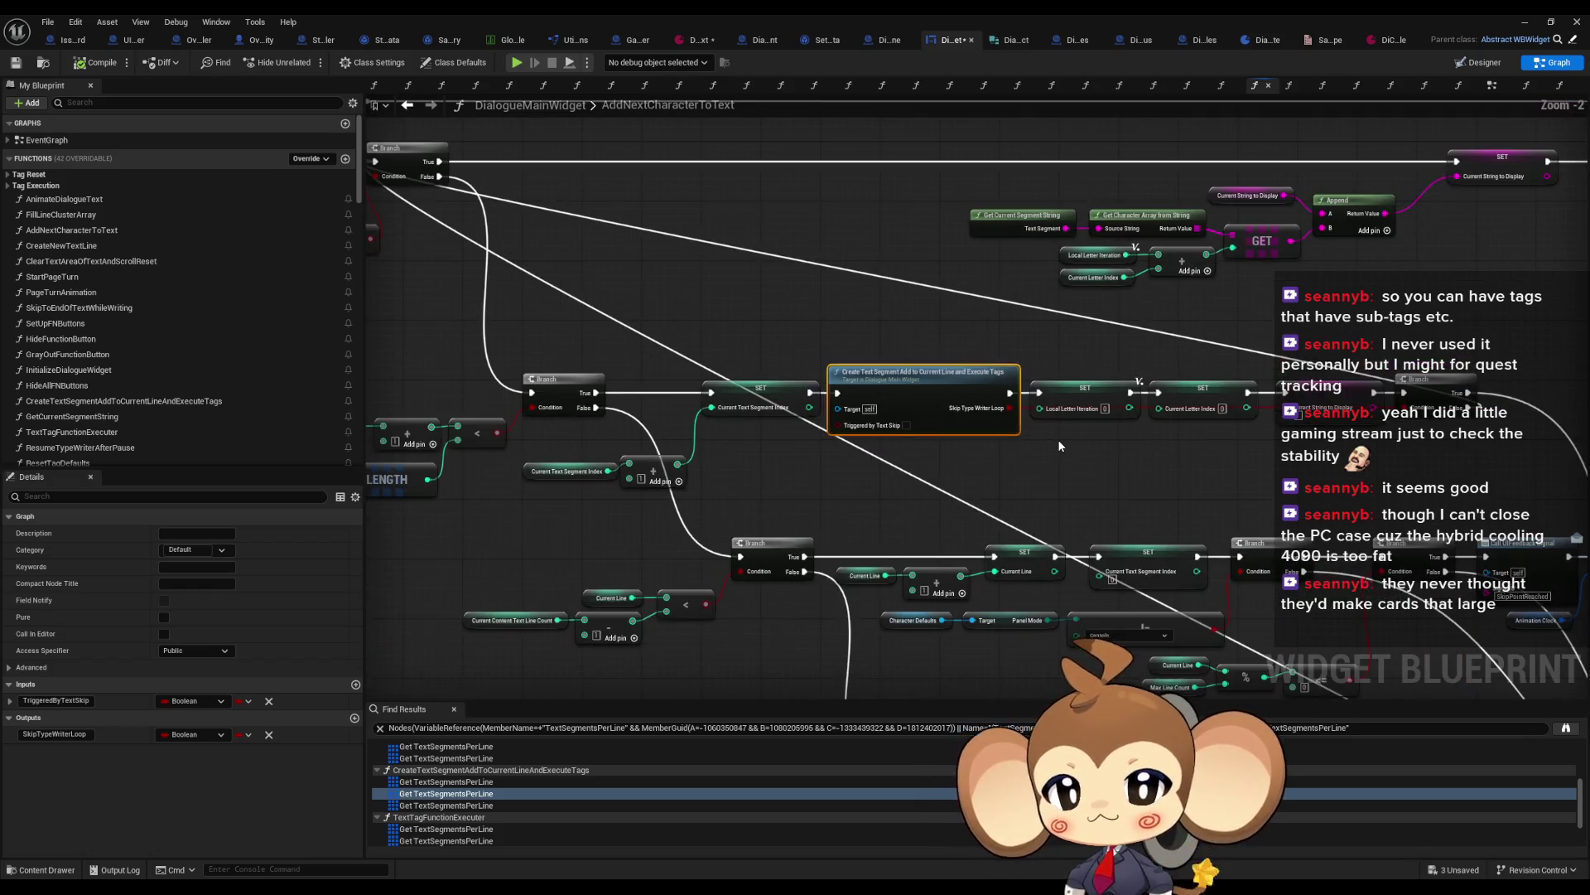
scroll(1554, 444, up, 3)
Step: Follow the SET node chain to the Create New Text Line call and open its function graph
mouse_move(1554, 444)
mouse_down()
mouse_move(854, 266)
mouse_move(623, 260)
mouse_up()
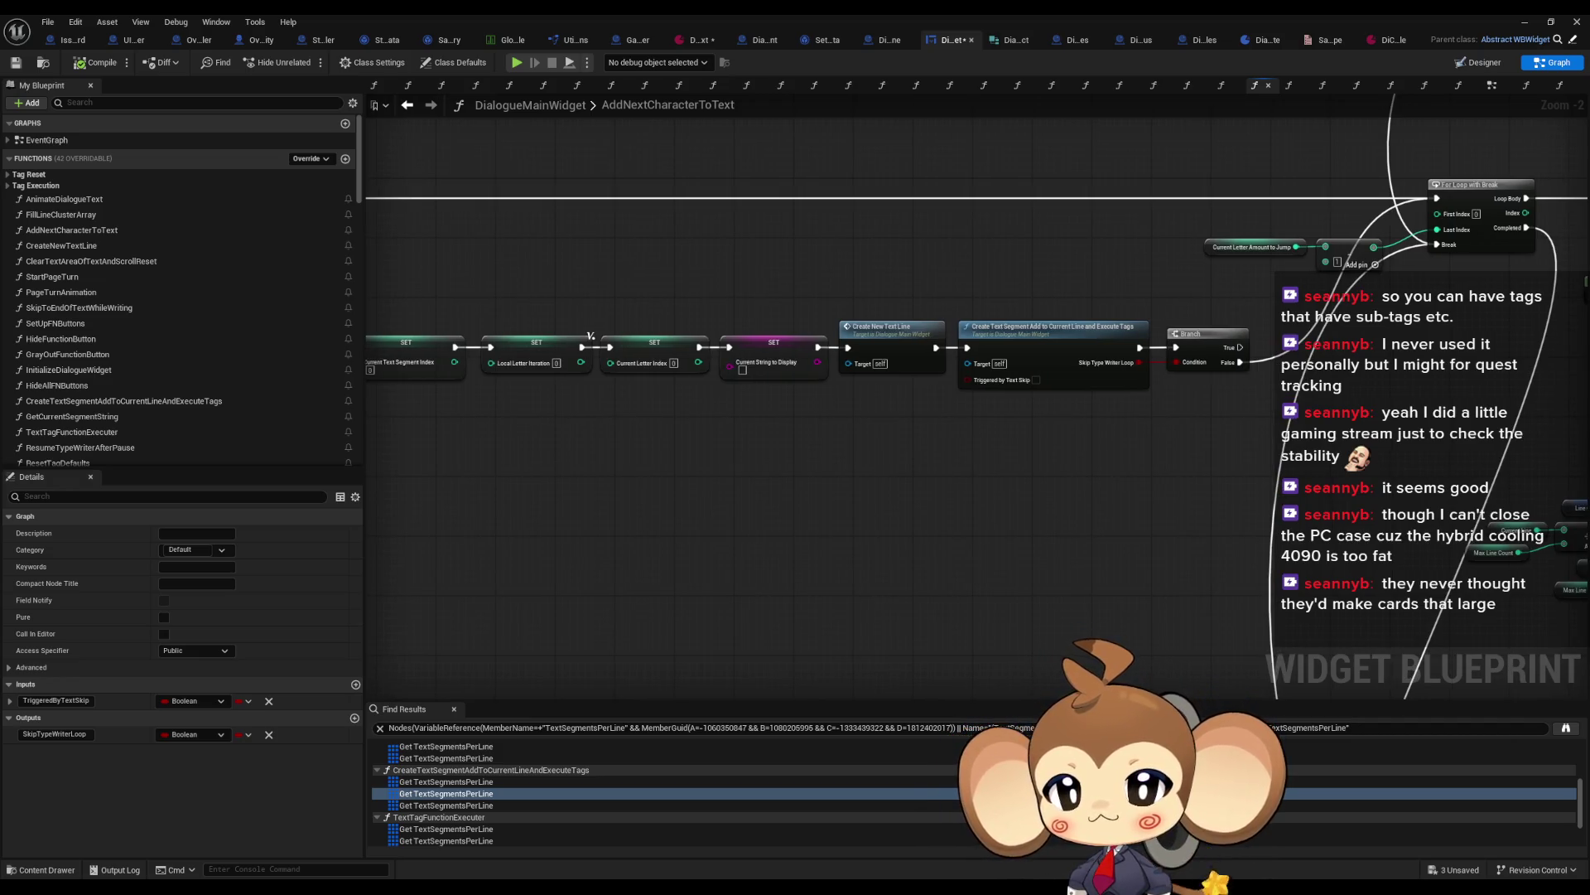
drag(623, 260, 996, 449)
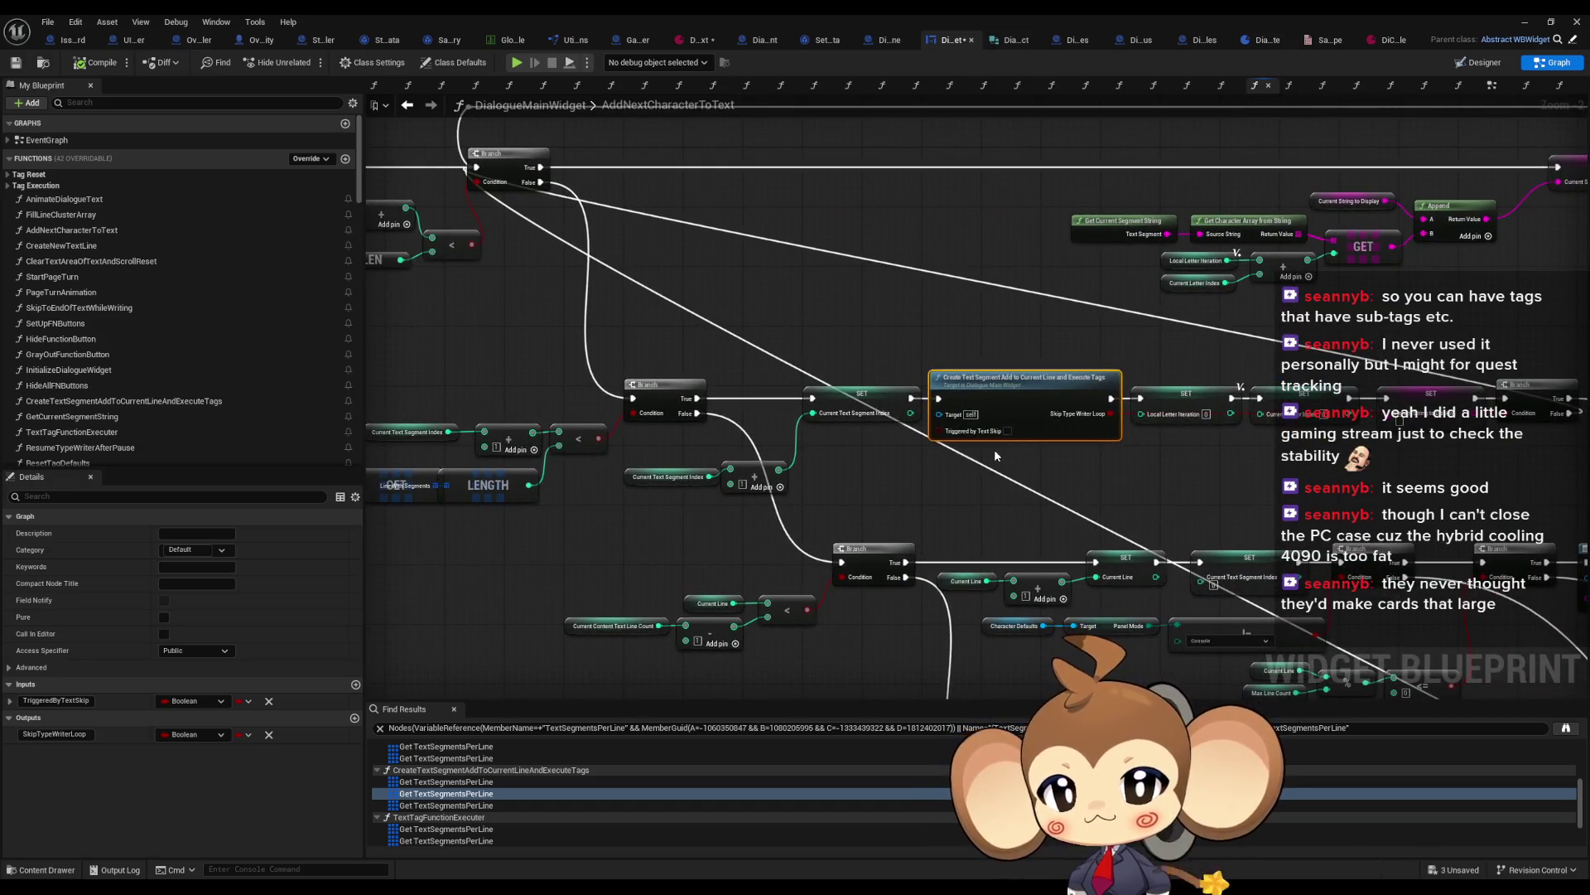
drag(723, 439, 540, 371)
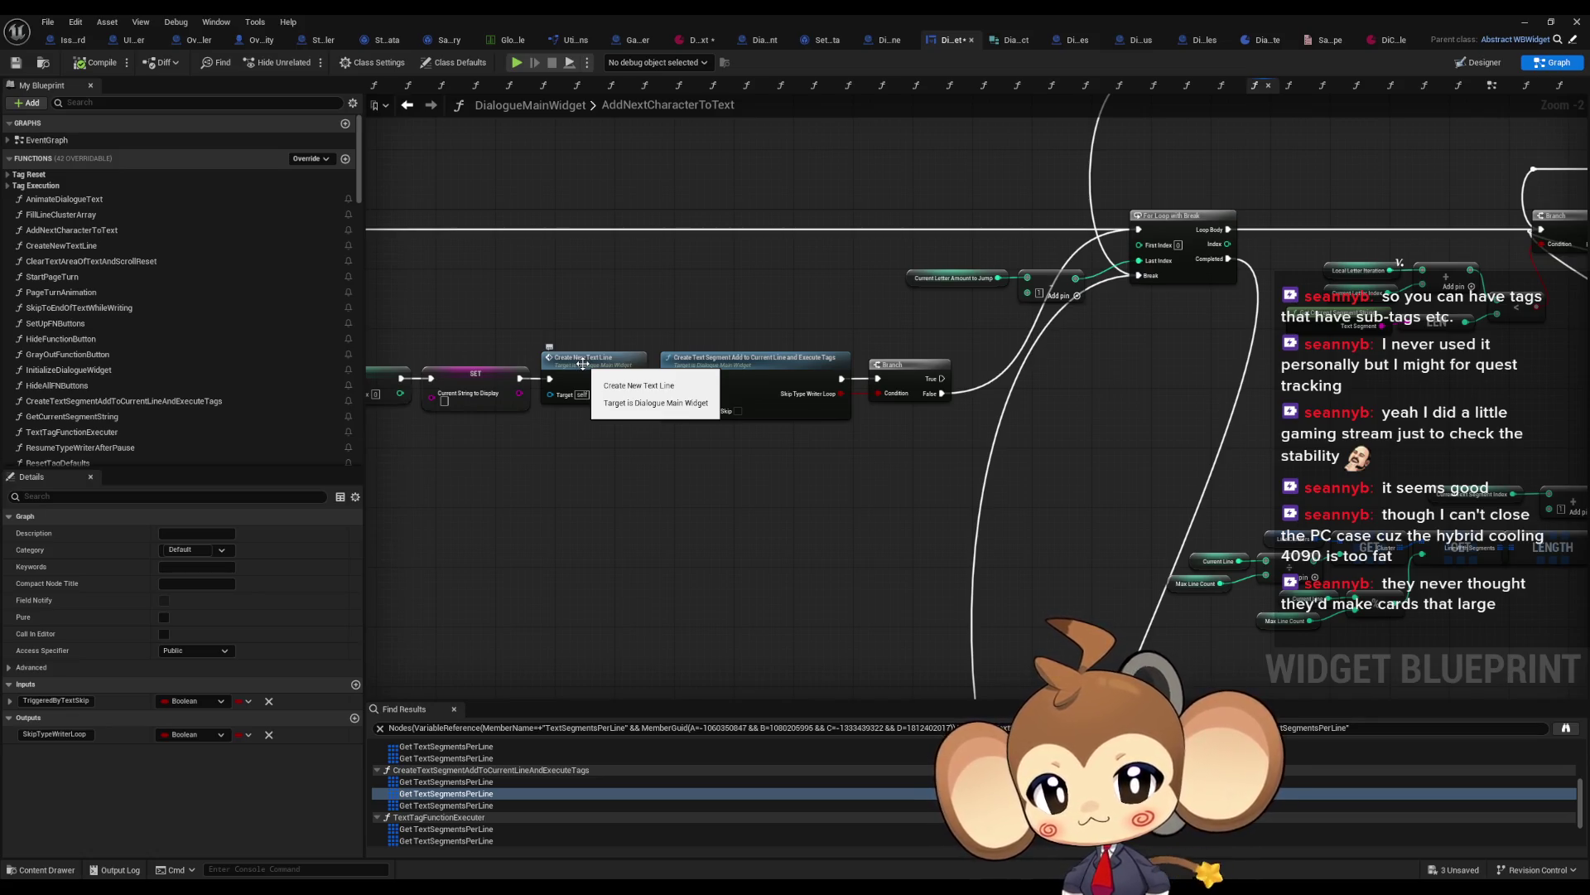
double_click(581, 361)
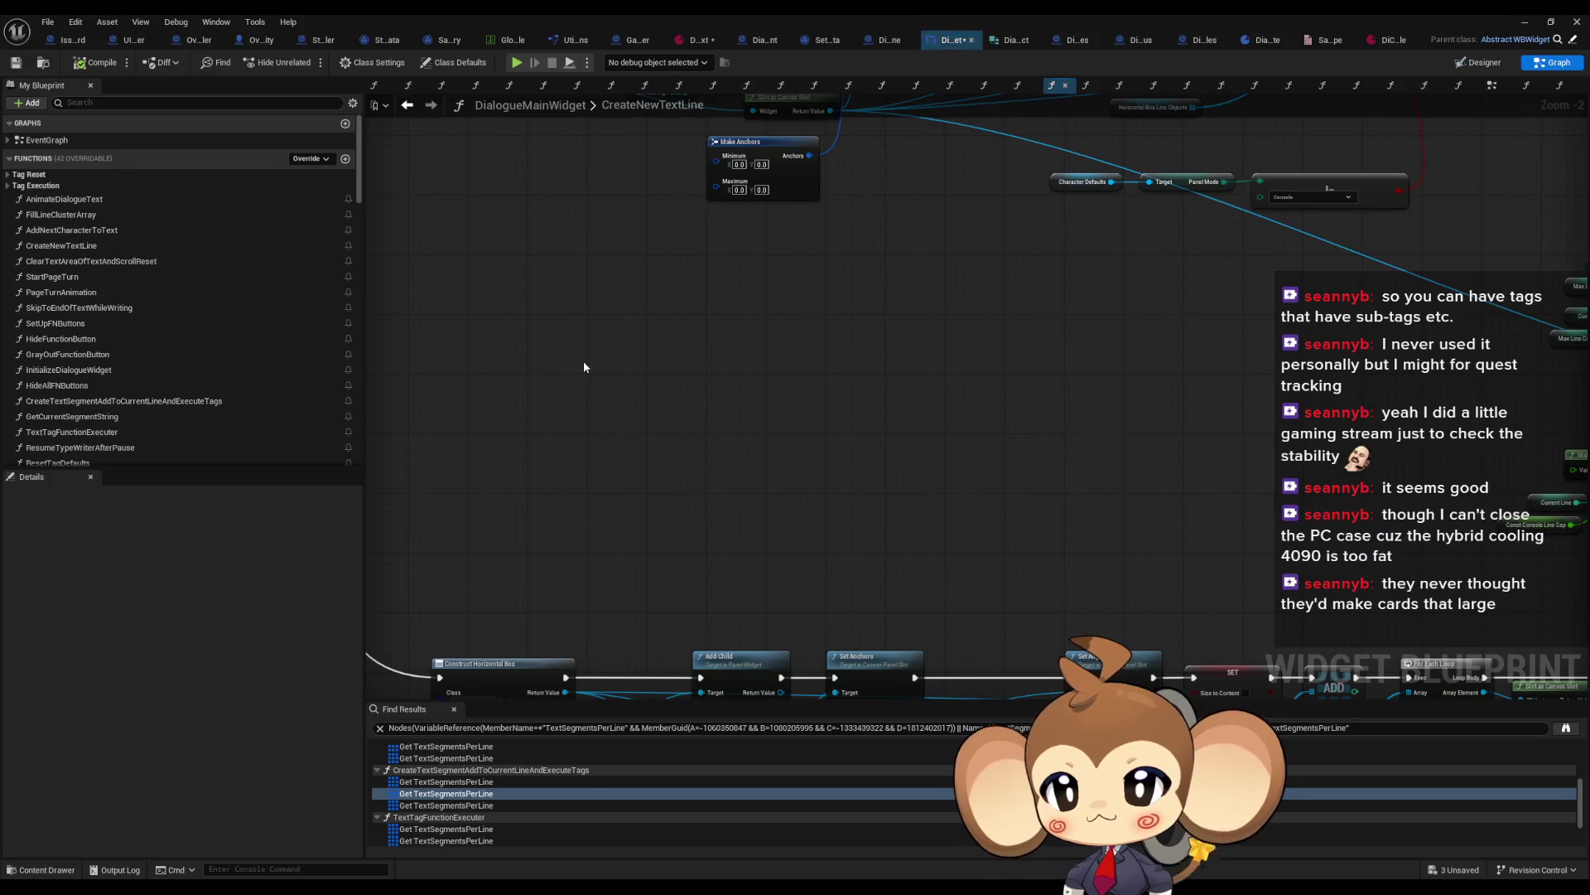
Step: Survey the CreateNewTextLine graph and drag in a Text Segments Per Line getter
scroll(930, 441, up, 7)
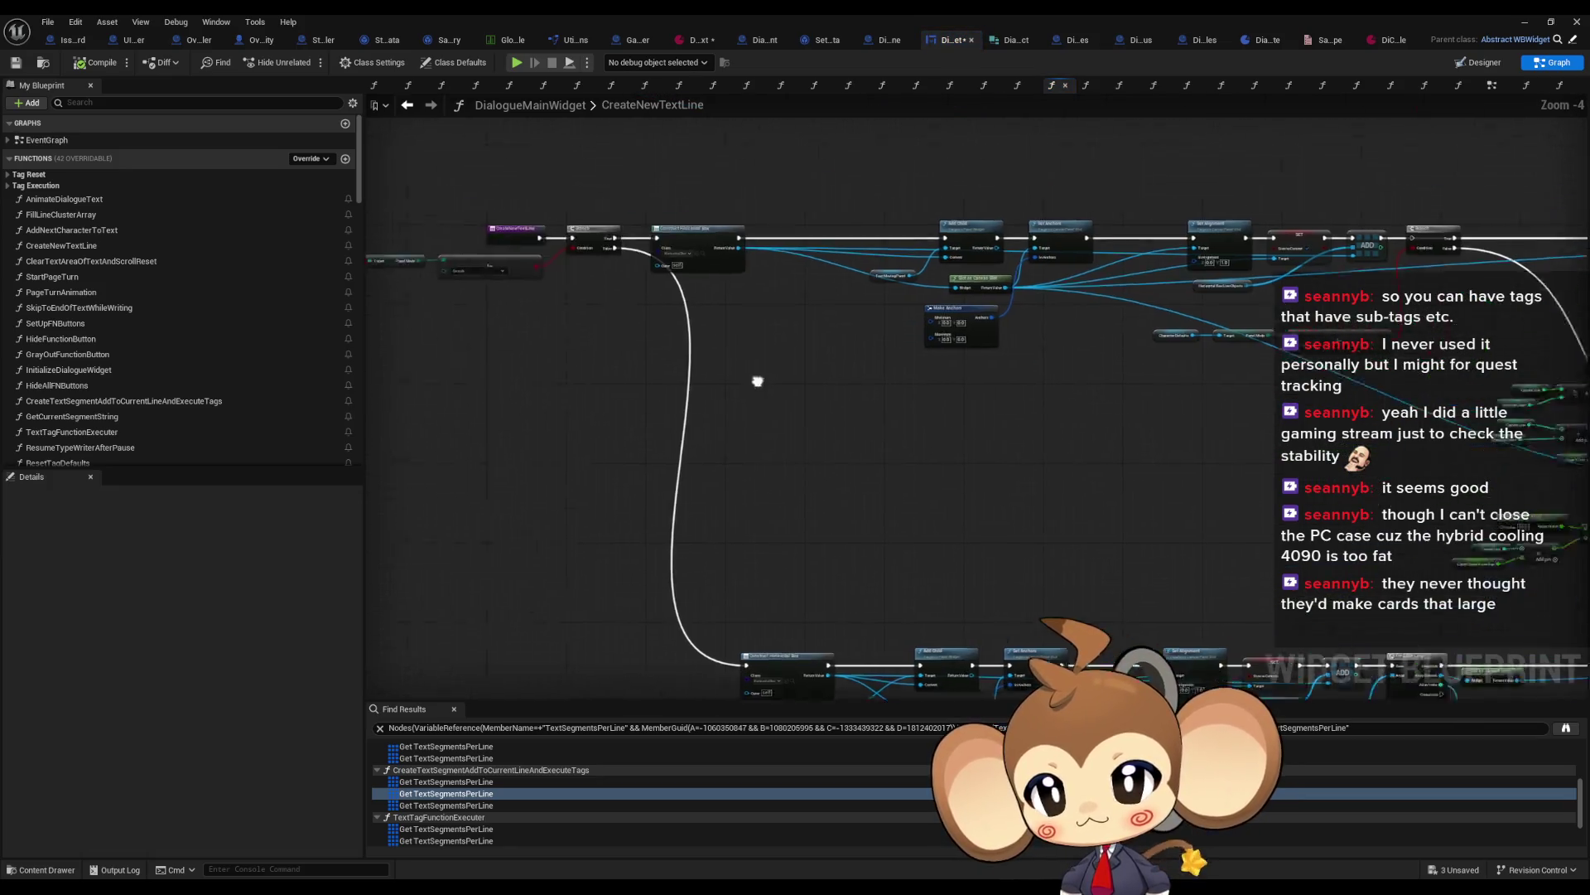
drag(1025, 409, 366, 354)
scroll(769, 404, down, 2)
drag(768, 404, 125, 357)
mouse_move(829, 415)
mouse_down()
mouse_move(734, 405)
mouse_move(712, 630)
mouse_move(685, 654)
mouse_move(705, 655)
mouse_up()
scroll(209, 414, down, 5)
scroll(215, 406, down, 6)
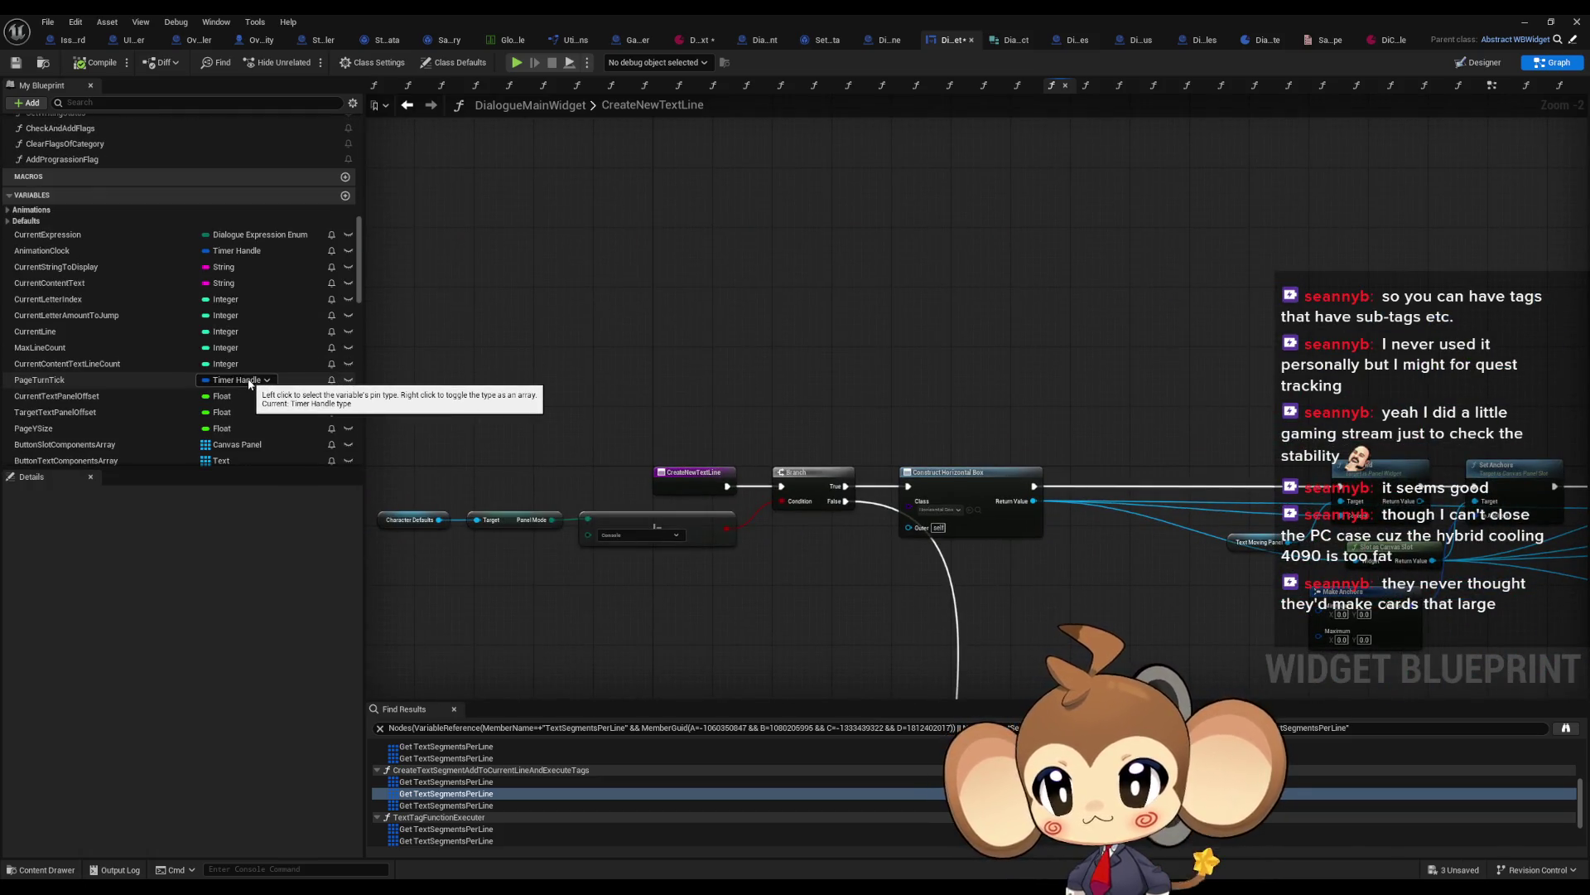
scroll(207, 379, down, 1)
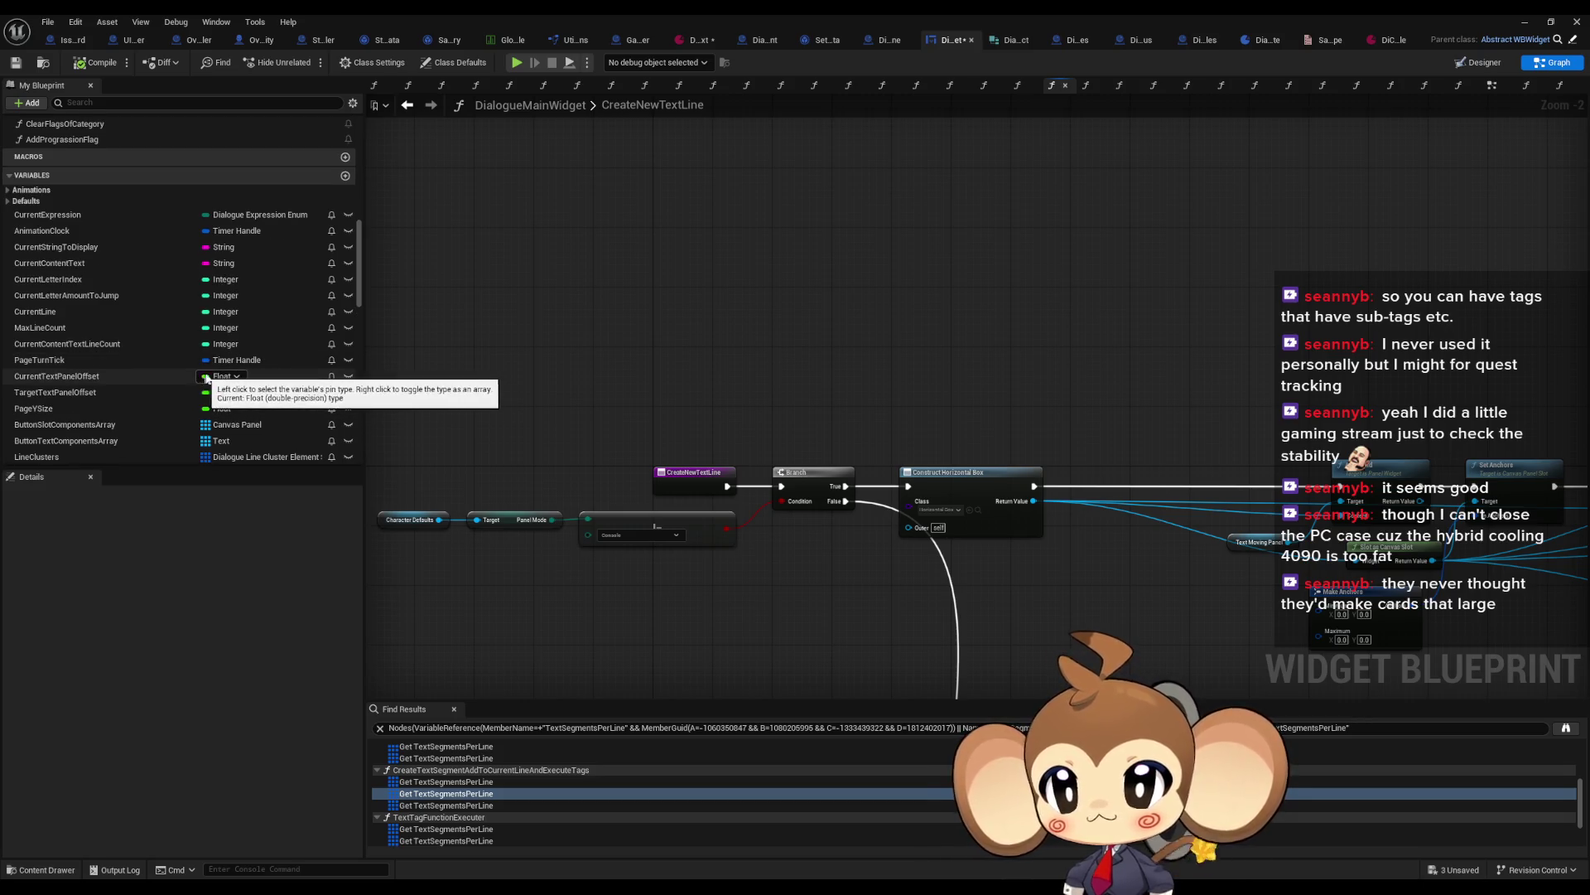
scroll(207, 381, down, 2)
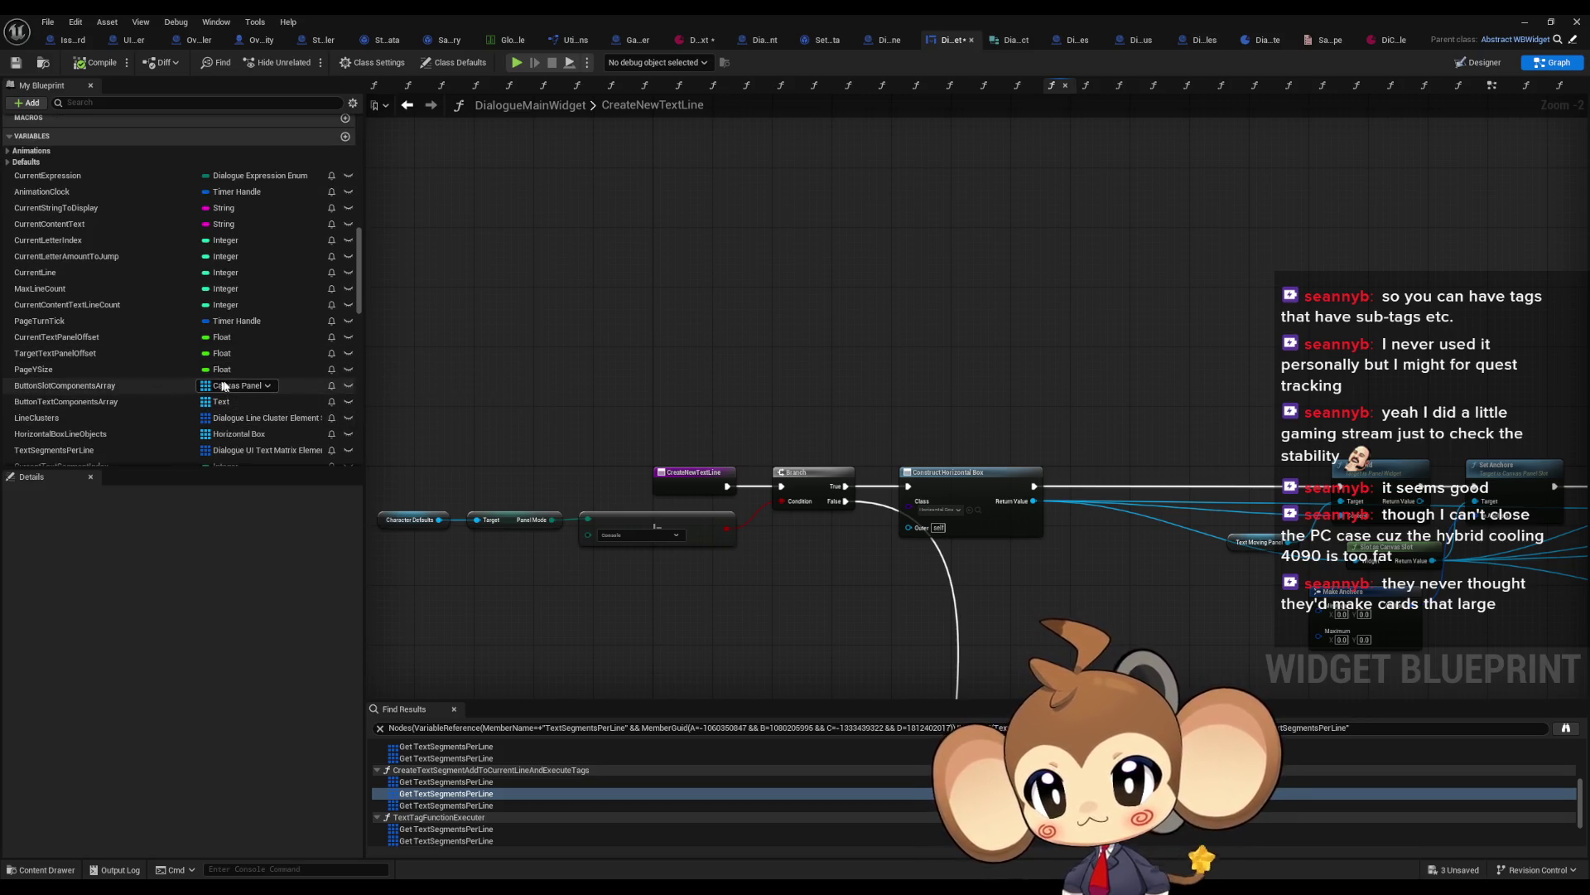
scroll(219, 385, down, 3)
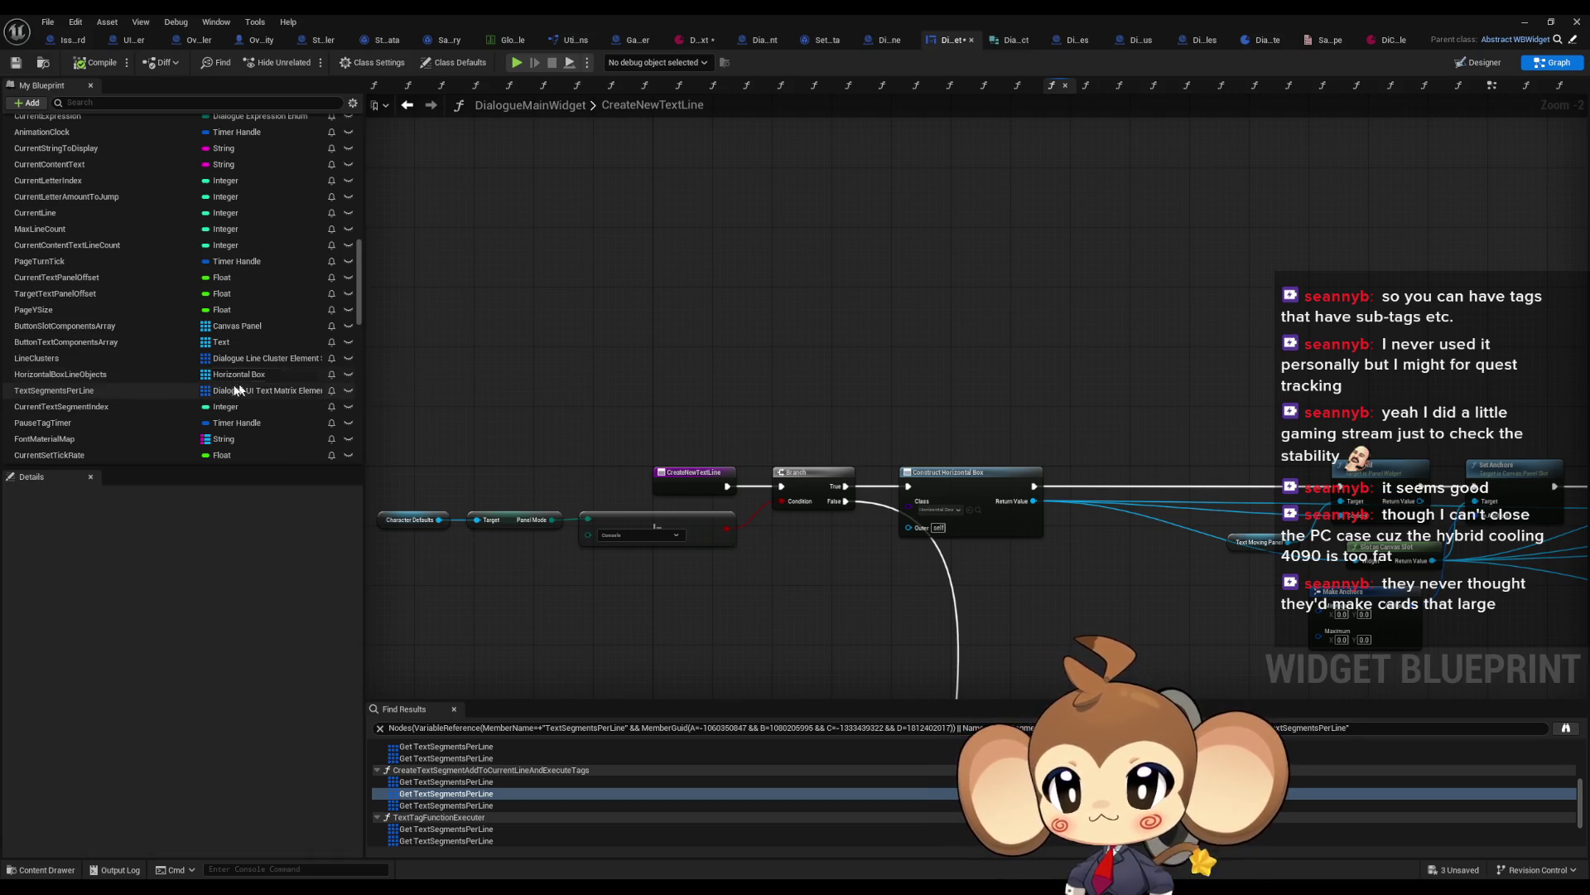
drag(103, 392, 493, 313)
key(Escape)
Step: Compare how Text Segments Per Line is used in AddNextCharacterToText versus CreateNewTextLine
click(407, 104)
scroll(769, 380, down, 5)
scroll(878, 352, up, 3)
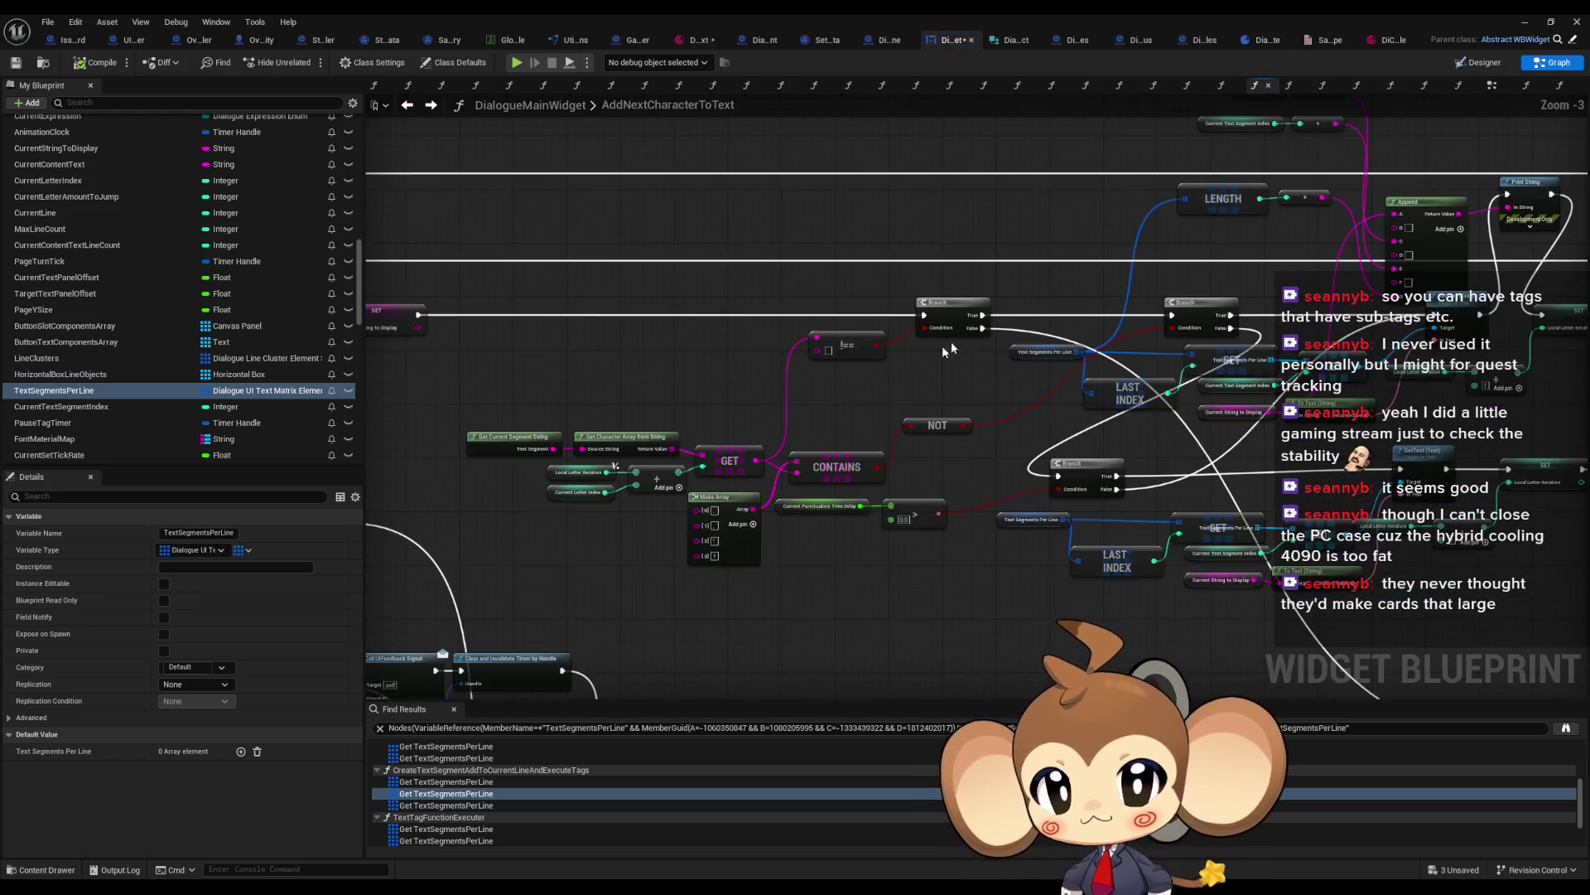
click(1096, 365)
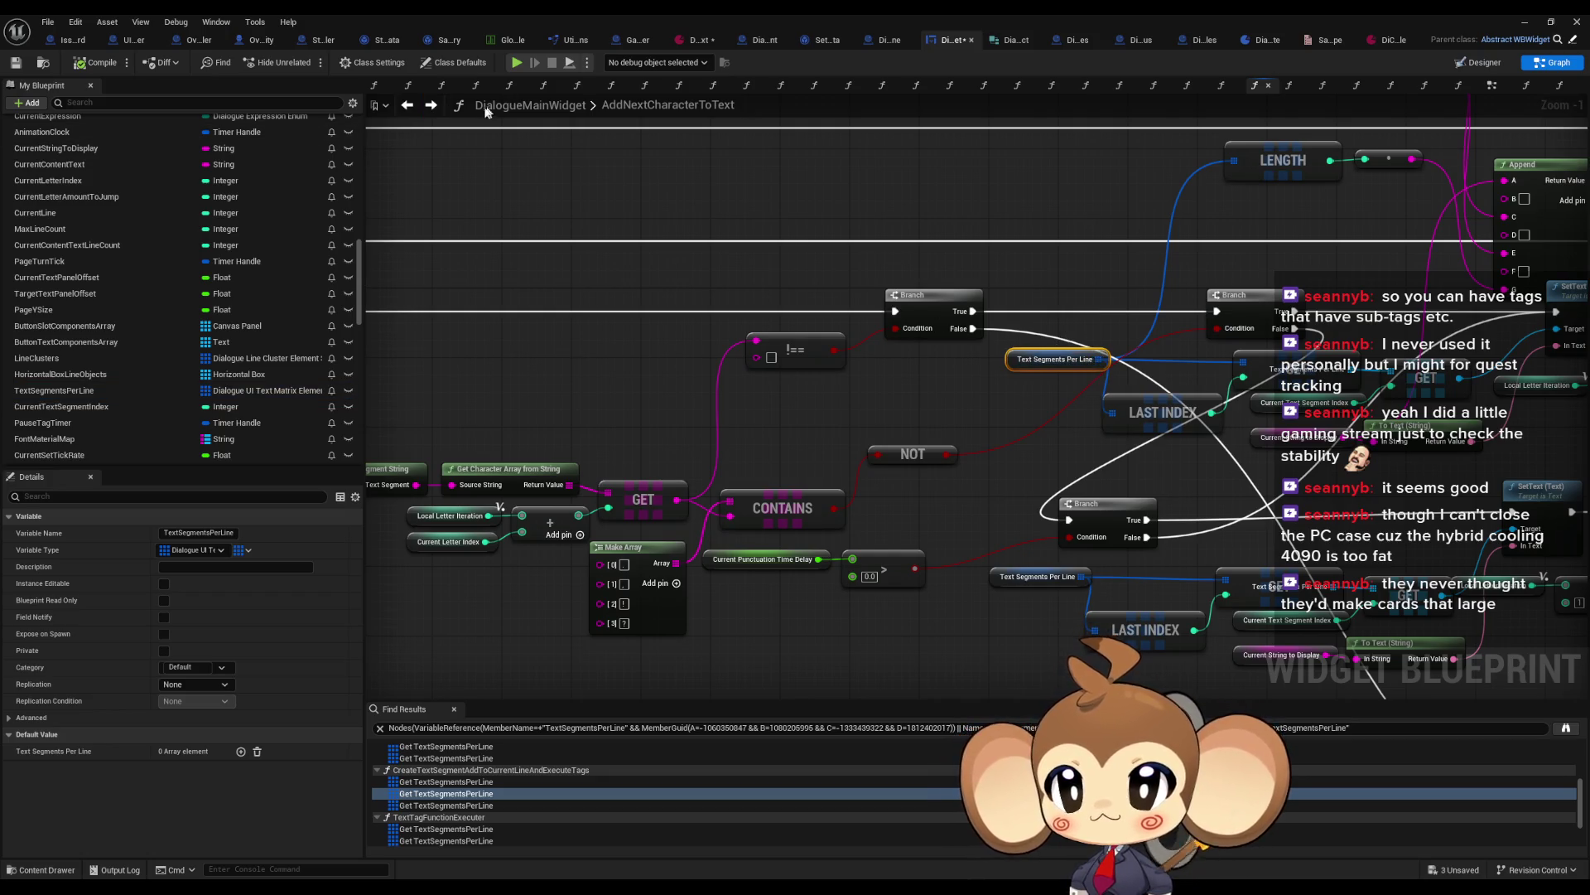
click(434, 109)
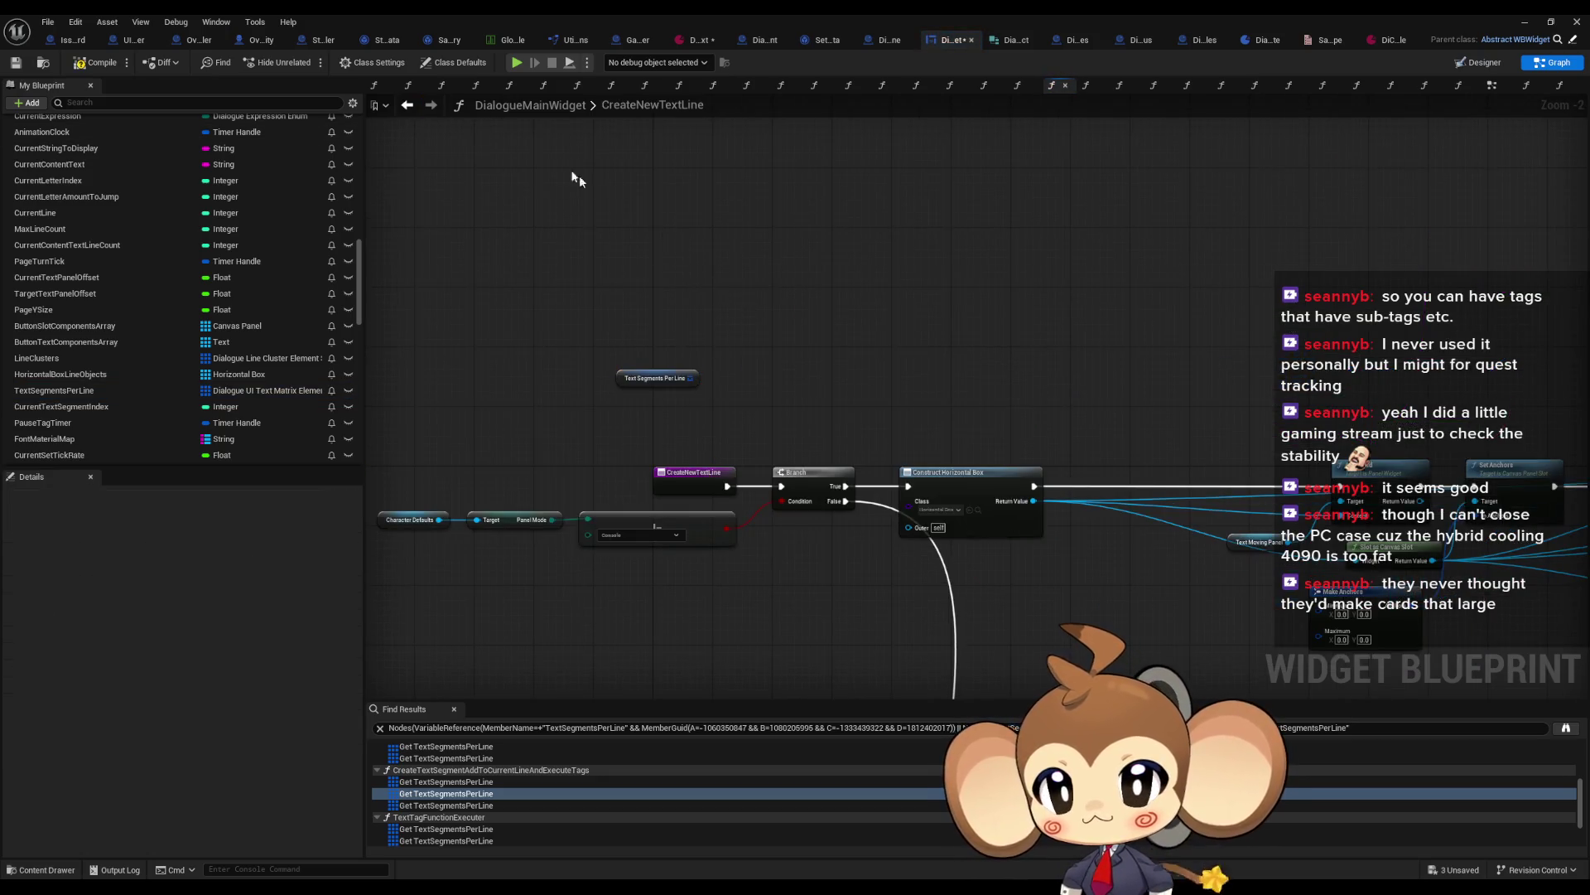
click(408, 106)
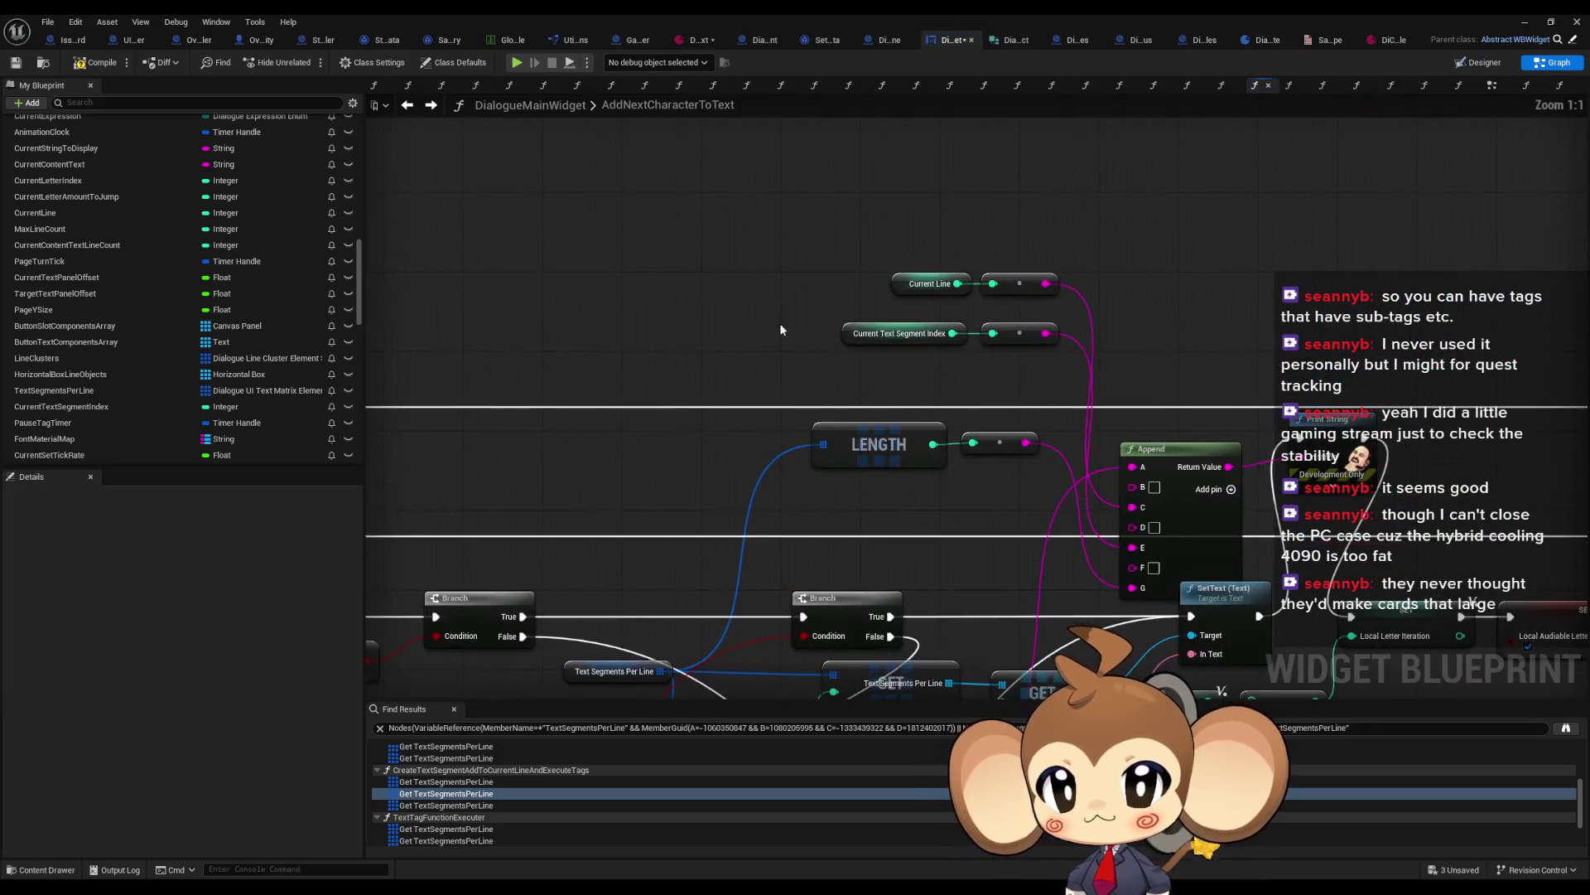
click(428, 106)
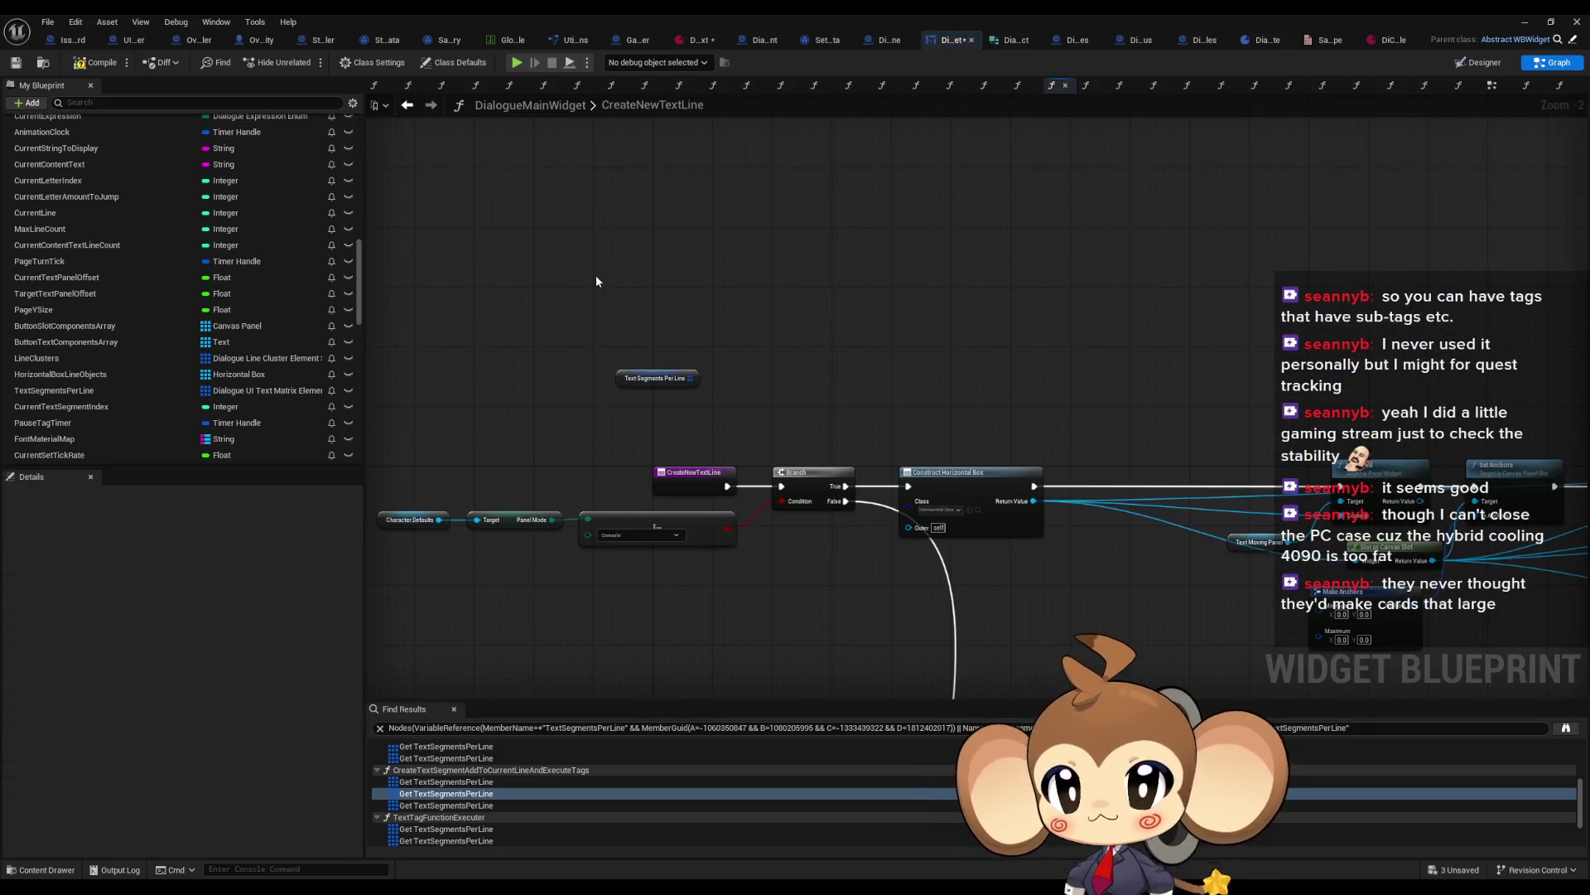
scroll(626, 348, up, 2)
Step: Add a Set Current Text Segment Index node to CreateNewTextLine
key(ctrl+v)
scroll(287, 361, up, 1)
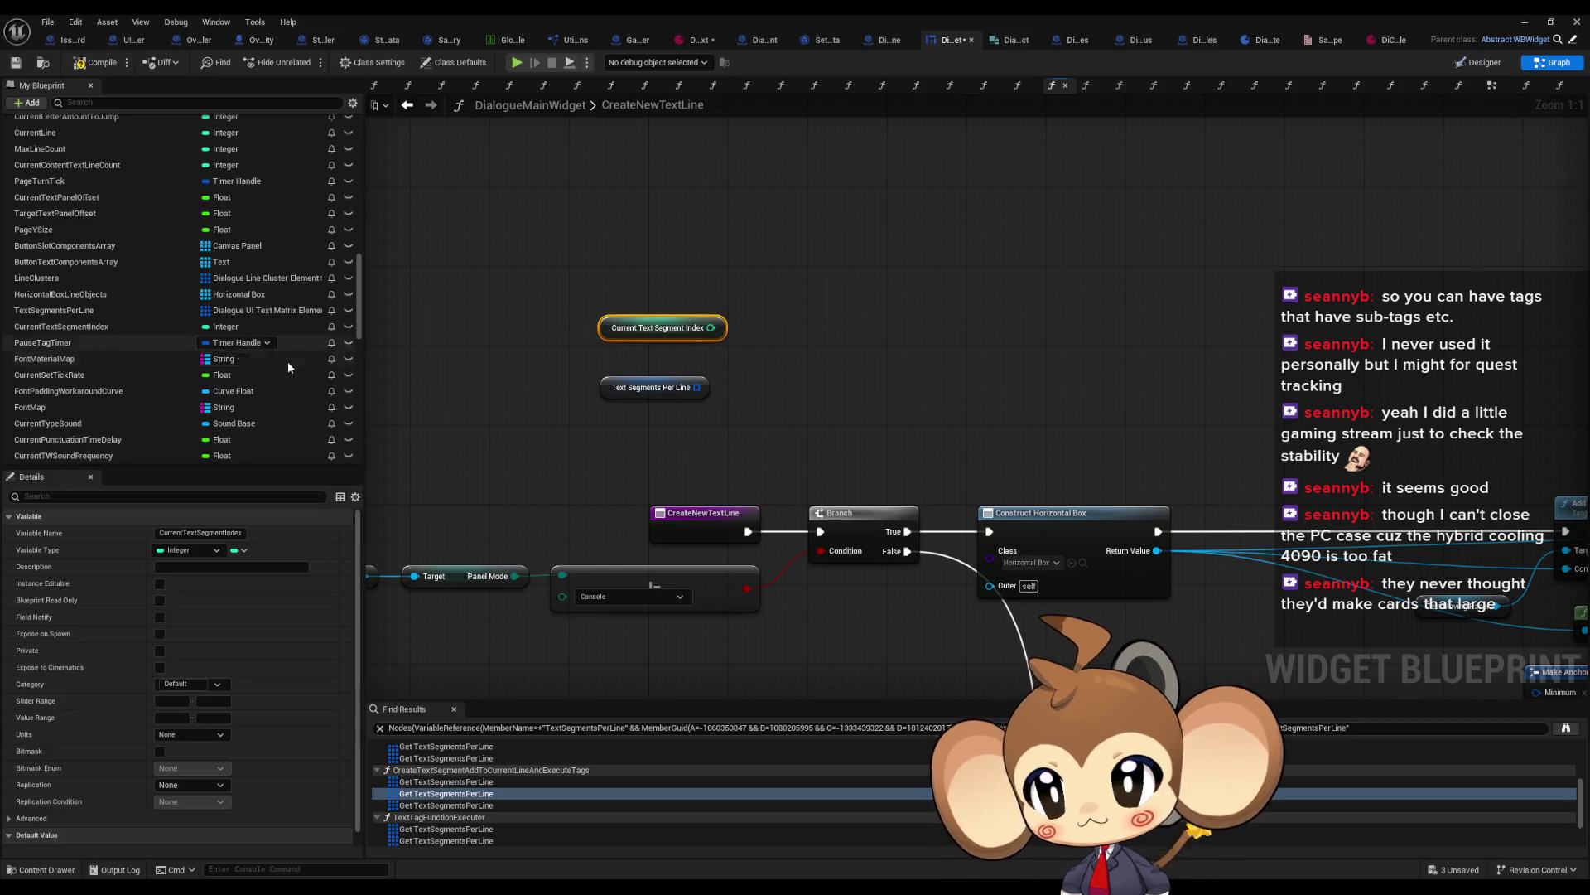
scroll(289, 361, up, 1)
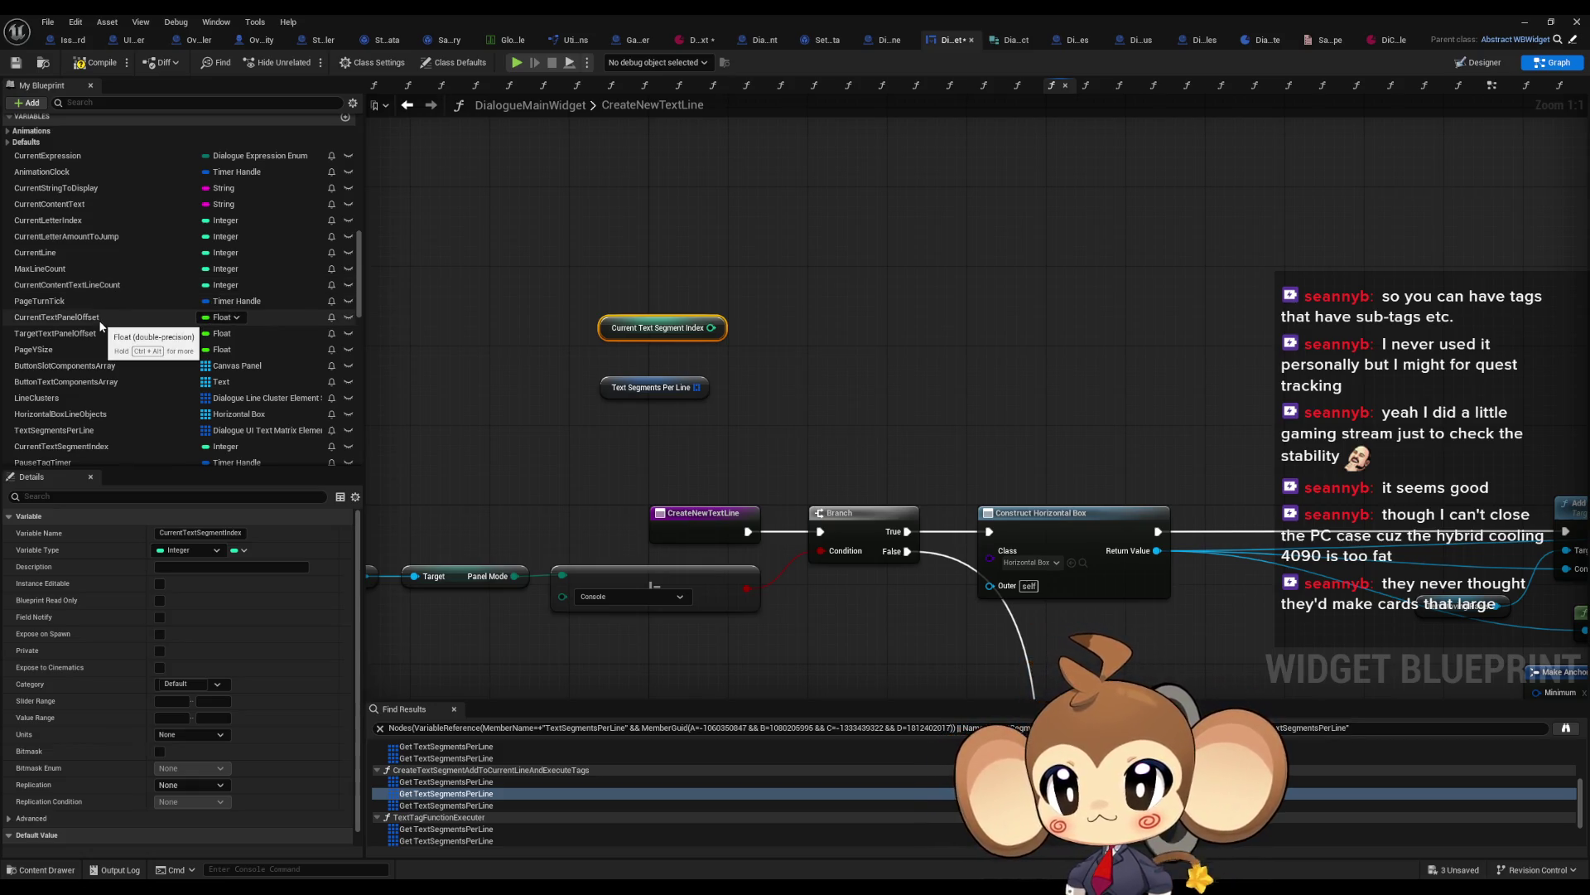
scroll(124, 327, down, 3)
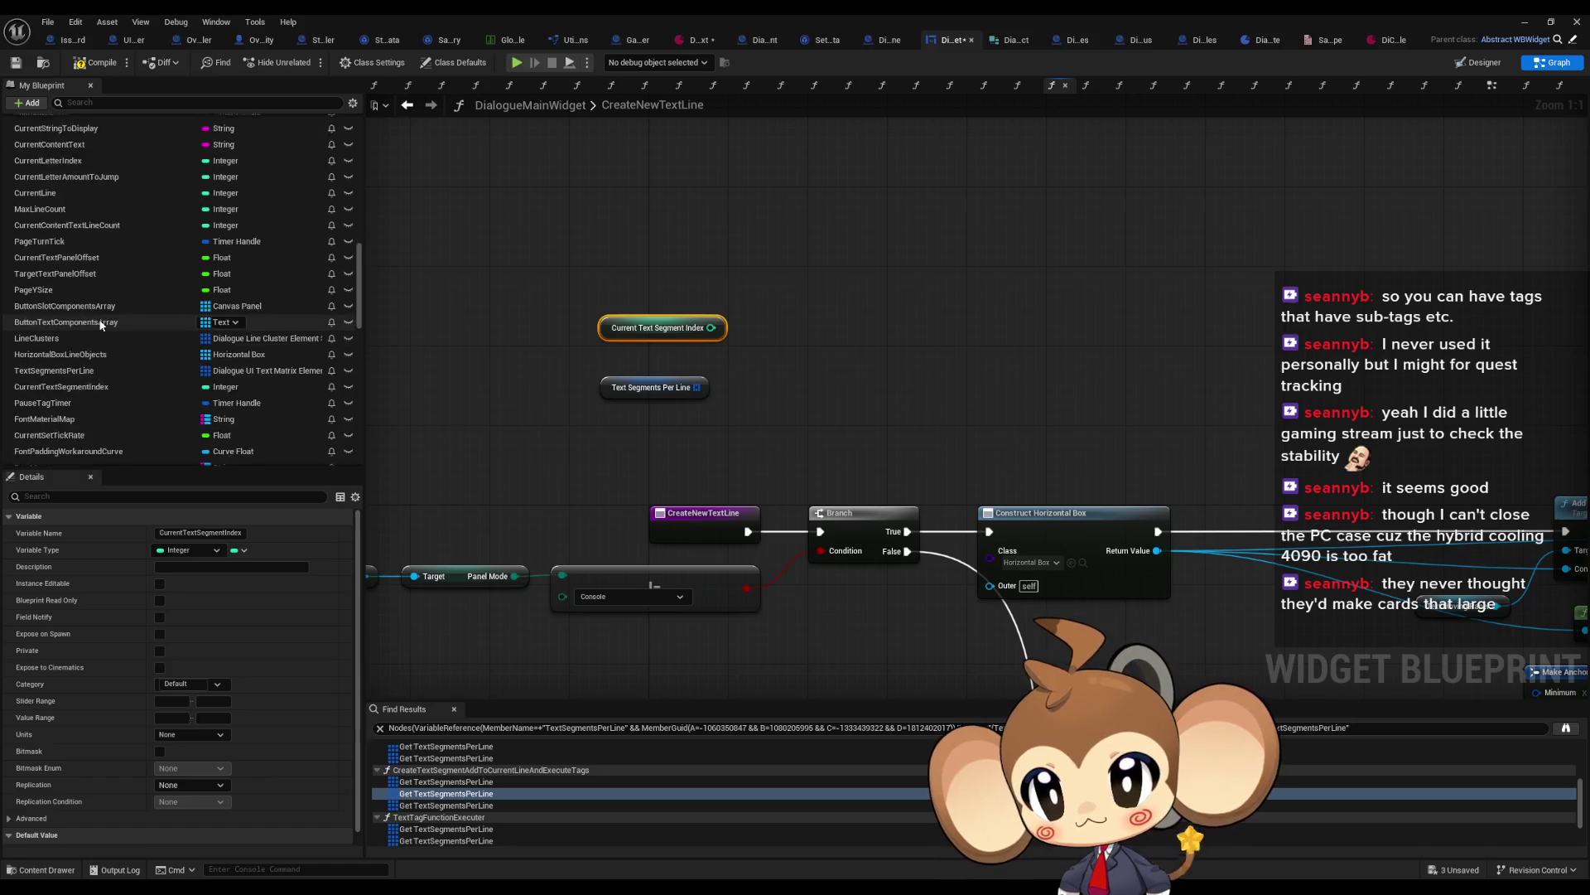
scroll(285, 346, down, 9)
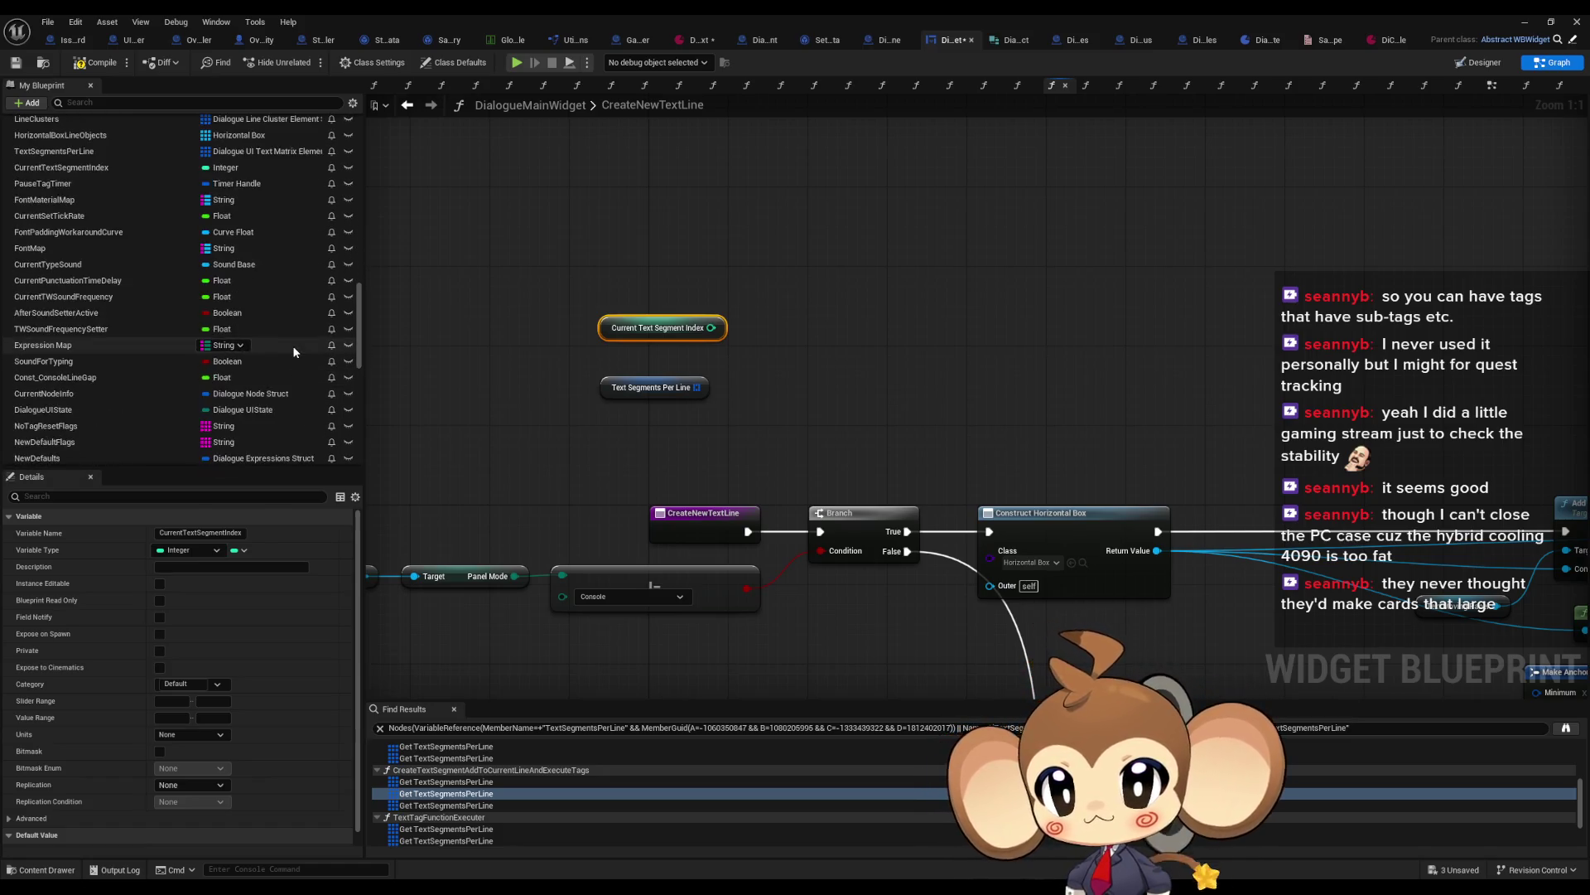
scroll(296, 341, up, 7)
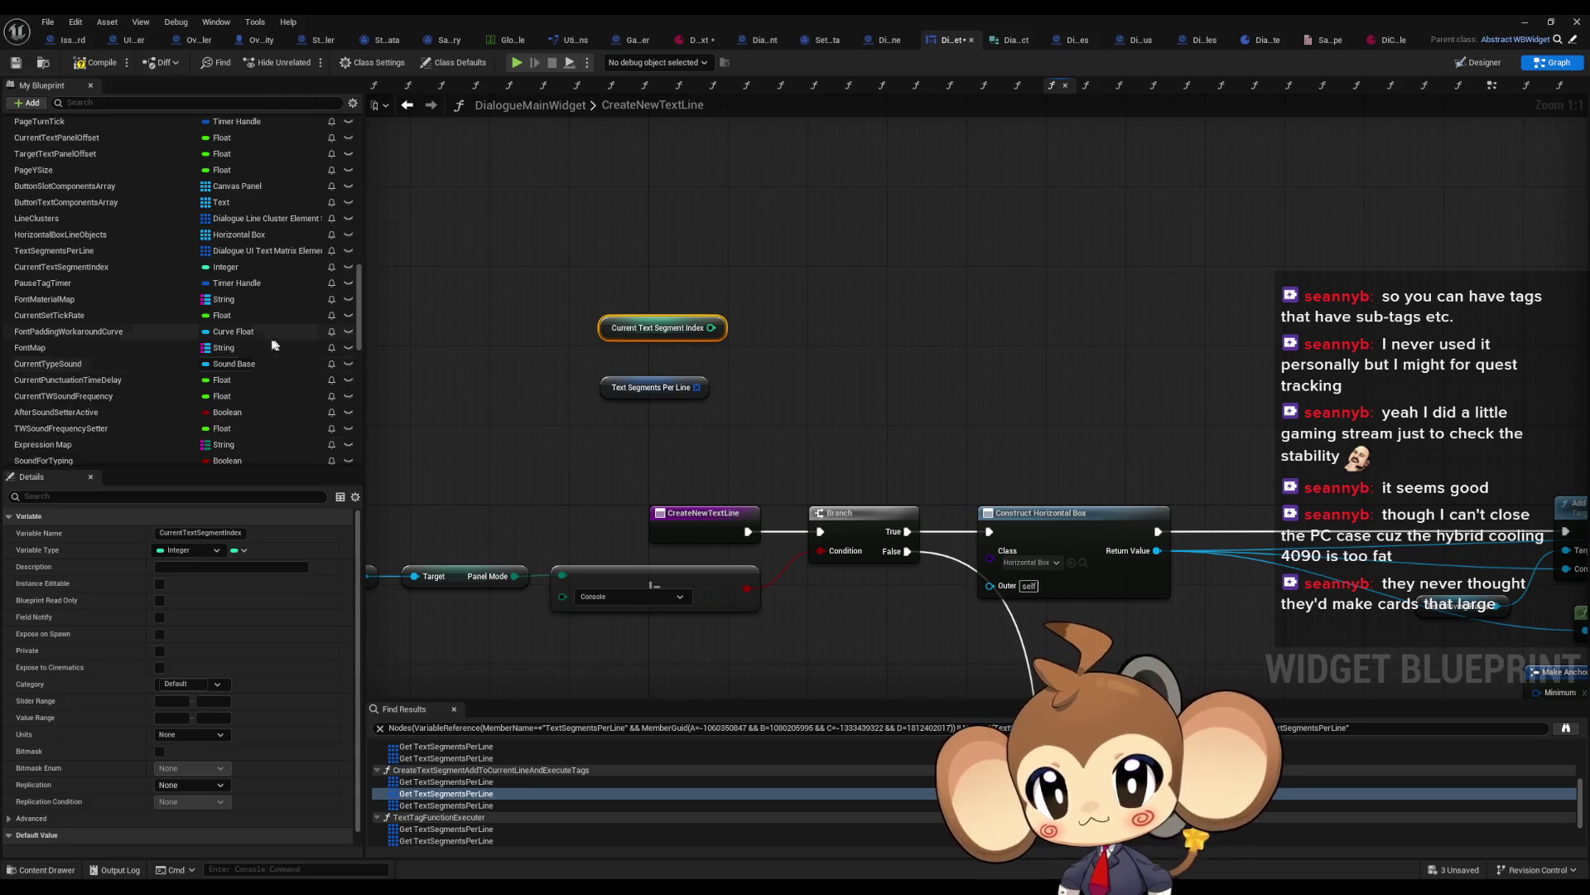
scroll(176, 340, up, 3)
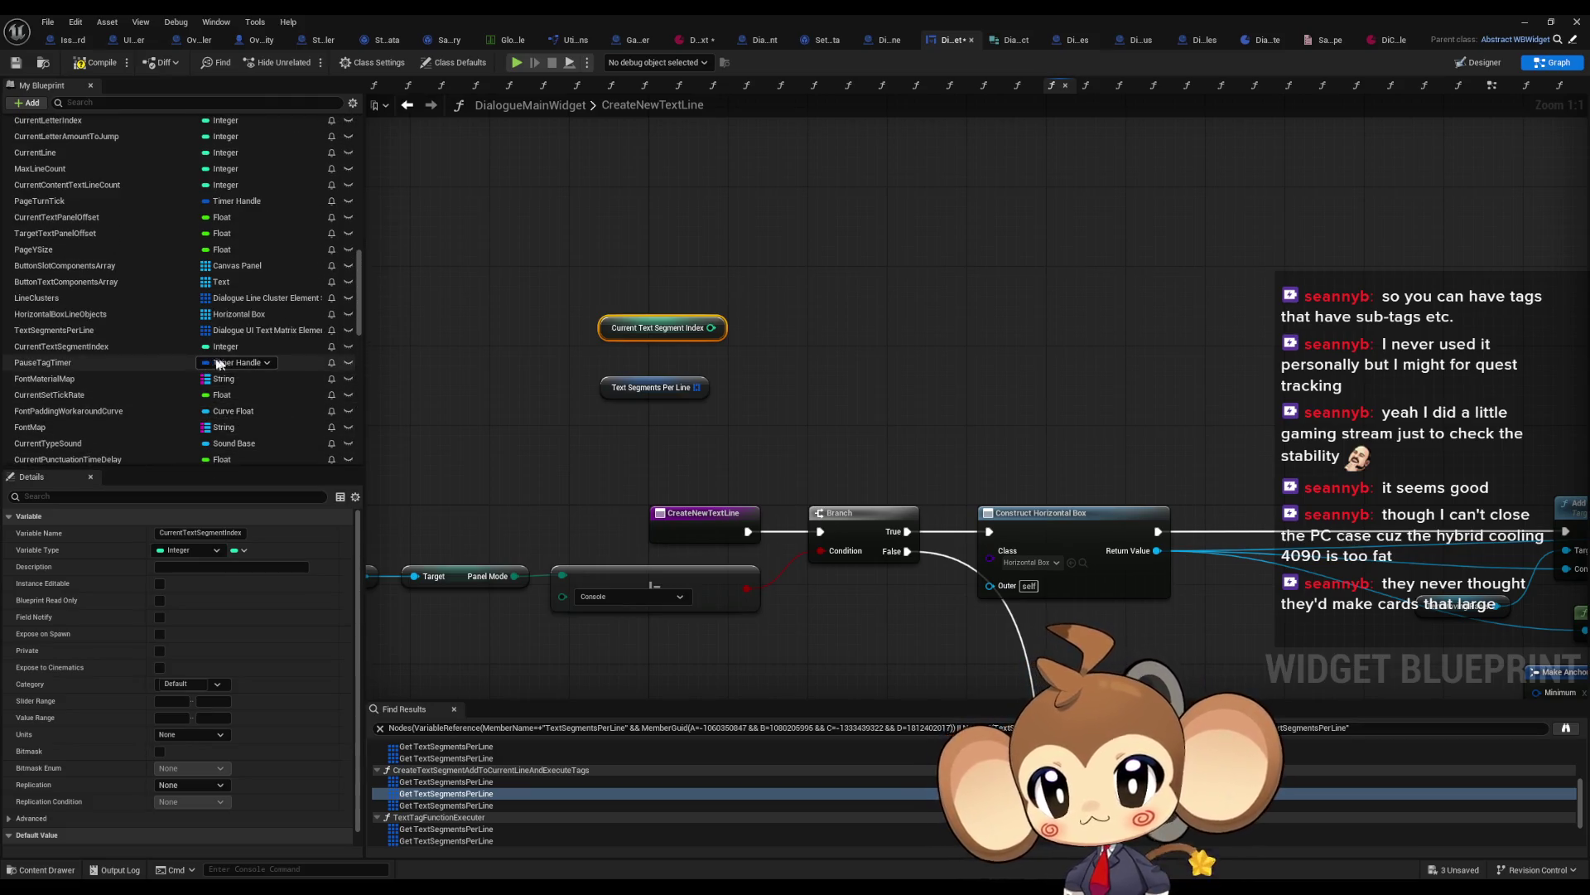
drag(74, 354, 757, 290)
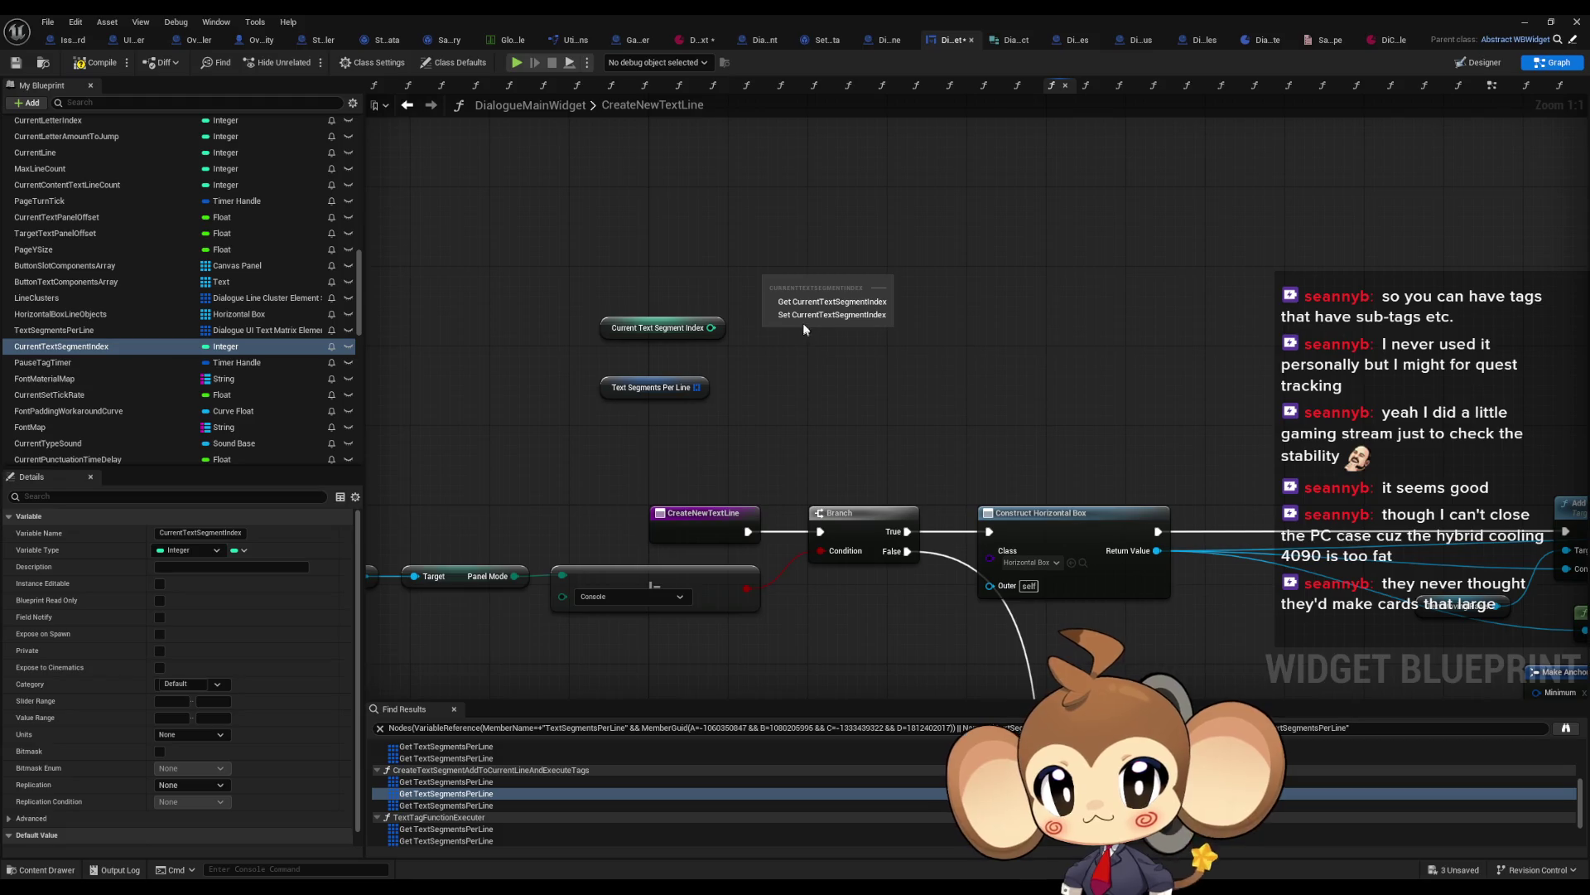
click(782, 313)
Step: Add a Clear node for Text Segments Per Line and wire entry → Clear → Set index → Branch
drag(695, 387, 728, 387)
text(clear)
key(Return)
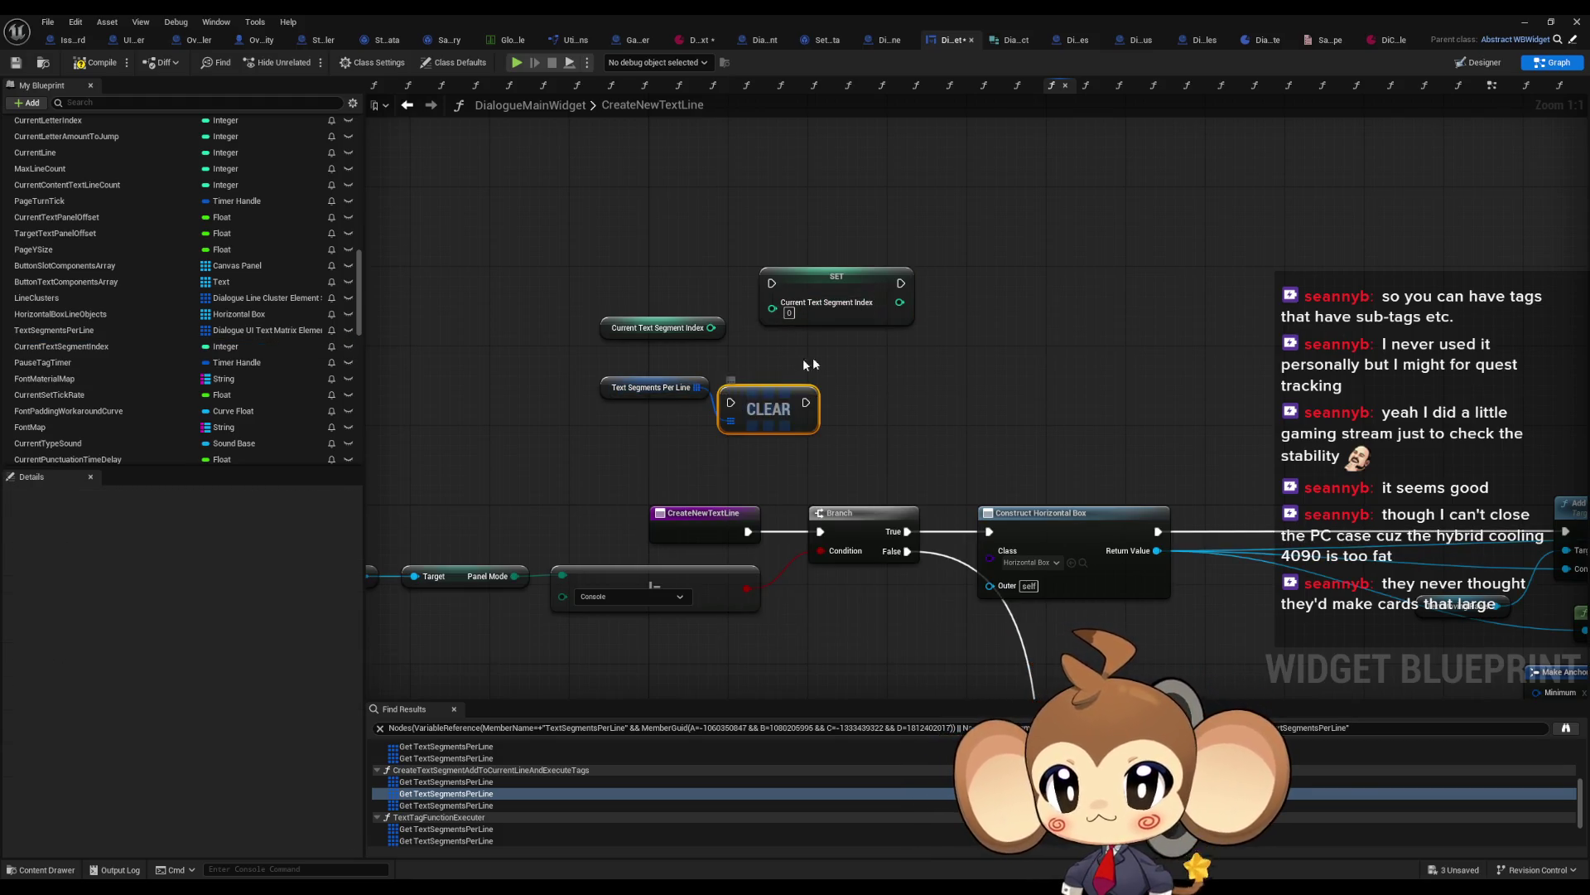
drag(786, 284, 878, 312)
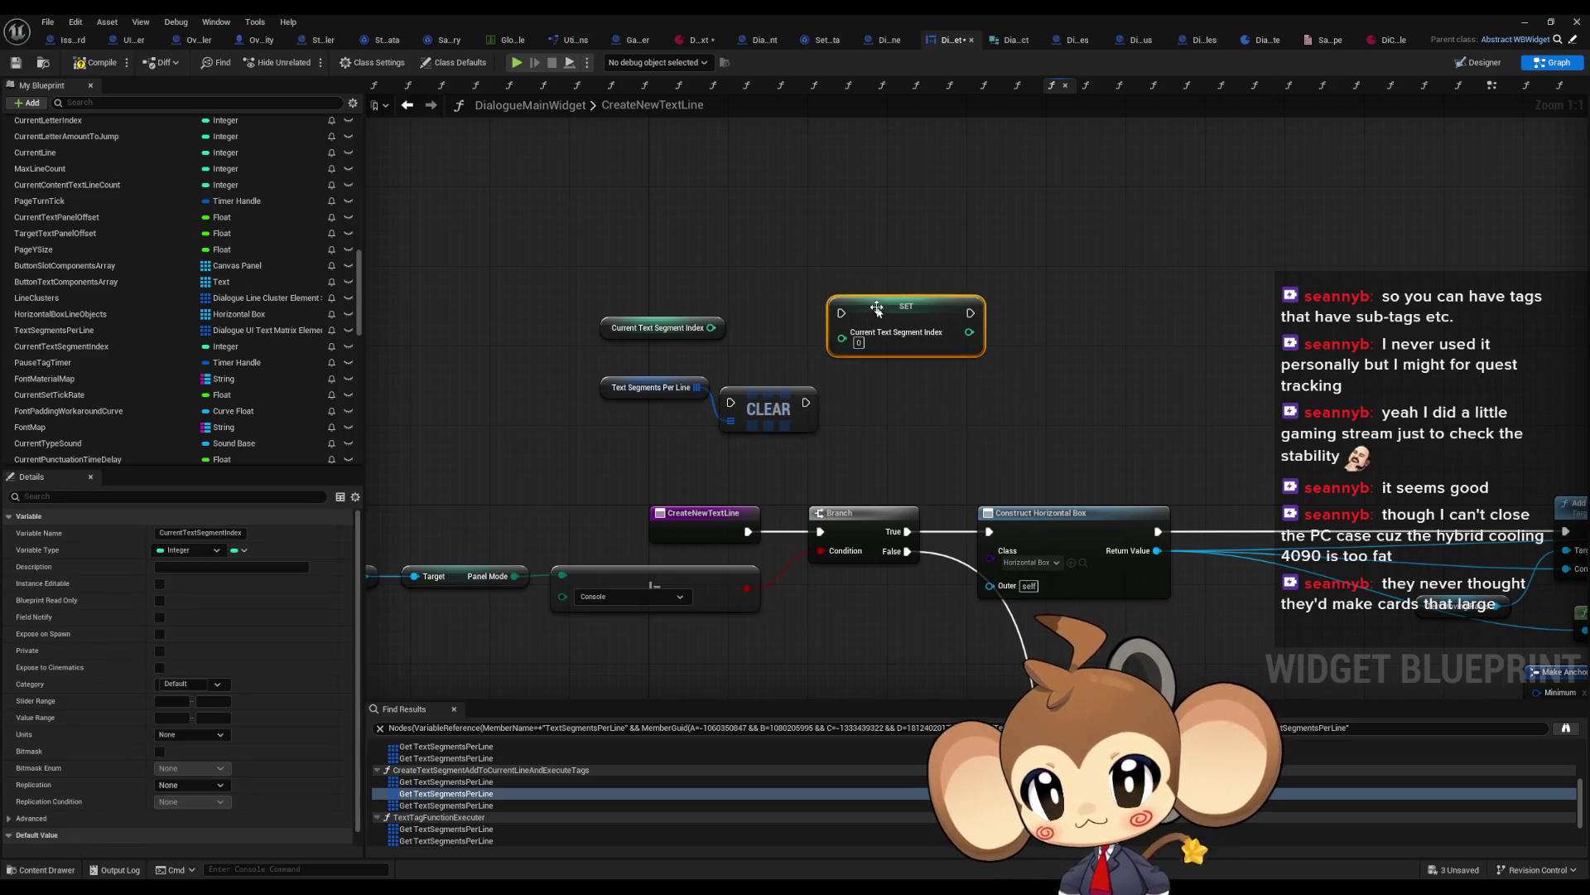
drag(807, 403, 841, 313)
mouse_move(970, 313)
mouse_down()
mouse_move(816, 515)
mouse_move(824, 534)
mouse_move(733, 489)
mouse_move(729, 406)
mouse_up()
click(1044, 303)
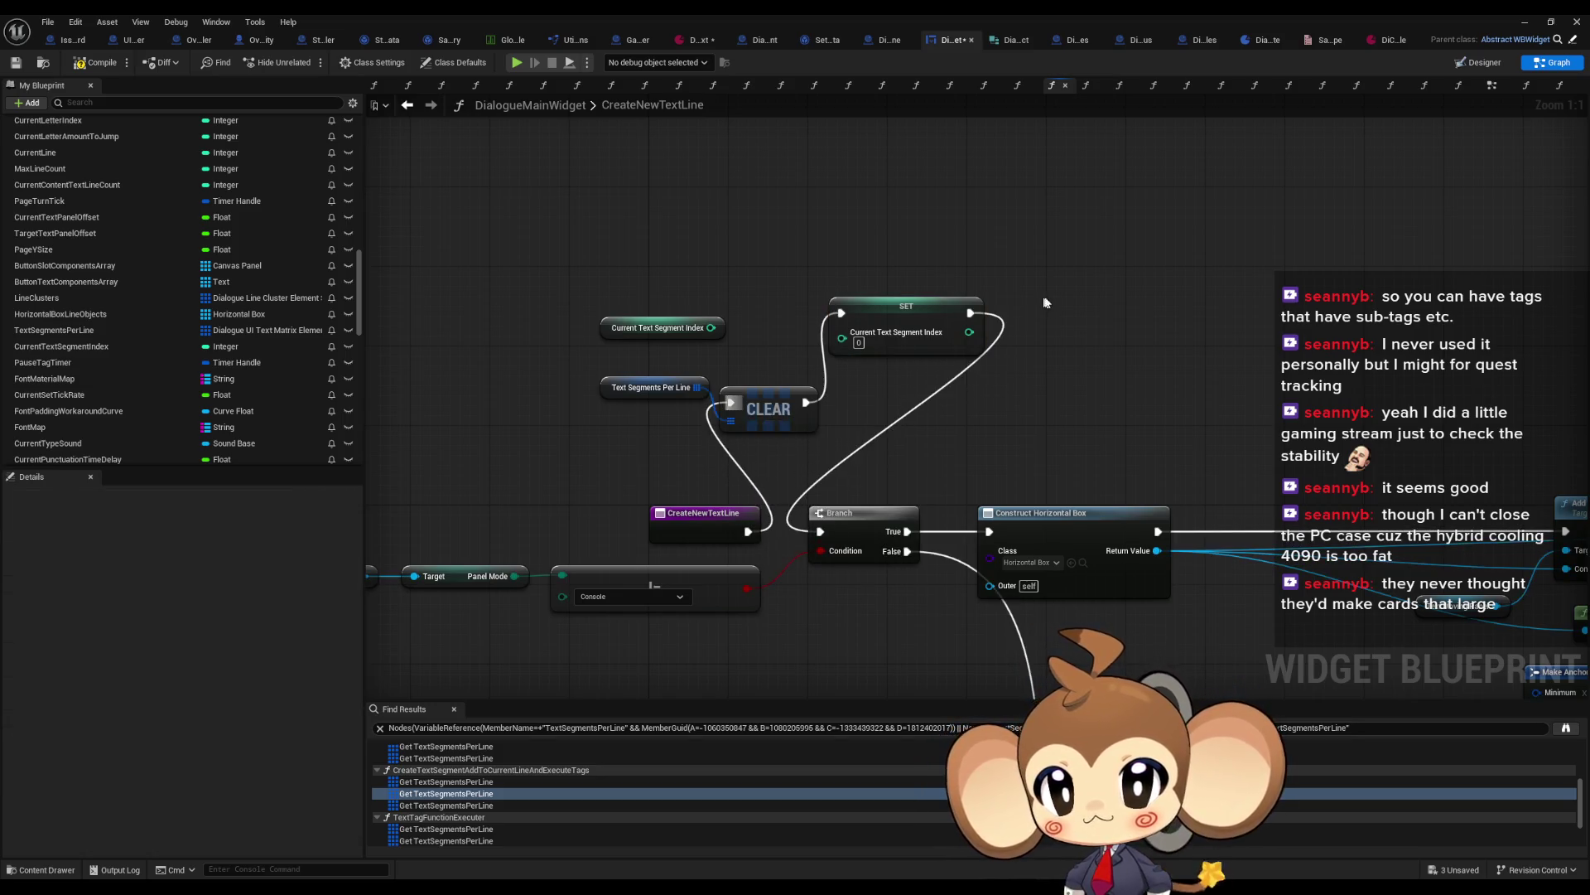
click(1522, 23)
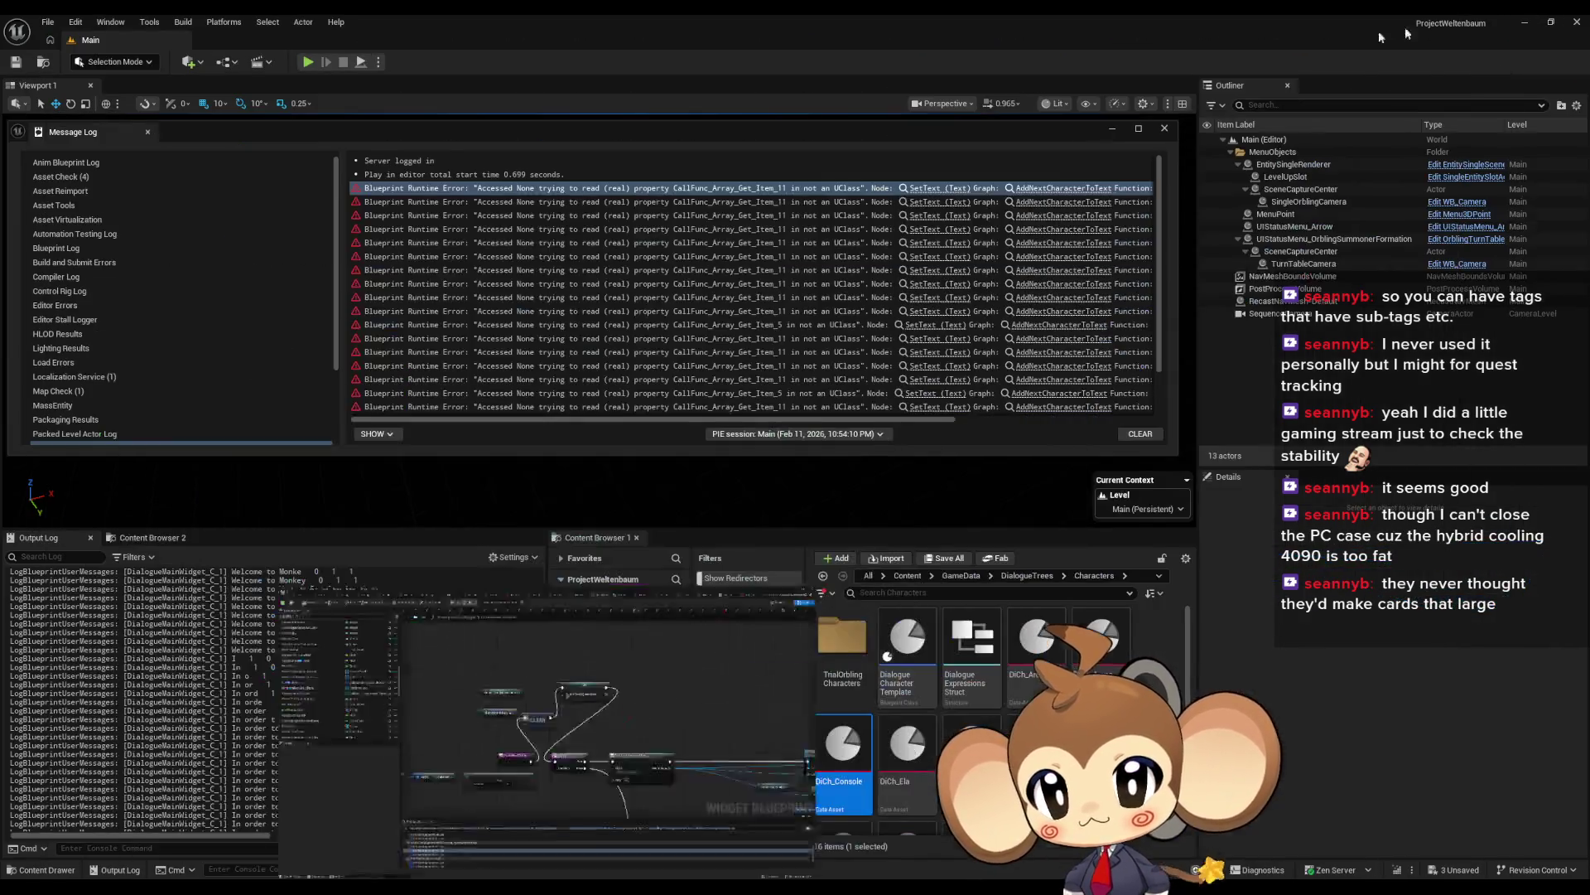
Step: Close the Message Log and clear the Output Log
click(1165, 128)
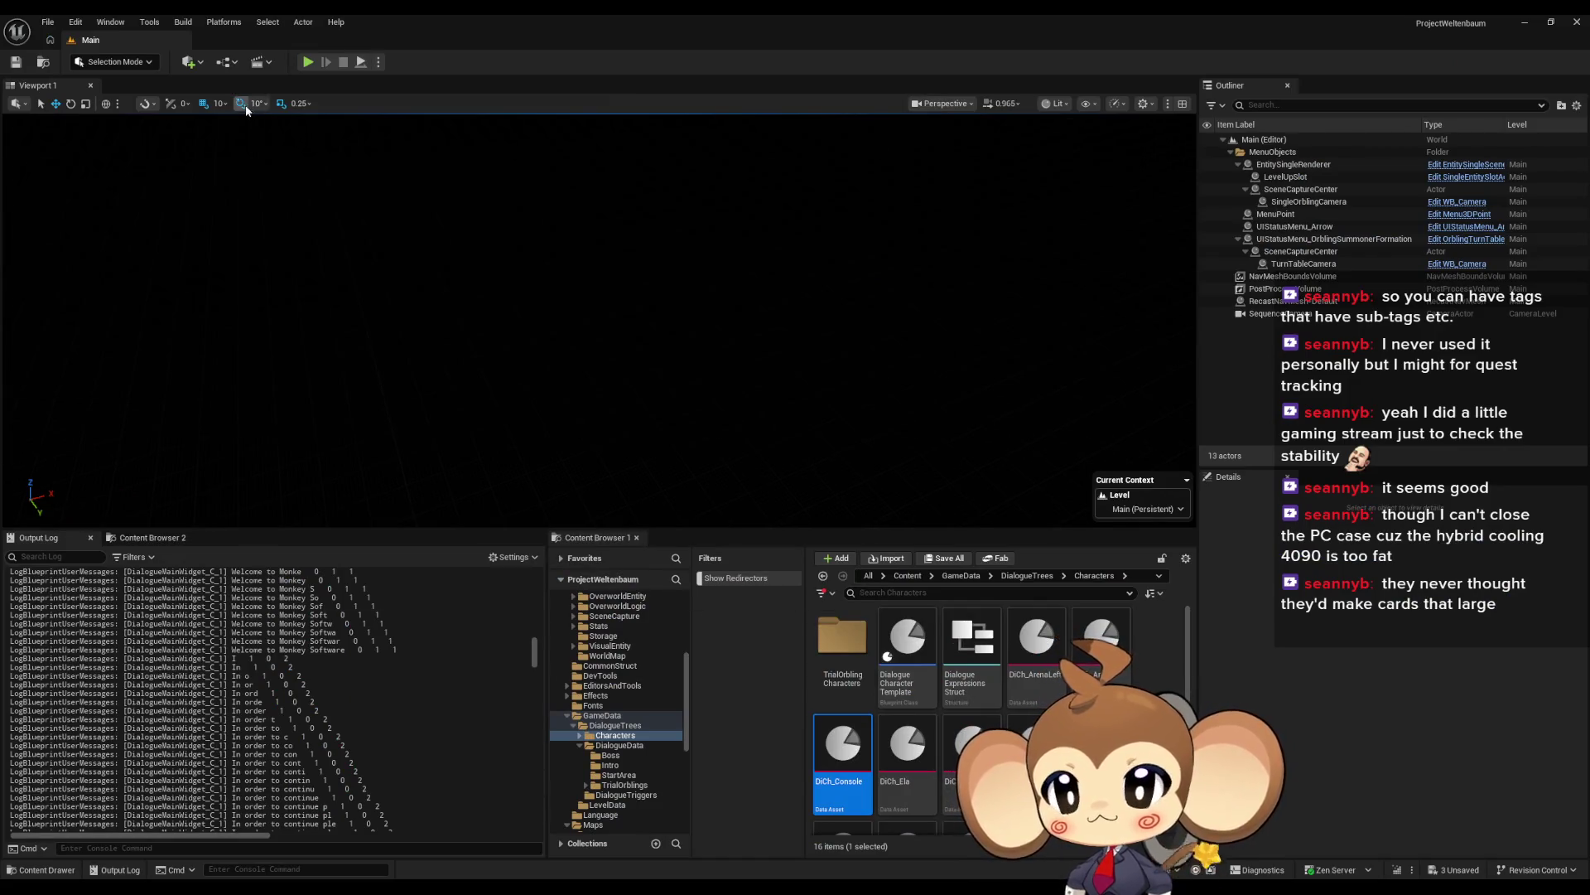
right_click(349, 577)
click(381, 590)
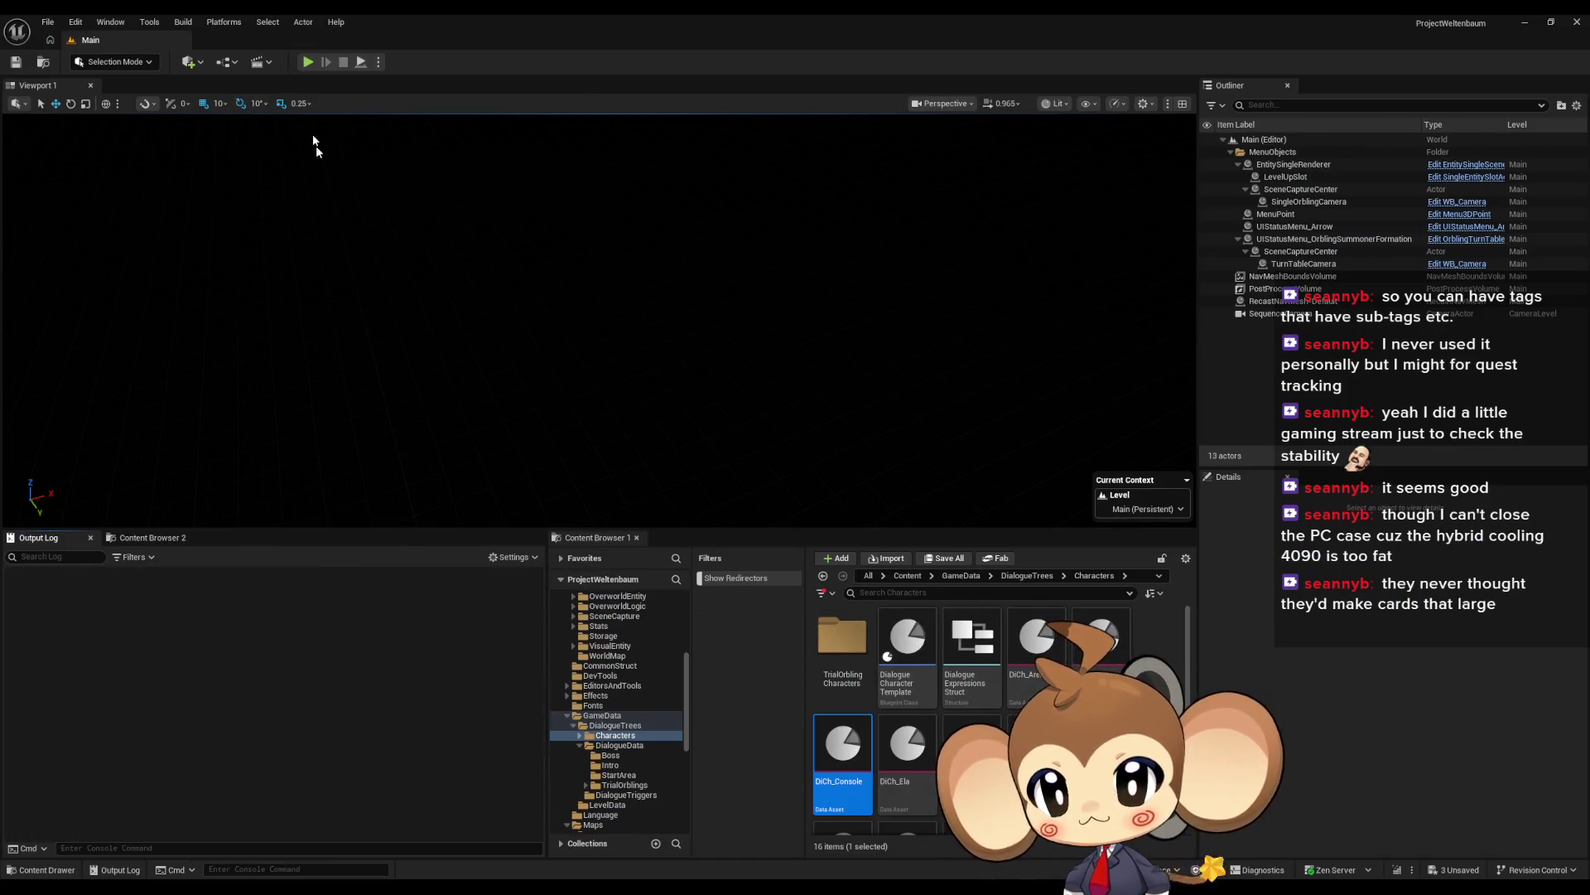
Step: Run a play-in-editor test, stop it, and bring the DialogueMainWidget blueprint back
key(alt+p)
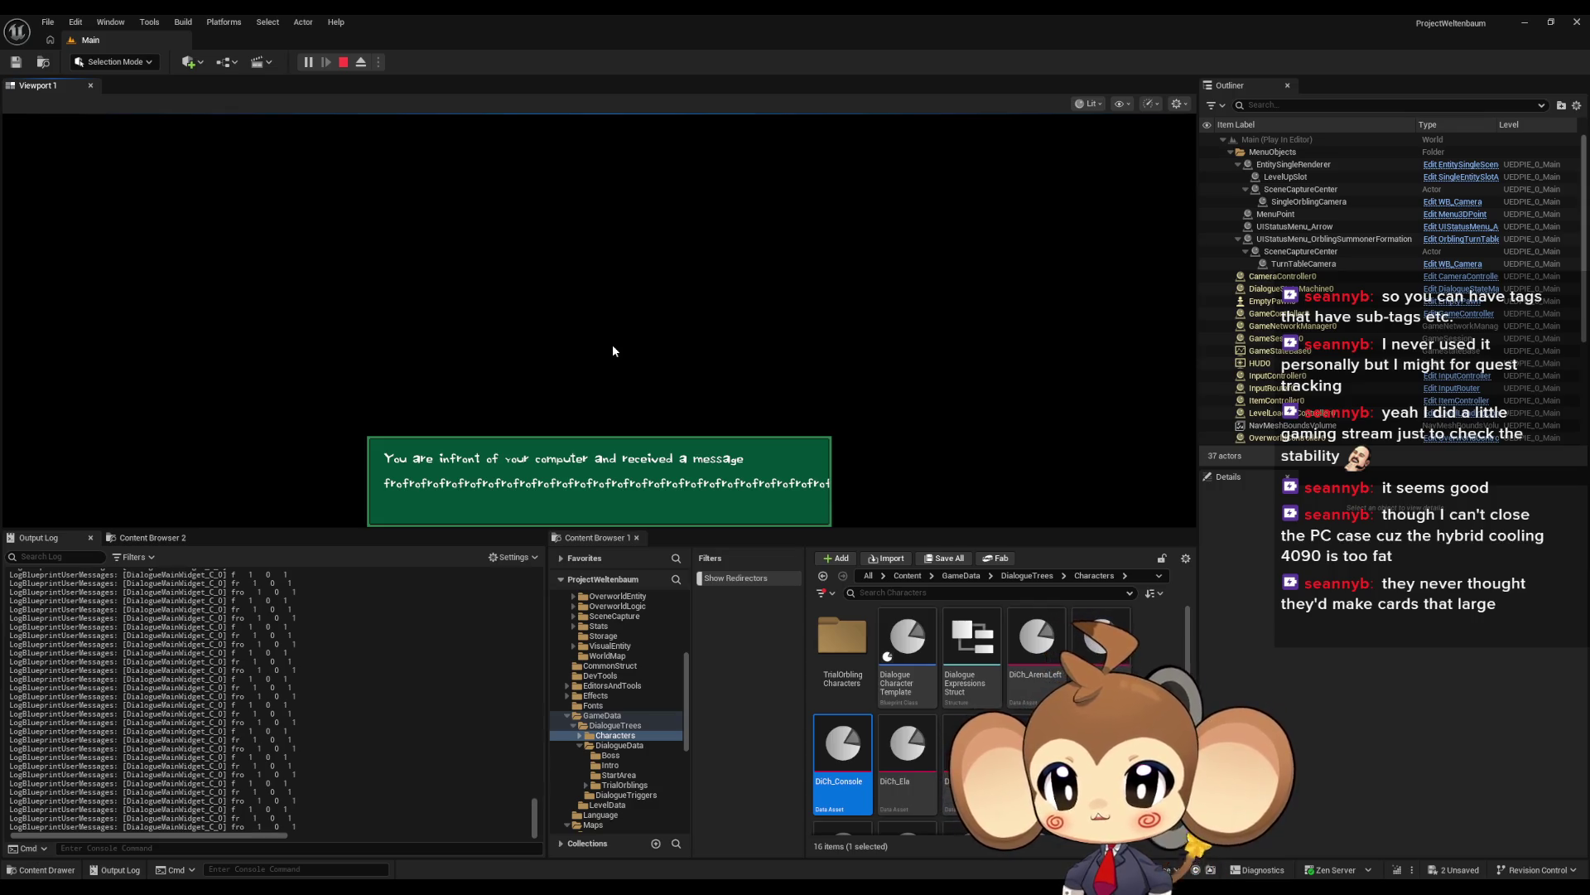
click(343, 62)
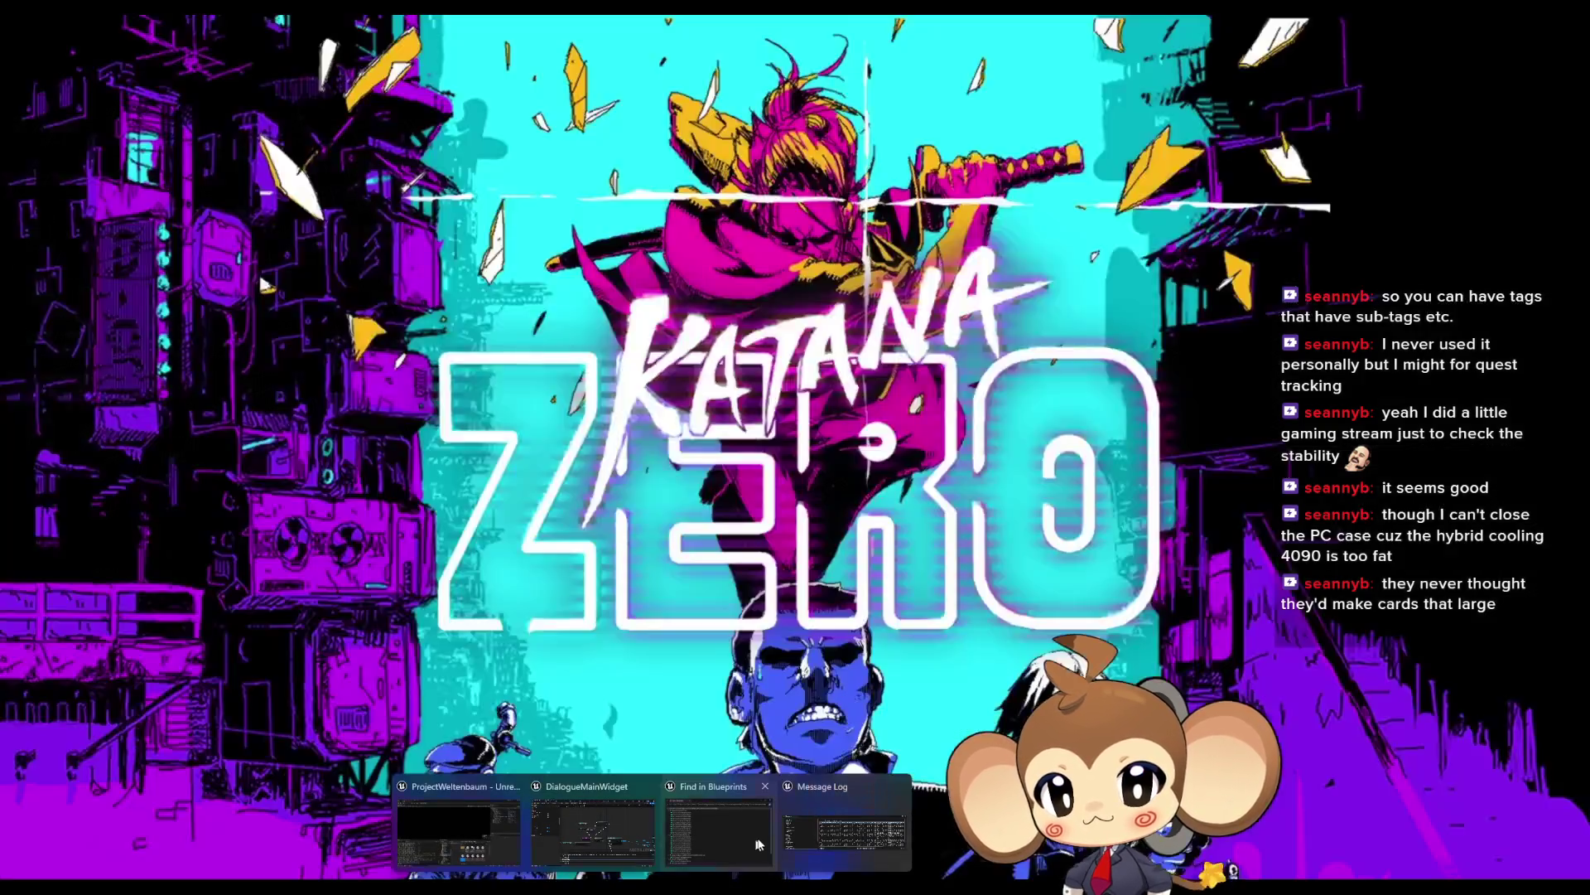
mouse_move(616, 843)
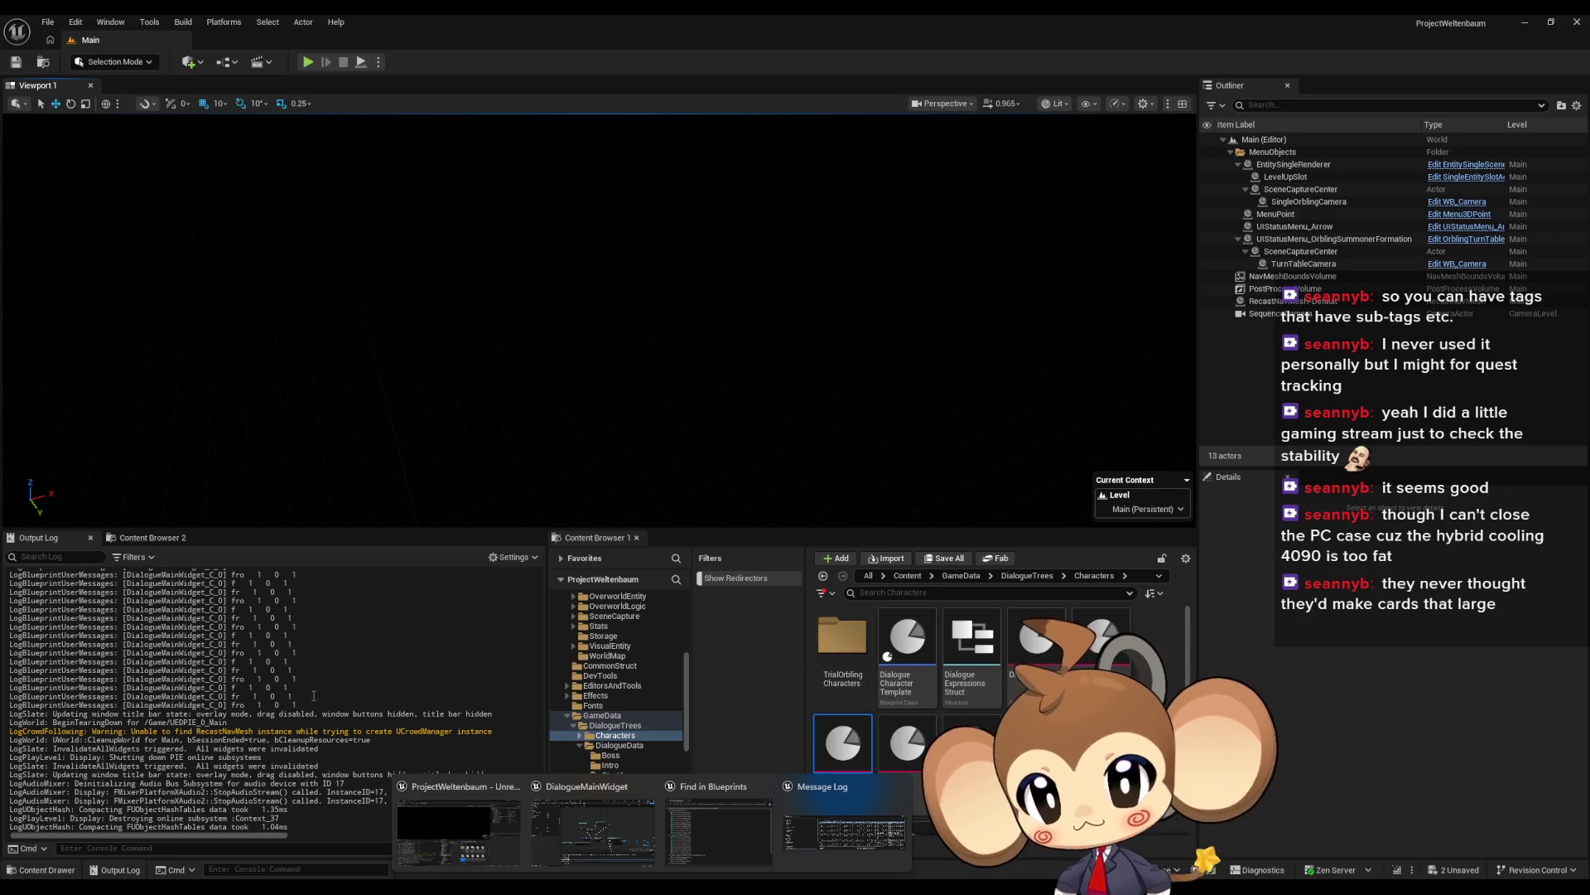
scroll(313, 696, up, 5)
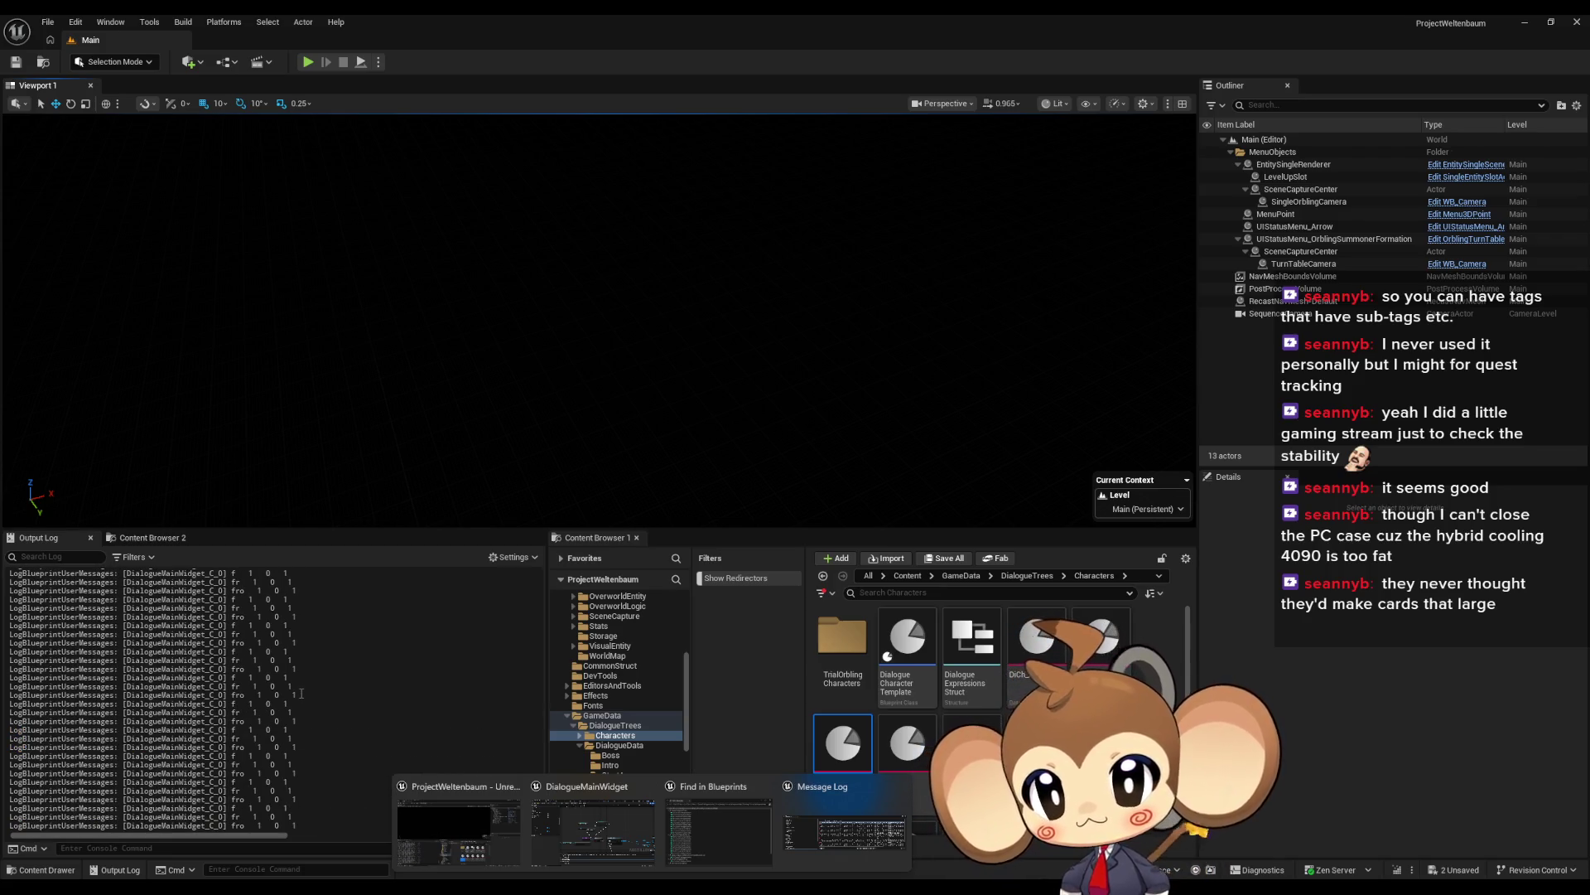
scroll(301, 693, up, 2)
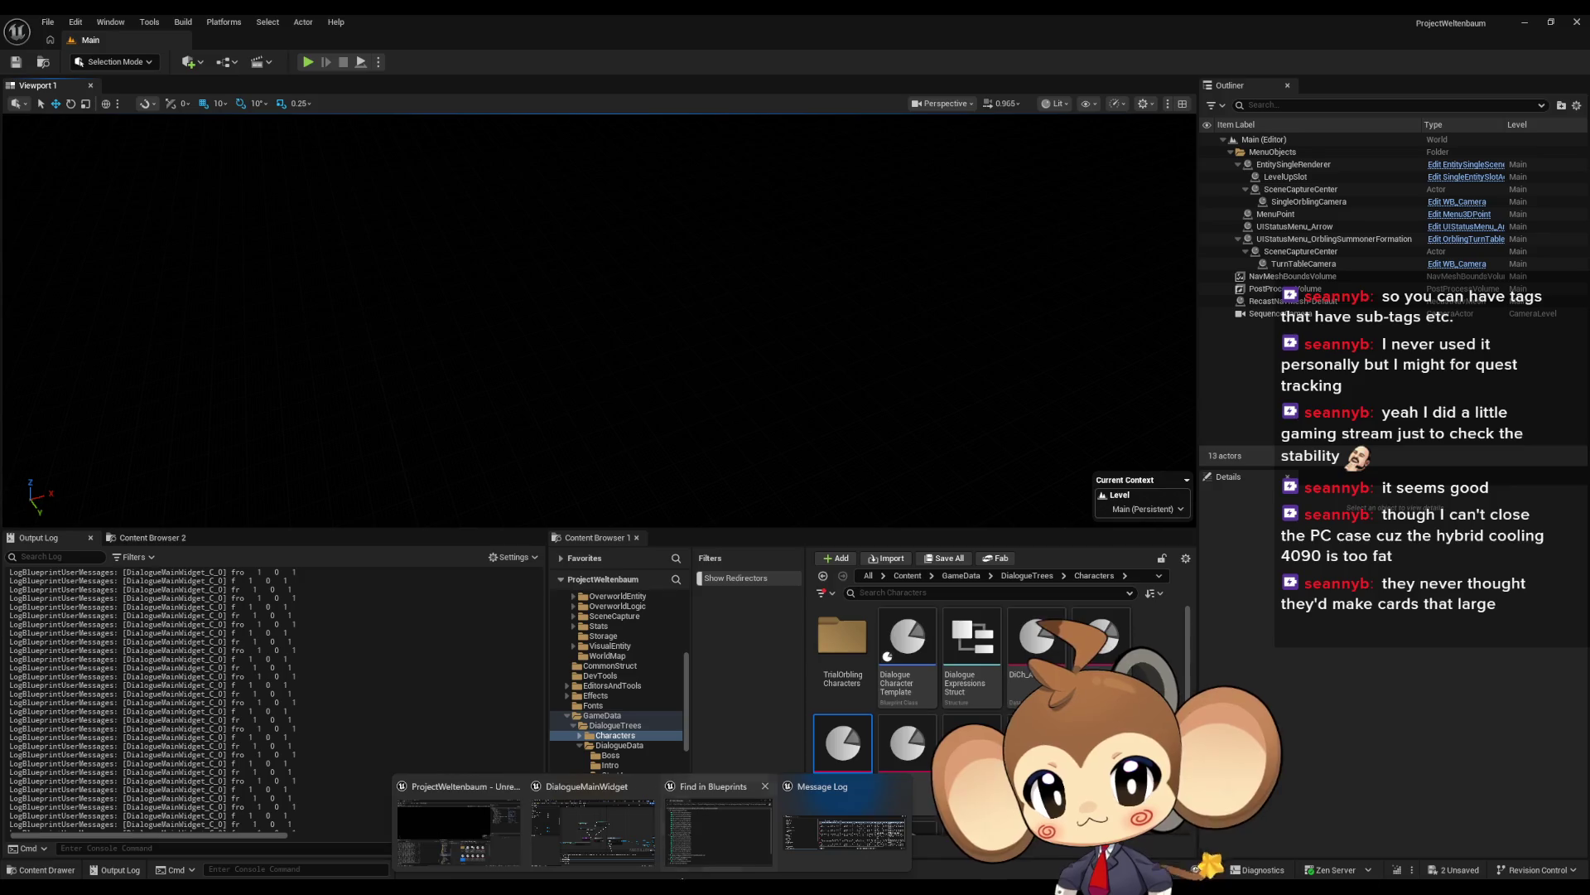
click(606, 829)
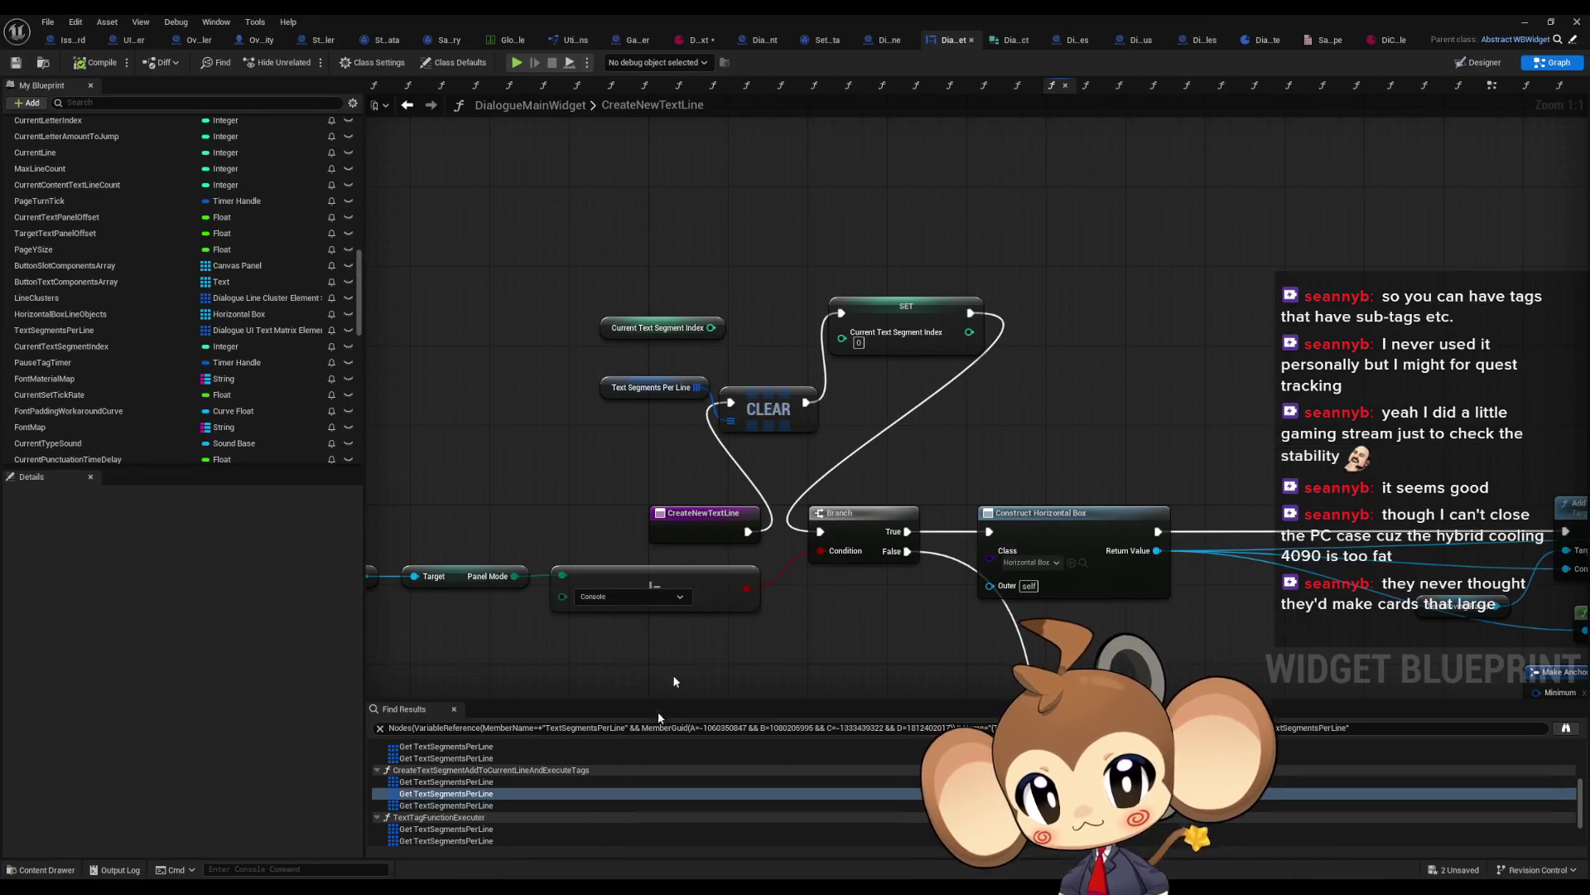
Step: Connect CreateNewTextLine's start exec pin directly to the Branch node
drag(747, 532, 822, 537)
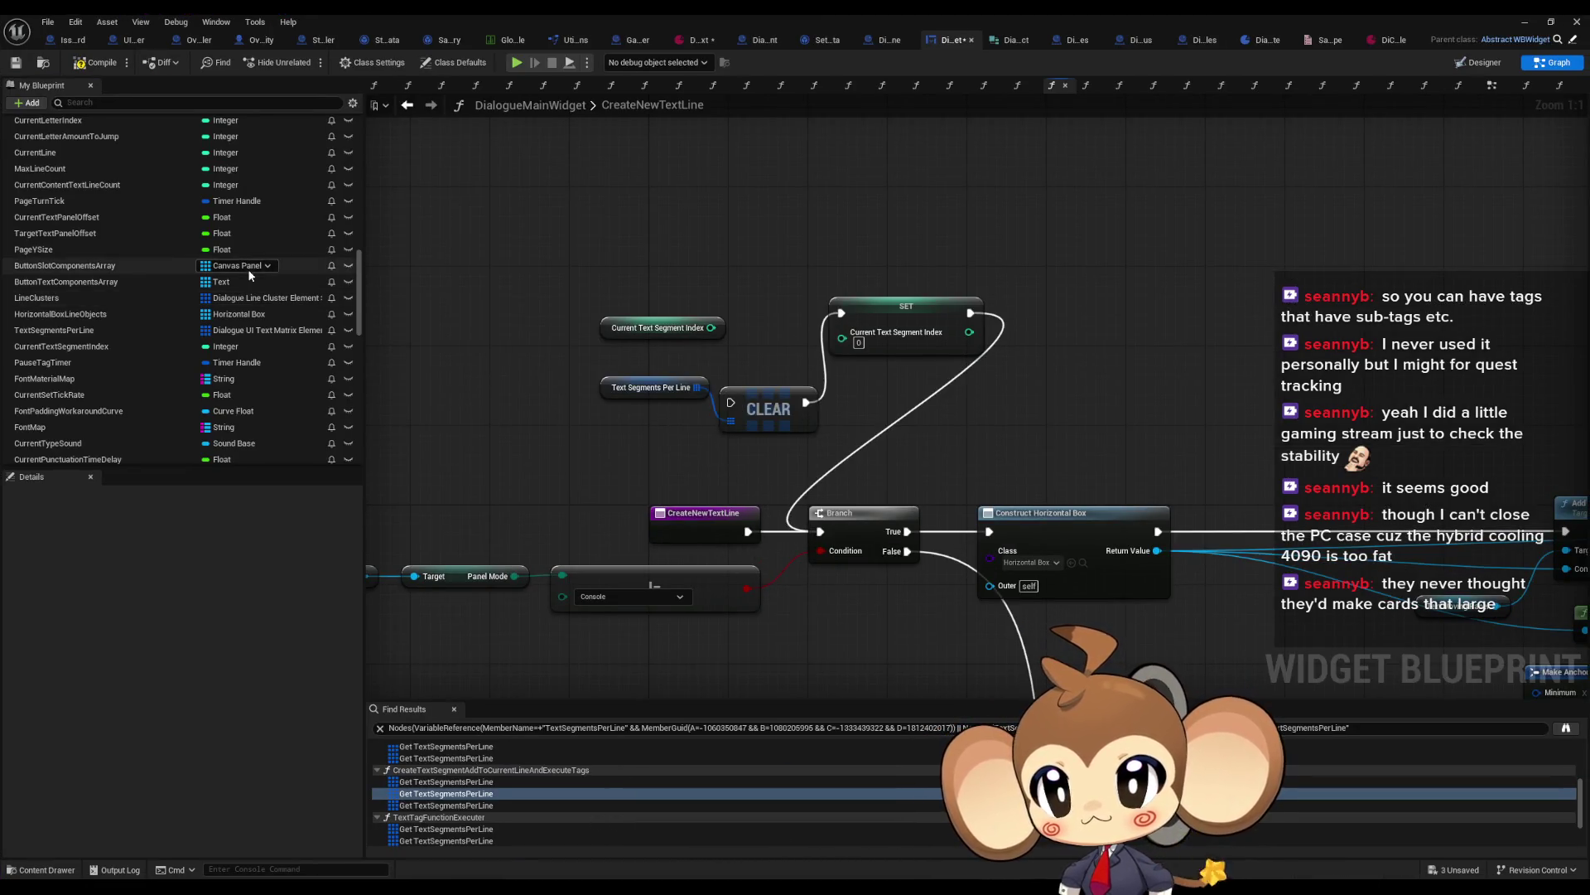
scroll(247, 268, up, 10)
scroll(246, 343, up, 5)
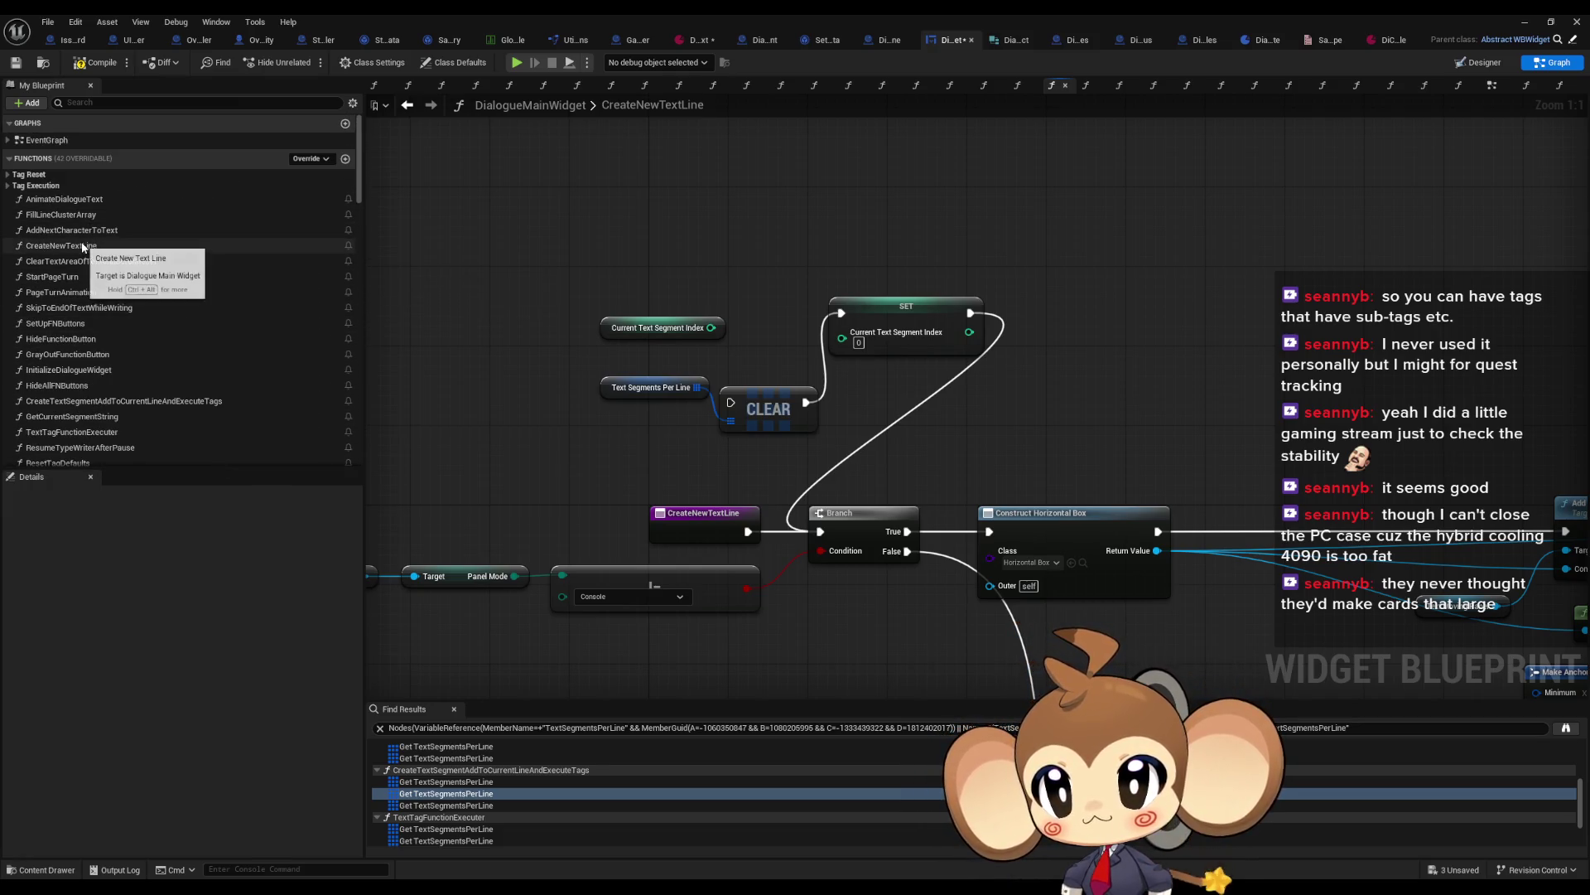
Step: Open AddNextCharacterToText, pan across its graph, and select the Local Letter Iteration variable
double_click(81, 232)
scroll(794, 401, down, 4)
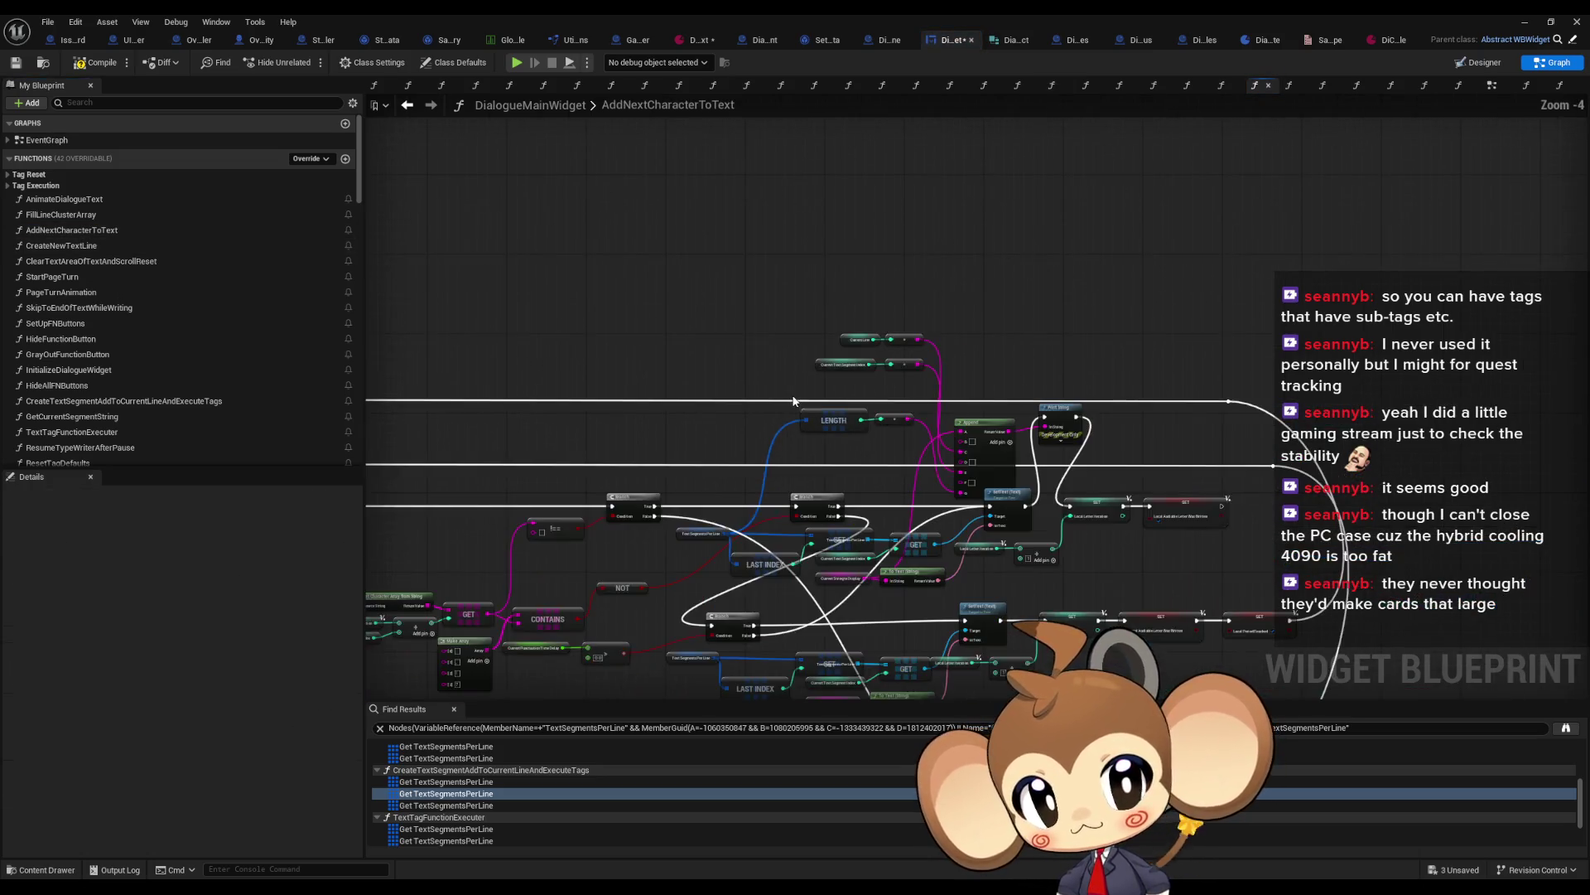
drag(870, 450, 1289, 338)
drag(828, 497, 1381, 270)
drag(1366, 335, 1372, 312)
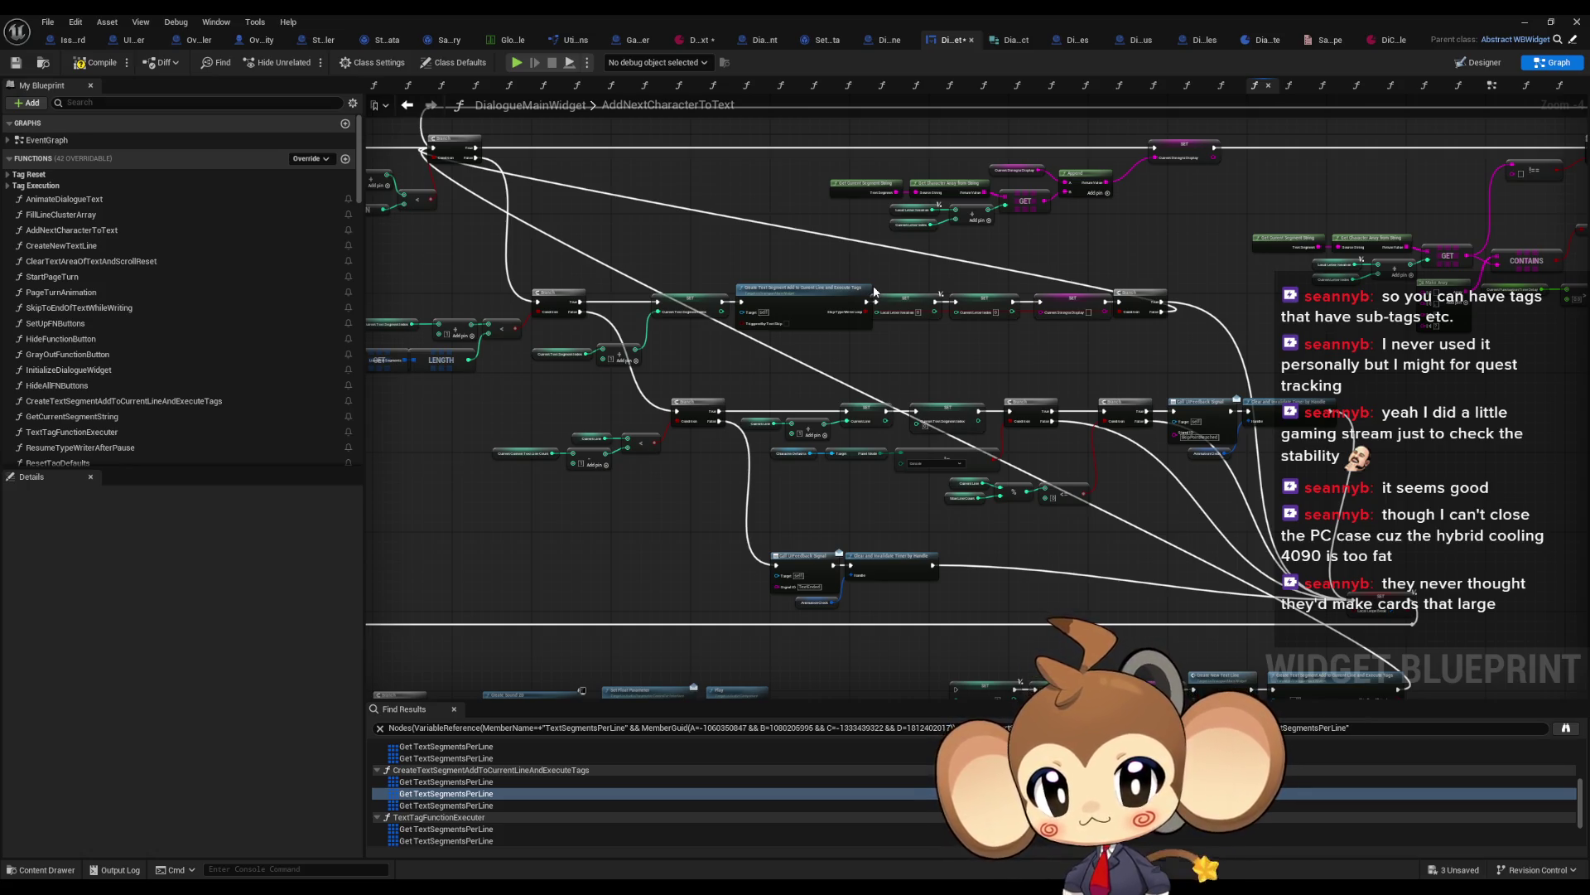
drag(868, 286, 1226, 379)
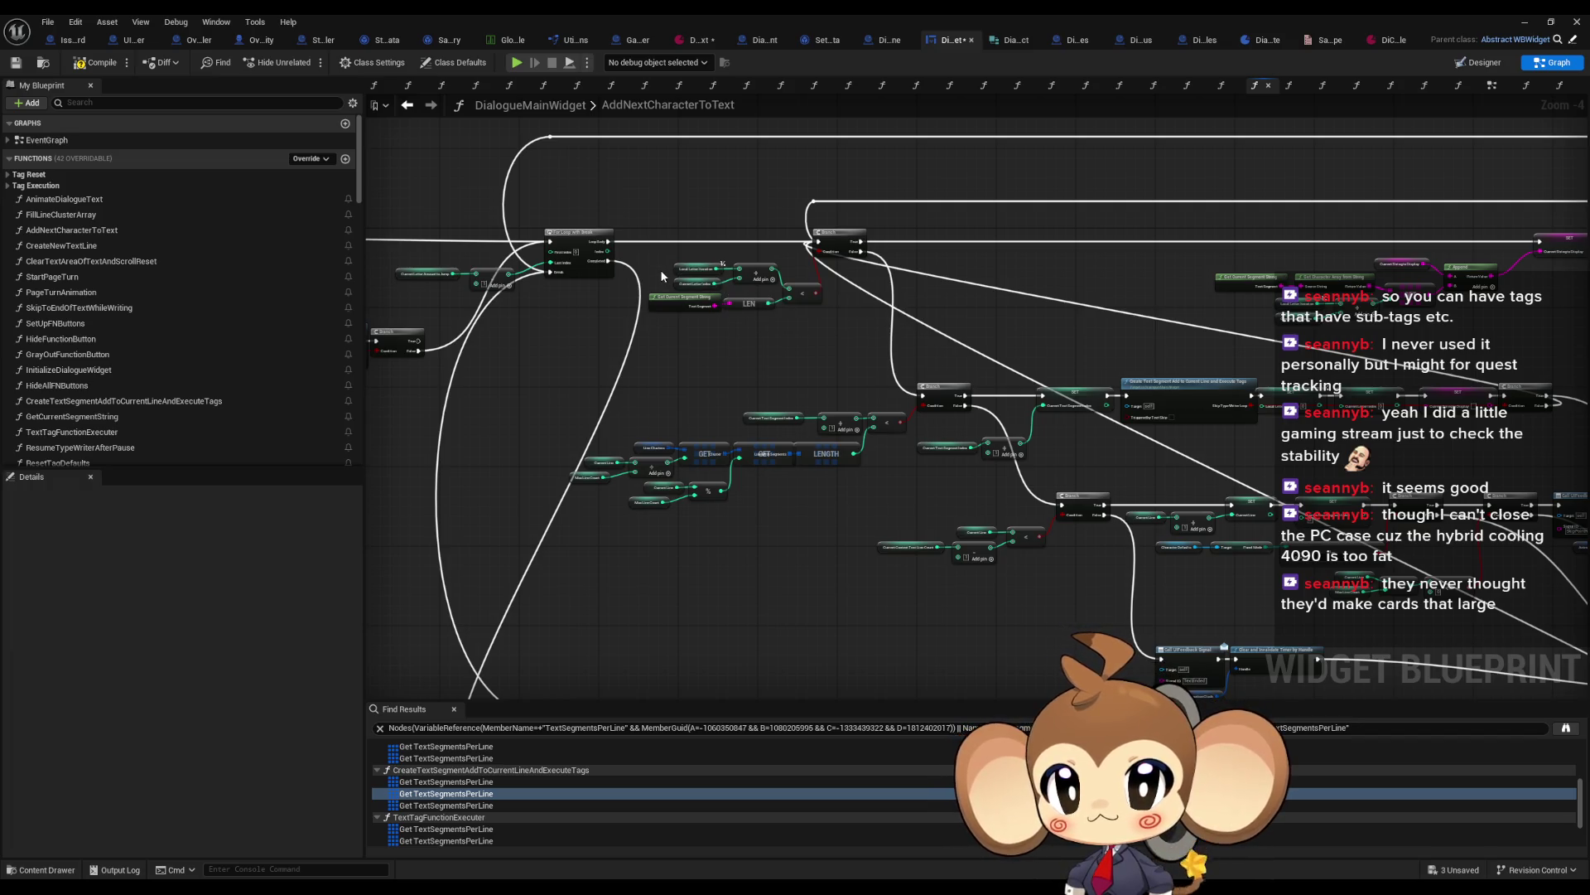
scroll(674, 269, up, 4)
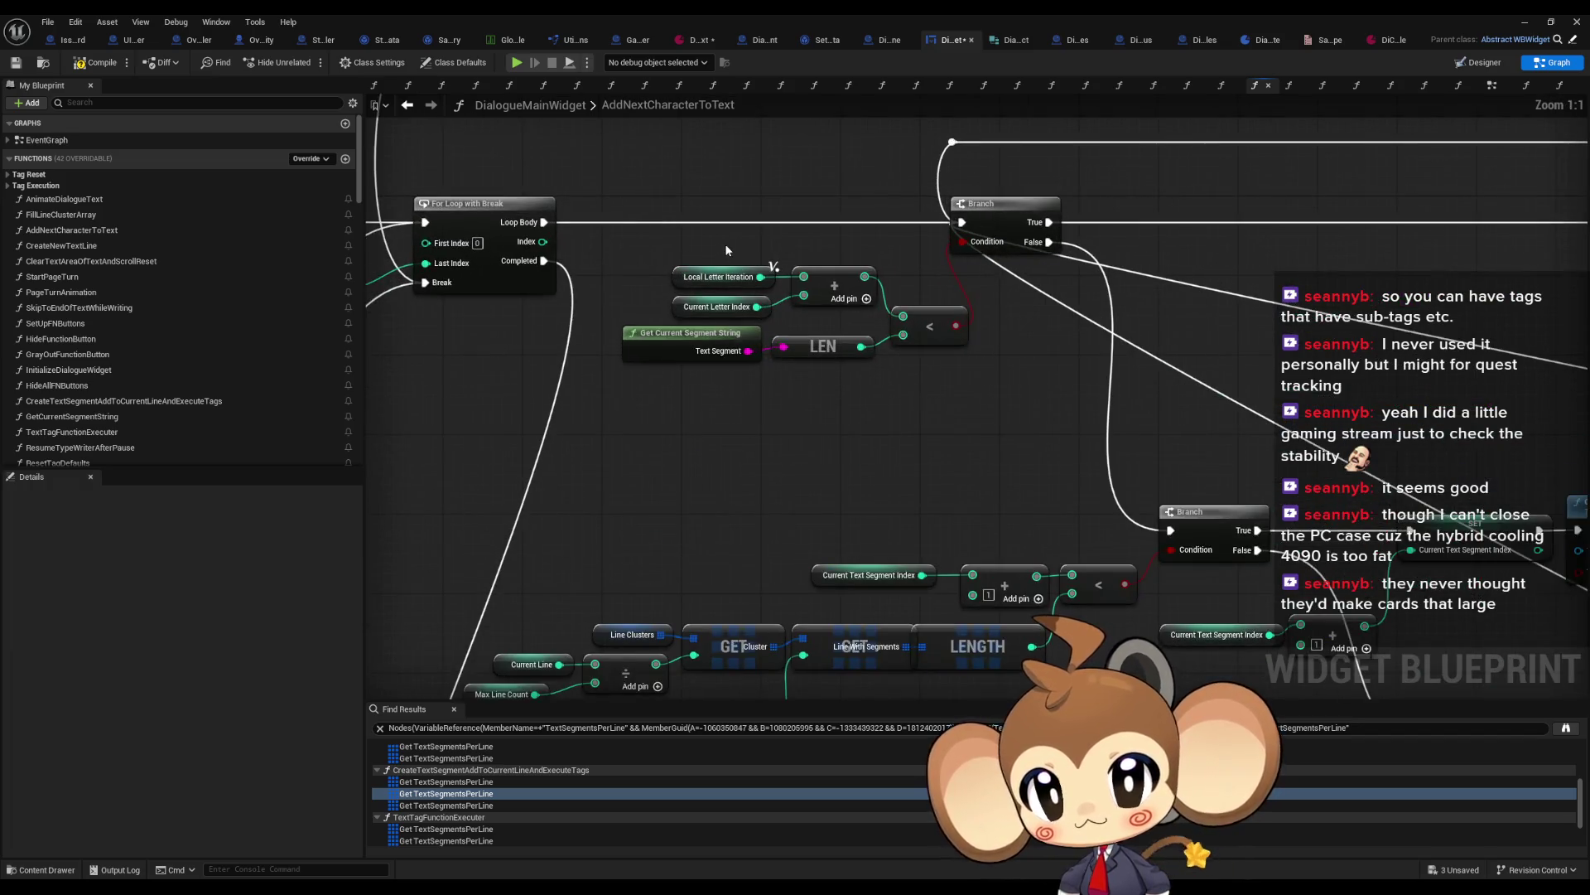
click(718, 277)
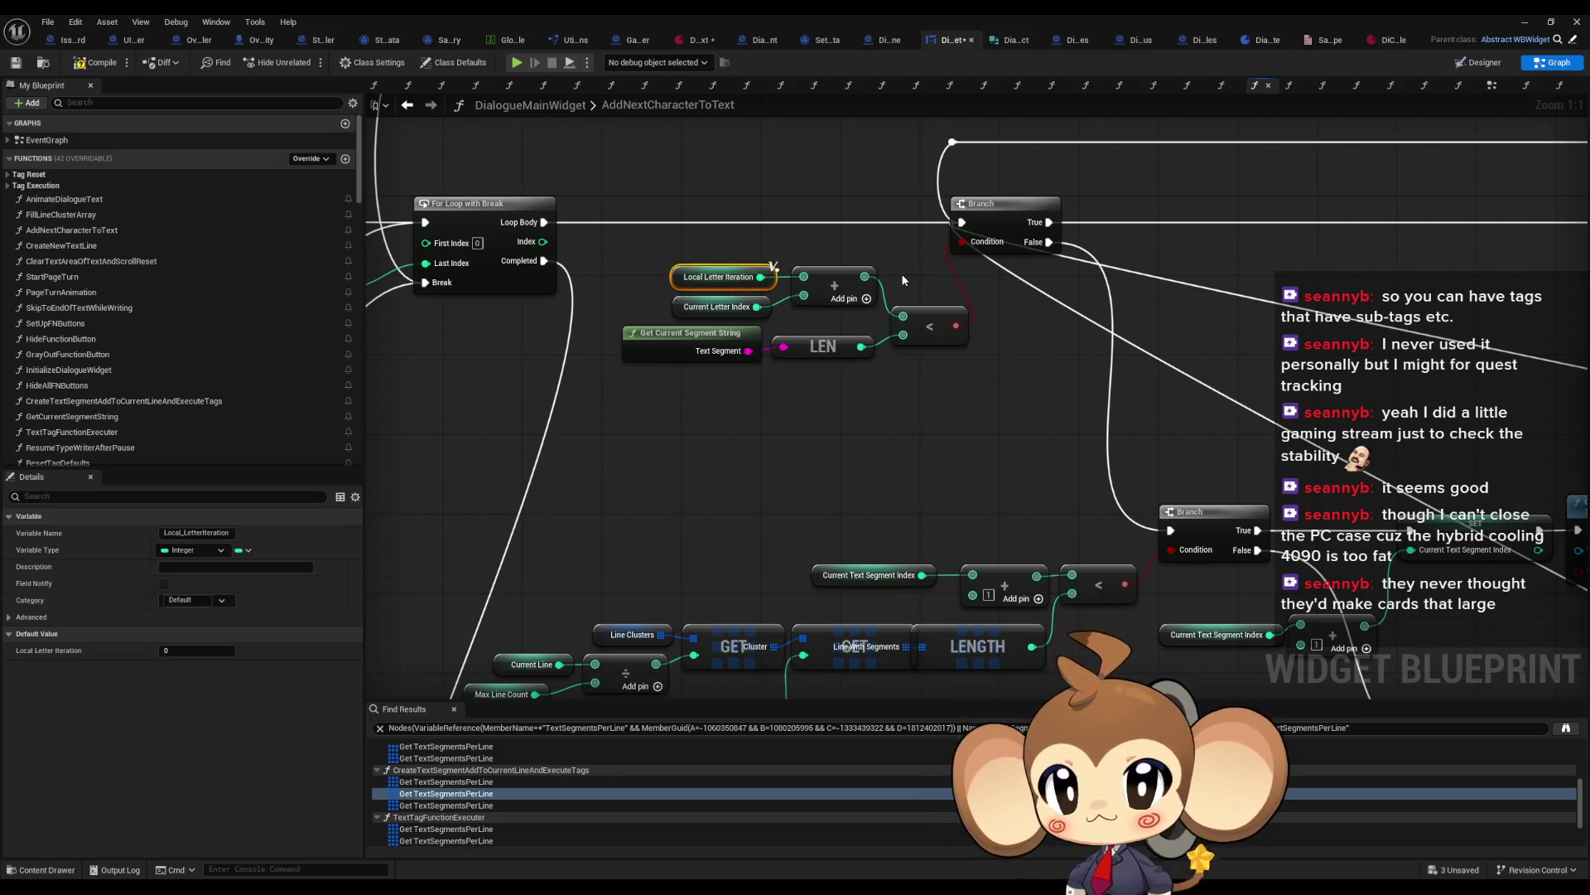
scroll(986, 291, down, 4)
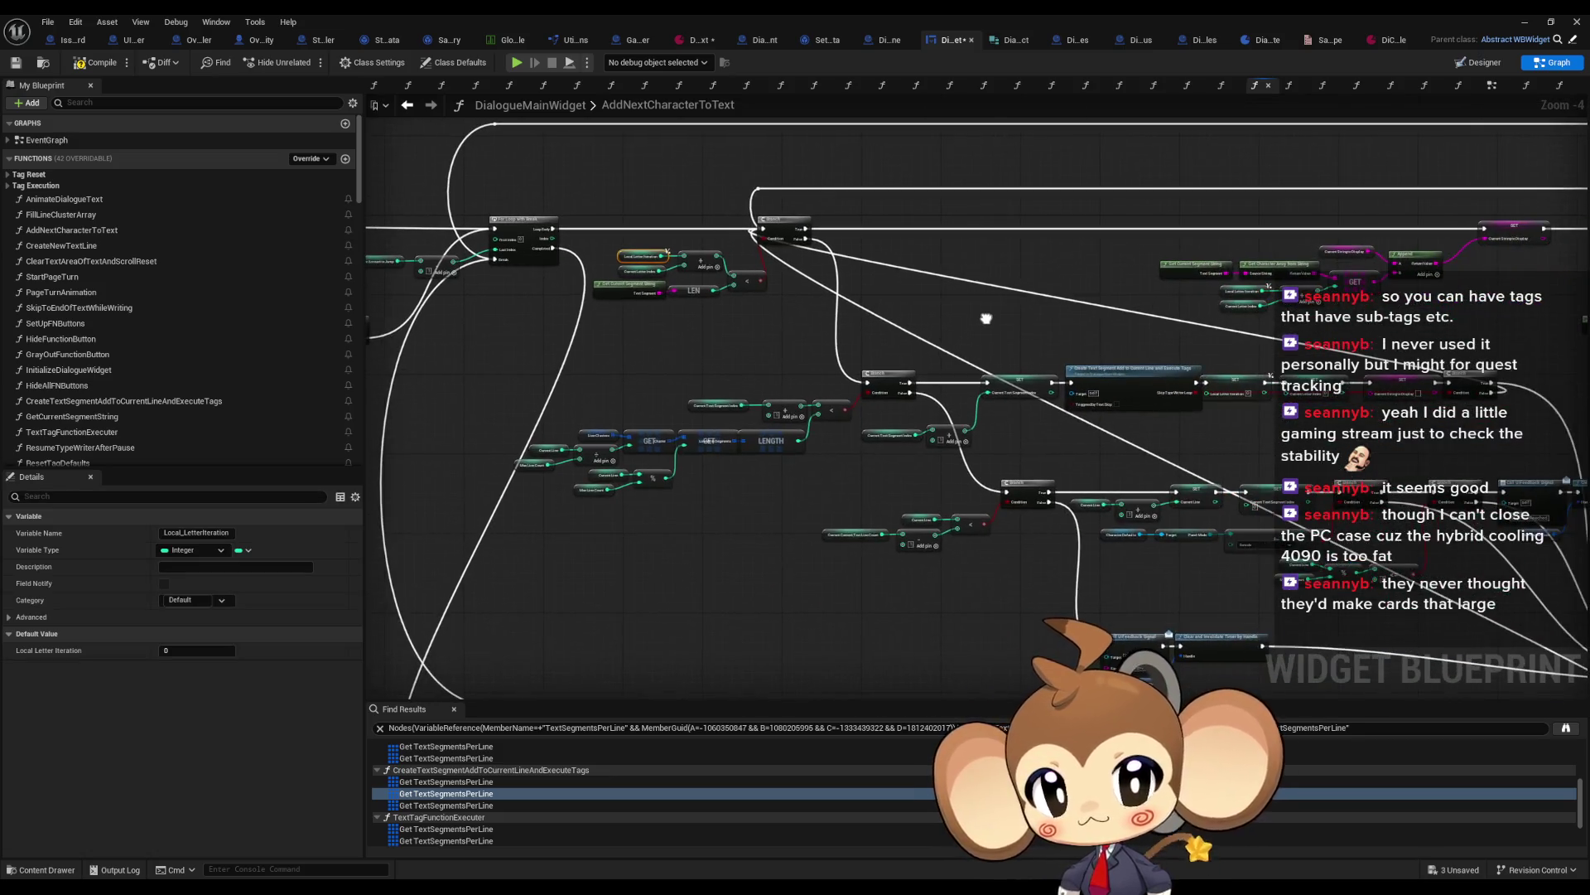
mouse_move(986, 317)
mouse_down()
mouse_move(721, 260)
mouse_move(561, 262)
mouse_up()
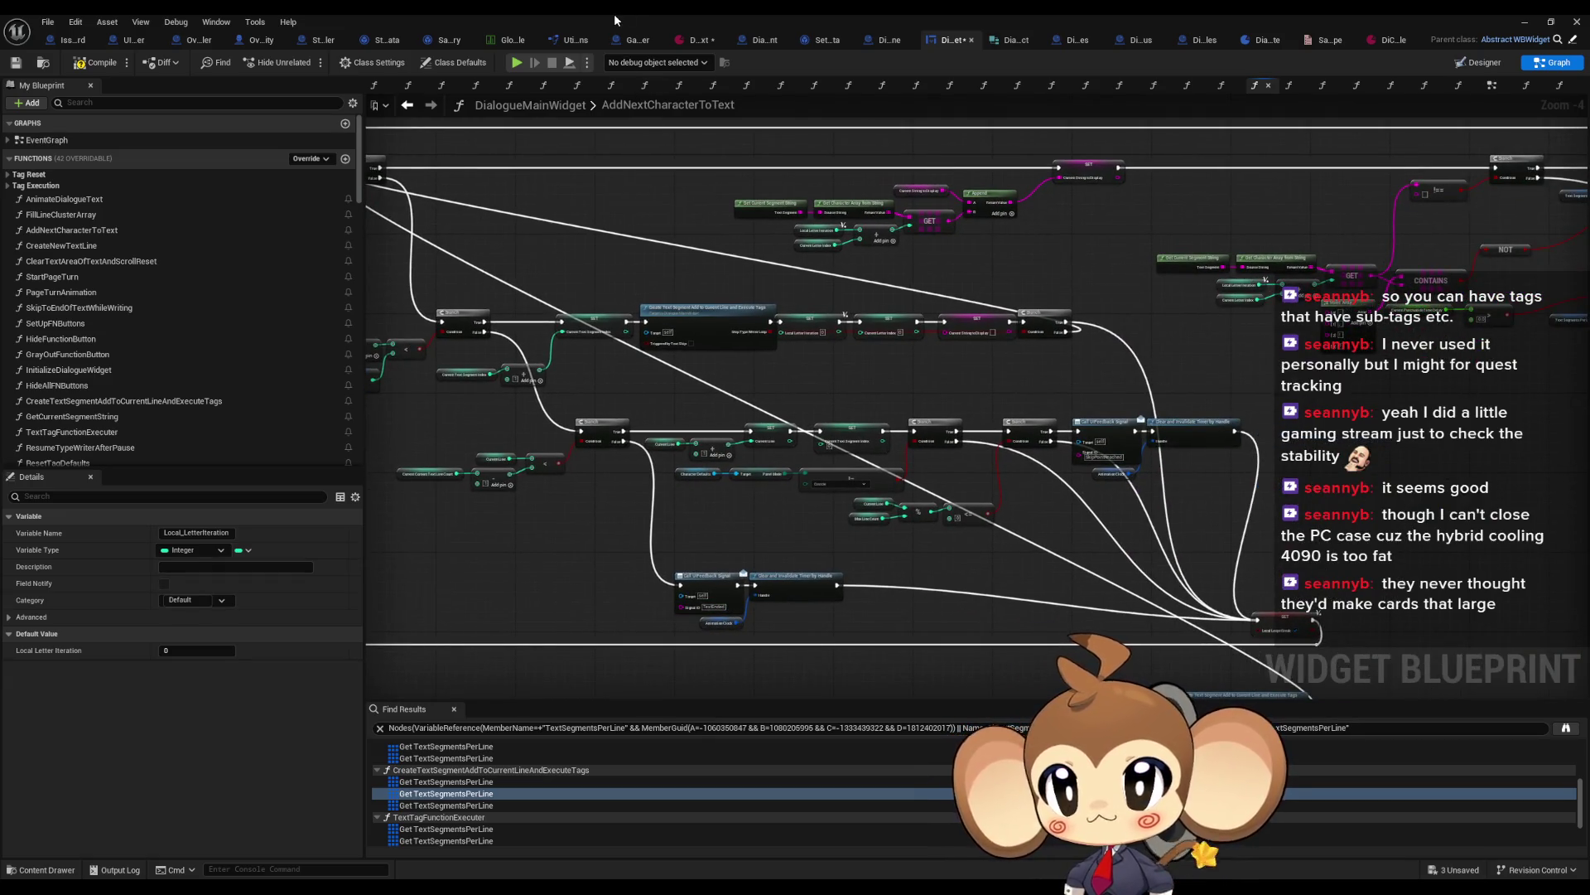
Step: Restore the blueprint editor to a floating window and inspect the Length check, Append and SetText chain
double_click(615, 18)
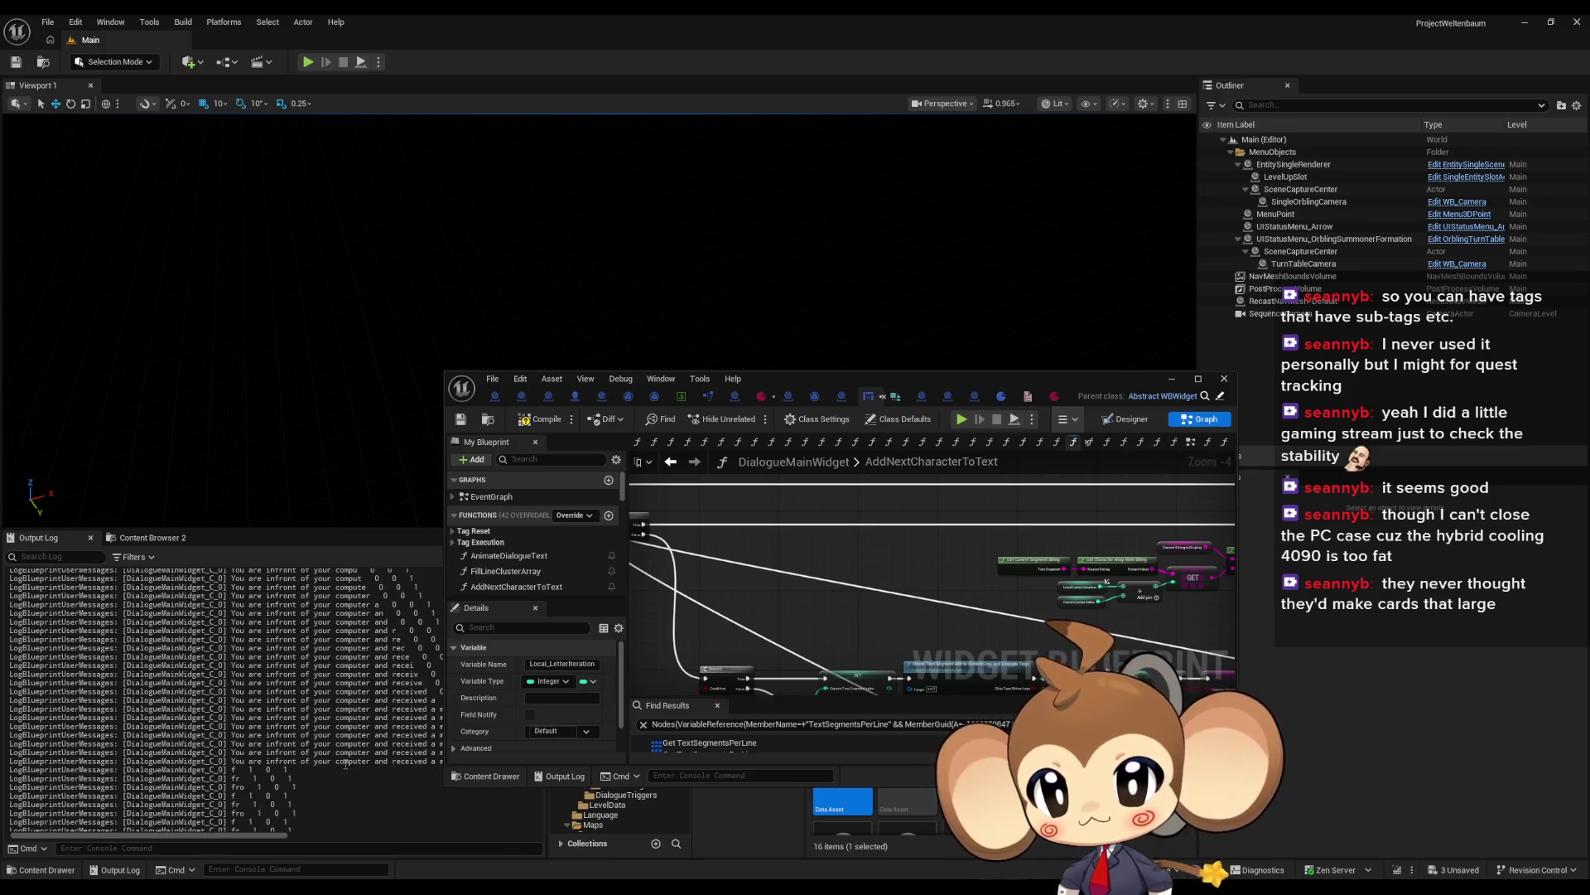
scroll(878, 601, up, 4)
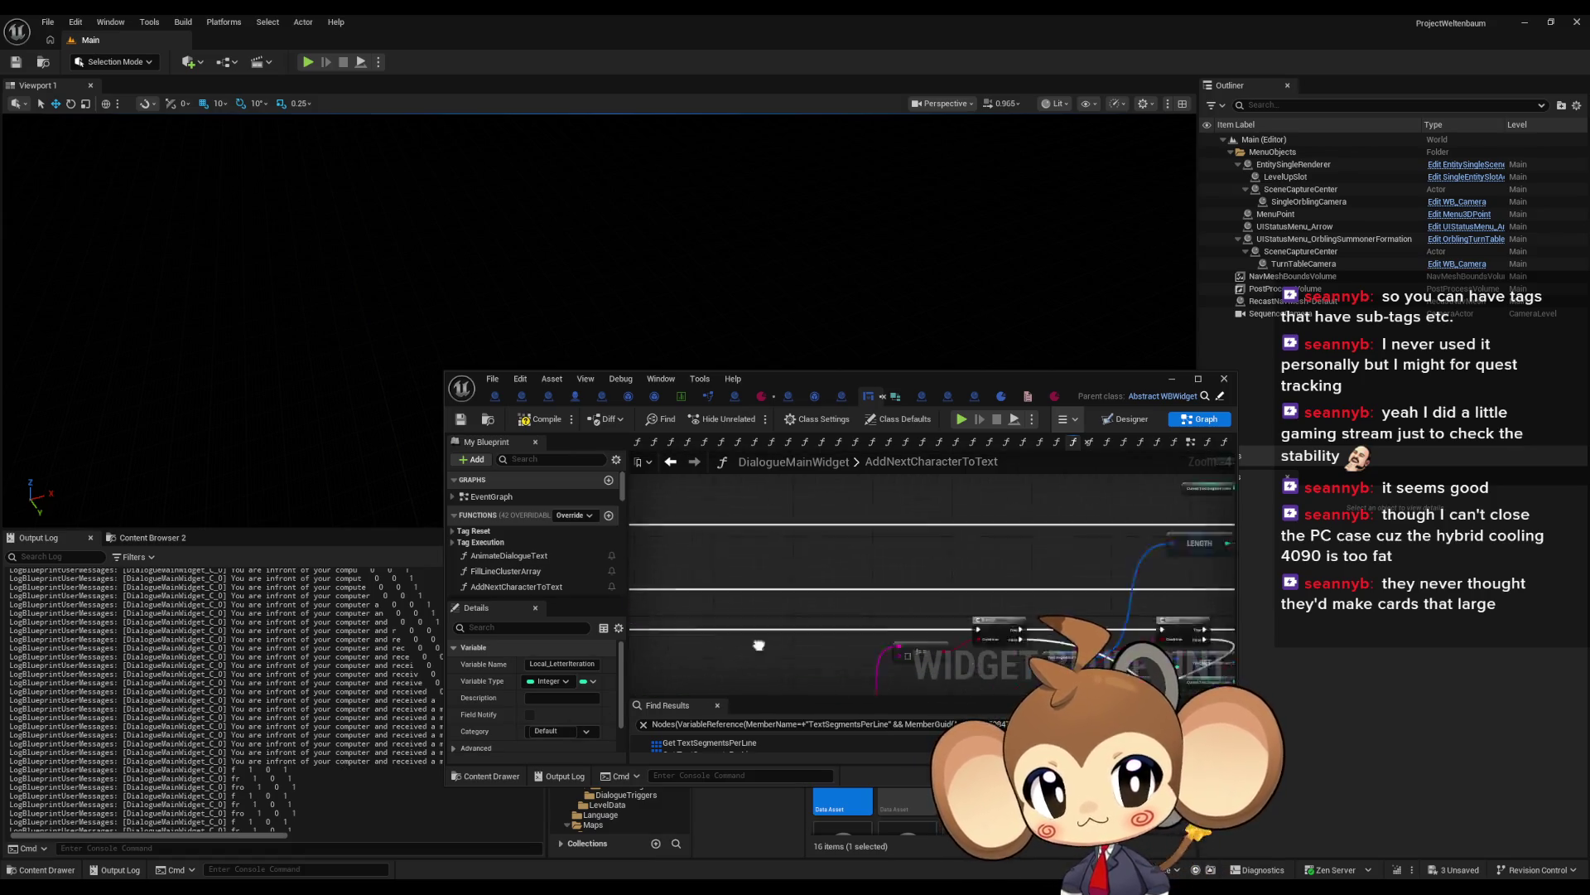
mouse_move(878, 601)
mouse_down()
mouse_move(885, 479)
mouse_move(887, 504)
mouse_move(834, 538)
mouse_up()
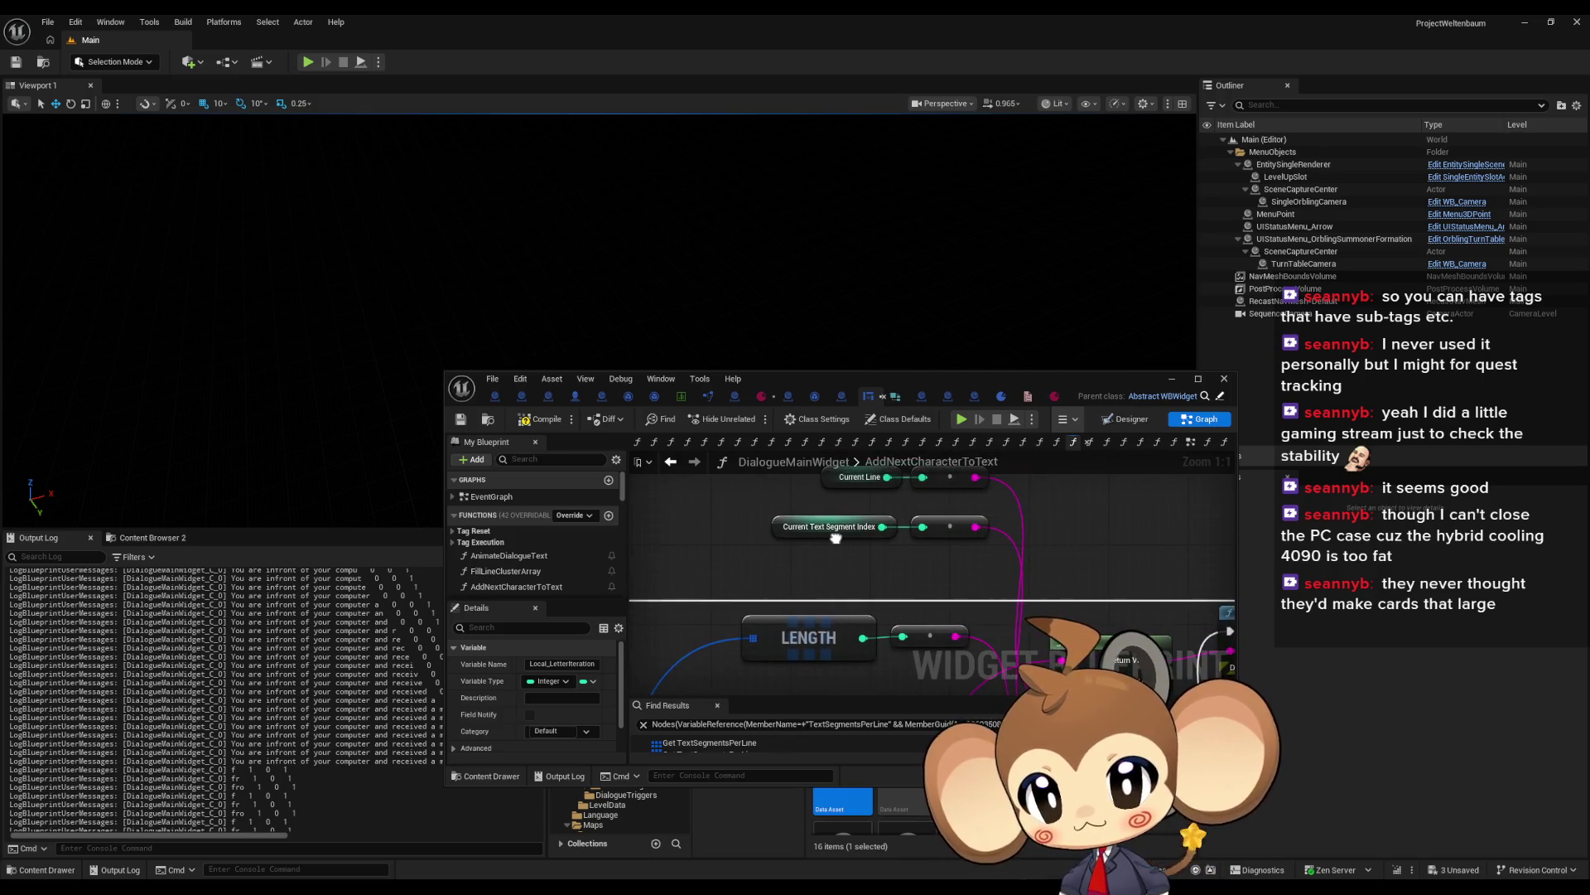
scroll(957, 570, down, 9)
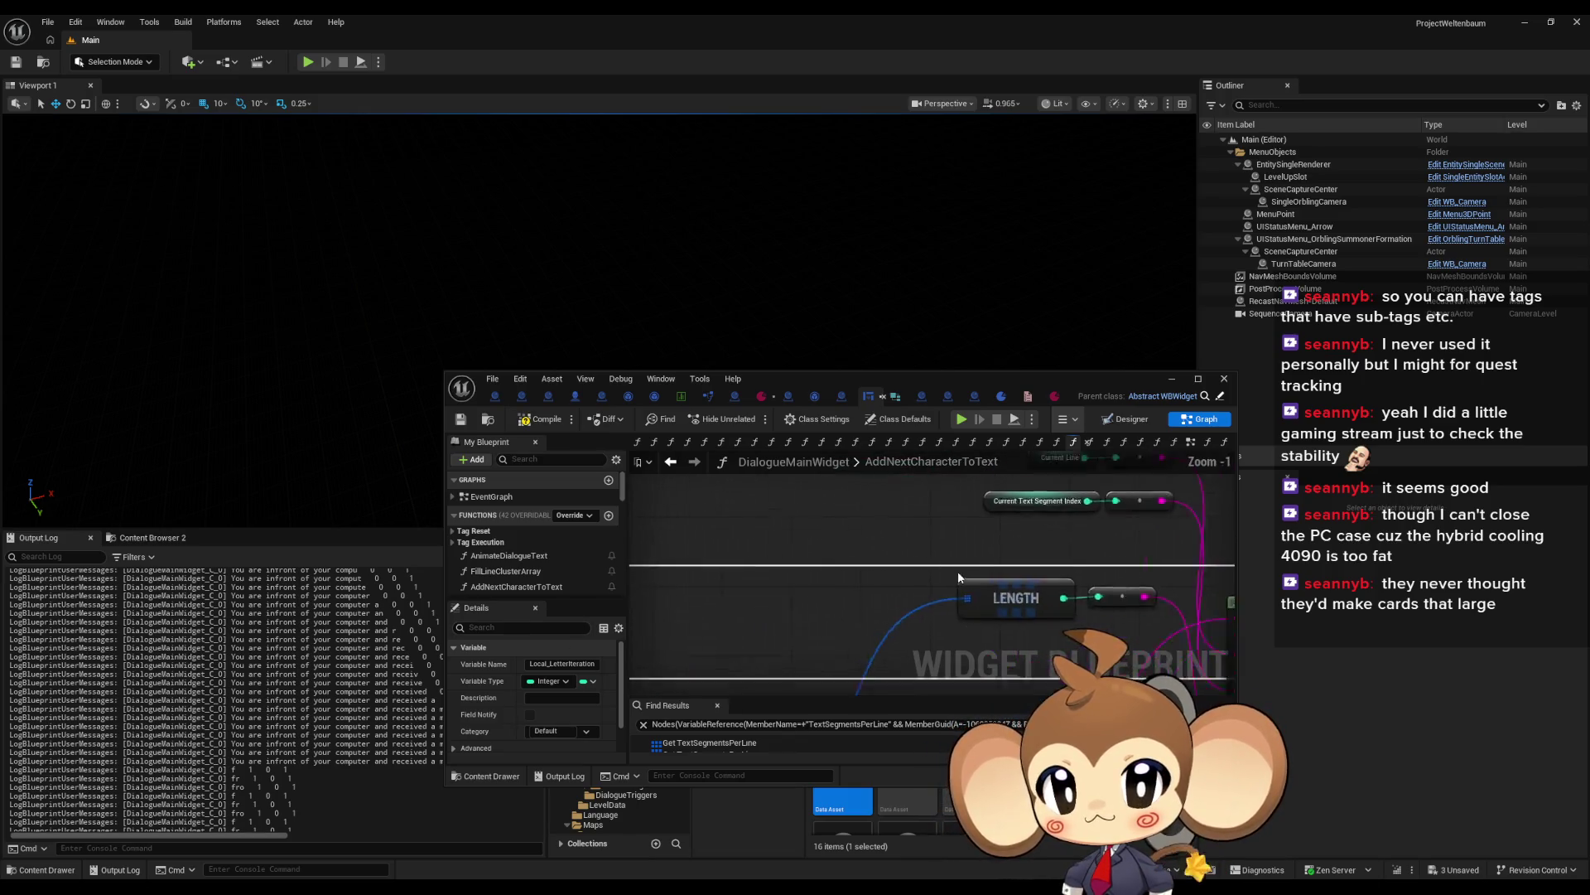
scroll(979, 530, up, 5)
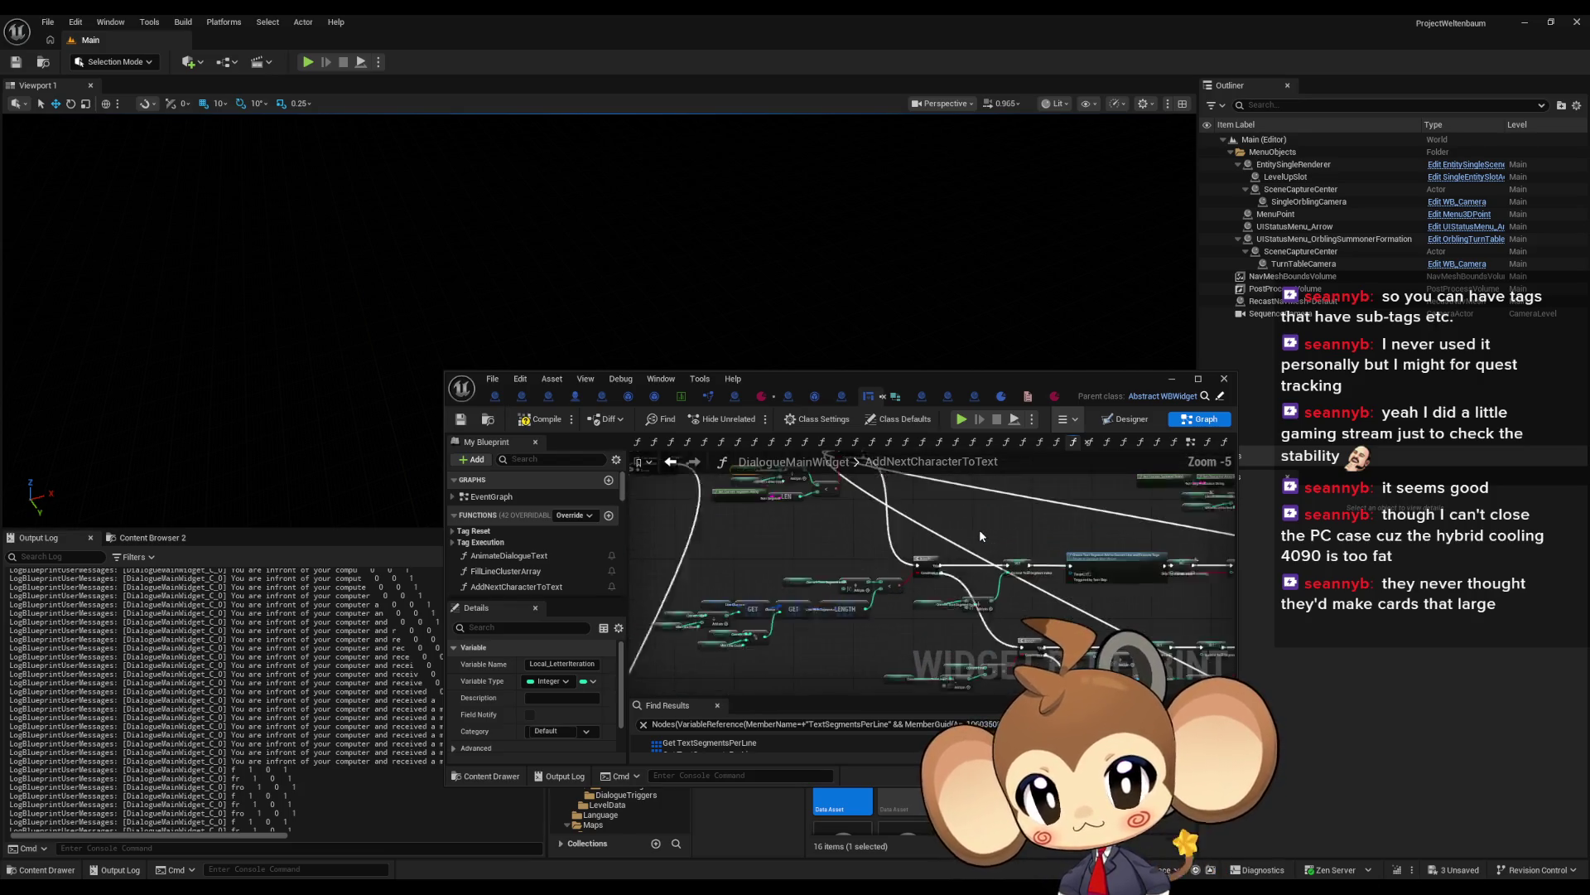
drag(966, 544, 973, 645)
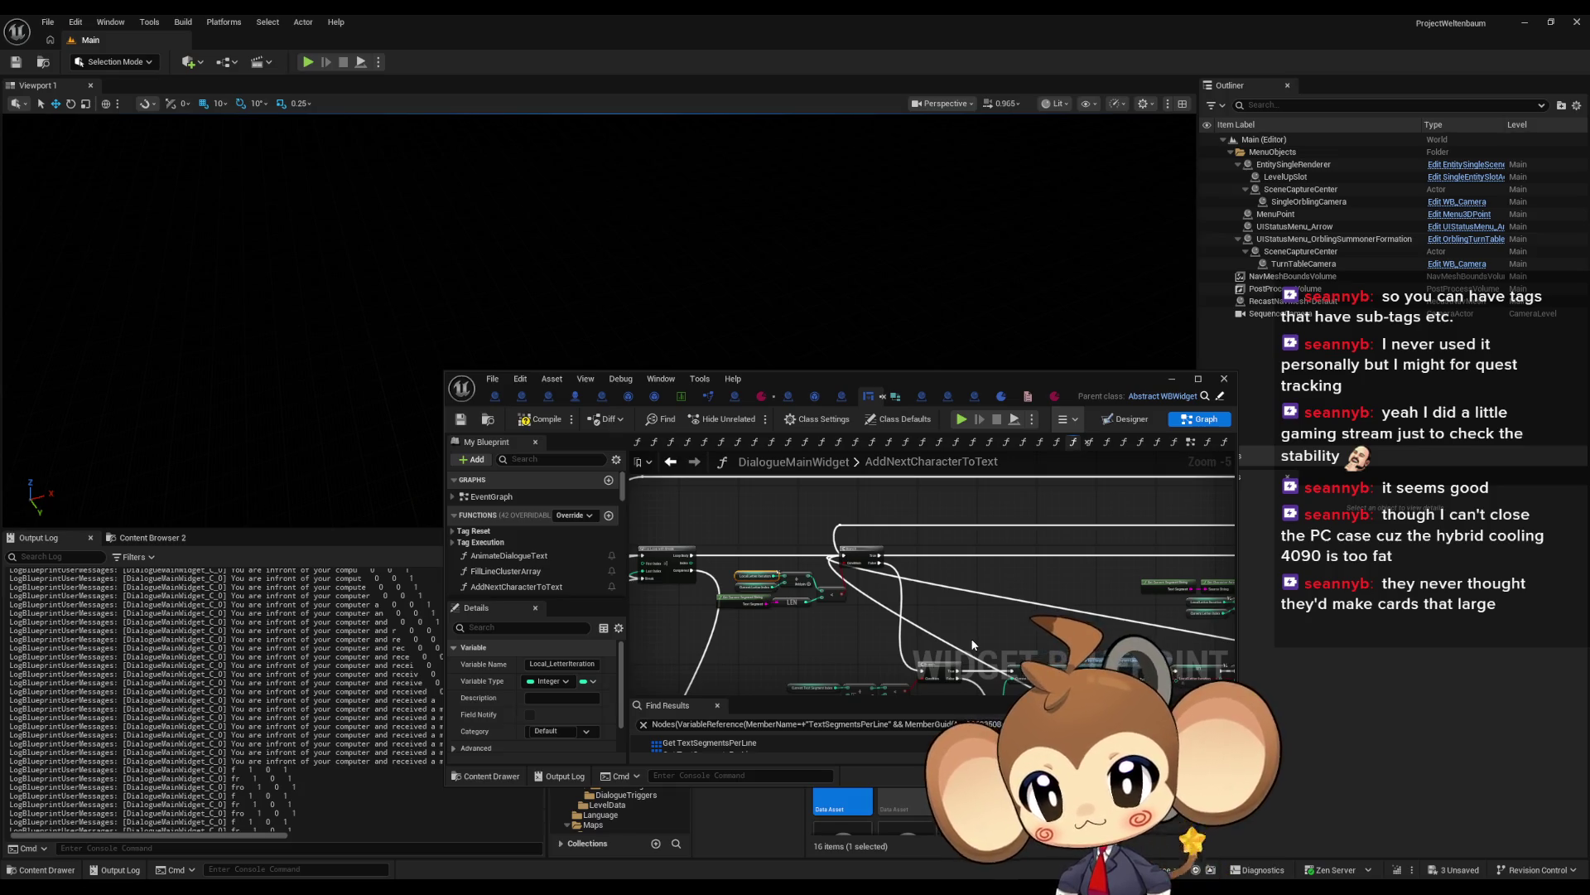
scroll(969, 633, down, 5)
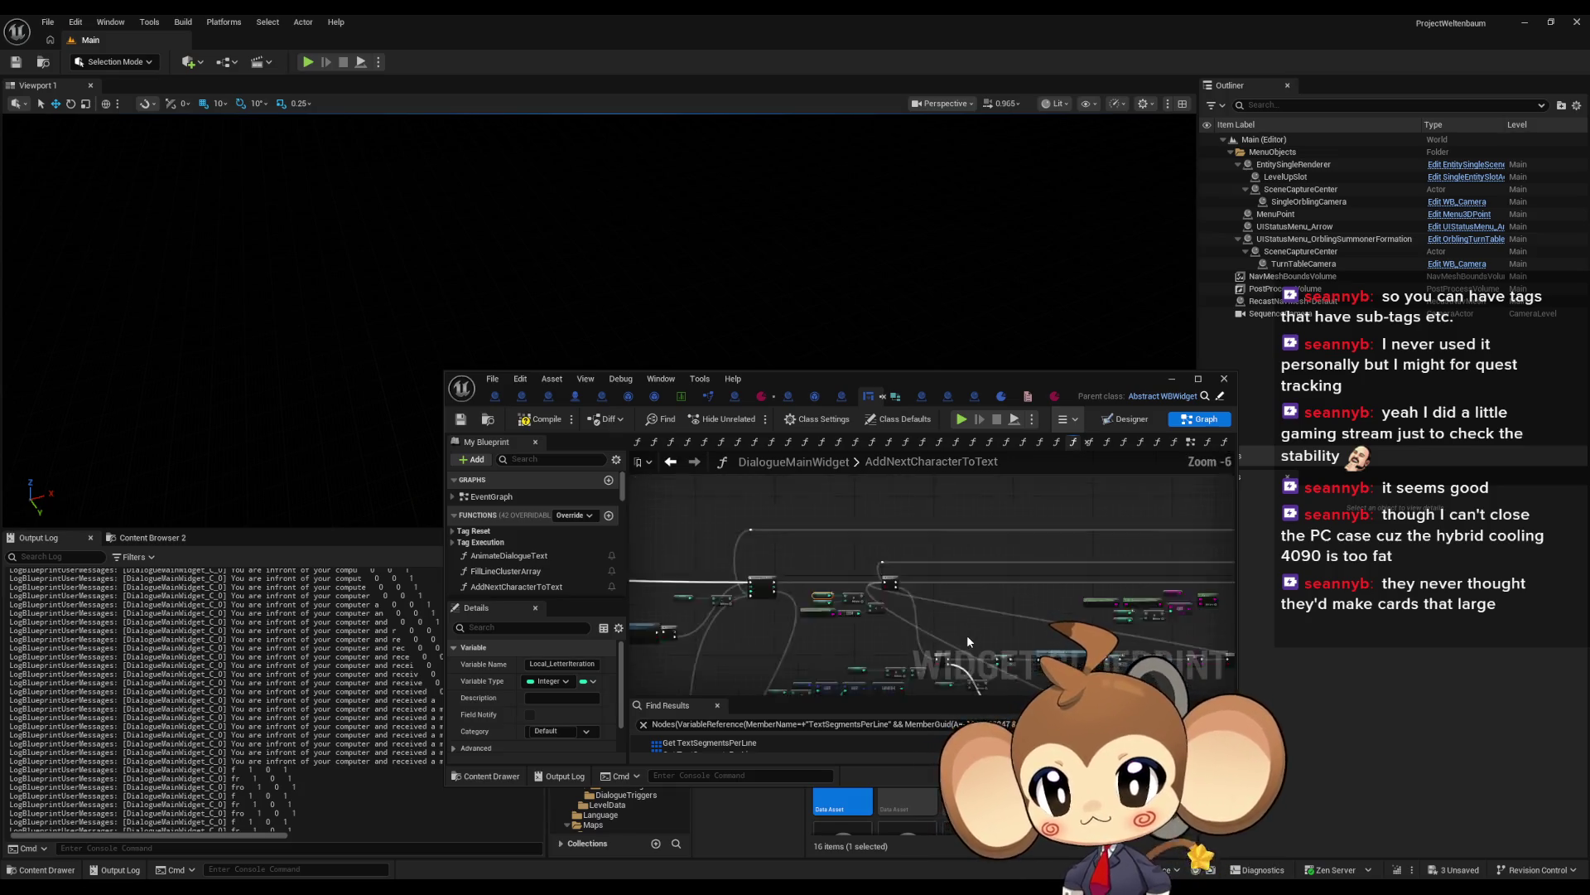
scroll(1010, 580, up, 4)
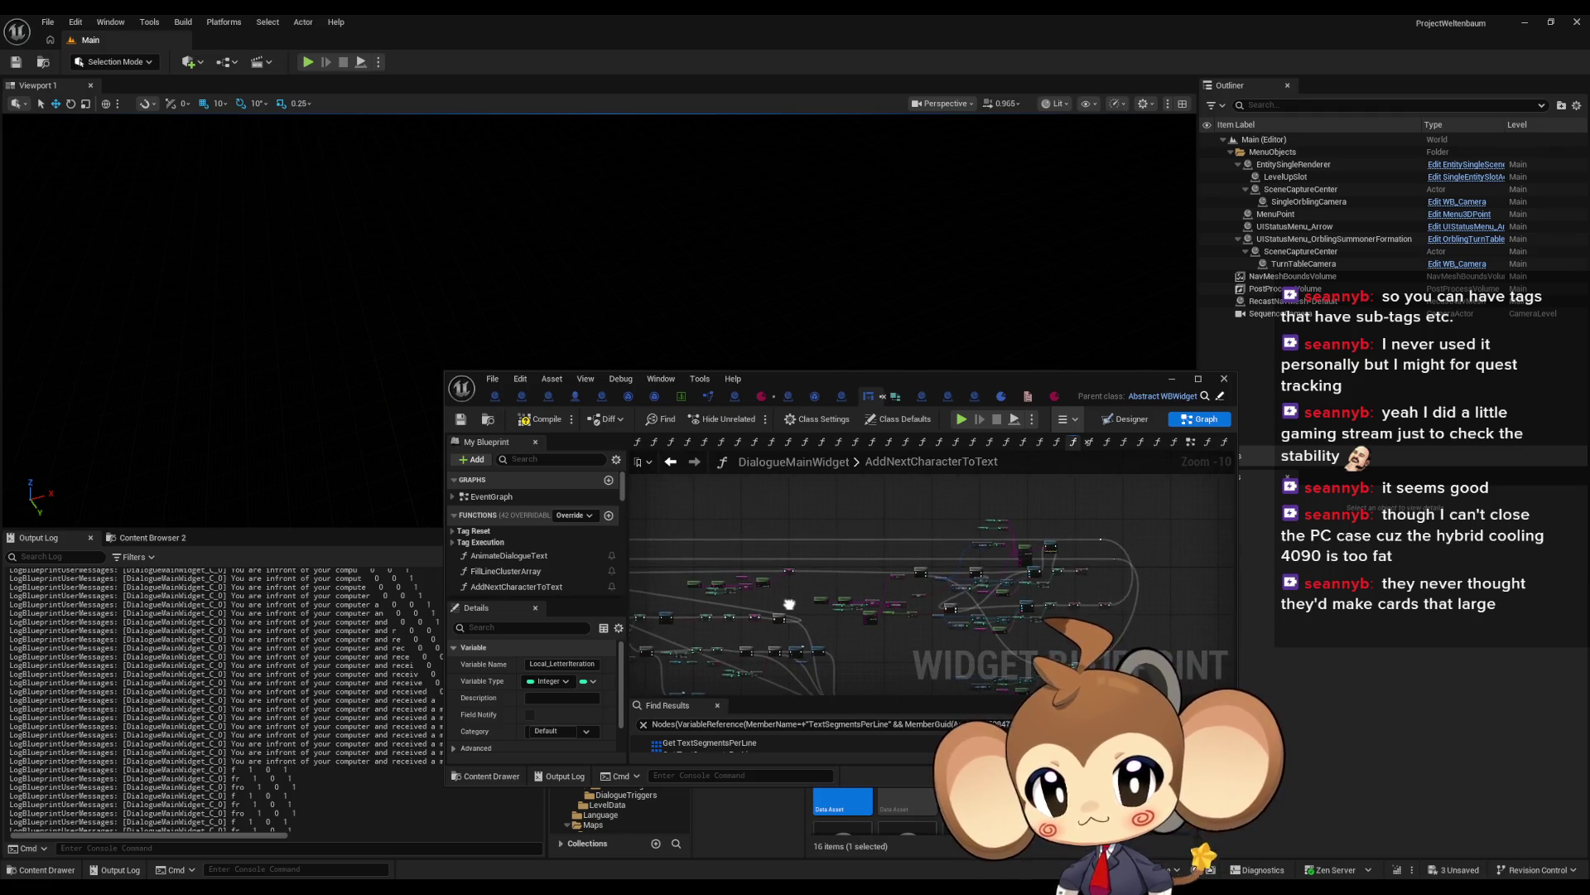
scroll(1020, 587, up, 4)
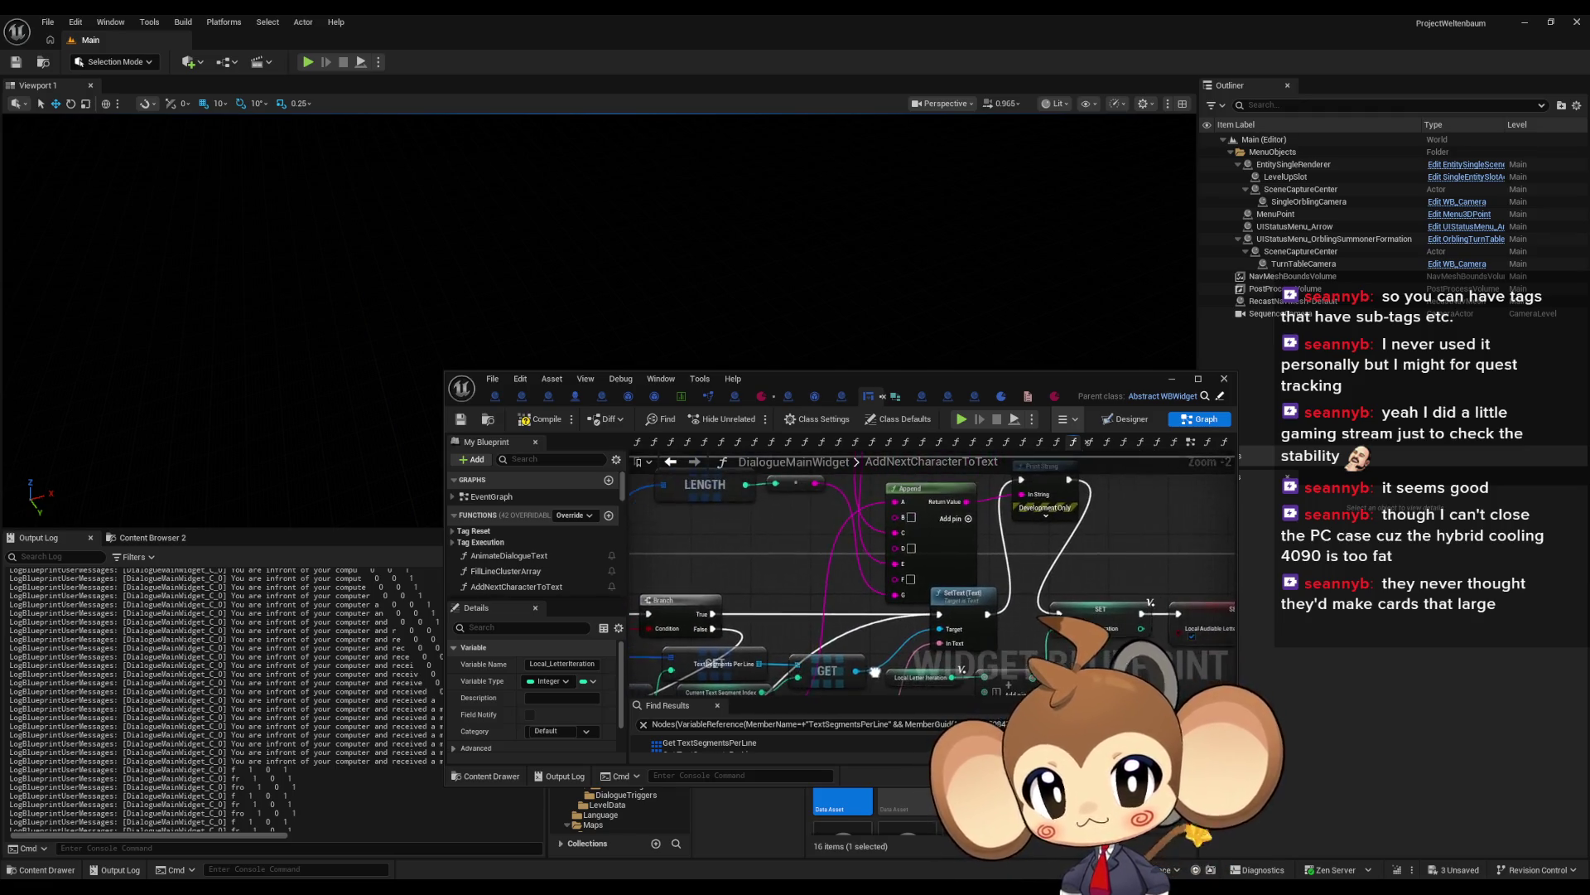
scroll(845, 614, down, 2)
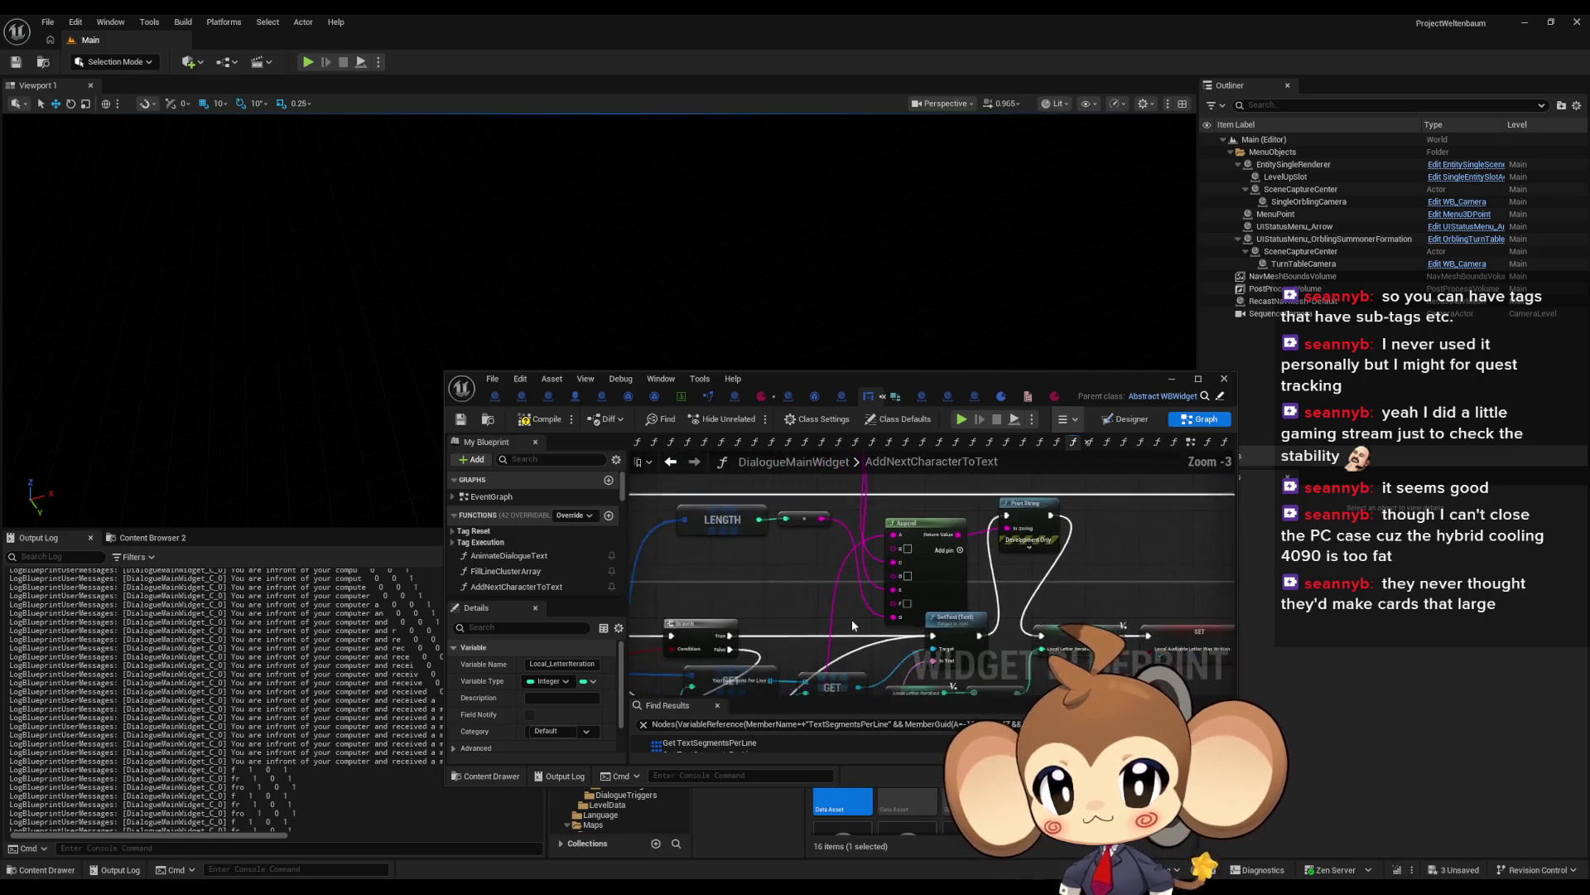
double_click(868, 372)
scroll(876, 442, up, 5)
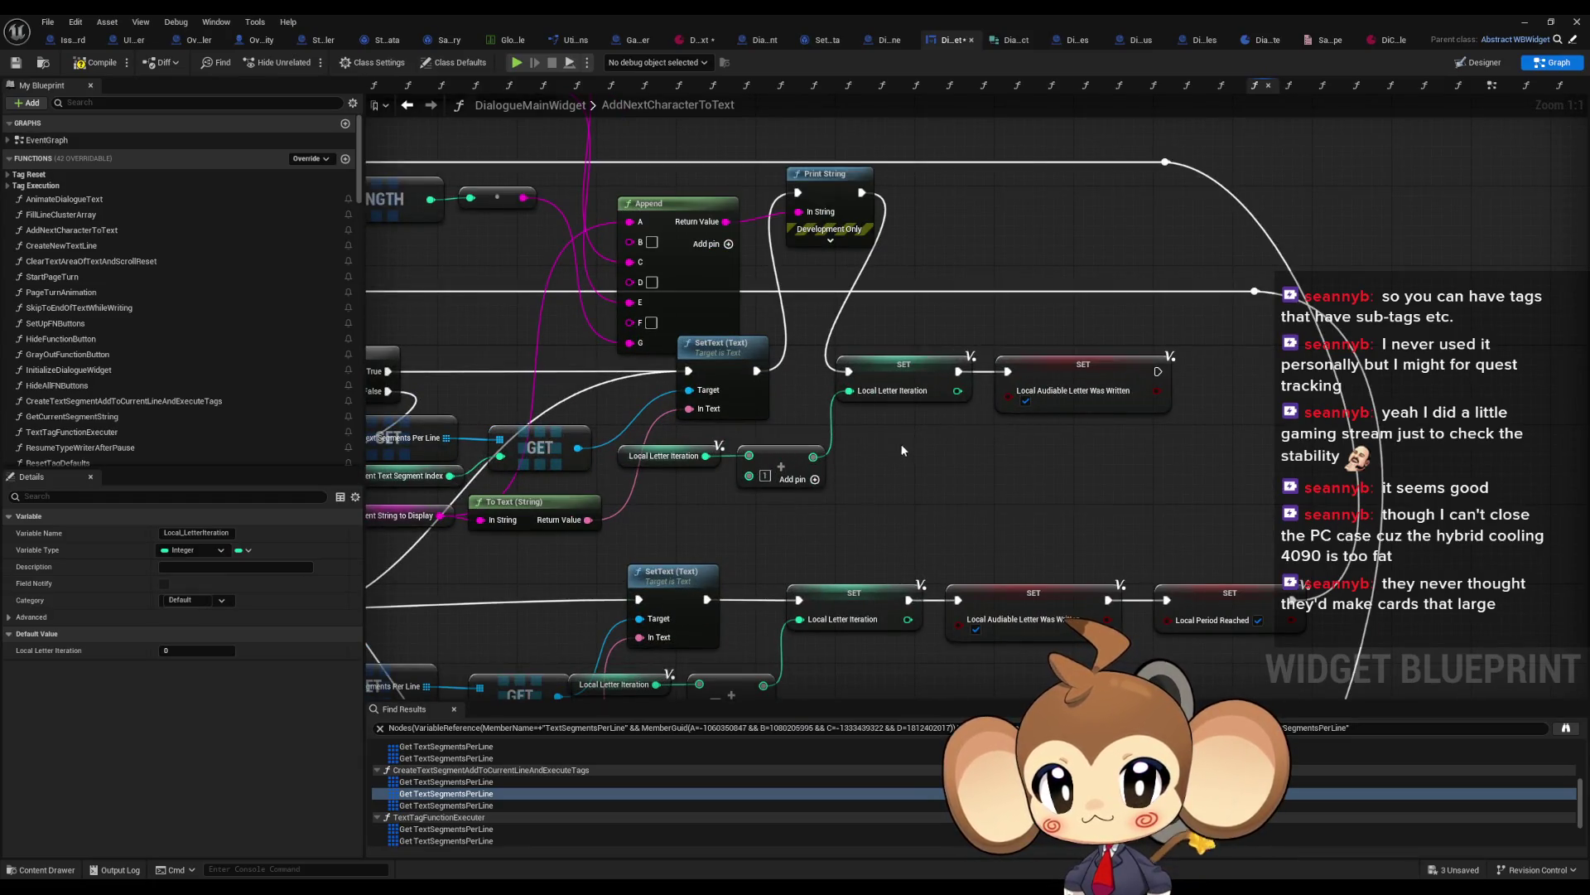
scroll(895, 454, down, 2)
scroll(913, 452, down, 1)
scroll(908, 455, down, 1)
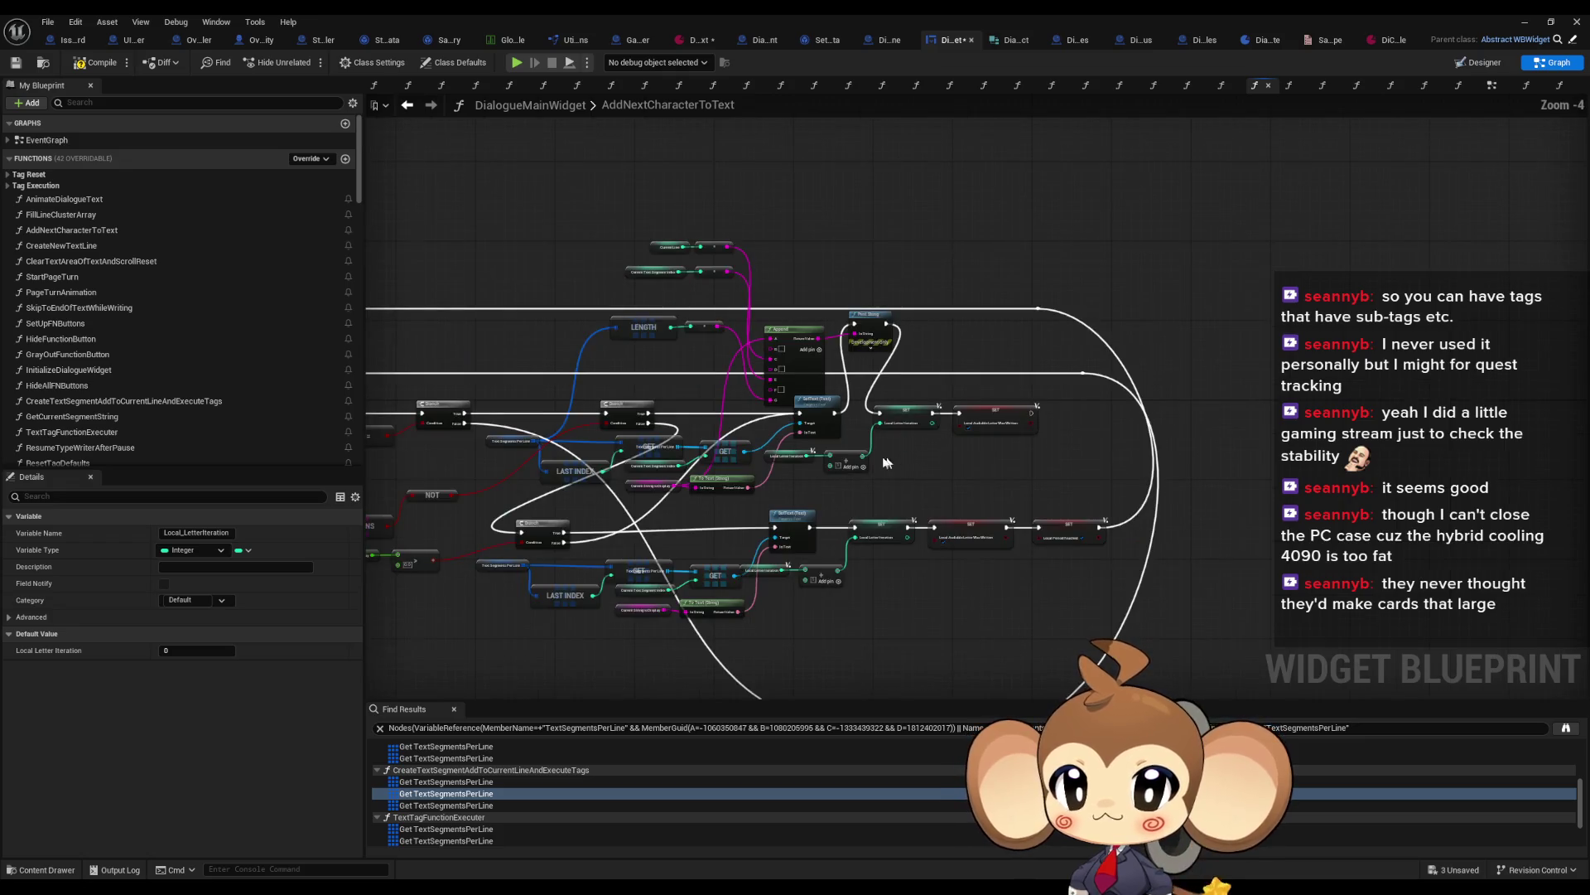
drag(865, 462, 1036, 449)
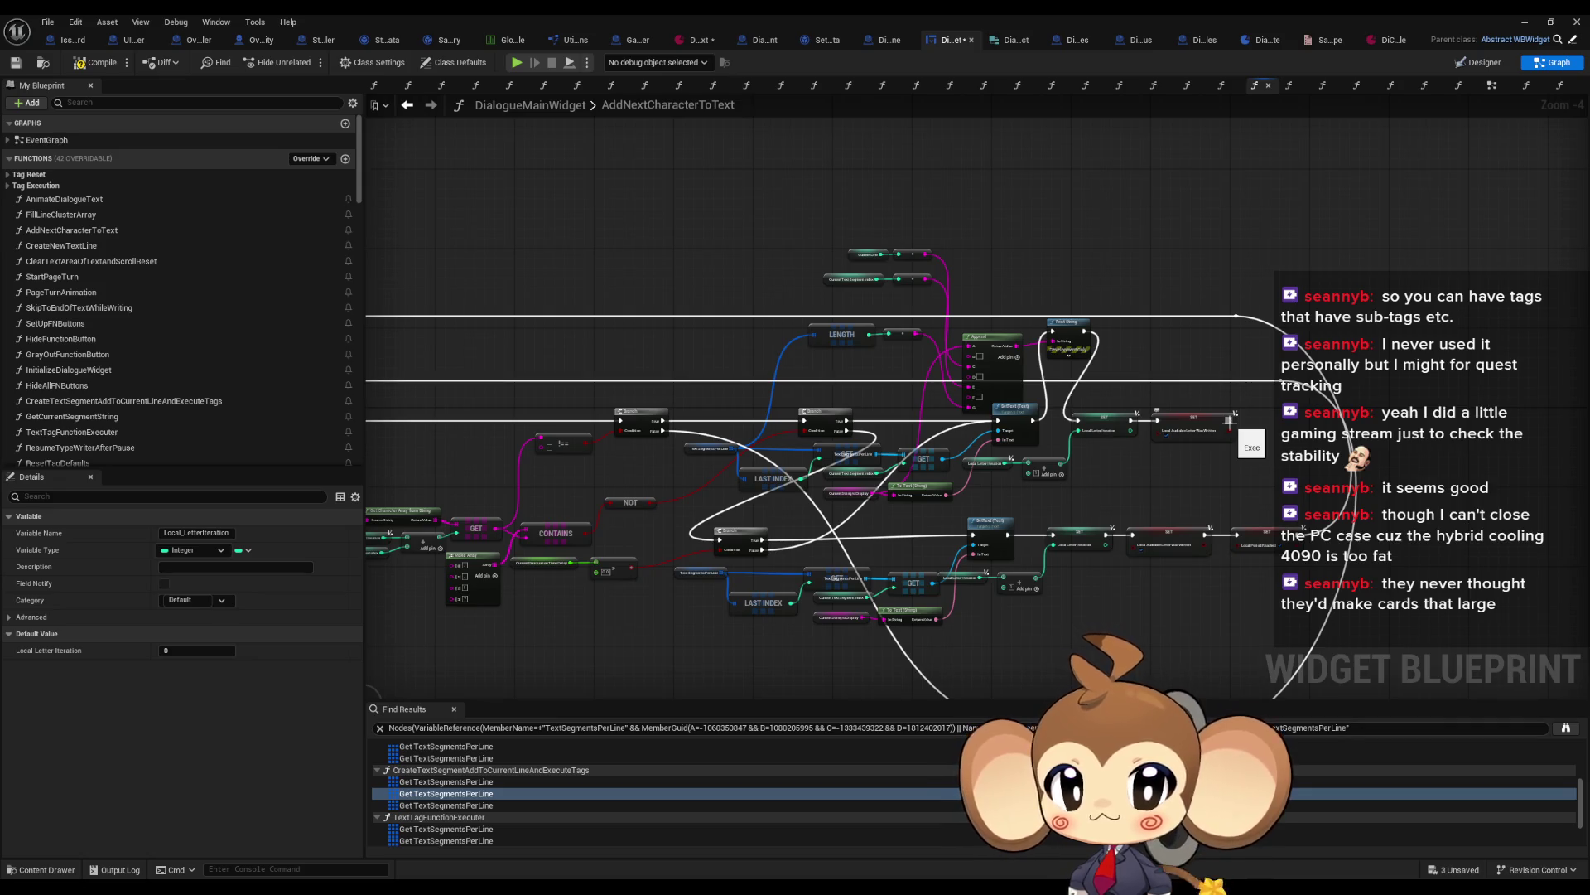
scroll(1229, 421, down, 2)
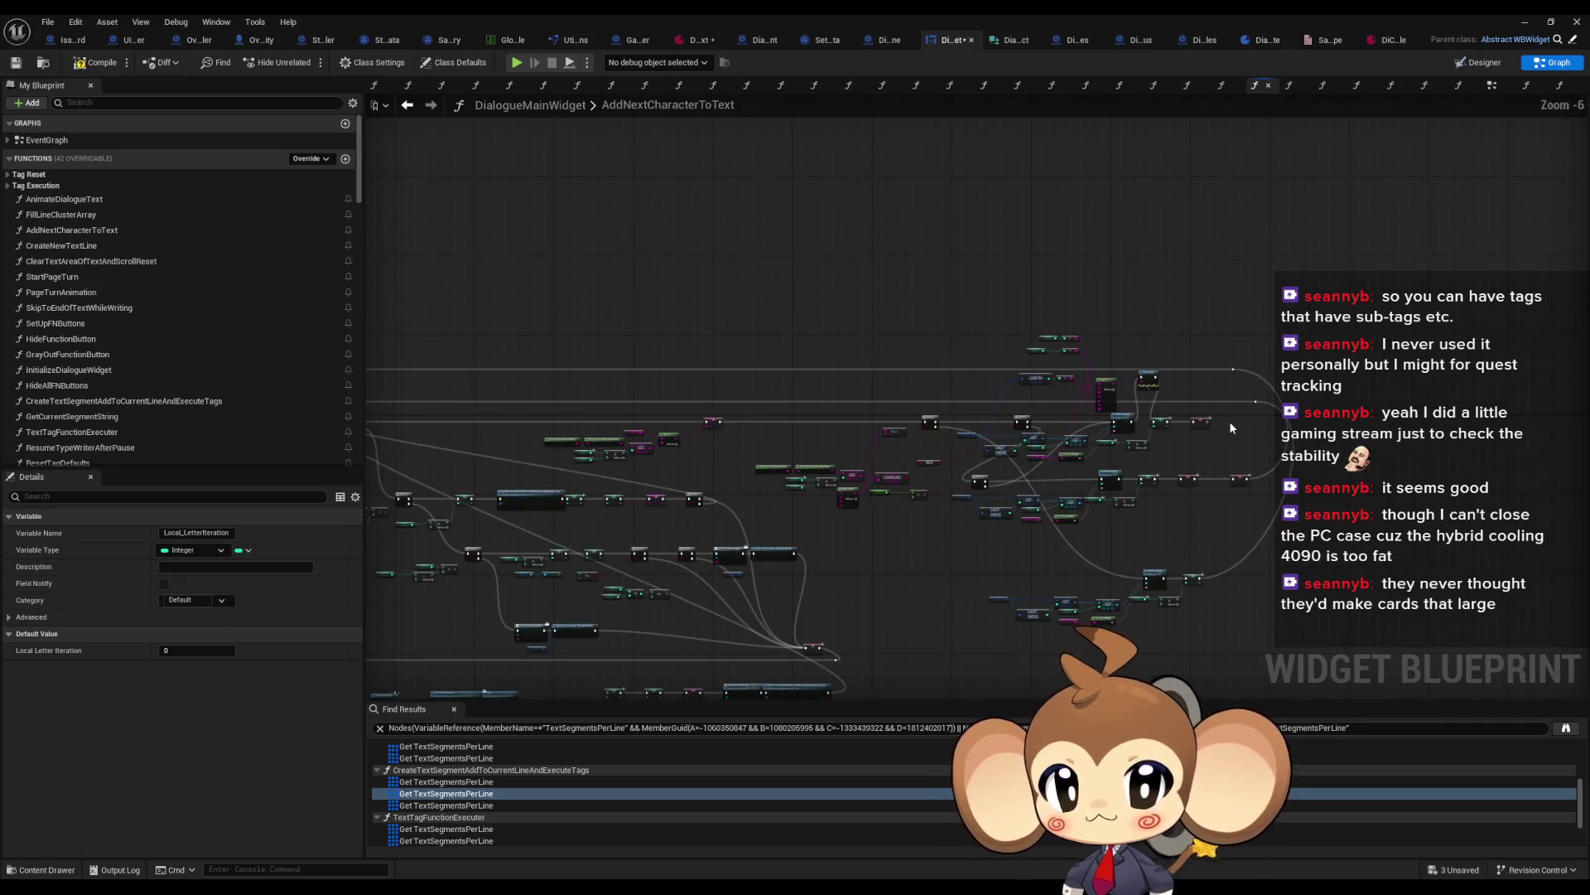
scroll(1228, 424, up, 2)
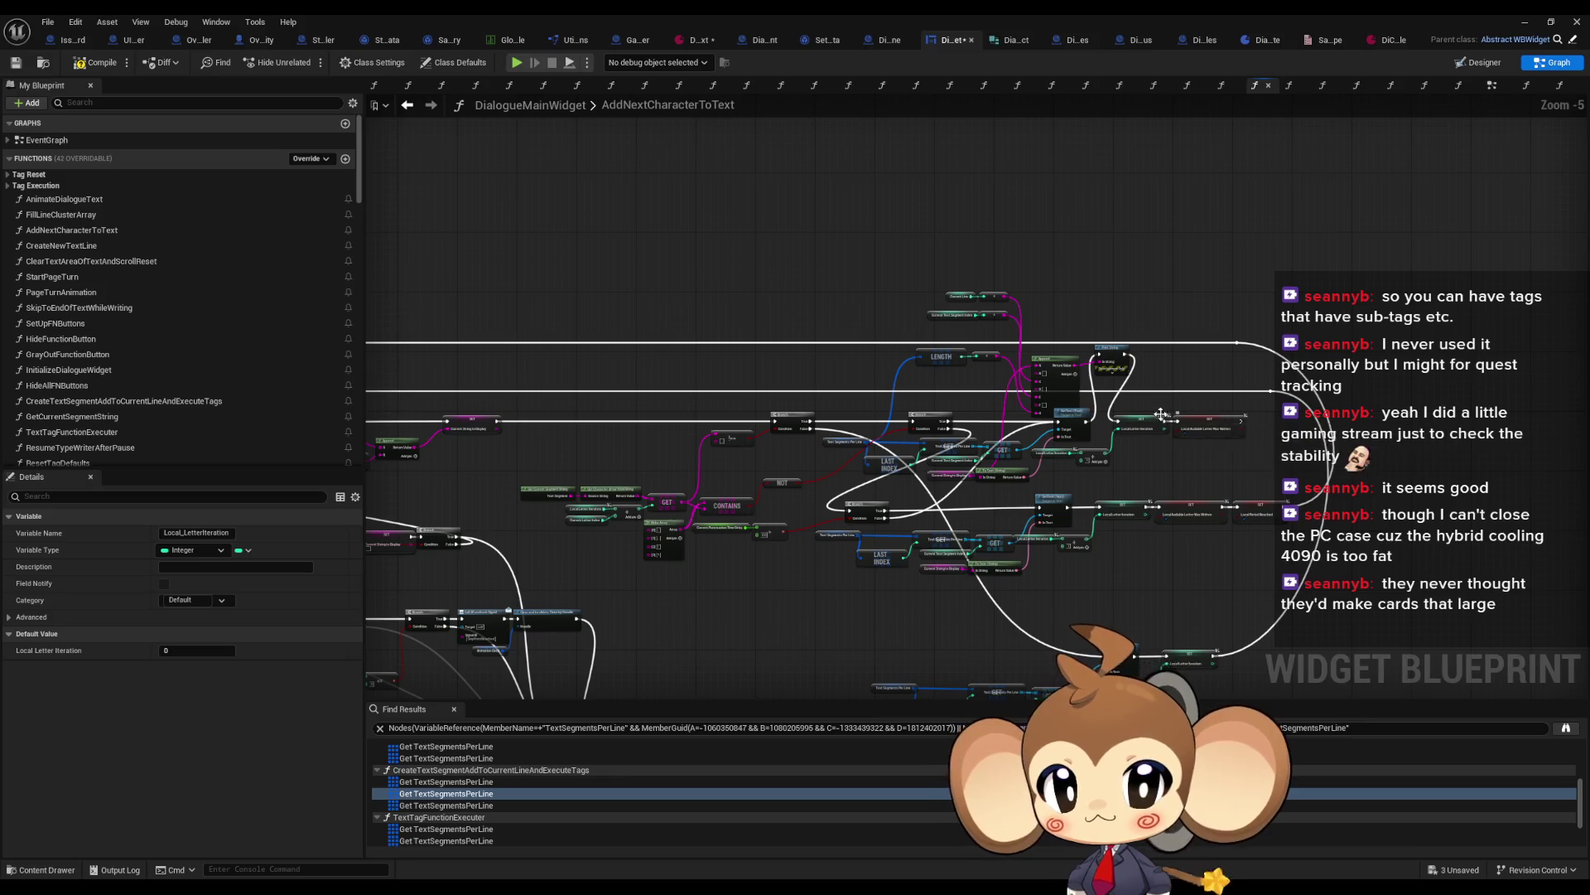
scroll(1152, 432, up, 2)
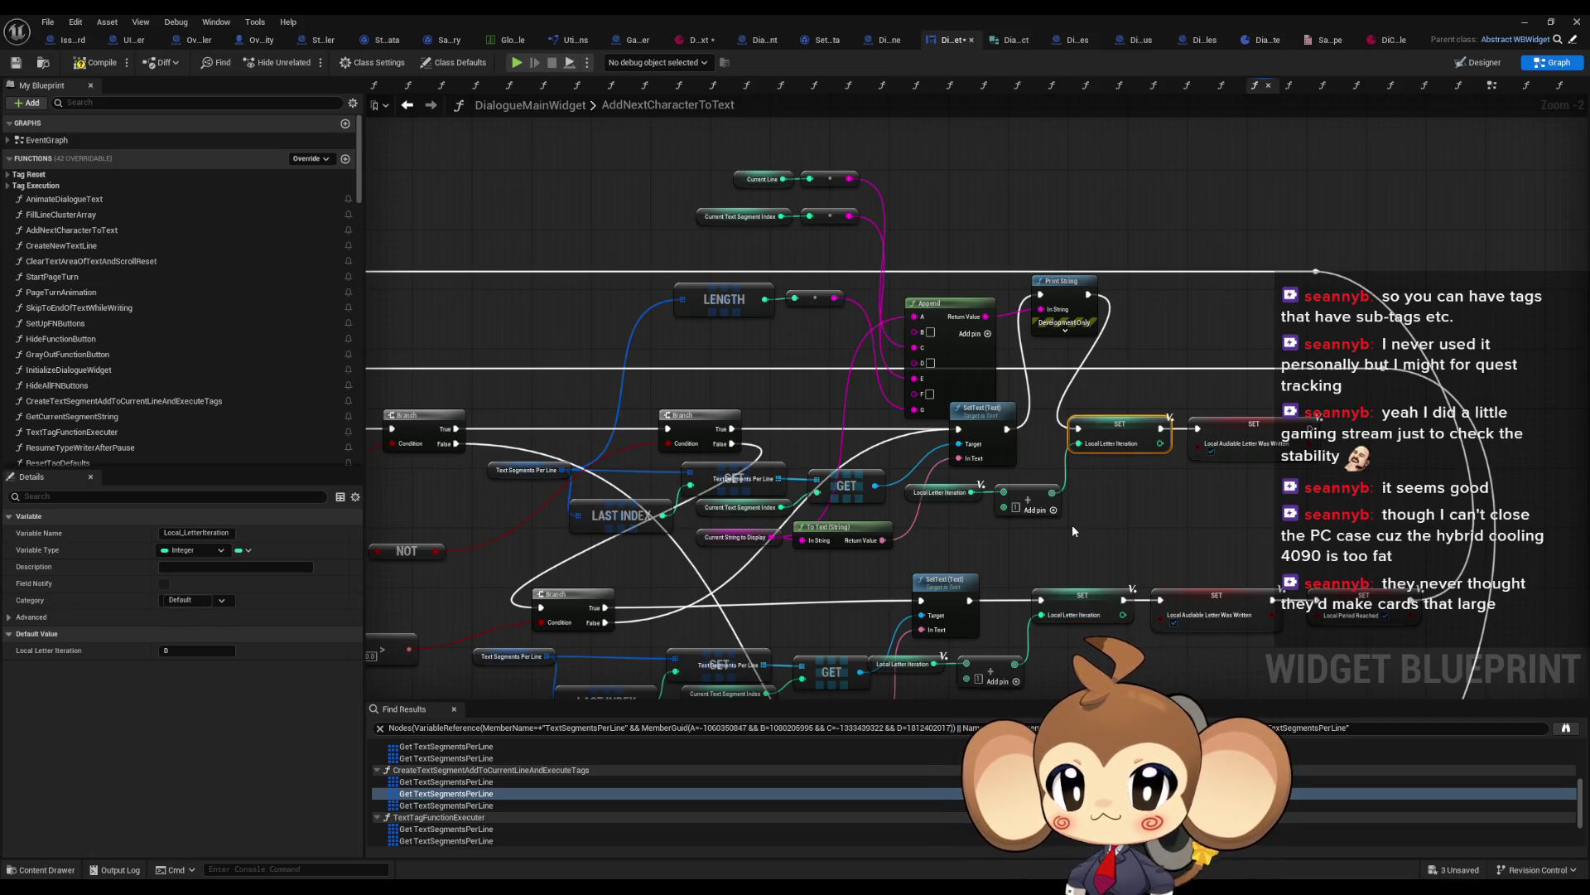
scroll(1071, 524, down, 5)
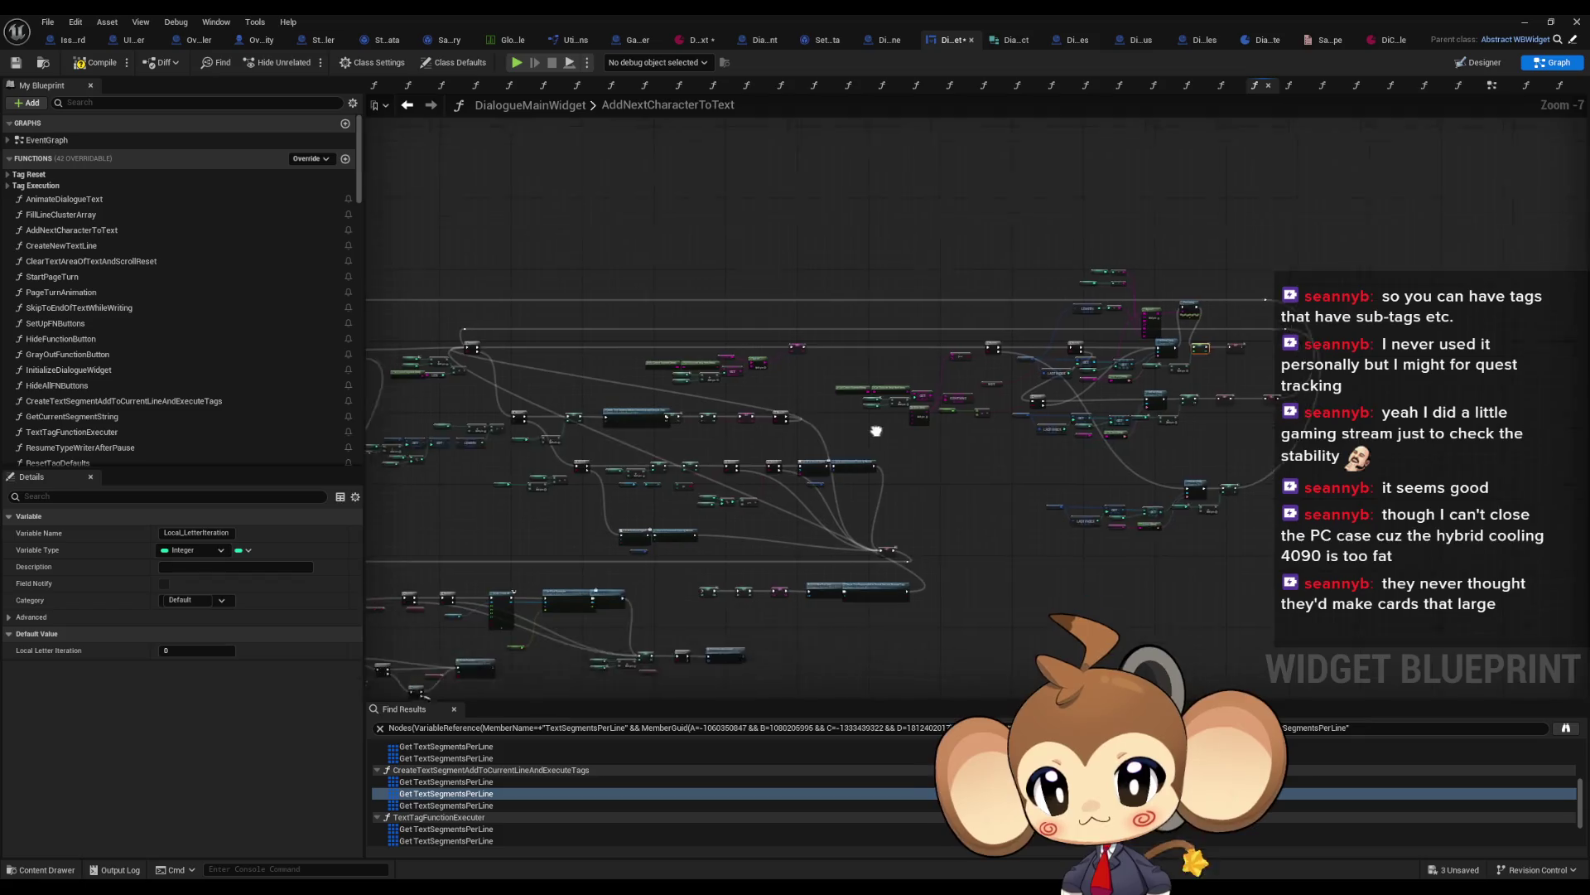
scroll(823, 492, up, 5)
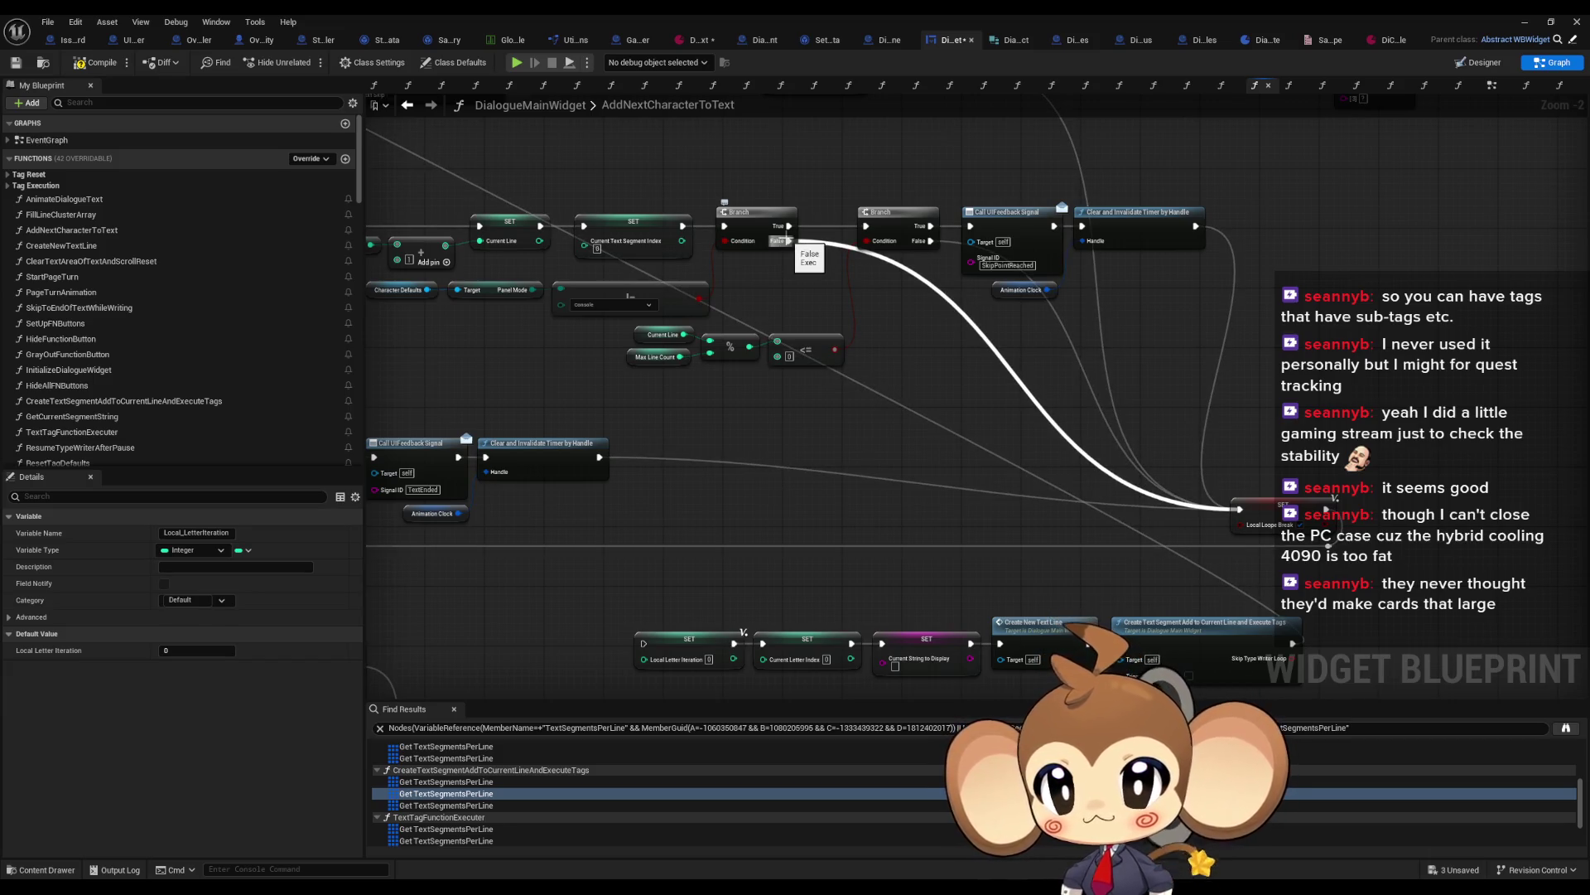
mouse_move(832, 267)
mouse_down()
mouse_move(872, 190)
mouse_move(1003, 311)
mouse_up()
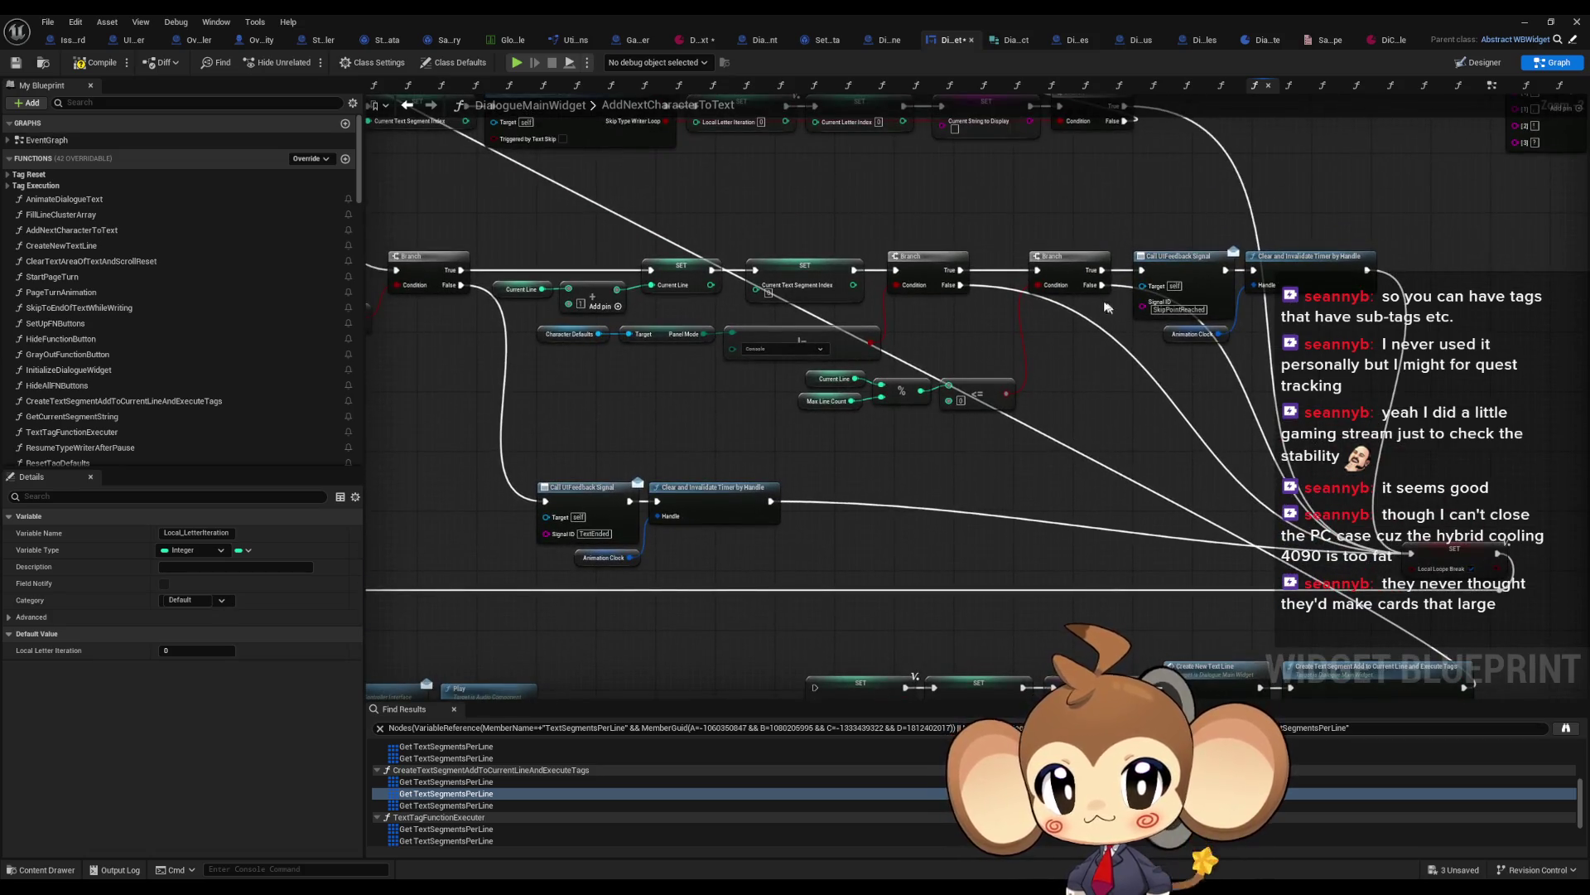
scroll(1095, 503, down, 5)
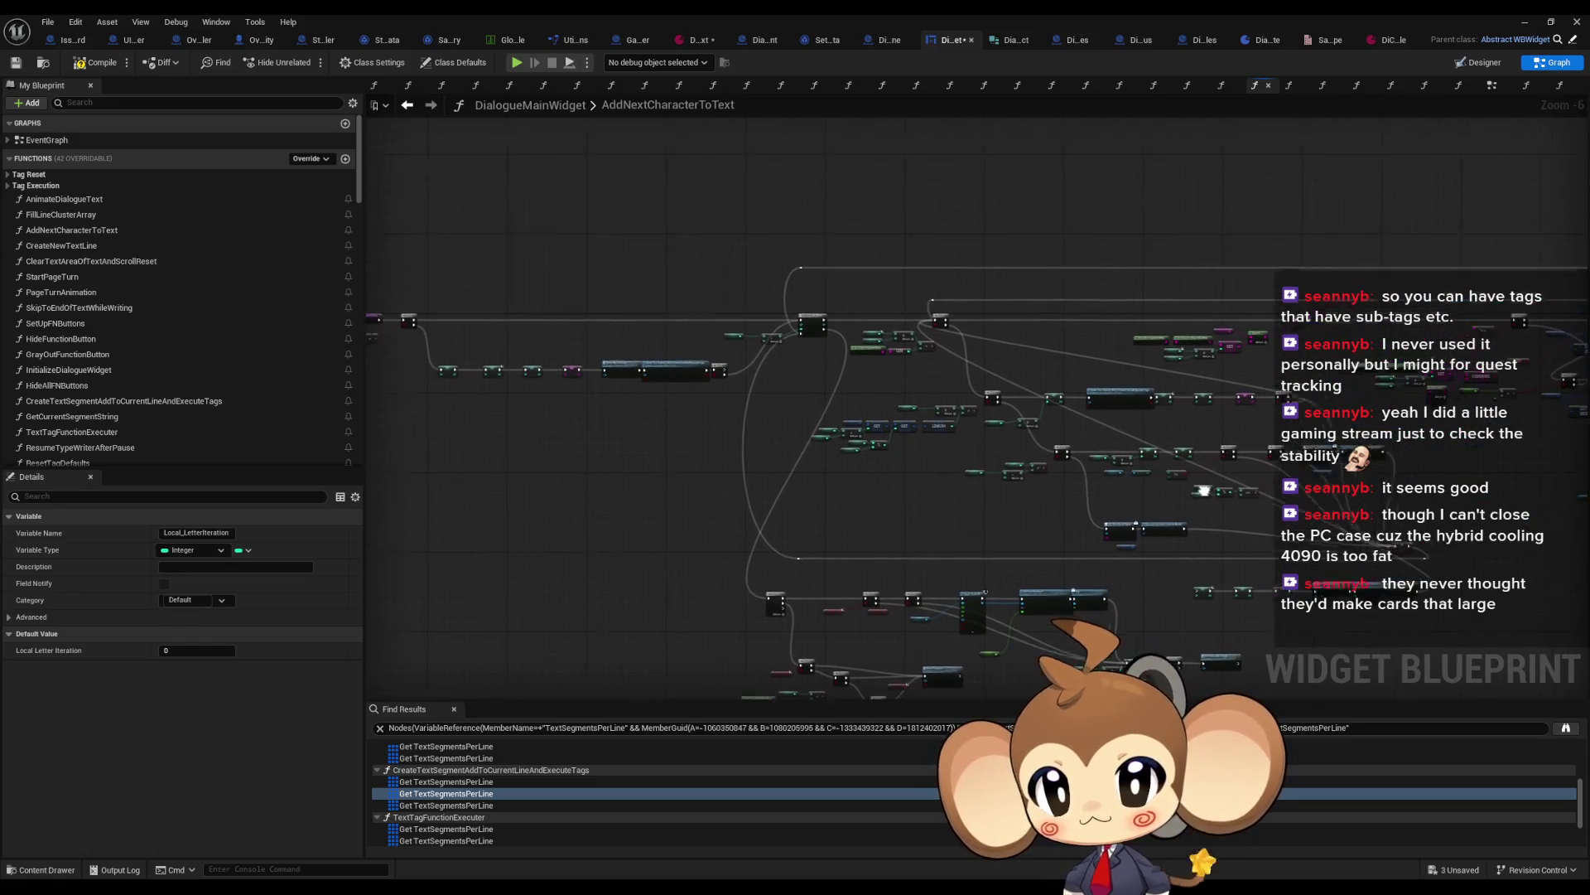
Step: Run a play-in-editor test with a cleared Output Log, stop it, and return to DialogueMainWidget
click(1529, 21)
click(307, 62)
right_click(364, 672)
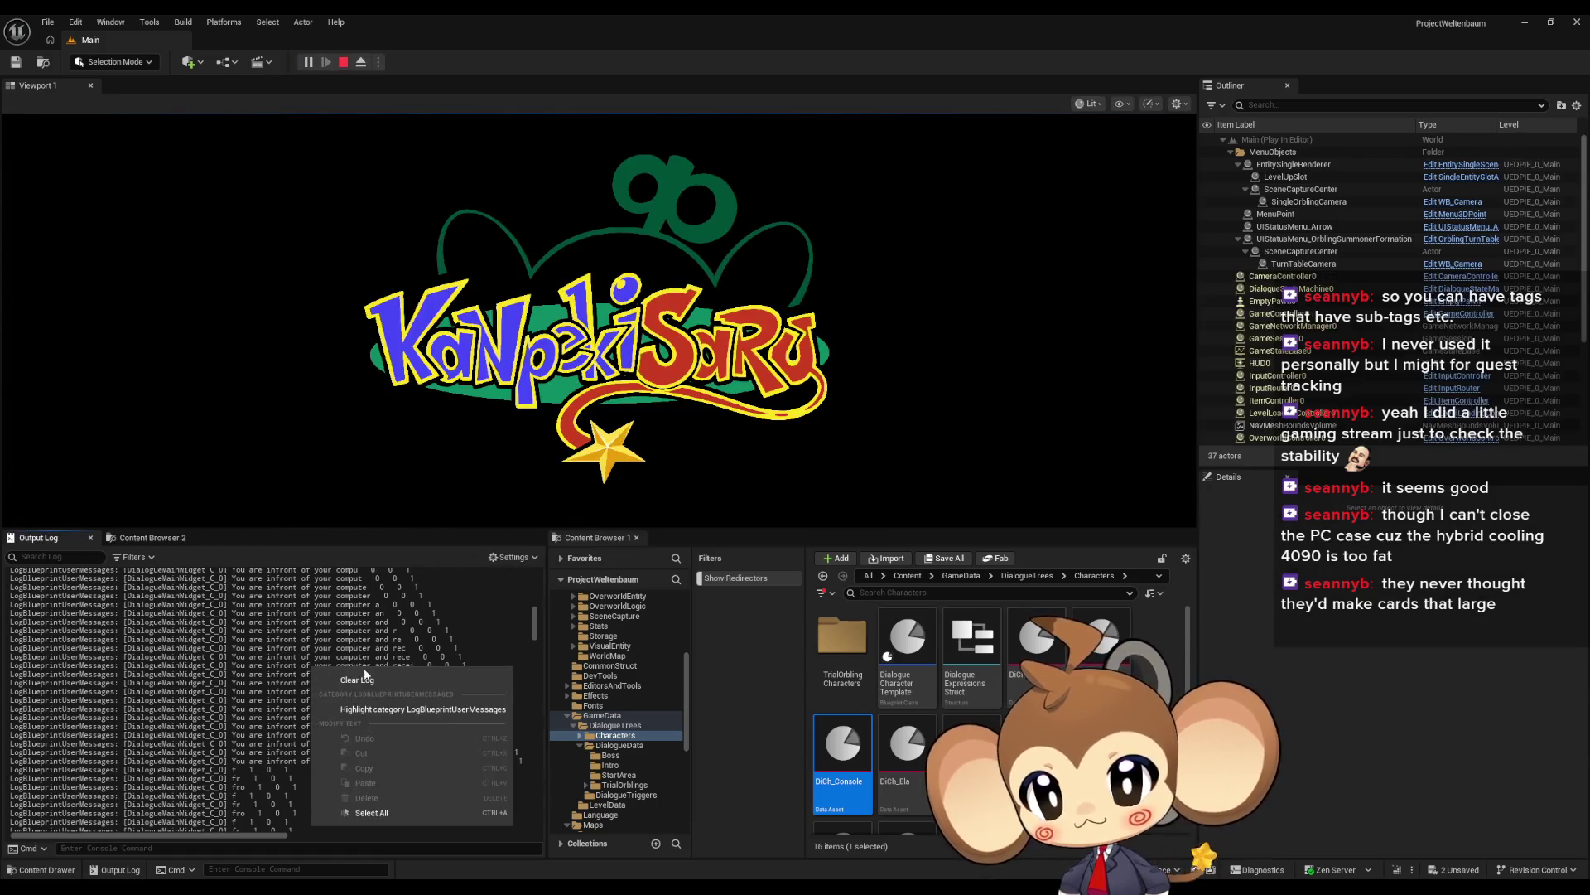
click(364, 675)
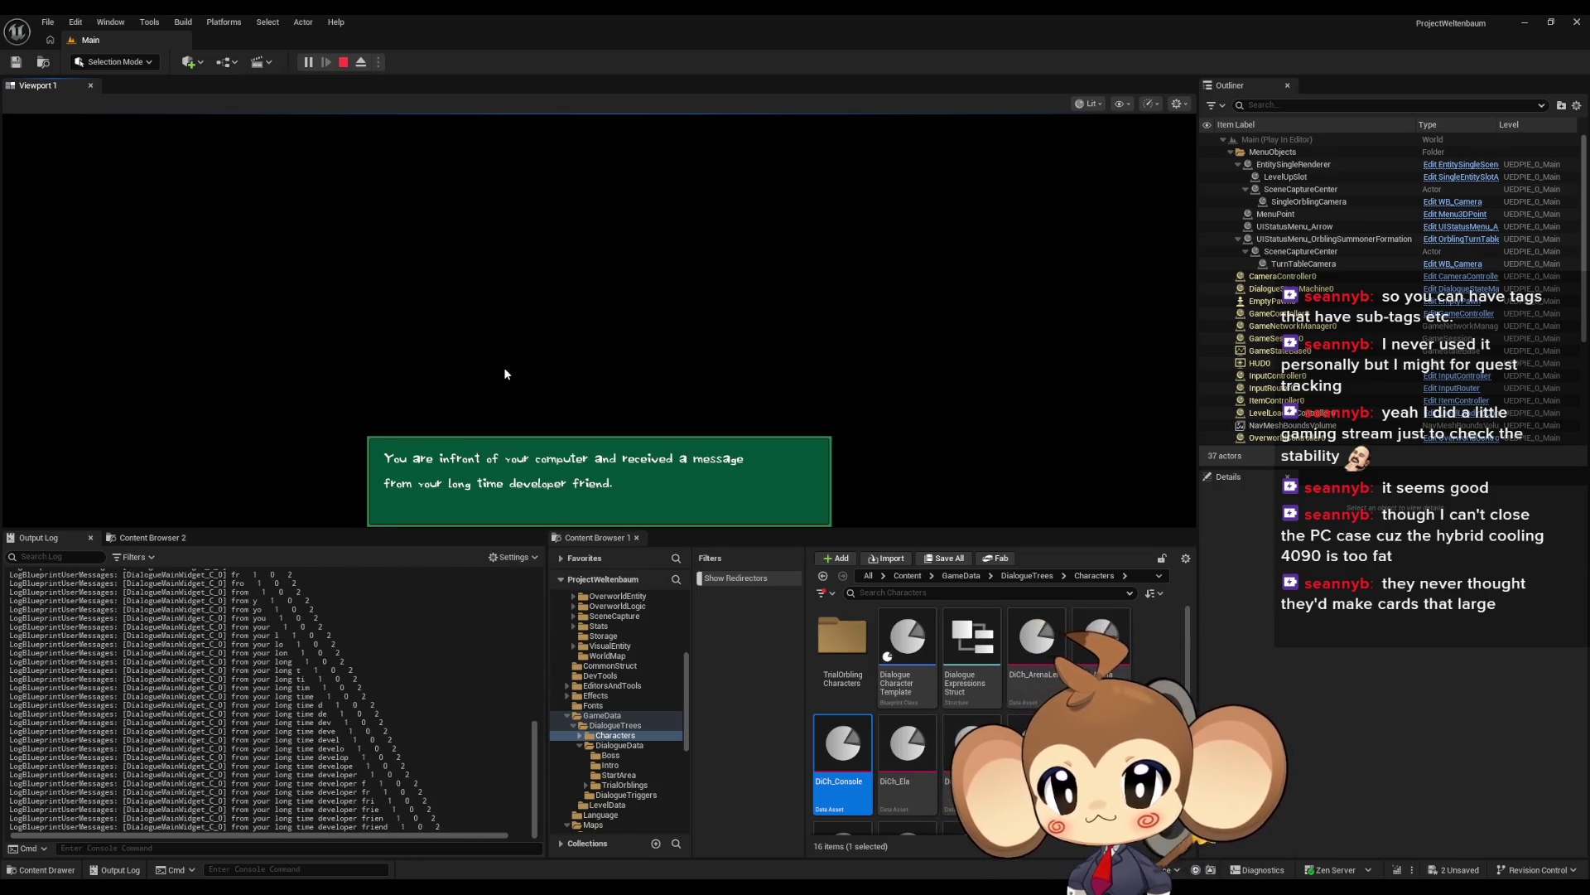
click(346, 66)
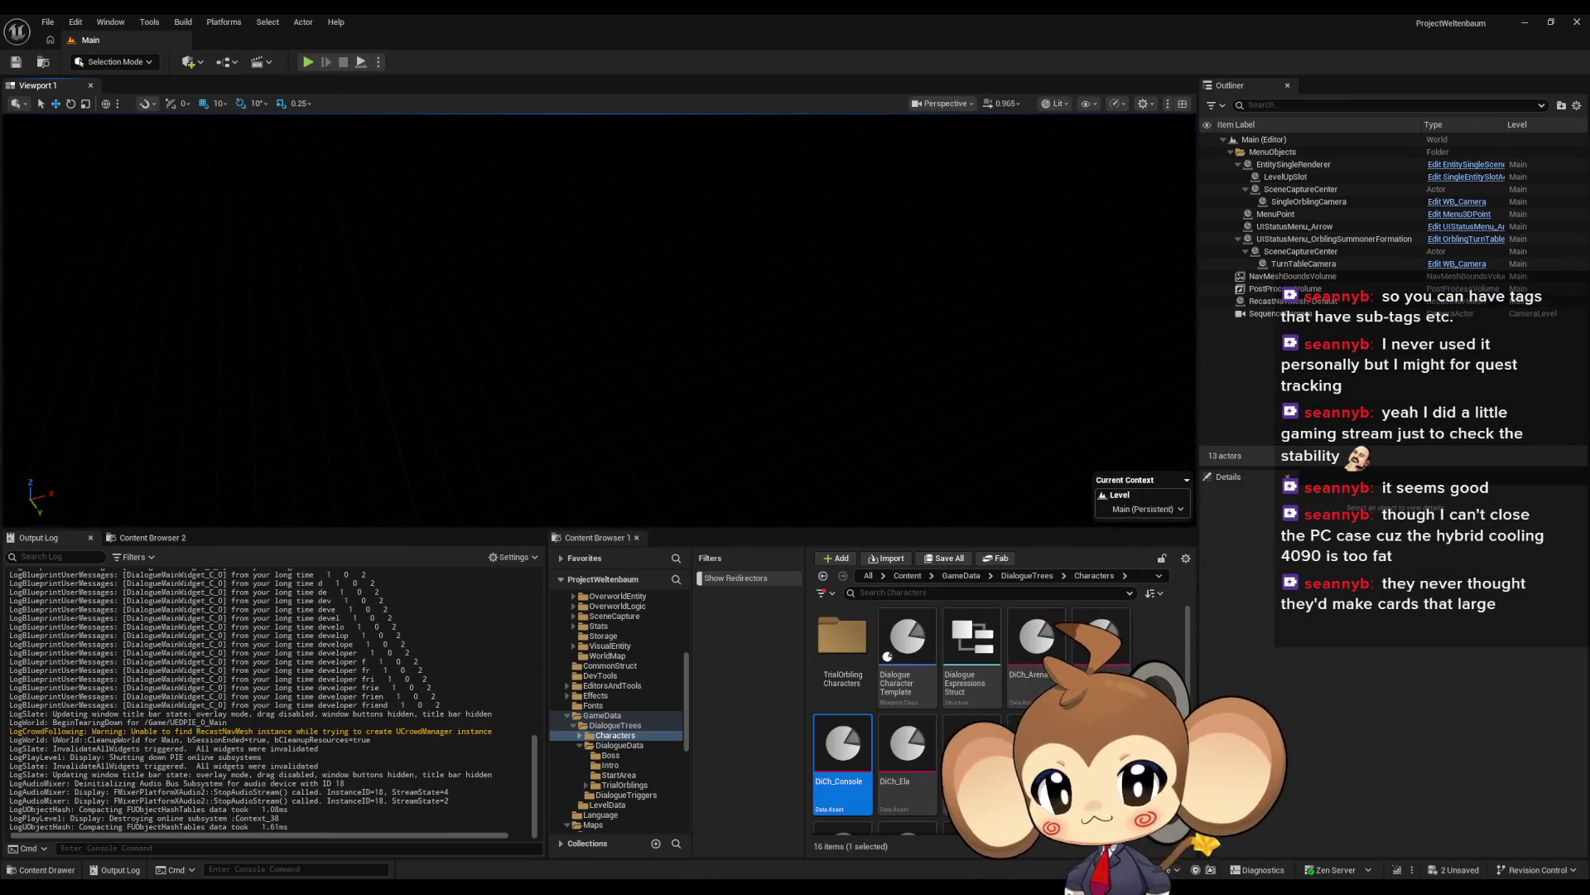
mouse_move(596, 878)
click(609, 828)
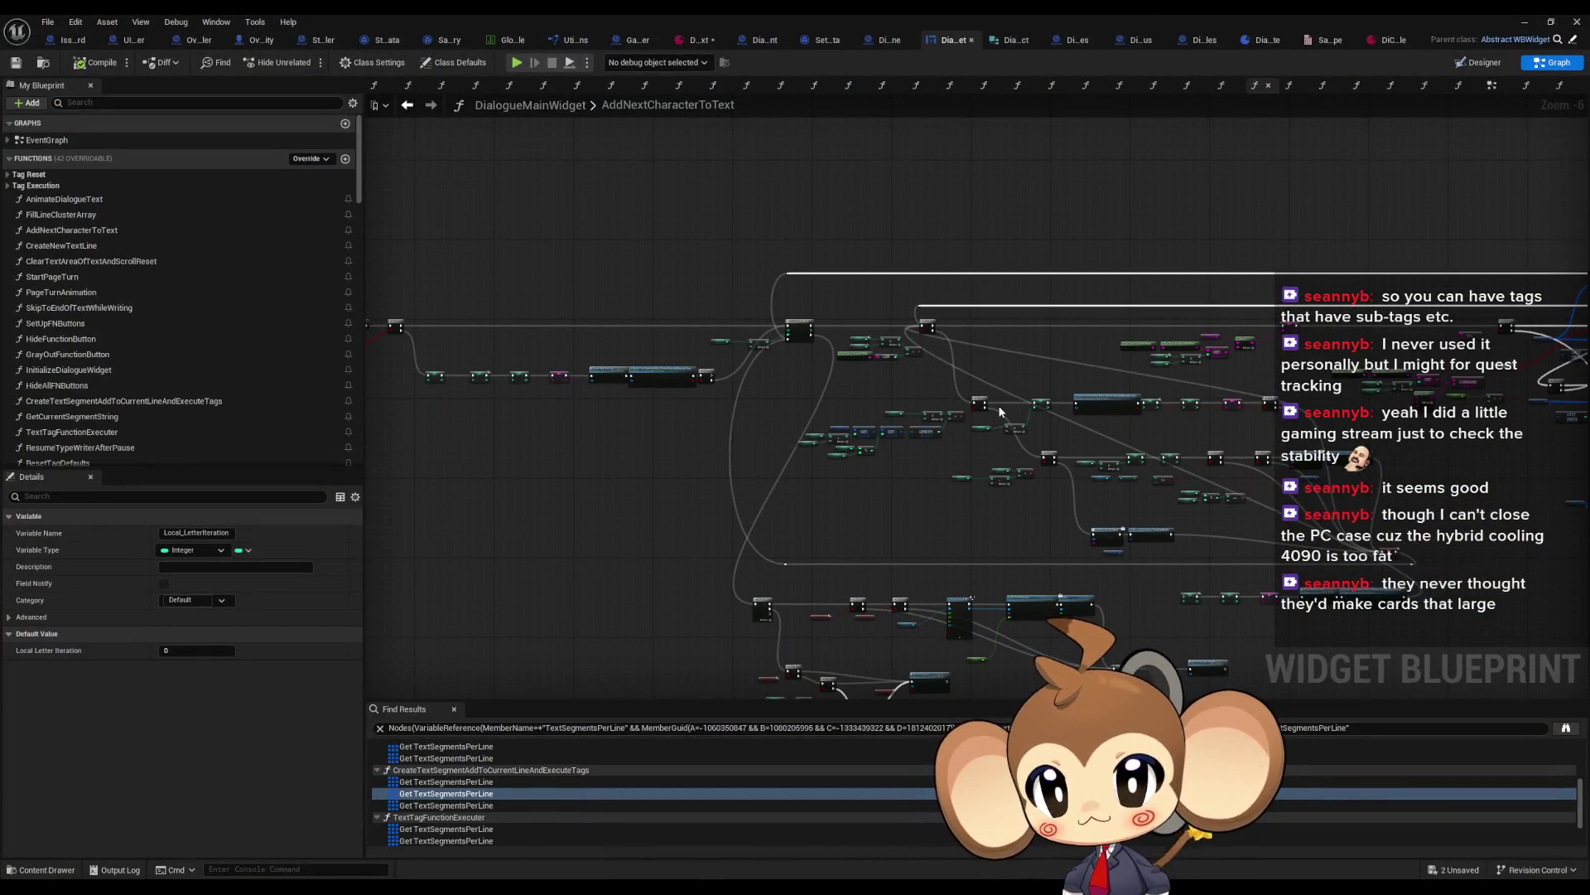
Step: Shrink the DialogueMainWidget blueprint editor to a floating window and move it aside
scroll(785, 342, up, 5)
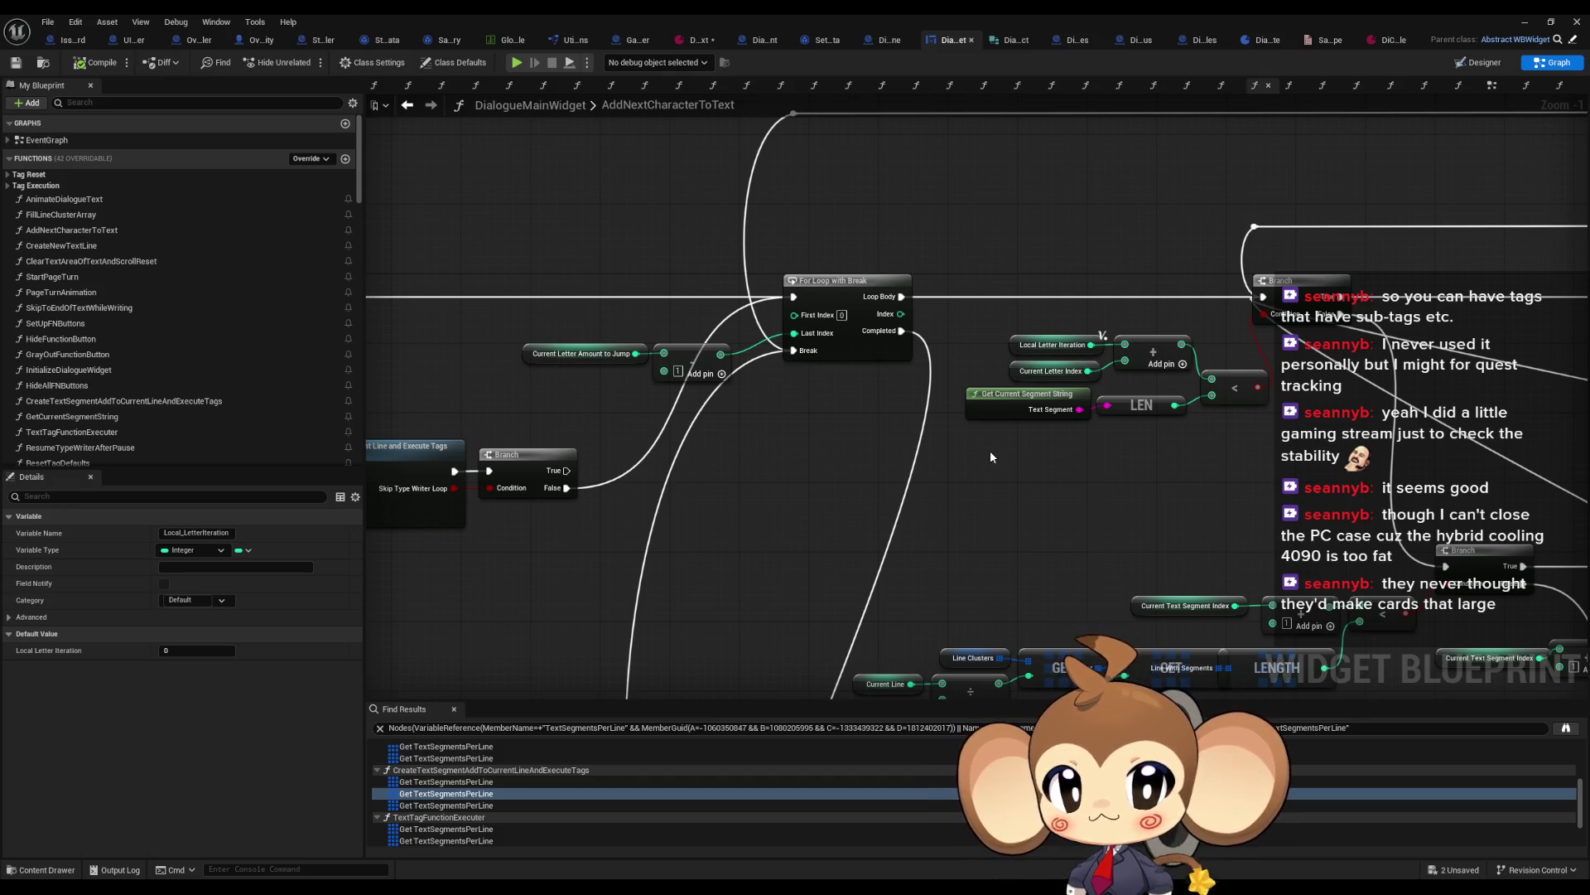
double_click(703, 13)
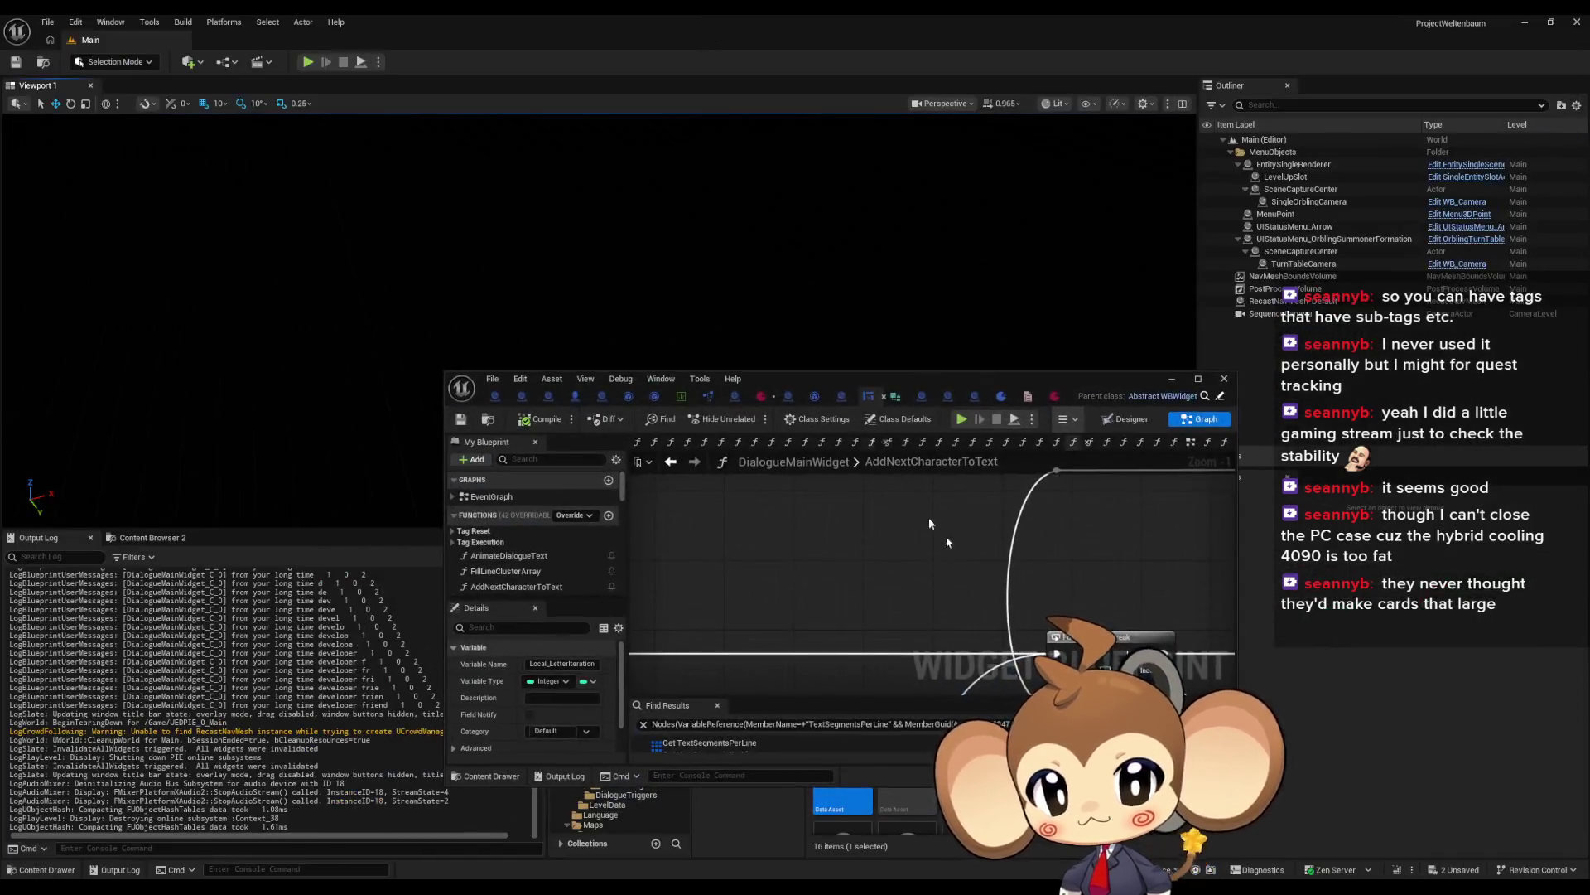
drag(952, 379, 899, 181)
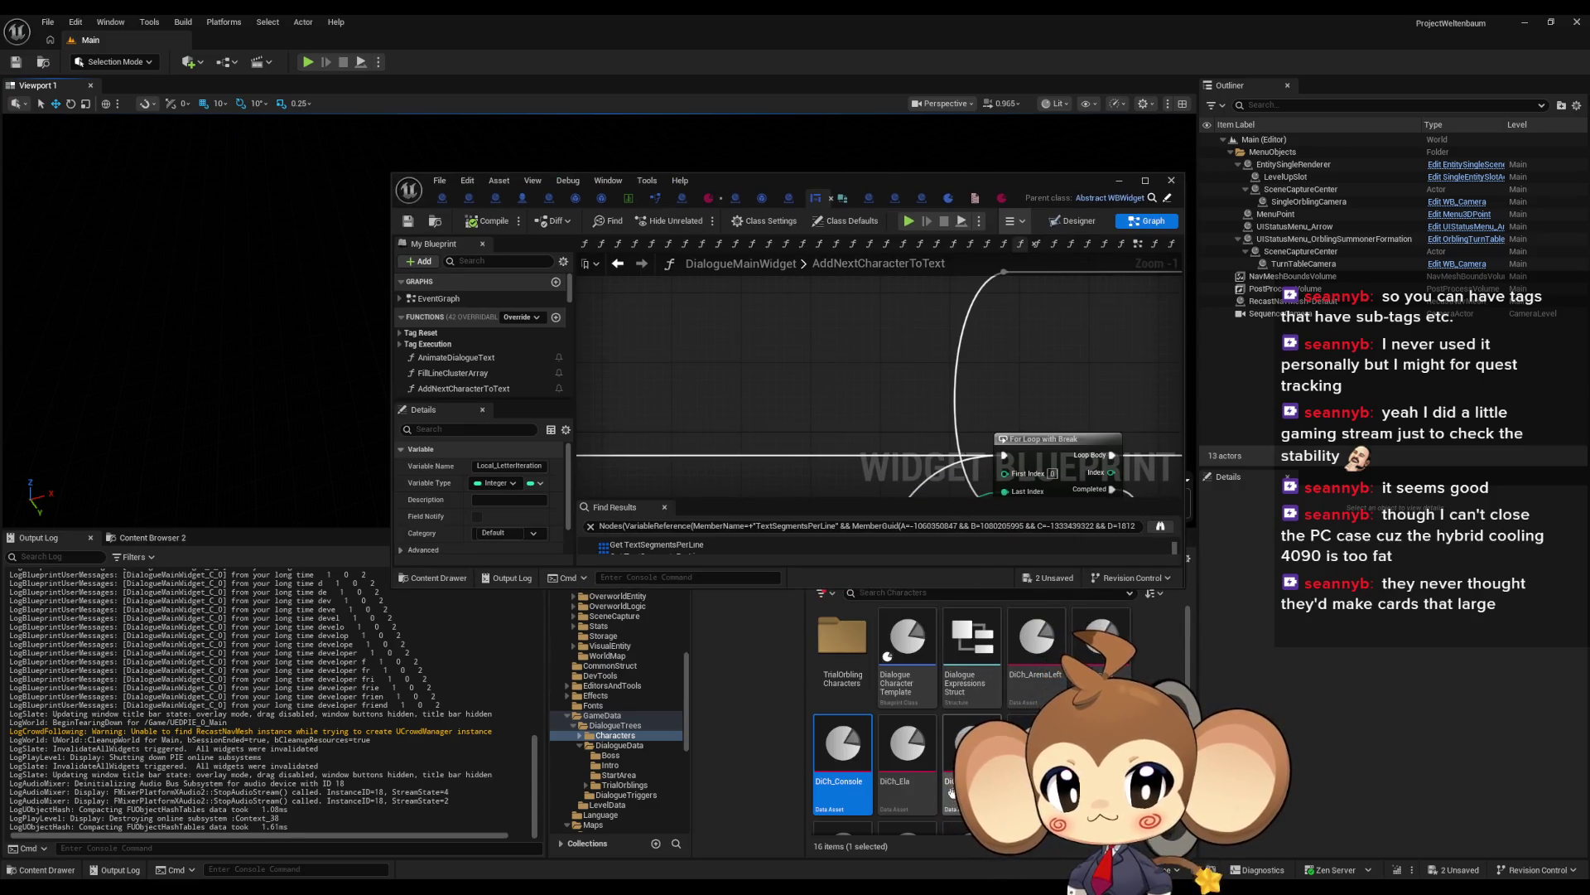
Step: Open the DiCh_Narrator character asset from the Content Browser and maximize its window
scroll(849, 762, down, 1)
click(849, 776)
double_click(849, 776)
double_click(744, 176)
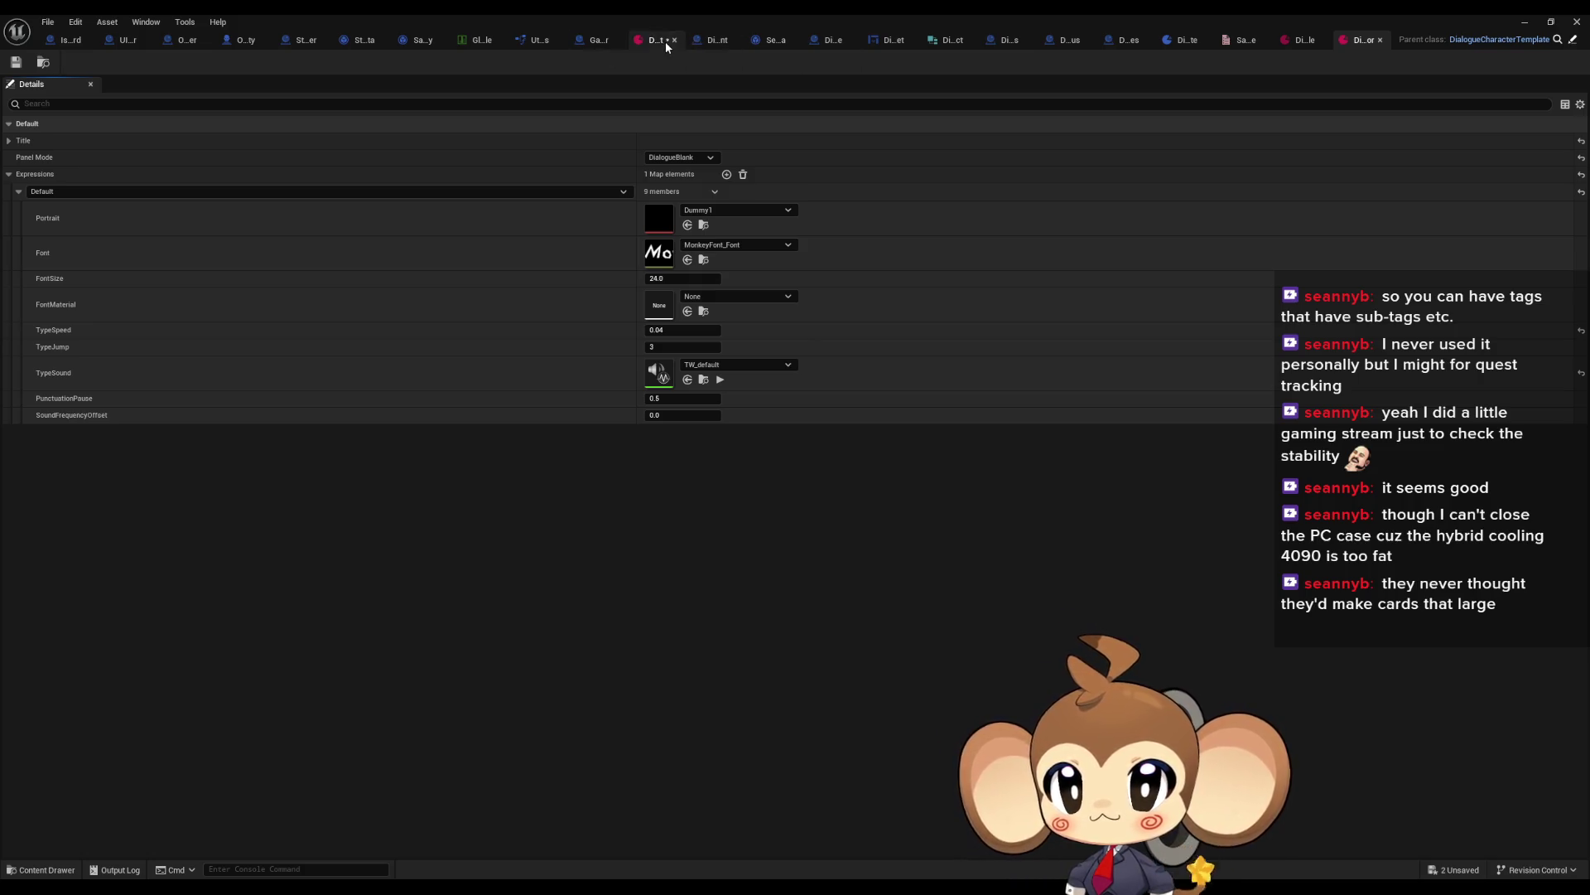
Step: Go back from DiCh_Narrator's type-speed and font settings to the DialogueMainWidget blueprint graph
click(891, 43)
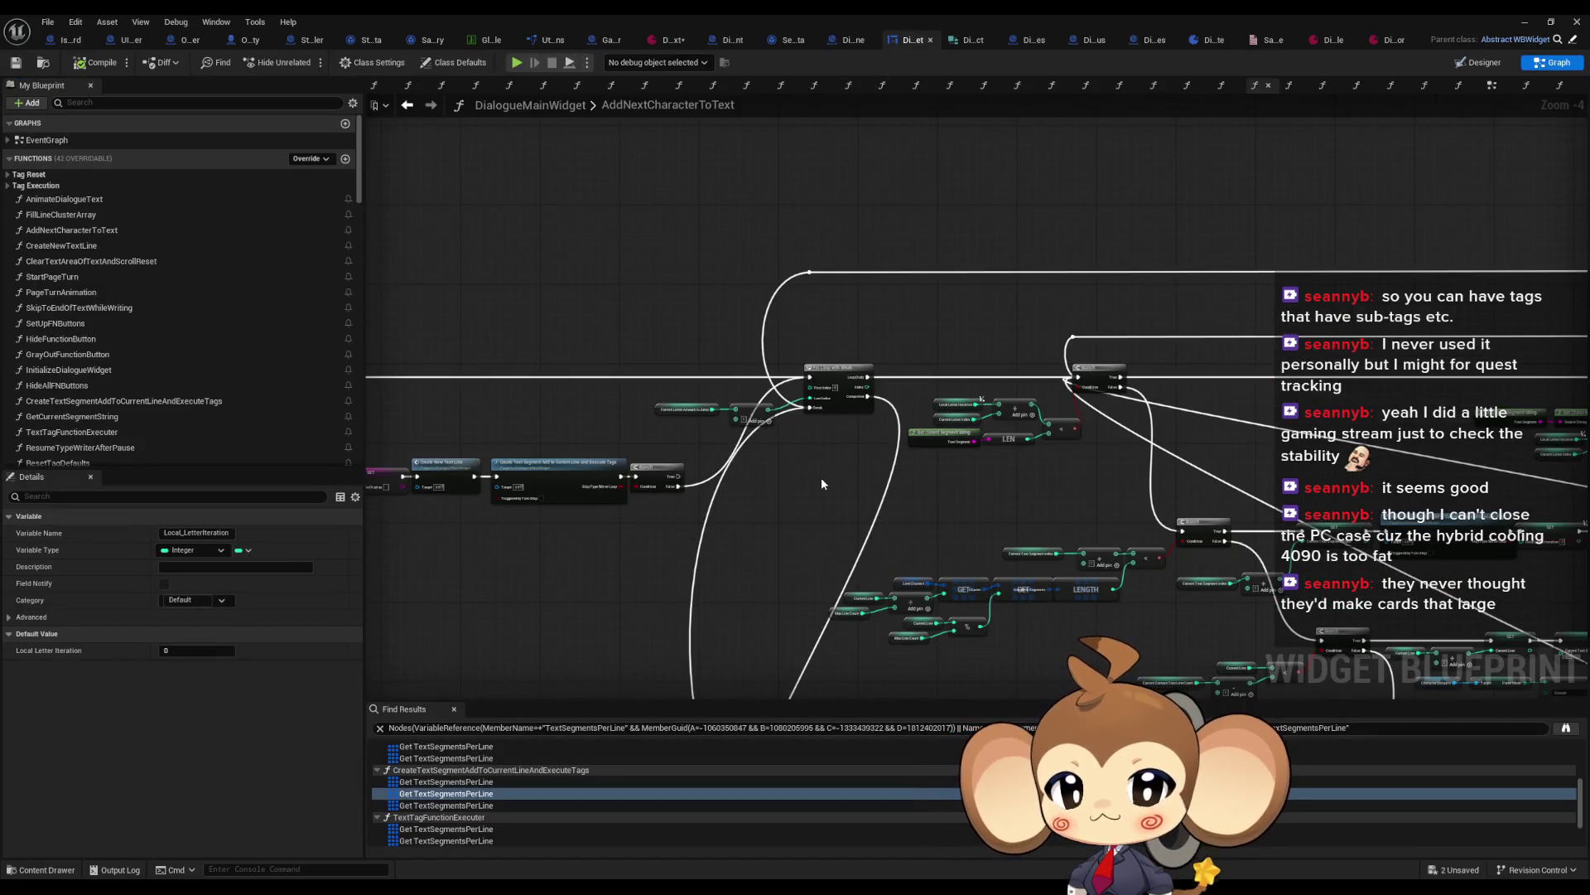
Step: Navigate AddNextCharacterToText to the Create Sound 2D section and select the SET Current Letter Index node
scroll(821, 477, up, 4)
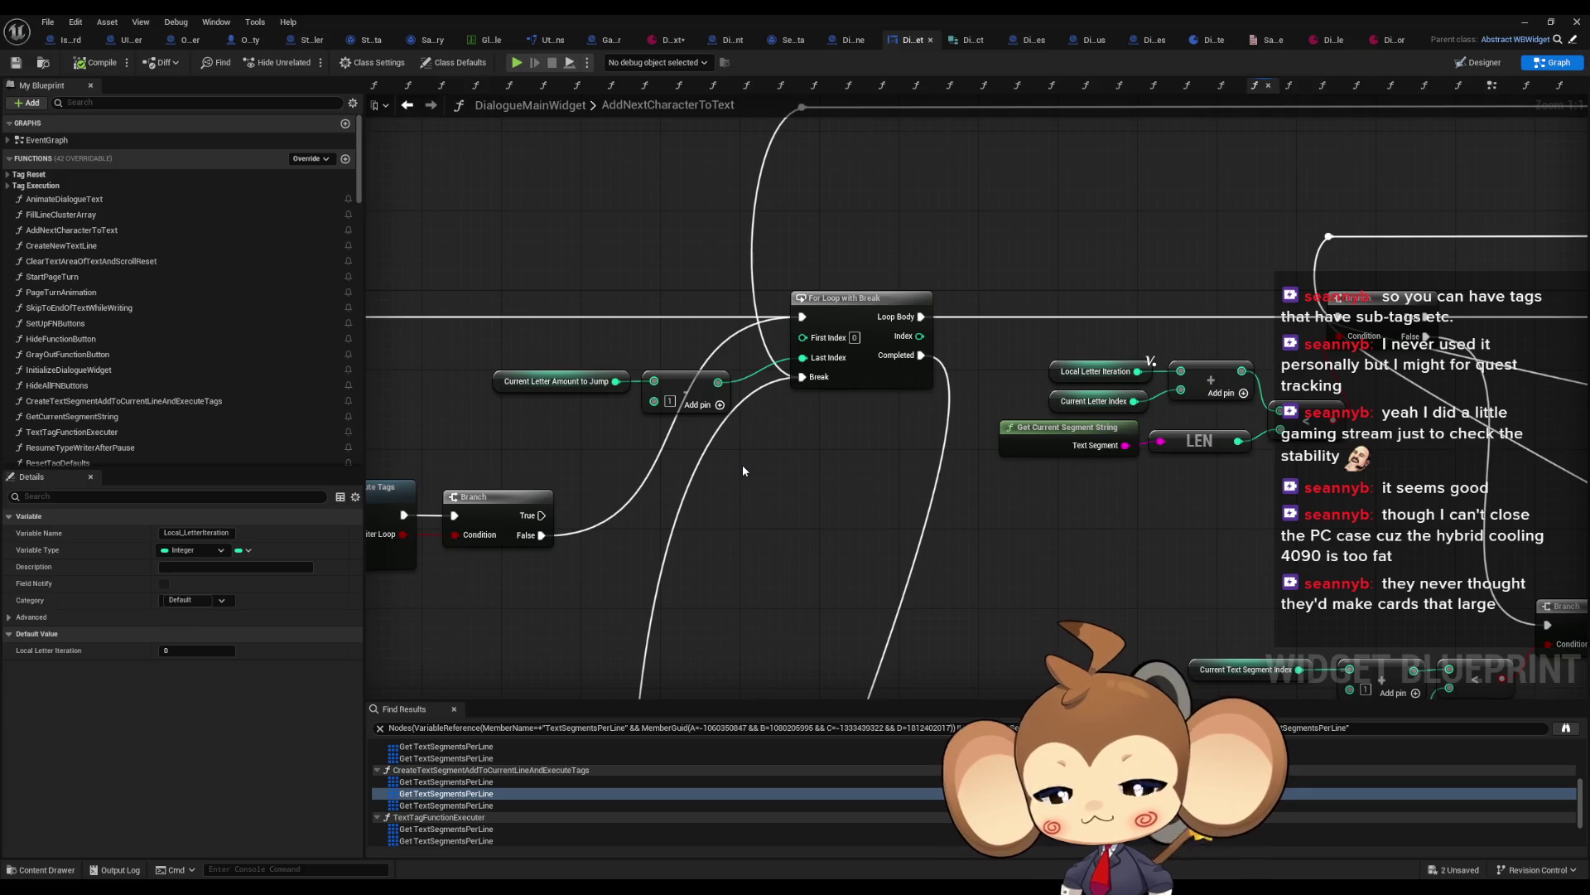
scroll(743, 470, down, 3)
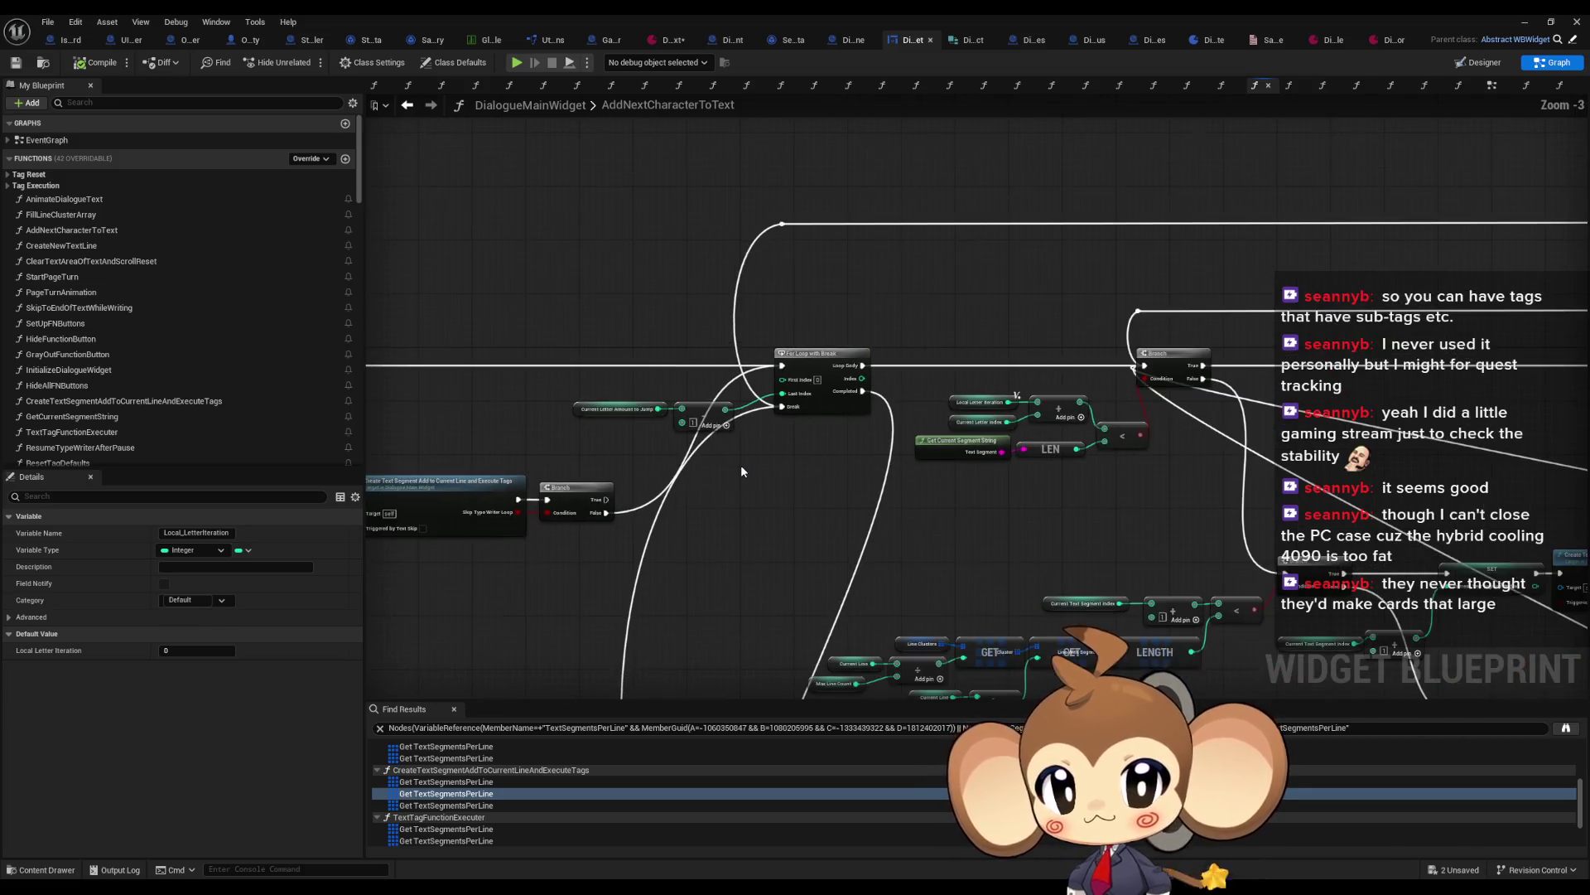
mouse_move(819, 468)
mouse_down()
mouse_move(767, 496)
mouse_move(890, 504)
mouse_move(672, 349)
mouse_move(739, 316)
mouse_up()
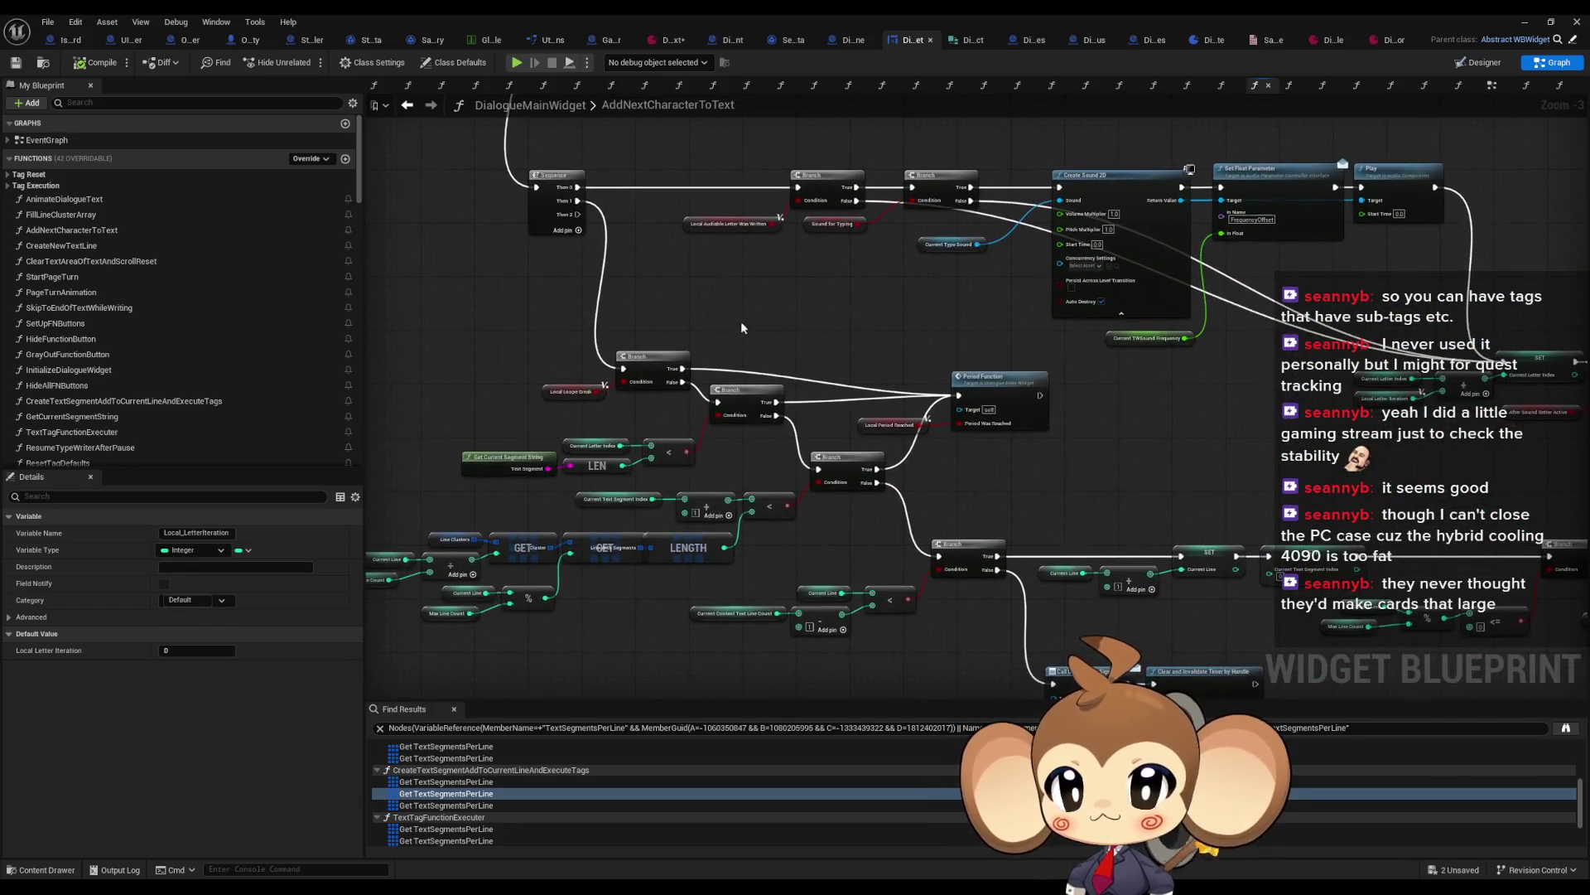
scroll(683, 422, up, 3)
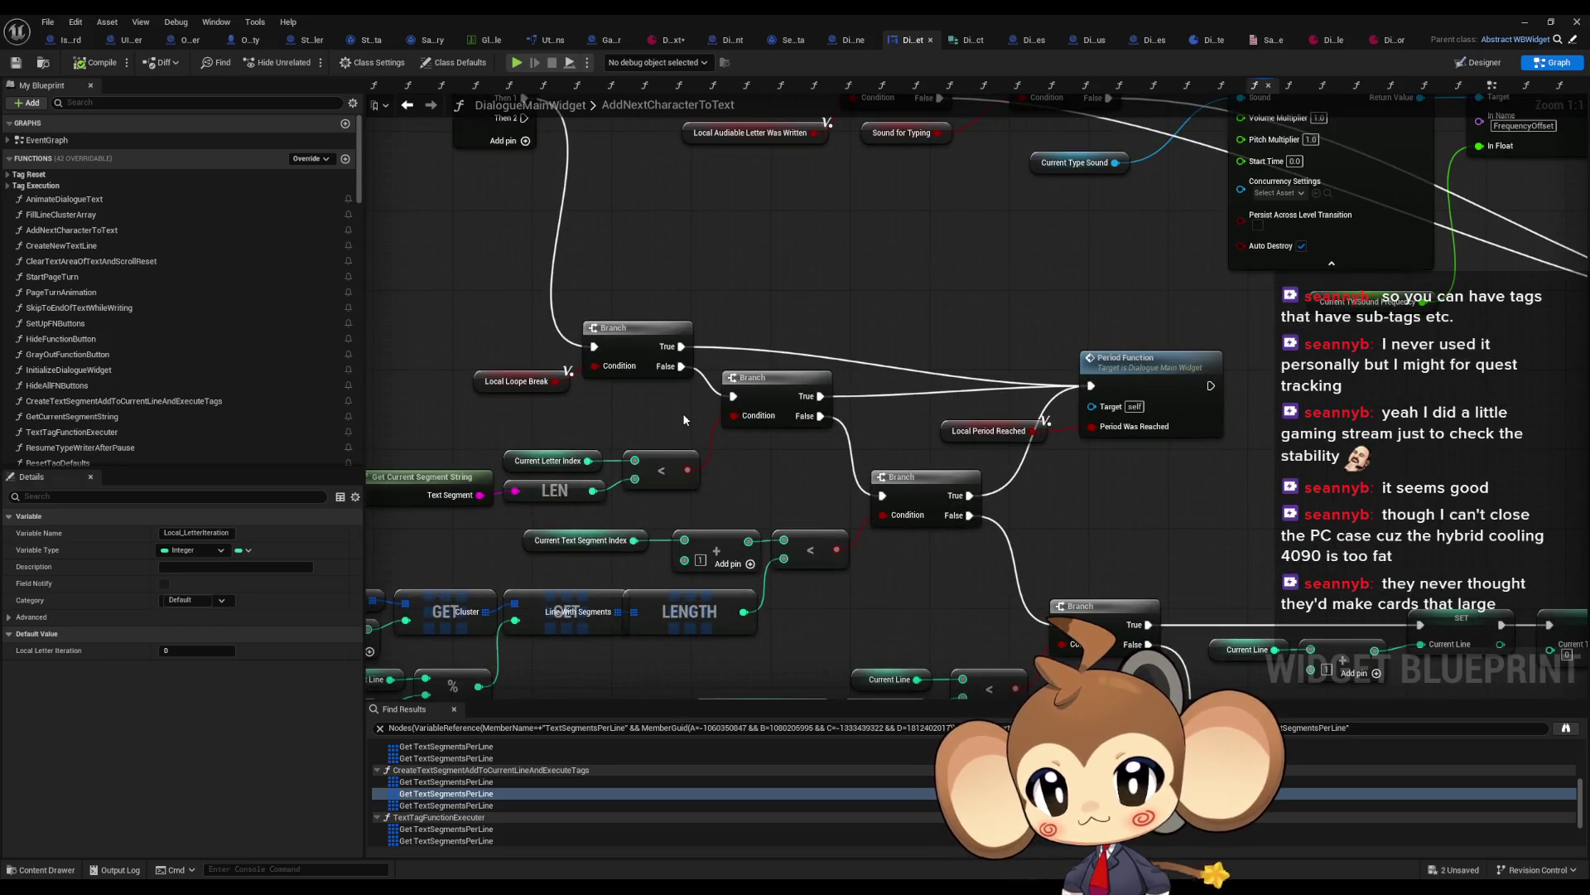
scroll(683, 412, down, 4)
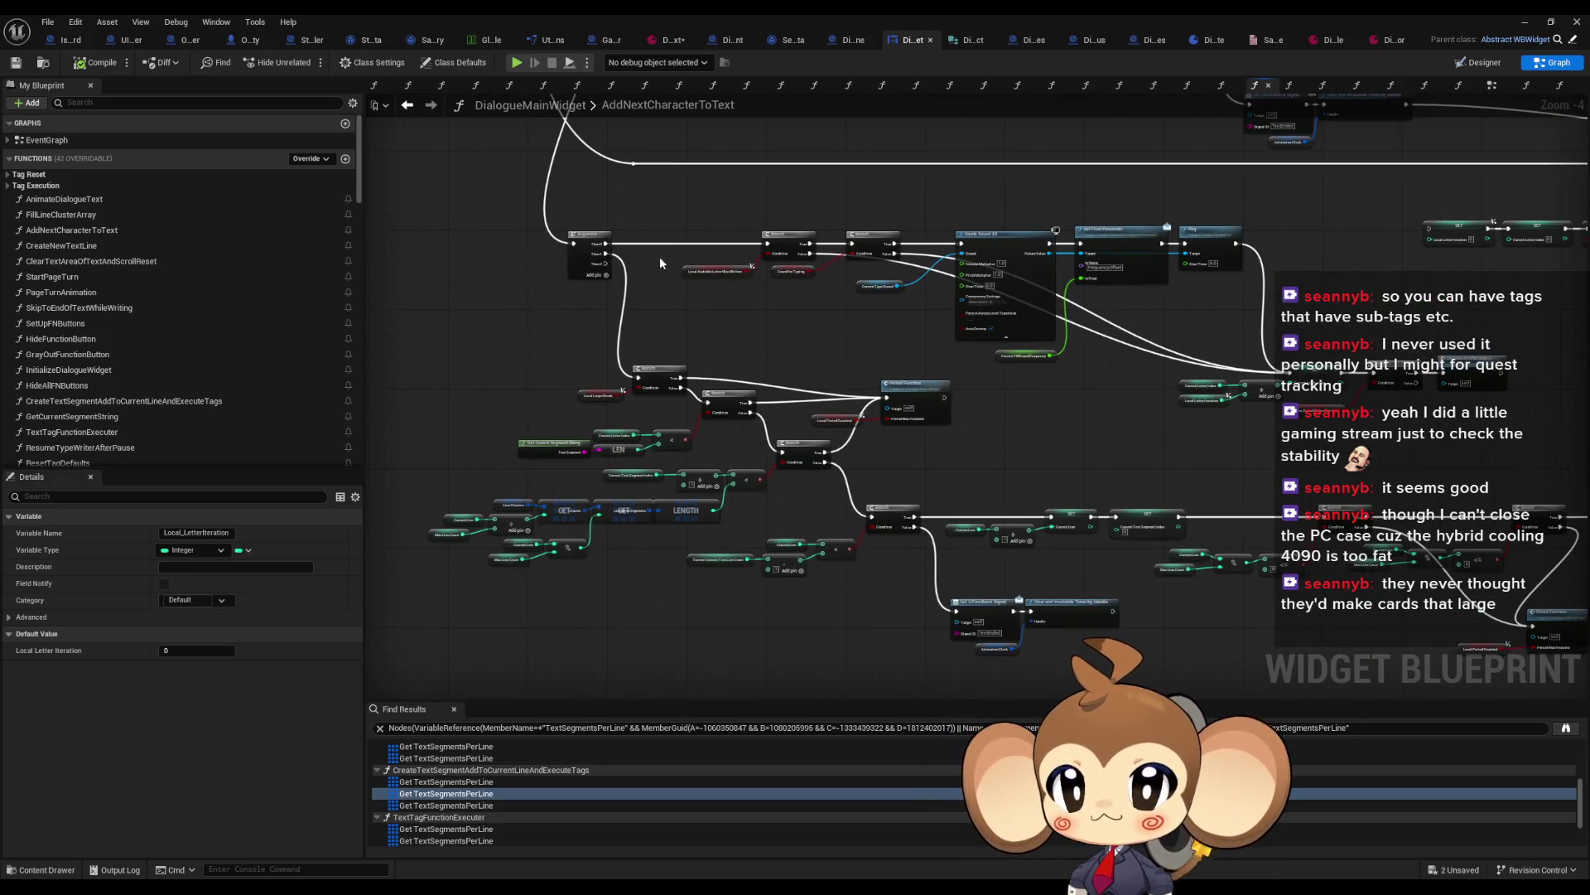
scroll(1106, 431, up, 5)
click(1106, 431)
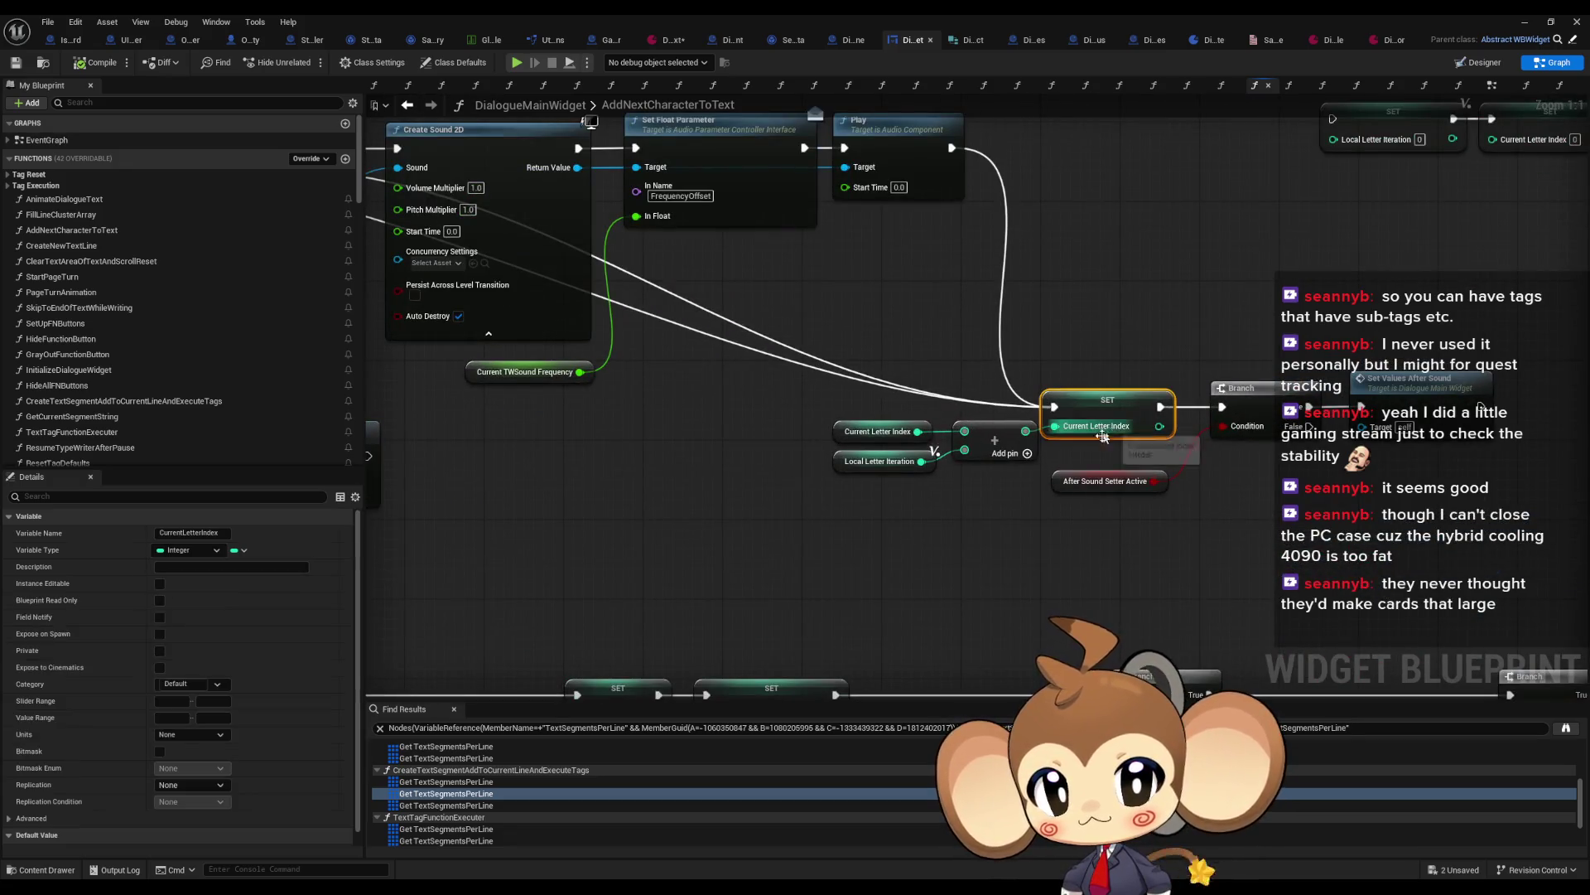
scroll(1106, 435, down, 4)
mouse_move(749, 417)
mouse_down()
mouse_move(750, 467)
mouse_move(726, 465)
mouse_up()
scroll(867, 503, up, 5)
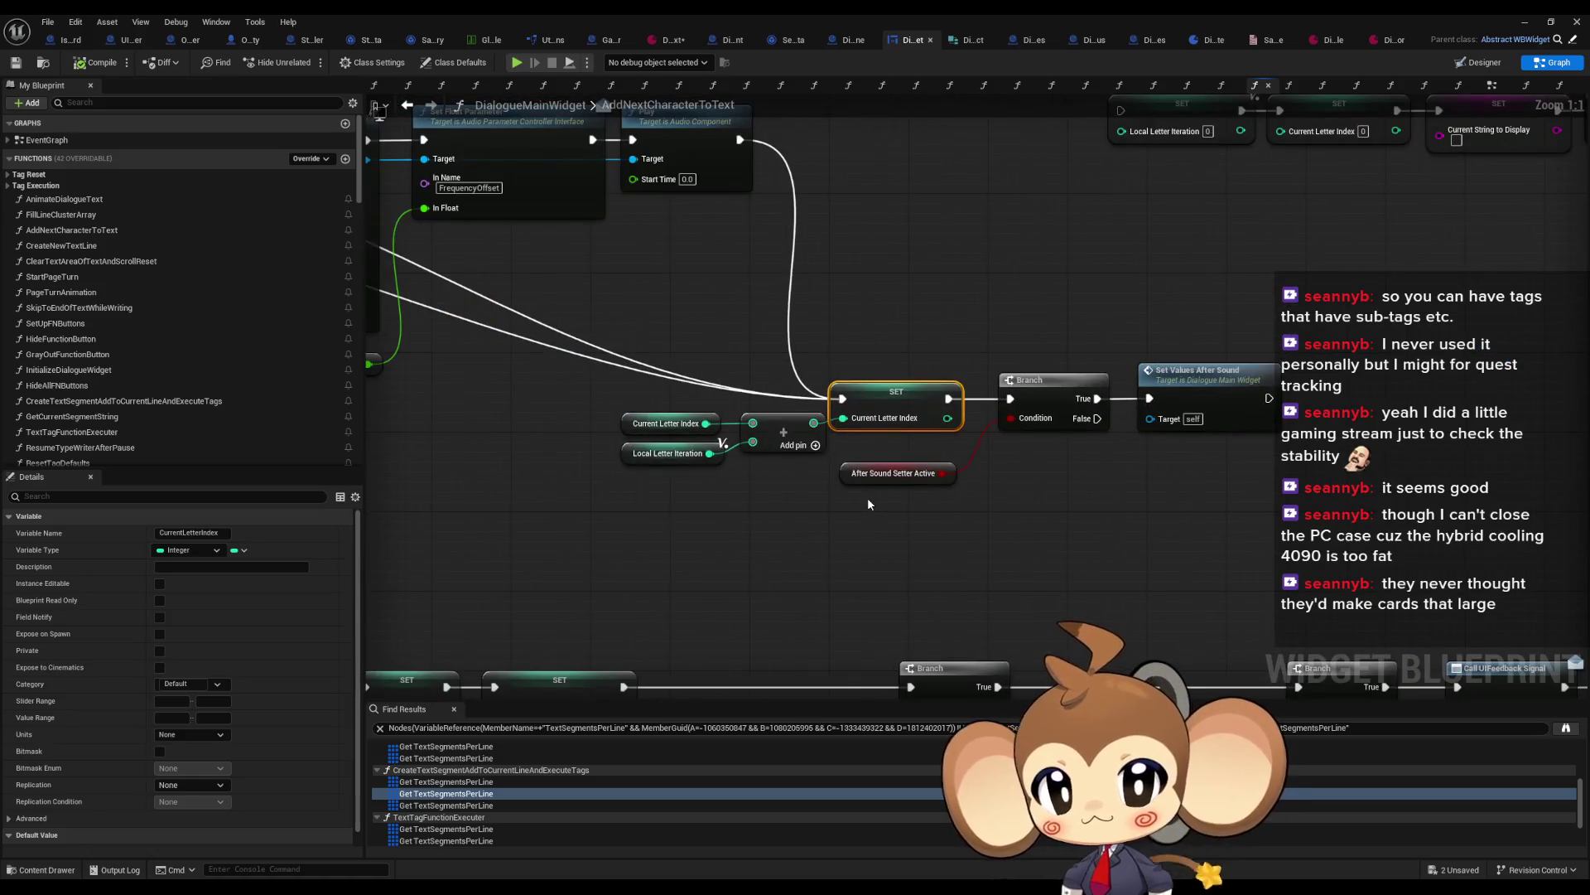
scroll(863, 501, down, 5)
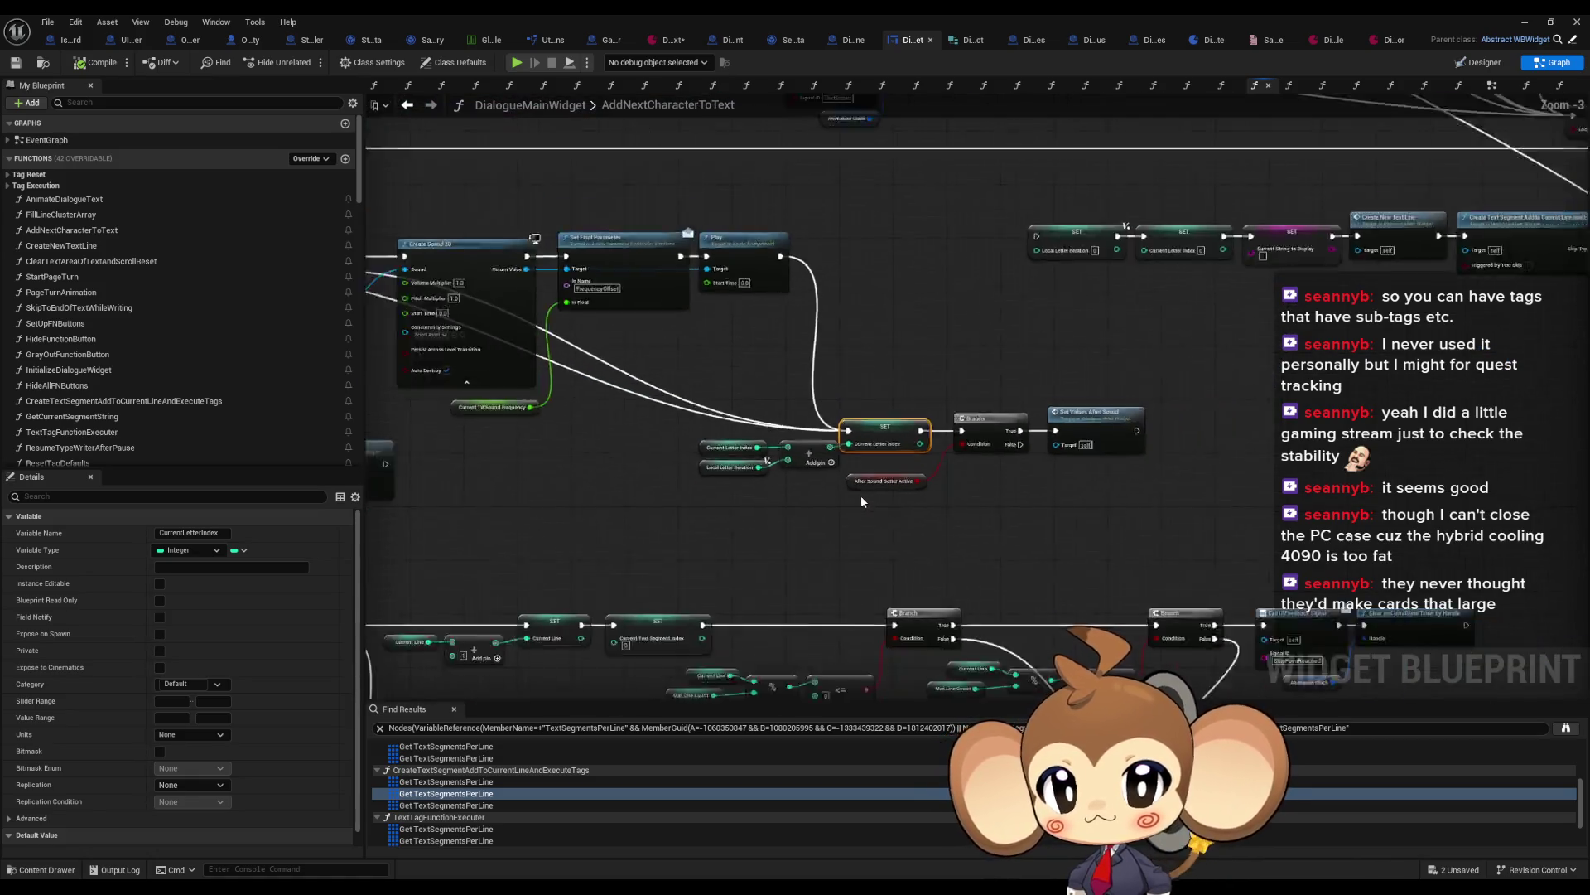
scroll(944, 599, up, 4)
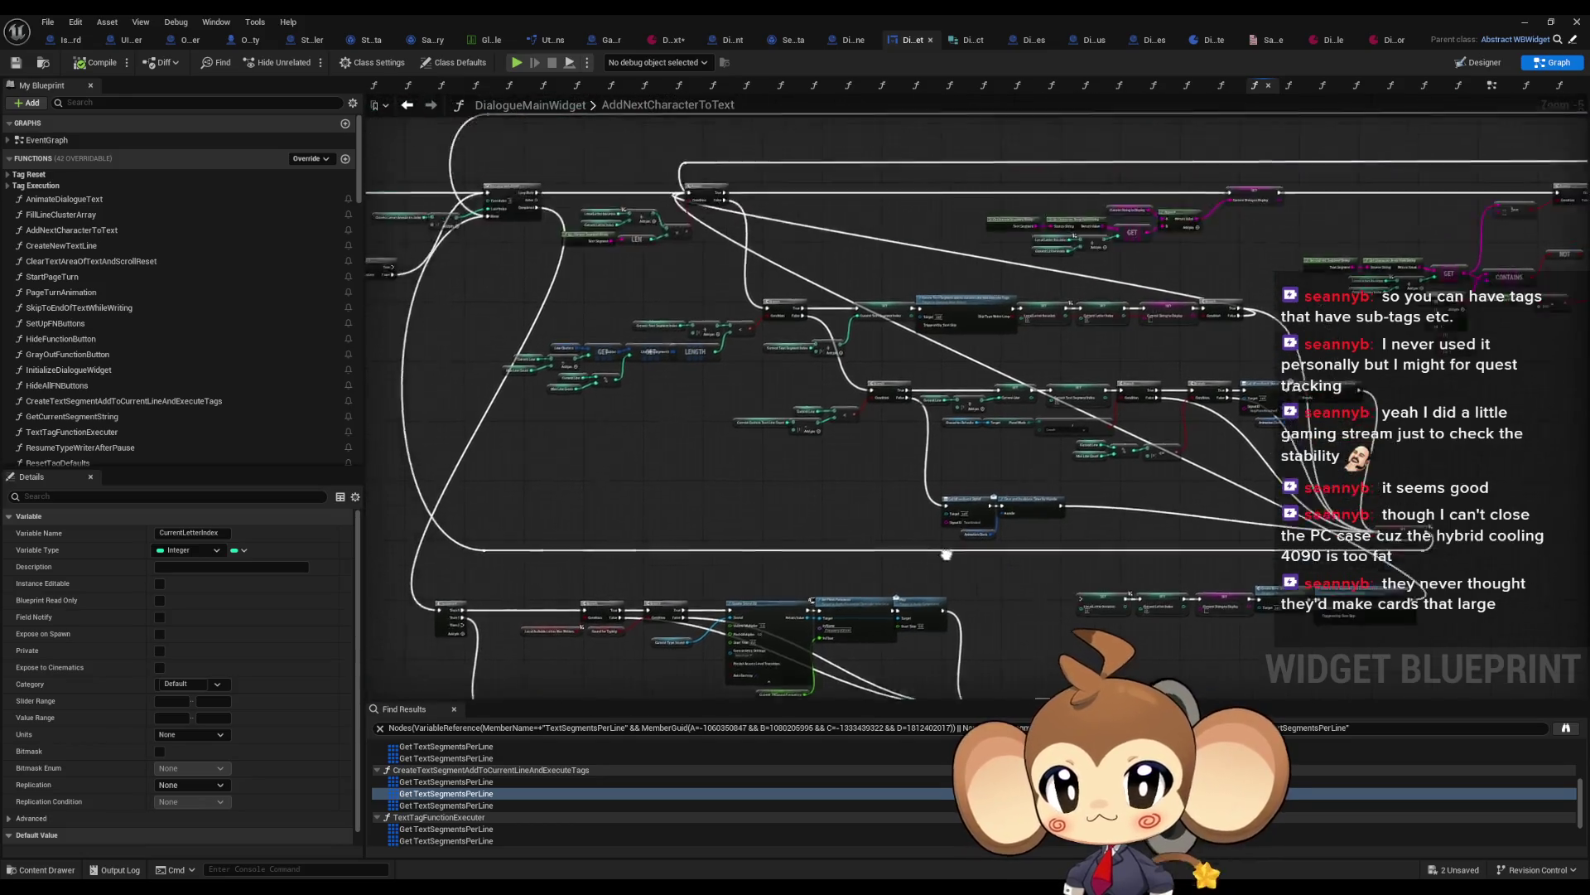
scroll(841, 478, down, 3)
scroll(777, 495, up, 6)
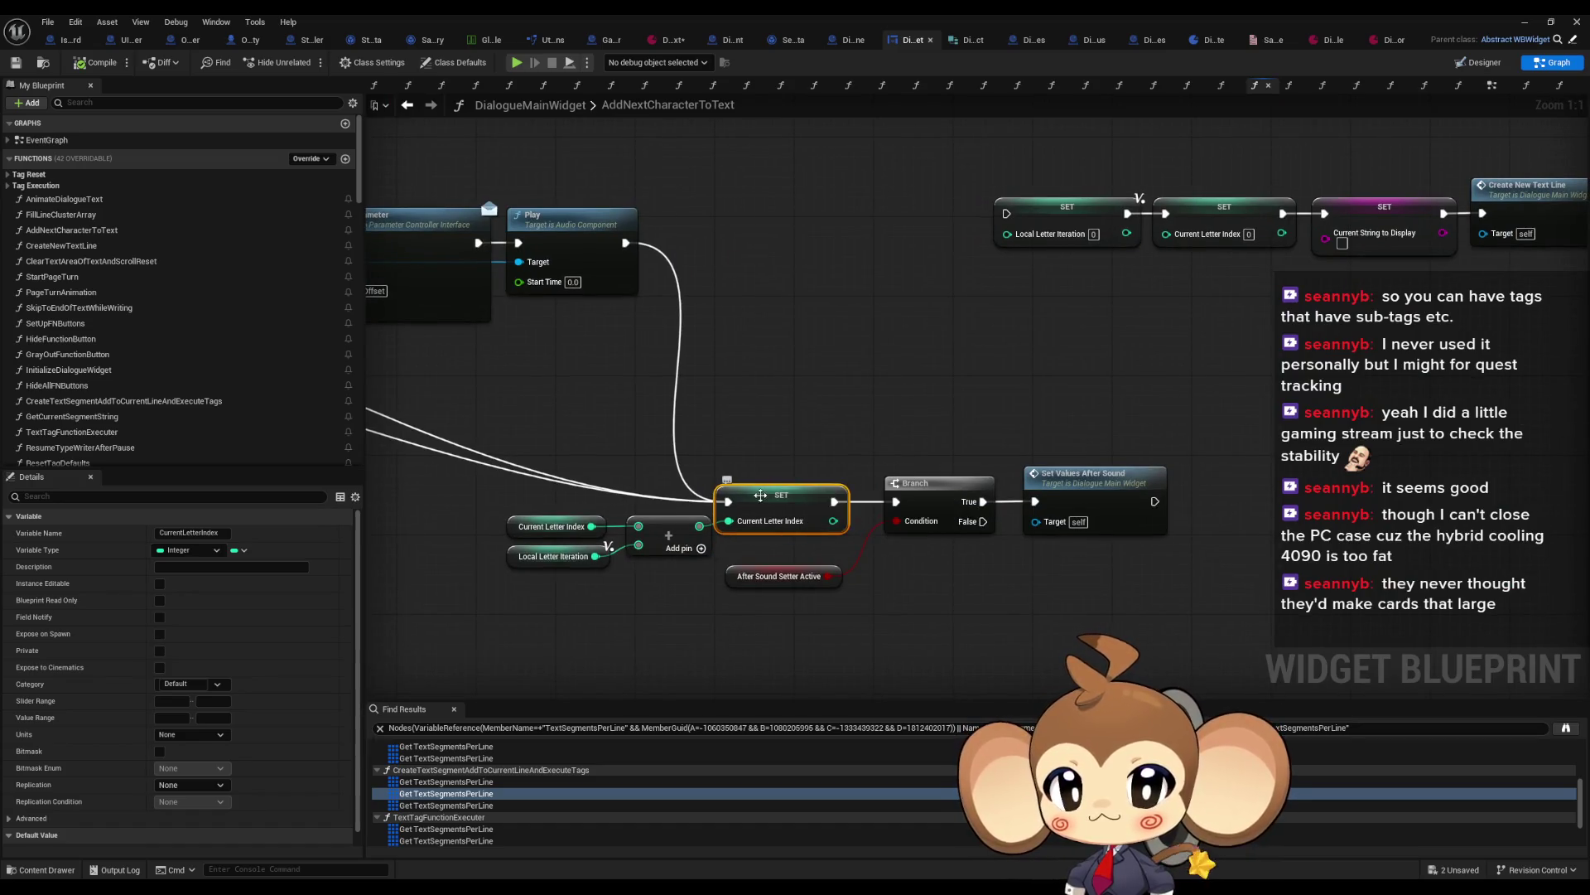
Step: Find all references to CurrentLetterIndex and jump to the nodes that set it
right_click(759, 498)
mouse_move(923, 616)
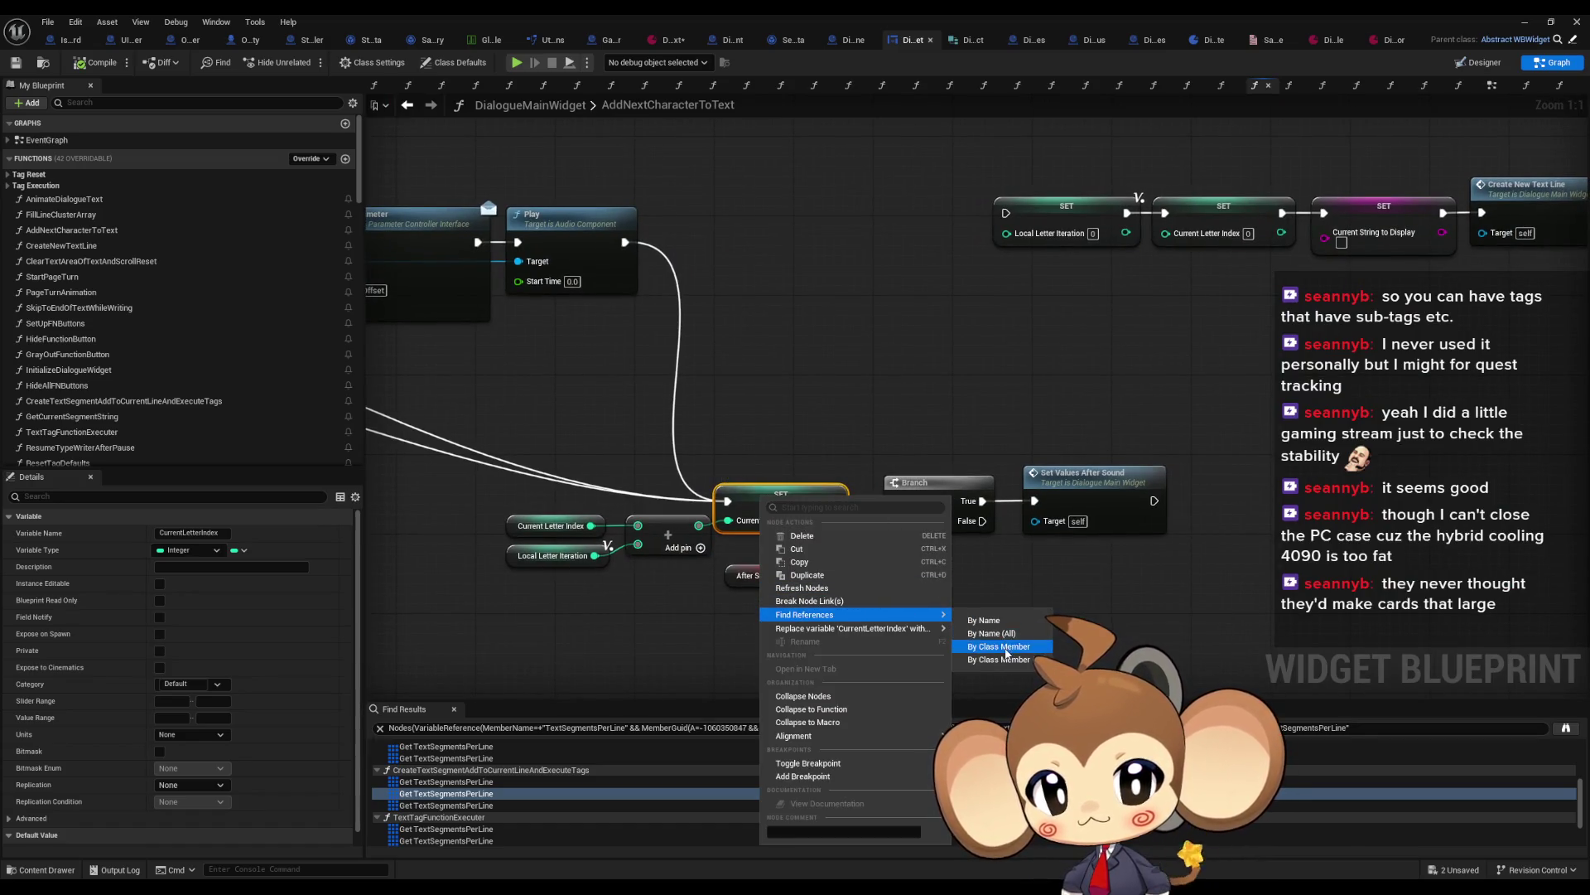
click(981, 647)
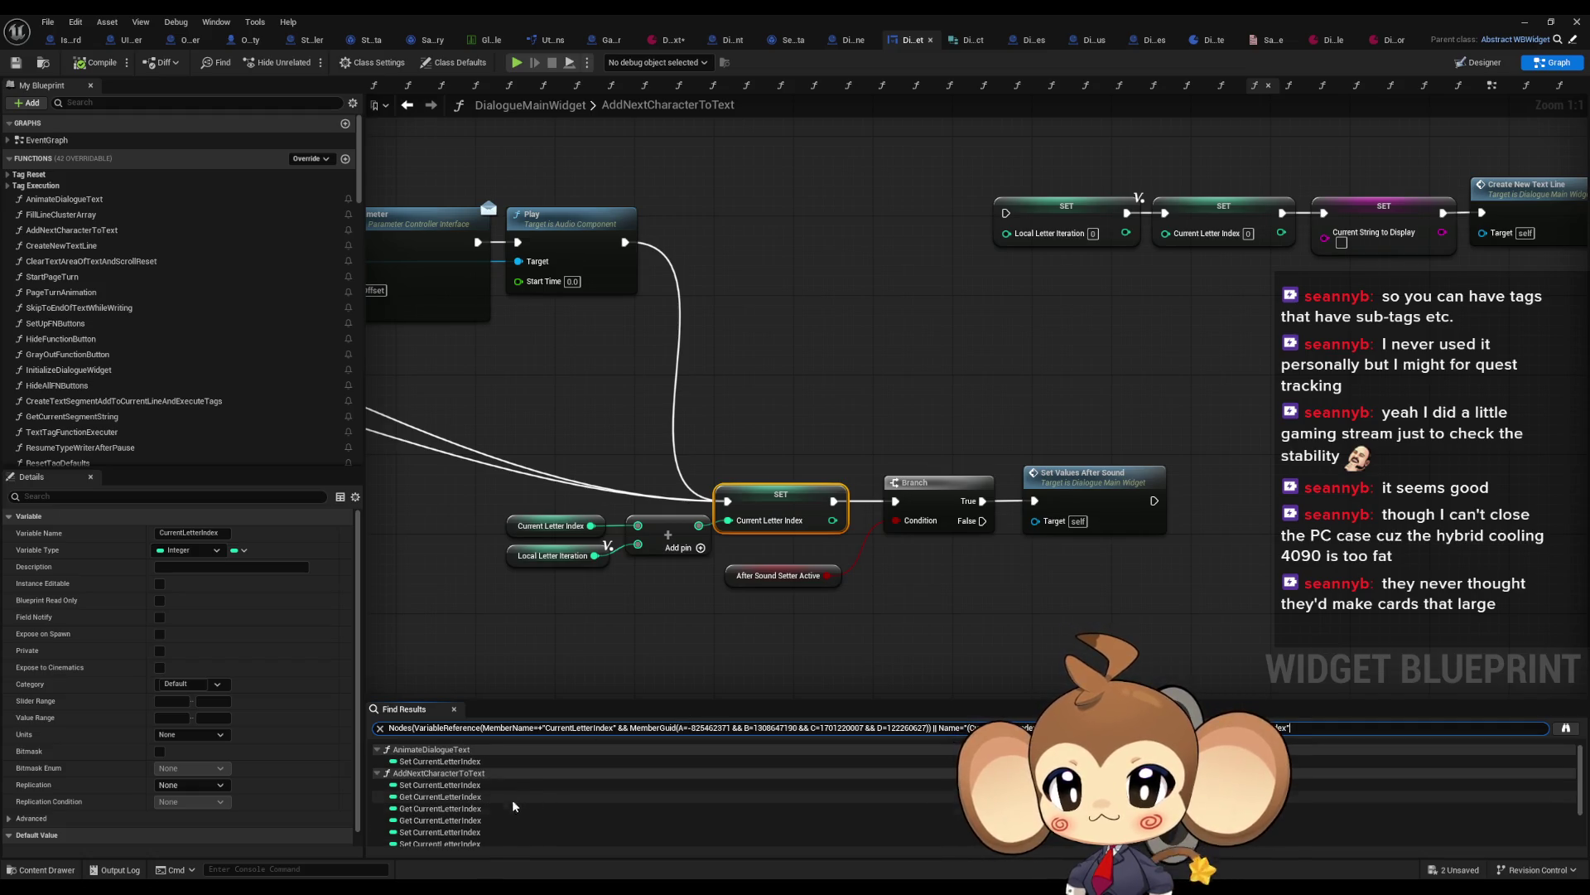
click(429, 786)
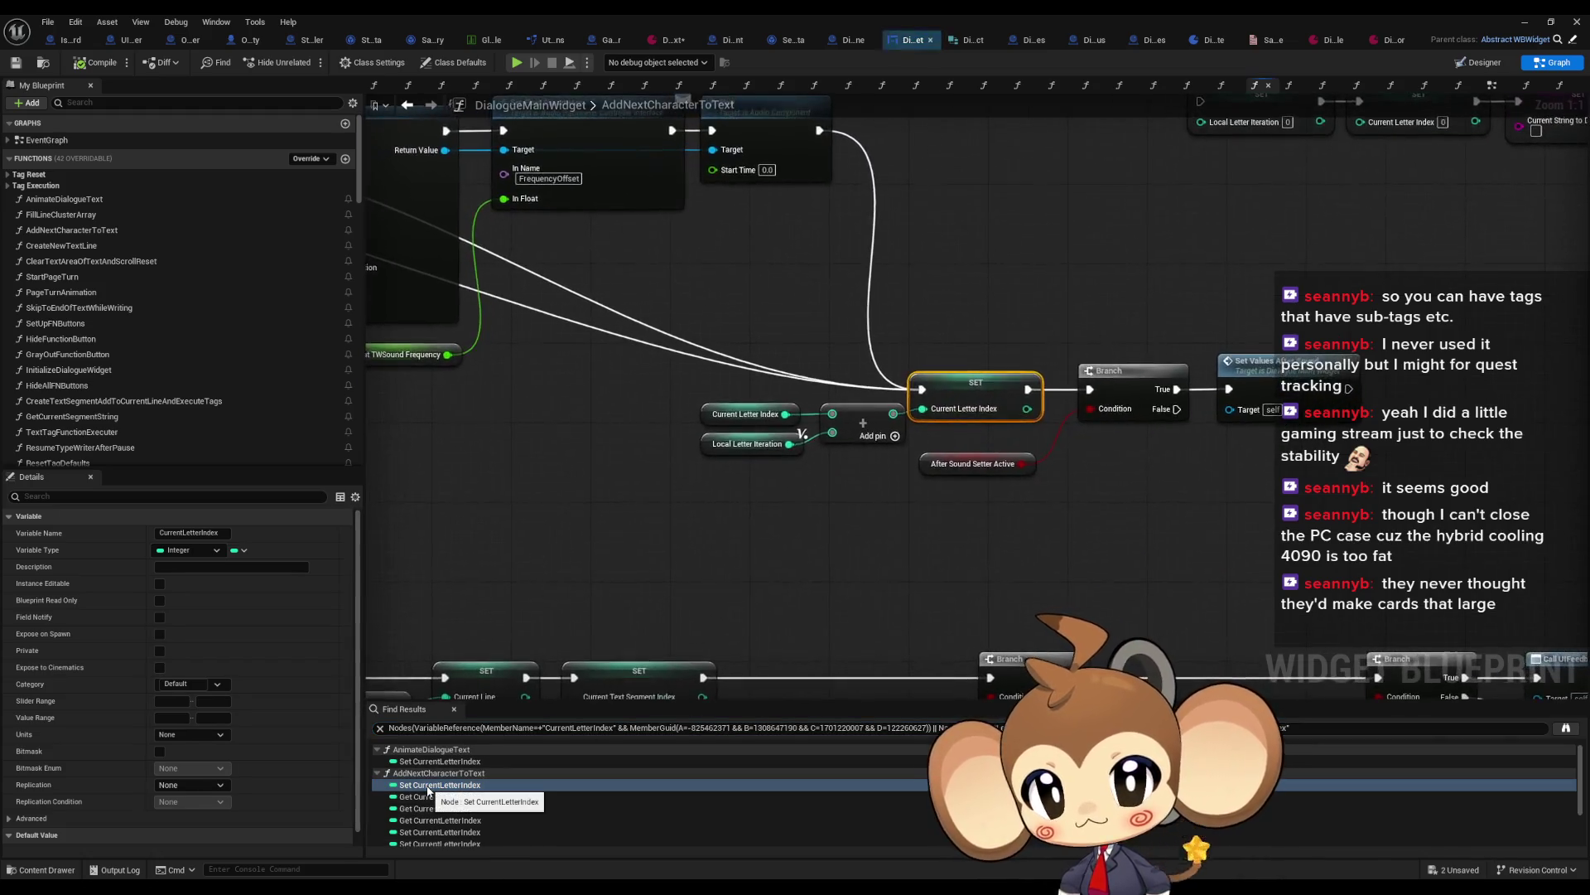
scroll(459, 807, down, 2)
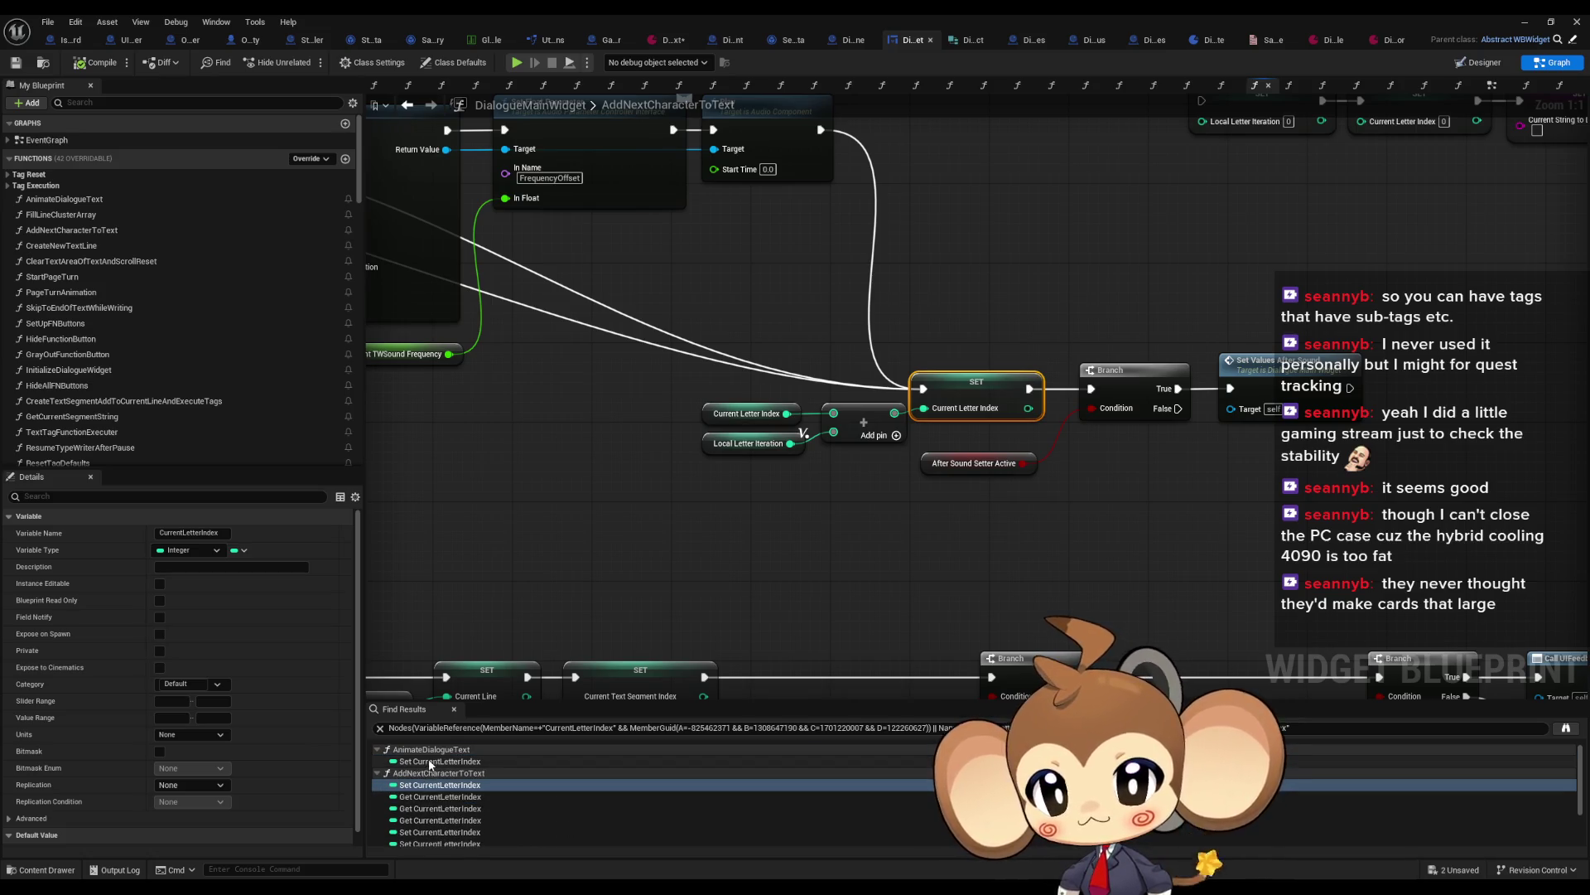
click(422, 793)
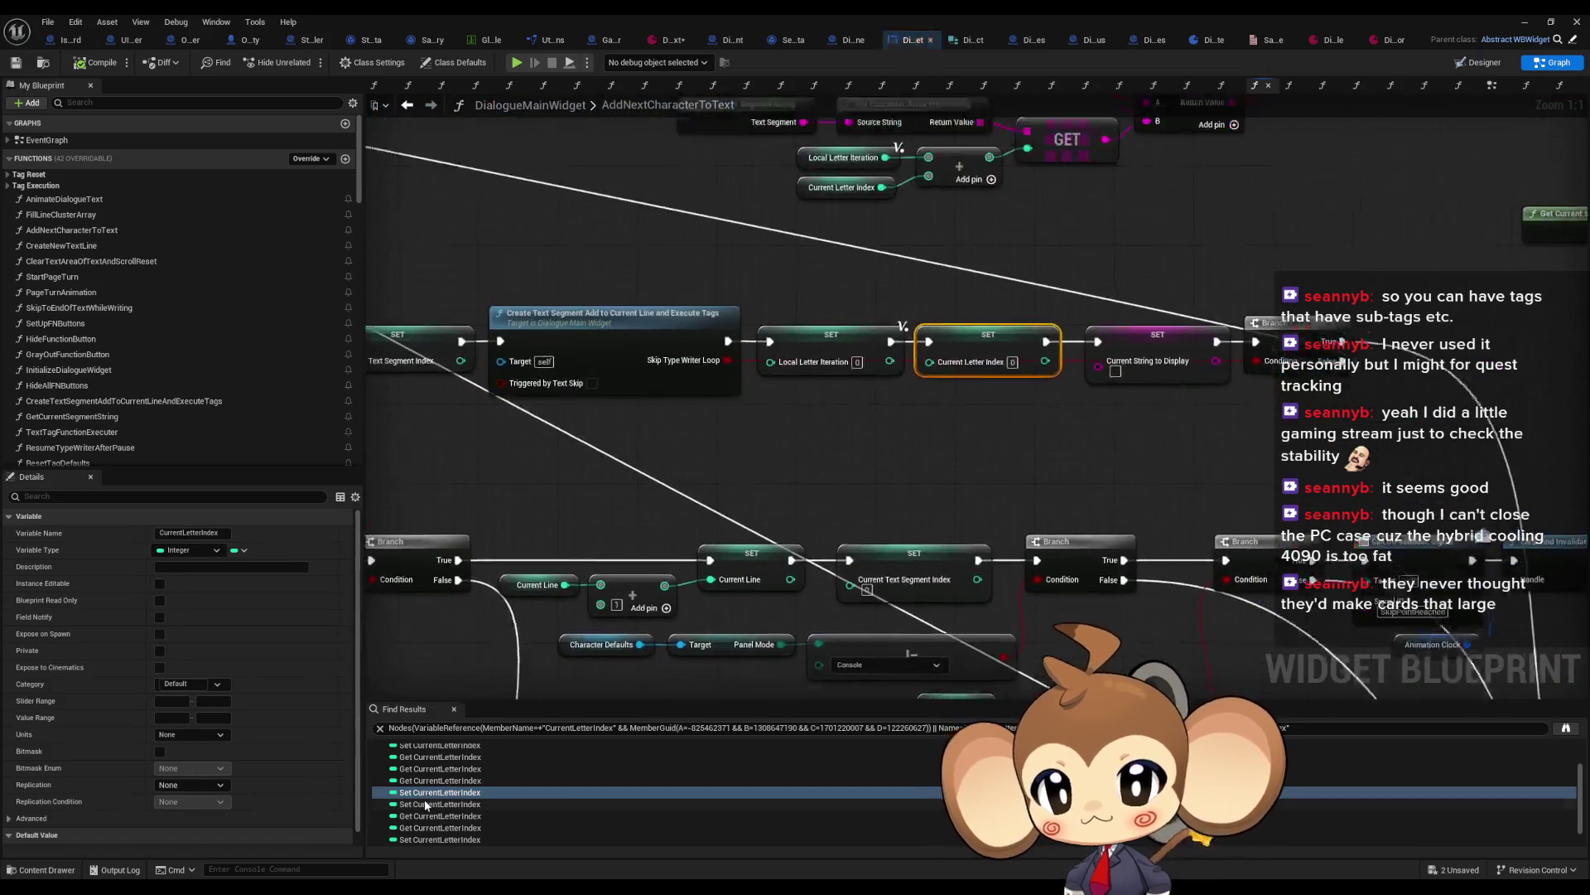
Step: Pan around AddNextCharacterToText and open the GetCurrentSegmentString function graph
scroll(861, 519, down, 6)
scroll(763, 509, up, 4)
drag(896, 505, 1107, 492)
scroll(654, 475, up, 2)
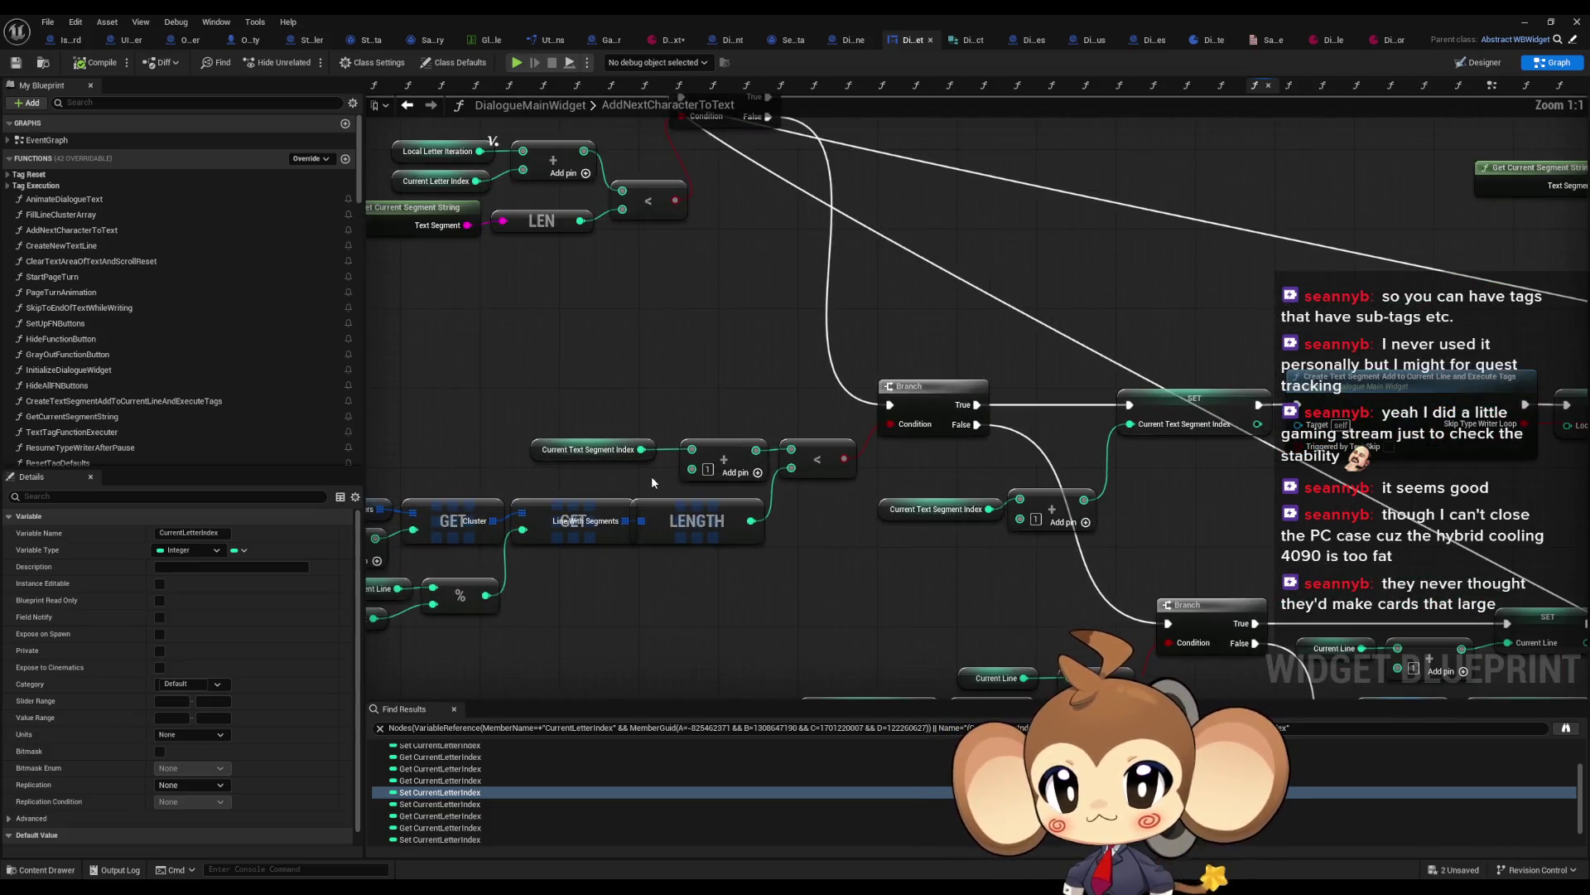
mouse_move(615, 465)
mouse_down()
mouse_move(798, 453)
mouse_move(903, 561)
mouse_up()
scroll(798, 452, down, 1)
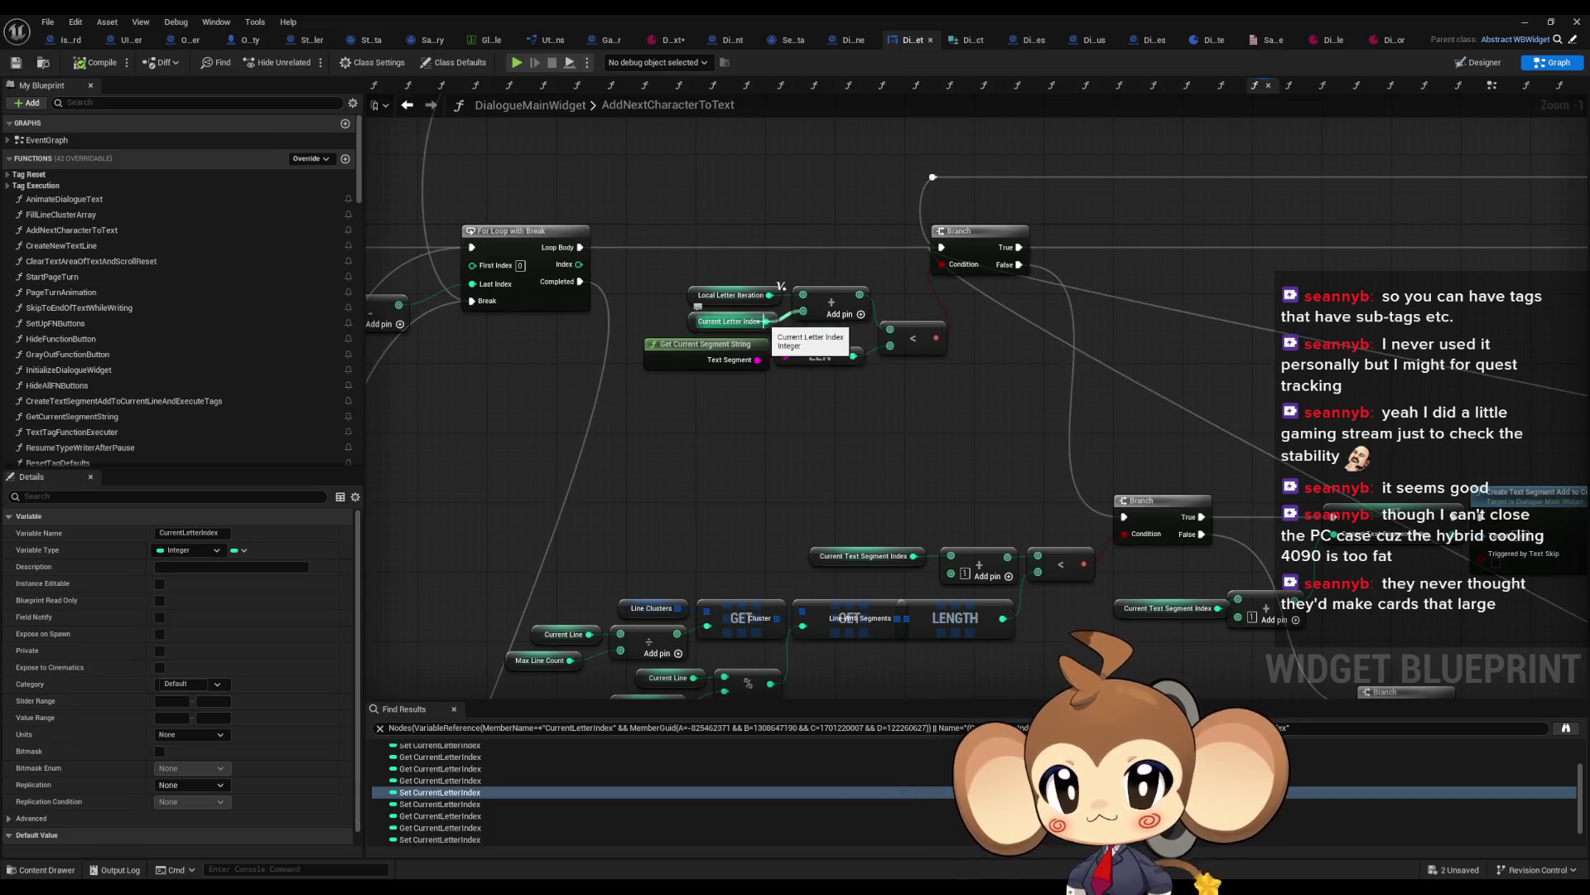
double_click(729, 358)
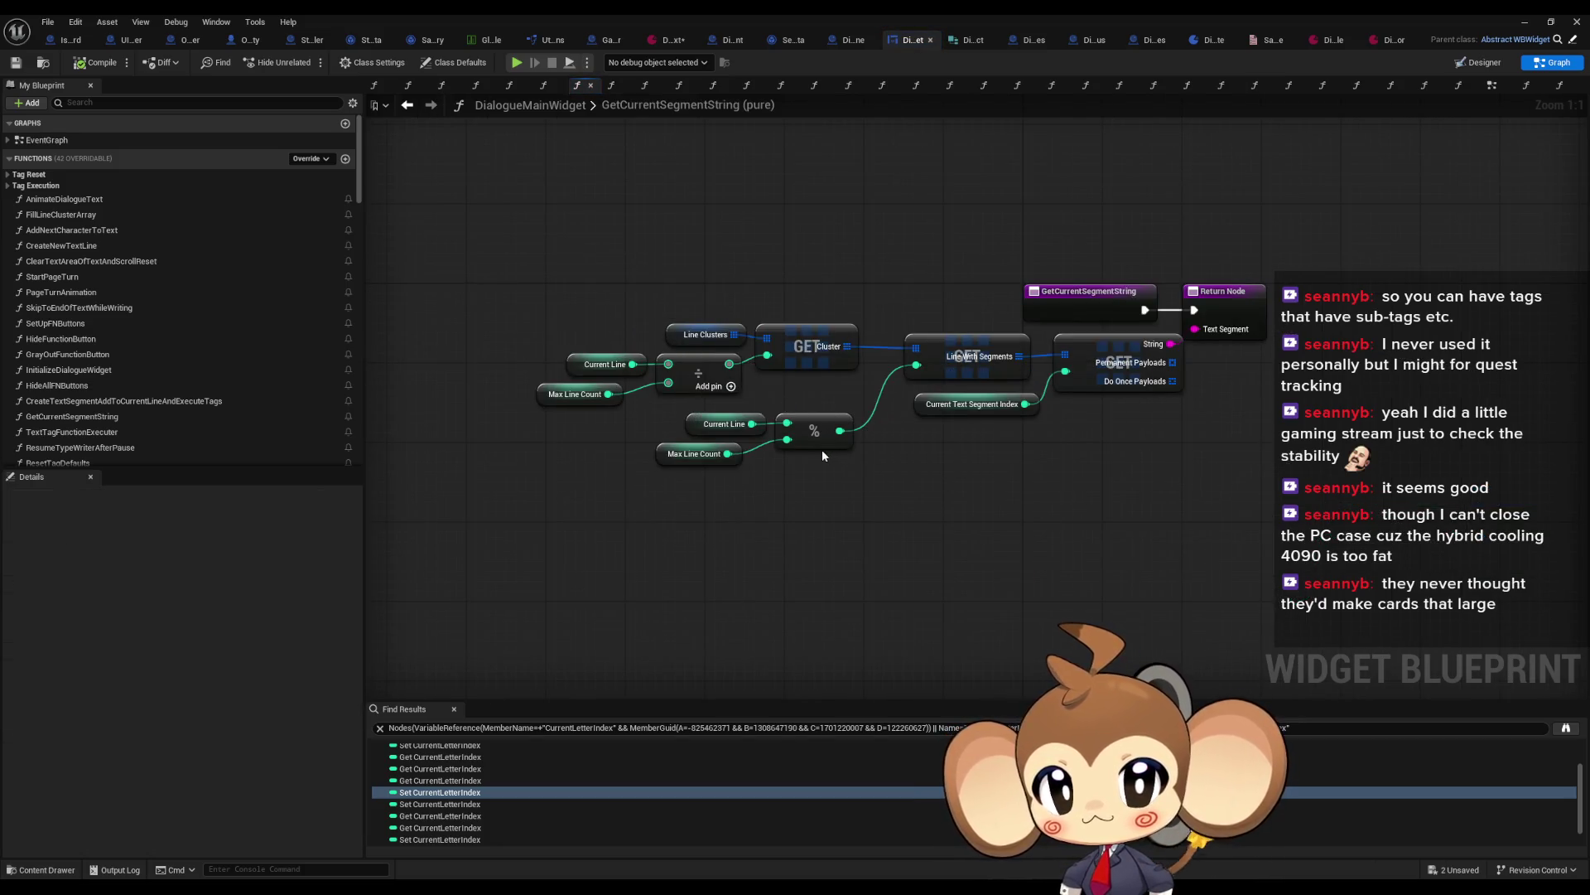
drag(630, 286, 722, 356)
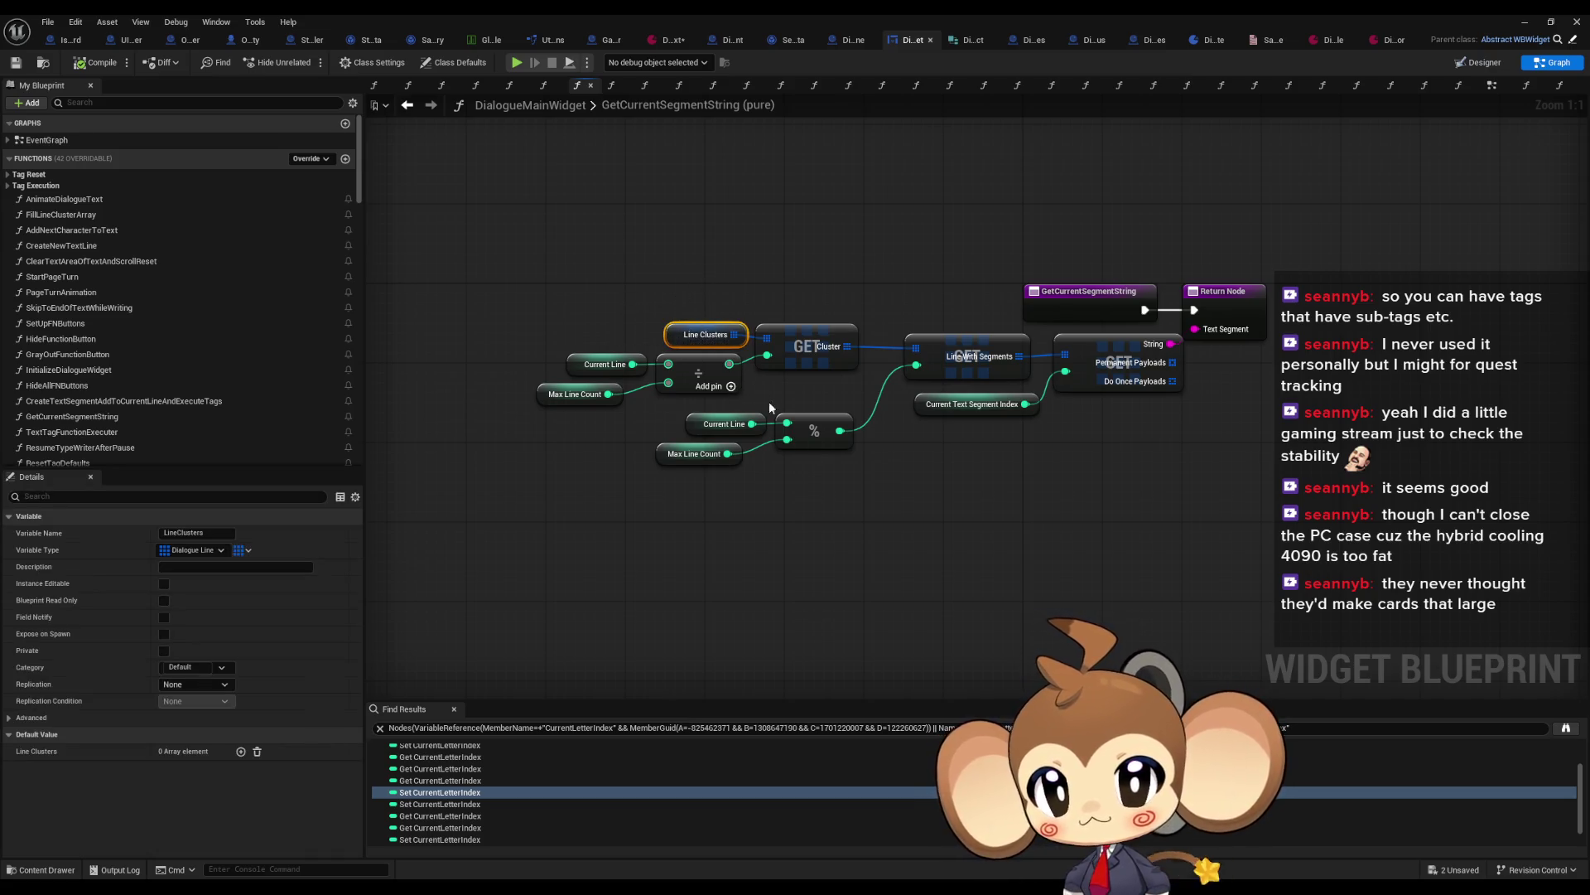
drag(903, 305, 944, 385)
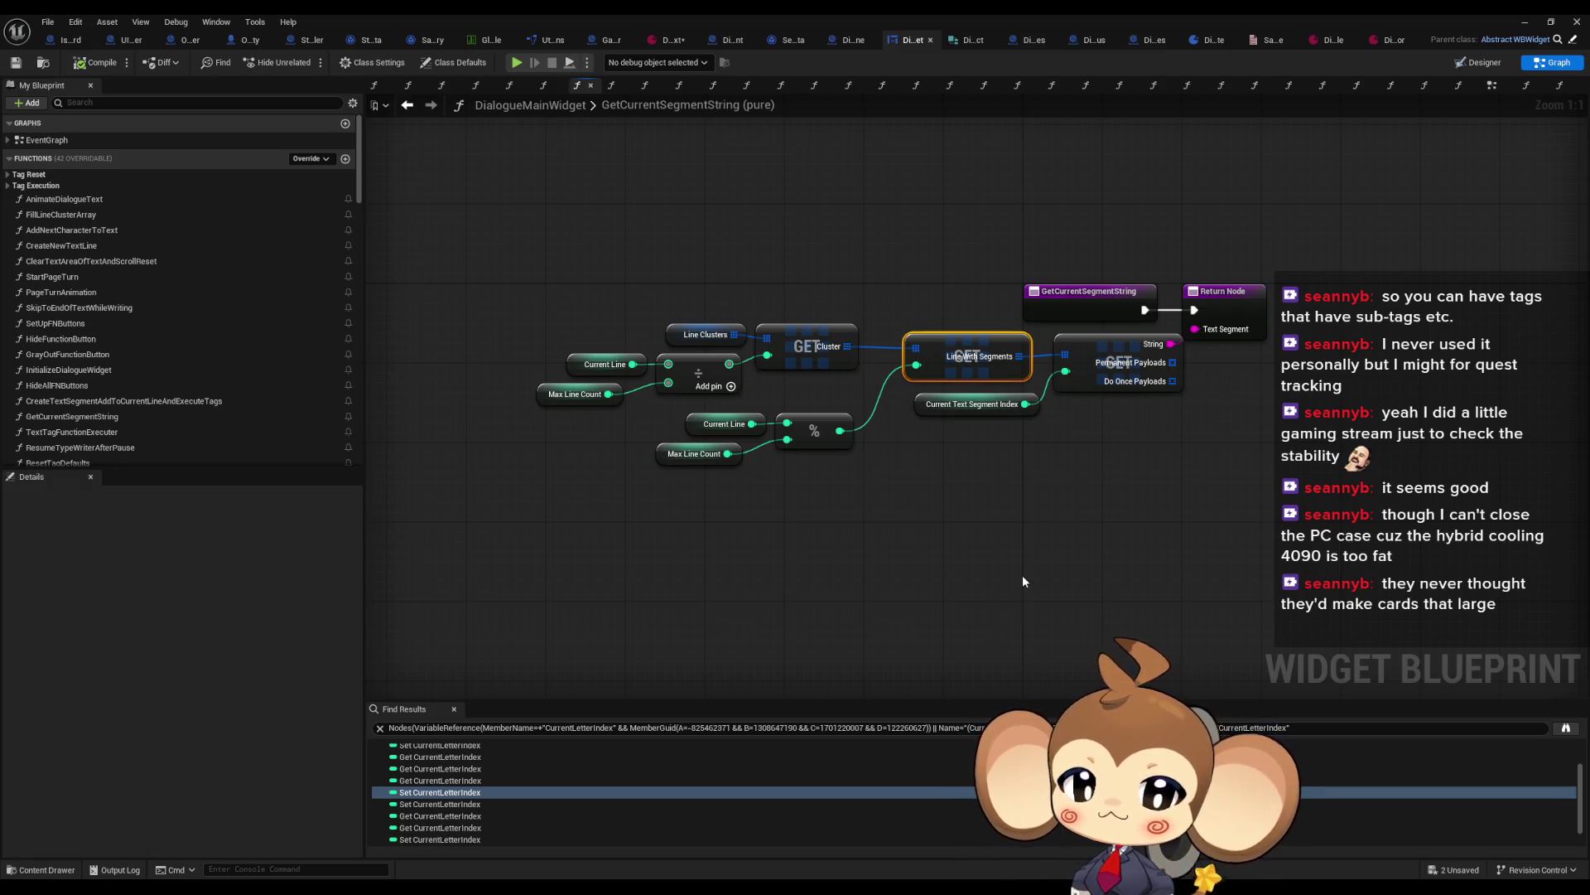
drag(1003, 442, 965, 410)
mouse_move(1057, 519)
mouse_down()
mouse_move(941, 585)
mouse_move(947, 554)
mouse_up()
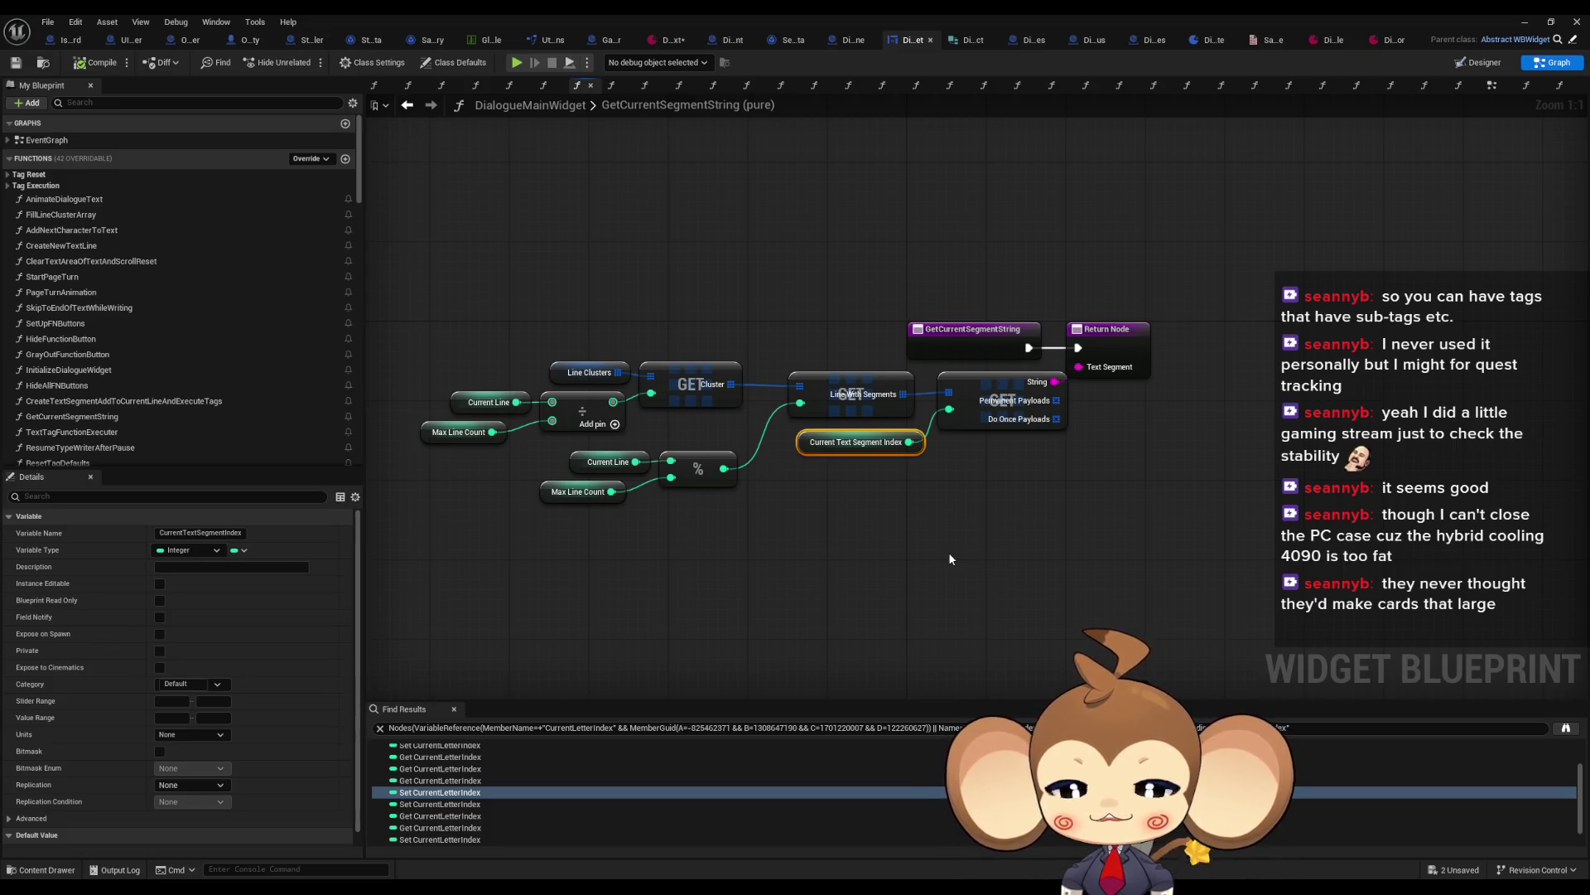
right_click(562, 371)
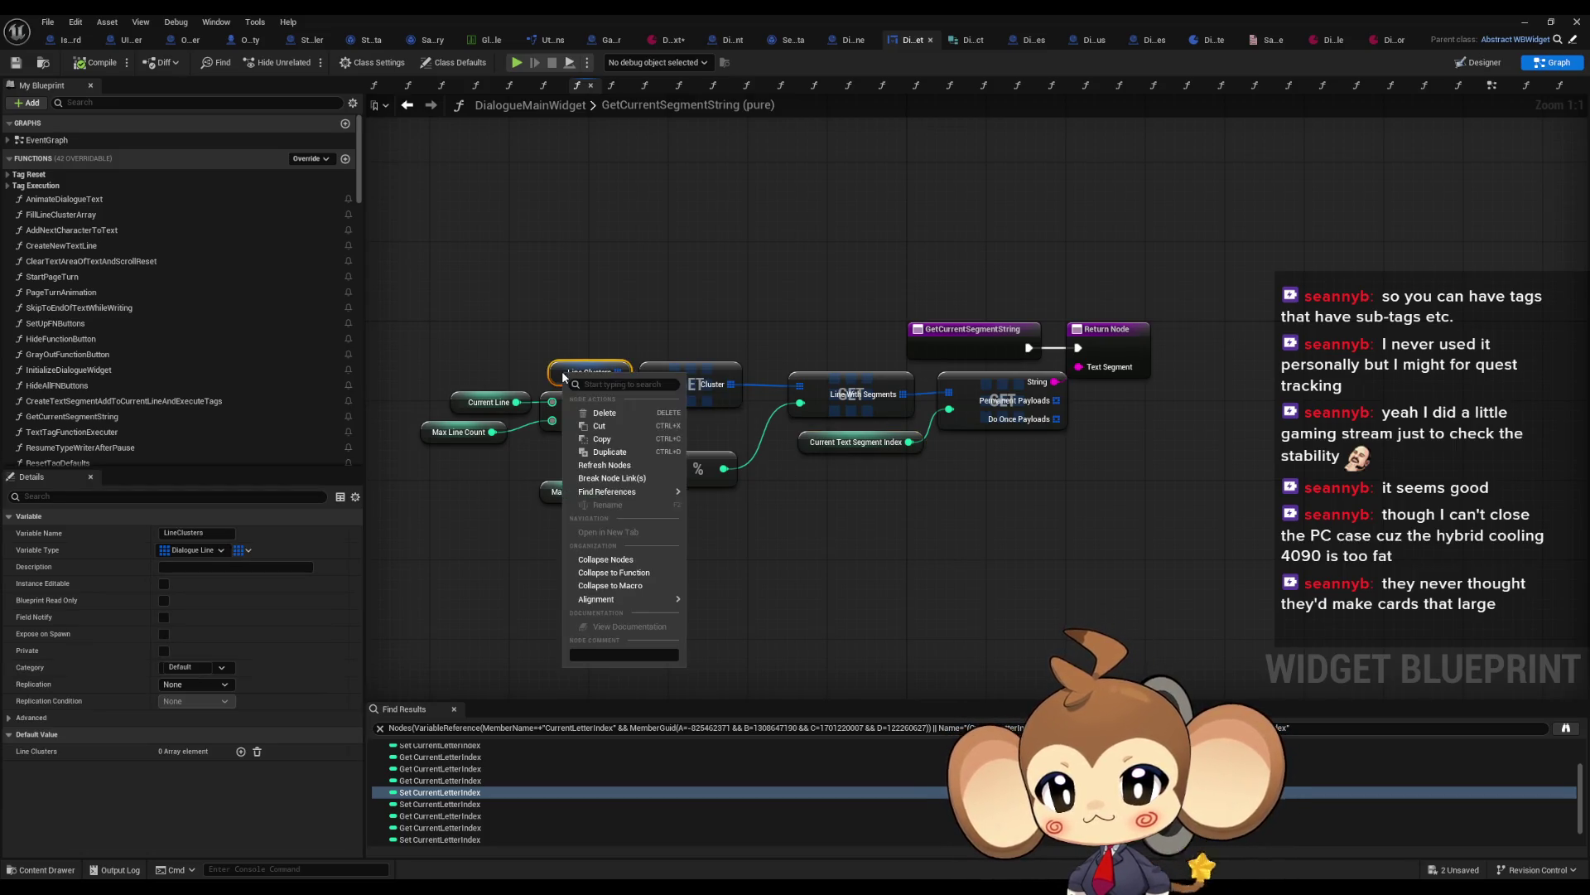
Step: Find all references to LineClusters and jump to its use in FillLineClusterArray
mouse_move(624, 491)
click(733, 523)
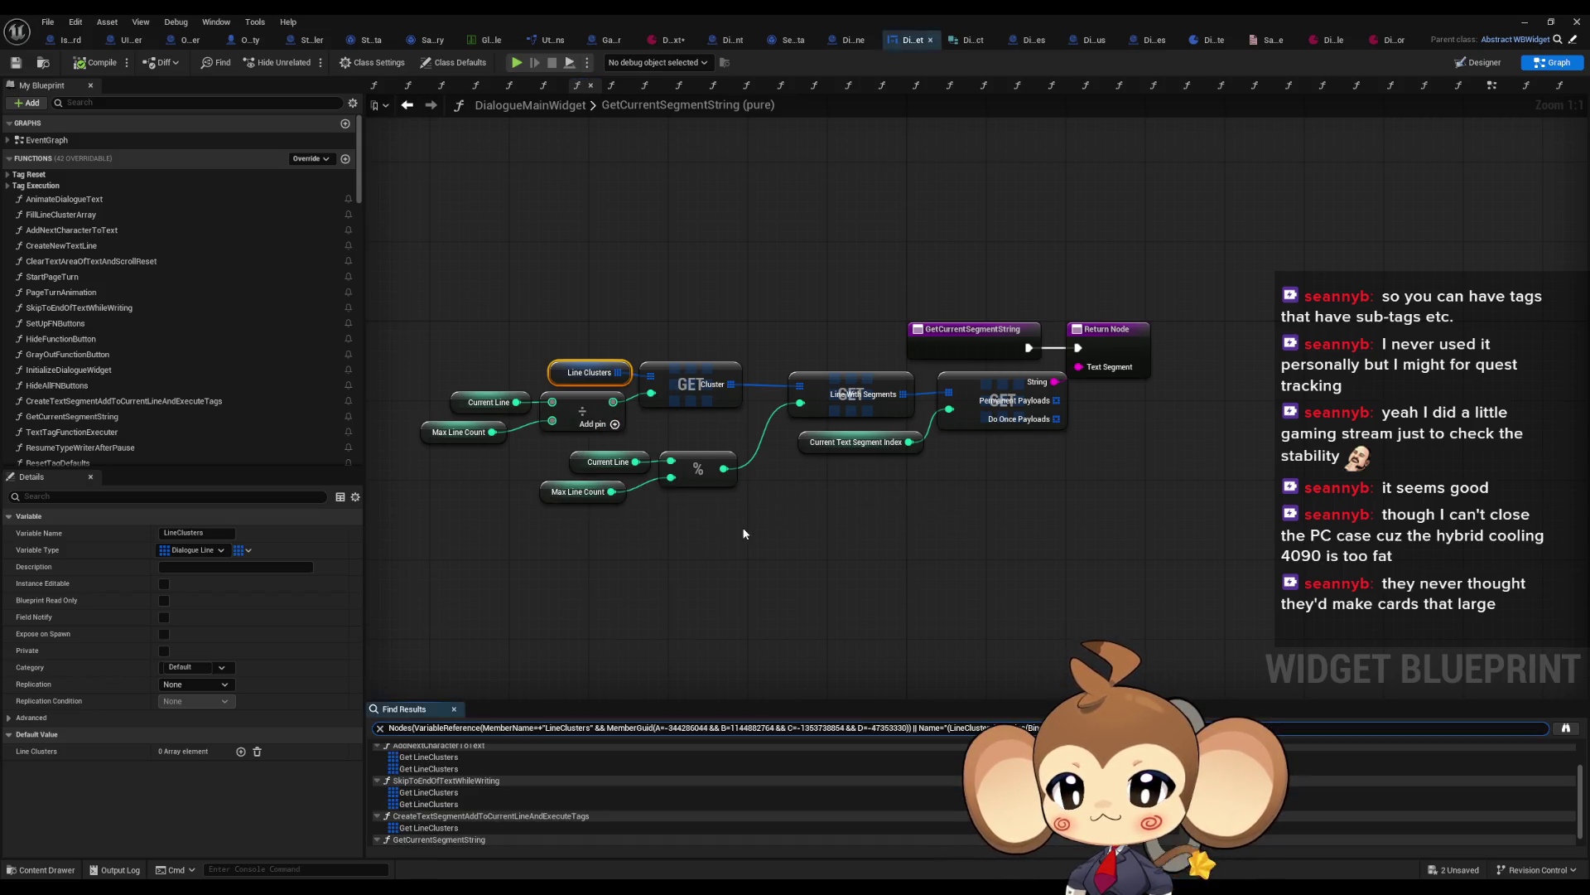
scroll(474, 784, up, 1)
double_click(444, 772)
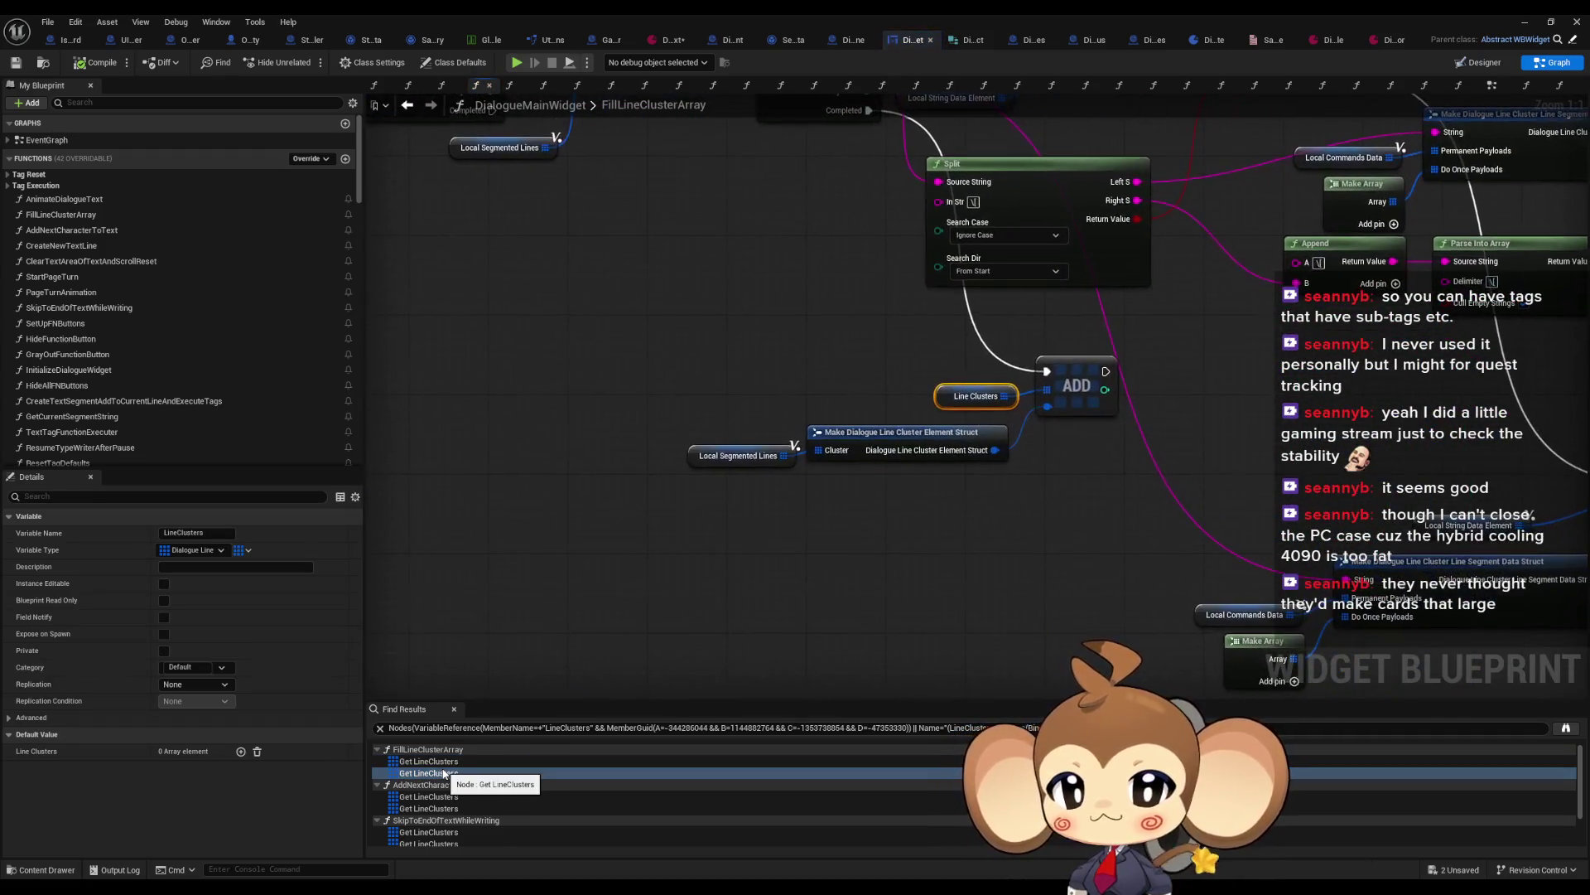
Step: Review the FillLineClusterArray graph, inspecting the Local_LineClusterStrings variable and the For Loop and Branch nodes
scroll(1069, 487, down, 3)
drag(904, 564, 867, 583)
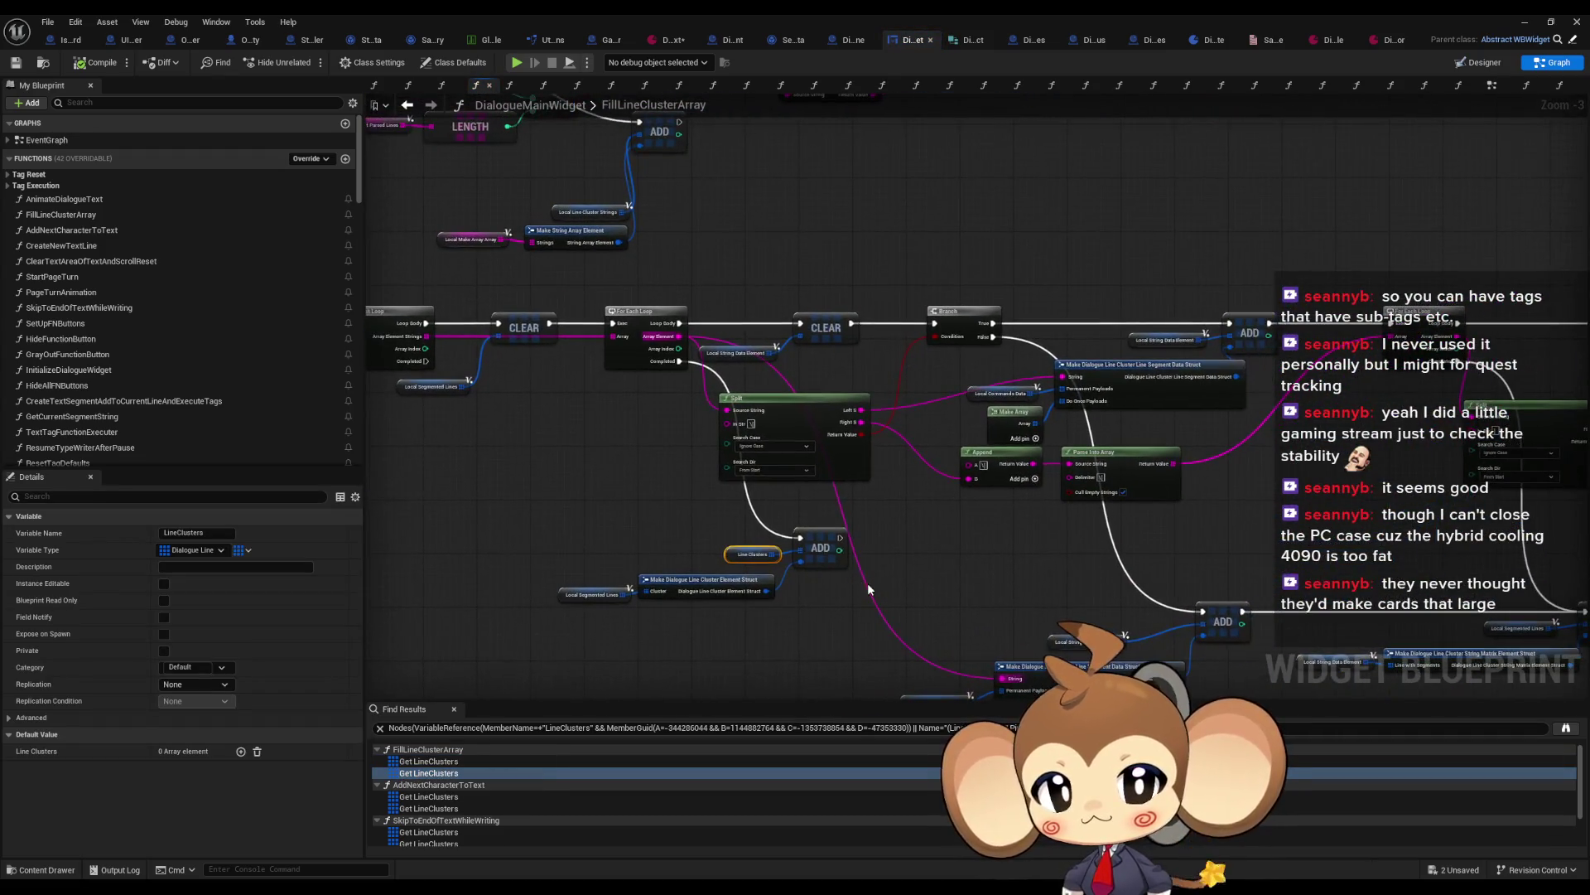
mouse_move(1165, 520)
mouse_down()
mouse_move(908, 530)
mouse_move(308, 508)
mouse_up()
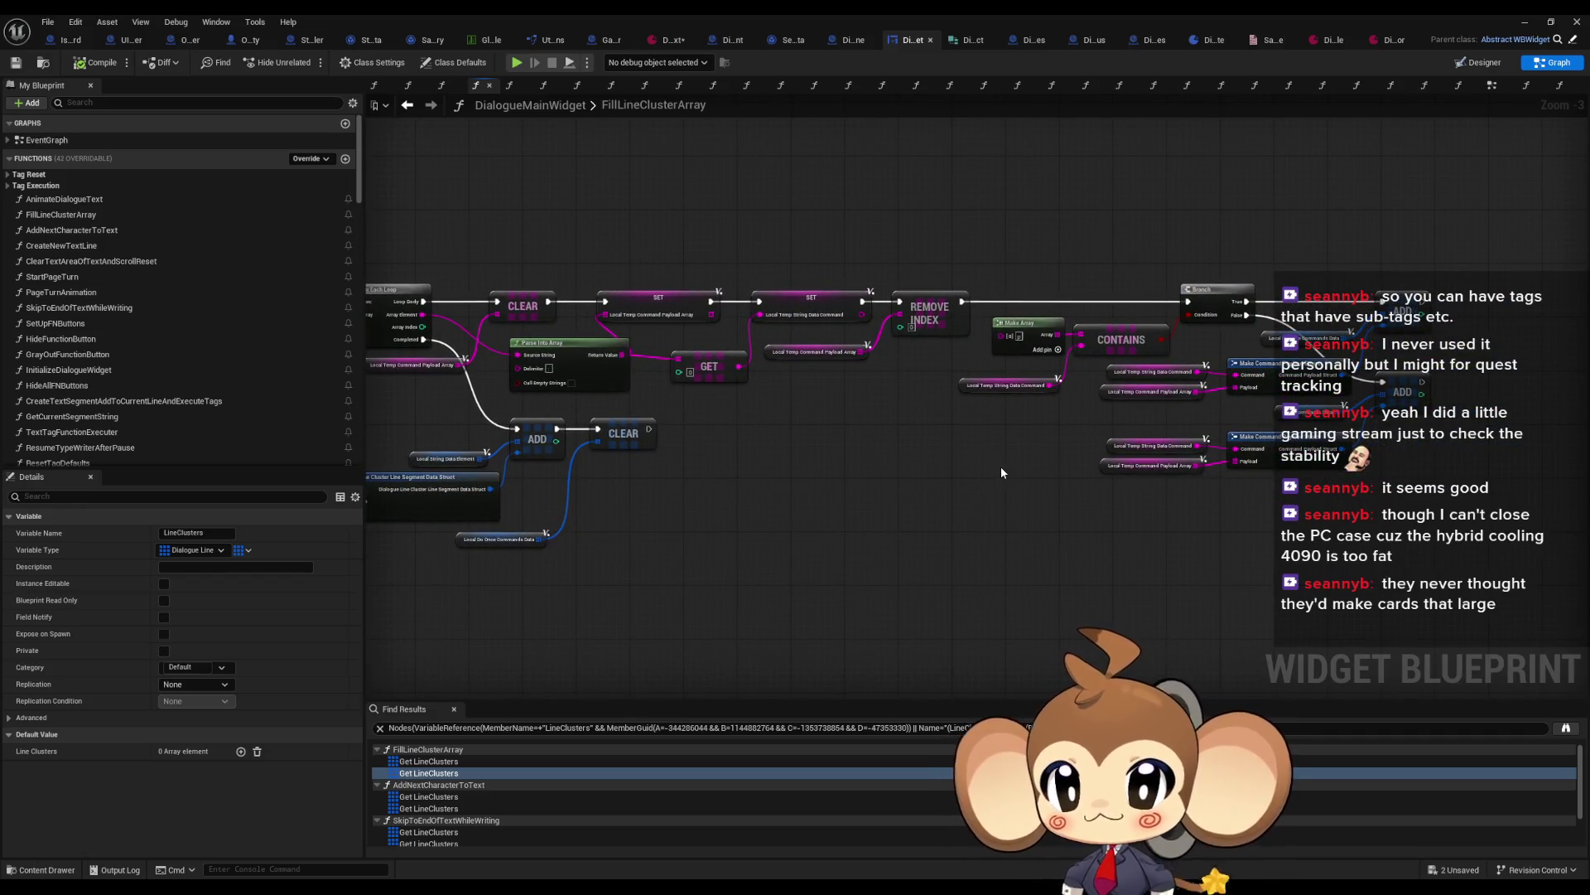
scroll(999, 472, up, 3)
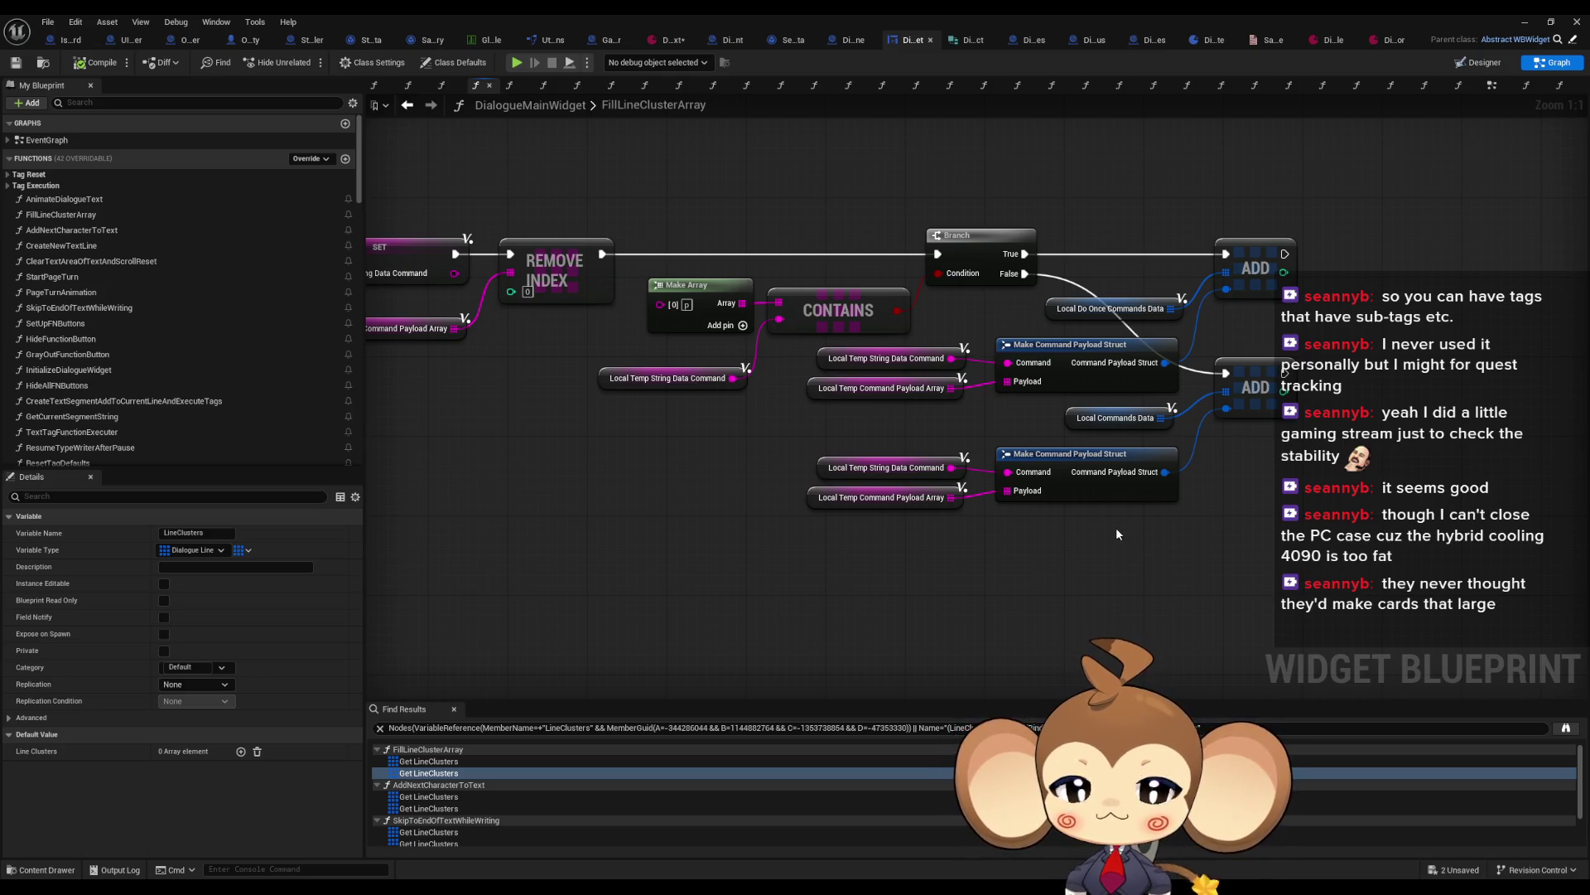
scroll(1109, 532, down, 5)
scroll(882, 525, up, 3)
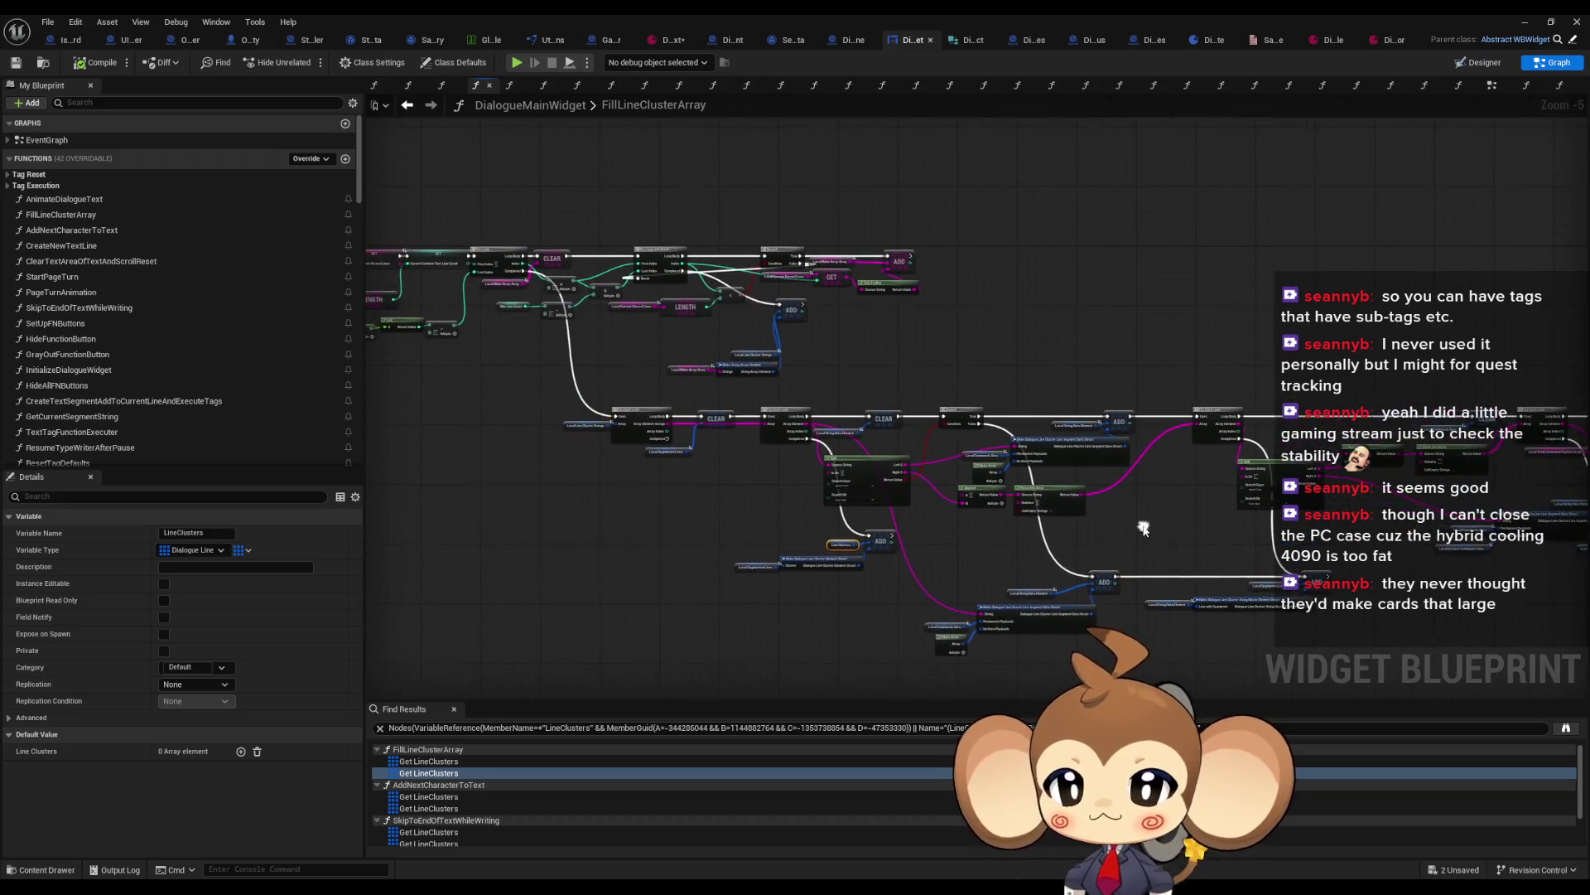
scroll(799, 301, up, 2)
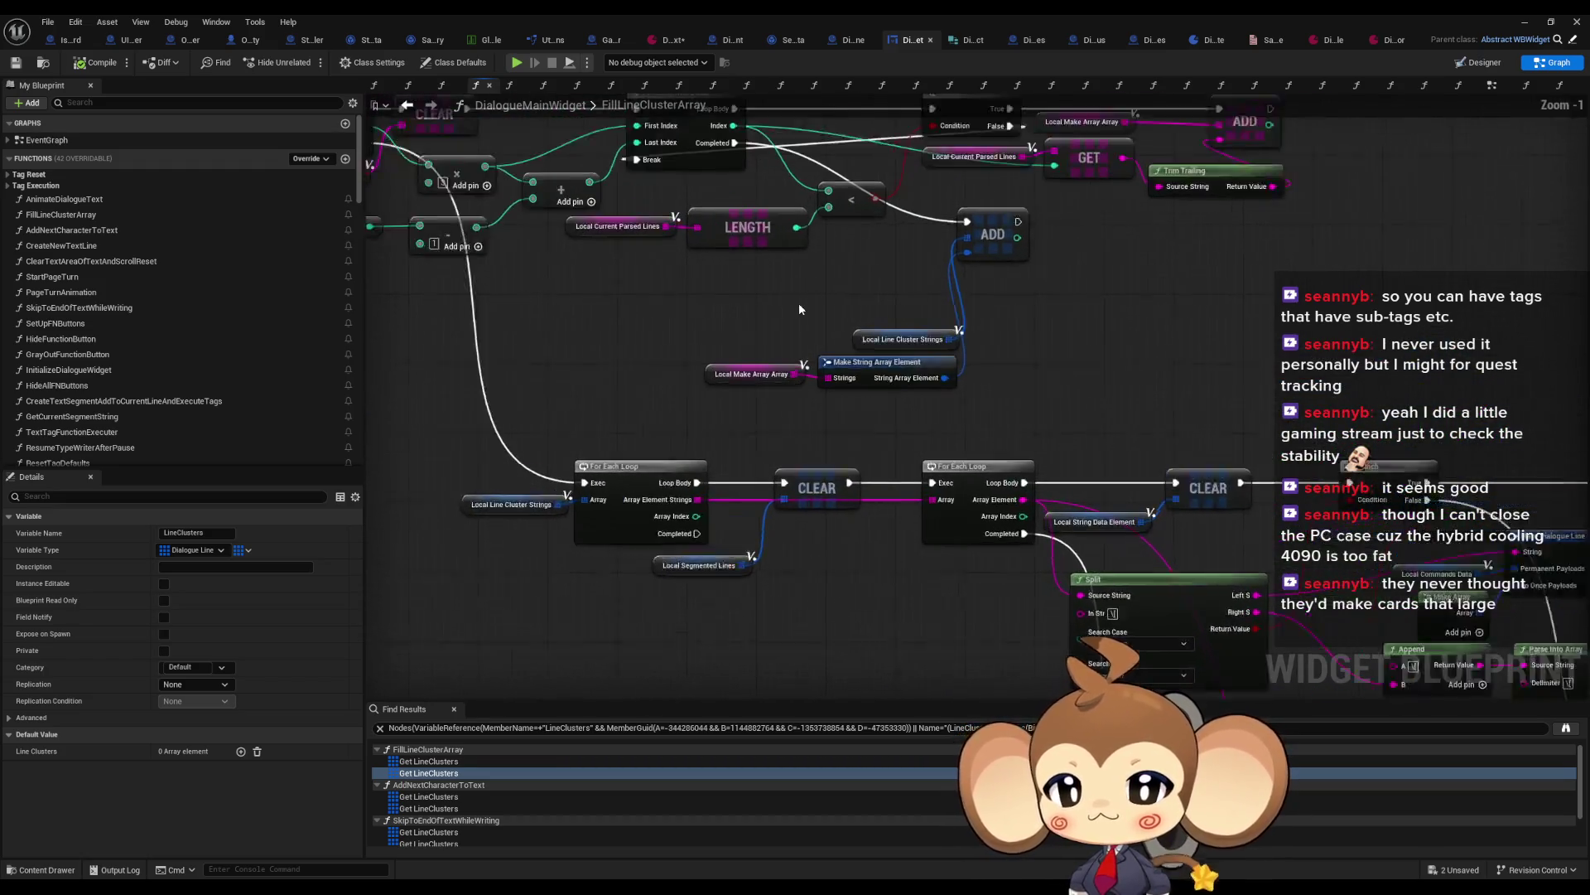
drag(845, 305, 970, 348)
mouse_move(699, 367)
mouse_down()
mouse_move(776, 532)
mouse_move(1574, 556)
mouse_up()
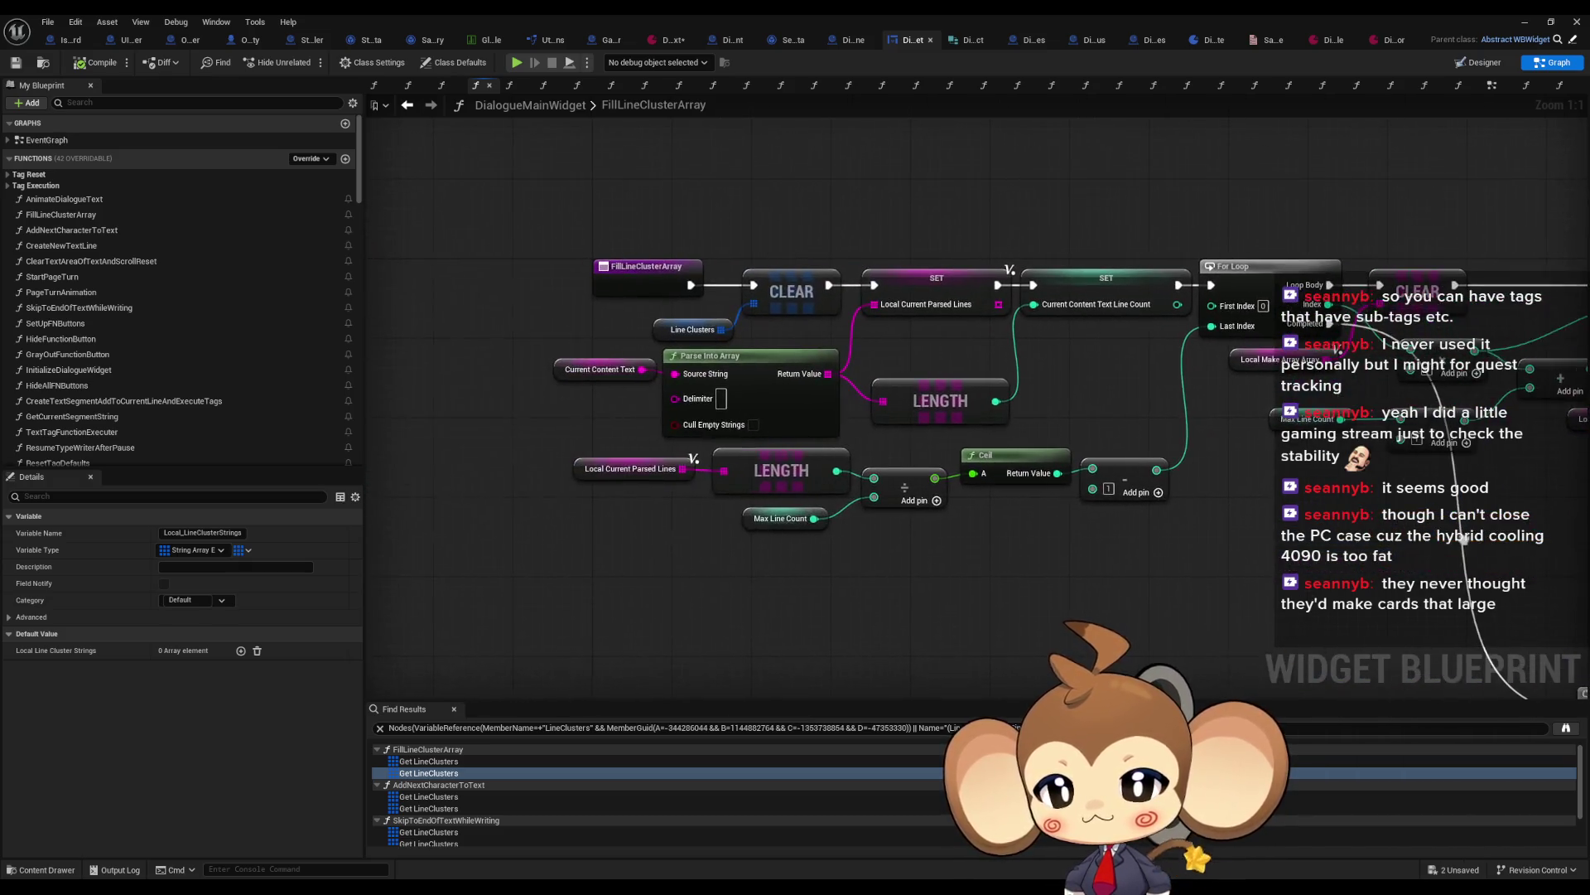
drag(1462, 536, 786, 508)
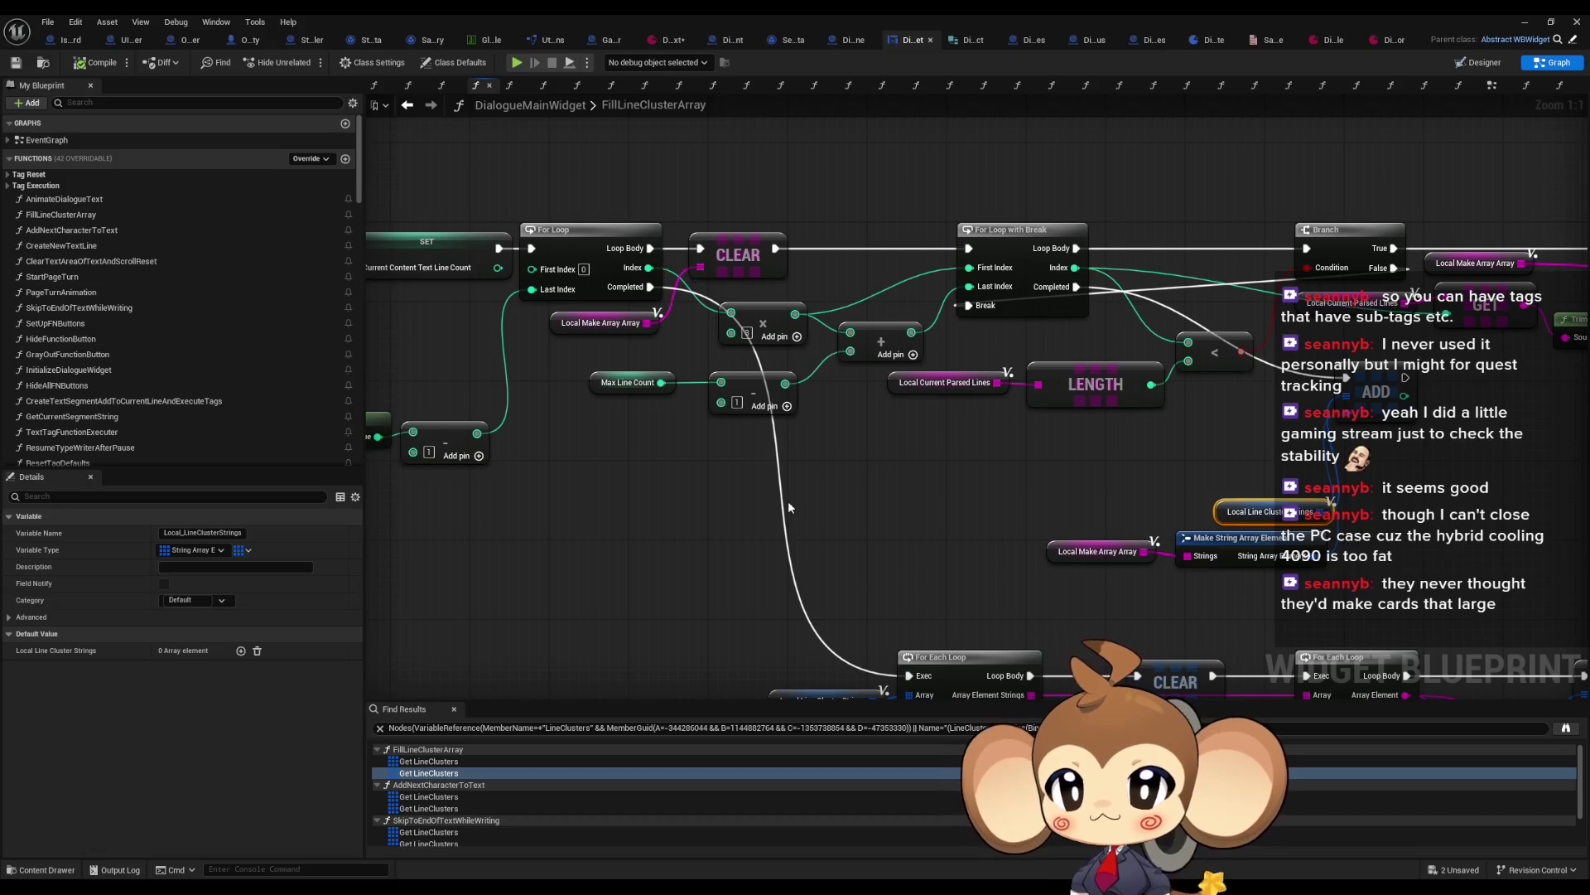
Step: Remove the leading [flag:CreationStarted,save] tag from the dialogue text, save the asset, and minimize it
click(673, 40)
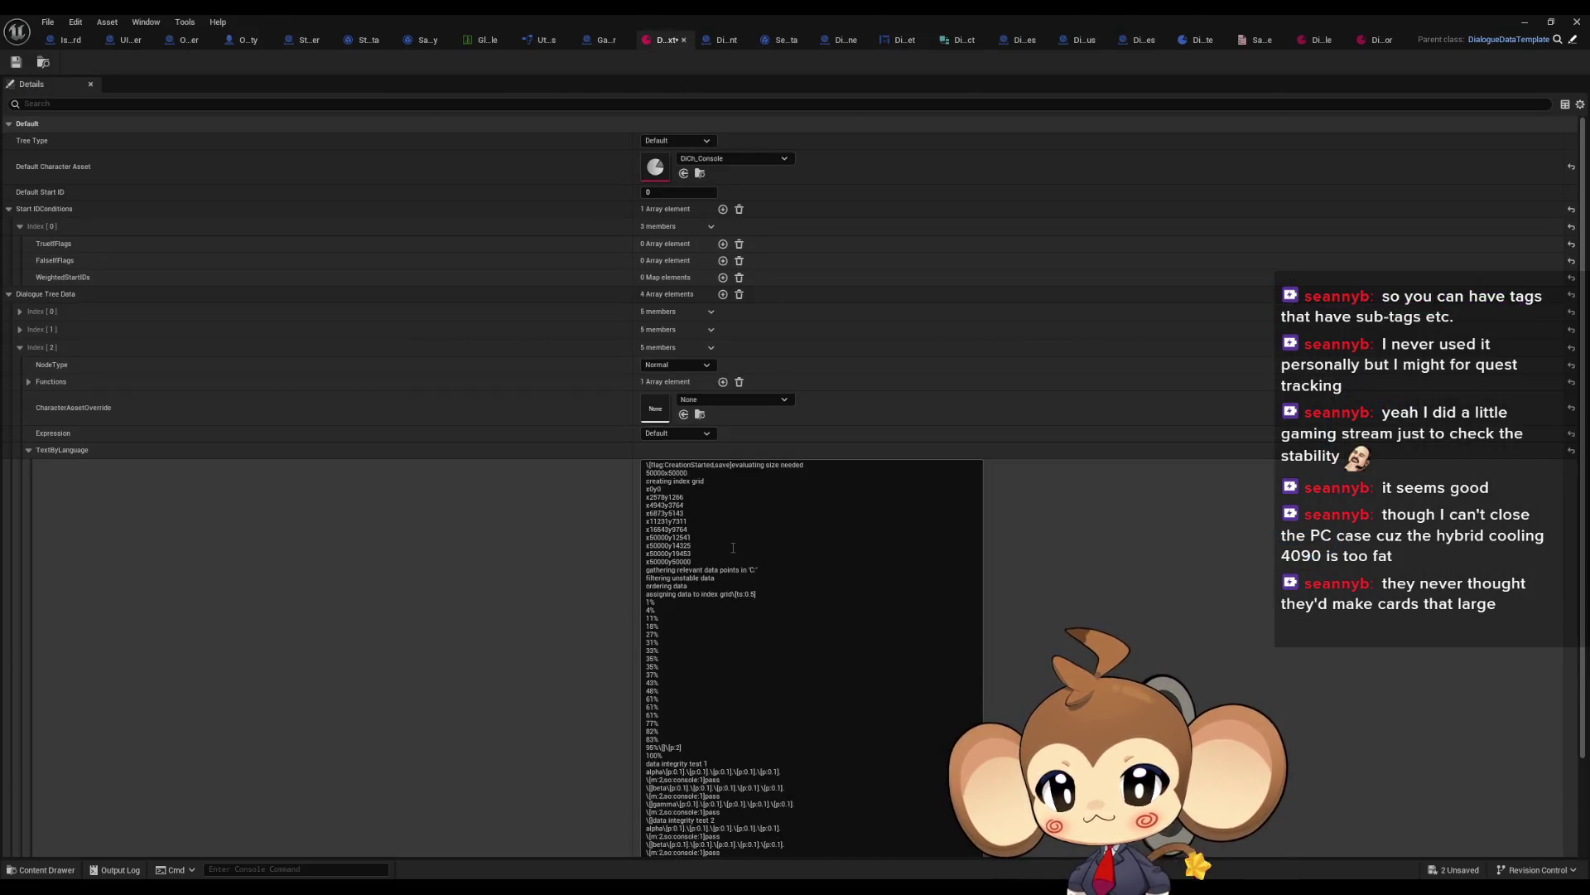
mouse_move(733, 547)
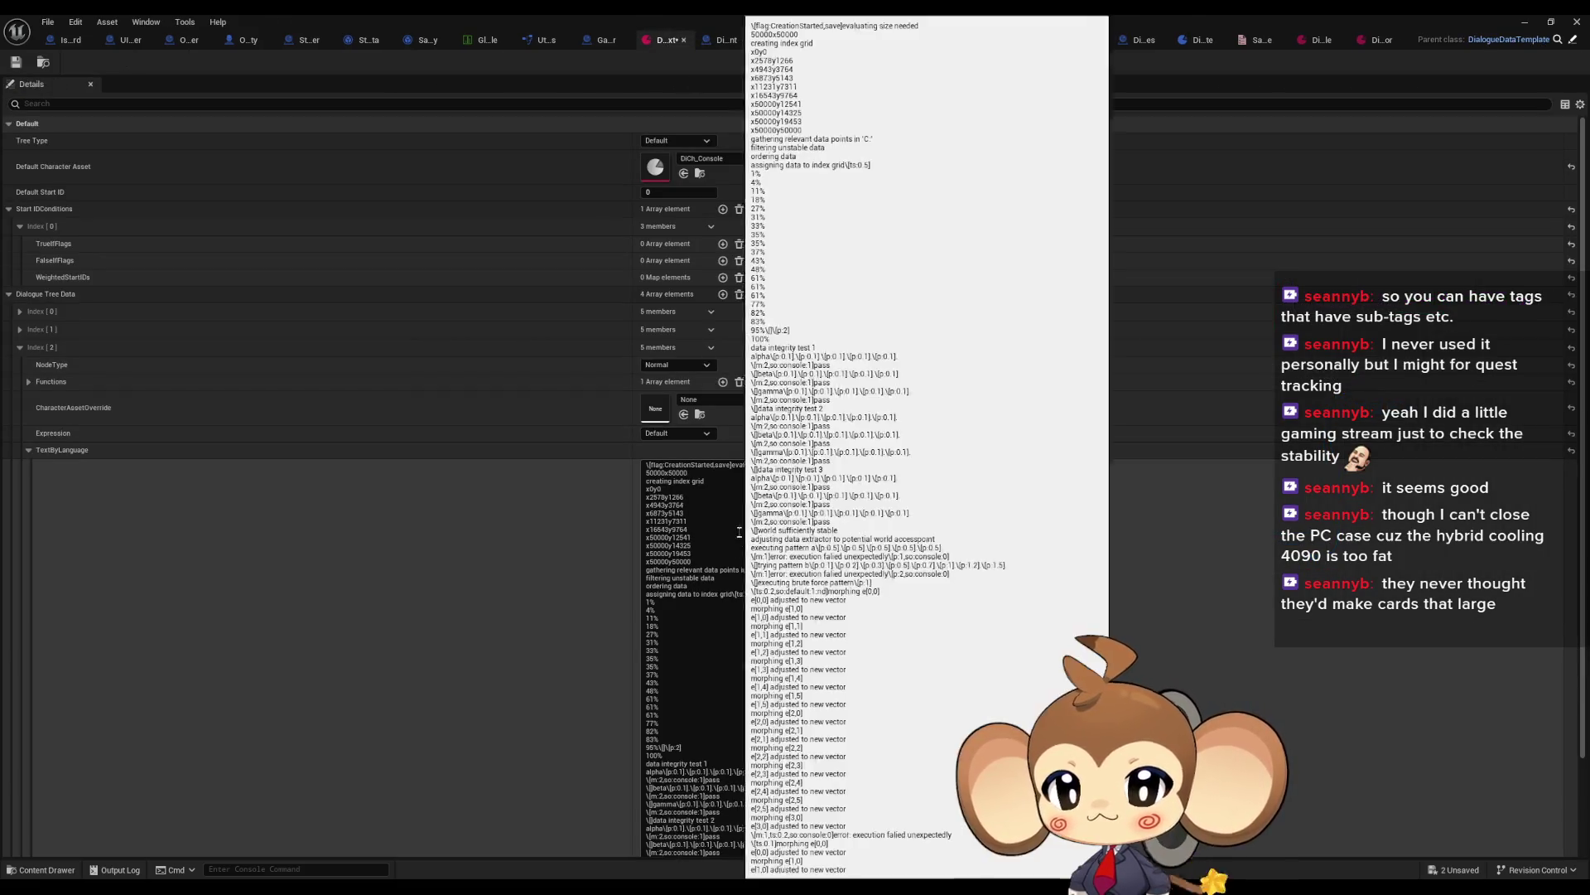
drag(732, 465, 648, 465)
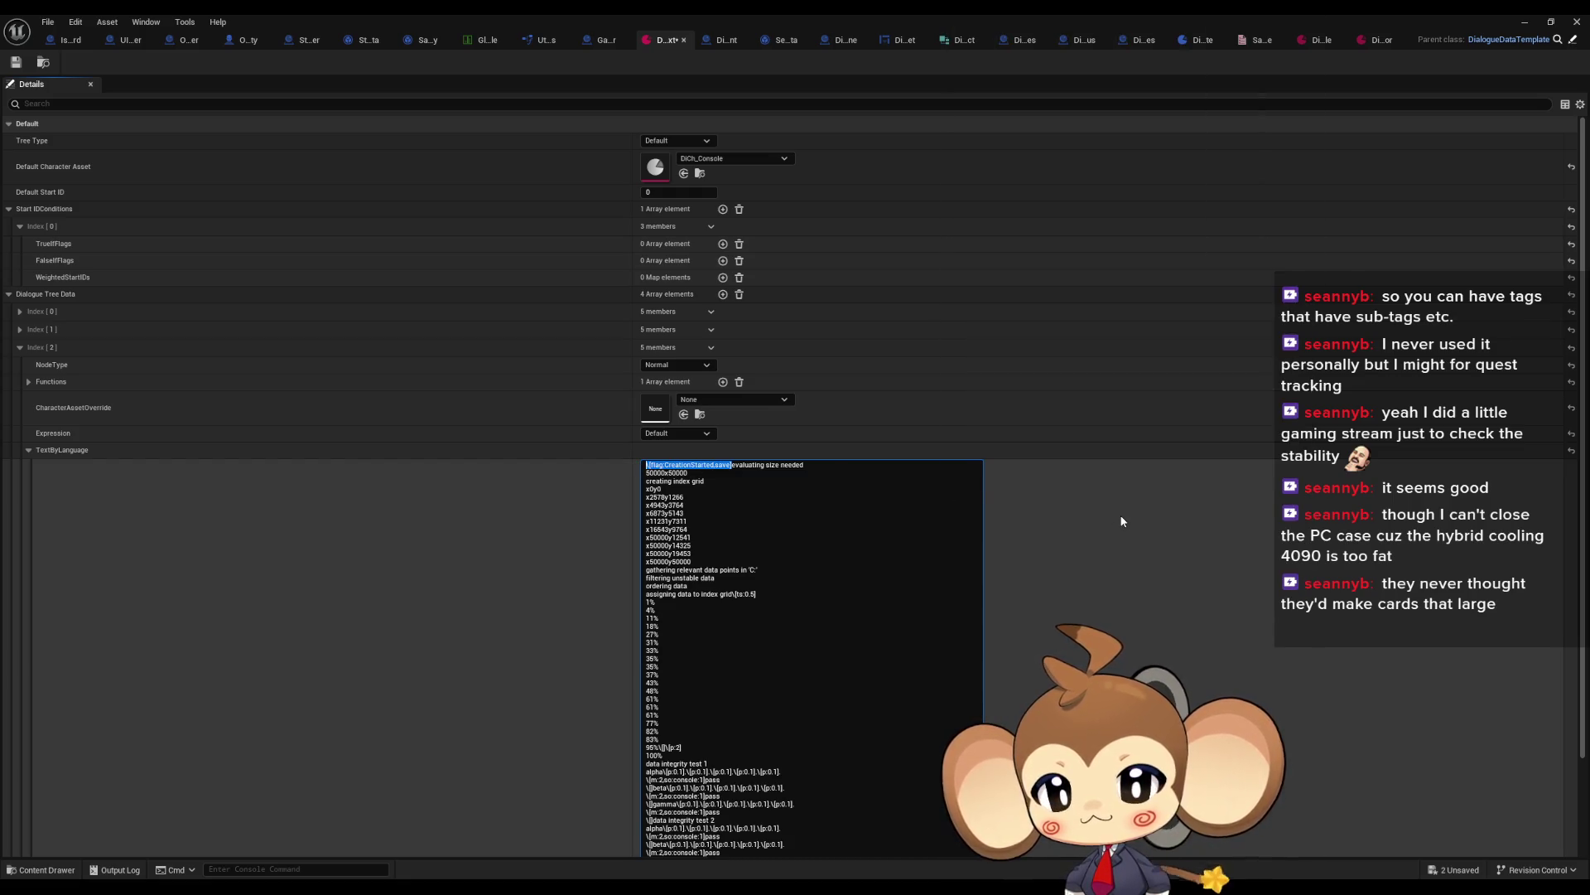
key(BackSpace)
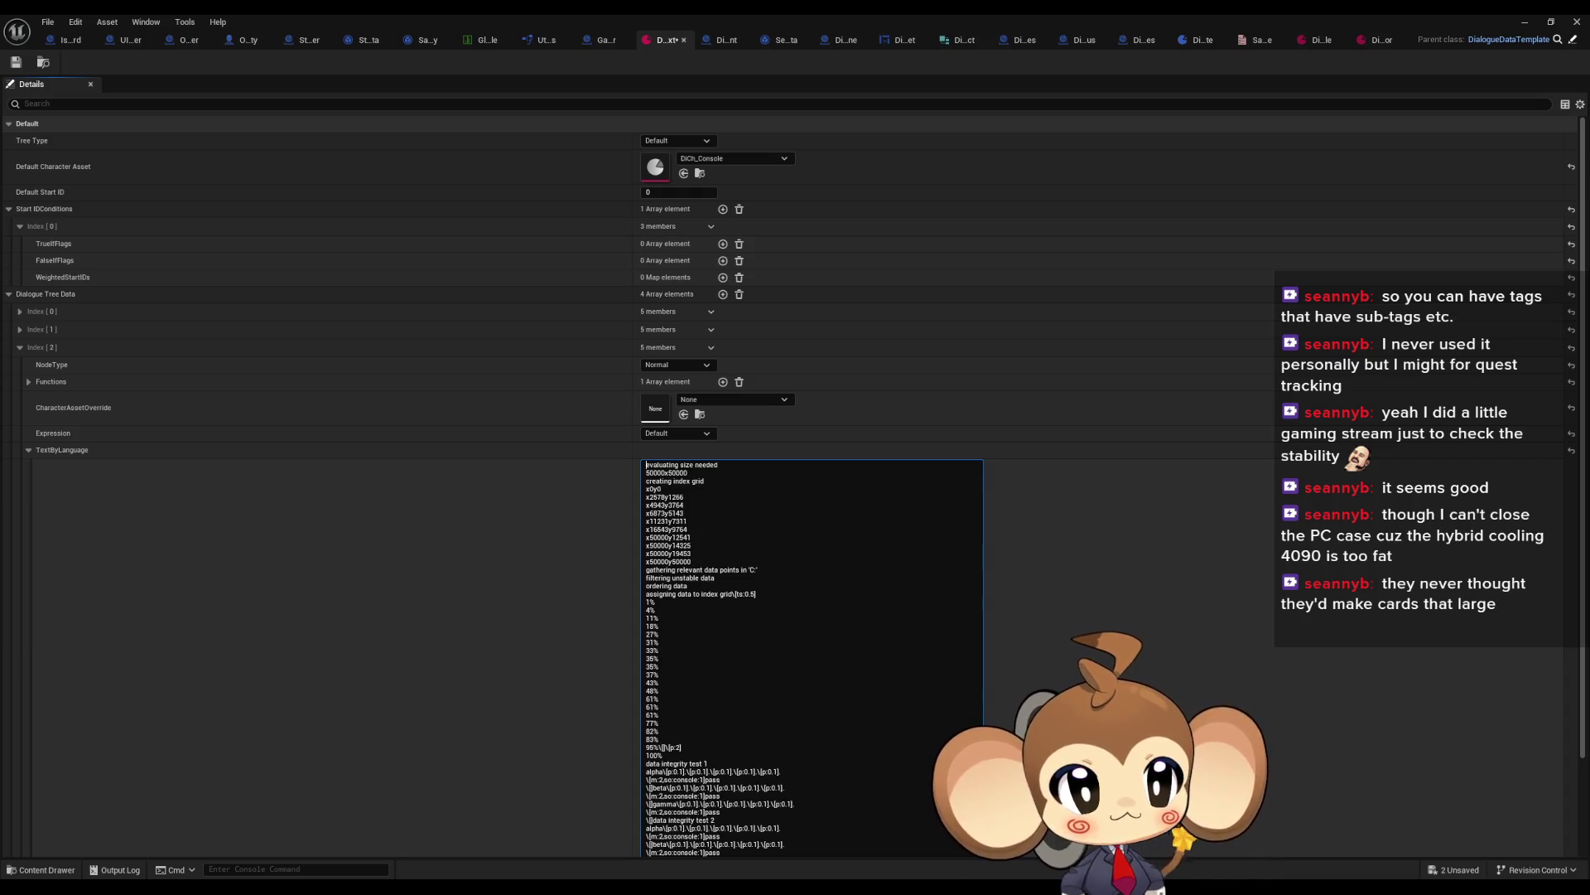
key(ctrl+s)
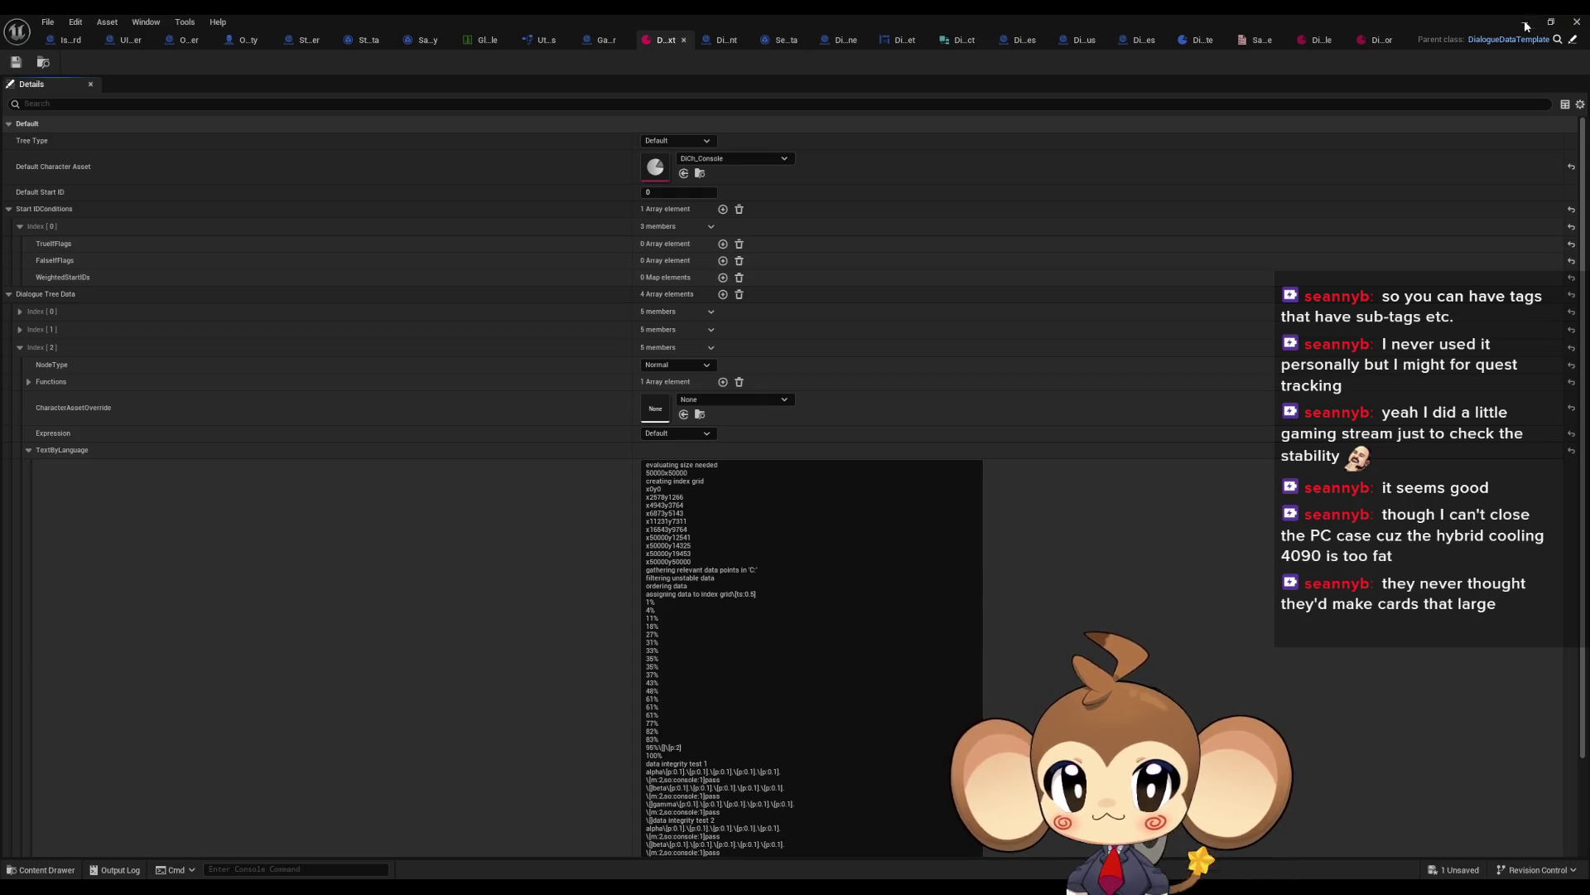
click(1526, 24)
Step: Play the game in the editor, advance through both dialogue pages, and accept the console's NDA prompt
click(308, 62)
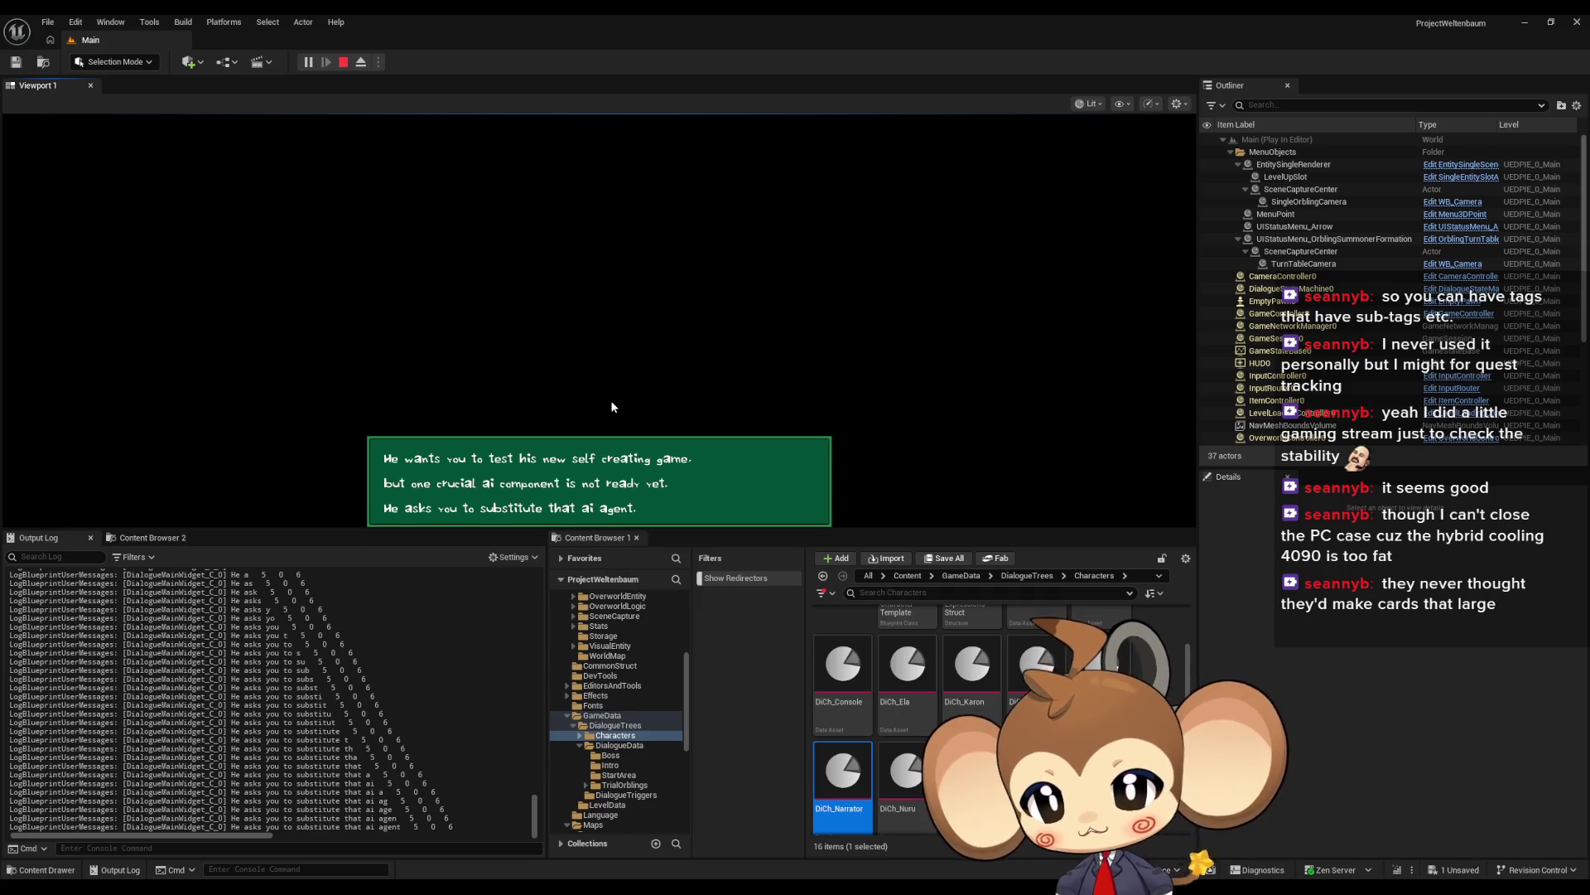
click(611, 406)
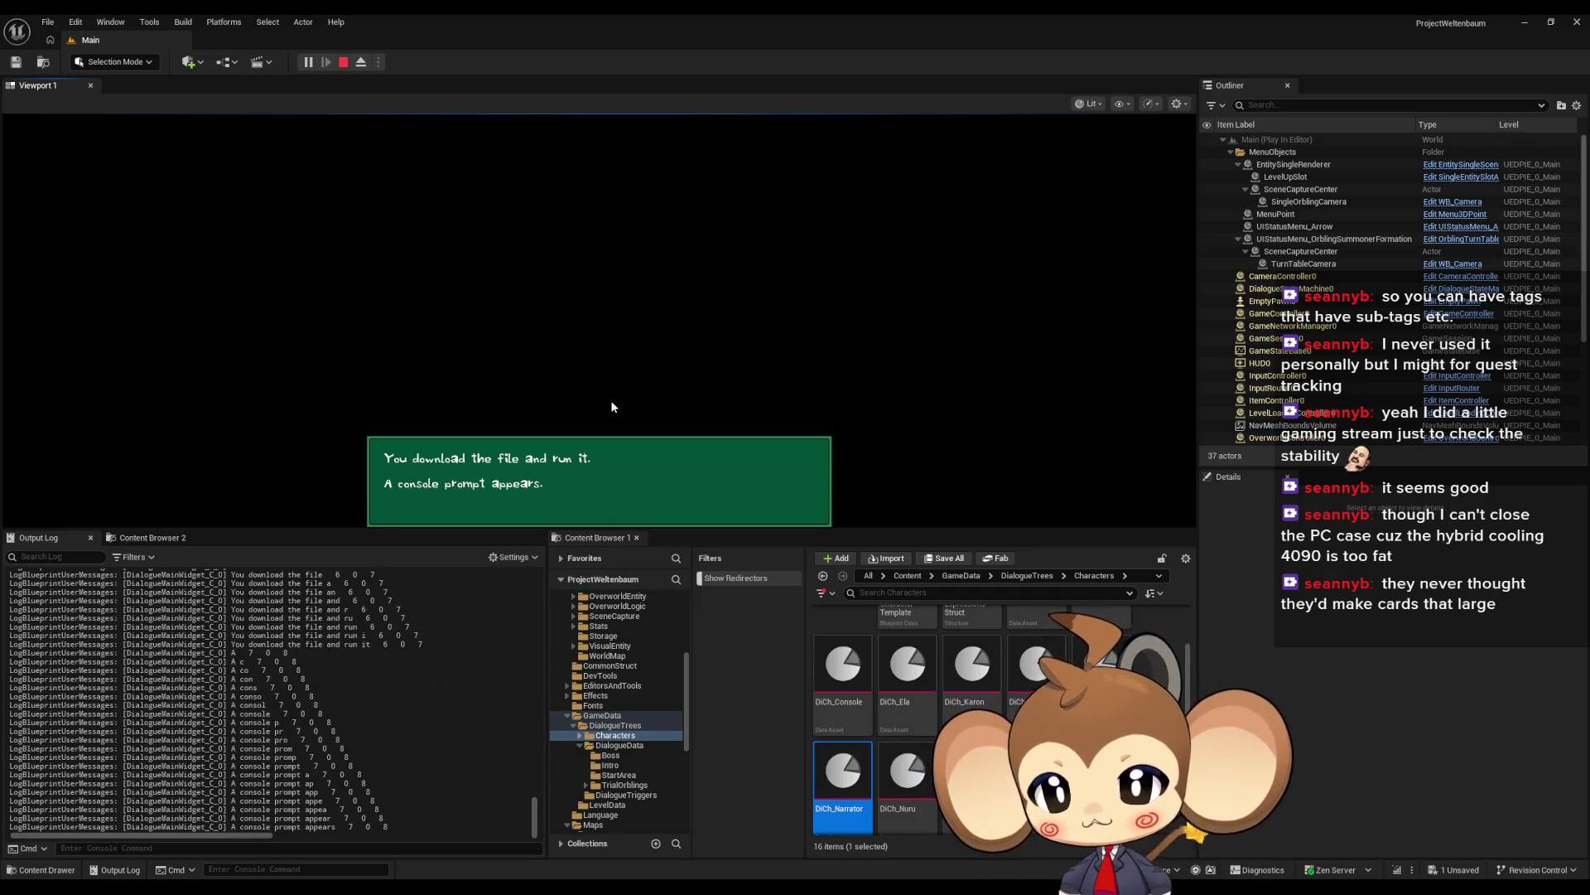
click(611, 407)
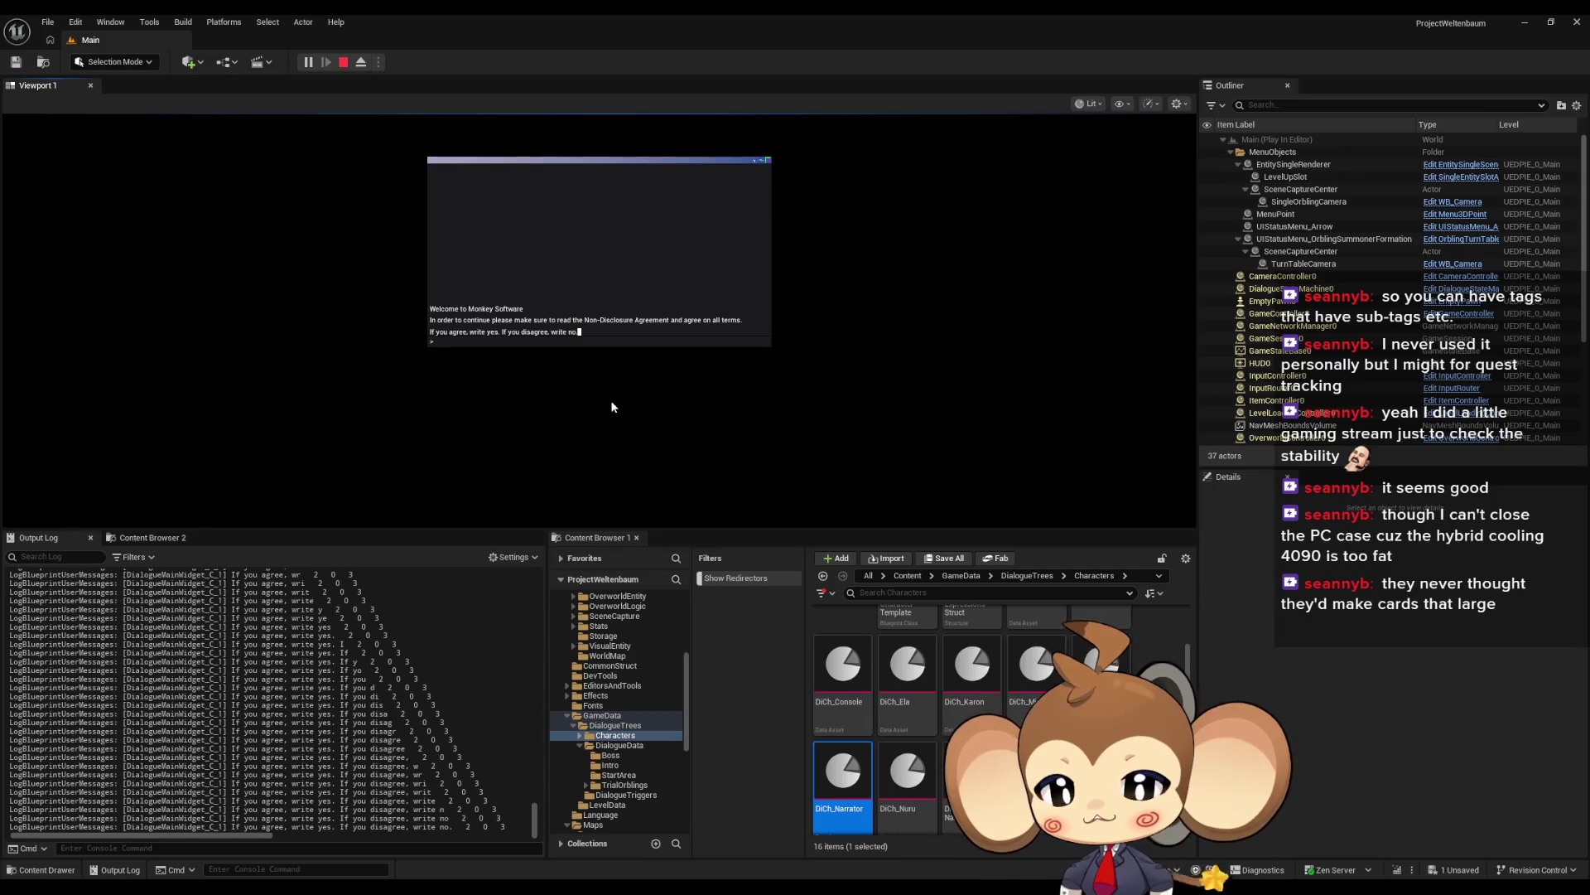
text(y)
key(Return)
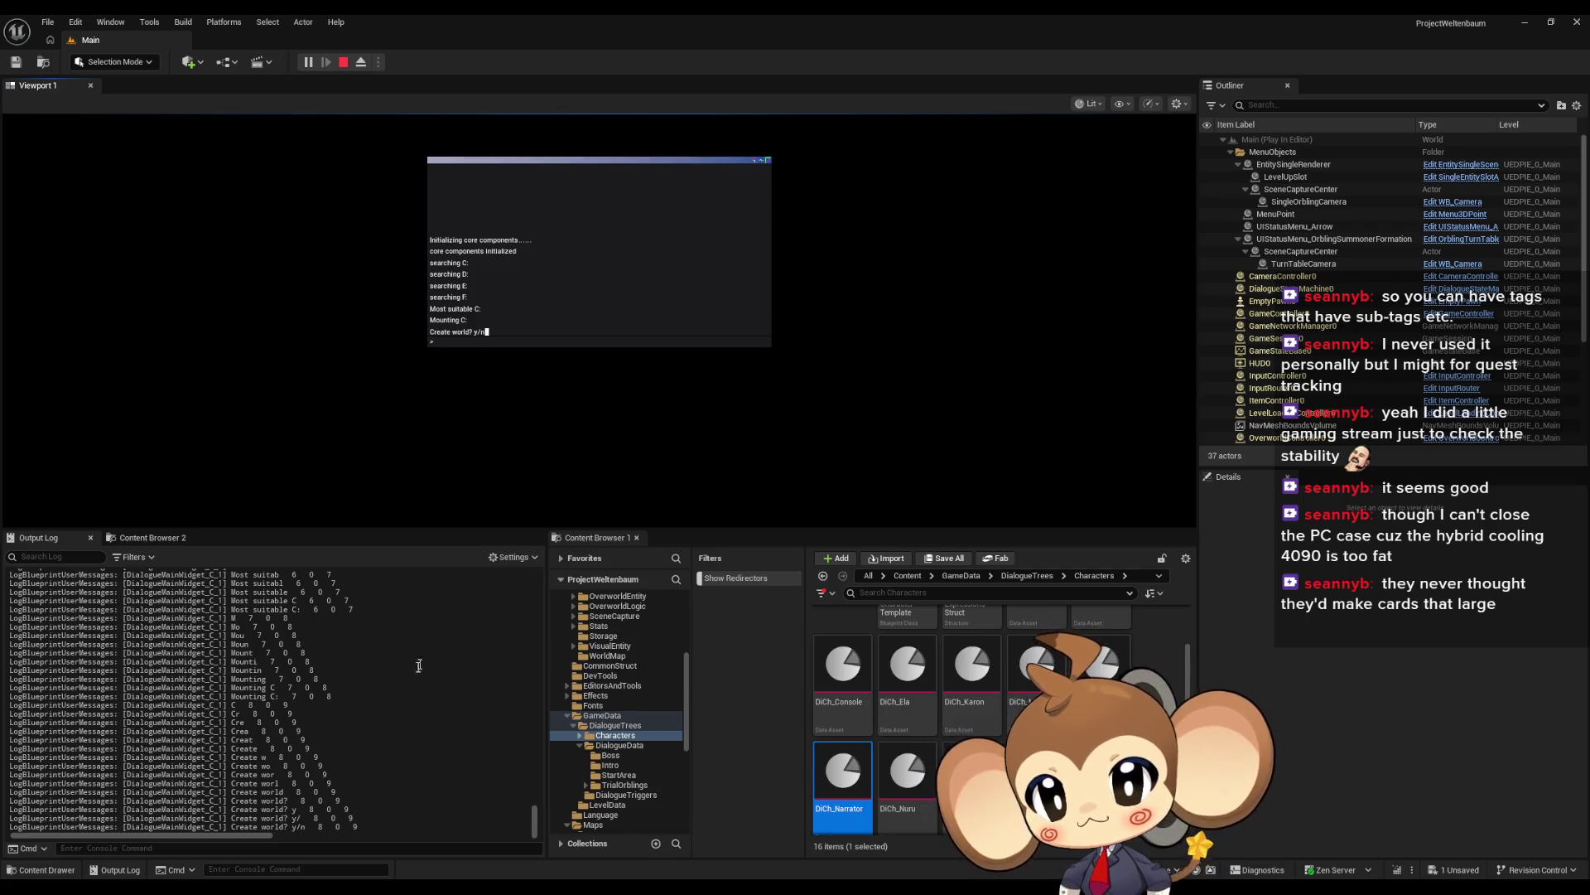
scroll(427, 655, up, 10)
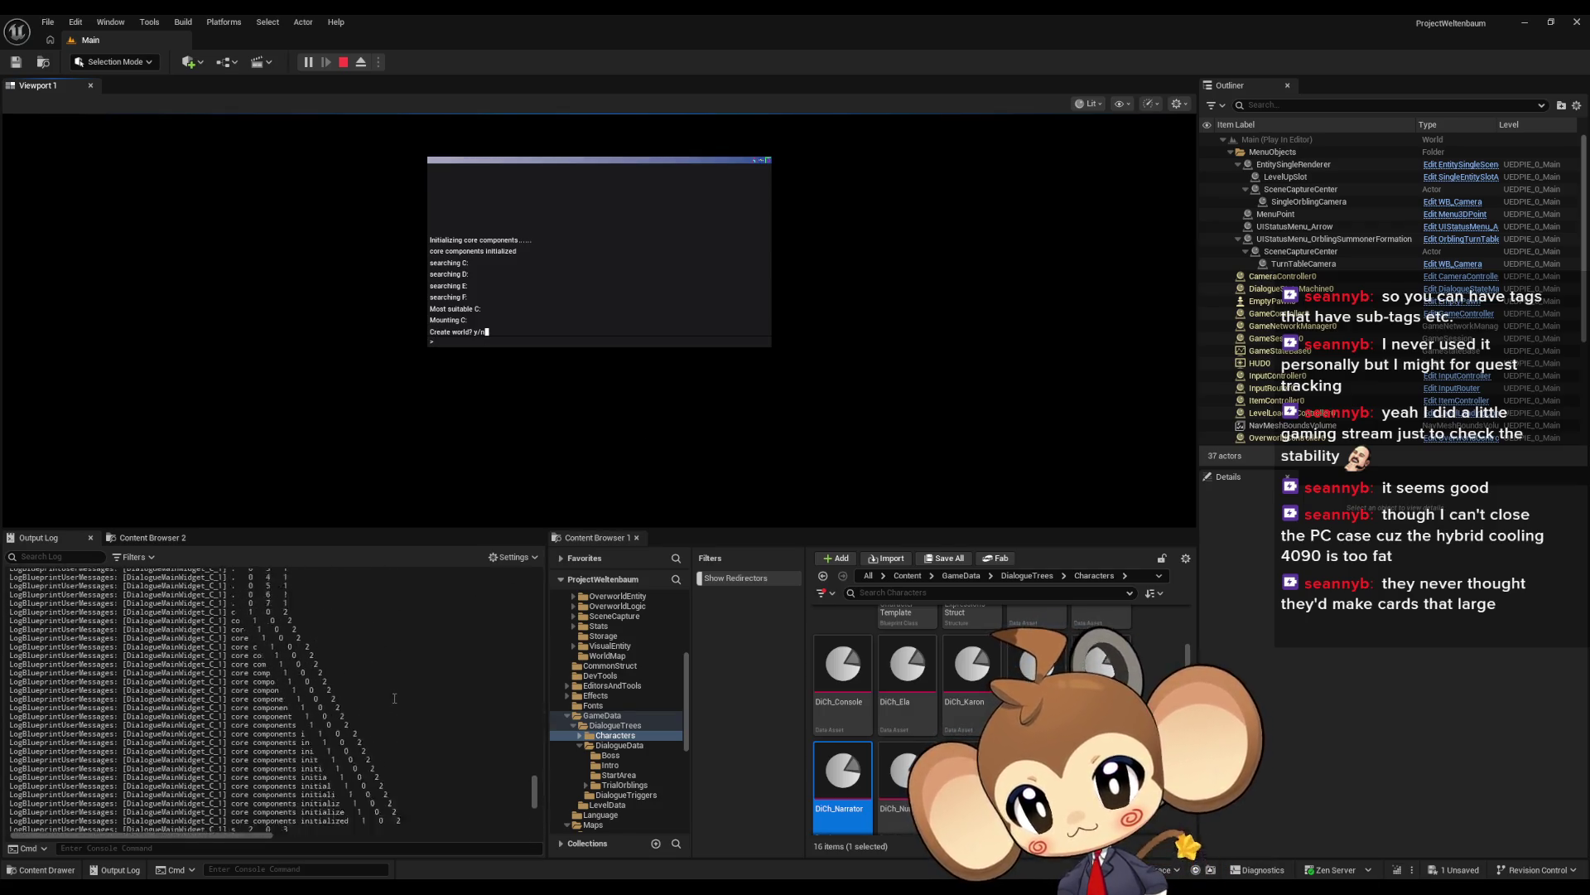